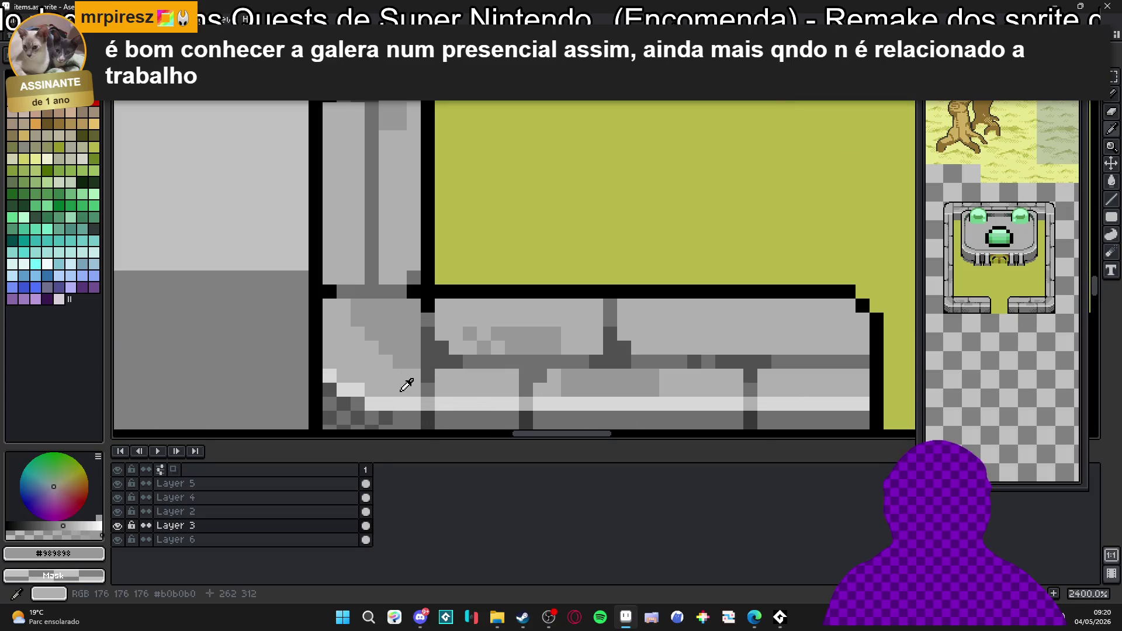
pyautogui.scroll(-3, 362, 325)
# Save the items sheet, then rework the darker grey shading strokes on the shrine's lower stone bricks.
pyautogui.hotkey('ctrl', 's')
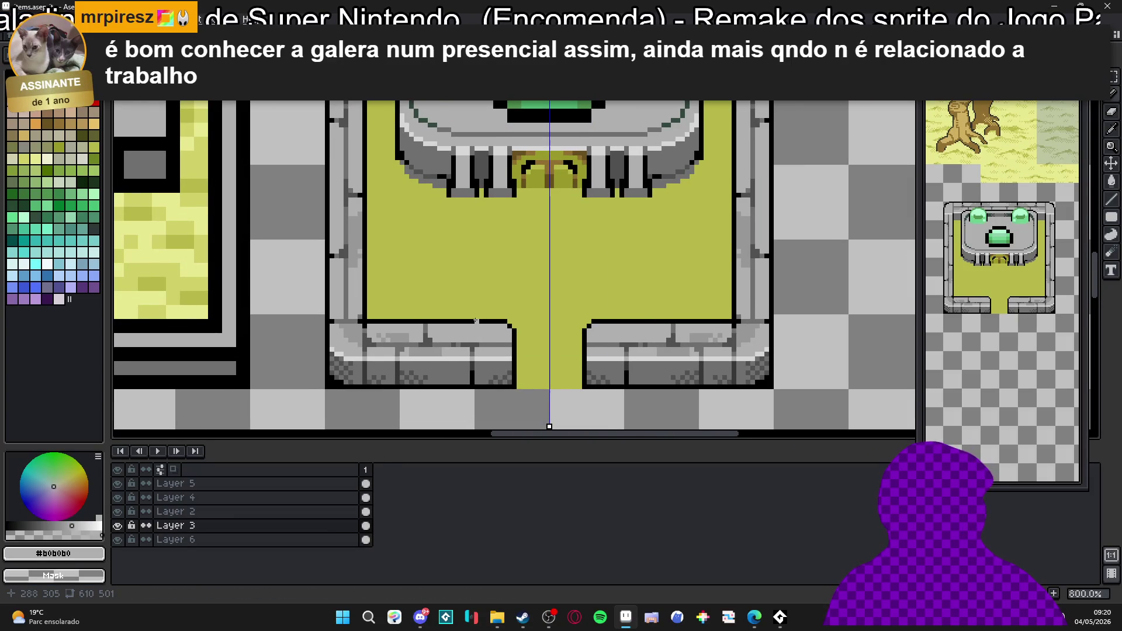
pyautogui.scroll(-1, 475, 320)
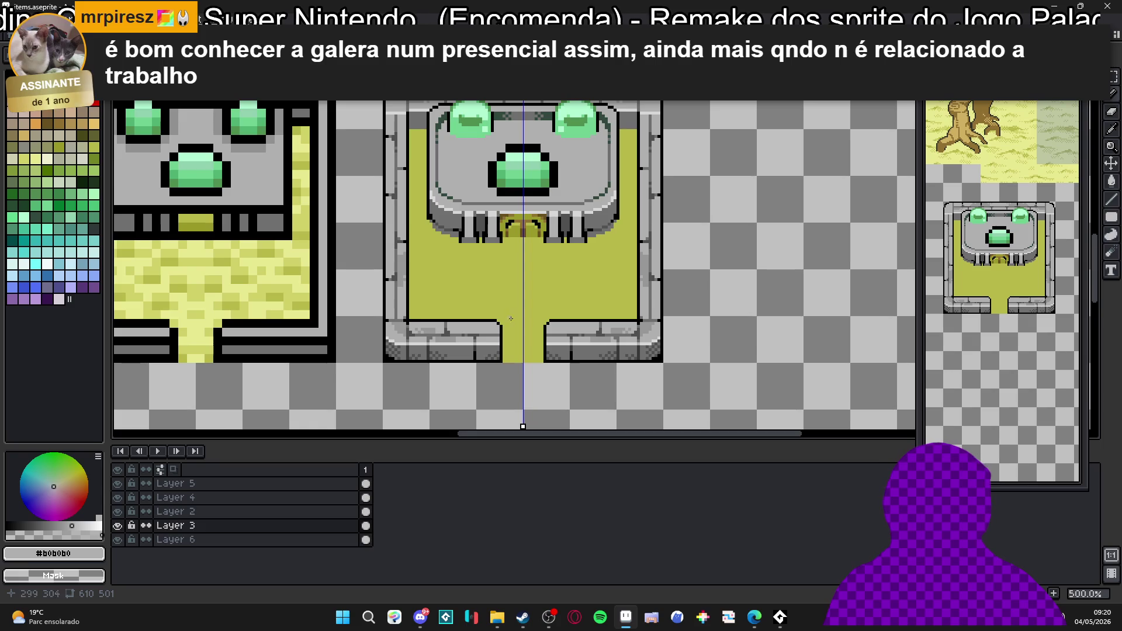
pyautogui.scroll(1, 609, 339)
pyautogui.scroll(1, 609, 340)
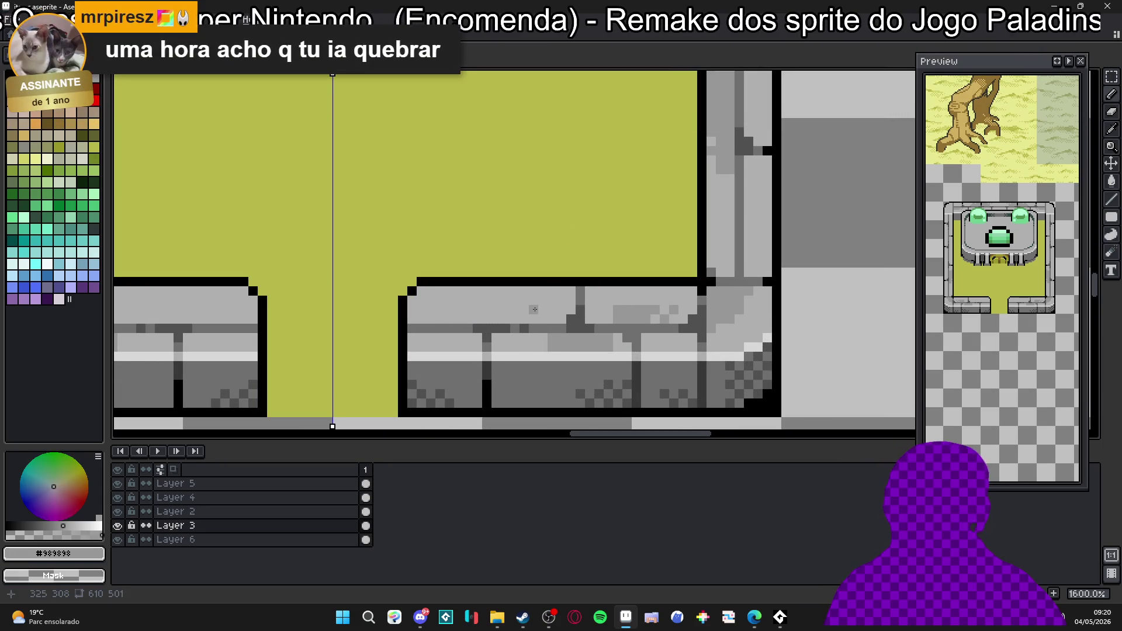
pyautogui.scroll(1, 531, 306)
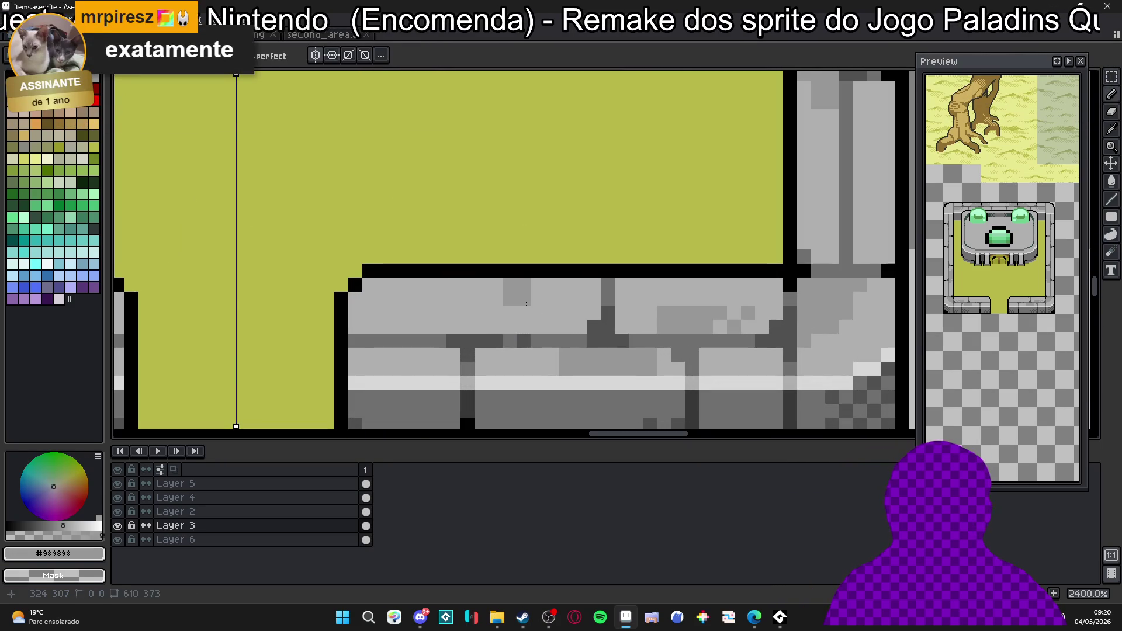
pyautogui.hotkey('ctrl', 'z')
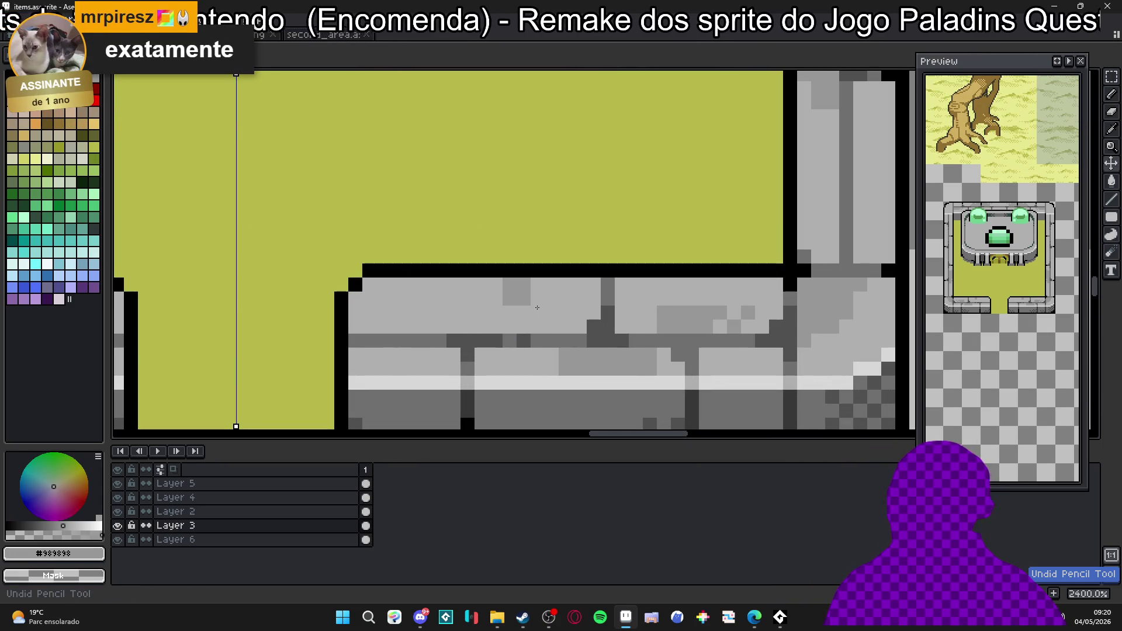
pyautogui.scroll(-1, 546, 315)
pyautogui.scroll(-3, 535, 307)
pyautogui.scroll(-1, 517, 303)
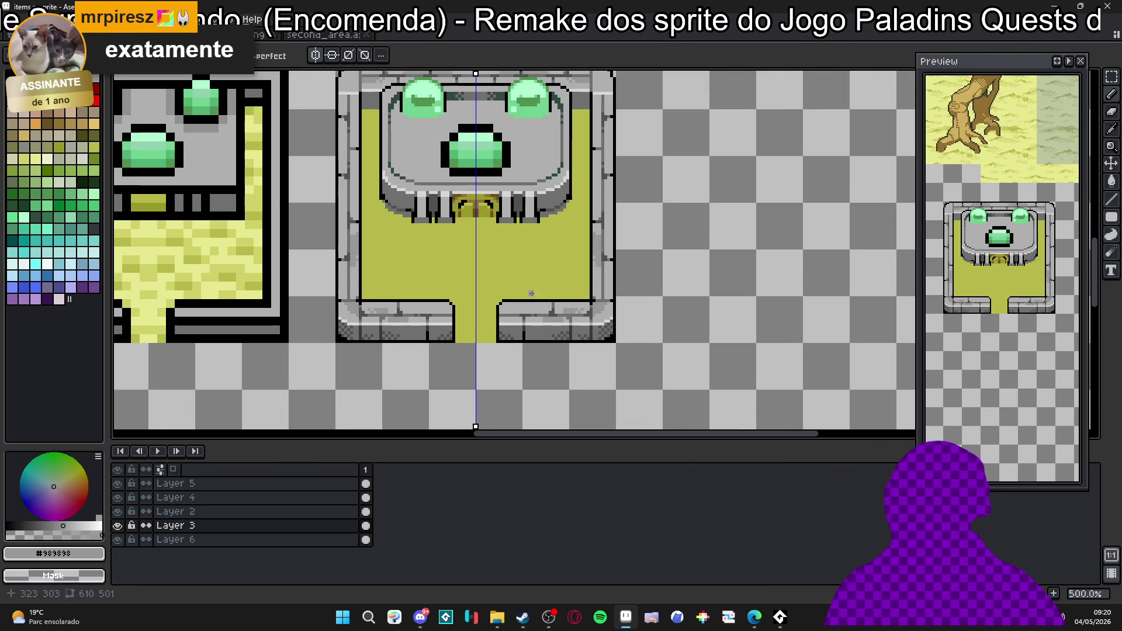
pyautogui.scroll(2, 379, 328)
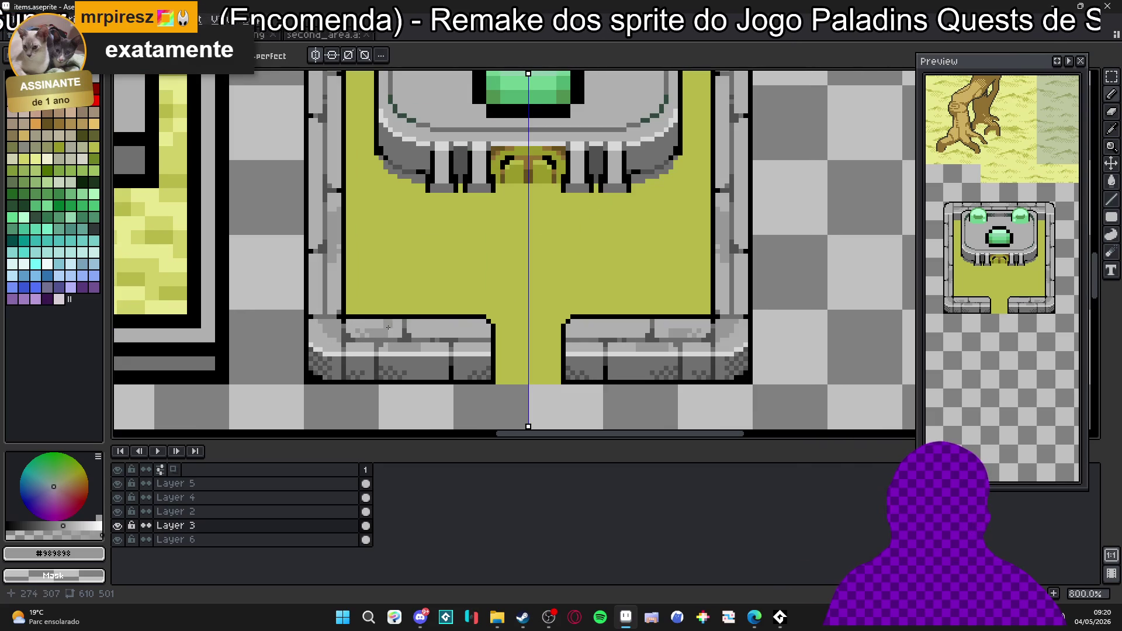
pyautogui.scroll(2, 408, 327)
pyautogui.scroll(2, 377, 325)
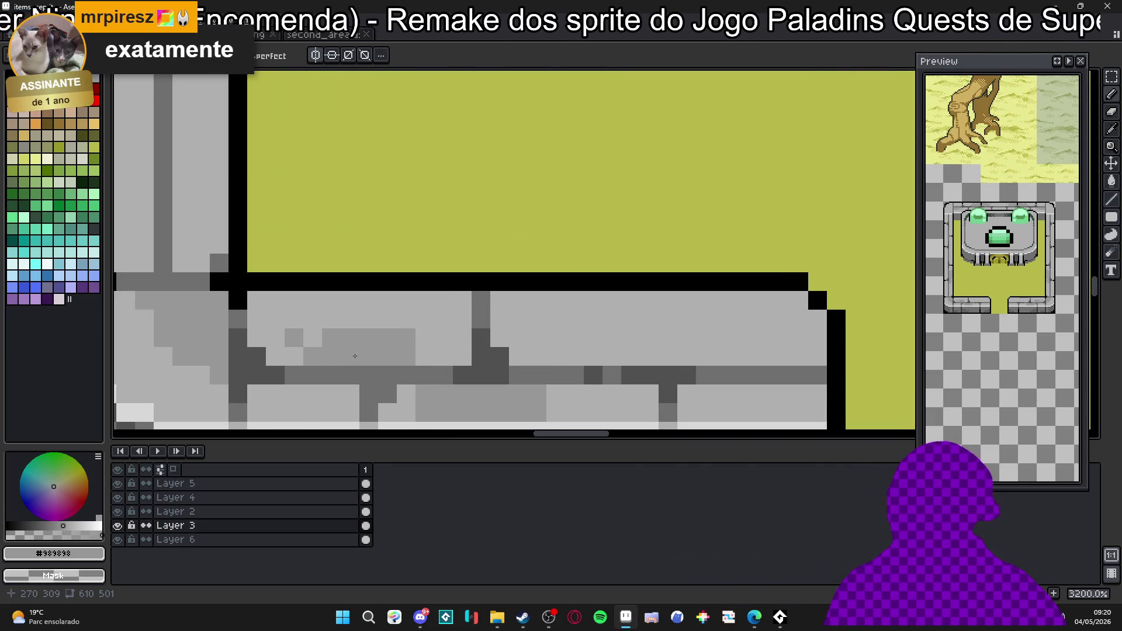
pyautogui.moveTo(362, 353)
pyautogui.mouseDown()
pyautogui.moveTo(427, 321)
pyautogui.moveTo(419, 333)
pyautogui.mouseUp()
pyautogui.hotkey('ctrl', 'z')
pyautogui.hotkey('ctrl', 'z')
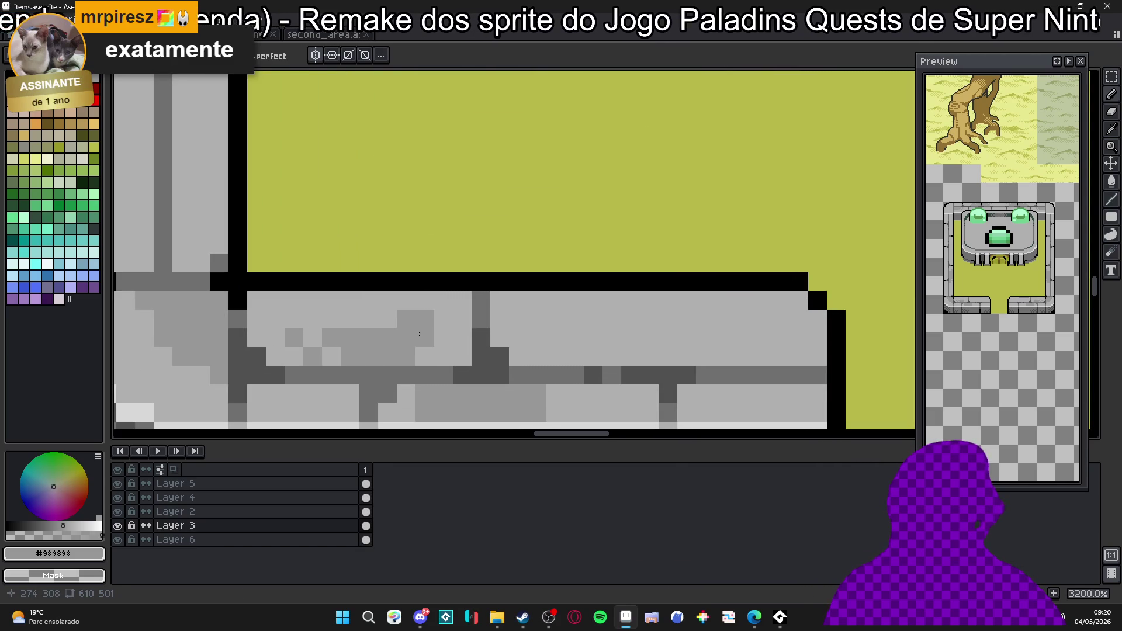
pyautogui.scroll(-4, 419, 333)
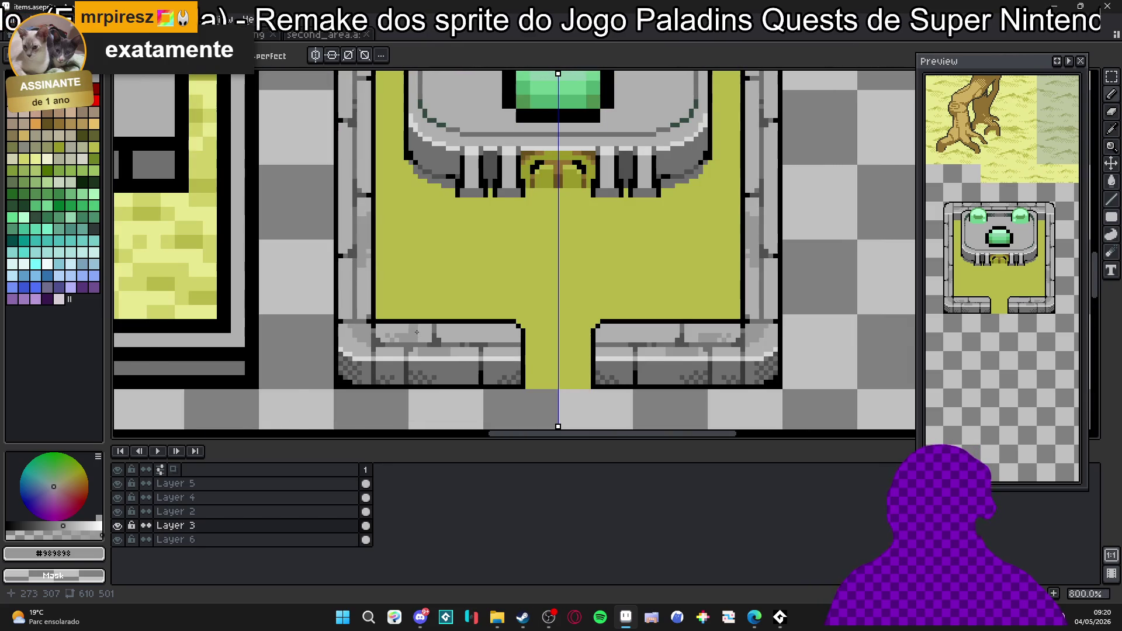
pyautogui.scroll(-1, 416, 333)
pyautogui.scroll(-1, 416, 332)
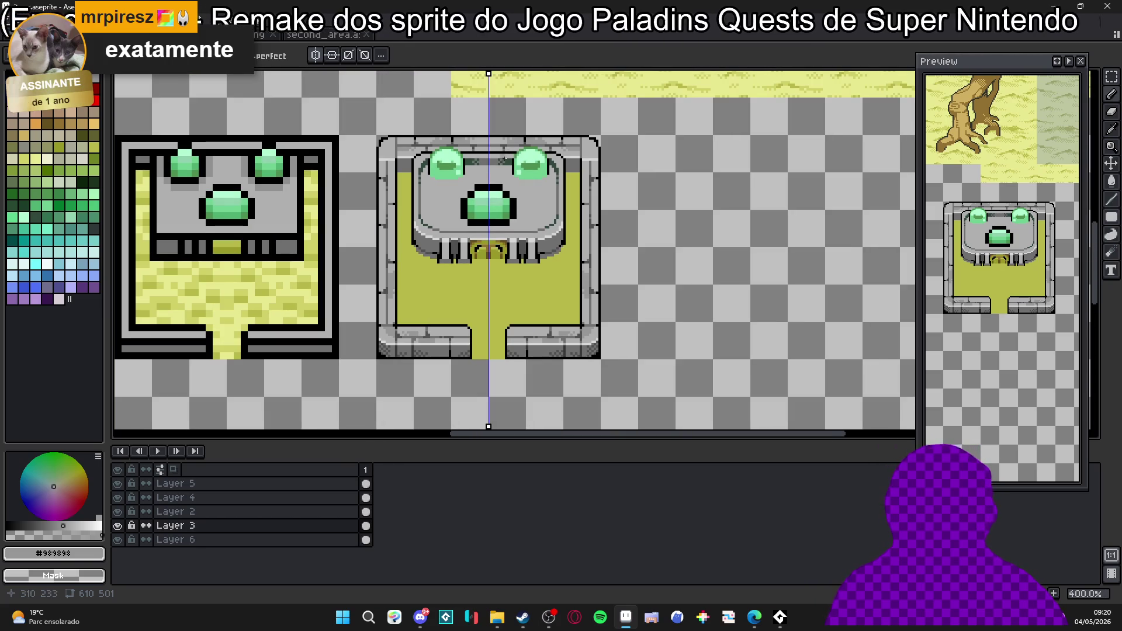
pyautogui.scroll(7, 480, 189)
pyautogui.scroll(1, 482, 197)
pyautogui.keyDown('alt'); pyautogui.click(491, 210); pyautogui.keyUp('alt')
# Turn the gem's black top row light green and add black corner pixels at the dome's top.
pyautogui.click(429, 178)
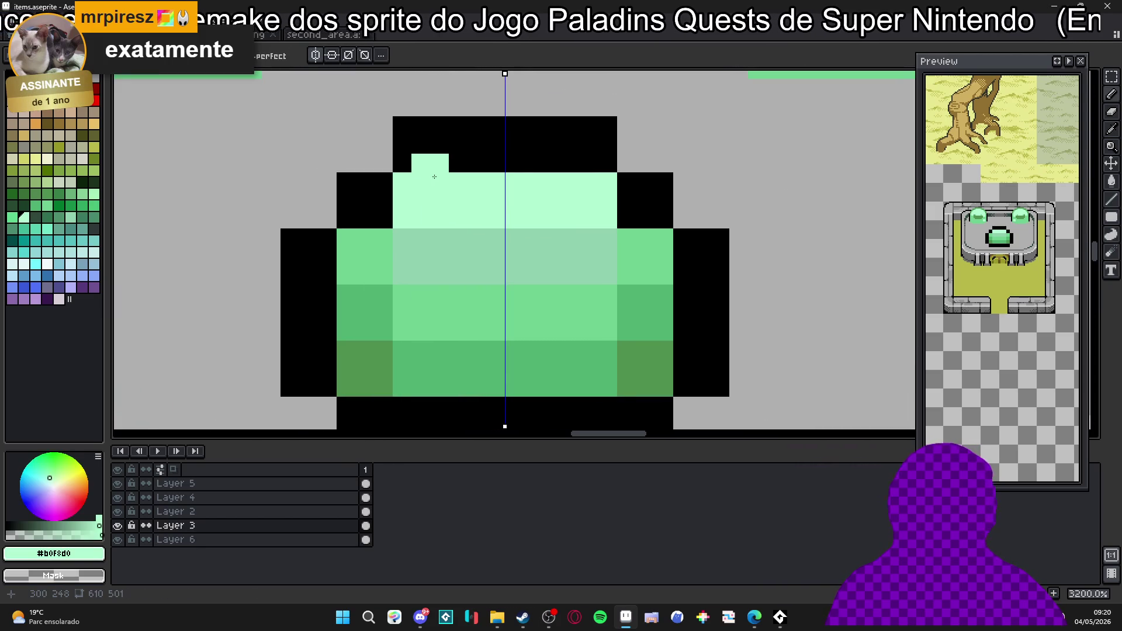
pyautogui.moveTo(428, 179); pyautogui.dragTo(549, 157)
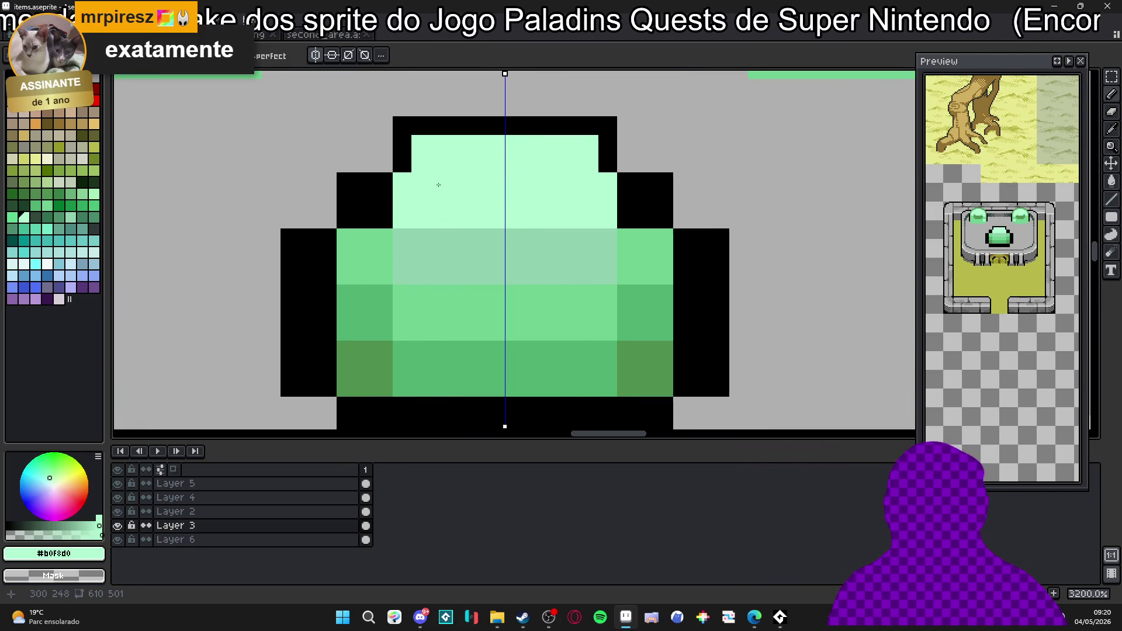
pyautogui.click(404, 163)
pyautogui.click(404, 145)
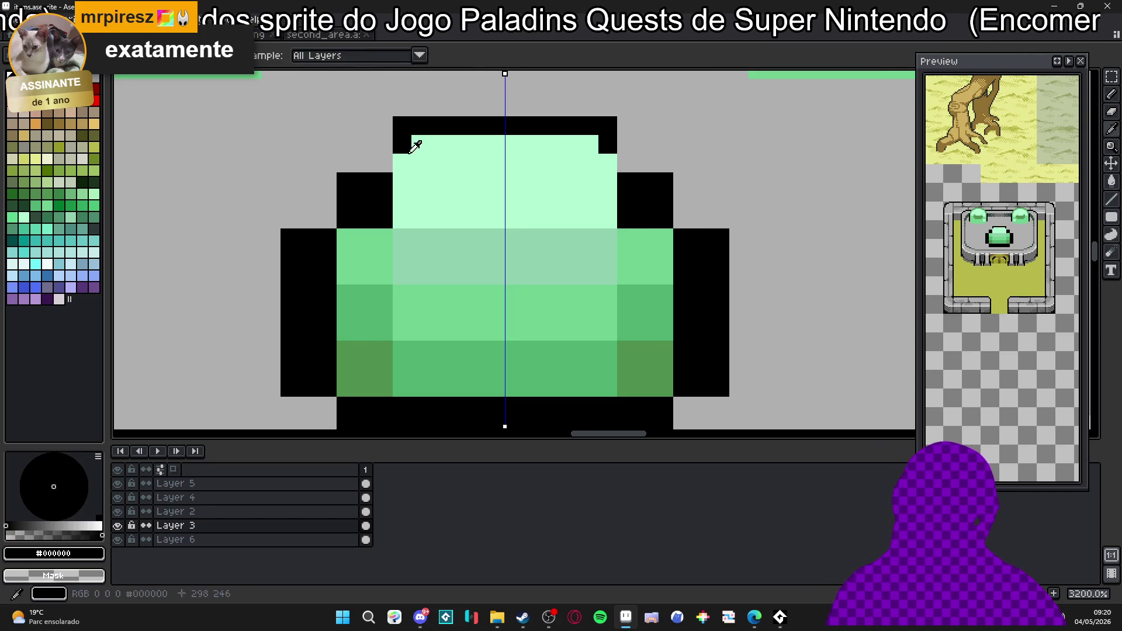
pyautogui.keyDown('alt'); pyautogui.click(423, 130); pyautogui.keyUp('alt')
pyautogui.click(384, 144)
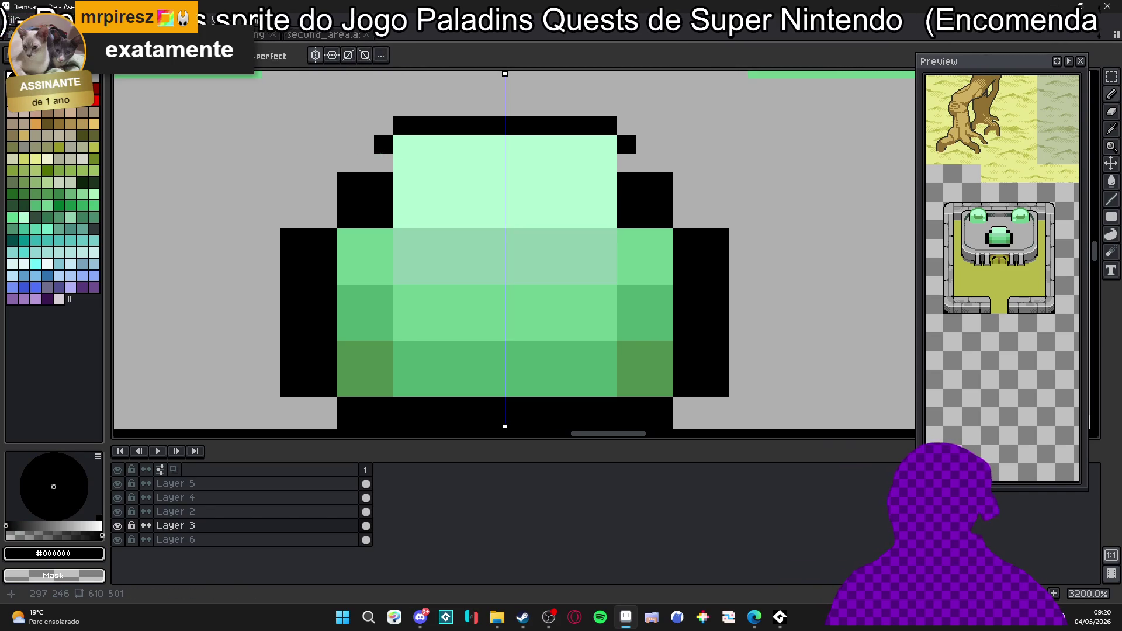
pyautogui.click(364, 164)
# Extend light green down the dome's left columns and grey out the stray column beside it.
pyautogui.moveTo(385, 167)
pyautogui.mouseDown()
pyautogui.moveTo(383, 220)
pyautogui.moveTo(346, 237)
pyautogui.moveTo(328, 386)
pyautogui.mouseUp()
pyautogui.keyDown('alt'); pyautogui.click(343, 217); pyautogui.keyUp('alt')
pyautogui.keyDown('alt'); pyautogui.click(358, 210); pyautogui.keyUp('alt')
pyautogui.click(326, 235)
pyautogui.click(295, 241)
pyautogui.moveTo(290, 237); pyautogui.dragTo(290, 408)
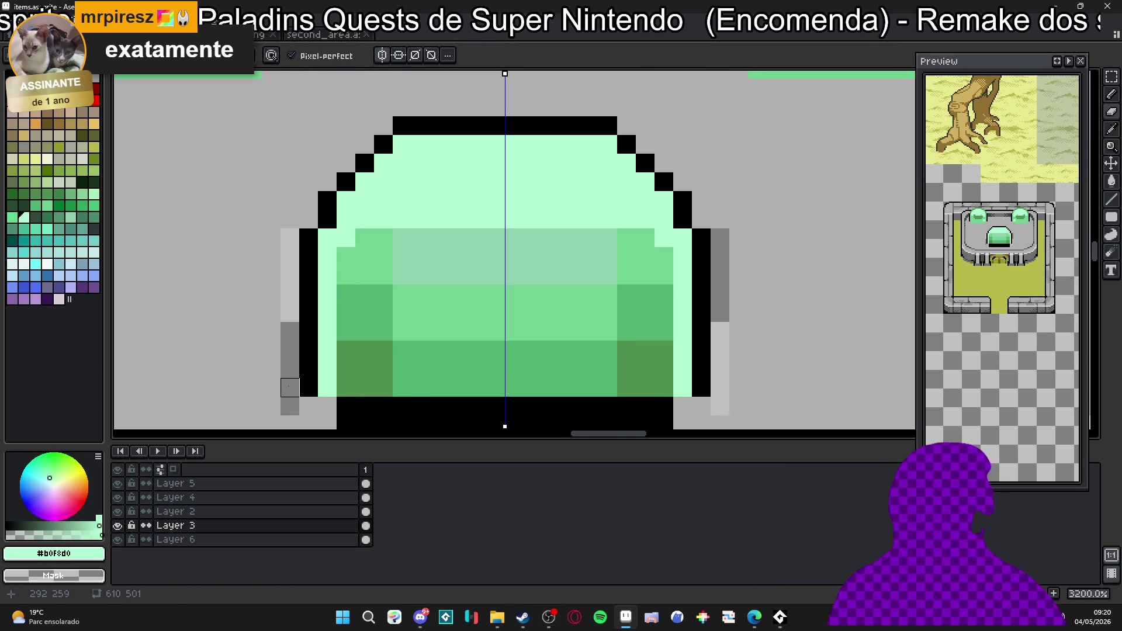
pyautogui.scroll(-2, 302, 275)
pyautogui.scroll(-1, 303, 276)
pyautogui.keyDown('alt'); pyautogui.click(307, 289); pyautogui.keyUp('alt')
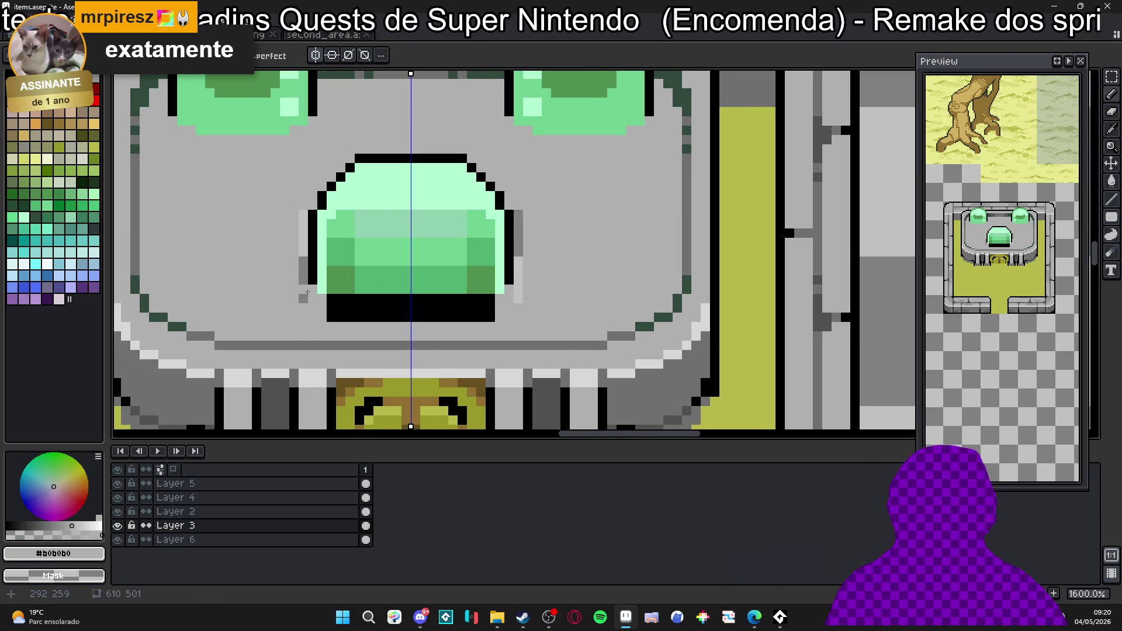
pyautogui.moveTo(304, 294); pyautogui.dragTo(304, 215)
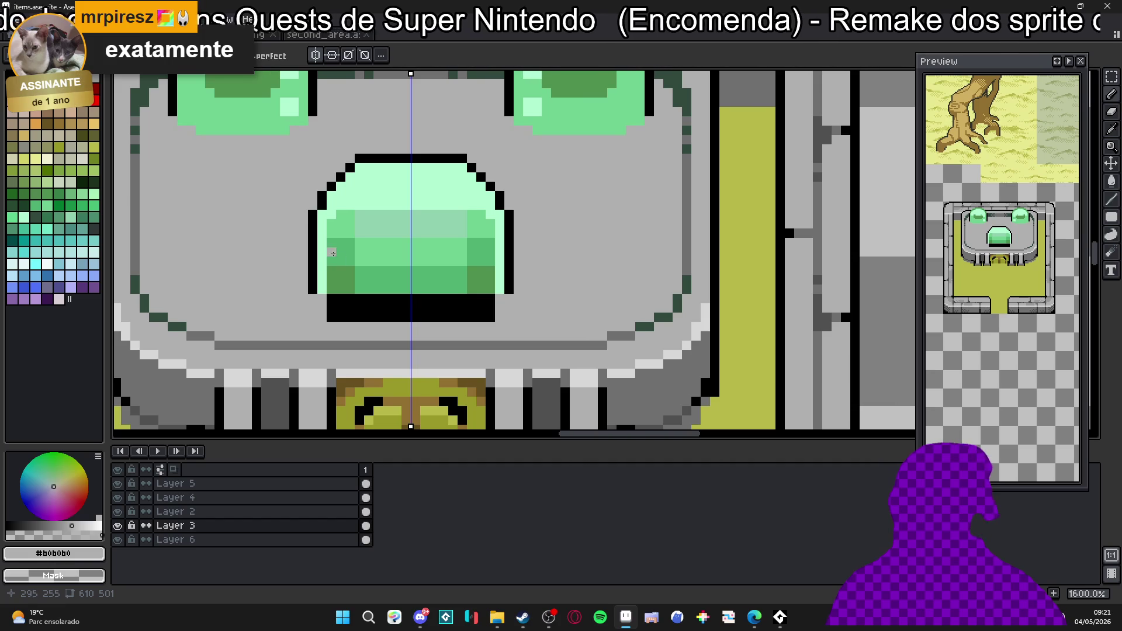
pyautogui.scroll(1, 377, 278)
# Repaint the dome's black bottom bar light green and its bottom corners background grey.
pyautogui.keyDown('alt'); pyautogui.click(298, 281); pyautogui.keyUp('alt')
pyautogui.moveTo(308, 300); pyautogui.dragTo(428, 317)
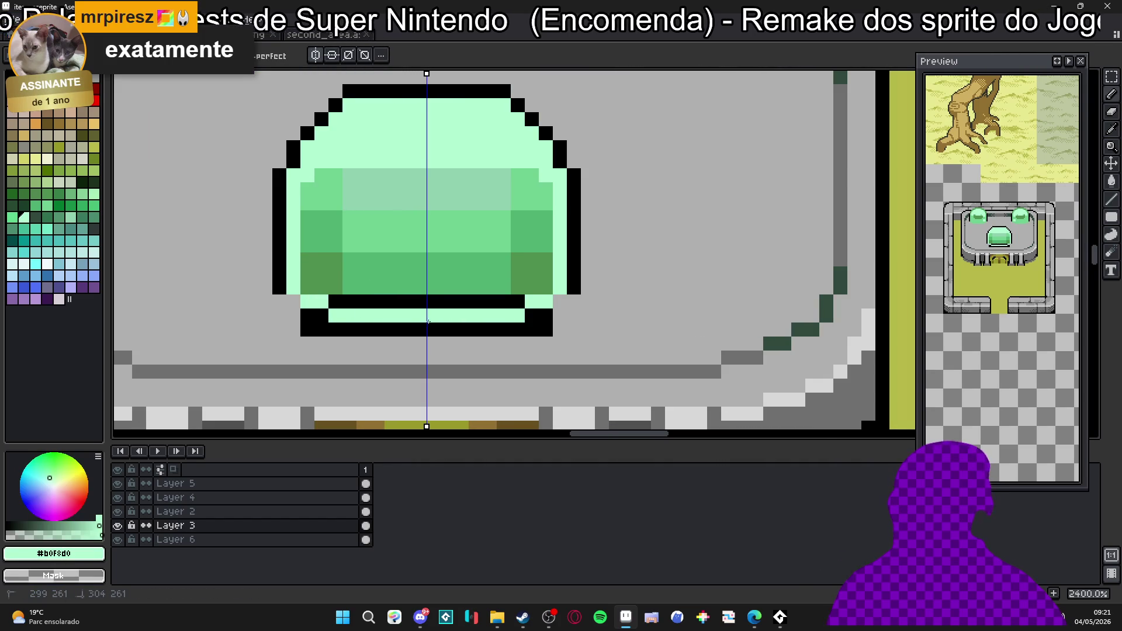
pyautogui.moveTo(336, 290); pyautogui.dragTo(520, 305)
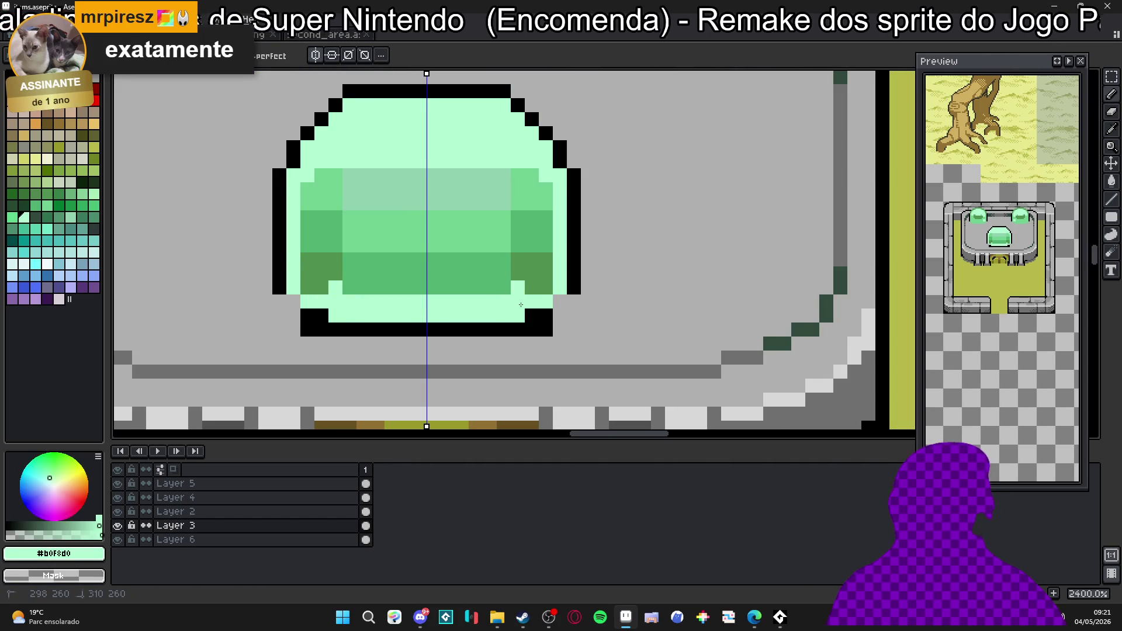
pyautogui.keyDown('alt'); pyautogui.click(308, 342); pyautogui.keyUp('alt')
pyautogui.moveTo(309, 316)
pyautogui.mouseDown()
pyautogui.moveTo(317, 331)
pyautogui.moveTo(426, 330)
pyautogui.mouseUp()
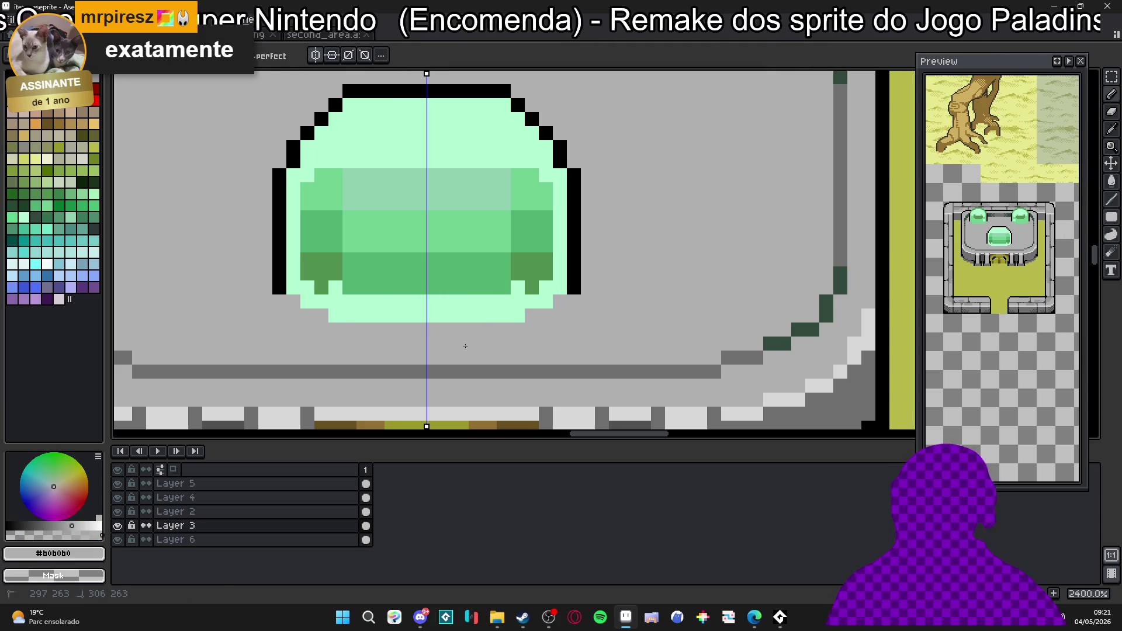
pyautogui.scroll(-3, 483, 308)
pyautogui.scroll(-4, 502, 286)
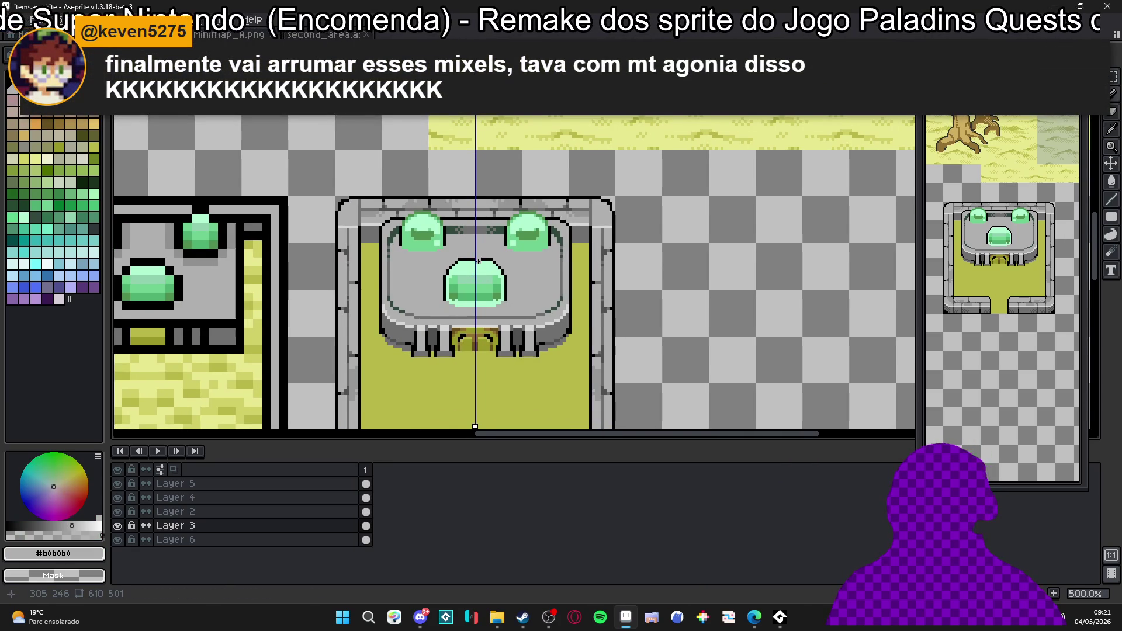
# Grey out and repaint the stray outline pixels along the dome's top and left edge.
pyautogui.moveTo(478, 262); pyautogui.dragTo(463, 241)
pyautogui.scroll(3, 455, 251)
pyautogui.scroll(2, 454, 251)
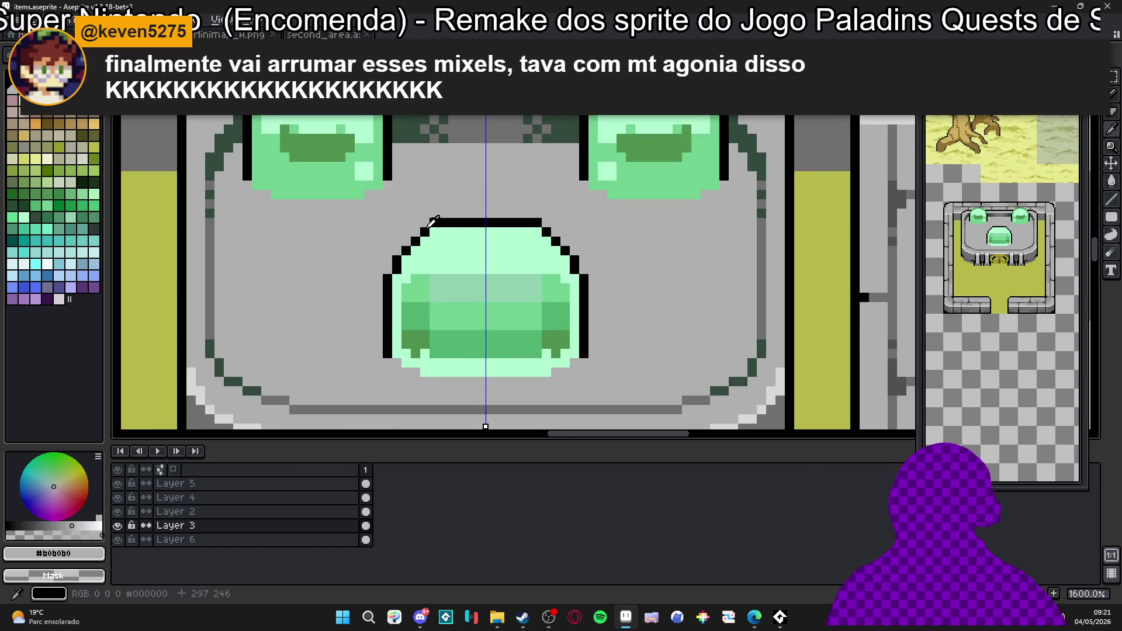
pyautogui.keyDown('alt'); pyautogui.click(430, 230); pyautogui.keyUp('alt')
pyautogui.keyDown('alt'); pyautogui.click(426, 206); pyautogui.keyUp('alt')
pyautogui.click(431, 222)
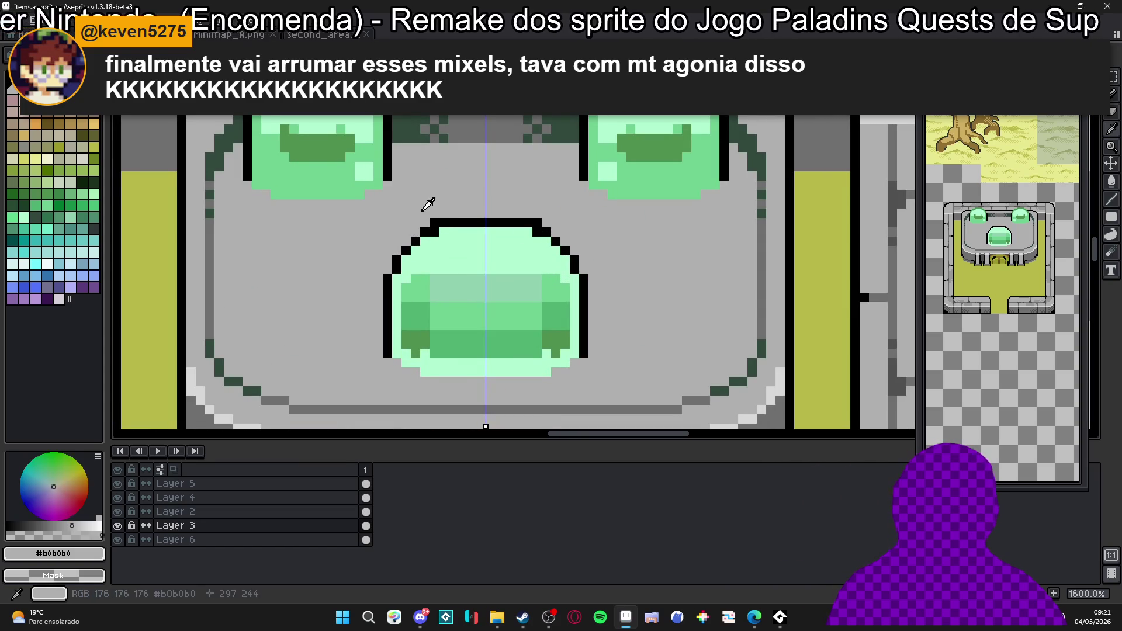
pyautogui.keyDown('alt'); pyautogui.click(401, 256); pyautogui.keyUp('alt')
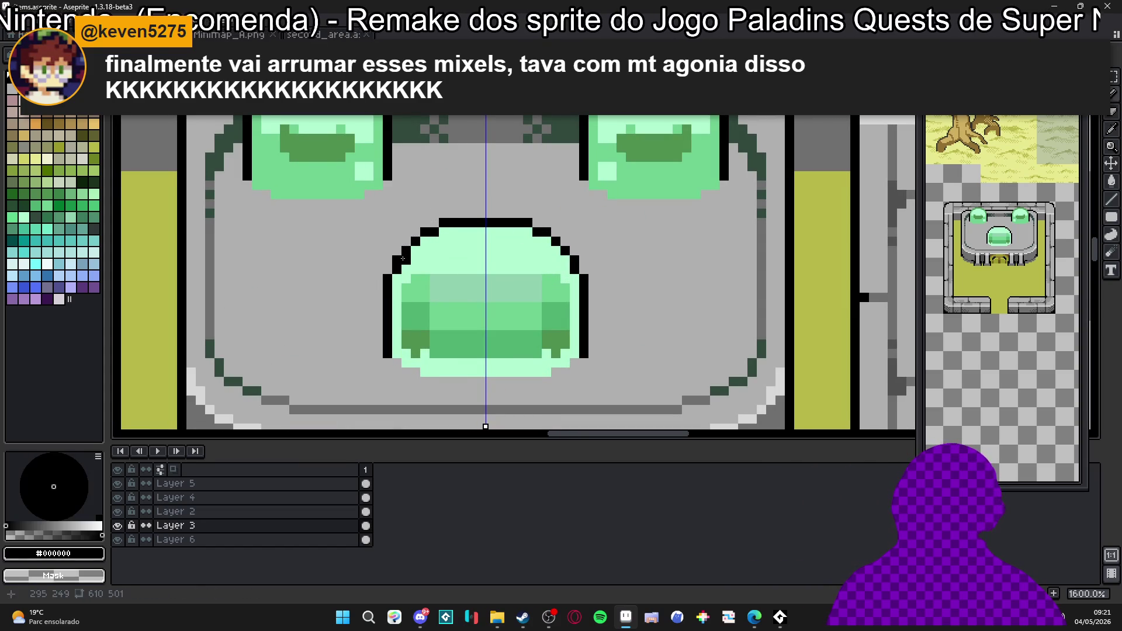
pyautogui.click(396, 259)
pyautogui.keyDown('alt'); pyautogui.click(396, 277); pyautogui.keyUp('alt')
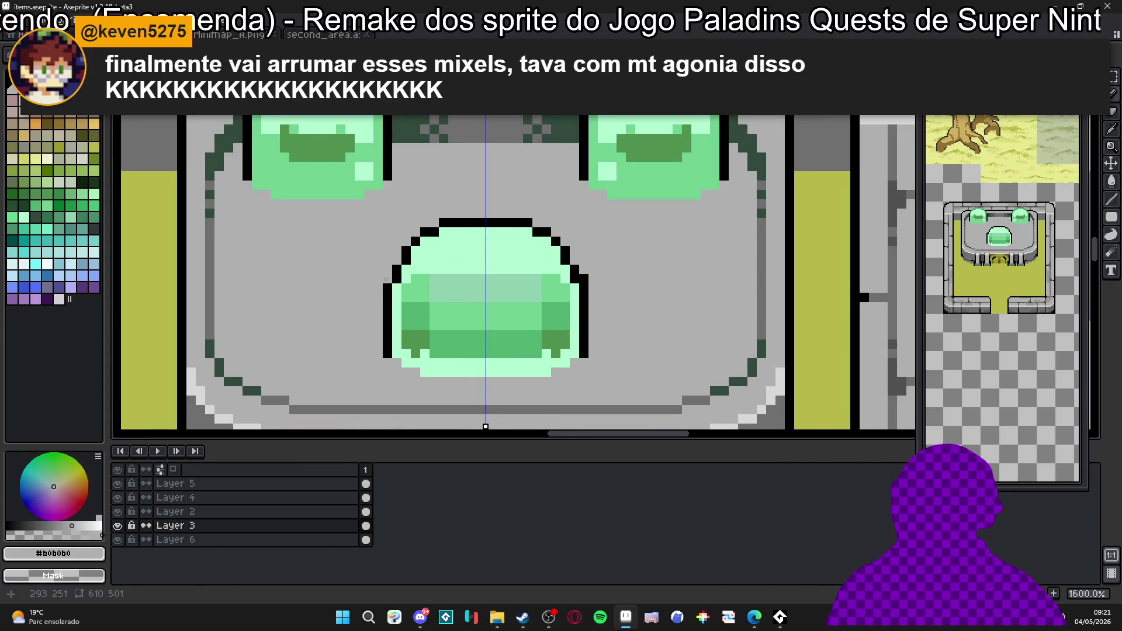
pyautogui.scroll(-3, 395, 276)
pyautogui.scroll(-1, 399, 267)
pyautogui.scroll(-1, 399, 267)
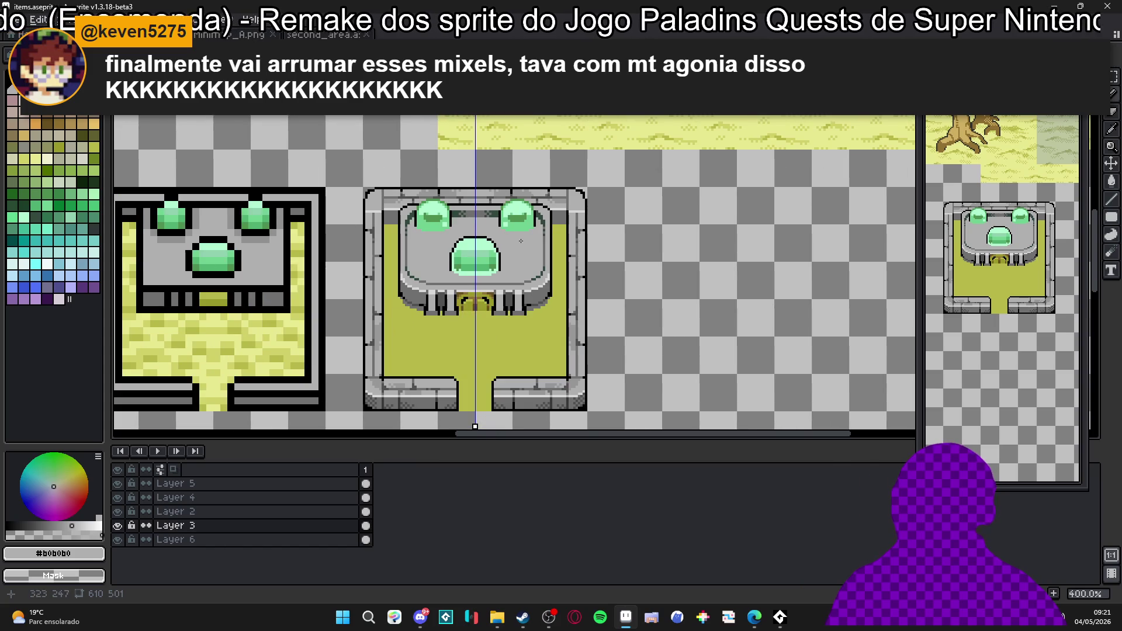
pyautogui.scroll(-2, 521, 241)
# Save the sheet, then cover the dome's light top and darker lower shading with medium green.
pyautogui.hotkey('ctrl', 's')
pyautogui.scroll(-2, 526, 246)
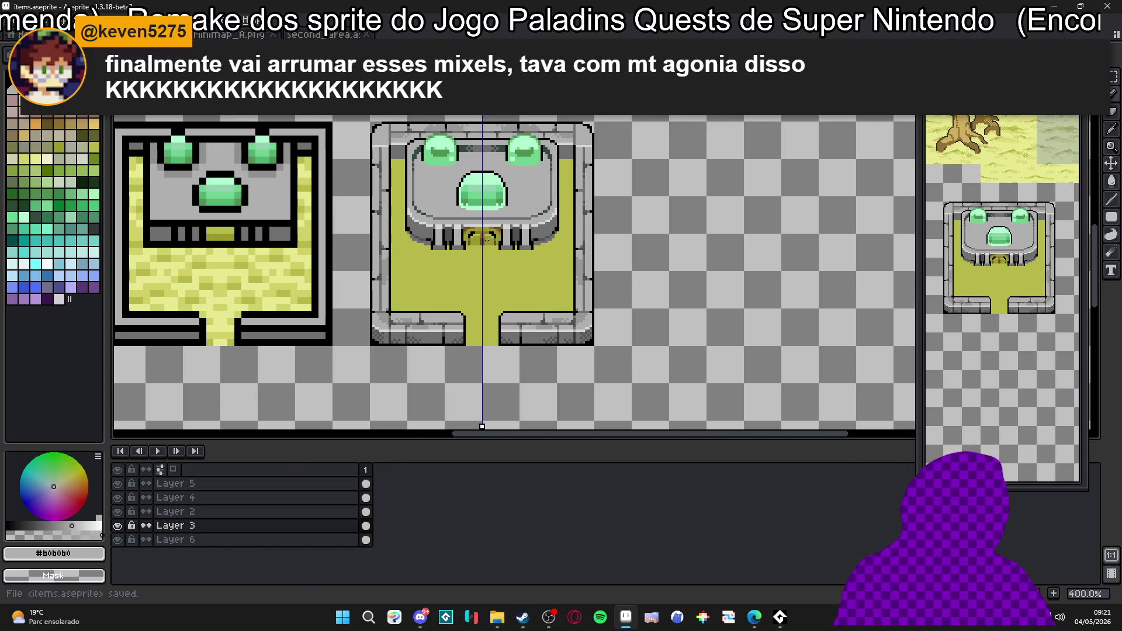
pyautogui.scroll(3, 486, 240)
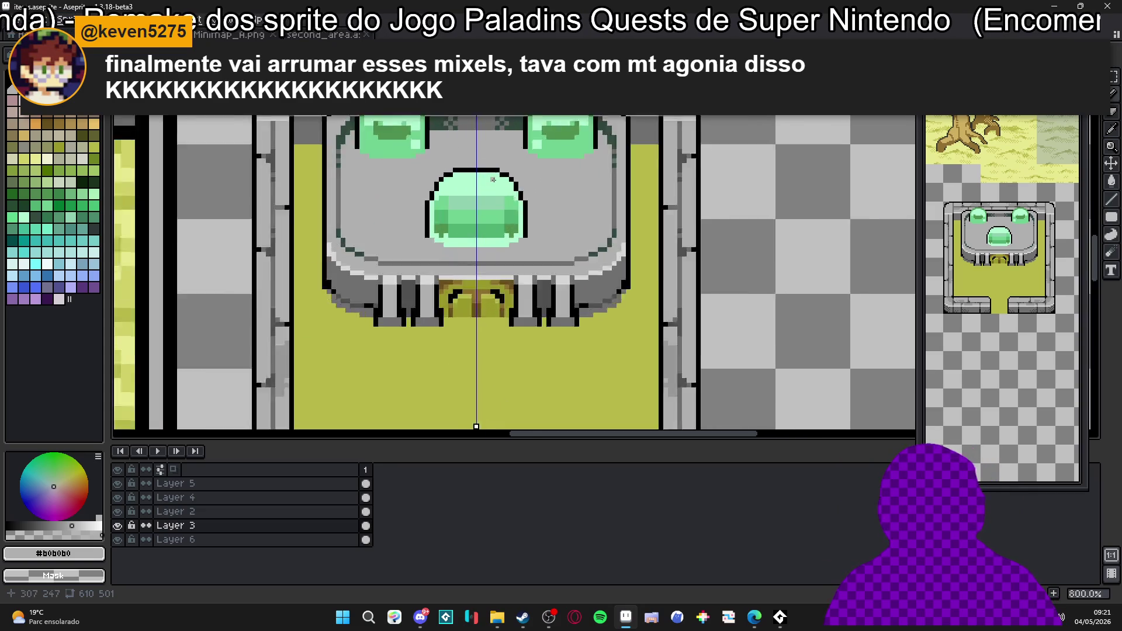
pyautogui.scroll(2, 495, 188)
pyautogui.moveTo(495, 189); pyautogui.dragTo(483, 237)
pyautogui.keyDown('alt'); pyautogui.click(438, 281); pyautogui.keyUp('alt')
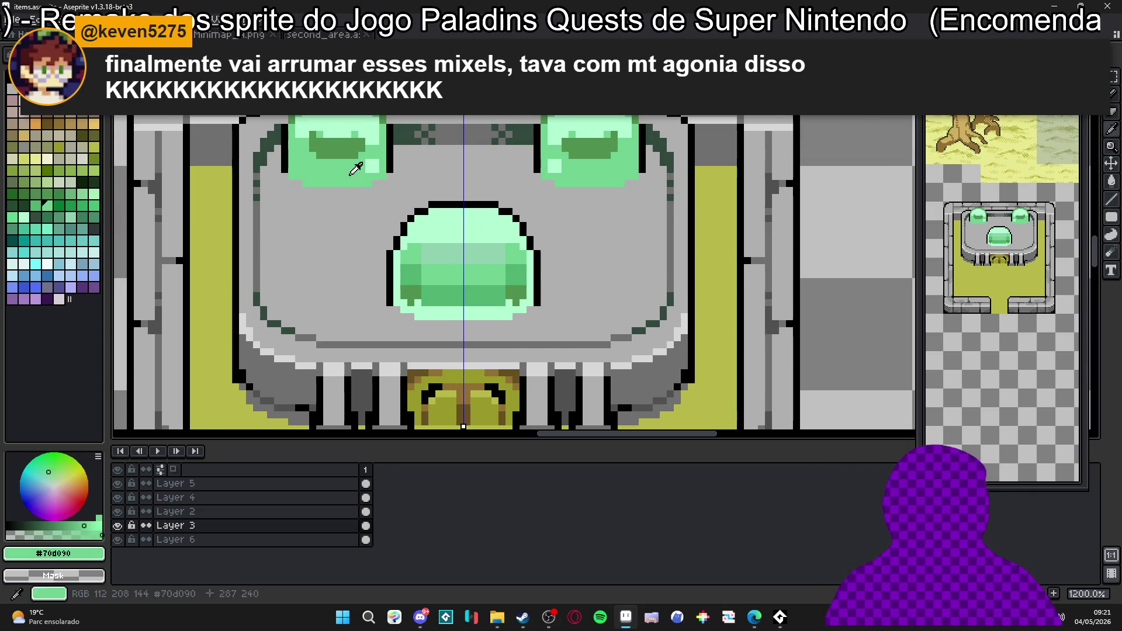
pyautogui.click(482, 246)
pyautogui.moveTo(411, 274)
pyautogui.mouseDown()
pyautogui.moveTo(516, 274)
pyautogui.moveTo(436, 295)
pyautogui.mouseUp()
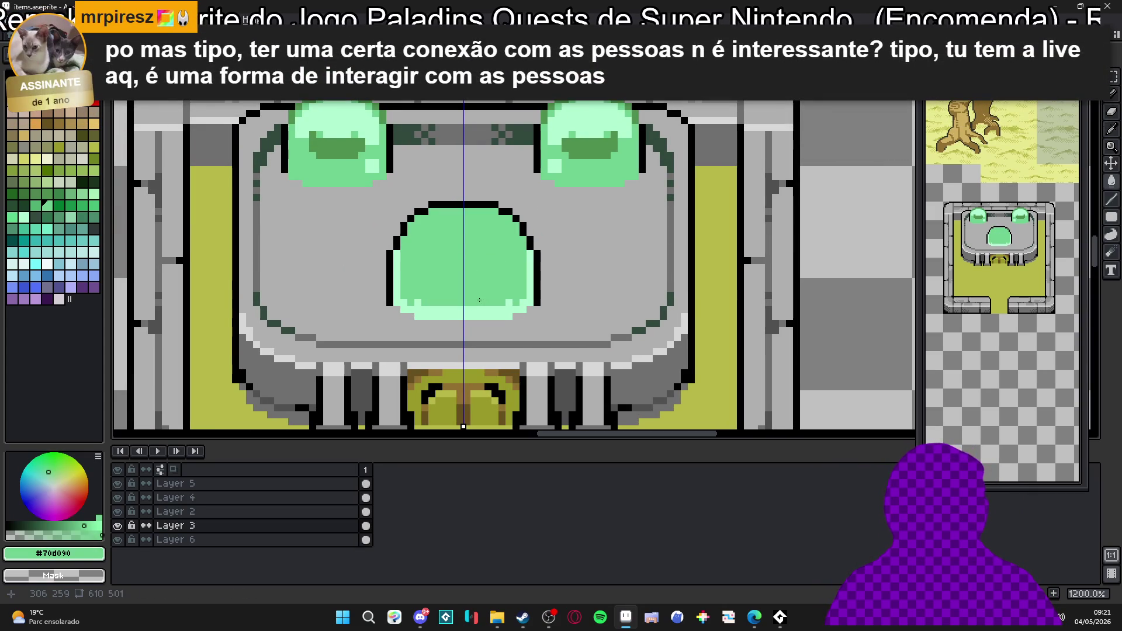
# Recolour the dome's rim medium green and paint a pale highlight along its top and left side.
pyautogui.click(422, 309)
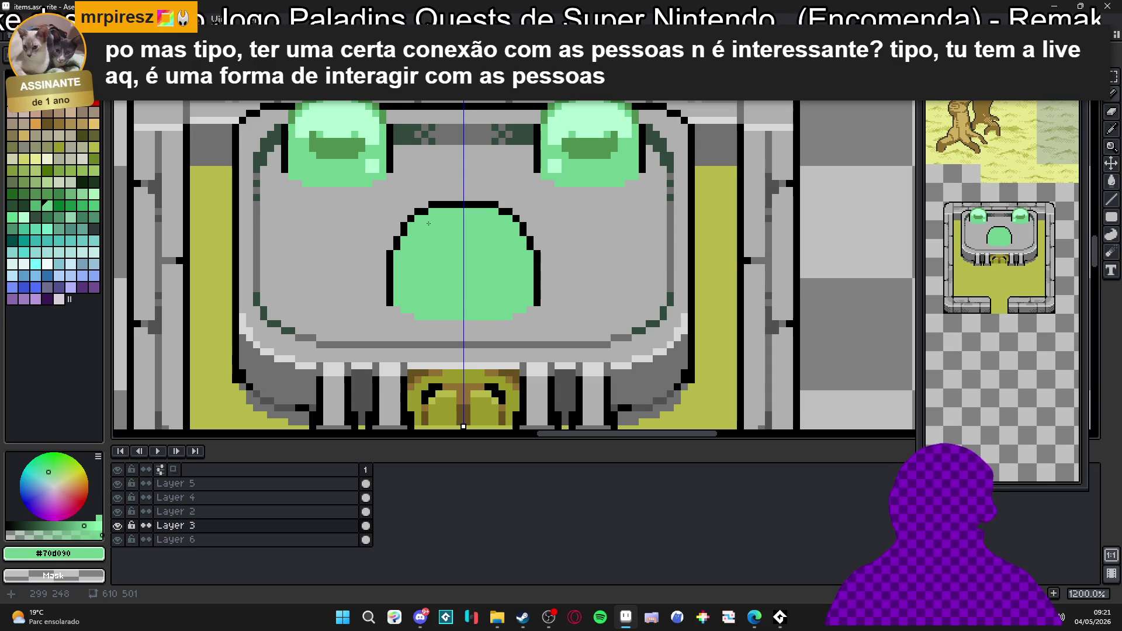
pyautogui.scroll(-2, 479, 212)
pyautogui.scroll(2, 480, 218)
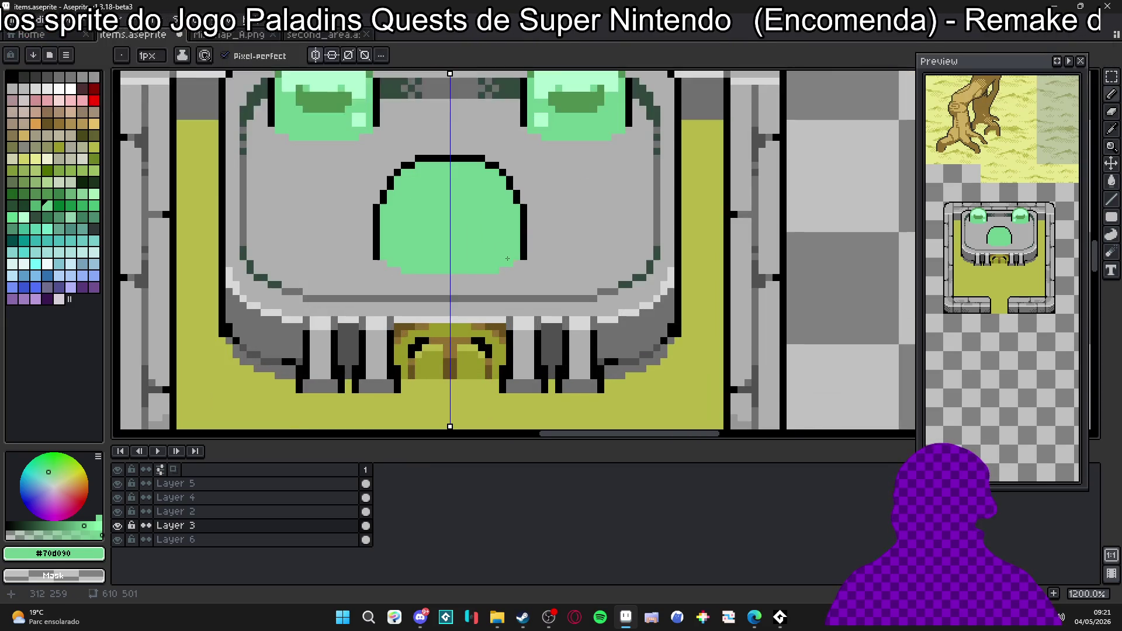
pyautogui.keyDown('alt'); pyautogui.click(526, 219); pyautogui.keyUp('alt')
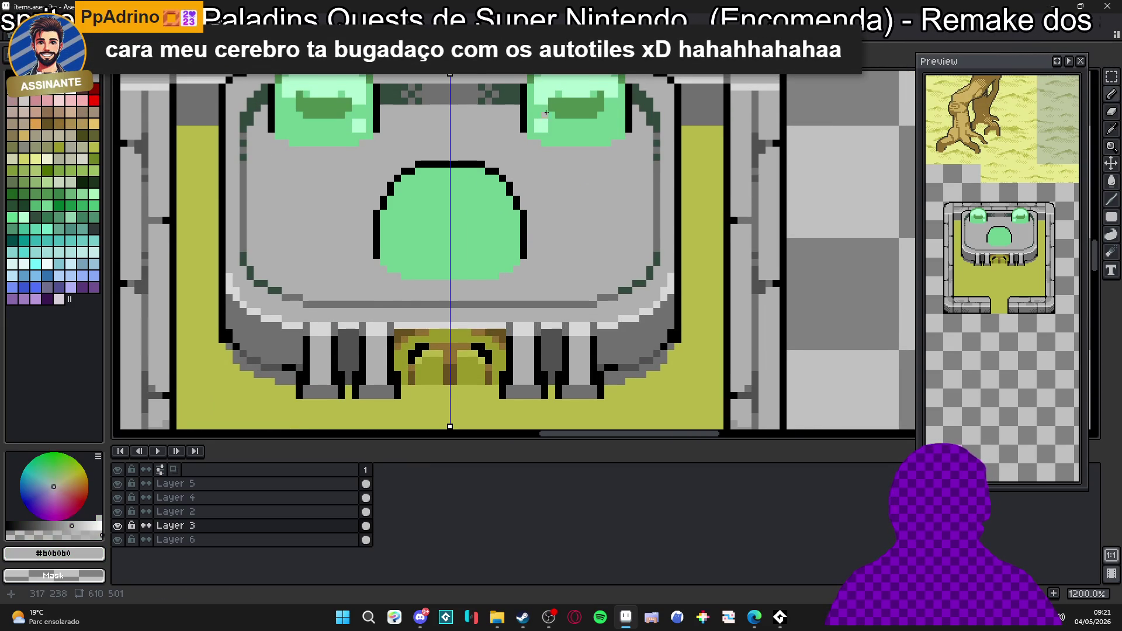
pyautogui.click(21, 217)
pyautogui.click(432, 197)
pyautogui.moveTo(431, 197)
pyautogui.mouseDown()
pyautogui.moveTo(474, 189)
pyautogui.moveTo(433, 195)
pyautogui.mouseUp()
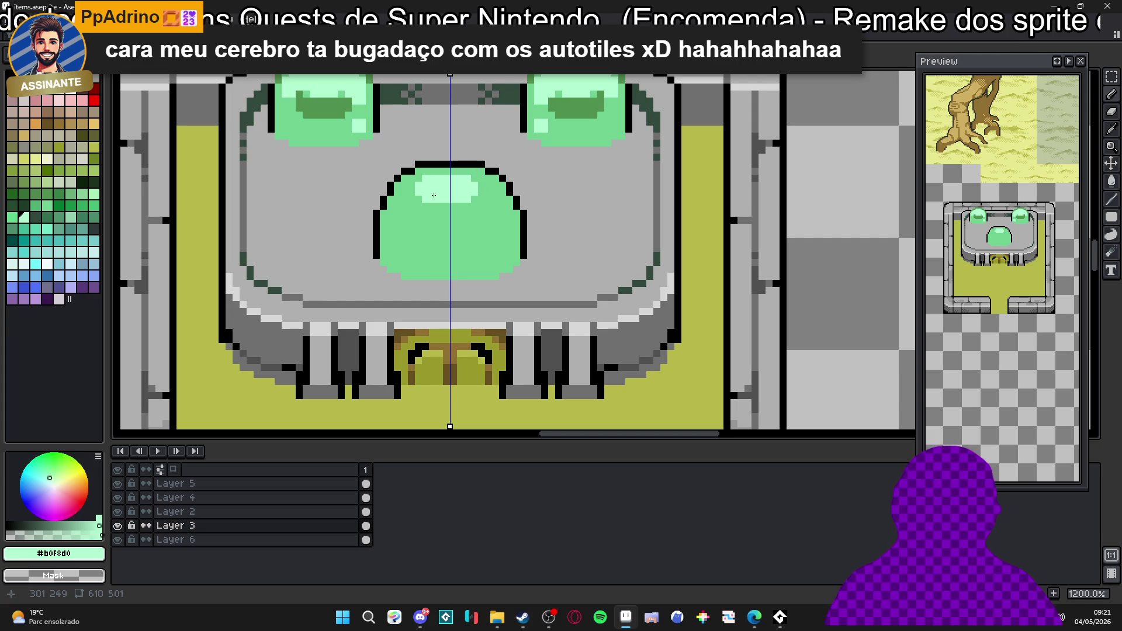
pyautogui.click(428, 200)
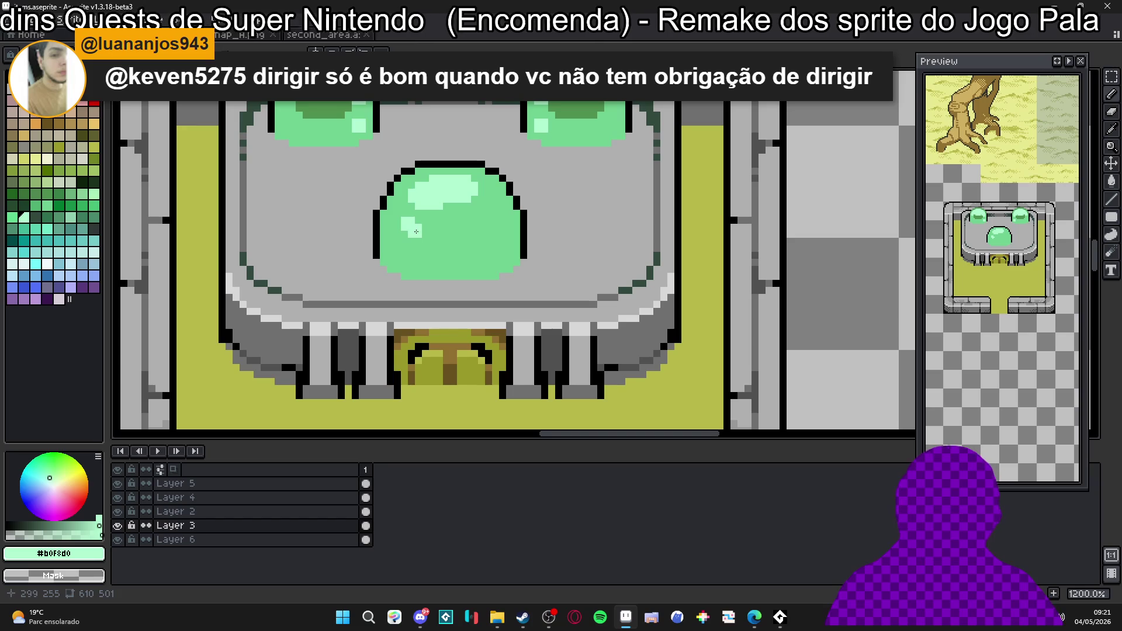
pyautogui.scroll(-1, 477, 194)
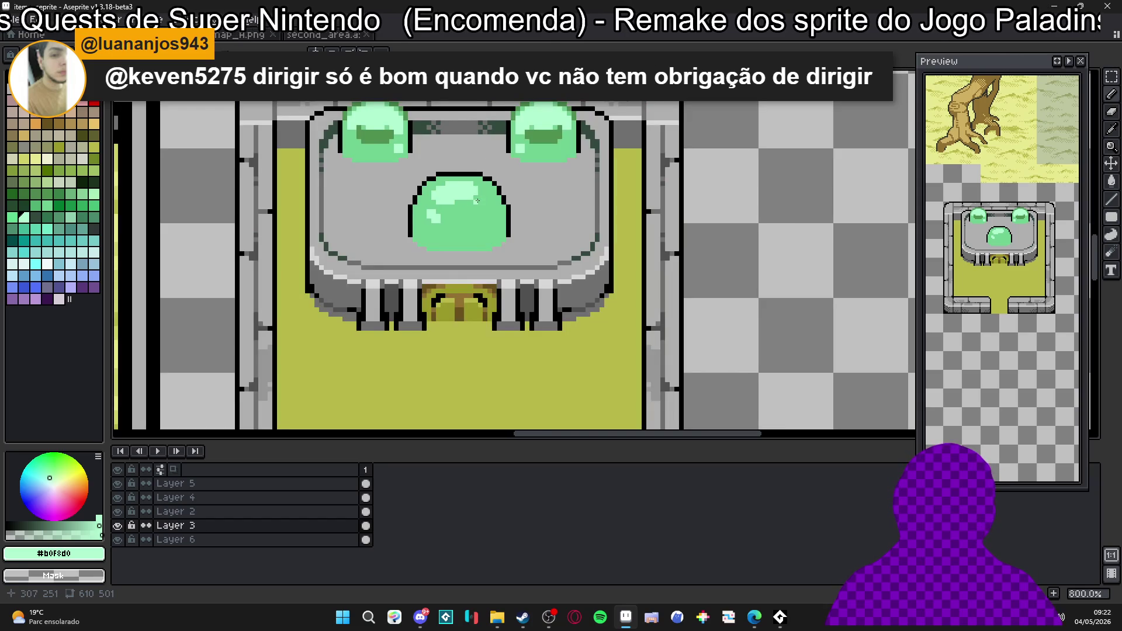
pyautogui.scroll(1, 512, 173)
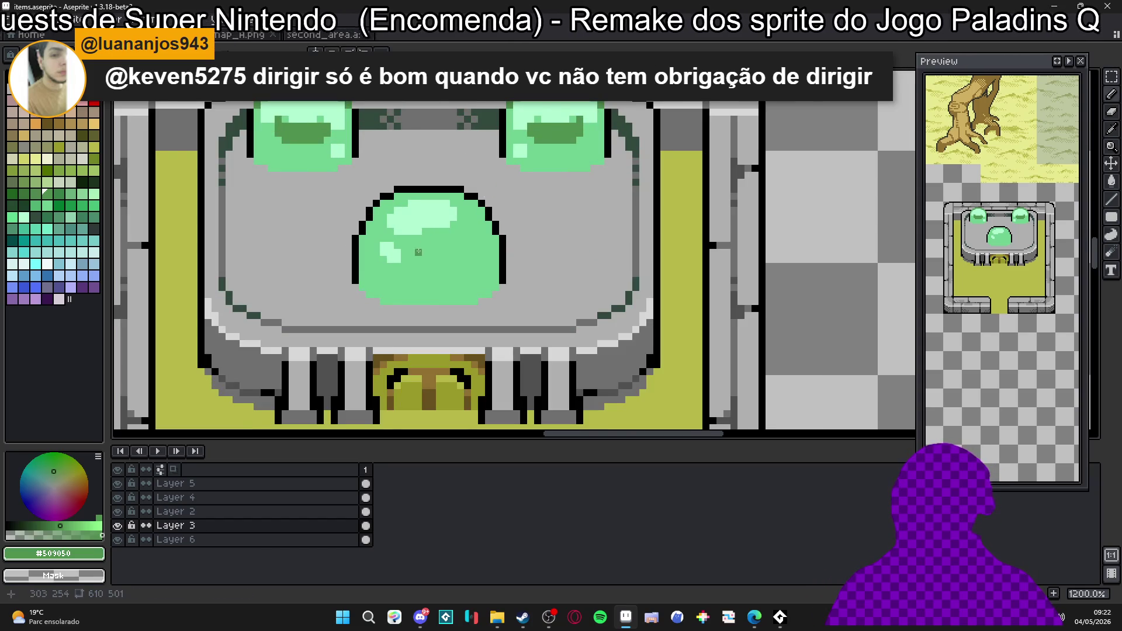
pyautogui.scroll(1, 409, 253)
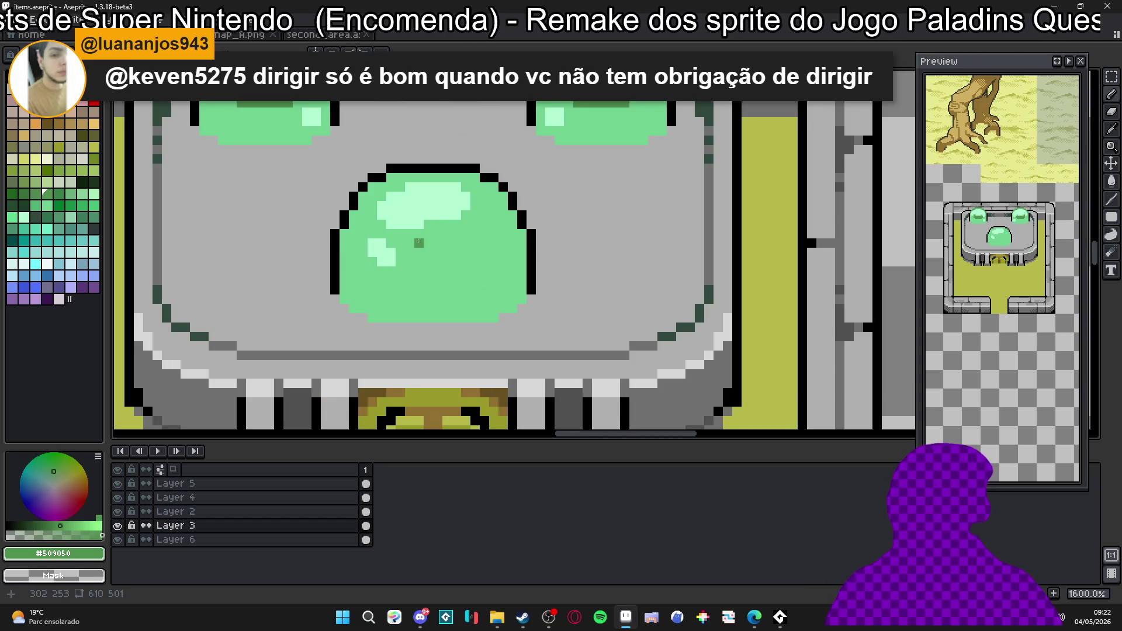
pyautogui.scroll(1, 419, 243)
pyautogui.scroll(-2, 412, 239)
# Save, paint a dark green shadow band plus a larger dark spot lower on the dome, and save again.
pyautogui.hotkey('ctrl', 's')
pyautogui.scroll(2, 377, 222)
pyautogui.moveTo(369, 236)
pyautogui.mouseDown()
pyautogui.moveTo(443, 231)
pyautogui.moveTo(448, 251)
pyautogui.mouseUp()
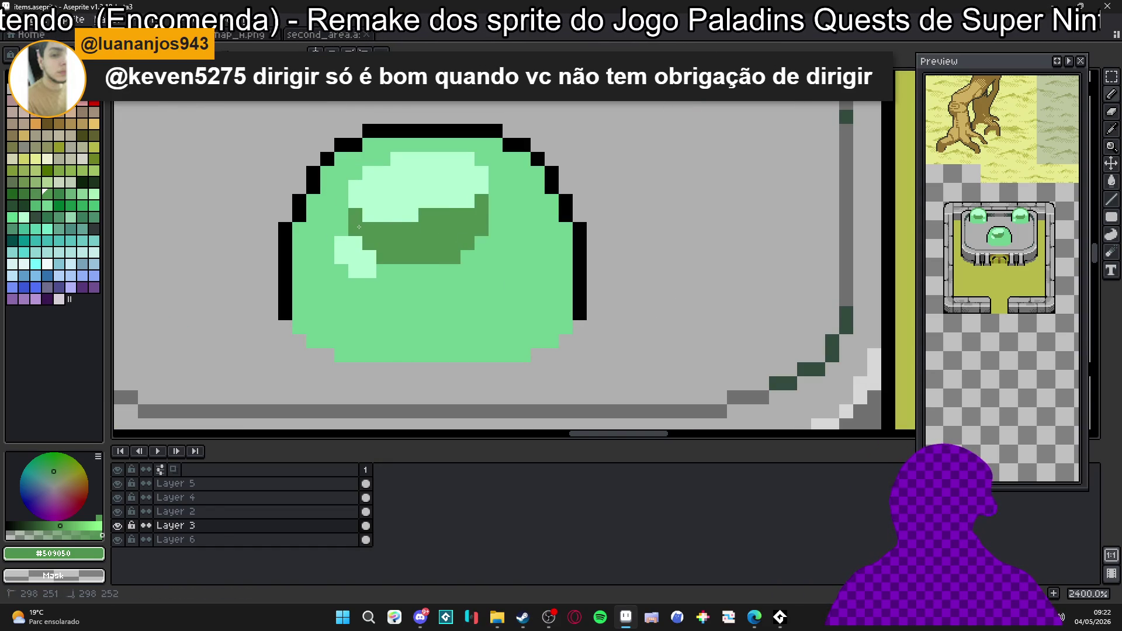
pyautogui.scroll(-4, 394, 248)
pyautogui.scroll(4, 400, 262)
pyautogui.click(388, 259)
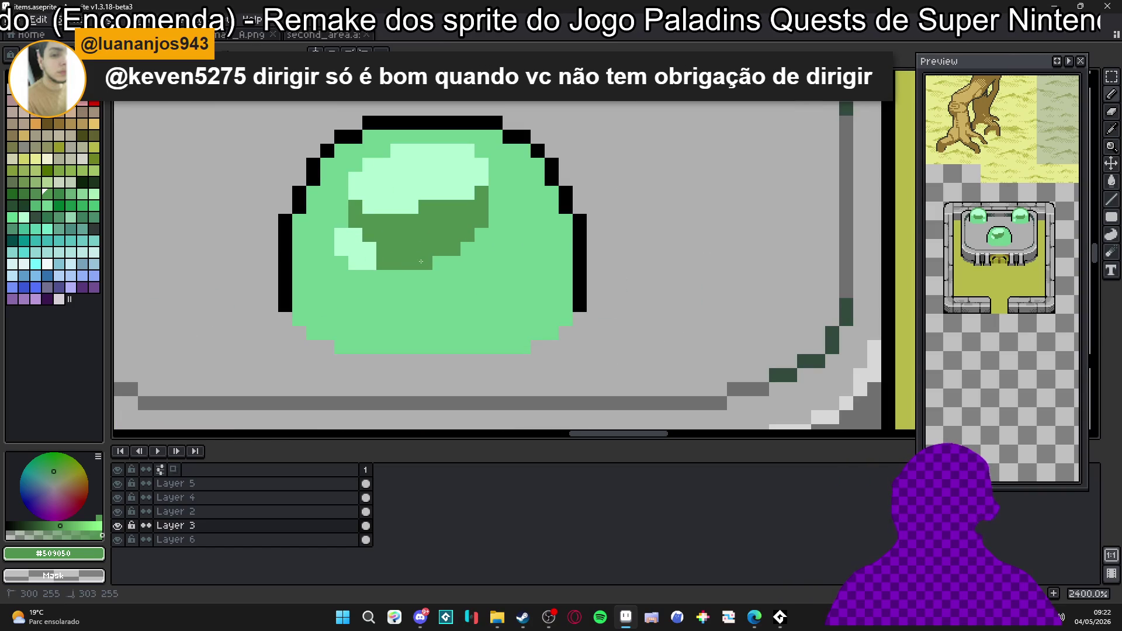
pyautogui.press('+')
pyautogui.press('+')
pyautogui.press('+')
pyautogui.click(411, 315)
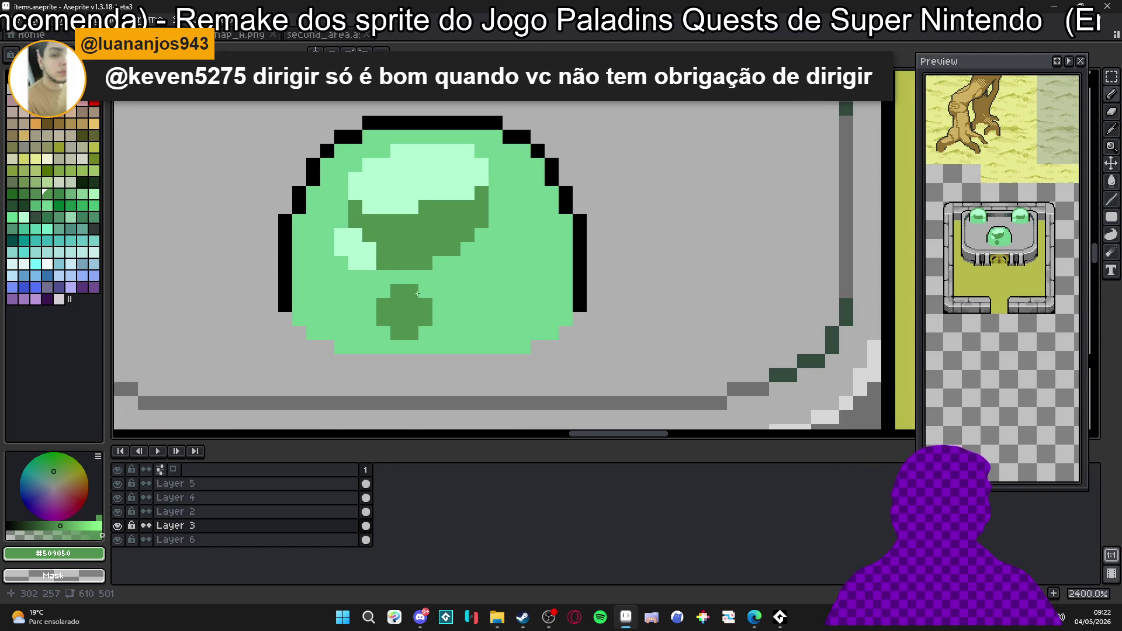
pyautogui.scroll(-3, 399, 287)
pyautogui.scroll(-1, 403, 294)
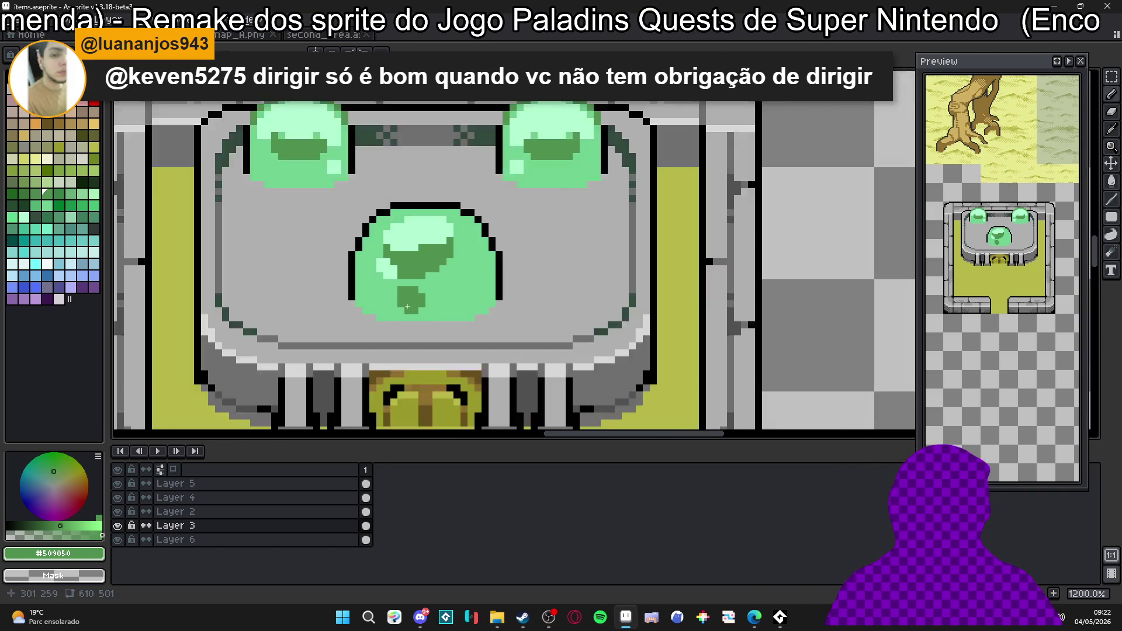
pyautogui.scroll(2, 424, 309)
pyautogui.scroll(-3, 380, 255)
pyautogui.scroll(2, 443, 245)
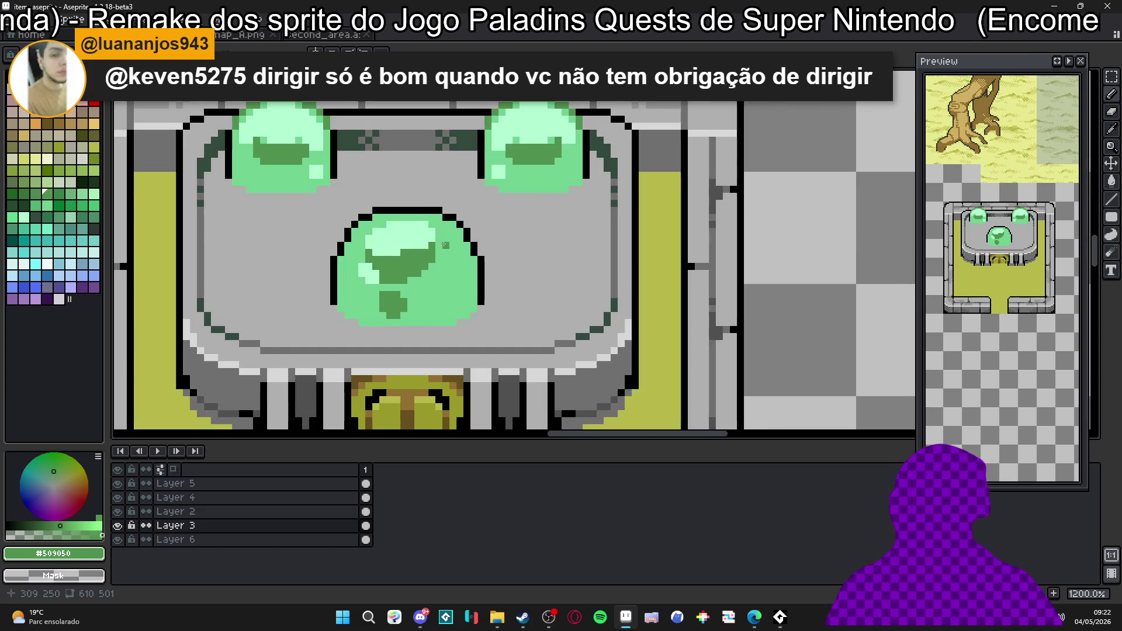
pyautogui.scroll(-2, 446, 244)
pyautogui.scroll(2, 504, 140)
pyautogui.press('alt')
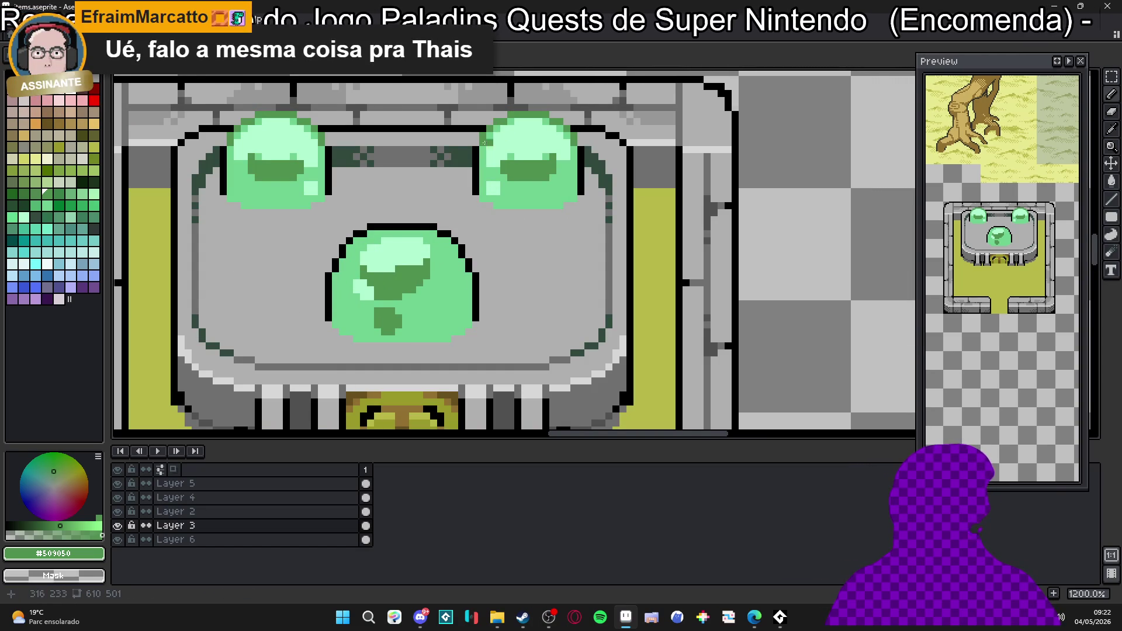
pyautogui.scroll(-1, 402, 240)
pyautogui.hotkey('ctrl', 's')
pyautogui.scroll(3, 402, 241)
pyautogui.scroll(-2, 517, 138)
pyautogui.scroll(1, 506, 149)
pyautogui.scroll(2, 506, 149)
# Recolour the dome's black top outline and corners green with vertical symmetry and a bucket fill.
pyautogui.moveTo(351, 271); pyautogui.dragTo(492, 280)
pyautogui.click(498, 283)
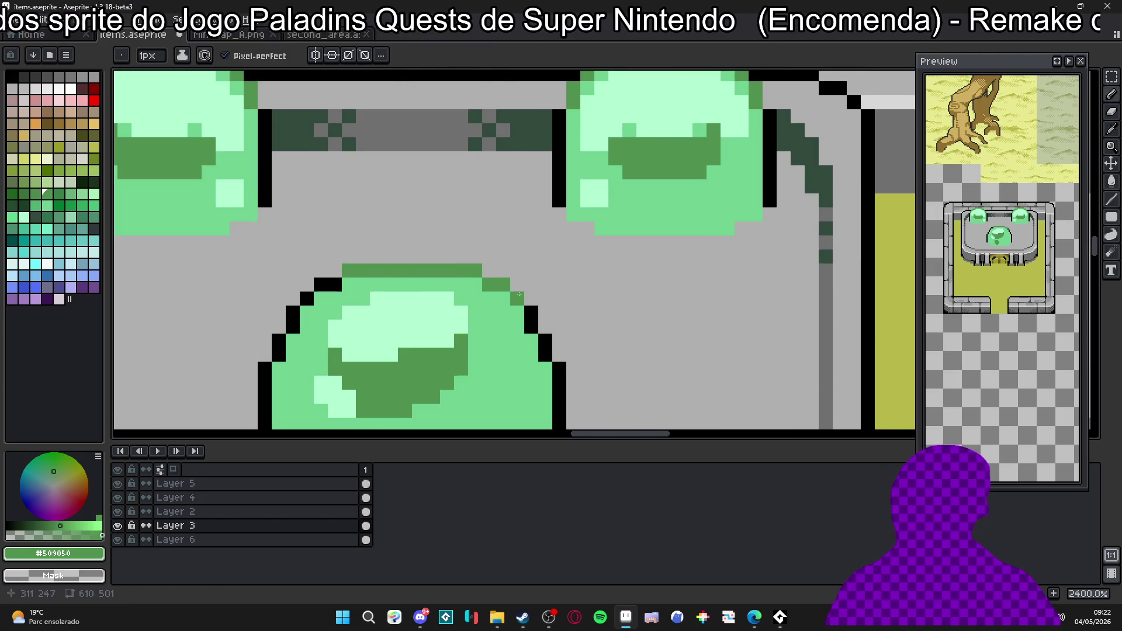
pyautogui.click(335, 285)
pyautogui.moveTo(335, 299)
pyautogui.mouseDown()
pyautogui.moveTo(361, 288)
pyautogui.moveTo(365, 270)
pyautogui.mouseUp()
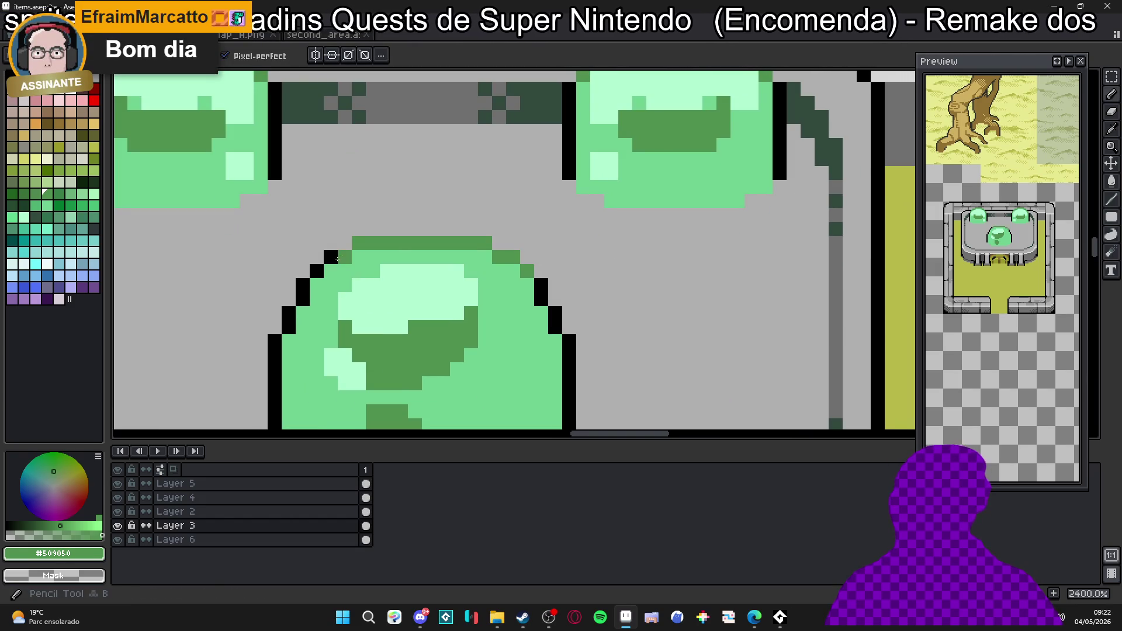
pyautogui.click(315, 55)
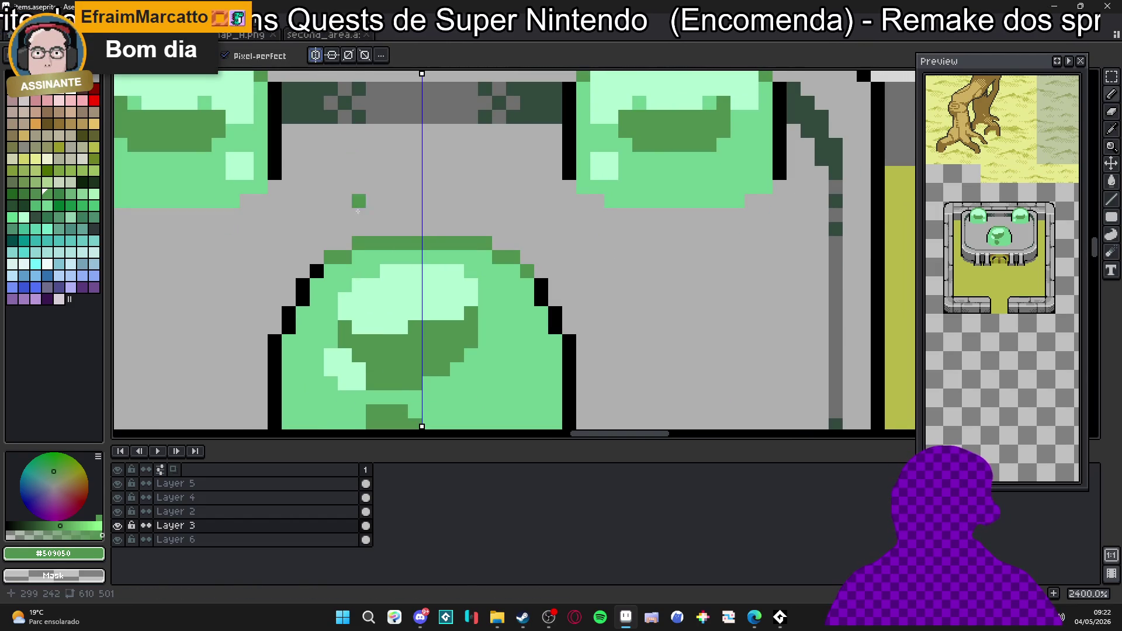
pyautogui.click(303, 285)
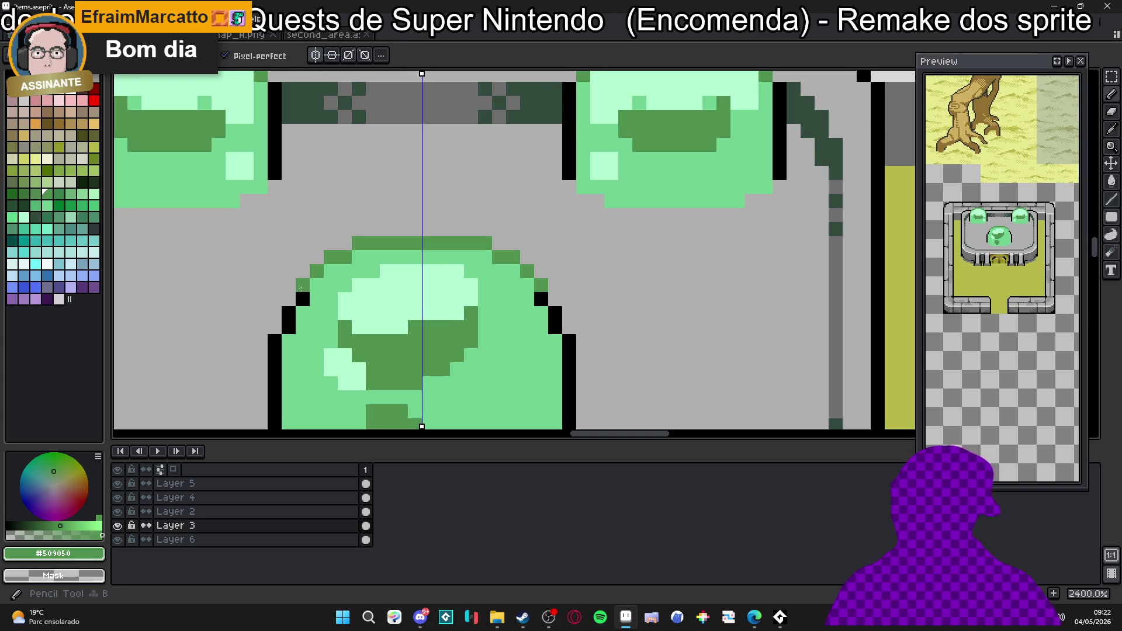
pyautogui.press('g')
pyautogui.click(539, 298)
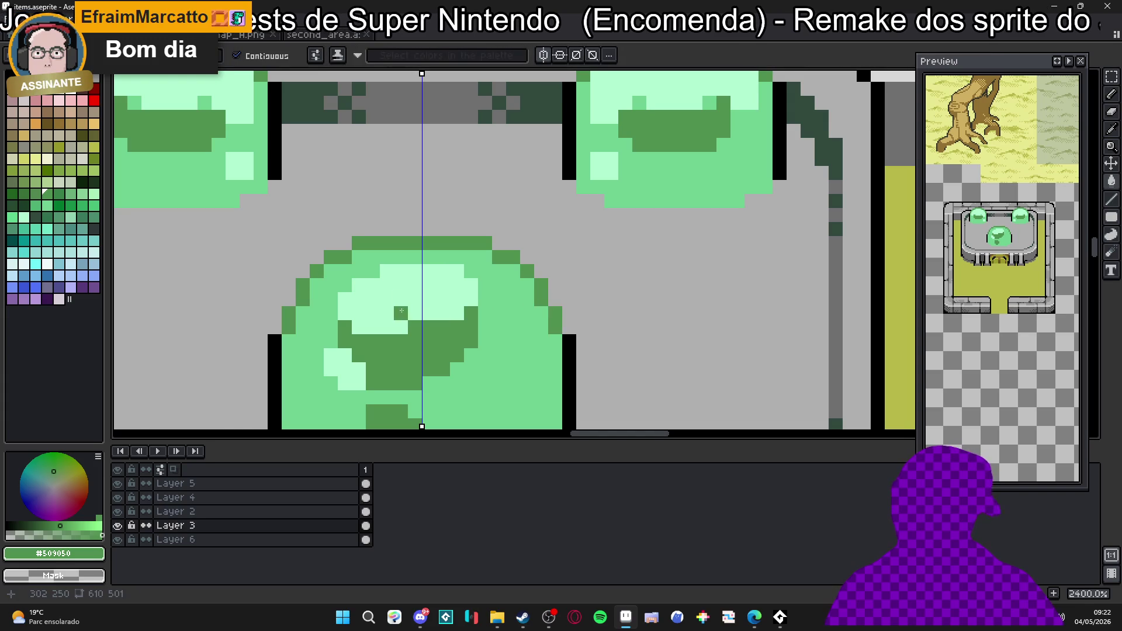
pyautogui.scroll(-4, 418, 198)
pyautogui.scroll(4, 365, 239)
# Repaint the dome's upper edges with dark green along the top and light green on the row below.
pyautogui.press('b')
pyautogui.moveTo(365, 246); pyautogui.dragTo(365, 265)
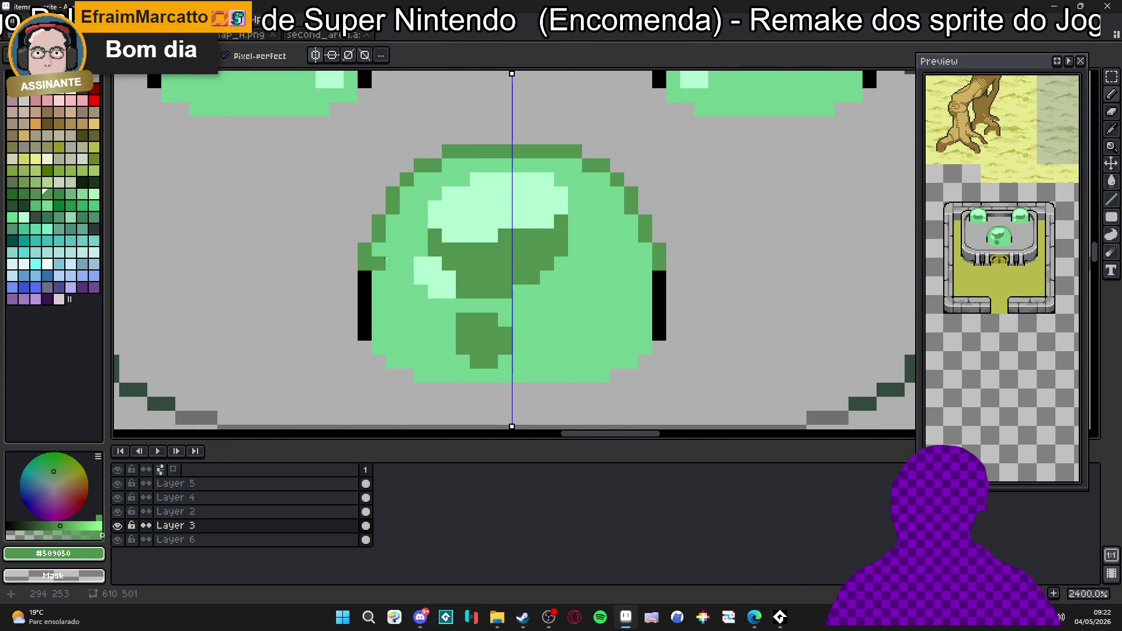
pyautogui.scroll(-5, 373, 263)
pyautogui.scroll(2, 386, 228)
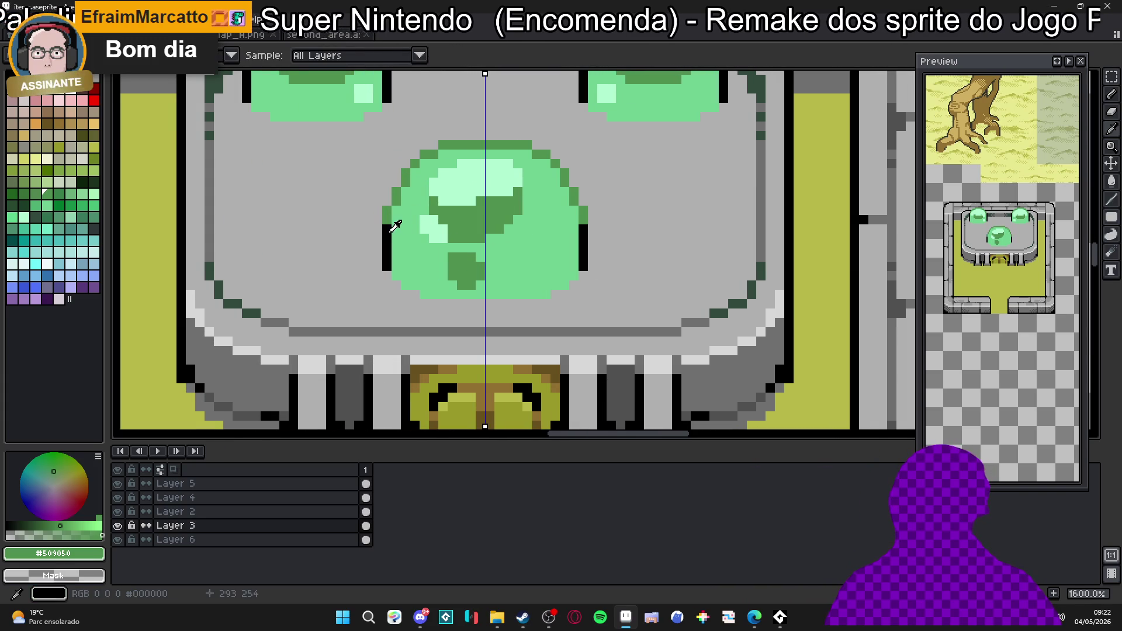
pyautogui.hotkey('ctrl', 'z')
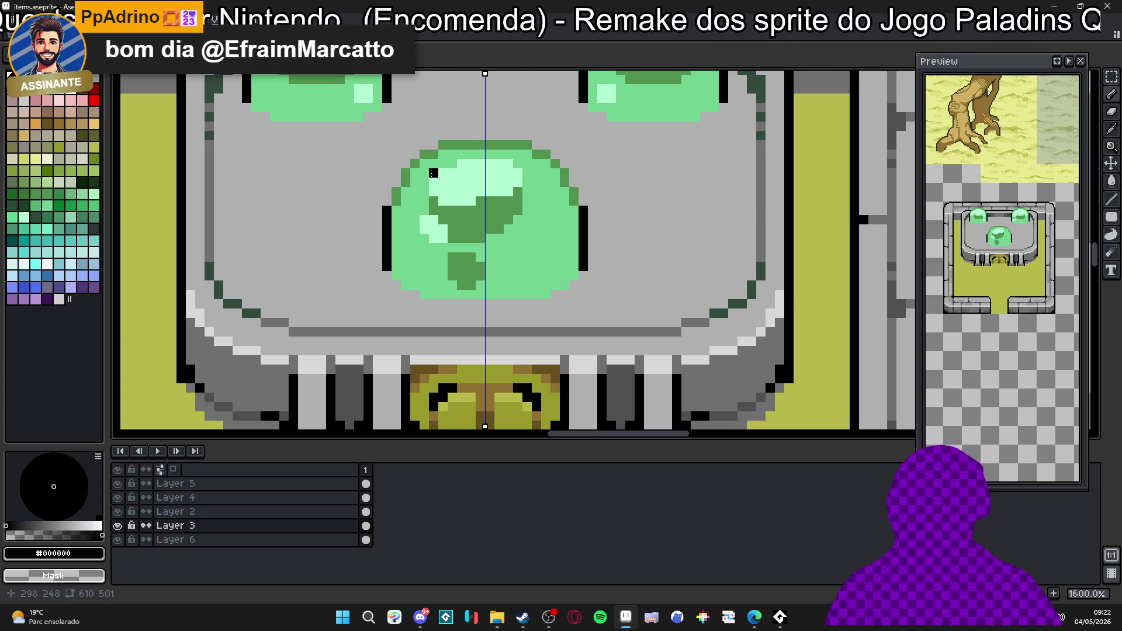
pyautogui.scroll(2, 434, 173)
pyautogui.keyDown('alt'); pyautogui.click(464, 132); pyautogui.keyUp('alt')
pyautogui.moveTo(539, 112)
pyautogui.mouseDown()
pyautogui.moveTo(491, 112)
pyautogui.moveTo(527, 133)
pyautogui.mouseUp()
pyautogui.keyDown('alt'); pyautogui.click(526, 143); pyautogui.keyUp('alt')
pyautogui.keyDown('alt'); pyautogui.click(473, 112); pyautogui.keyUp('alt')
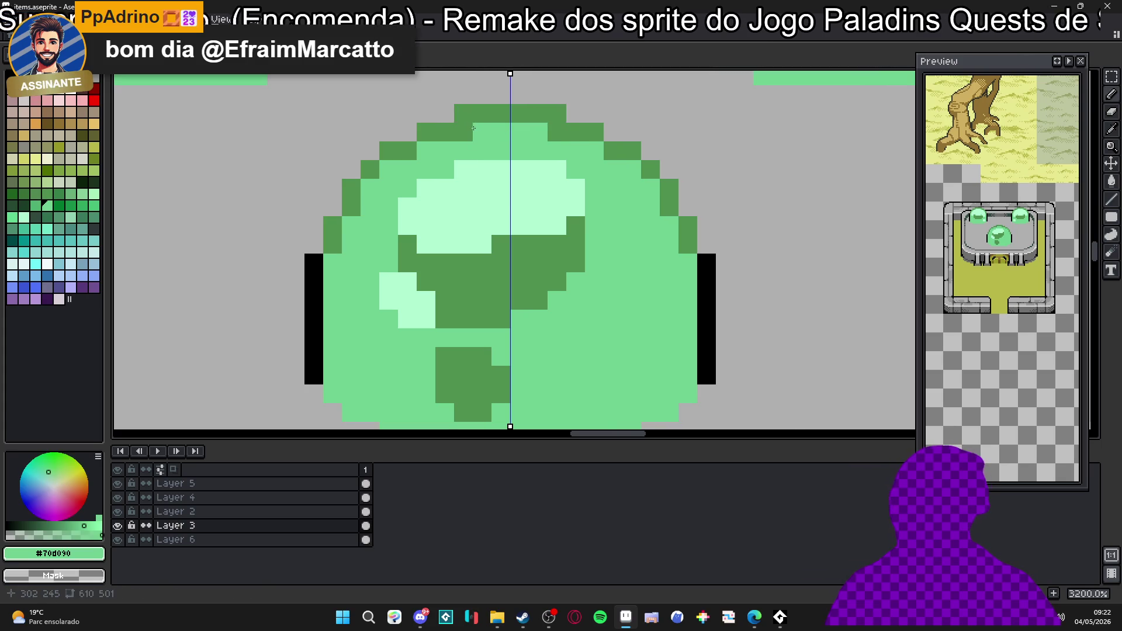
pyautogui.scroll(-5, 471, 130)
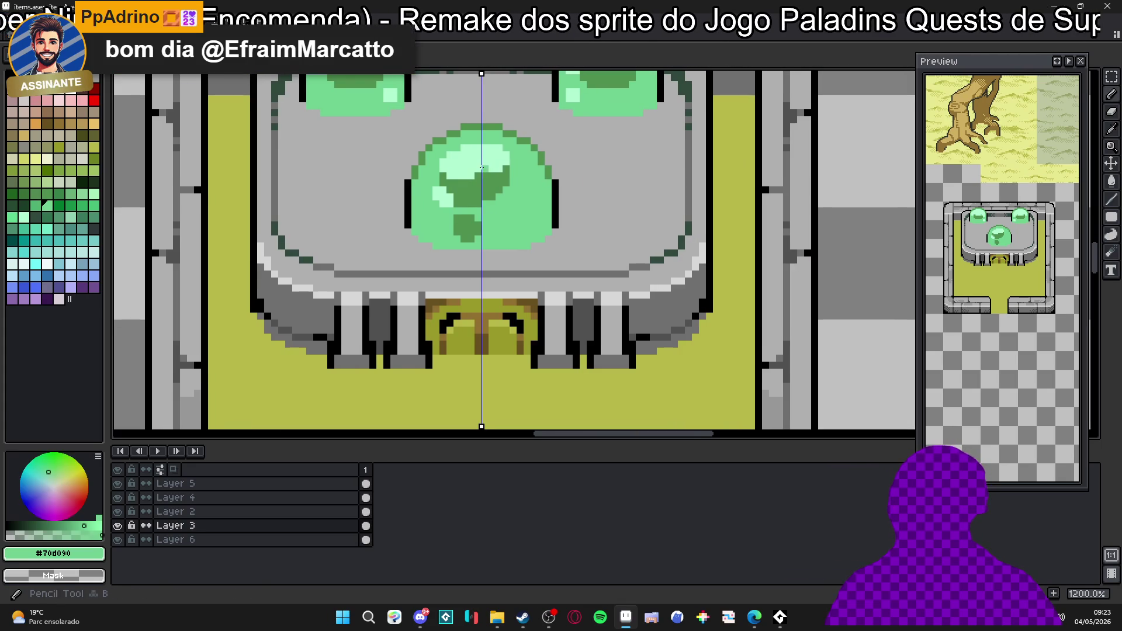
pyautogui.scroll(1, 481, 167)
pyautogui.keyDown('alt'); pyautogui.click(478, 166); pyautogui.keyUp('alt')
pyautogui.moveTo(477, 166); pyautogui.dragTo(464, 160)
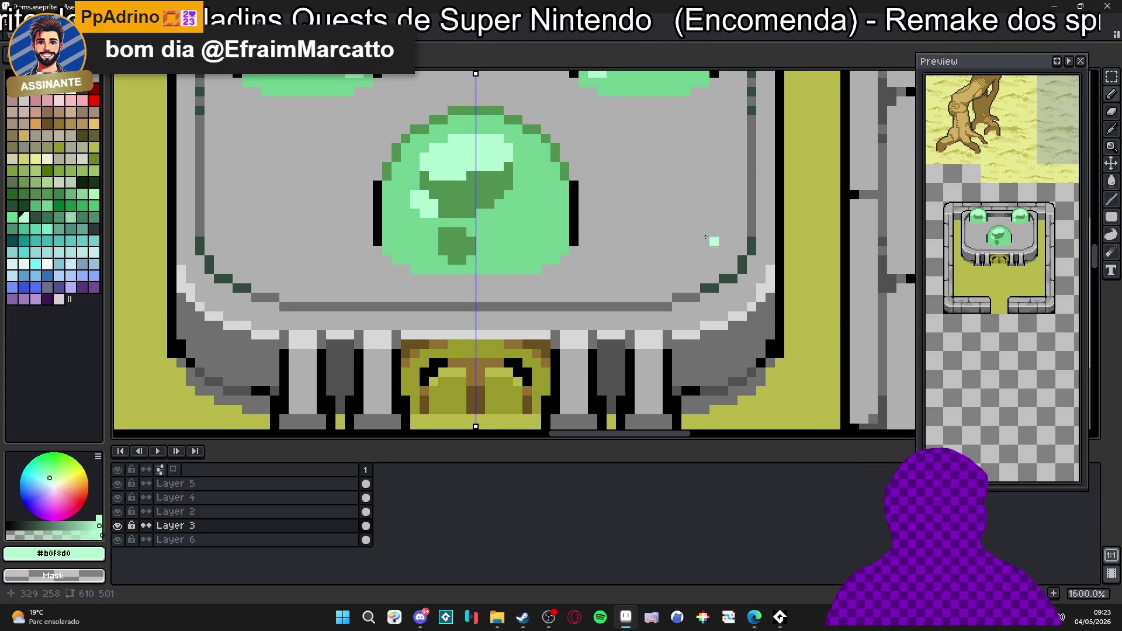
pyautogui.scroll(-4, 501, 230)
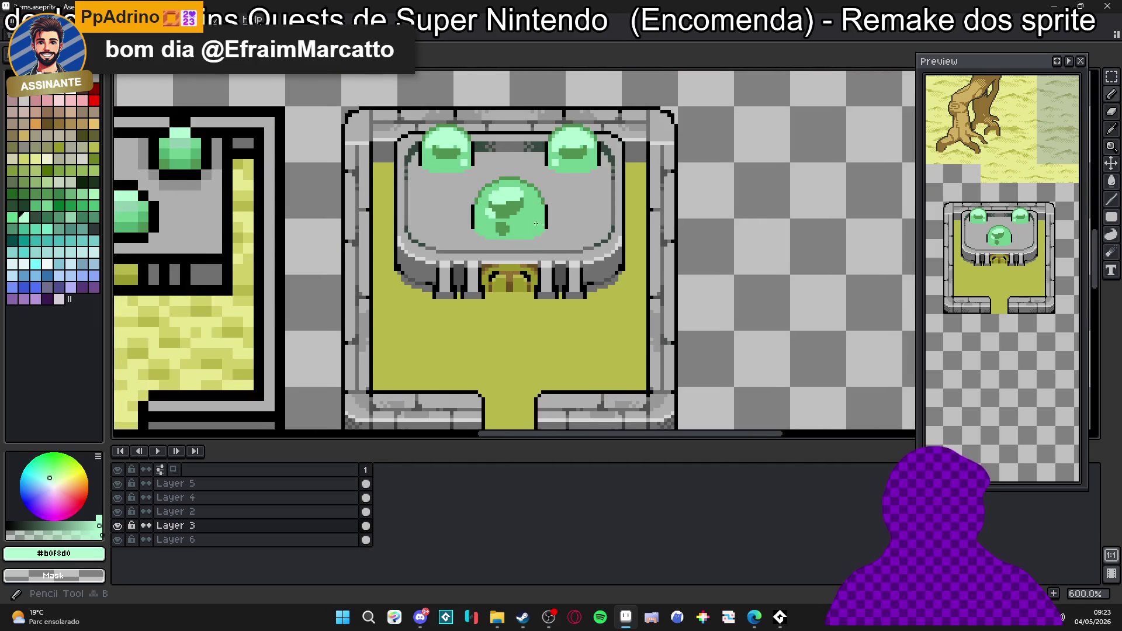
pyautogui.scroll(1, 501, 230)
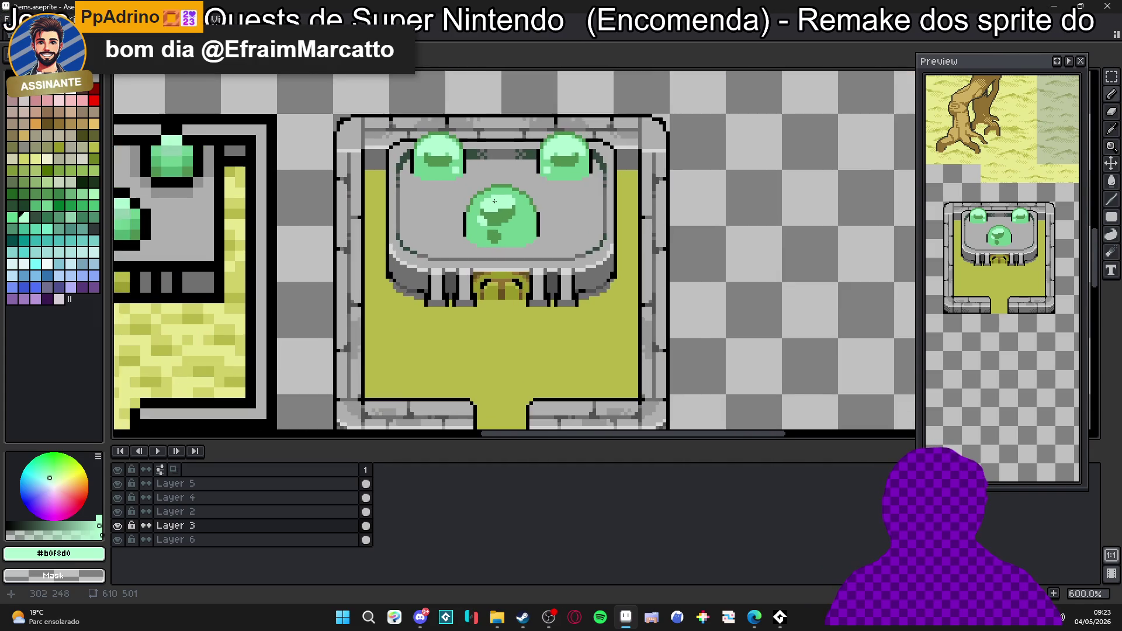
pyautogui.scroll(2, 501, 230)
pyautogui.scroll(3, 491, 223)
pyautogui.scroll(4, 439, 195)
# Place a pale green highlight pixel near the central dome's bottom edge.
pyautogui.click(443, 222)
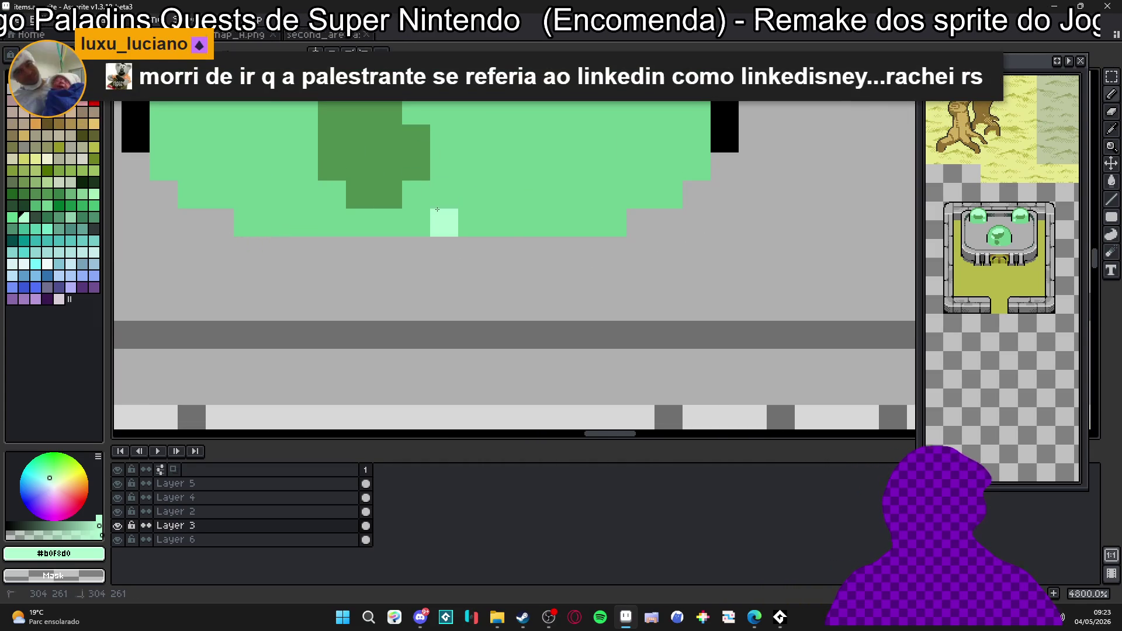
# Try pale green pixels near the dome's bottom, undoing the misplaced ones.
pyautogui.click(500, 222)
pyautogui.click(445, 194)
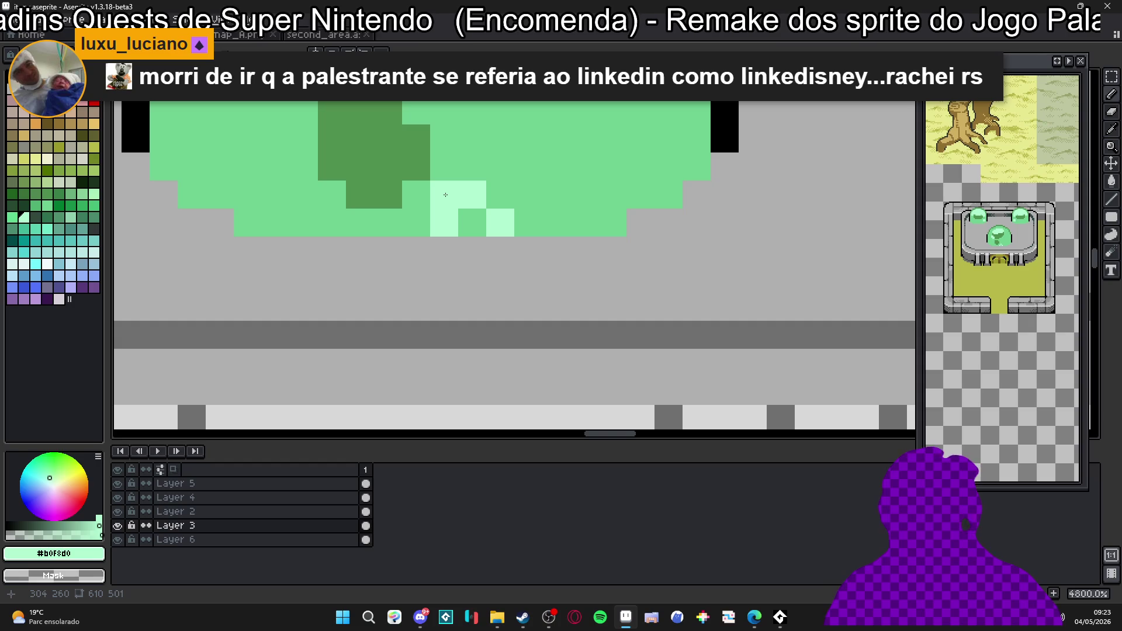
pyautogui.hotkey('ctrl', 'z')
pyautogui.press('b')
pyautogui.click(499, 194)
pyautogui.hotkey('ctrl', 'z')
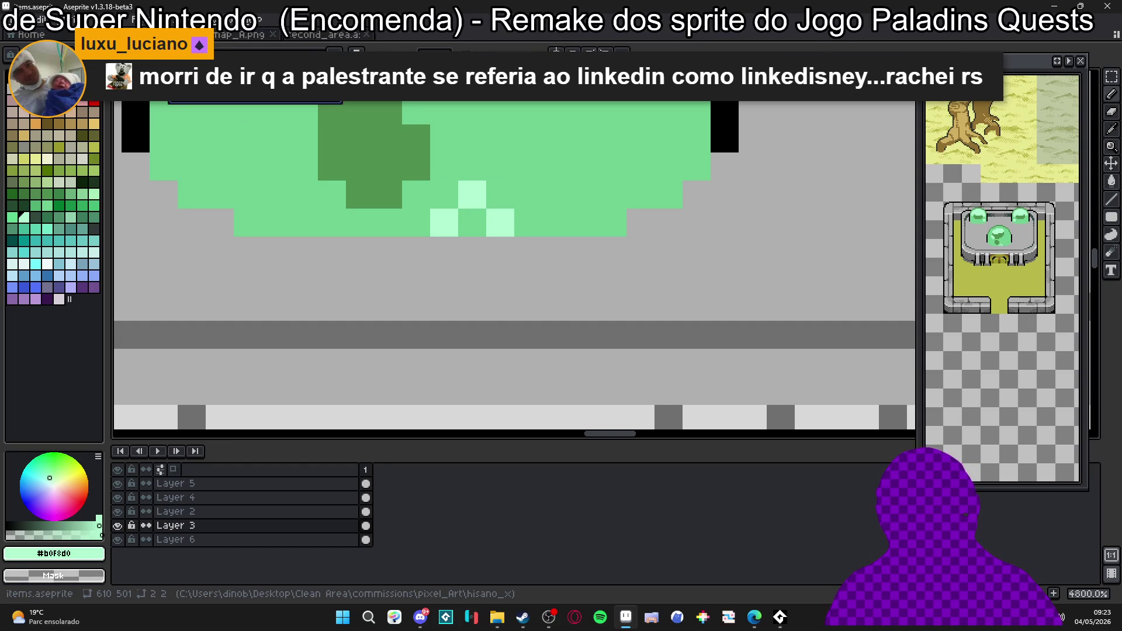
# Dot a checkered #b0f8d0 dither across the central dome's lower rows on both sides.
pyautogui.click(500, 166)
pyautogui.click(528, 194)
pyautogui.click(556, 166)
pyautogui.click(527, 138)
pyautogui.click(471, 138)
pyautogui.click(444, 165)
pyautogui.click(415, 193)
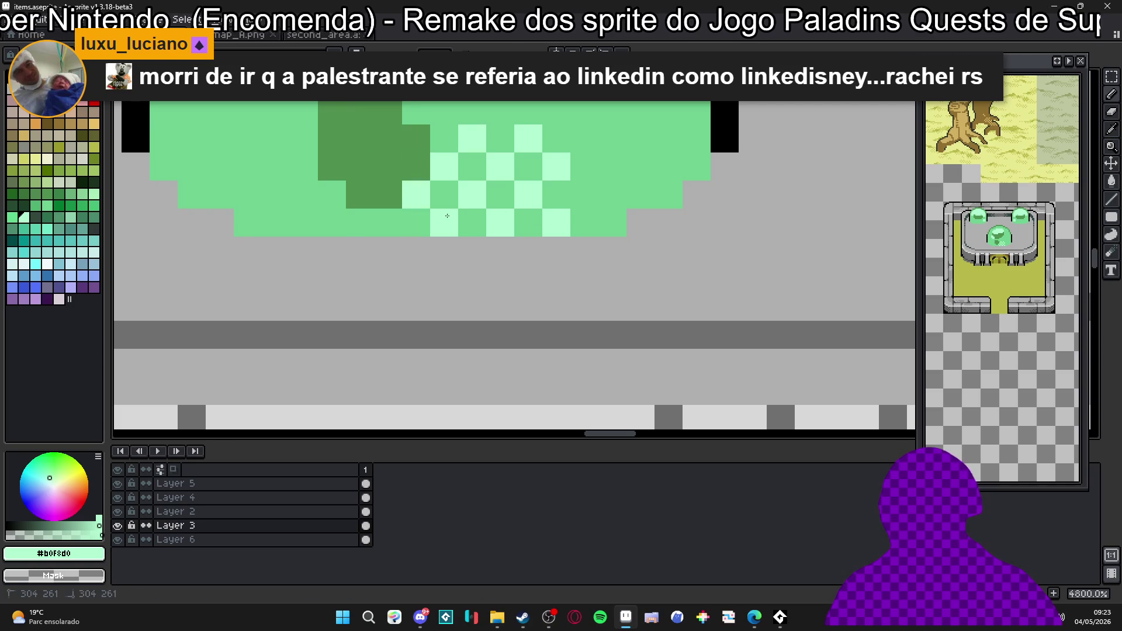
pyautogui.click(331, 222)
pyautogui.click(304, 194)
pyautogui.click(275, 222)
pyautogui.click(276, 166)
pyautogui.click(303, 138)
pyautogui.click(249, 195)
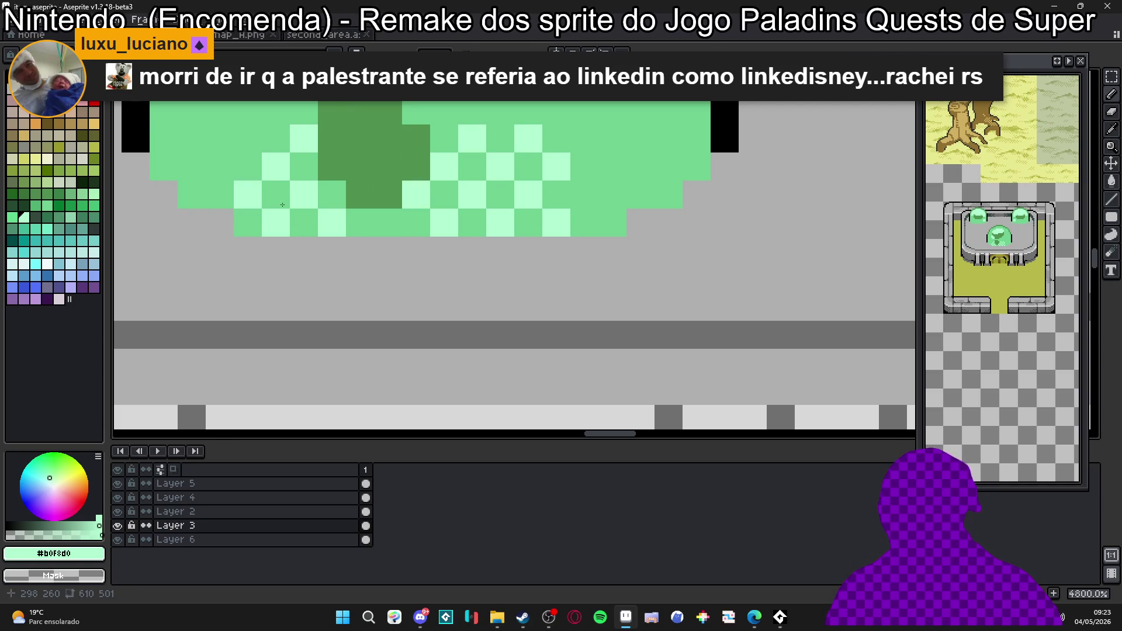
pyautogui.click(220, 167)
pyautogui.click(248, 140)
pyautogui.click(276, 113)
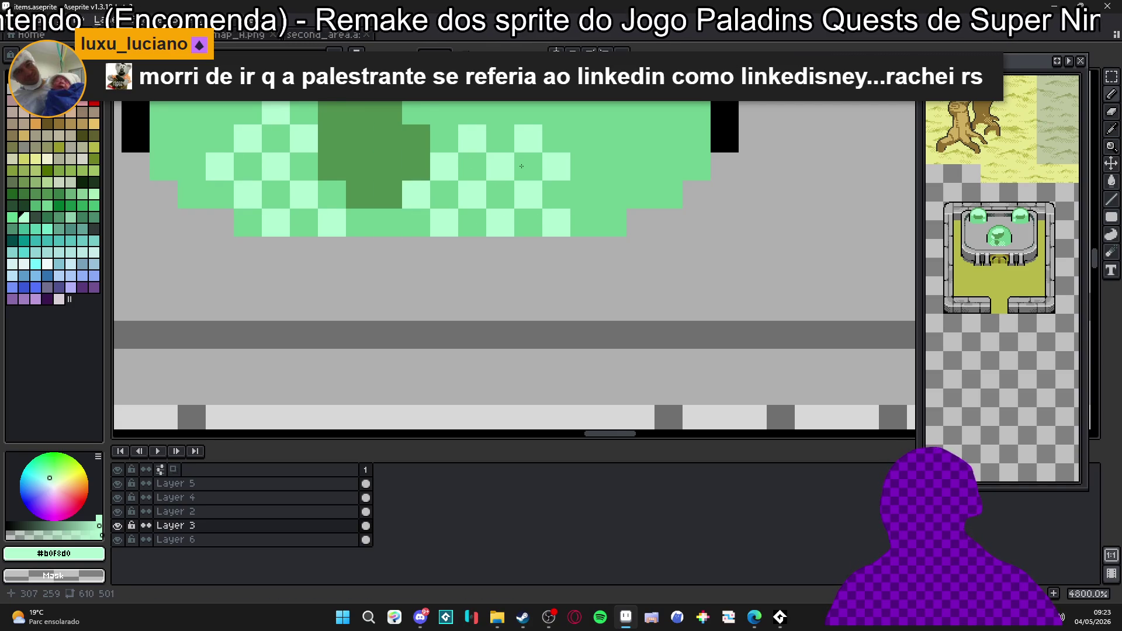
pyautogui.moveTo(521, 166); pyautogui.dragTo(511, 199)
pyautogui.click(602, 255)
pyautogui.click(602, 199)
pyautogui.click(433, 142)
pyautogui.click(489, 142)
pyautogui.scroll(-3, 552, 211)
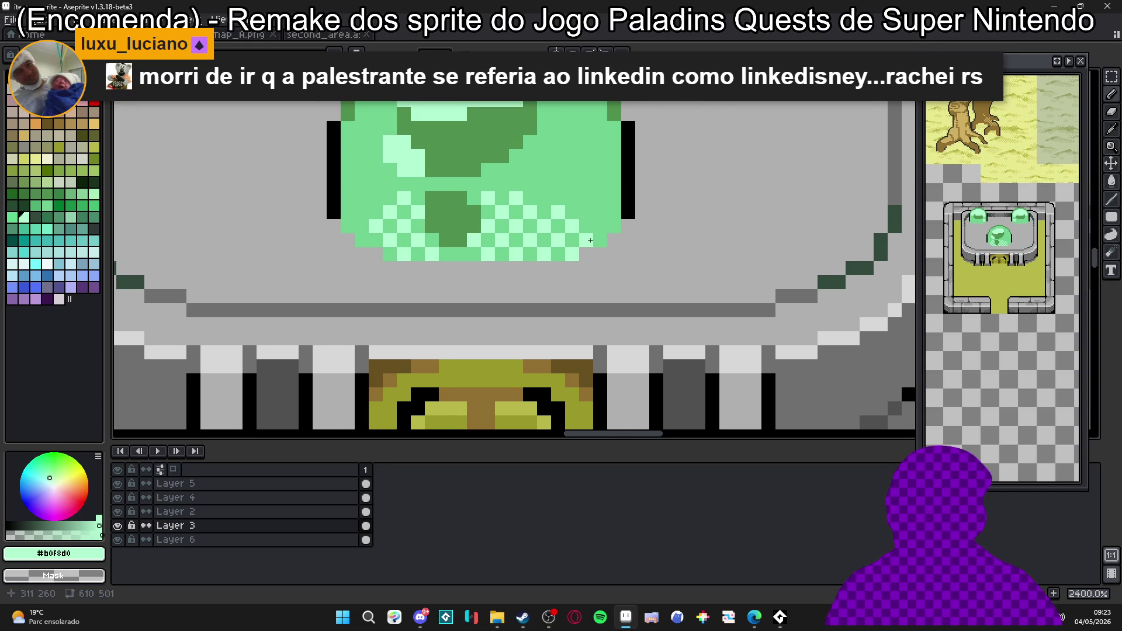
# Repaint a couple of dither pixels darker green and cancel a stray colour-area selection.
pyautogui.moveTo(524, 178); pyautogui.dragTo(514, 205)
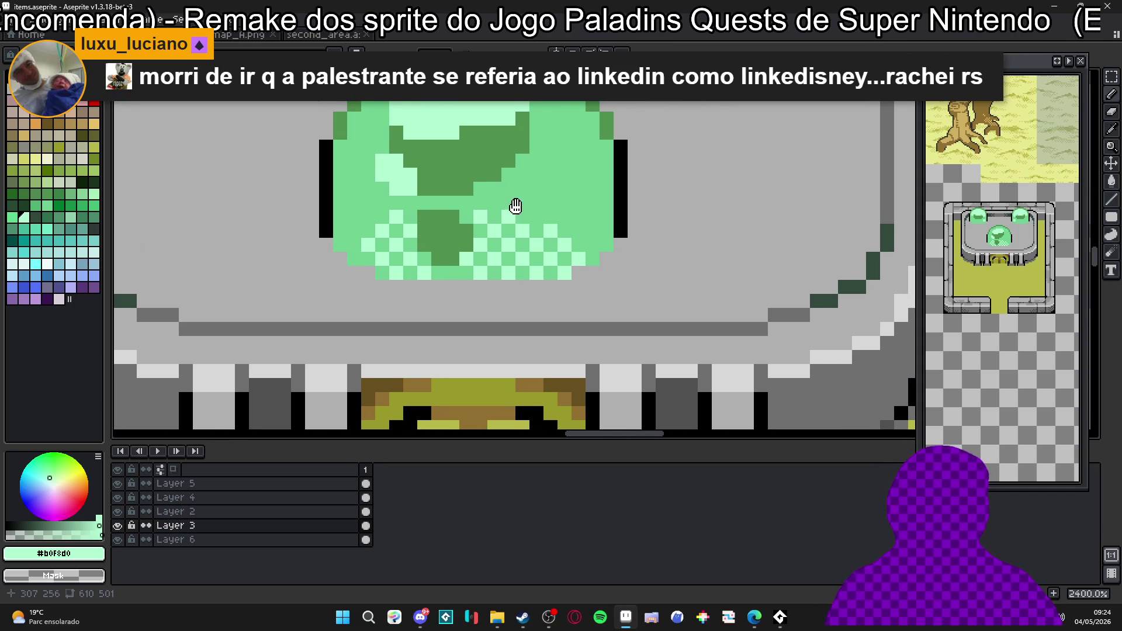
pyautogui.rightClick(543, 222)
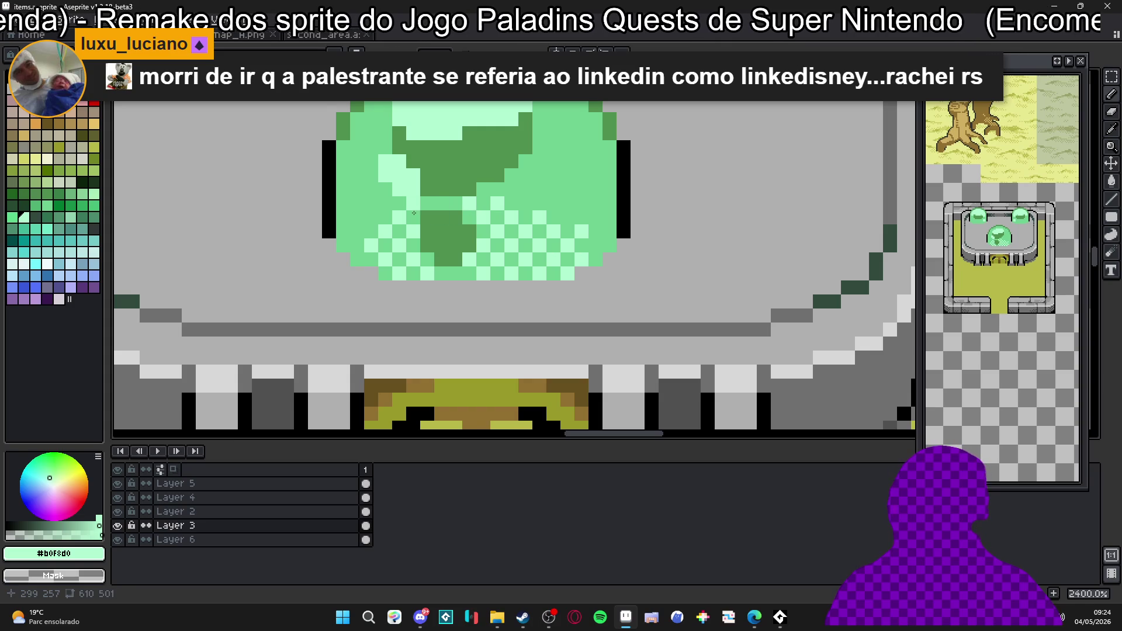
pyautogui.press('w')
pyautogui.click(453, 212)
pyautogui.hotkey('ctrl', 'z')
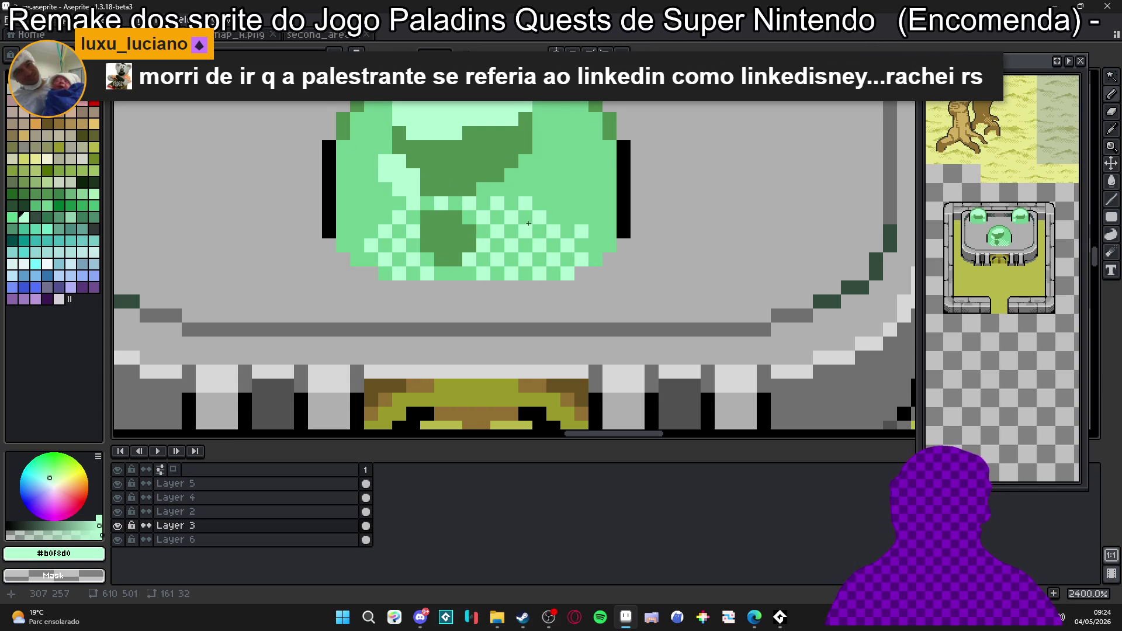
pyautogui.scroll(2, 580, 231)
pyautogui.scroll(2, 501, 251)
pyautogui.scroll(2, 521, 258)
pyautogui.scroll(1, 473, 358)
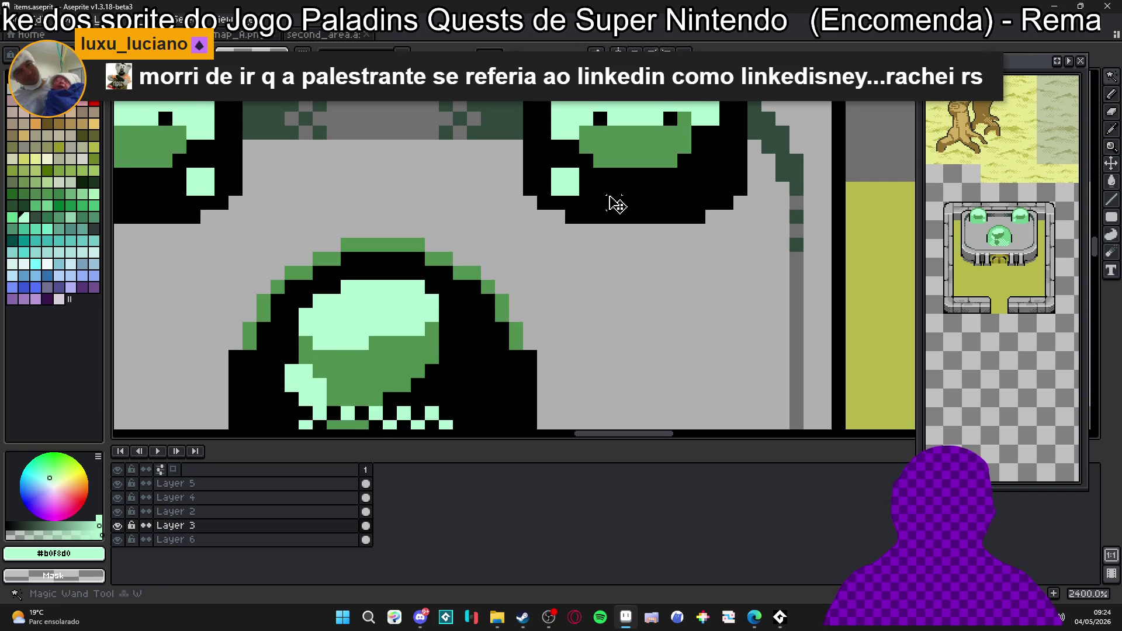
# Pencil alternating light-green checker pixels along the upper right dome's bottom rows, undoing strays.
pyautogui.click(628, 189)
pyautogui.hotkey('ctrl', 'z')
pyautogui.click(600, 217)
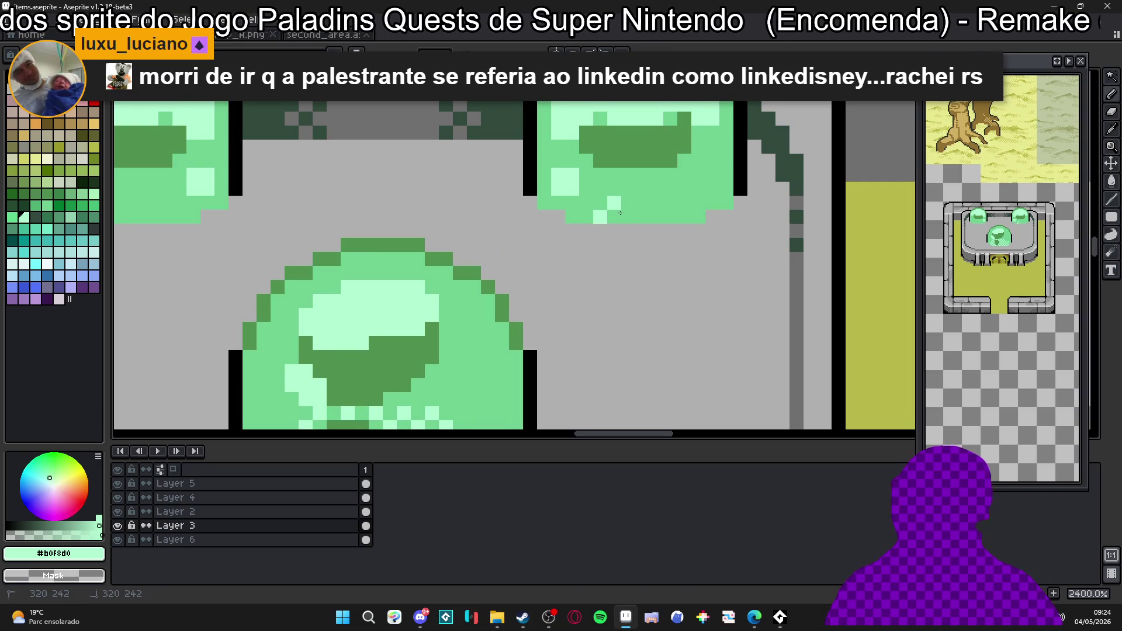
pyautogui.click(642, 202)
pyautogui.click(684, 217)
pyautogui.click(586, 203)
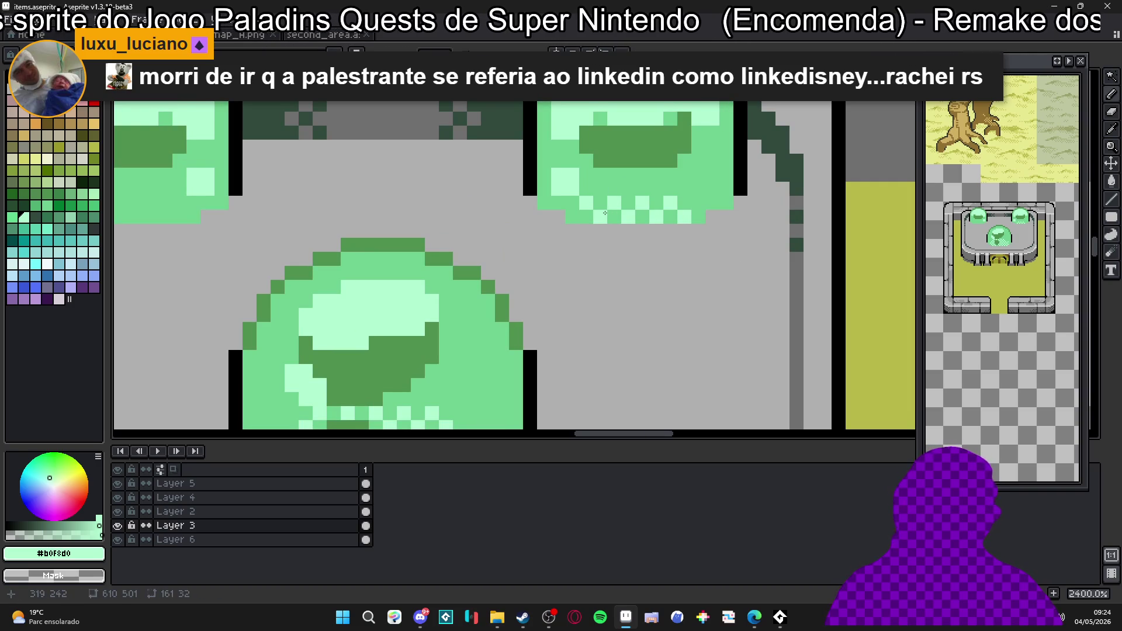
pyautogui.click(699, 203)
pyautogui.click(657, 189)
pyautogui.hotkey('ctrl', 'z')
pyautogui.moveTo(613, 174); pyautogui.dragTo(629, 188)
pyautogui.click(671, 174)
pyautogui.hotkey('ctrl', 'z')
pyautogui.click(684, 189)
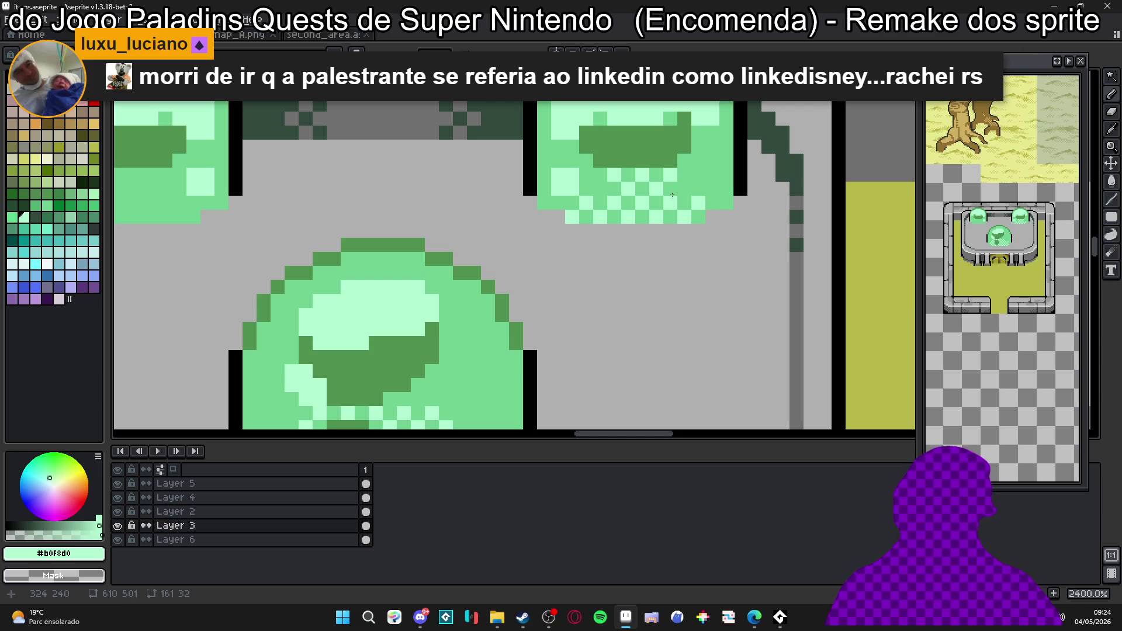
pyautogui.scroll(-4, 672, 195)
pyautogui.scroll(-1, 527, 202)
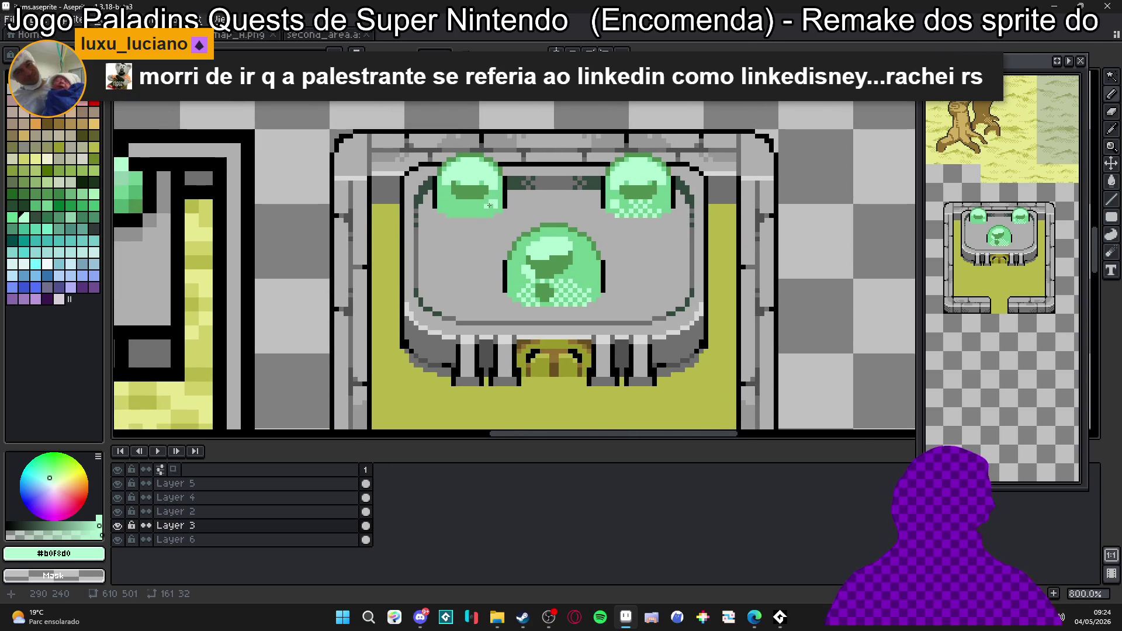
pyautogui.scroll(1, 489, 205)
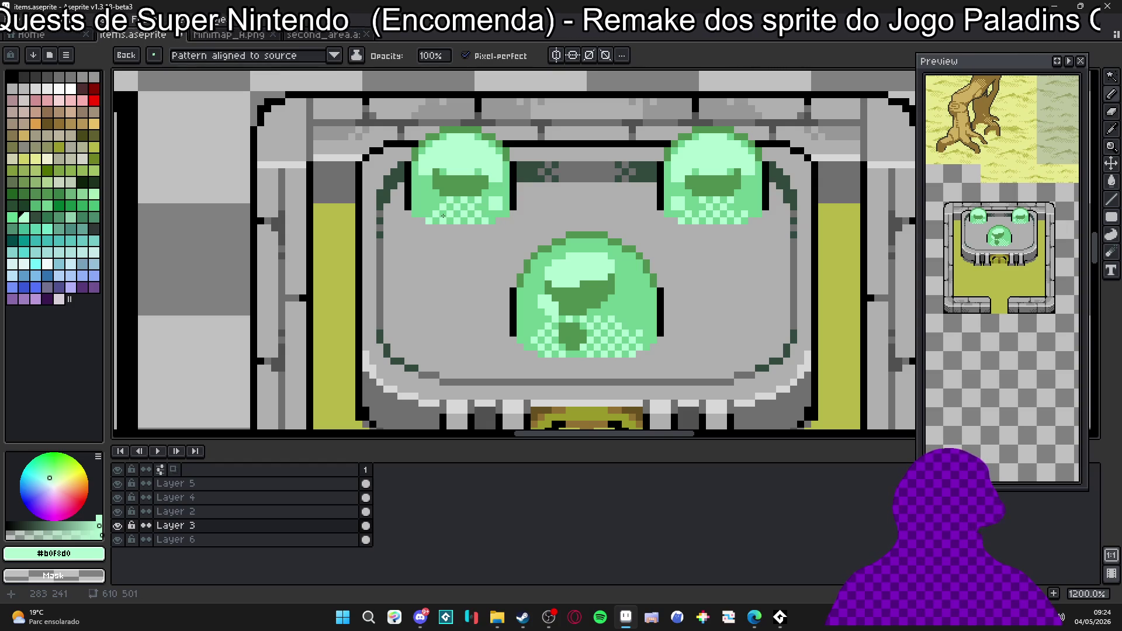
pyautogui.scroll(-3, 448, 215)
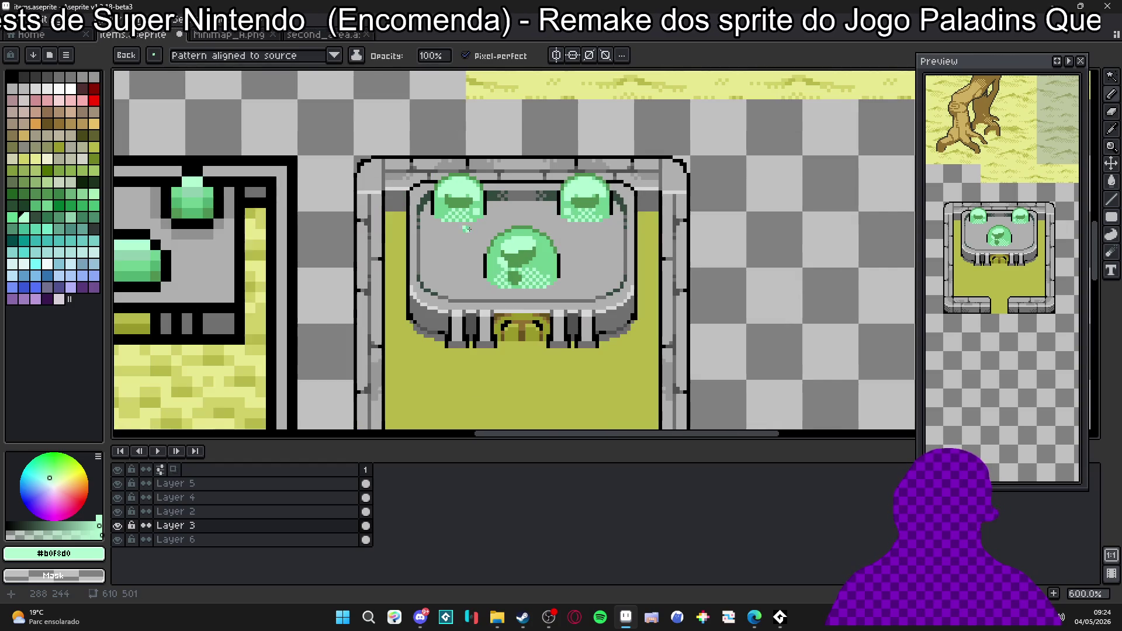
pyautogui.scroll(2, 519, 237)
# Fill the right dome's #509050 shadow, then paint the green line-end pixel grey #707070 and pick a lighter grey.
pyautogui.keyDown('alt'); pyautogui.click(547, 268); pyautogui.keyUp('alt')
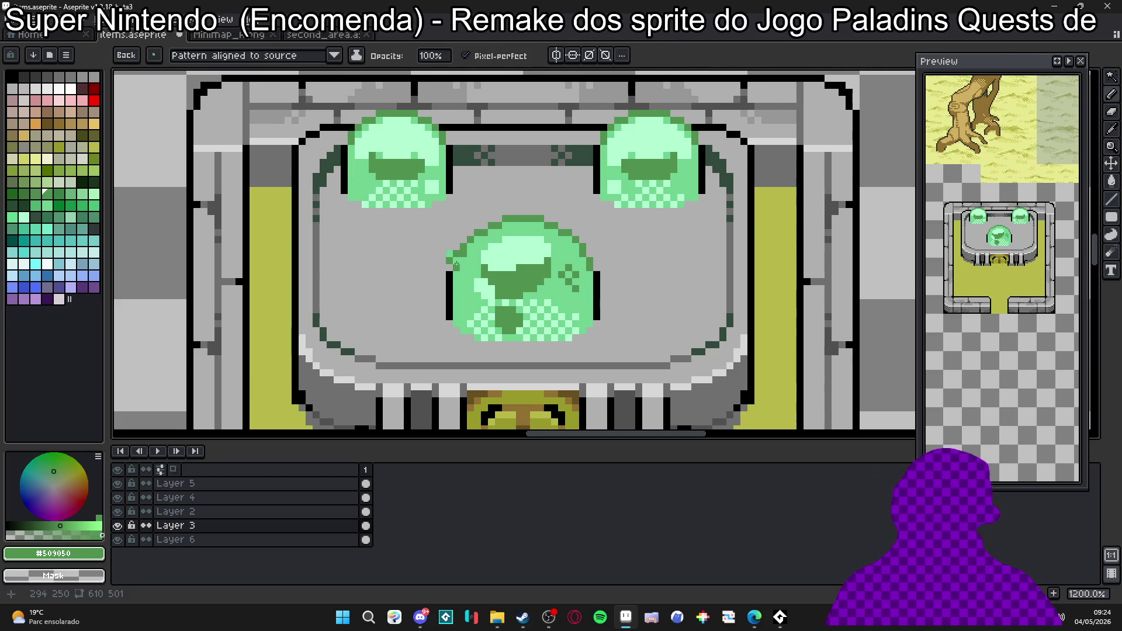
pyautogui.scroll(1, 448, 210)
pyautogui.scroll(2, 449, 210)
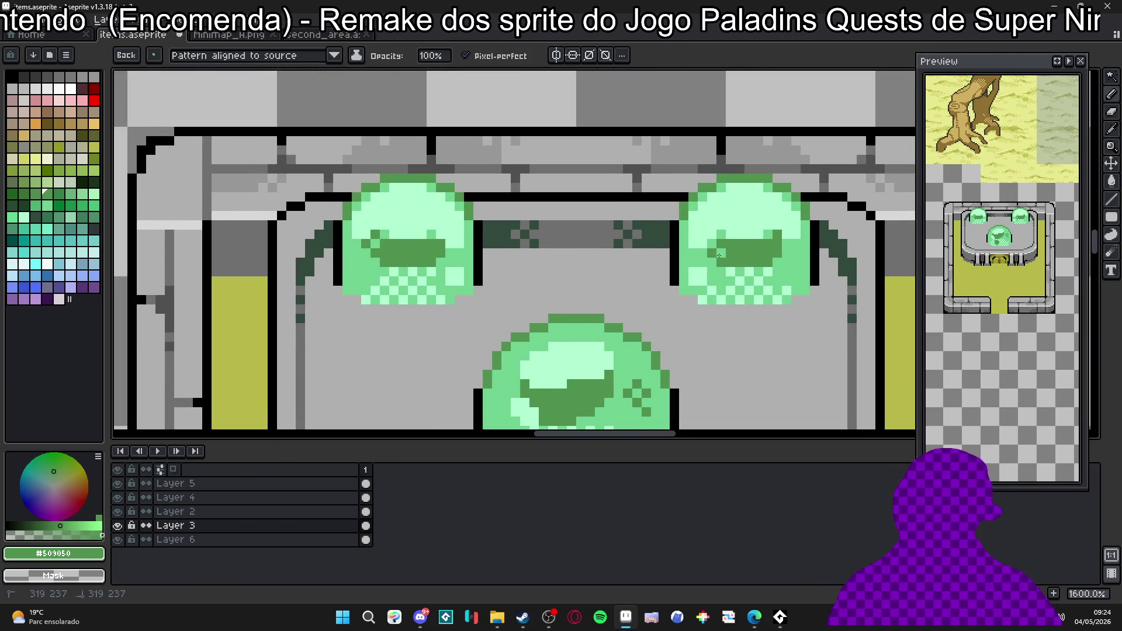
pyautogui.moveTo(746, 249); pyautogui.dragTo(781, 250)
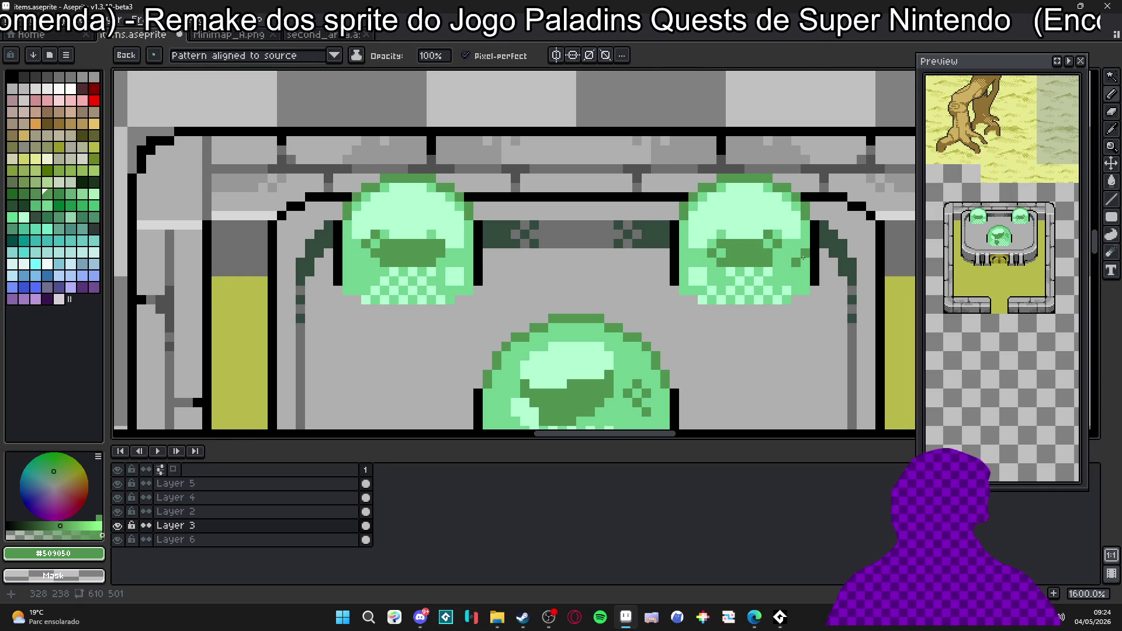
pyautogui.scroll(-4, 561, 237)
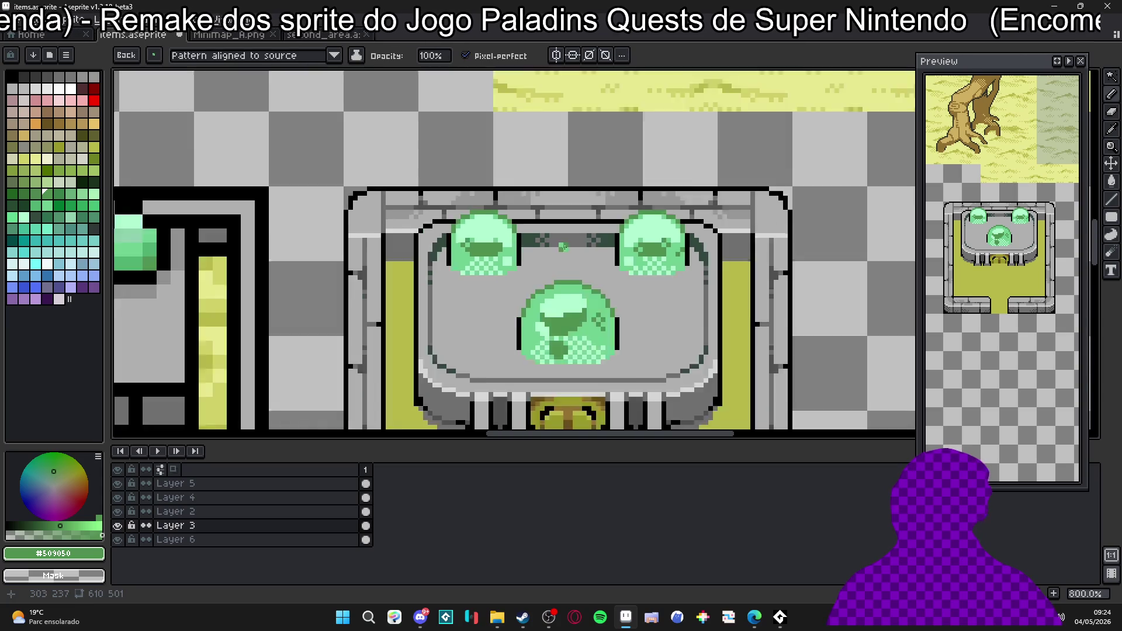
pyautogui.scroll(-1, 526, 229)
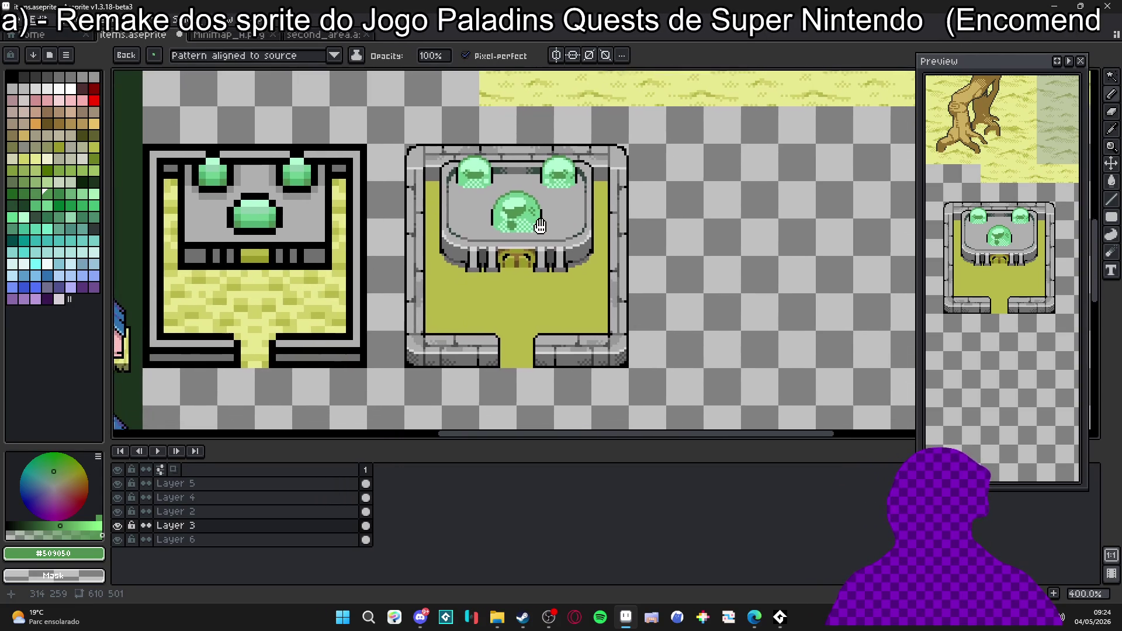
pyautogui.scroll(1, 491, 234)
pyautogui.scroll(4, 490, 235)
pyautogui.keyDown('alt'); pyautogui.click(489, 235); pyautogui.keyUp('alt')
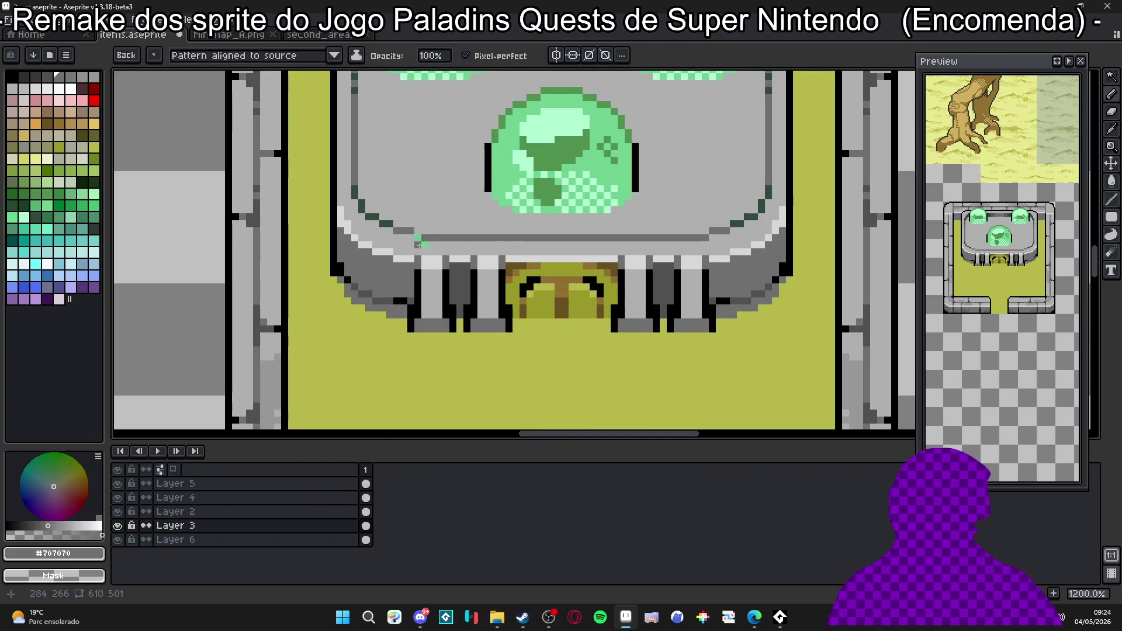
pyautogui.click(420, 236)
pyautogui.keyDown('alt'); pyautogui.rightClick(430, 230); pyautogui.keyUp('alt')
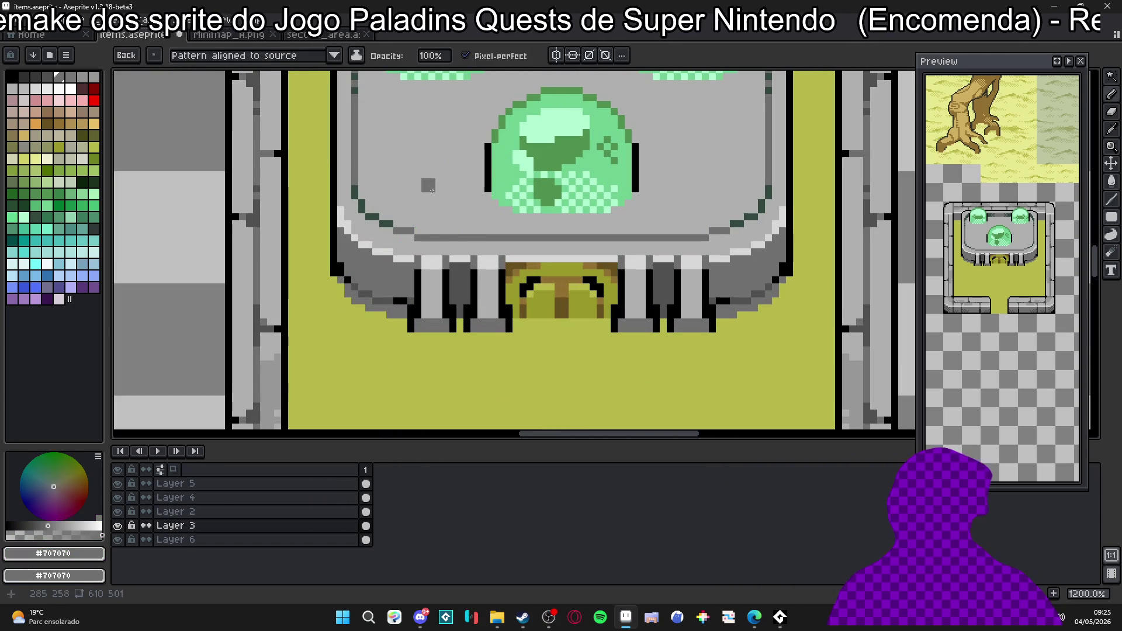
# Dot grey #b0b0b0 and #707070 speckles on the stone platform beside the central dome.
pyautogui.keyDown('alt'); pyautogui.click(431, 197); pyautogui.keyUp('alt')
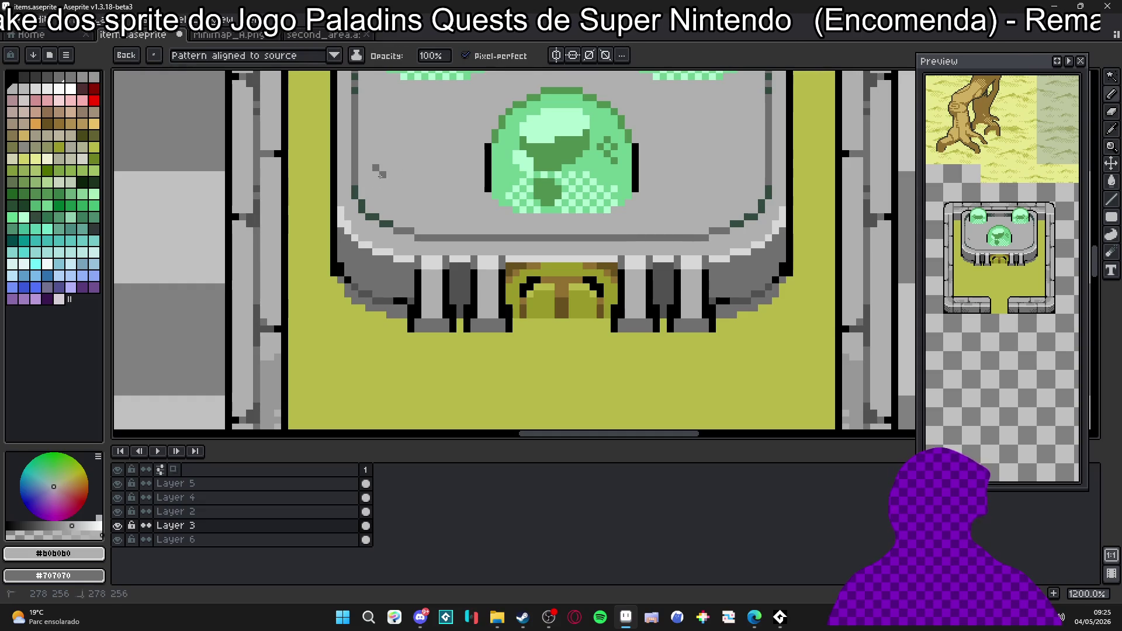
pyautogui.click(400, 202)
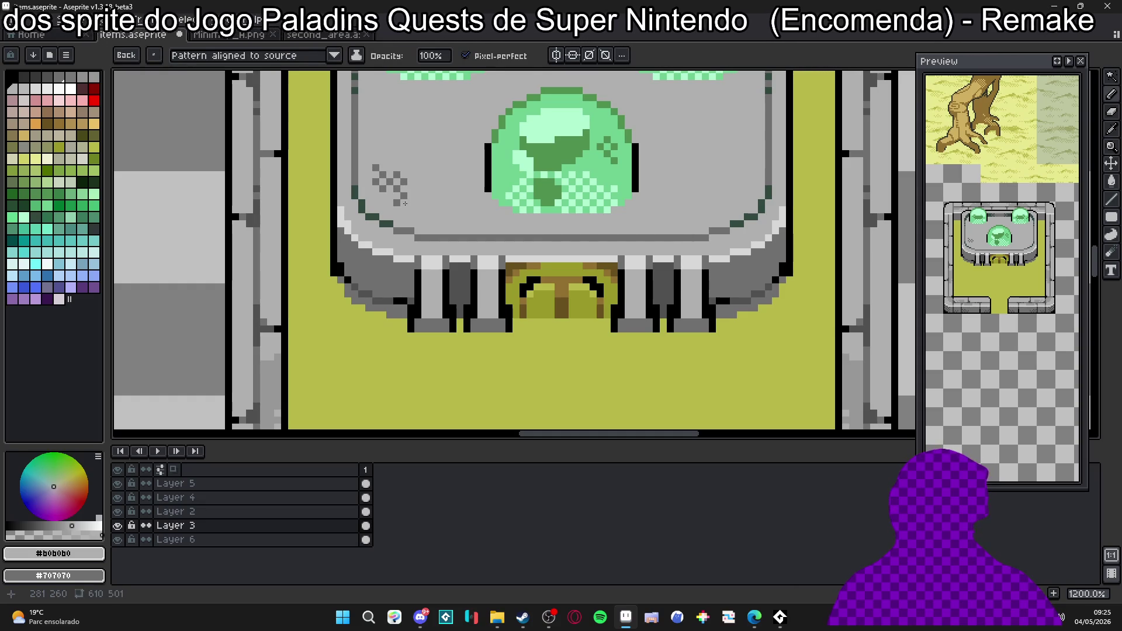
pyautogui.scroll(-2, 438, 203)
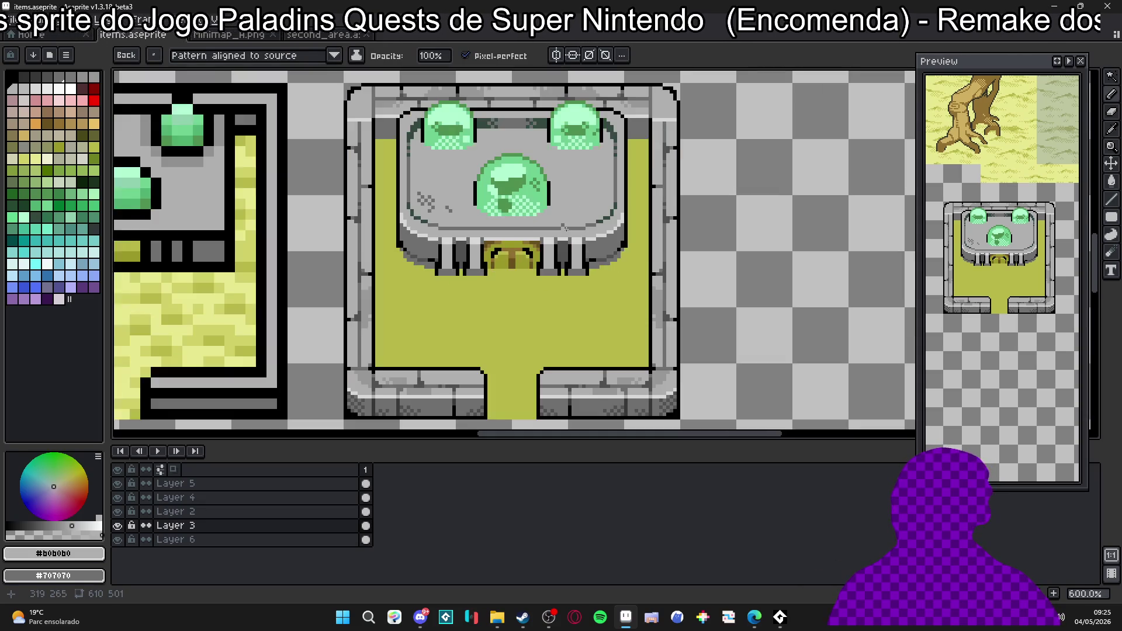
pyautogui.scroll(1, 571, 221)
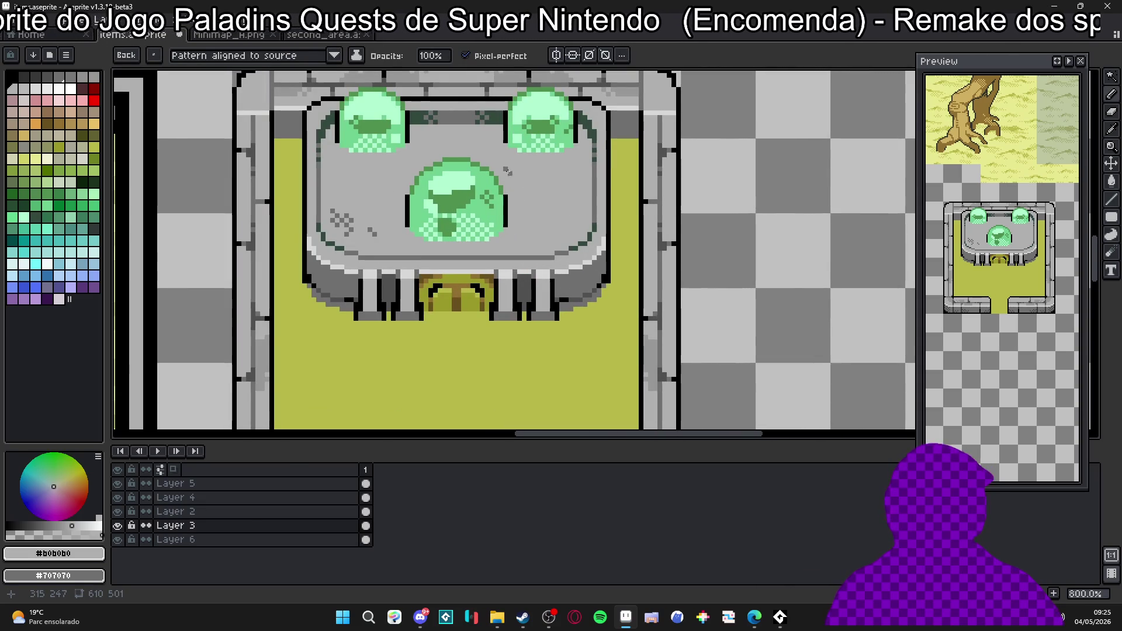
pyautogui.scroll(1, 575, 186)
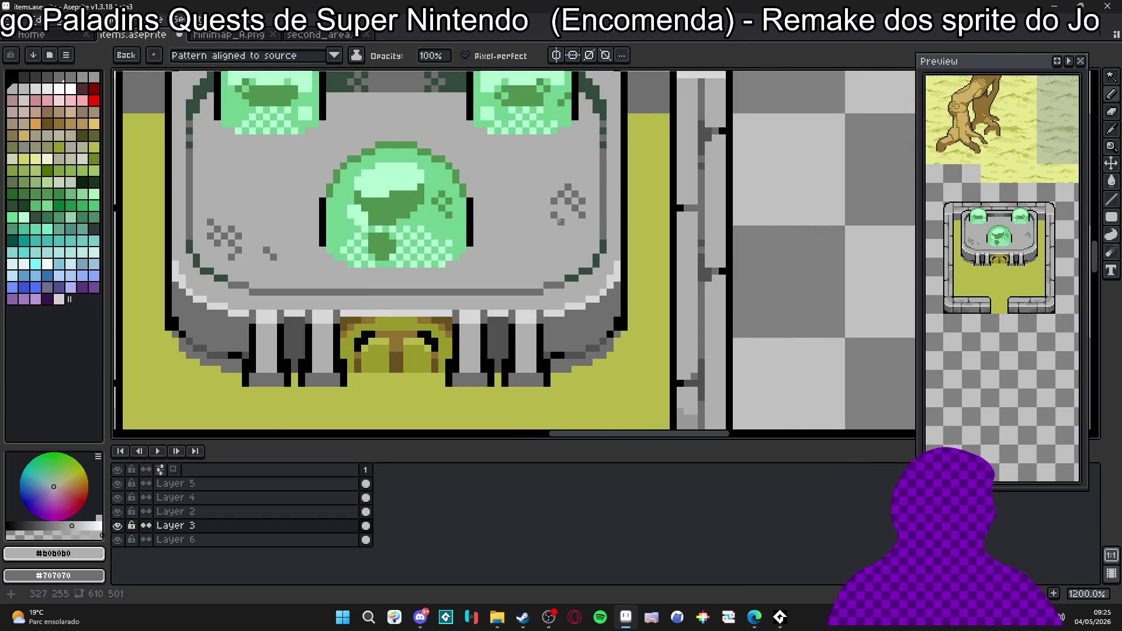
pyautogui.scroll(-2, 546, 190)
pyautogui.scroll(2, 491, 220)
pyautogui.scroll(1, 465, 238)
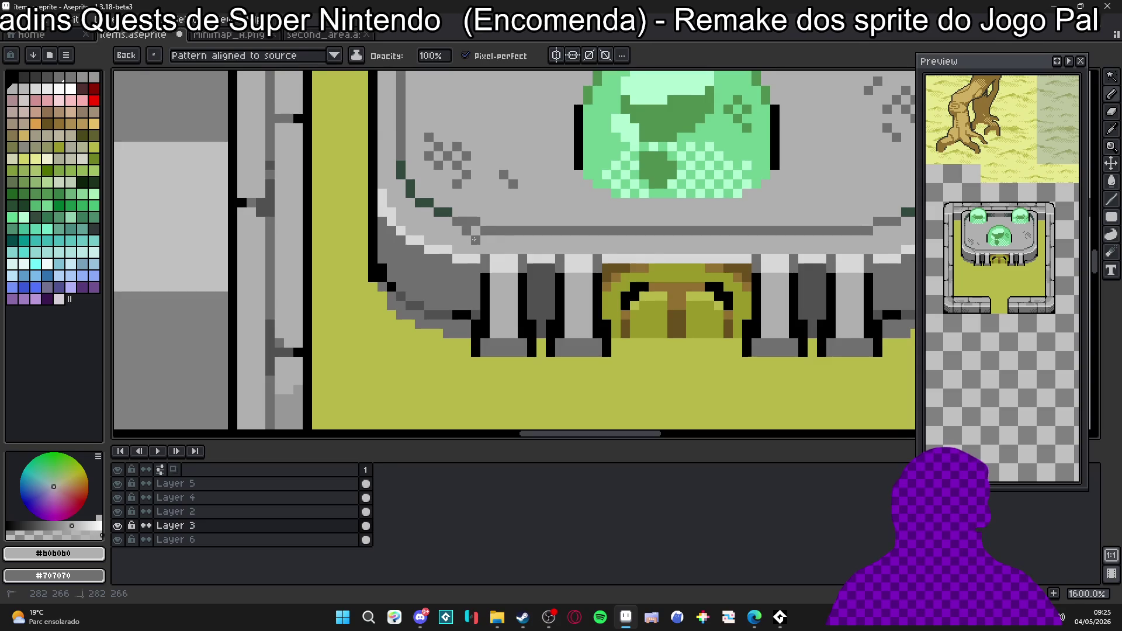
pyautogui.click(499, 245)
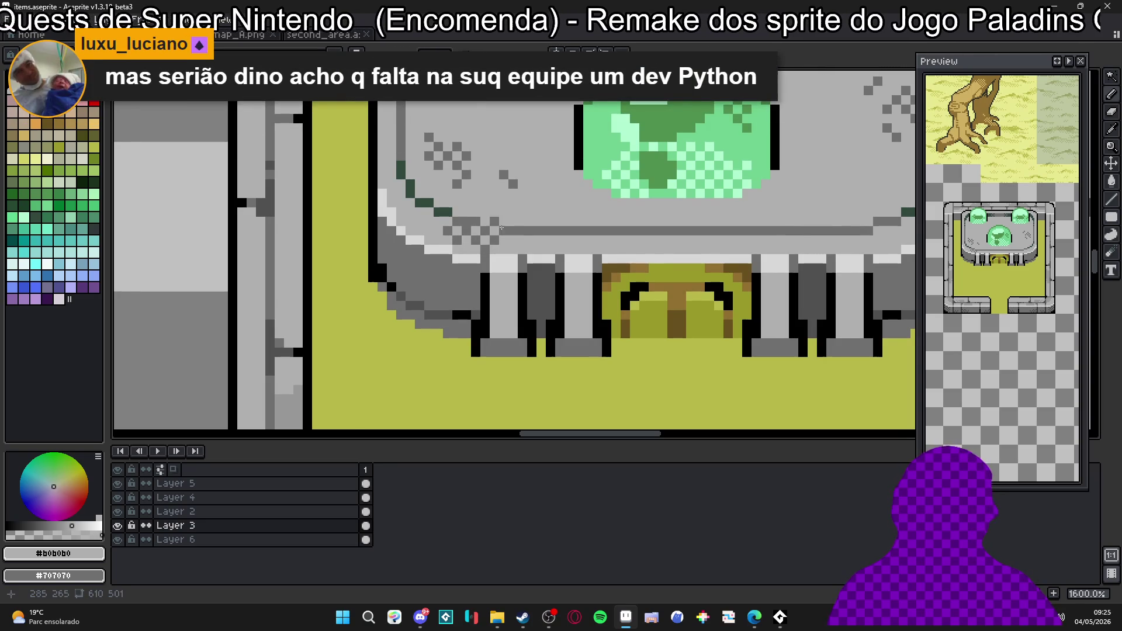
pyautogui.scroll(-2, 481, 193)
pyautogui.scroll(1, 447, 228)
pyautogui.scroll(1, 419, 270)
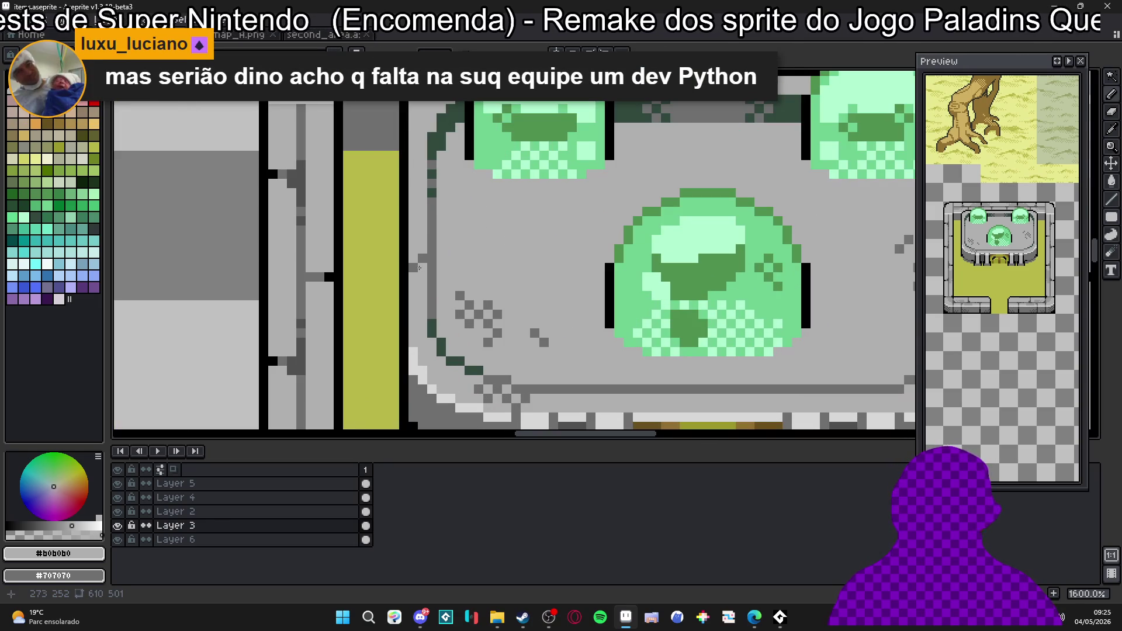
pyautogui.scroll(-2, 581, 239)
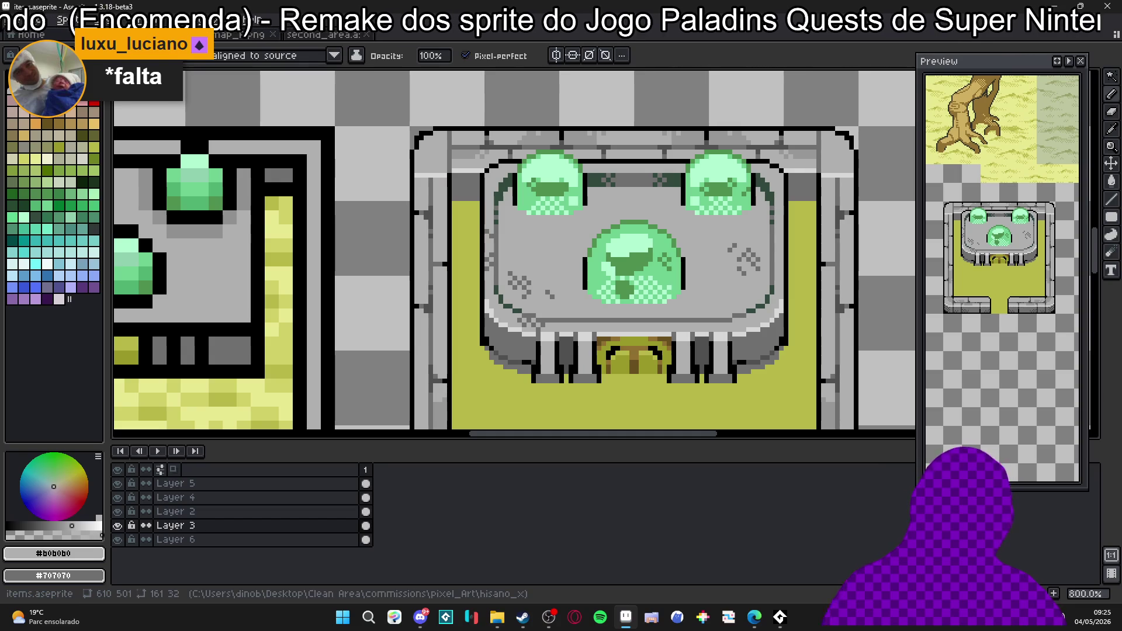
# Search the web for 'promotion ng' and follow the cosmigo Pro Motion result.
pyautogui.click(754, 618)
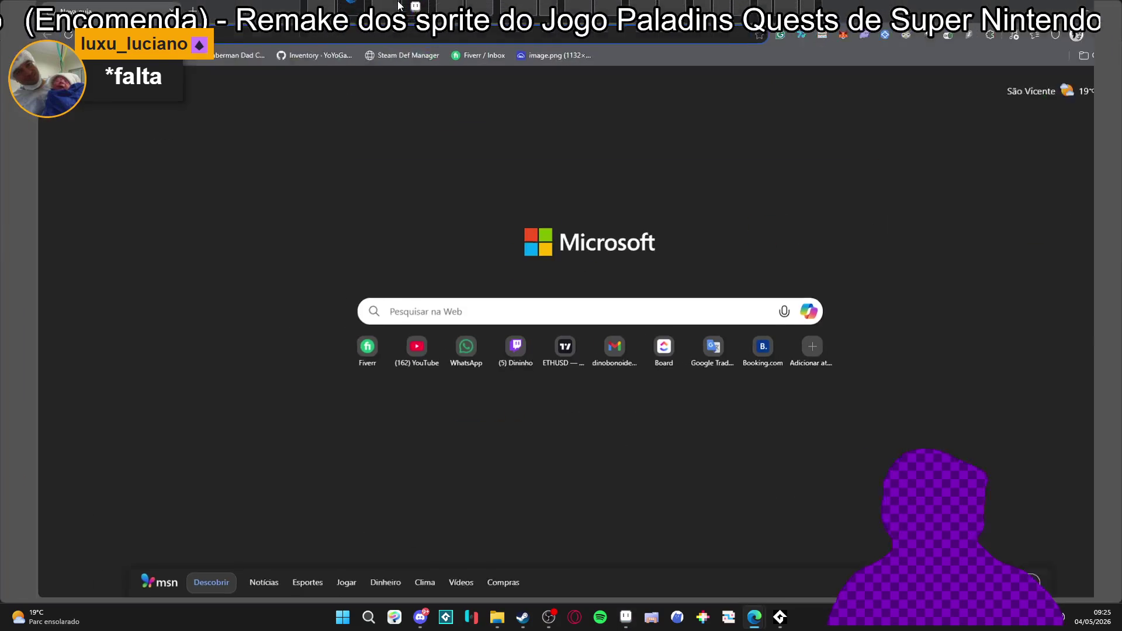
pyautogui.write('promotion ng')
pyautogui.press('Return')
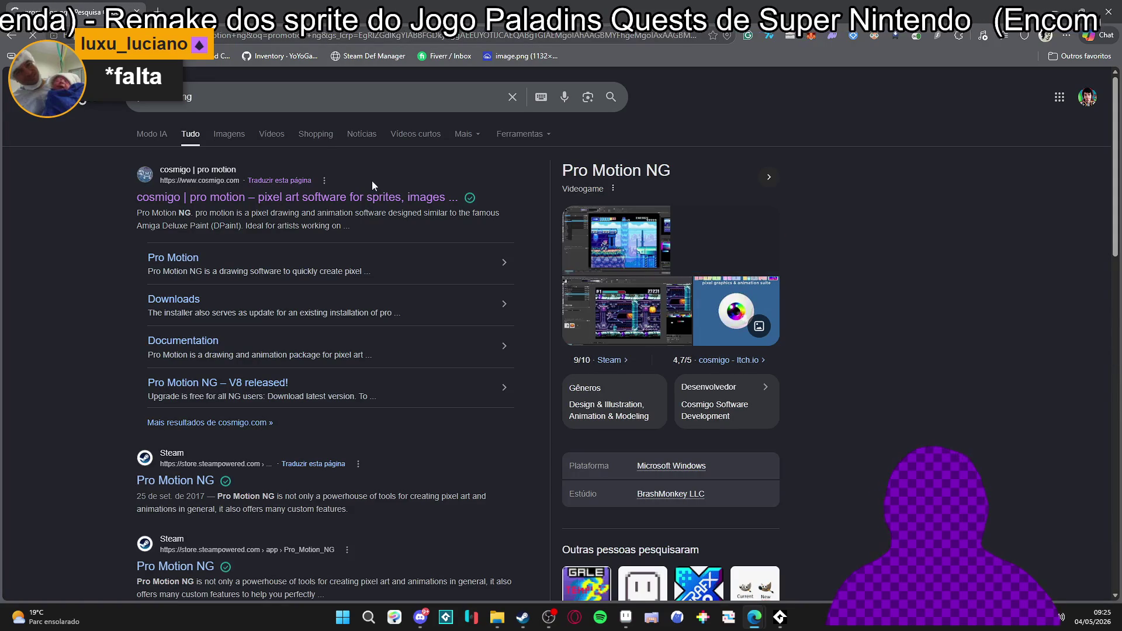
pyautogui.click(351, 197)
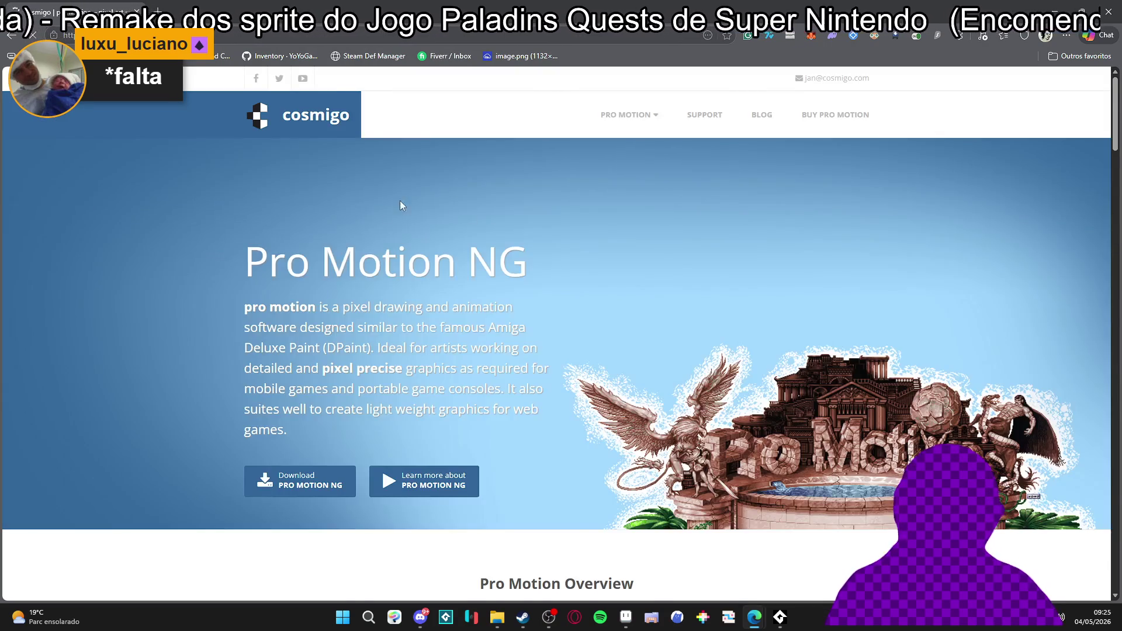
pyautogui.scroll(-3, 781, 207)
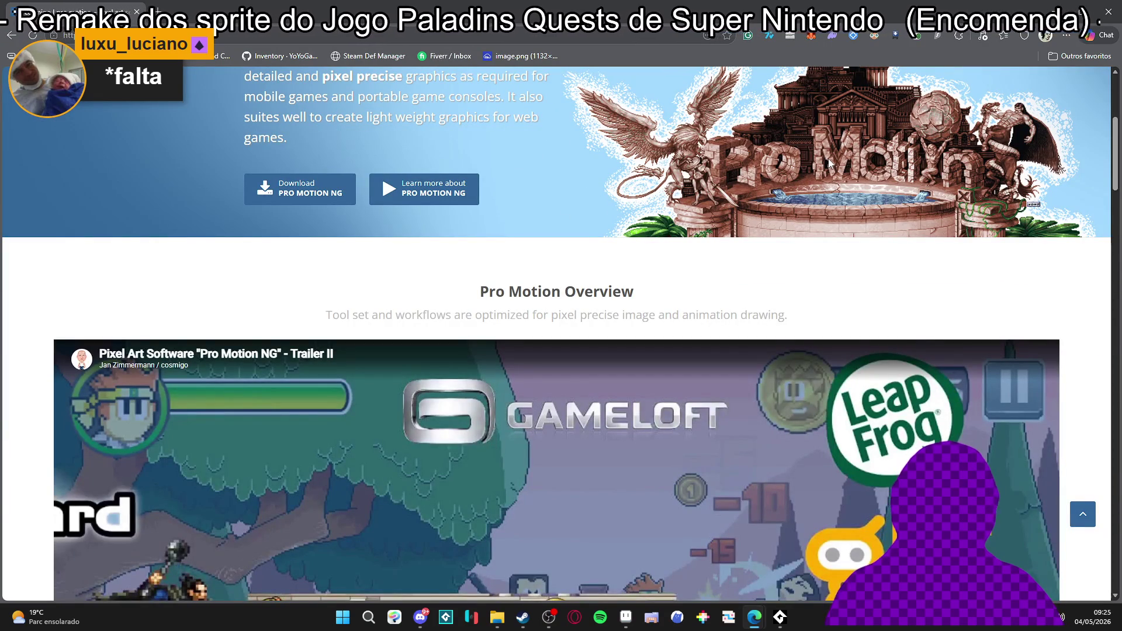
pyautogui.scroll(-3, 803, 156)
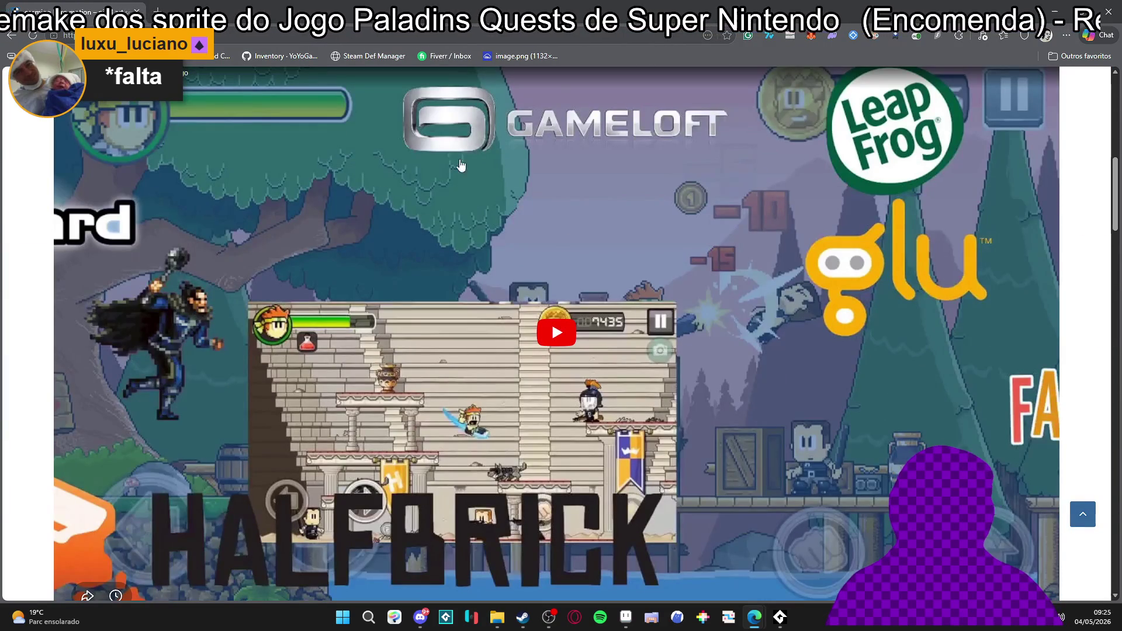
pyautogui.scroll(-3, 445, 169)
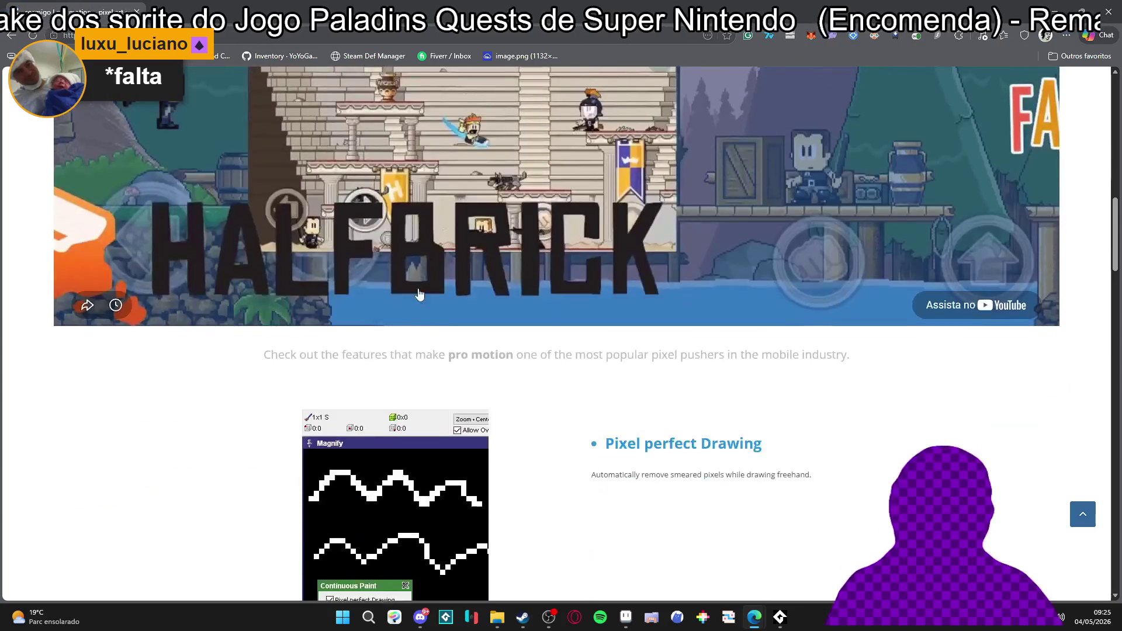
pyautogui.scroll(-3, 430, 270)
pyautogui.scroll(-3, 431, 271)
pyautogui.scroll(-3, 456, 276)
pyautogui.scroll(-1, 490, 281)
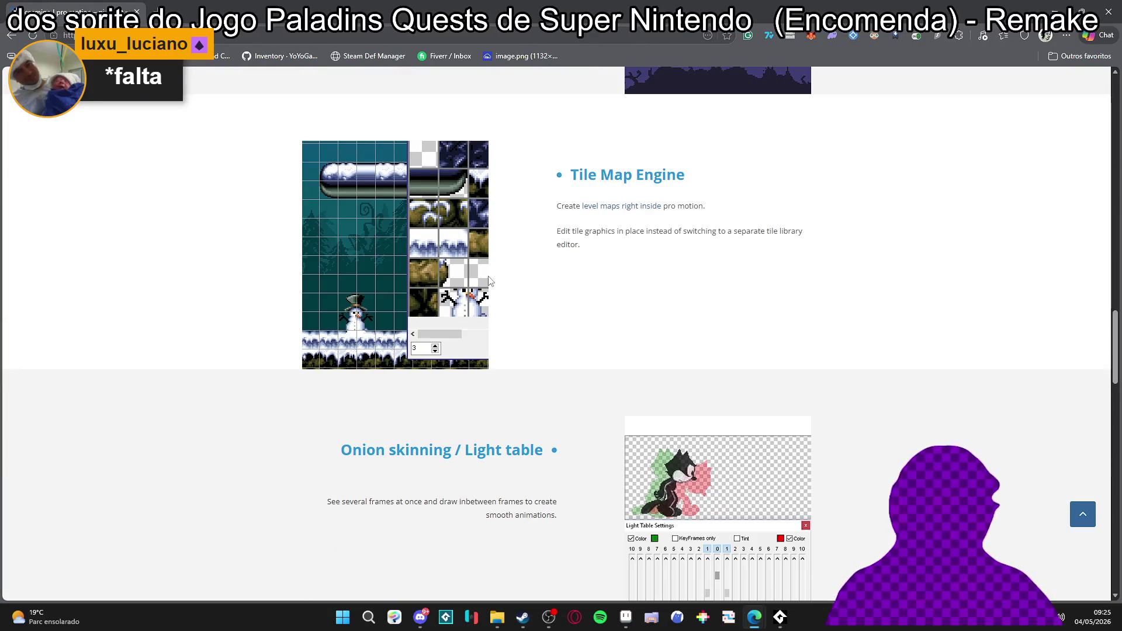
pyautogui.scroll(-3, 490, 281)
pyautogui.scroll(-4, 490, 282)
pyautogui.scroll(2, 491, 281)
pyautogui.scroll(-3, 492, 281)
pyautogui.scroll(-4, 491, 282)
pyautogui.scroll(-3, 491, 281)
pyautogui.scroll(3, 453, 279)
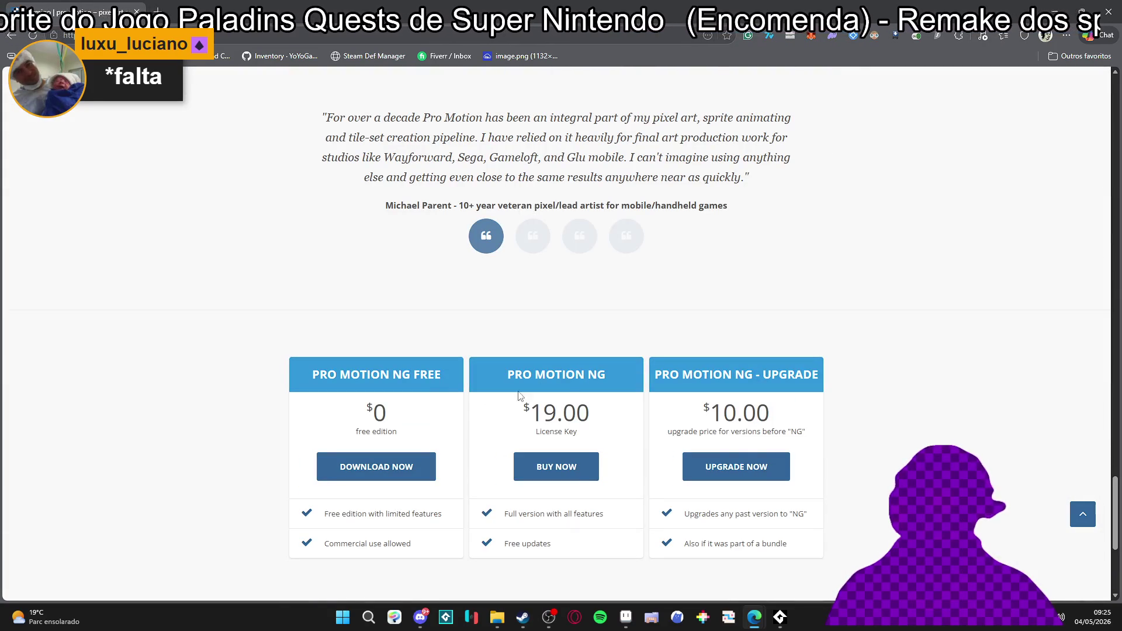
pyautogui.moveTo(1110, 500); pyautogui.dragTo(1113, 188)
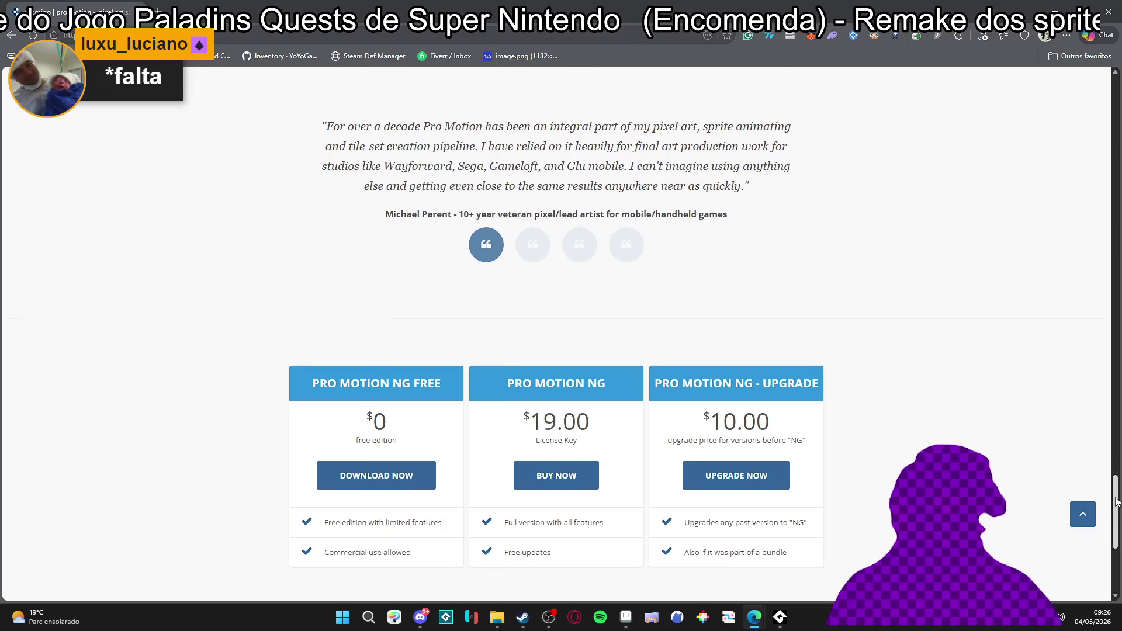
pyautogui.scroll(-5, 562, 333)
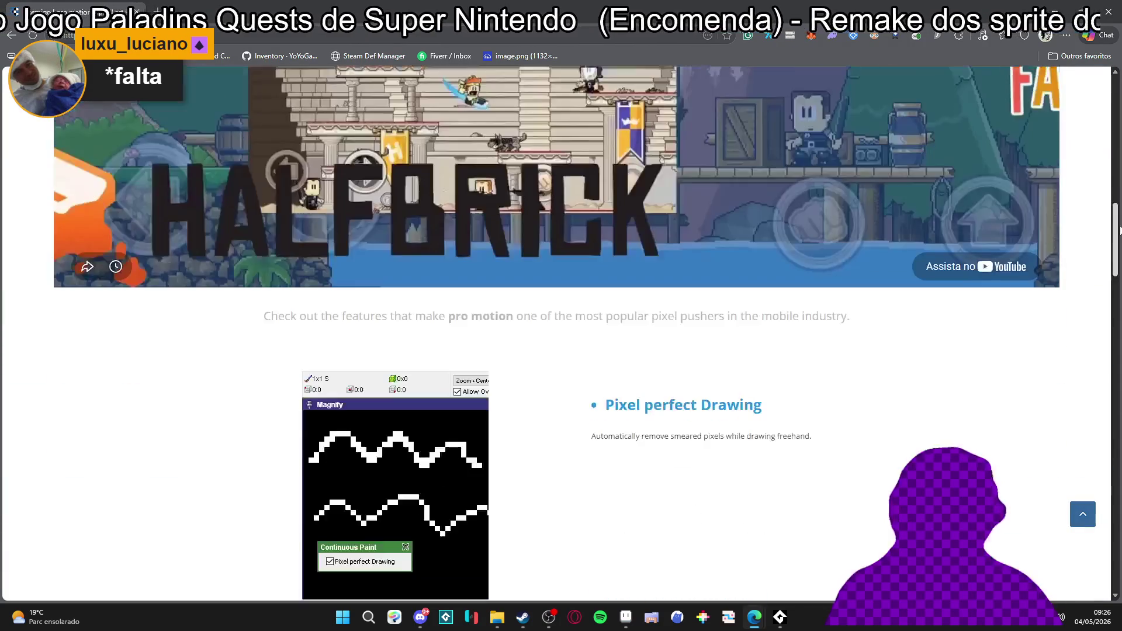
pyautogui.scroll(3, 561, 334)
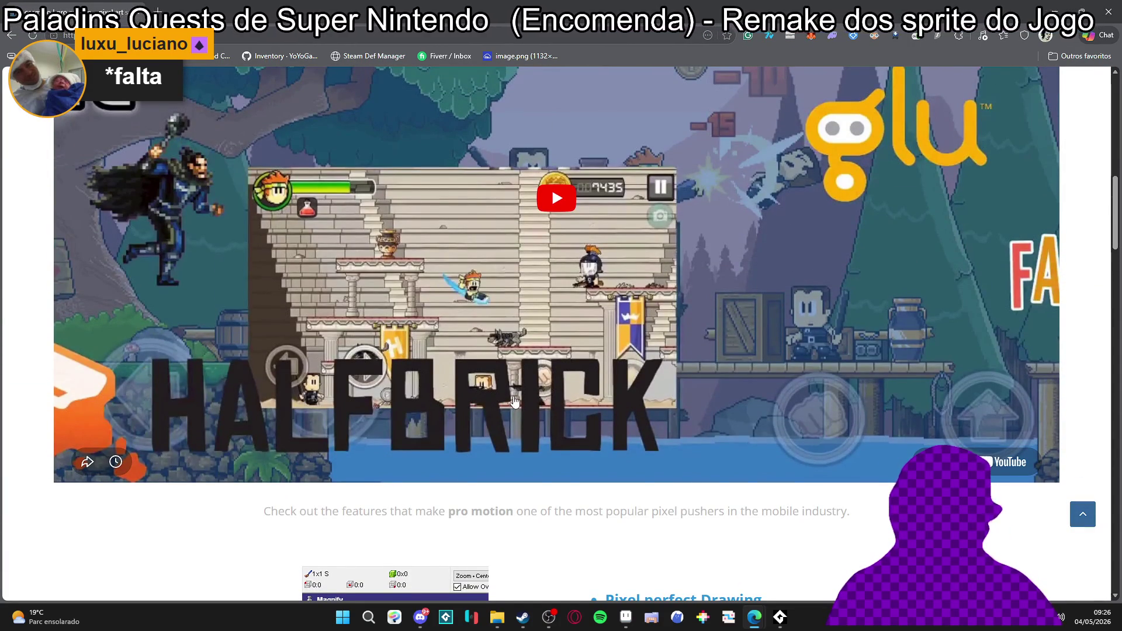
pyautogui.scroll(-2, 513, 402)
pyautogui.scroll(3, 566, 370)
pyautogui.scroll(1, 842, 302)
pyautogui.scroll(1, 926, 302)
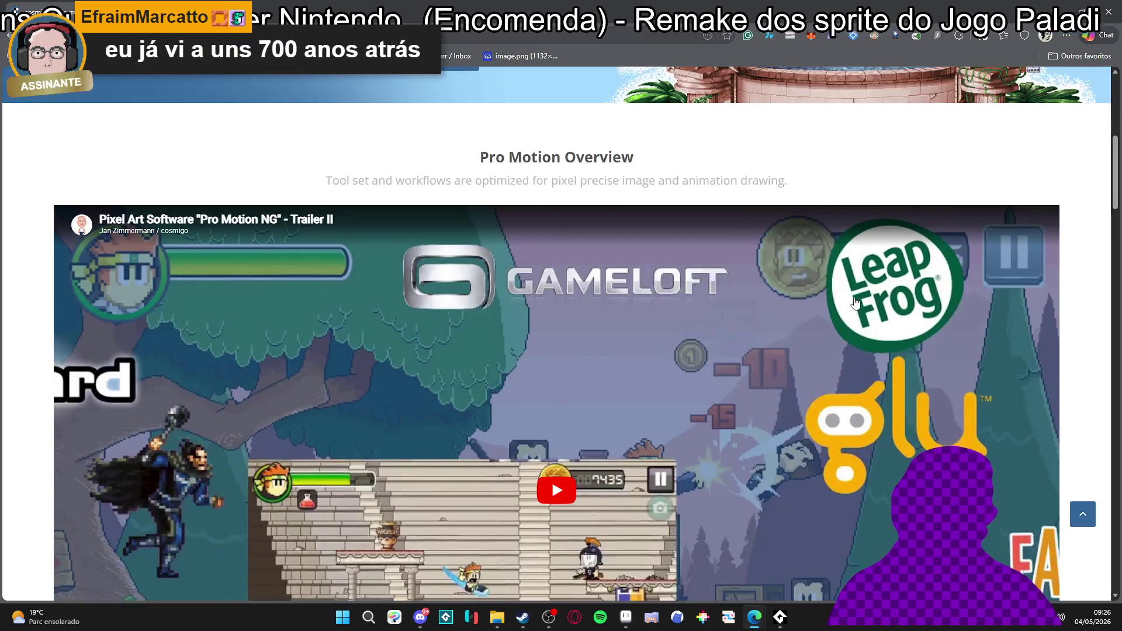
# Switch back from the browser to Aseprite and save items.aseprite.
pyautogui.hotkey('alt', 'Tab')
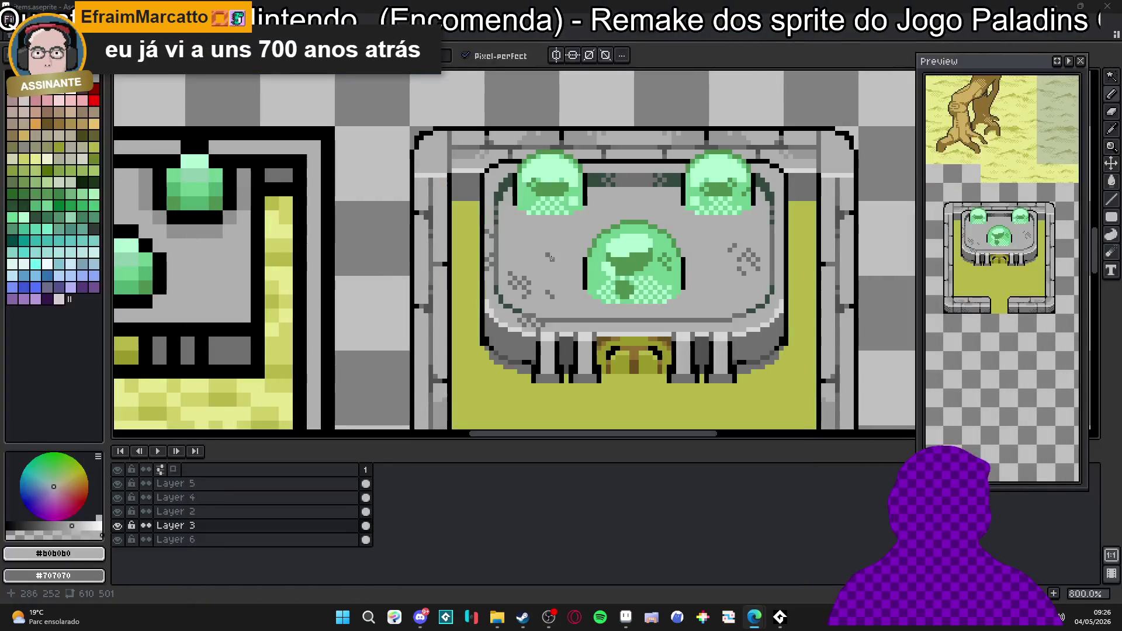
pyautogui.scroll(-1, 567, 280)
pyautogui.scroll(-1, 567, 281)
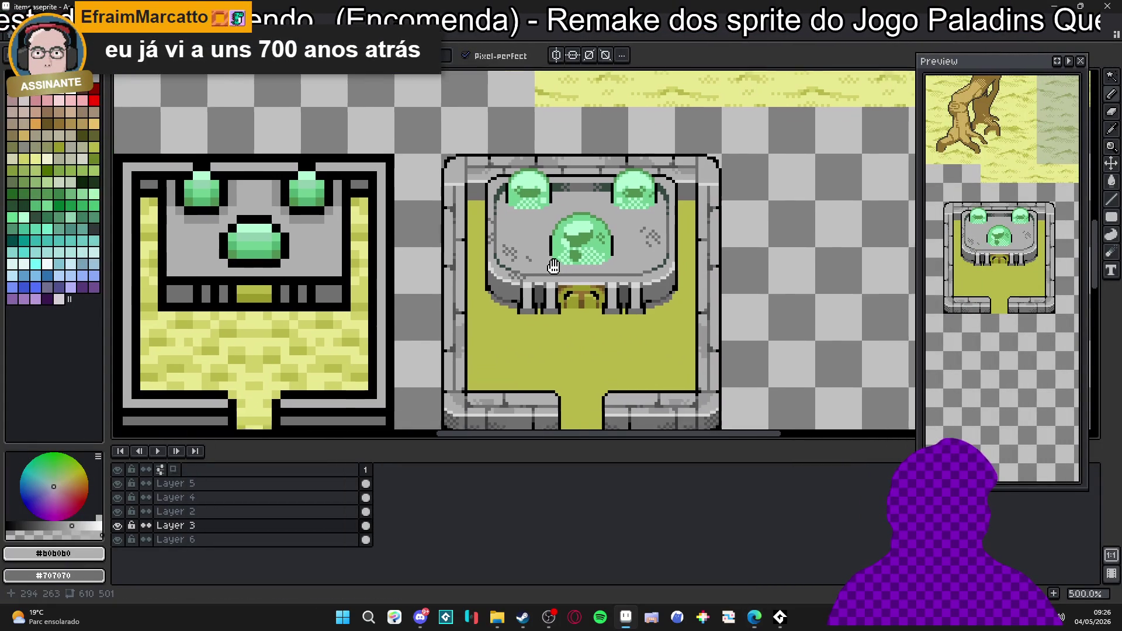
pyautogui.hotkey('ctrl', 's')
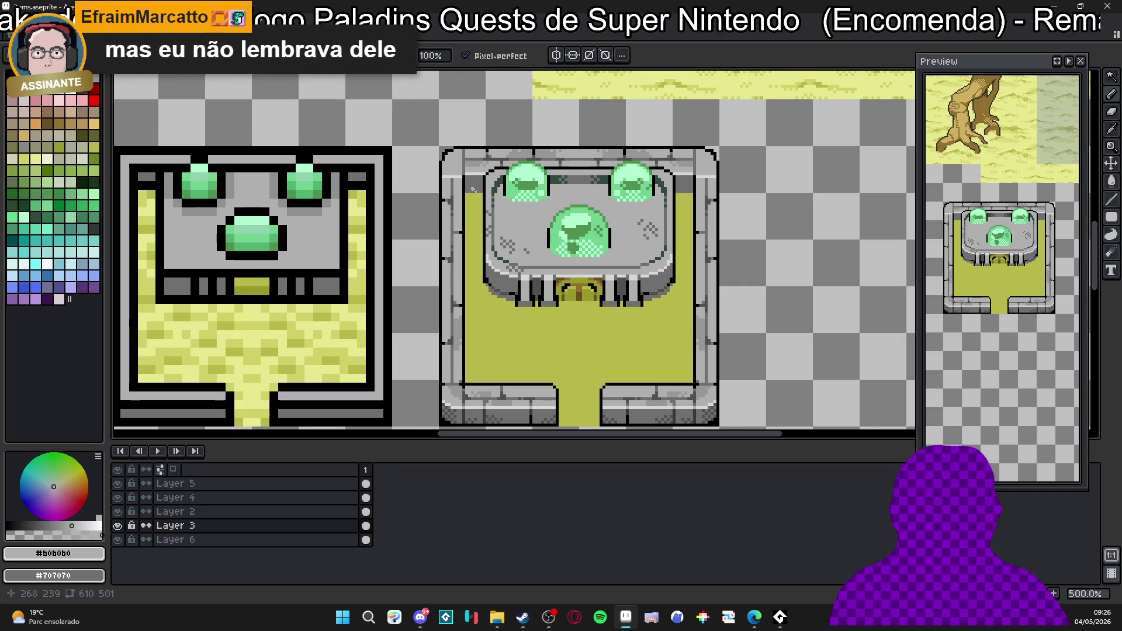
pyautogui.scroll(4, 692, 178)
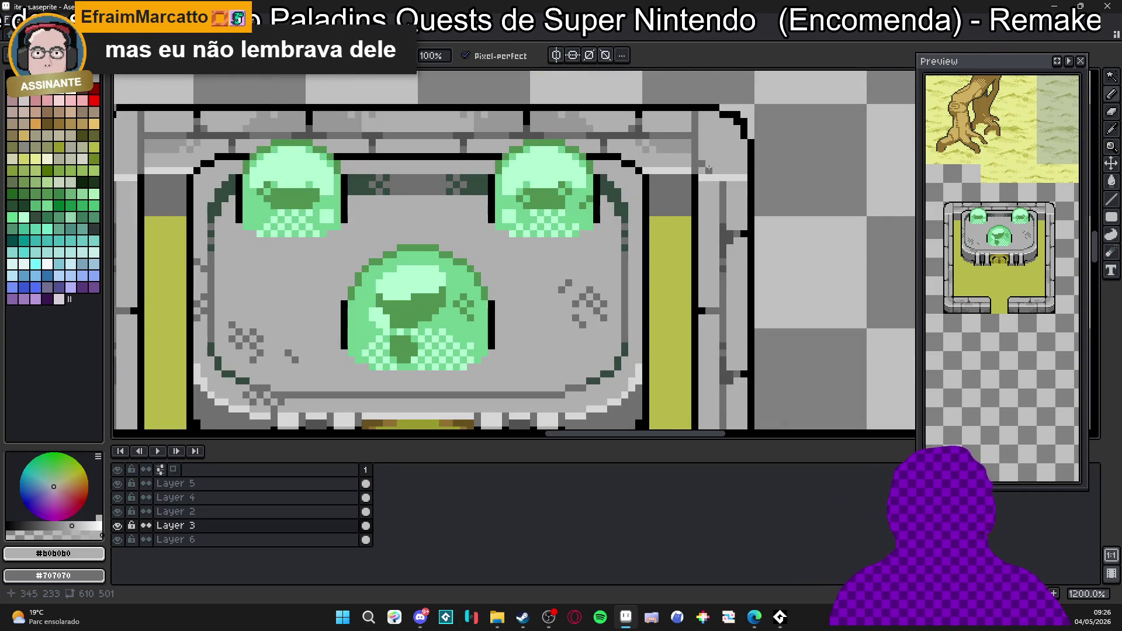
# Sample the wall's mid grey #989898 as foreground and light grey #b0b0b0 as background.
pyautogui.keyDown('alt'); pyautogui.click(692, 151); pyautogui.keyUp('alt')
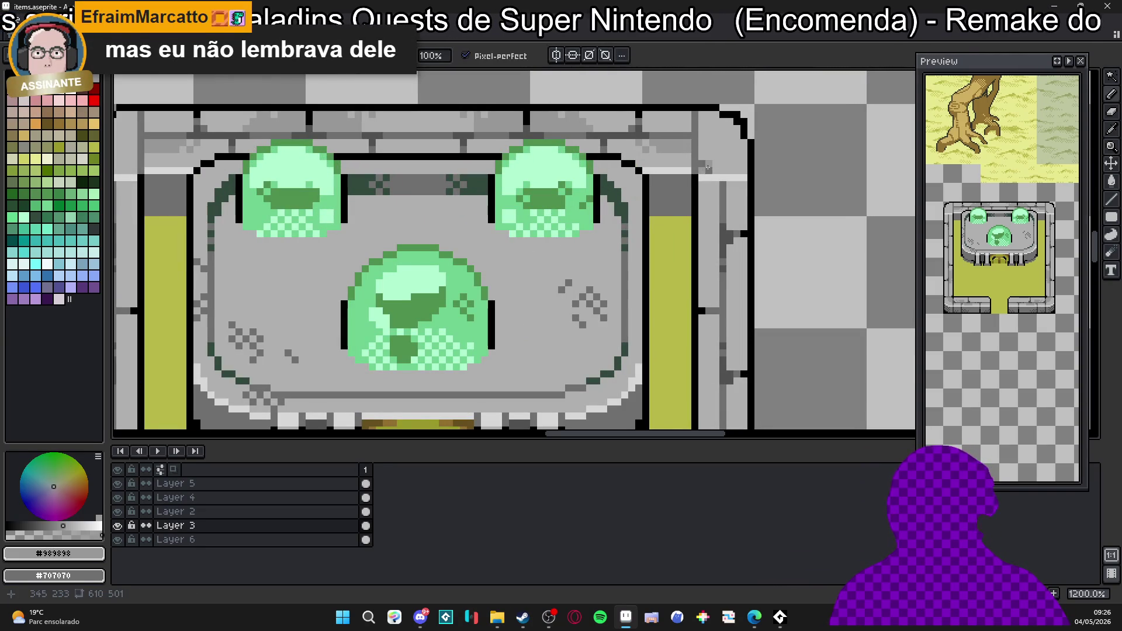
pyautogui.keyDown('alt'); pyautogui.rightClick(692, 151); pyautogui.keyUp('alt')
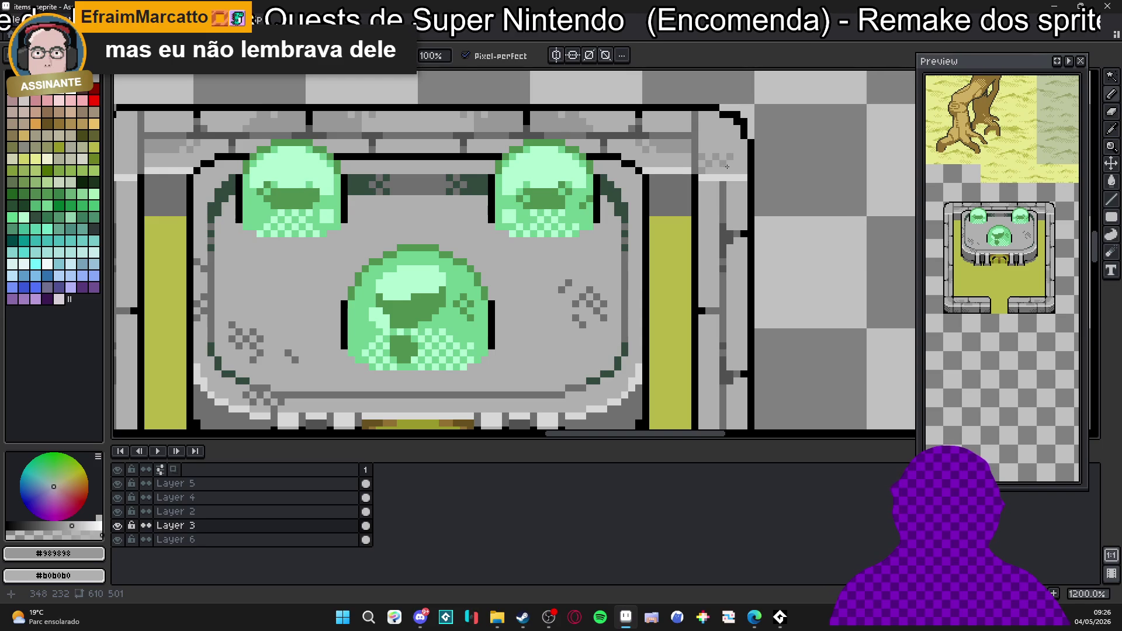
pyautogui.scroll(-3, 715, 149)
pyautogui.scroll(1, 709, 156)
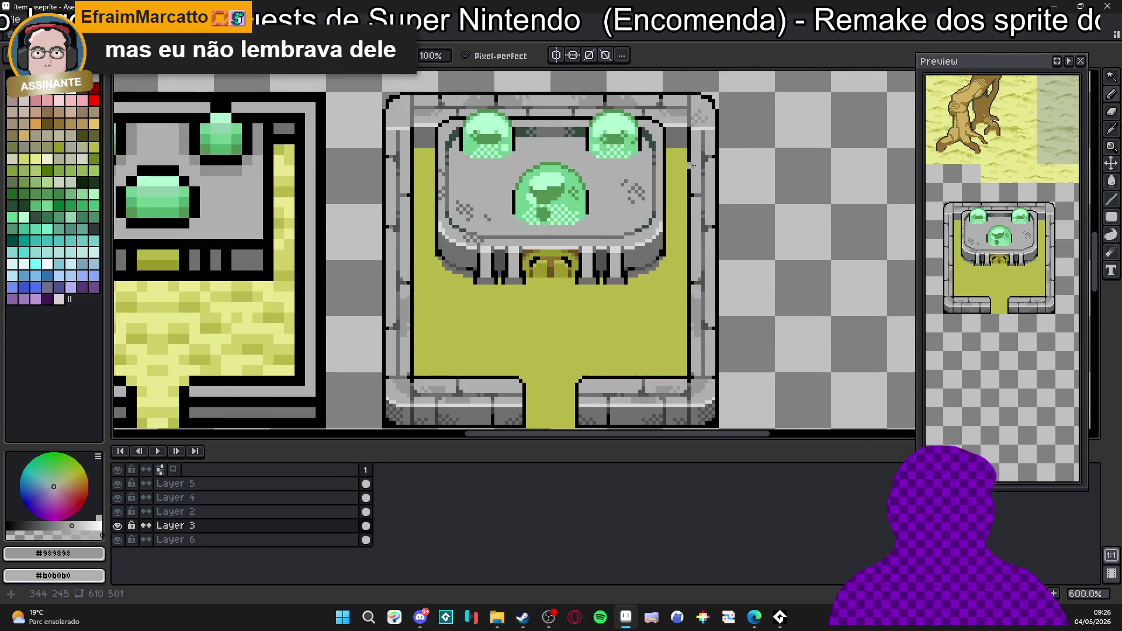
pyautogui.scroll(2, 702, 162)
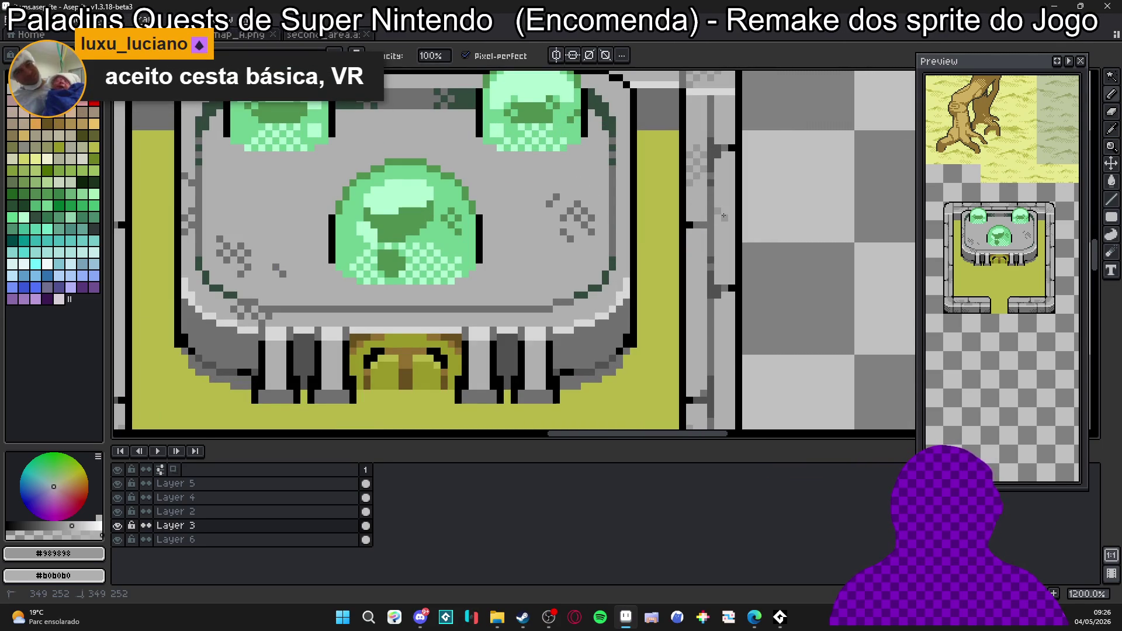
pyautogui.scroll(-3, 723, 216)
pyautogui.scroll(1, 715, 189)
pyautogui.scroll(-1, 712, 182)
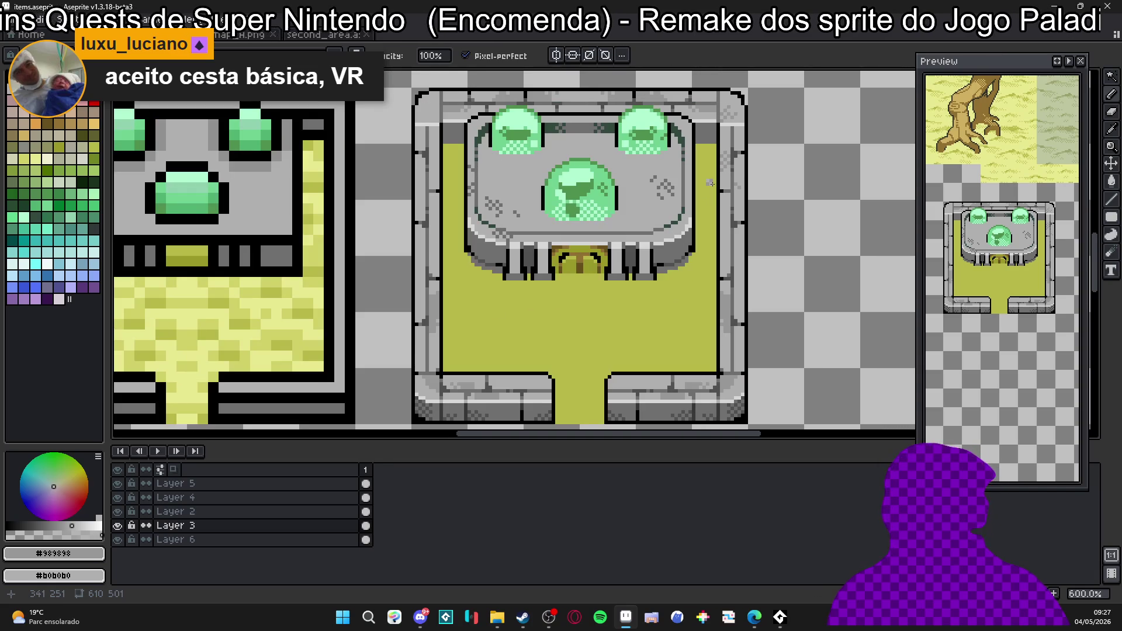
pyautogui.scroll(-2, 703, 186)
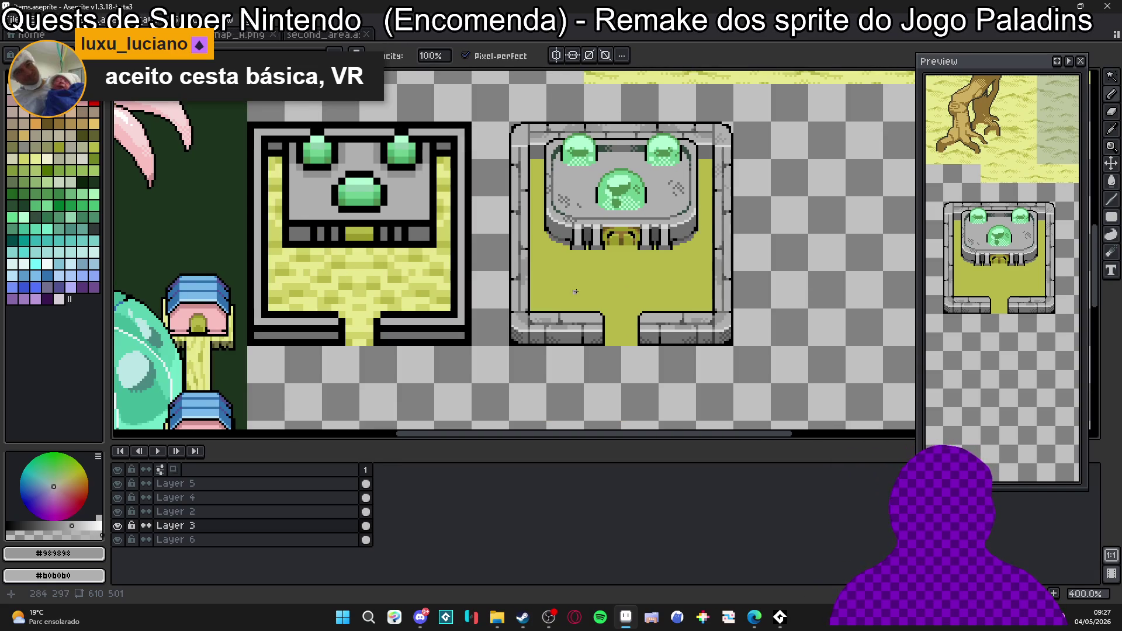
pyautogui.scroll(3, 516, 259)
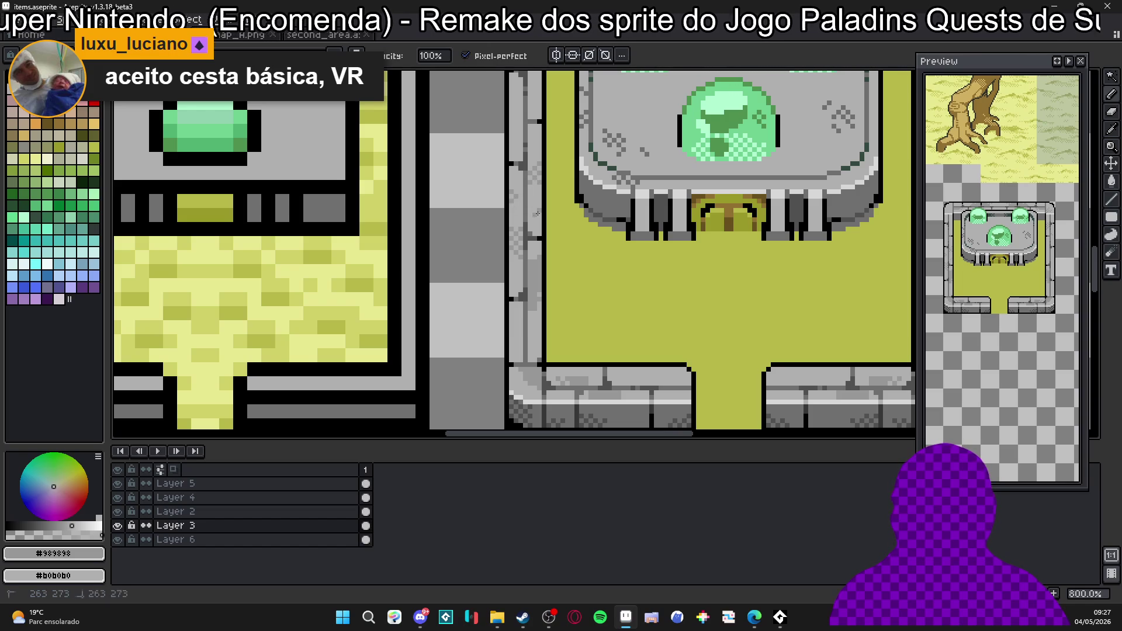
pyautogui.scroll(-2, 555, 327)
pyautogui.scroll(1, 555, 328)
pyautogui.scroll(2, 614, 263)
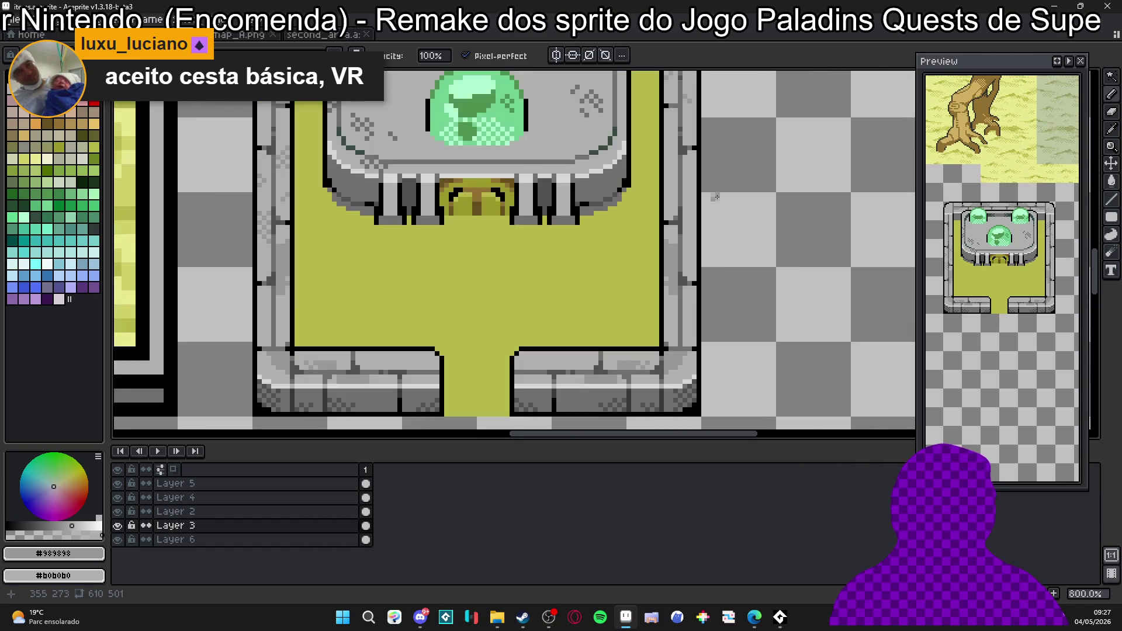
pyautogui.scroll(2, 682, 198)
# Dot grey dither pixels onto the shrine's right wall strip and save the items sheet.
pyautogui.click(645, 149)
pyautogui.click(636, 127)
pyautogui.scroll(-1, 645, 111)
pyautogui.scroll(-1, 653, 141)
pyautogui.scroll(-1, 664, 167)
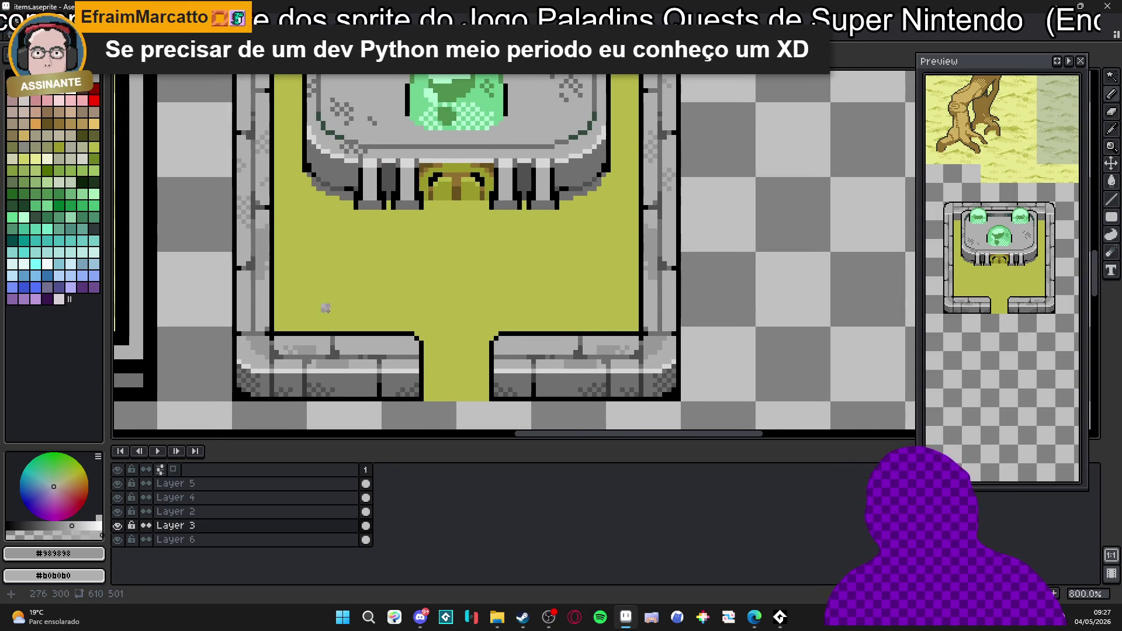
pyautogui.scroll(1, 277, 285)
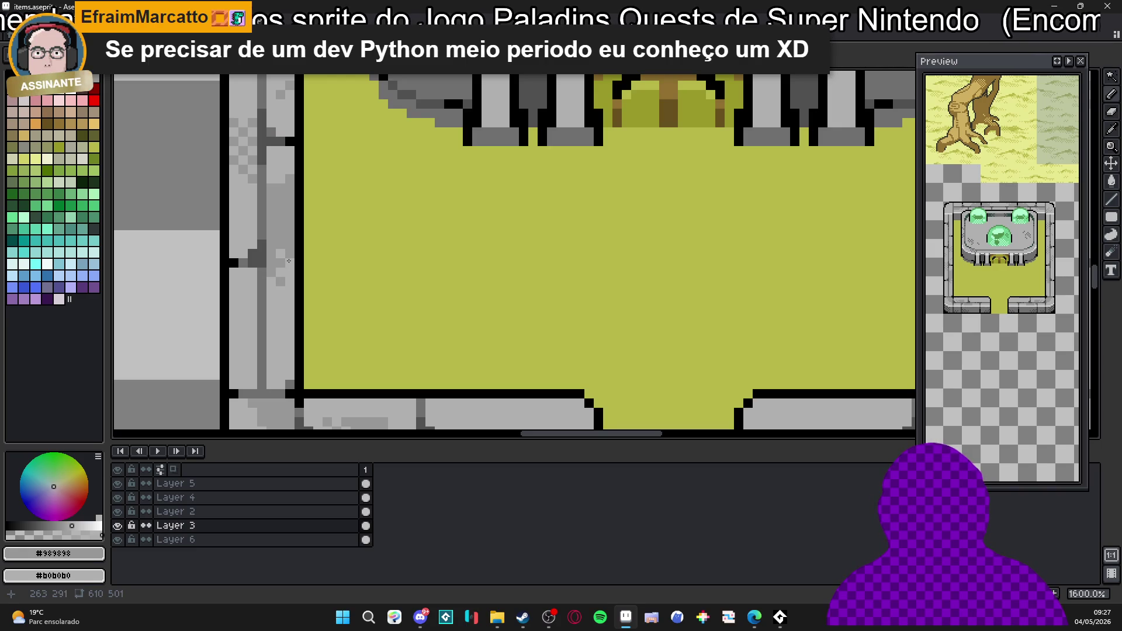
pyautogui.scroll(-5, 279, 254)
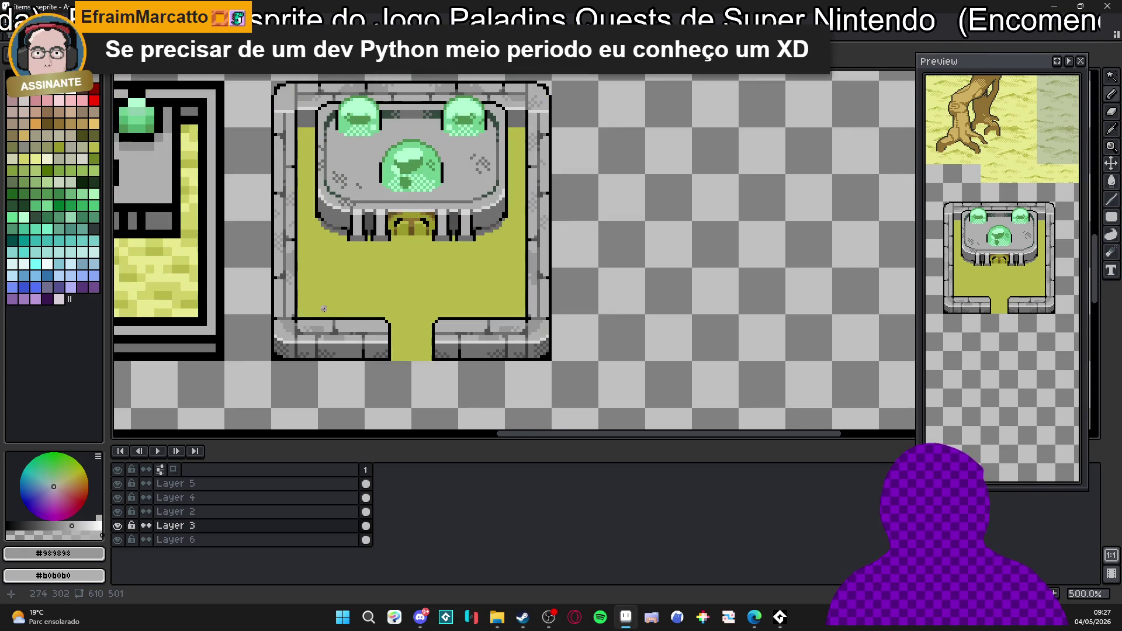
pyautogui.scroll(5, 532, 265)
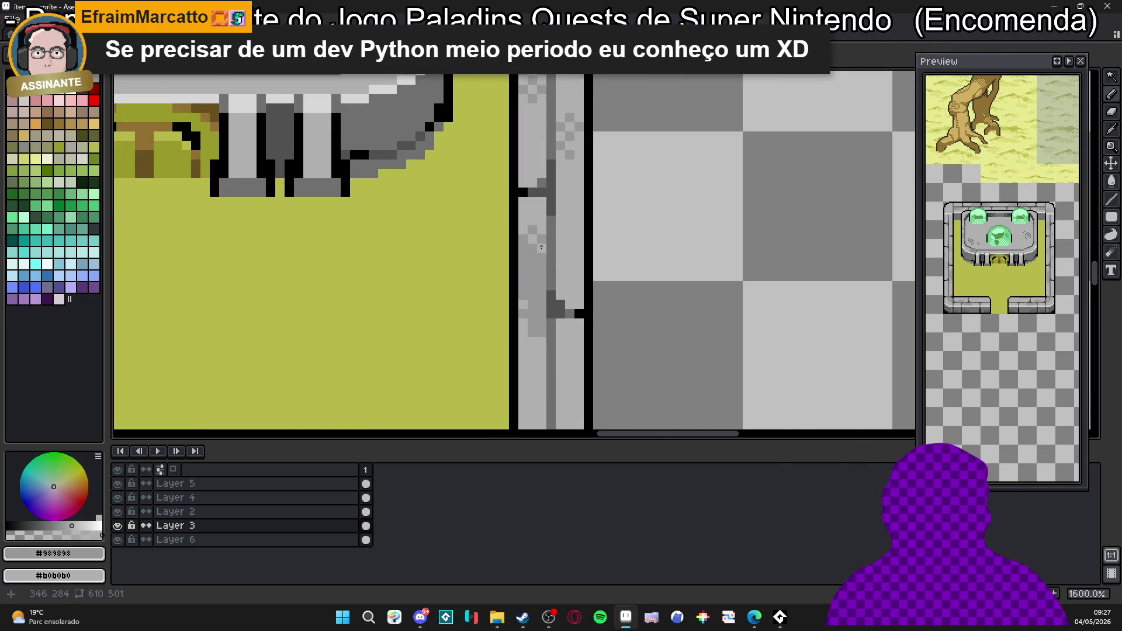
pyautogui.scroll(-4, 541, 247)
pyautogui.scroll(-1, 474, 277)
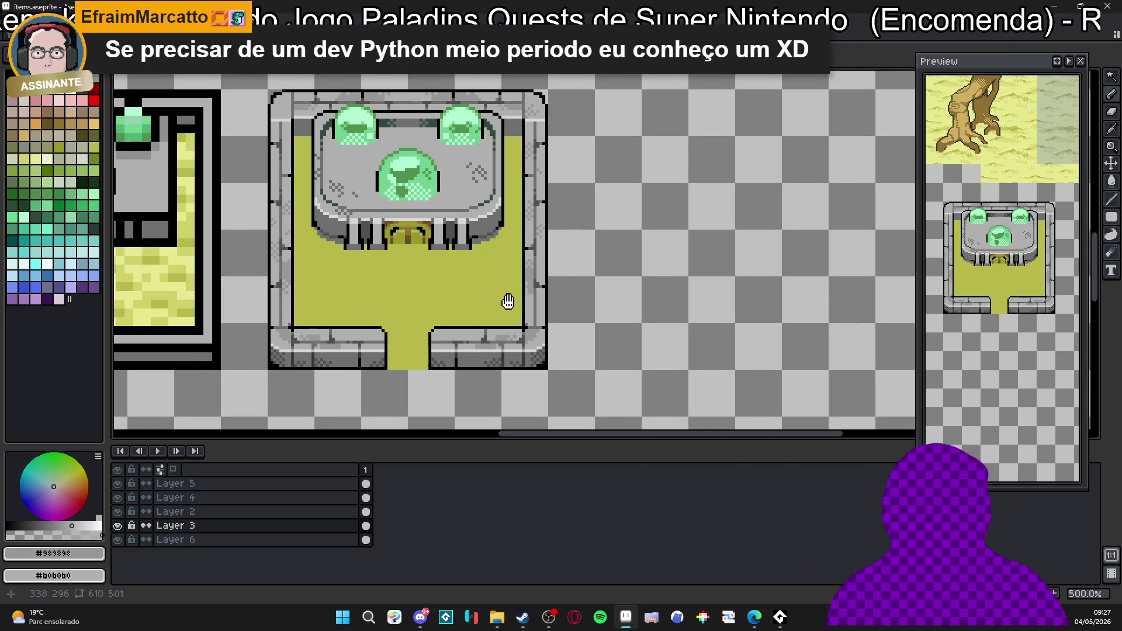
pyautogui.hotkey('ctrl', 's')
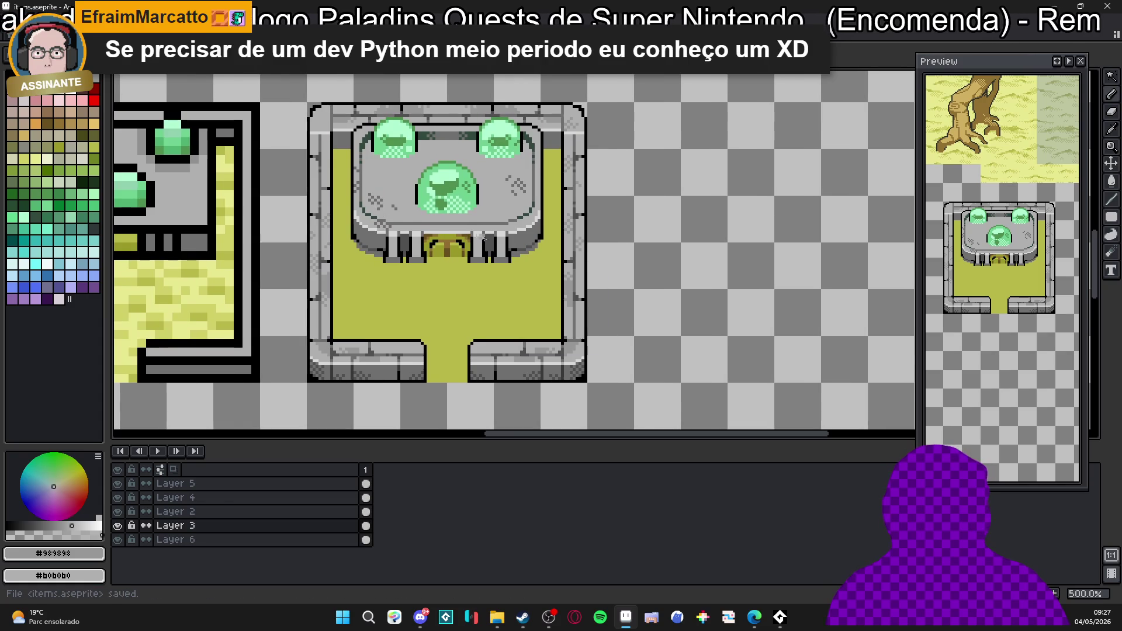
pyautogui.scroll(-1, 479, 245)
pyautogui.scroll(-1, 479, 244)
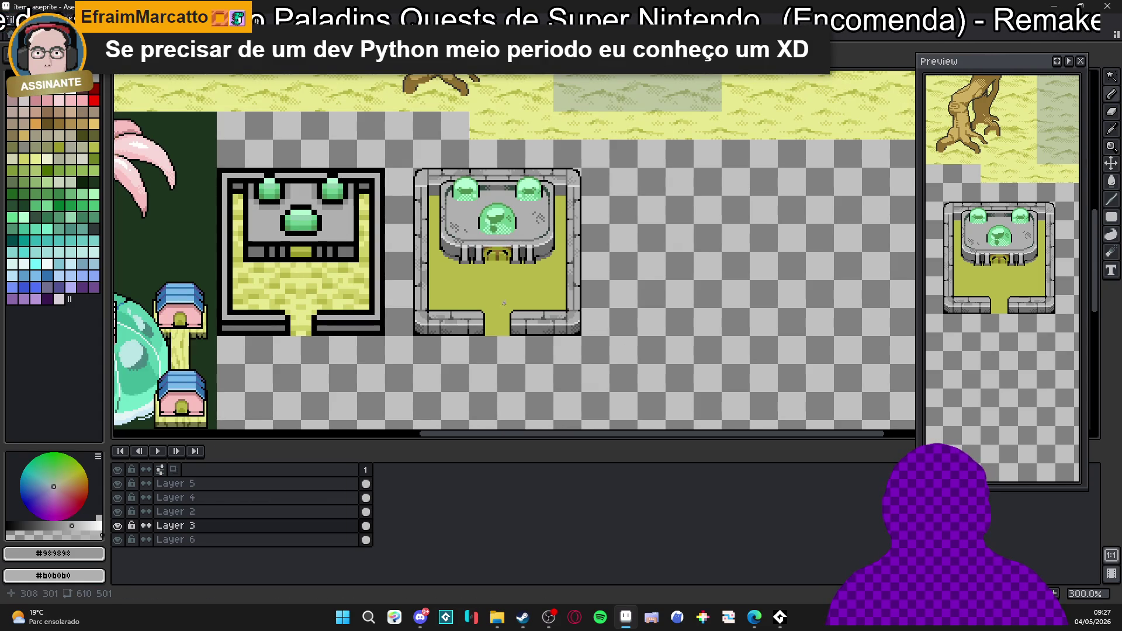
pyautogui.scroll(3, 478, 229)
pyautogui.scroll(4, 473, 176)
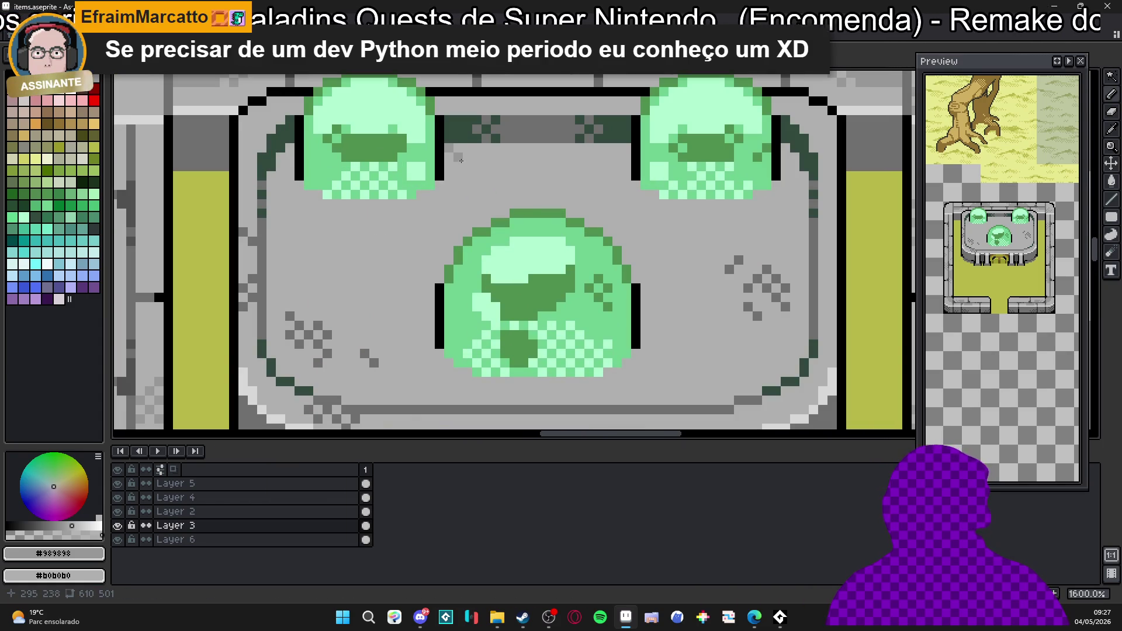
pyautogui.moveTo(471, 159); pyautogui.dragTo(620, 156)
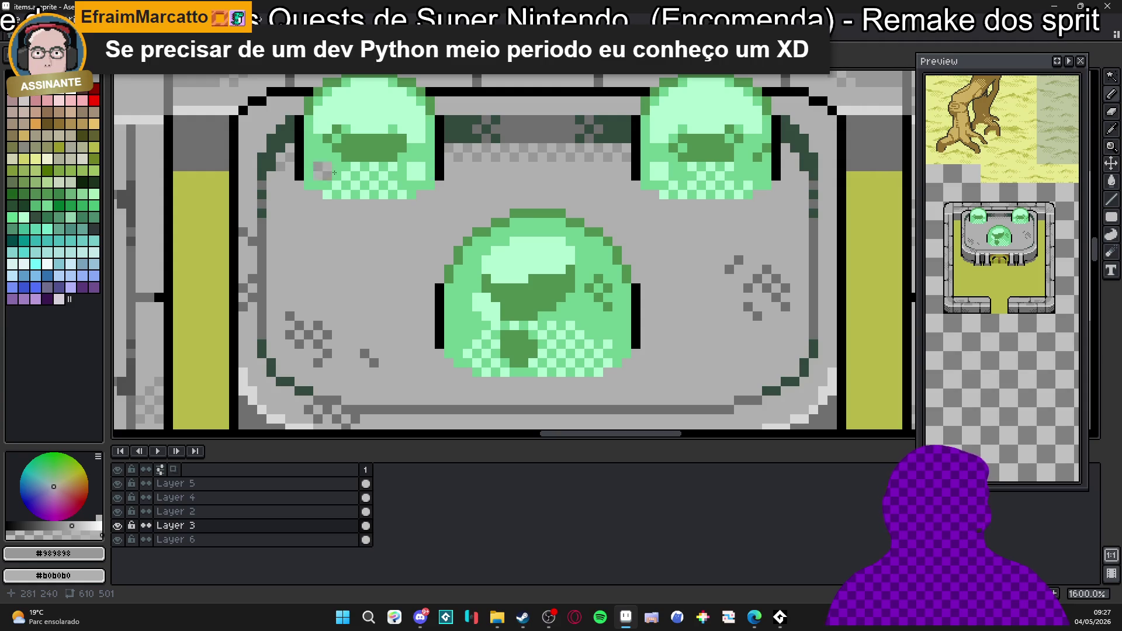
pyautogui.press('m')
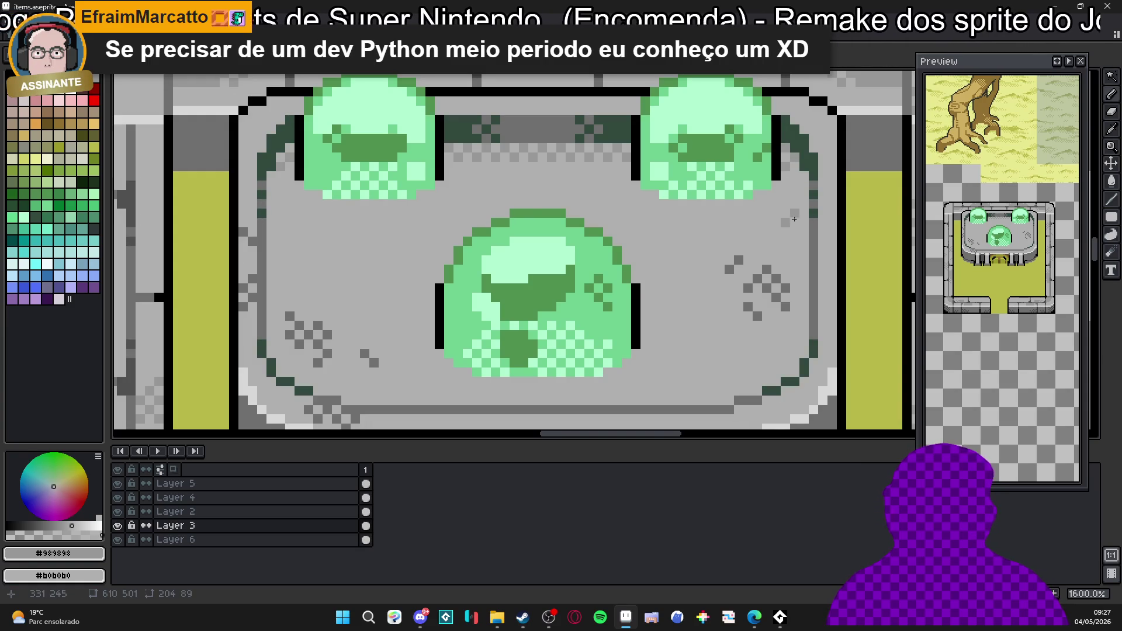
pyautogui.scroll(-3, 793, 220)
pyautogui.scroll(-1, 776, 226)
pyautogui.scroll(-2, 658, 246)
pyautogui.scroll(-1, 601, 253)
pyautogui.scroll(1, 602, 252)
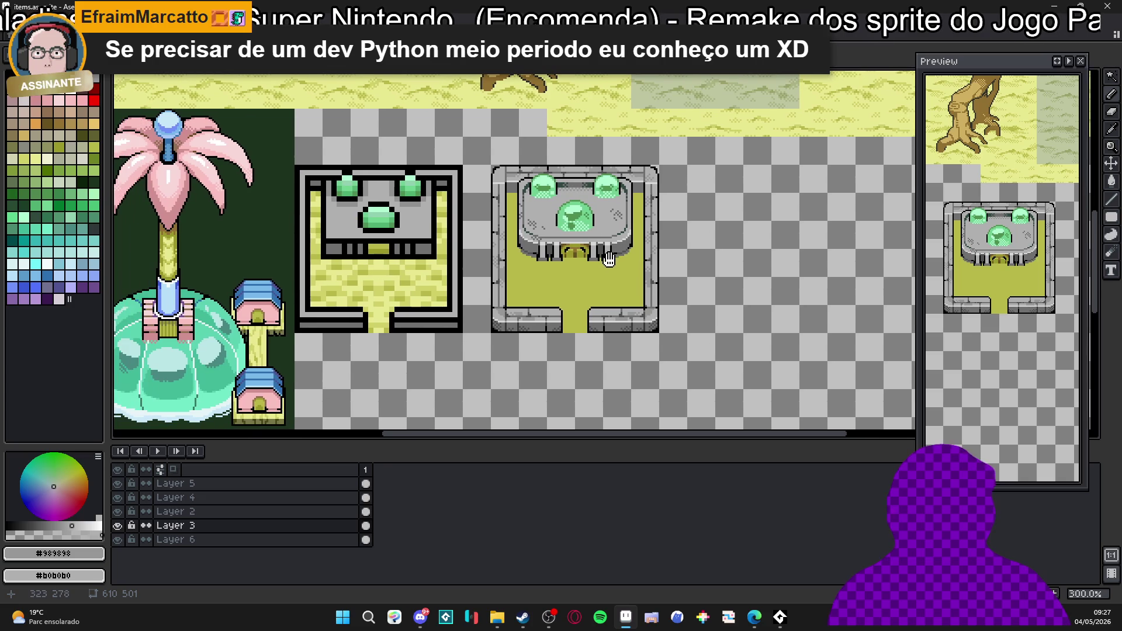
# Save items.aseprite and switch to the one-layer terrain tileset tab.
pyautogui.hotkey('ctrl', 's')
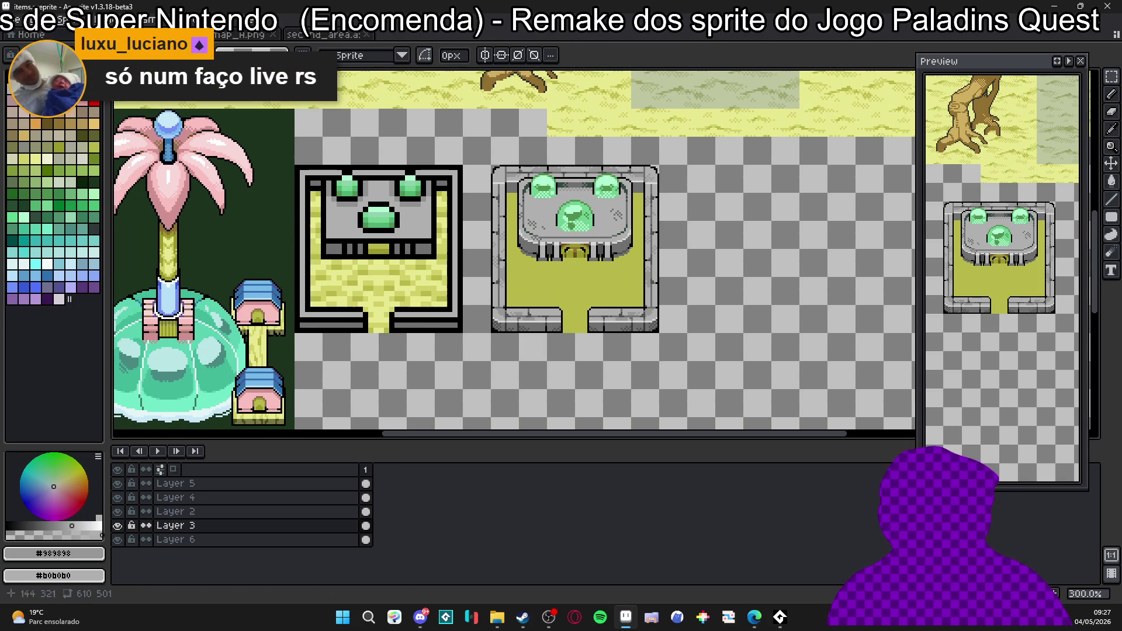
pyautogui.scroll(-1, 542, 276)
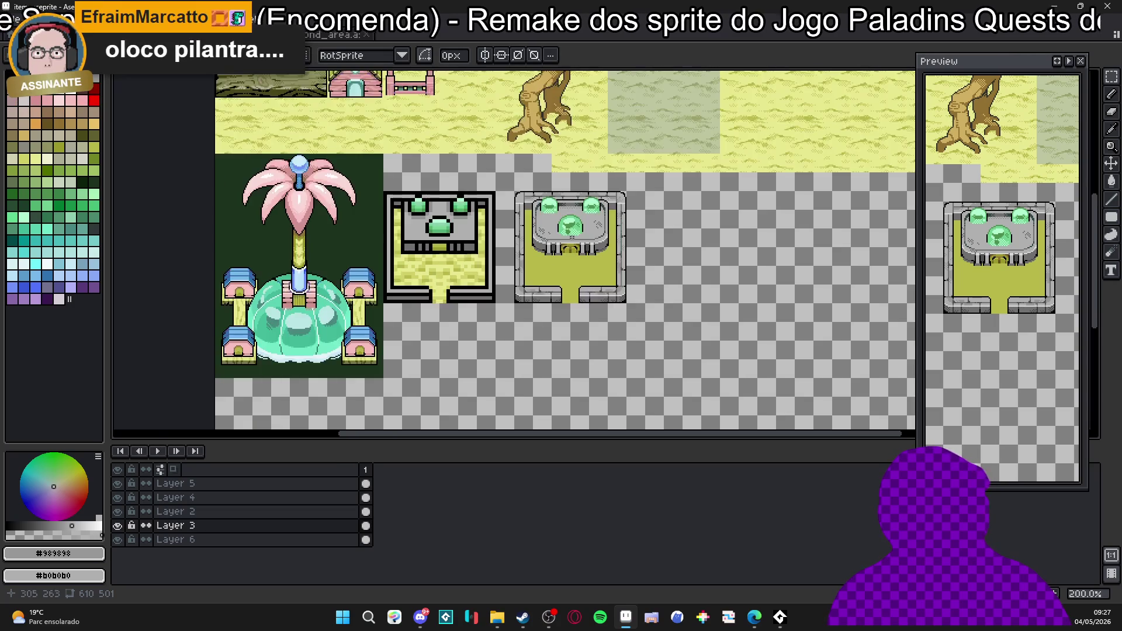
pyautogui.scroll(1, 547, 278)
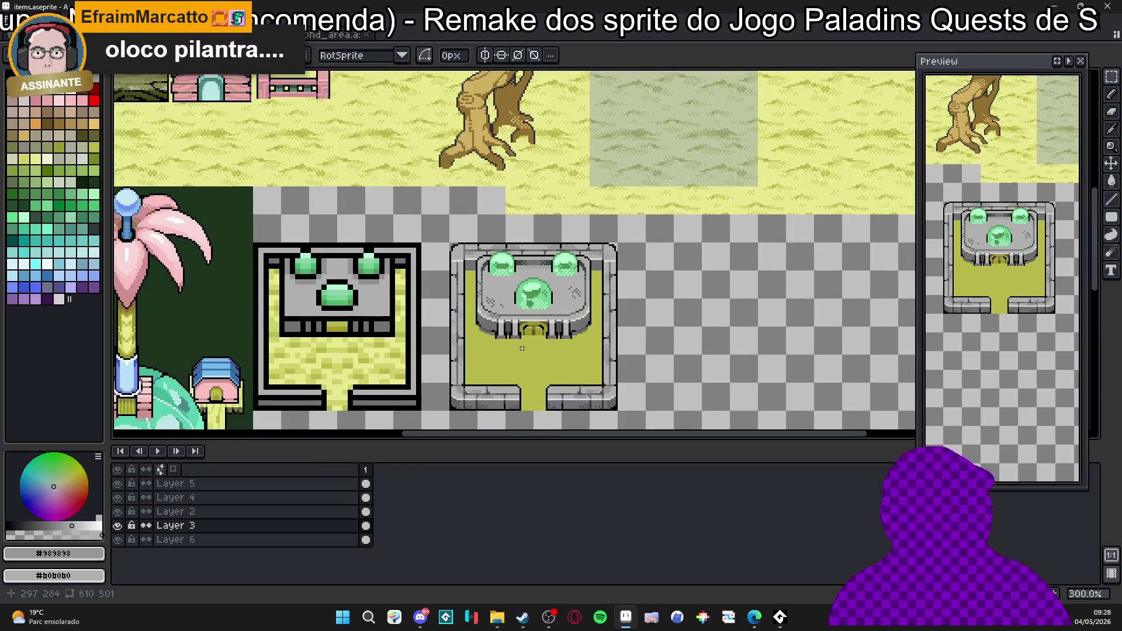
pyautogui.scroll(1, 548, 277)
pyautogui.scroll(-1, 508, 263)
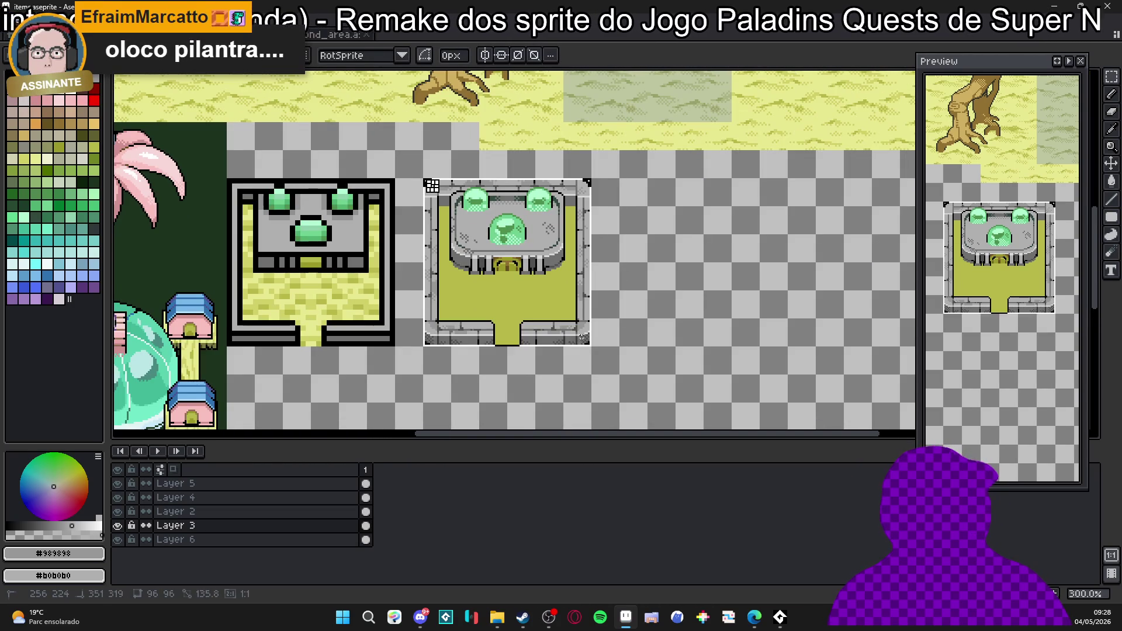
pyautogui.click(350, 32)
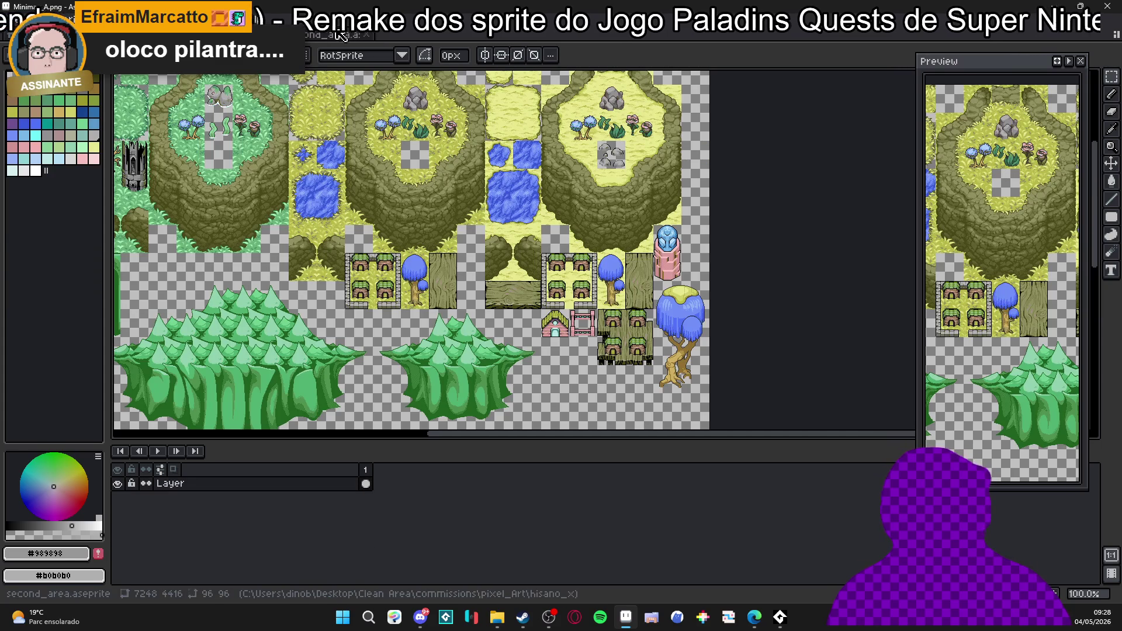
# On the second_area map, delete the old shrine tile and paste the gem shrine in its place.
pyautogui.click(350, 33)
pyautogui.scroll(-3, 474, 228)
pyautogui.scroll(2, 454, 227)
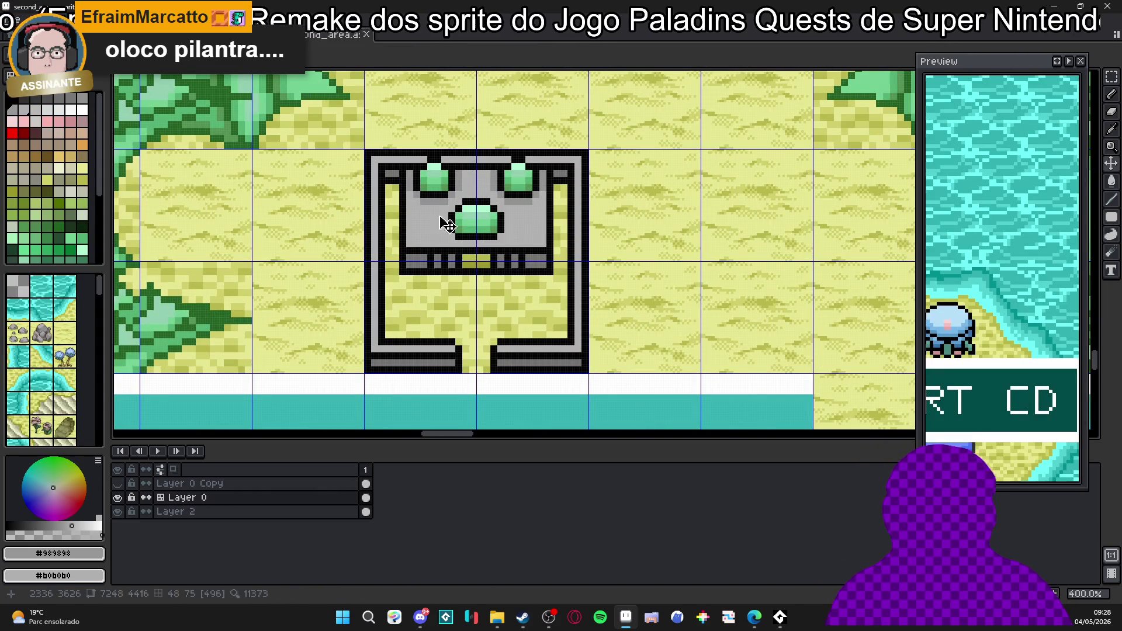
pyautogui.press('m')
pyautogui.moveTo(411, 199); pyautogui.dragTo(590, 374)
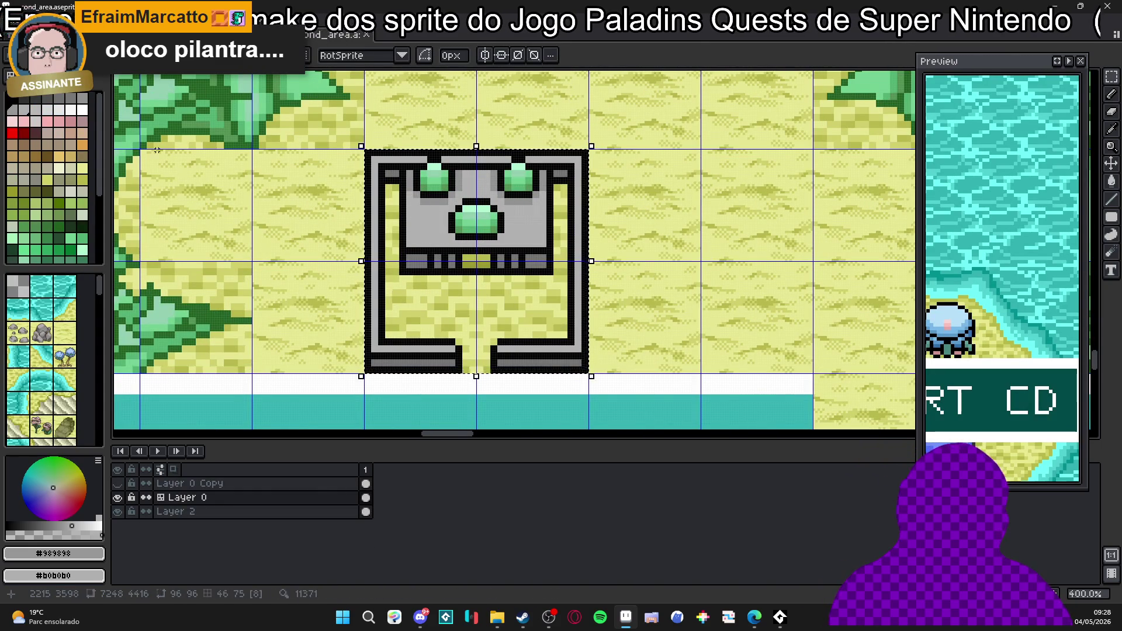
pyautogui.press('Delete')
pyautogui.hotkey('ctrl', 'v')
pyautogui.moveTo(636, 245); pyautogui.dragTo(511, 257)
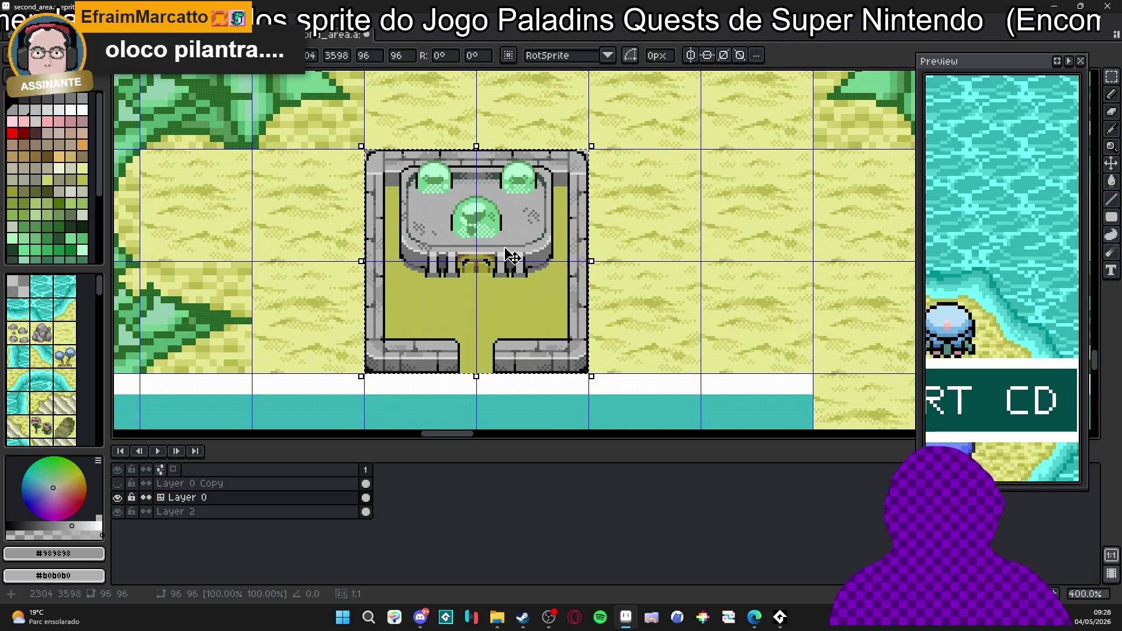
pyautogui.hotkey('ctrl', 'd')
pyautogui.scroll(-2, 575, 263)
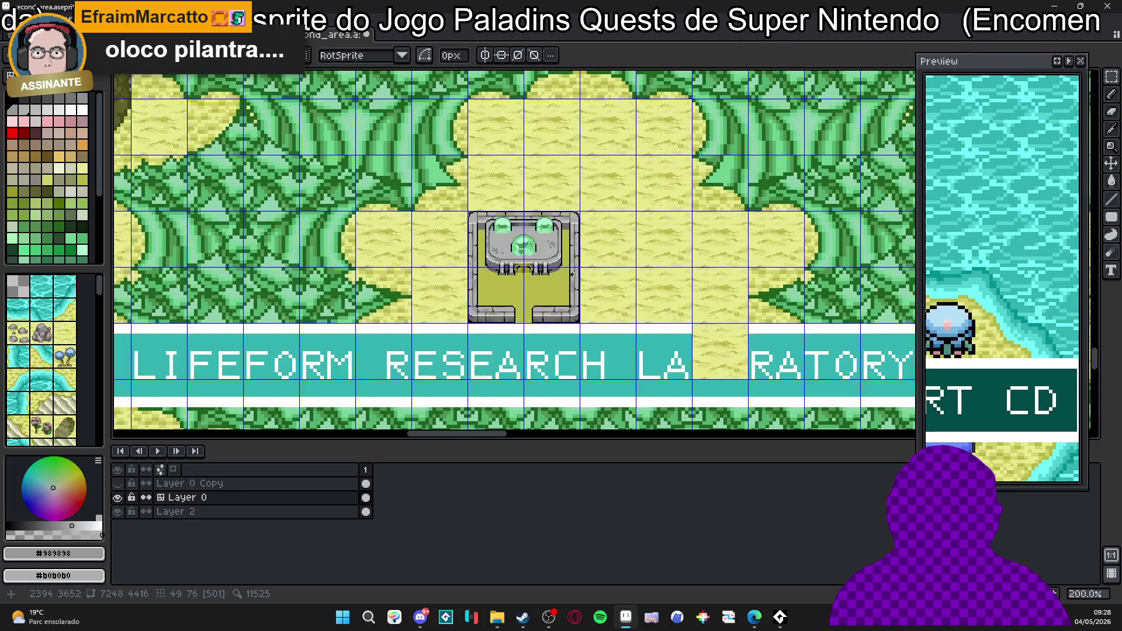
# Show the pixel grid, save the second_area map, and Ctrl+Tab back to the items sheet.
pyautogui.hotkey('ctrl', "'")
pyautogui.scroll(1, 601, 292)
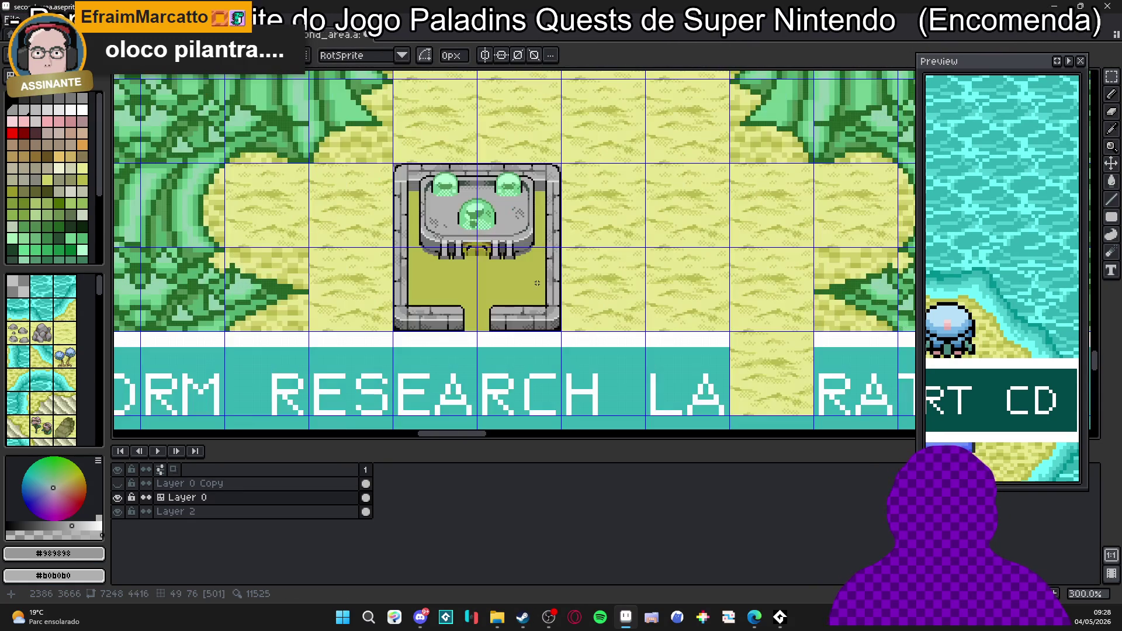
pyautogui.hotkey('ctrl', 's')
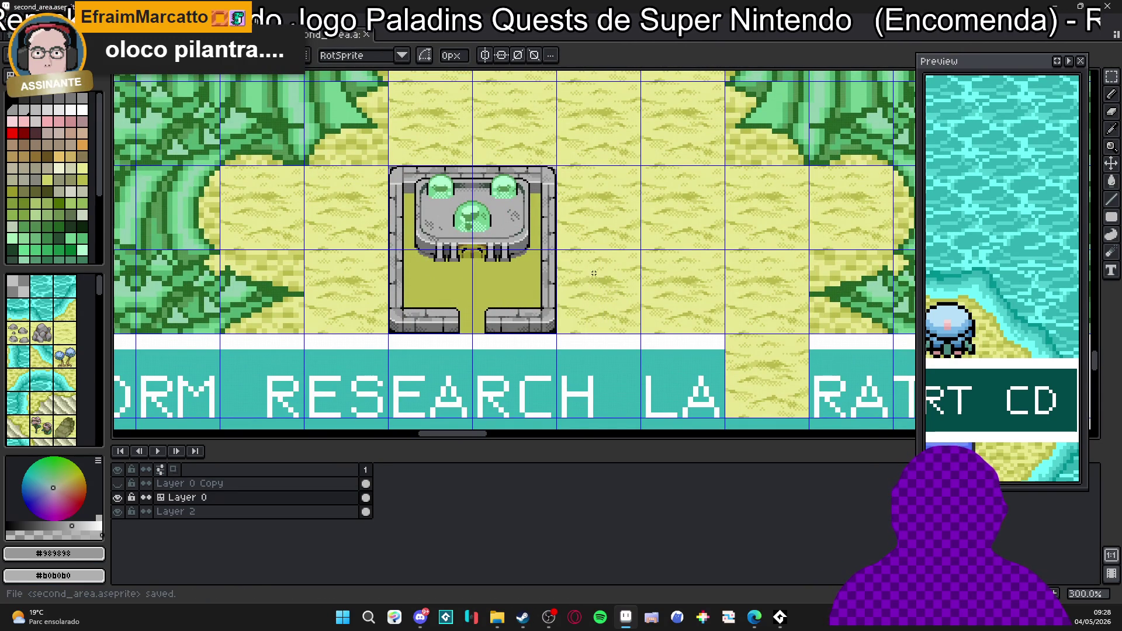
pyautogui.press('w')
pyautogui.click(465, 298)
pyautogui.hotkey('ctrl', 'z')
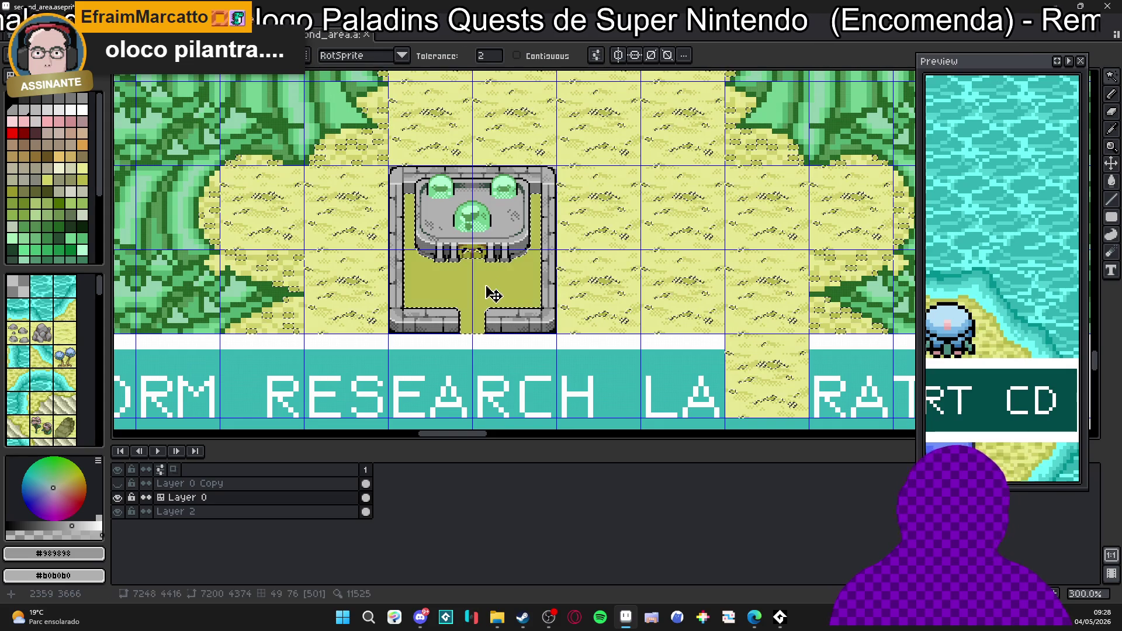
pyautogui.click(465, 281)
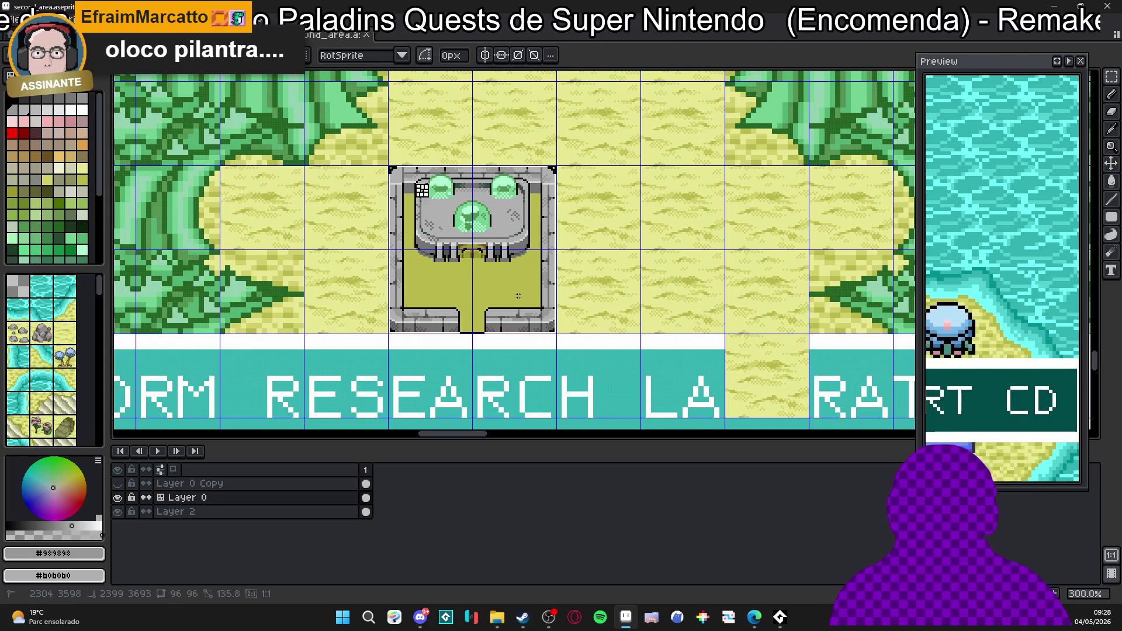
pyautogui.scroll(3, 483, 274)
pyautogui.scroll(3, 480, 266)
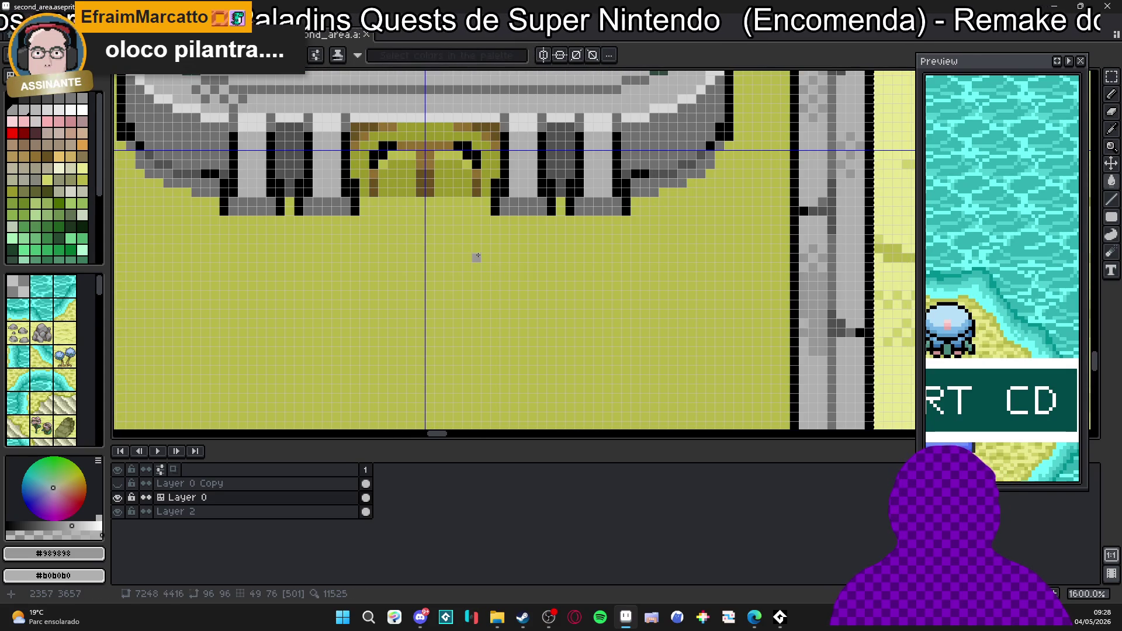
pyautogui.scroll(-4, 455, 241)
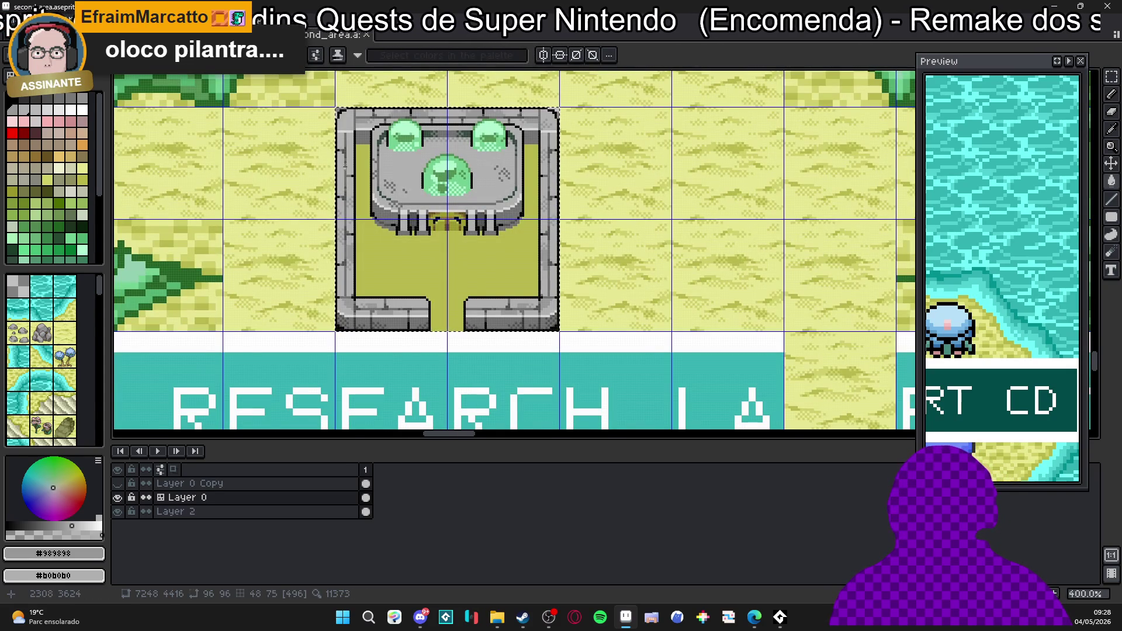
pyautogui.scroll(2, 359, 157)
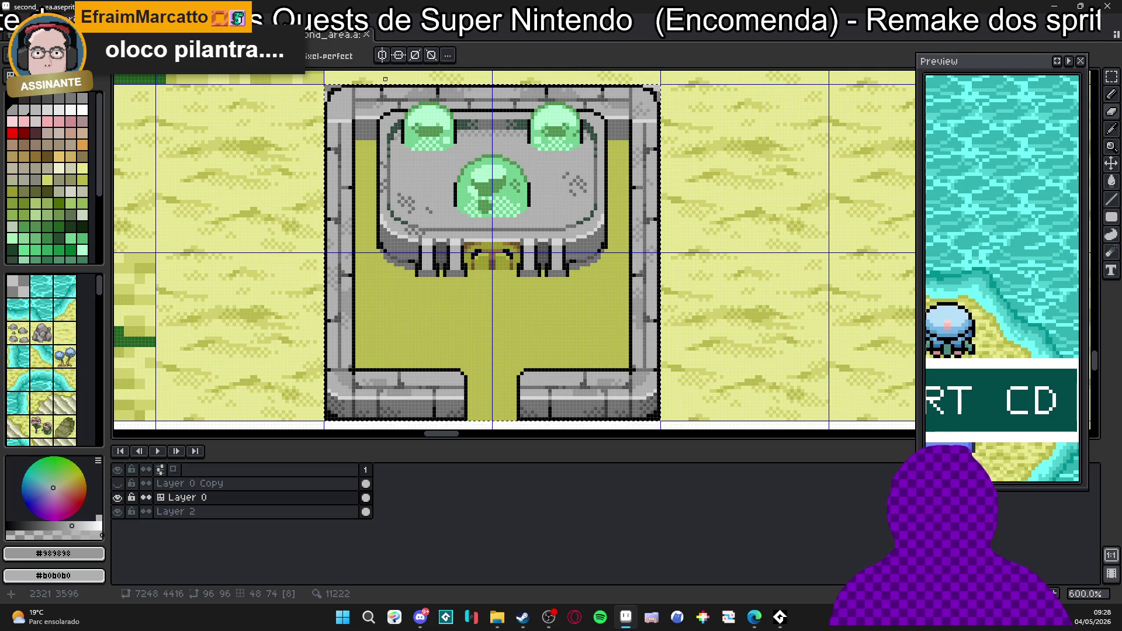
pyautogui.hotkey('ctrl', 'Tab')
pyautogui.hotkey('ctrl', 'Tab')
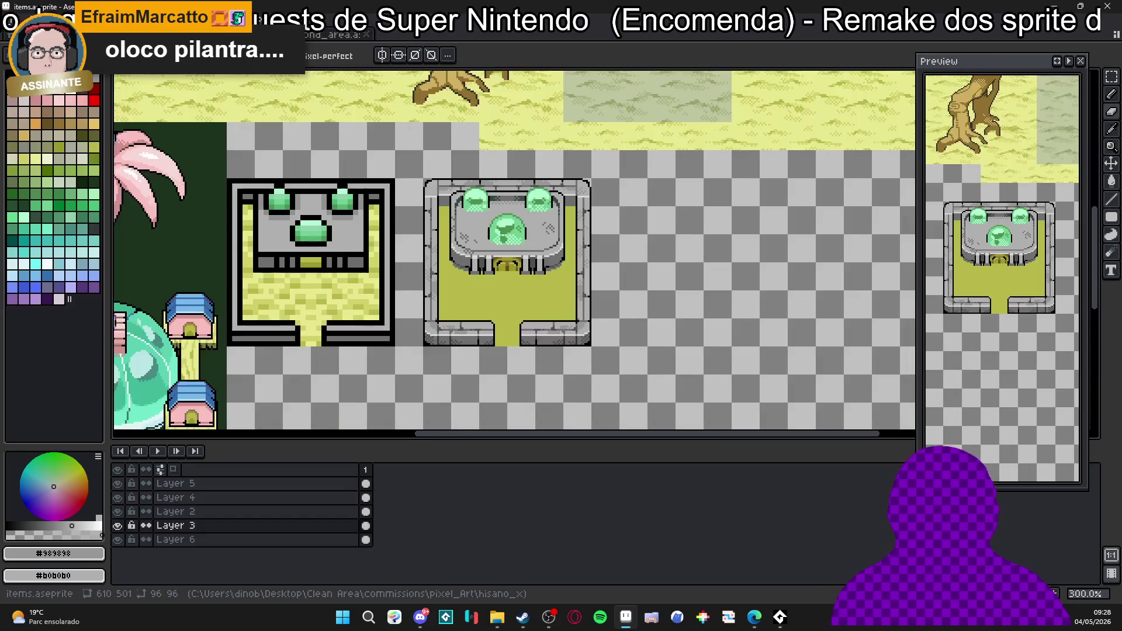
pyautogui.scroll(1, 463, 257)
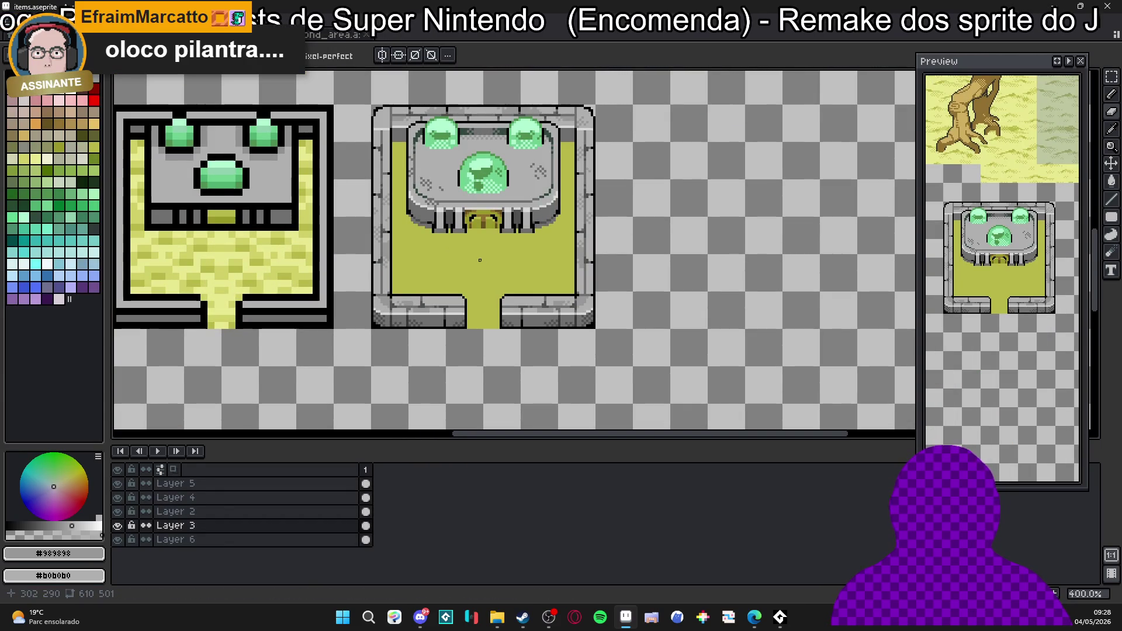
# Select the gem shrine tile and replace its yellow floor colour with transparency.
pyautogui.press('m')
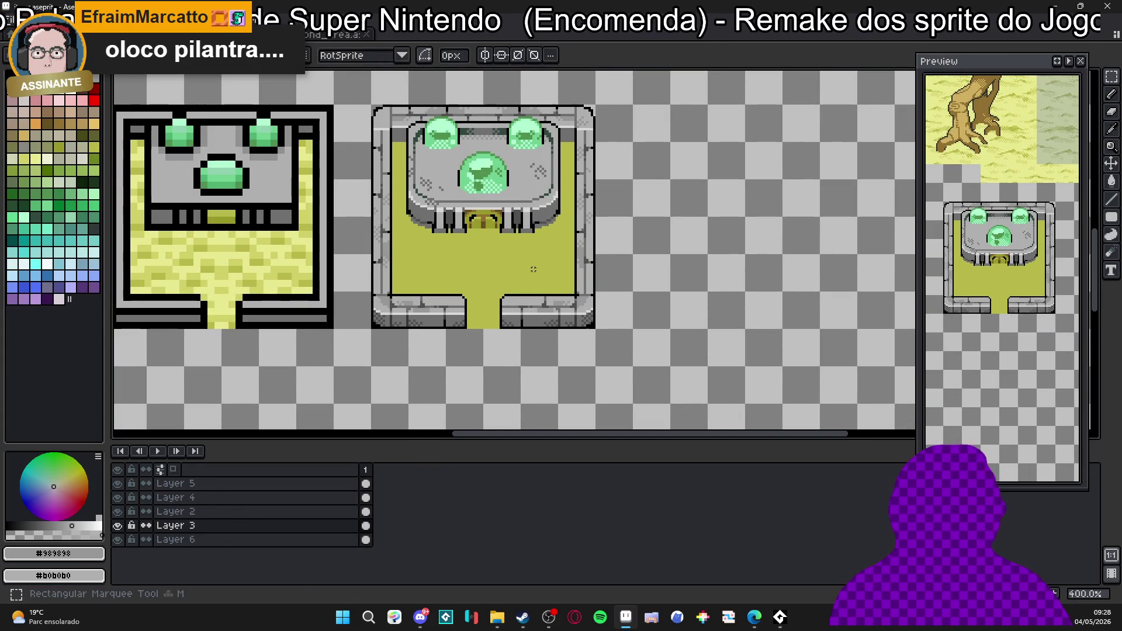
pyautogui.hotkey('ctrl', "'")
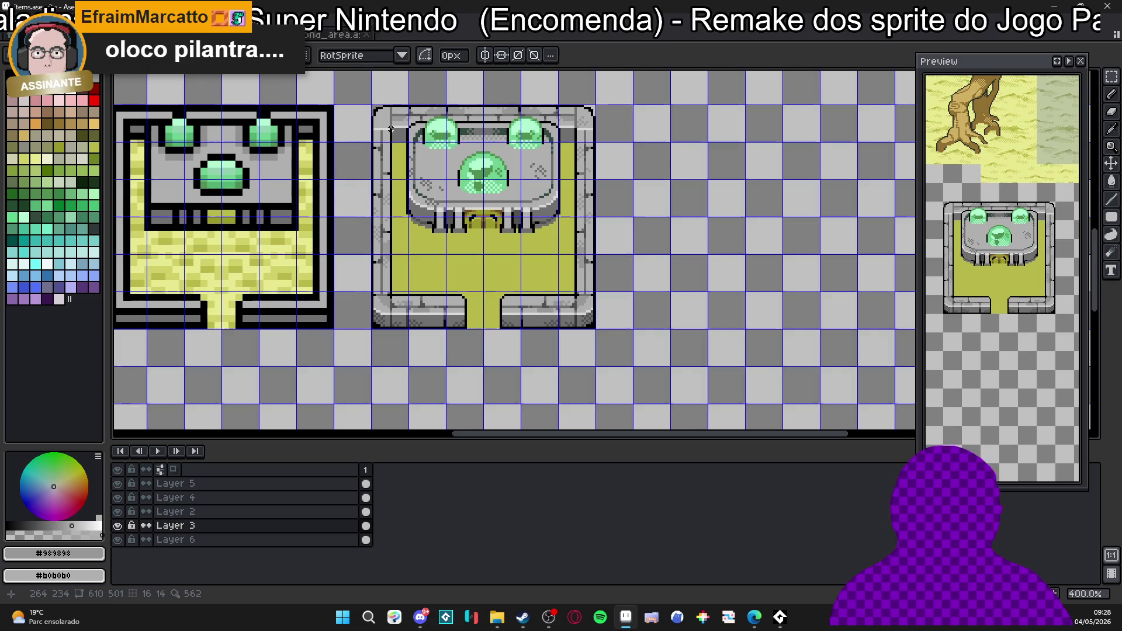
pyautogui.moveTo(381, 129); pyautogui.dragTo(594, 328)
pyautogui.scroll(2, 499, 260)
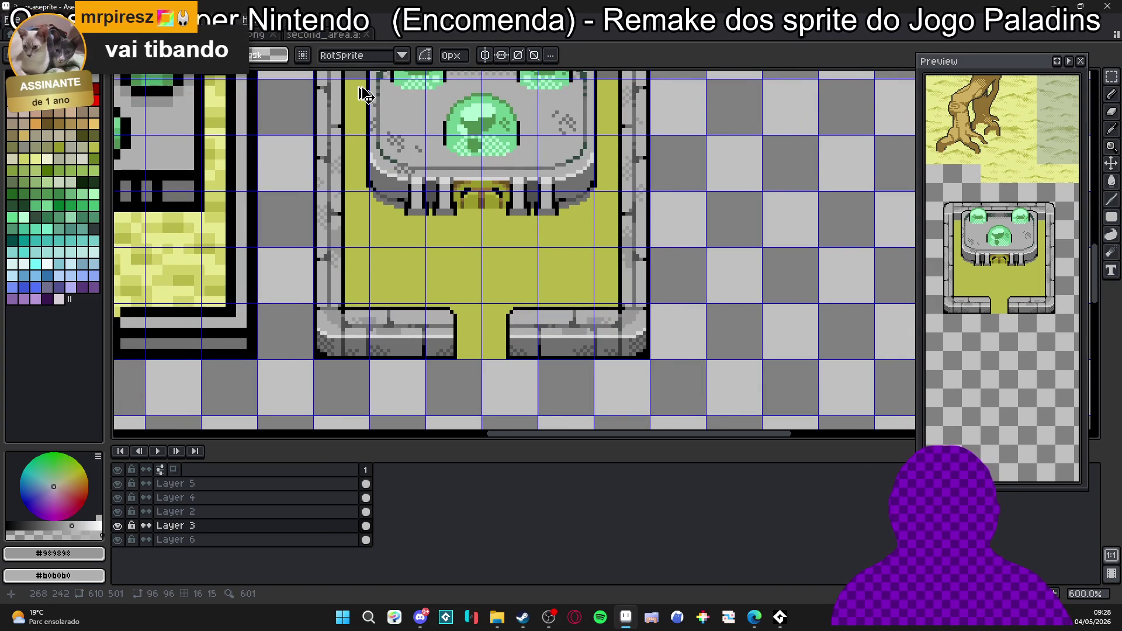
pyautogui.moveTo(342, 133); pyautogui.dragTo(424, 358)
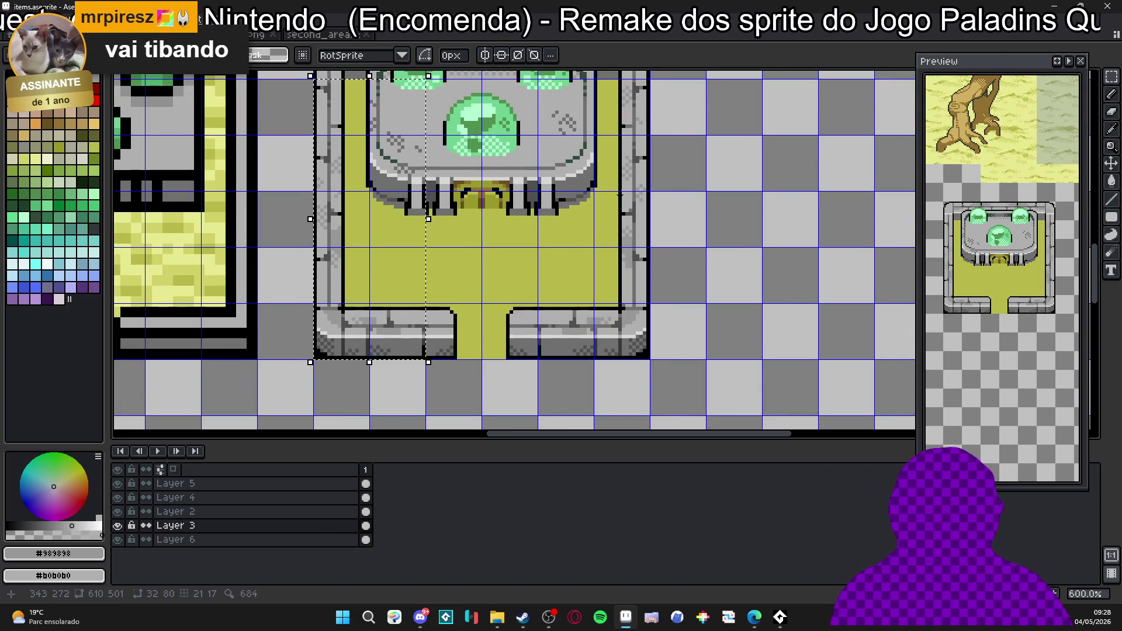
pyautogui.moveTo(612, 86)
pyautogui.mouseDown()
pyautogui.moveTo(601, 351)
pyautogui.moveTo(423, 252)
pyautogui.mouseUp()
pyautogui.hotkey('ctrl', 'z')
pyautogui.keyDown('alt'); pyautogui.click(509, 268); pyautogui.keyUp('alt')
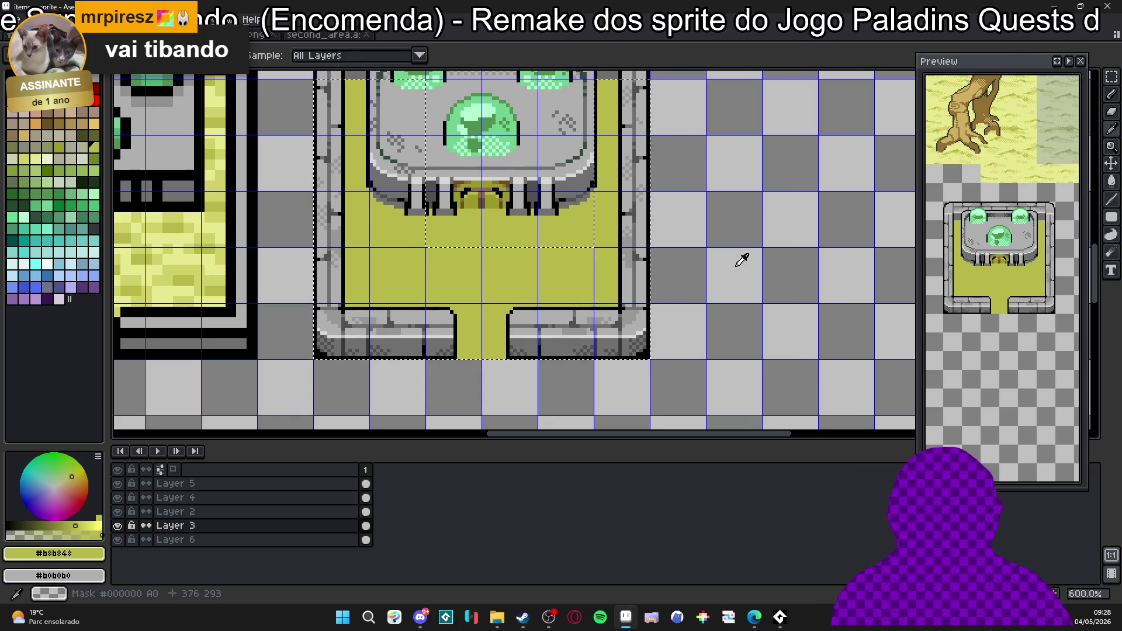
pyautogui.hotkey('shift', 'r')
pyautogui.click(797, 131)
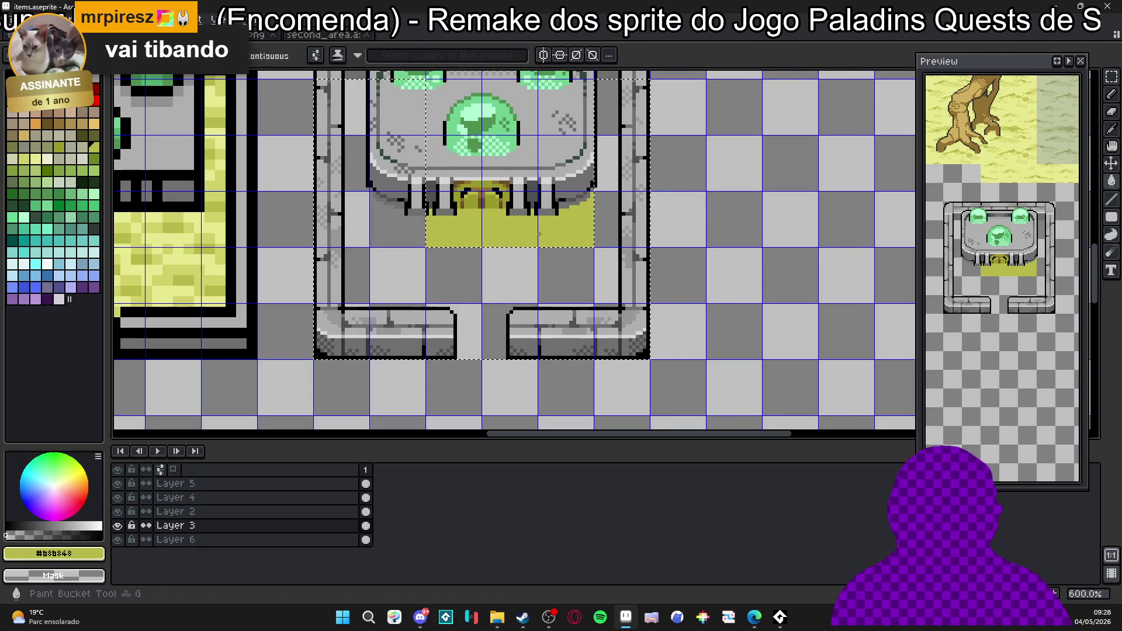
pyautogui.hotkey('ctrl', 'd')
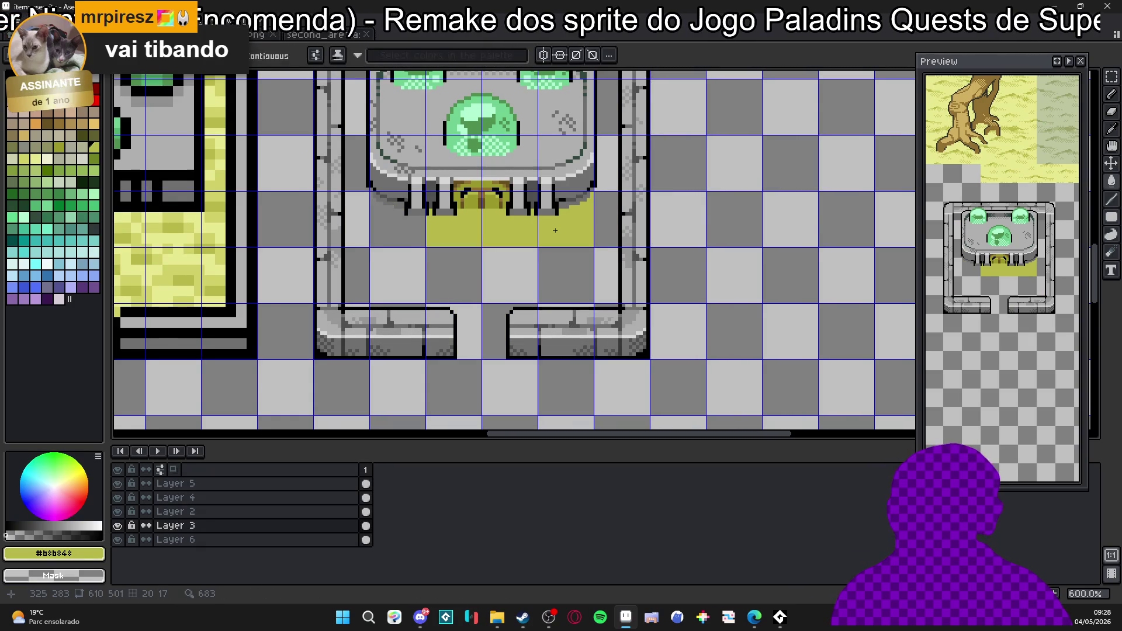
pyautogui.scroll(1, 559, 230)
# Magic-wand the leftover yellow strip below the gate, delete it, and save the items sheet.
pyautogui.press('b')
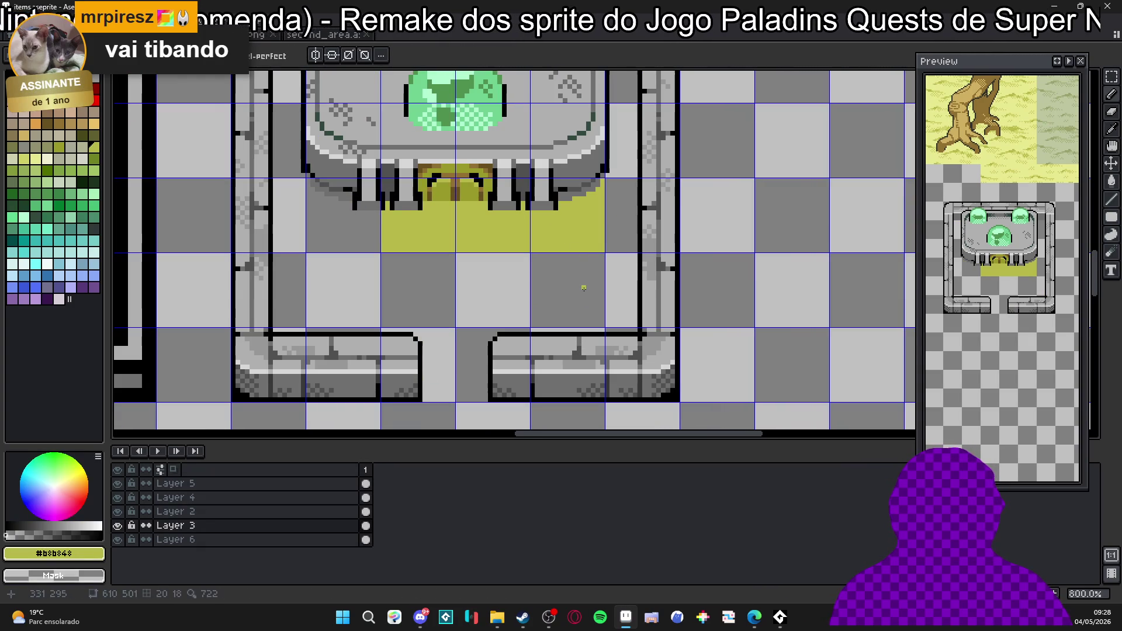
pyautogui.press('w')
pyautogui.click(593, 222)
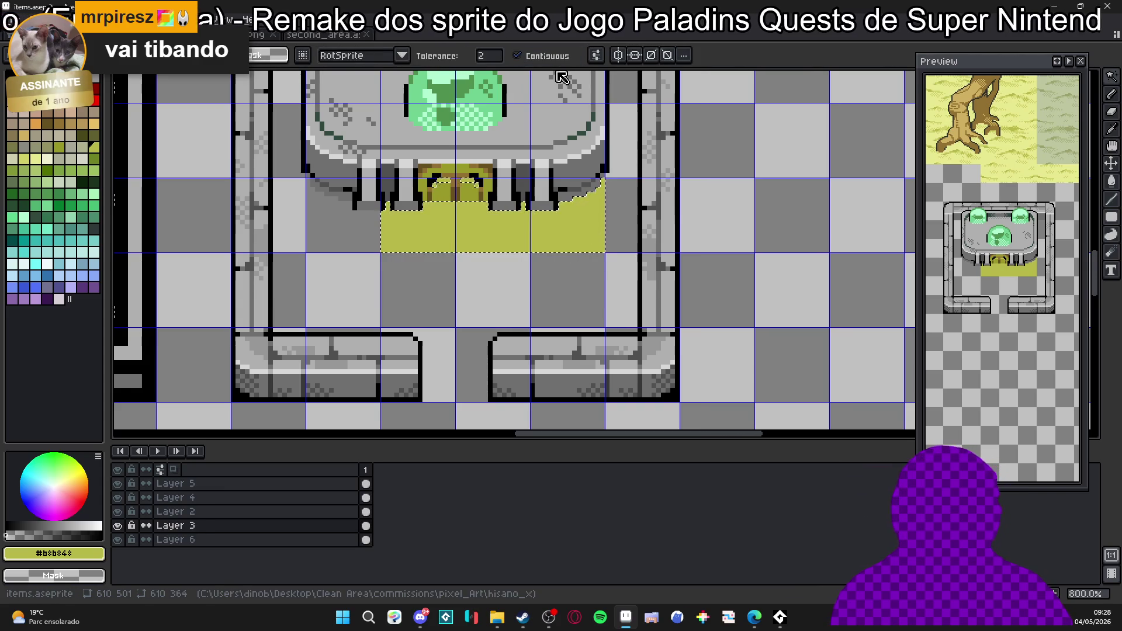
pyautogui.click(554, 246)
pyautogui.press('Delete')
pyautogui.scroll(-3, 554, 246)
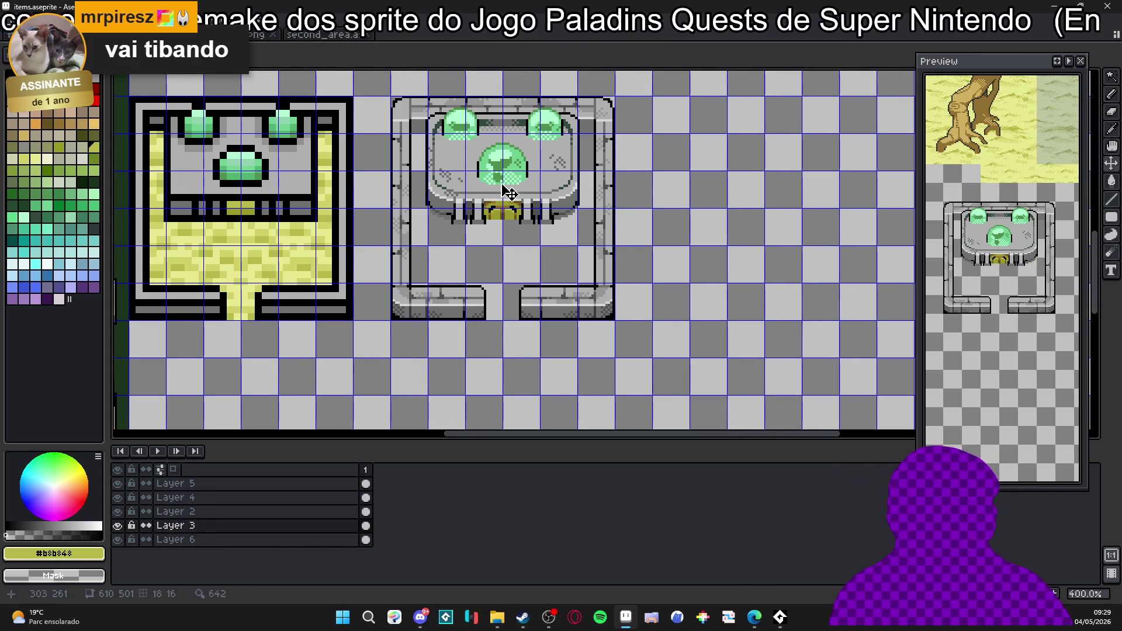
pyautogui.hotkey('ctrl', 's')
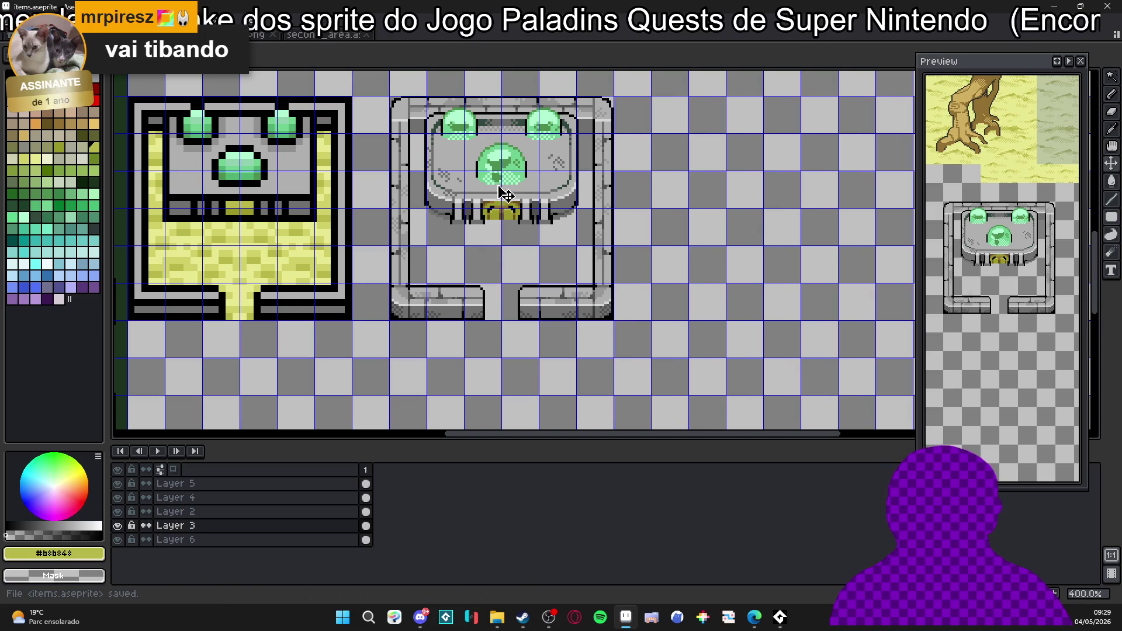
pyautogui.click(399, 127)
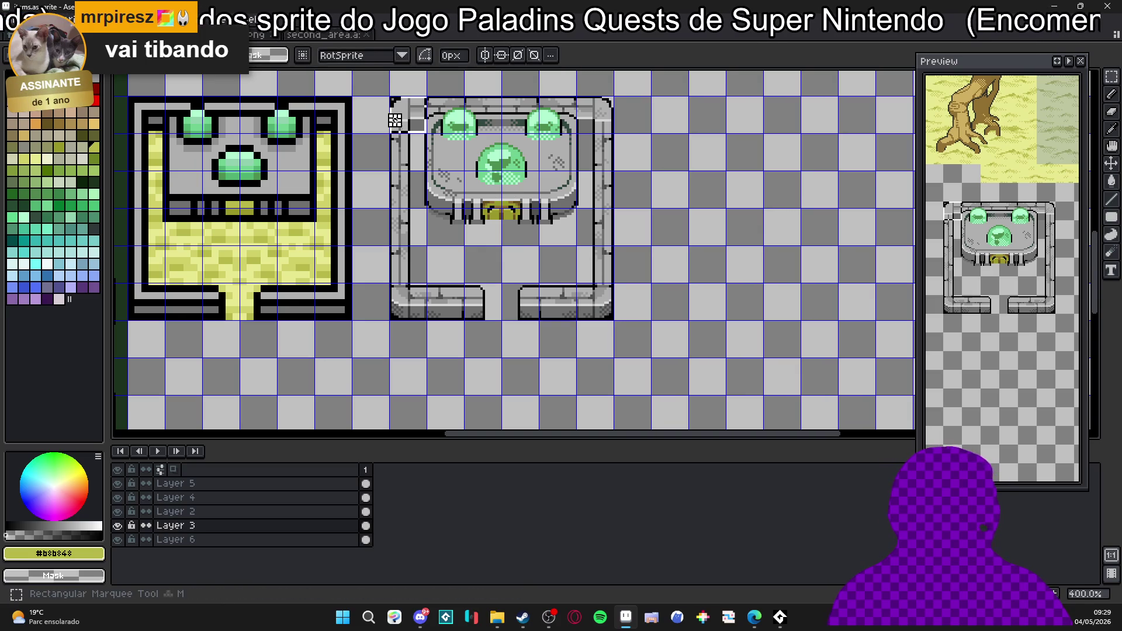
# Copy the sand-free shrine tile and paste it into the second area map.
pyautogui.hotkey('ctrl', 'c')
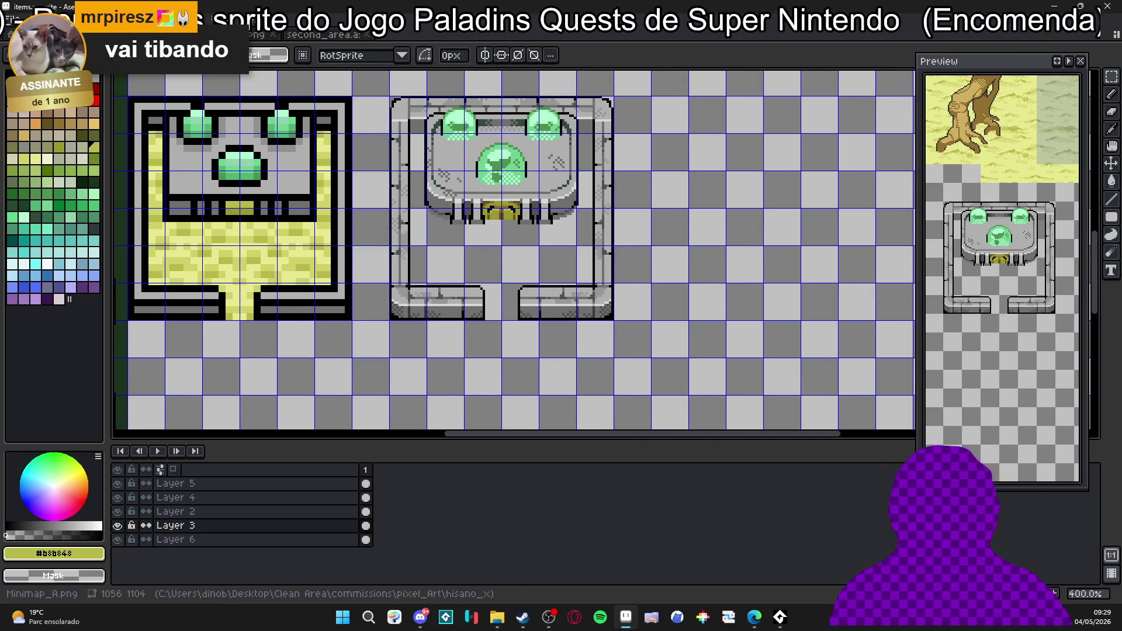
pyautogui.hotkey('ctrl', 'Tab')
pyautogui.hotkey('ctrl', 'Tab')
pyautogui.hotkey('ctrl', 'v')
pyautogui.moveTo(506, 287); pyautogui.dragTo(512, 248)
pyautogui.scroll(-1, 510, 244)
pyautogui.scroll(-1, 503, 241)
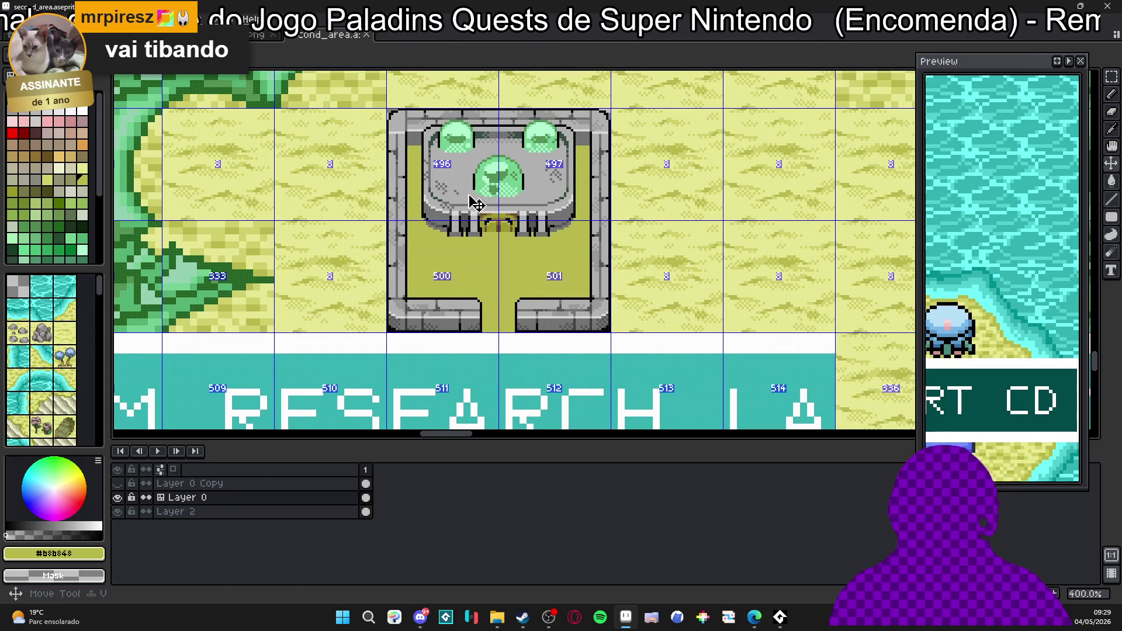
pyautogui.moveTo(469, 195)
pyautogui.mouseDown()
pyautogui.moveTo(545, 290)
pyautogui.moveTo(645, 314)
pyautogui.mouseUp()
pyautogui.scroll(1, 623, 250)
# Place the shrine in the gap above the laboratory banner, nudged one pixel right, and save the map.
pyautogui.moveTo(623, 250); pyautogui.dragTo(507, 227)
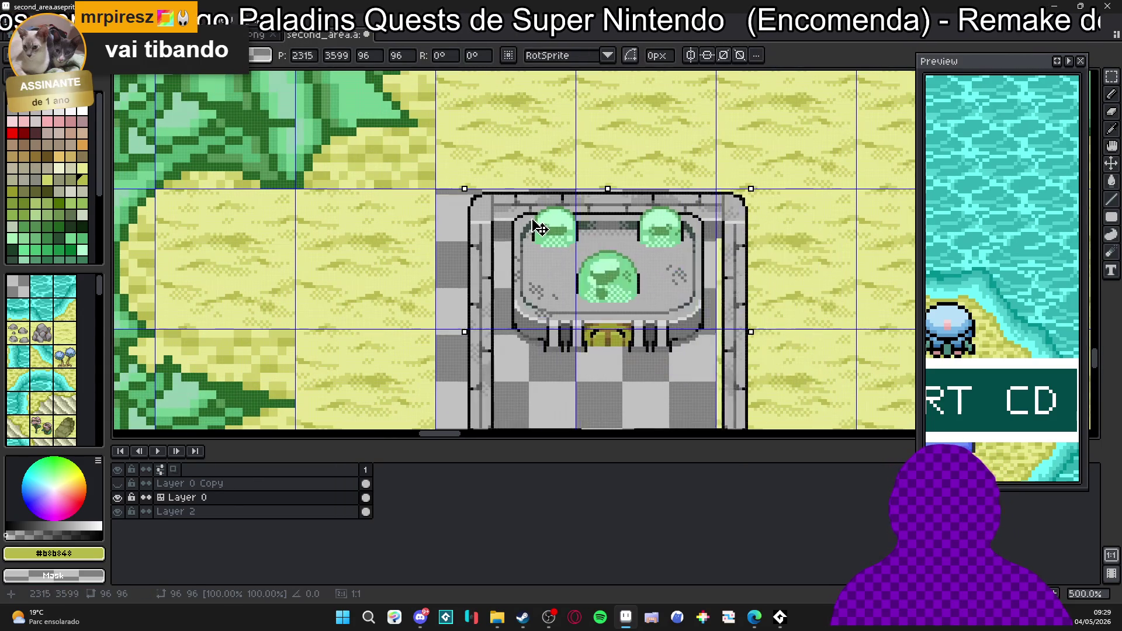
pyautogui.press('Right')
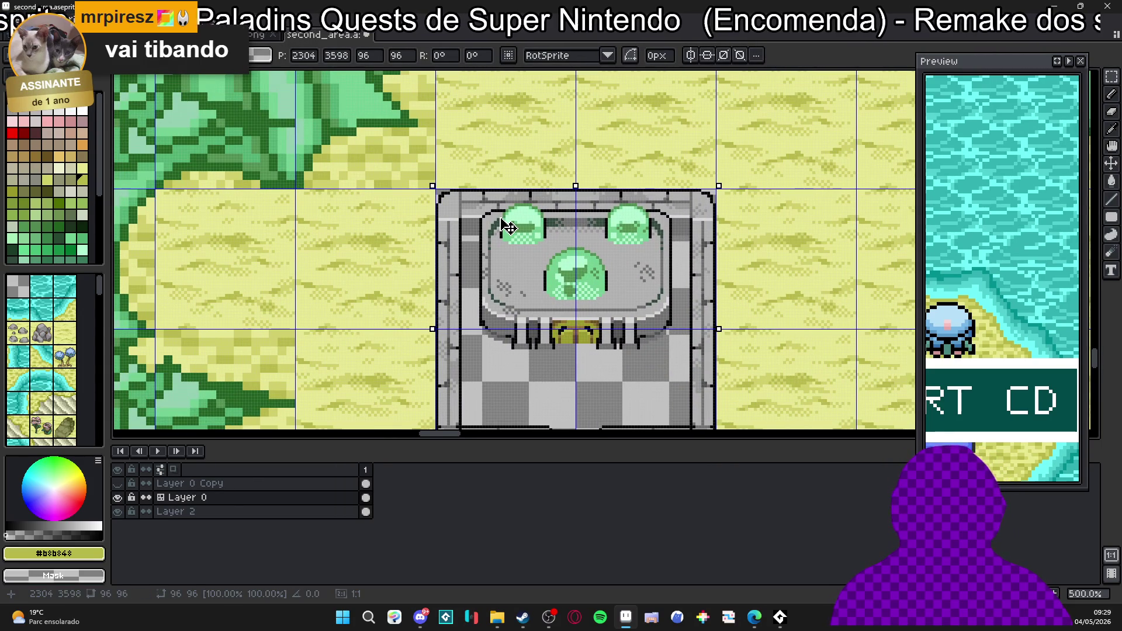
pyautogui.scroll(-2, 510, 228)
pyautogui.press('Return')
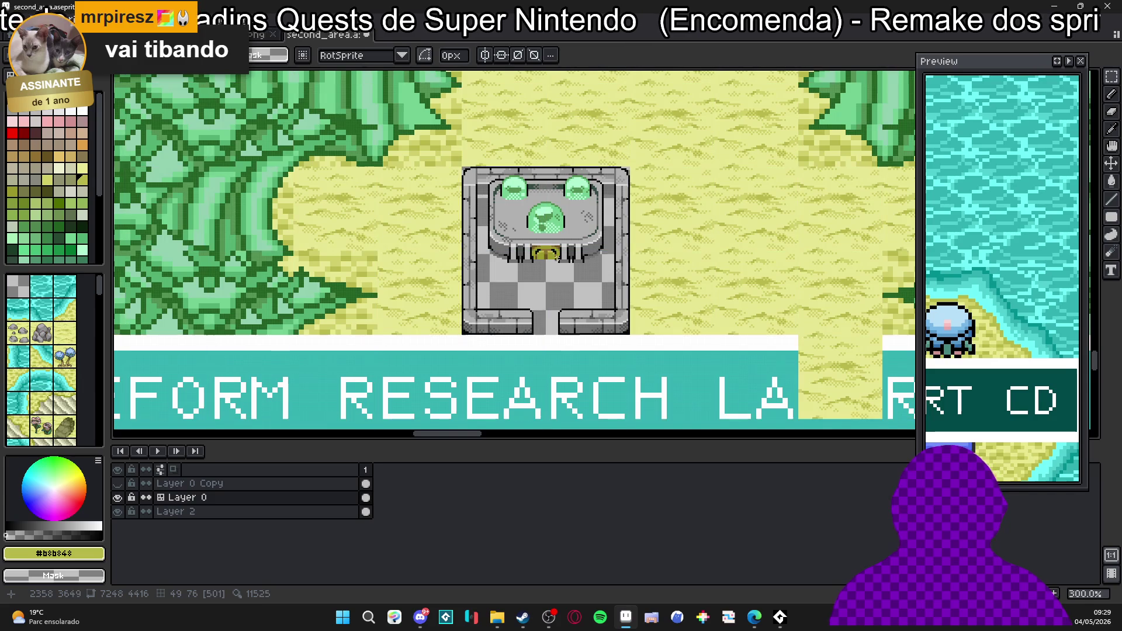
pyautogui.scroll(-1, 561, 265)
pyautogui.hotkey('ctrl', 's')
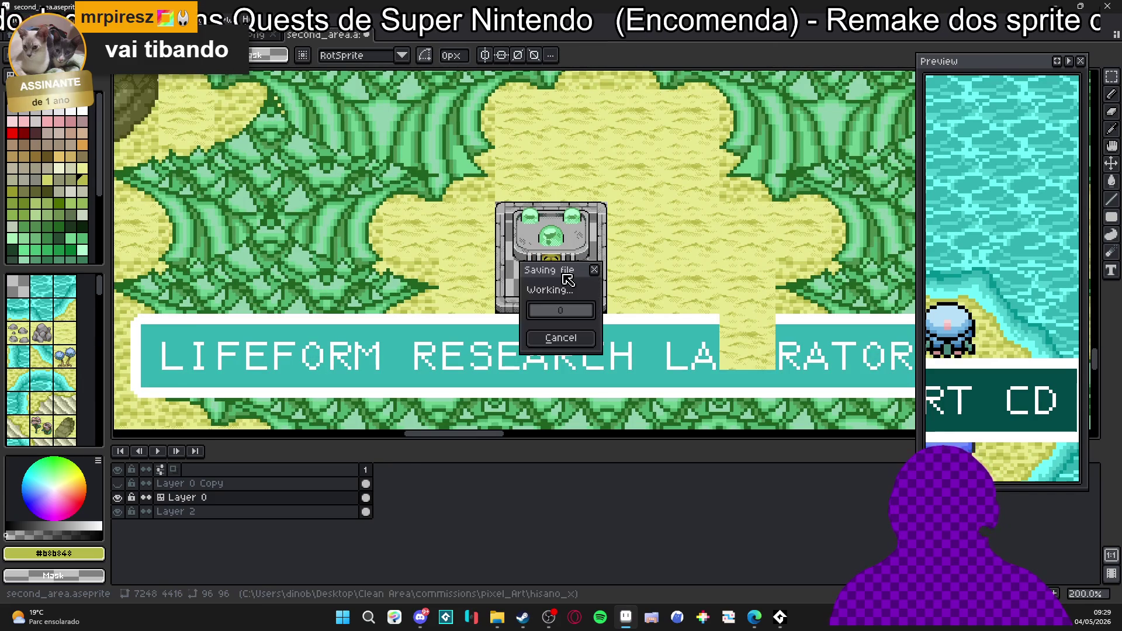
pyautogui.scroll(1, 558, 230)
pyautogui.scroll(-1, 553, 230)
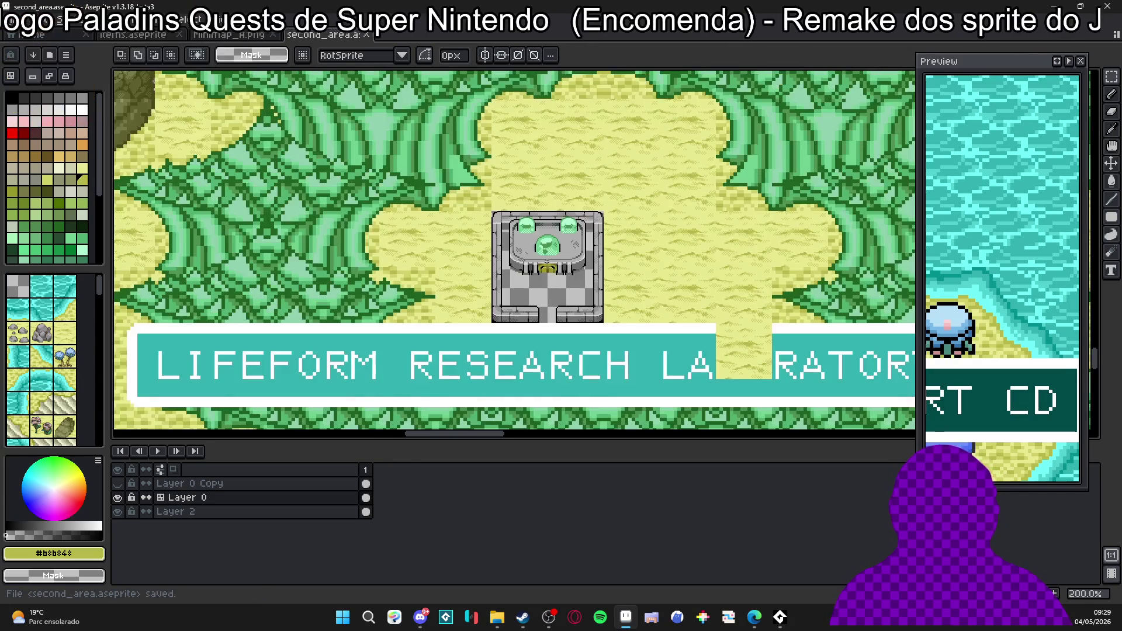
pyautogui.moveTo(536, 234); pyautogui.dragTo(538, 223)
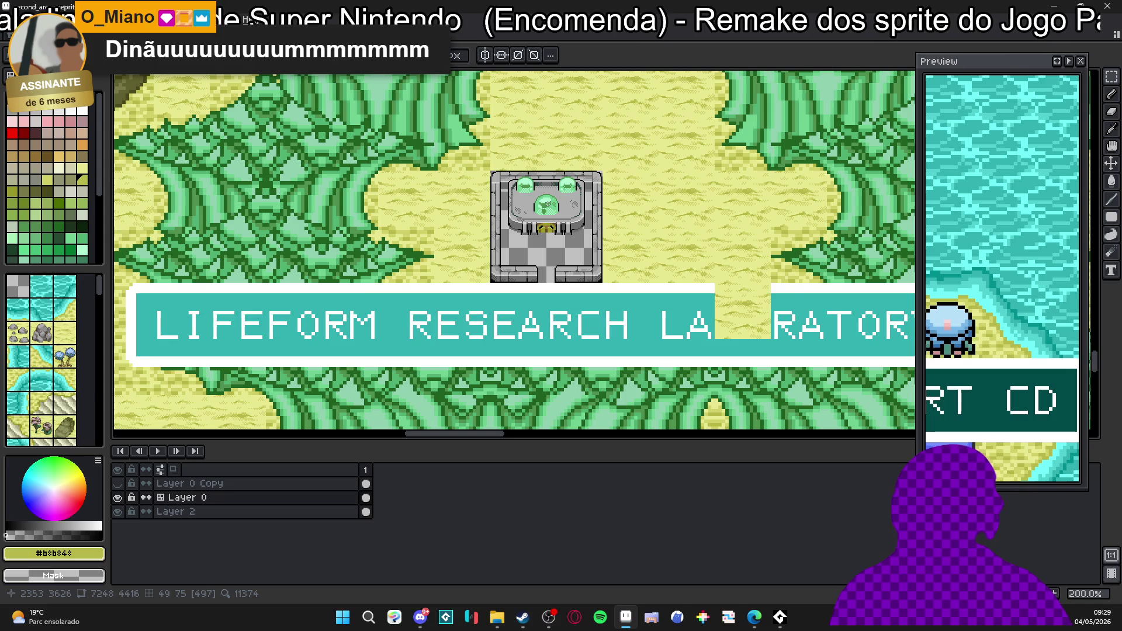
pyautogui.scroll(-2, 548, 204)
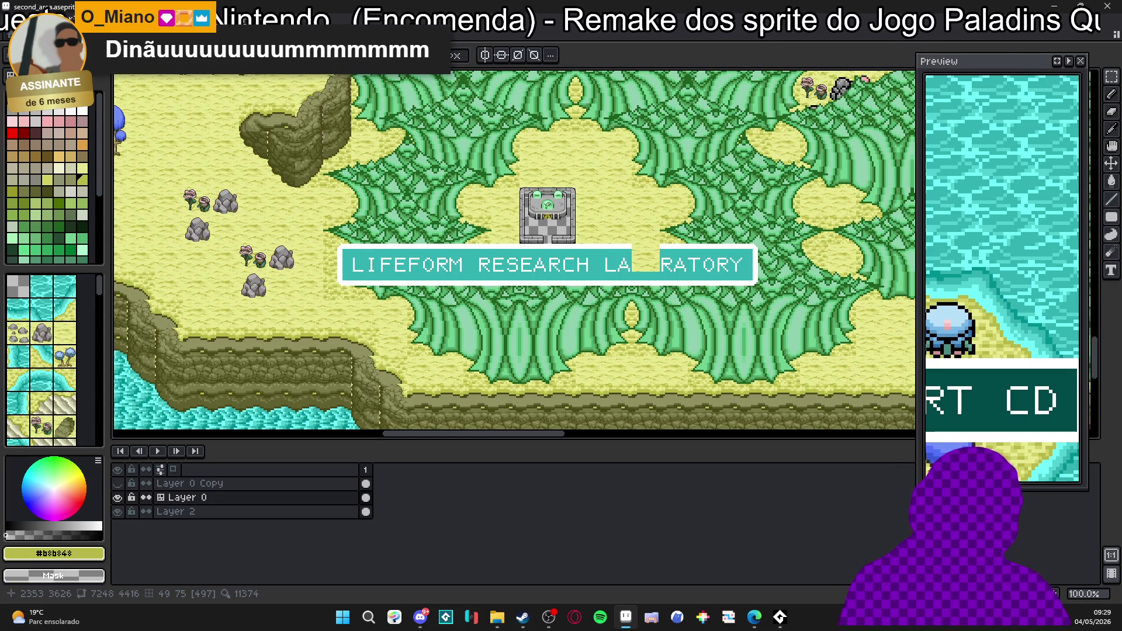
pyautogui.scroll(1, 550, 194)
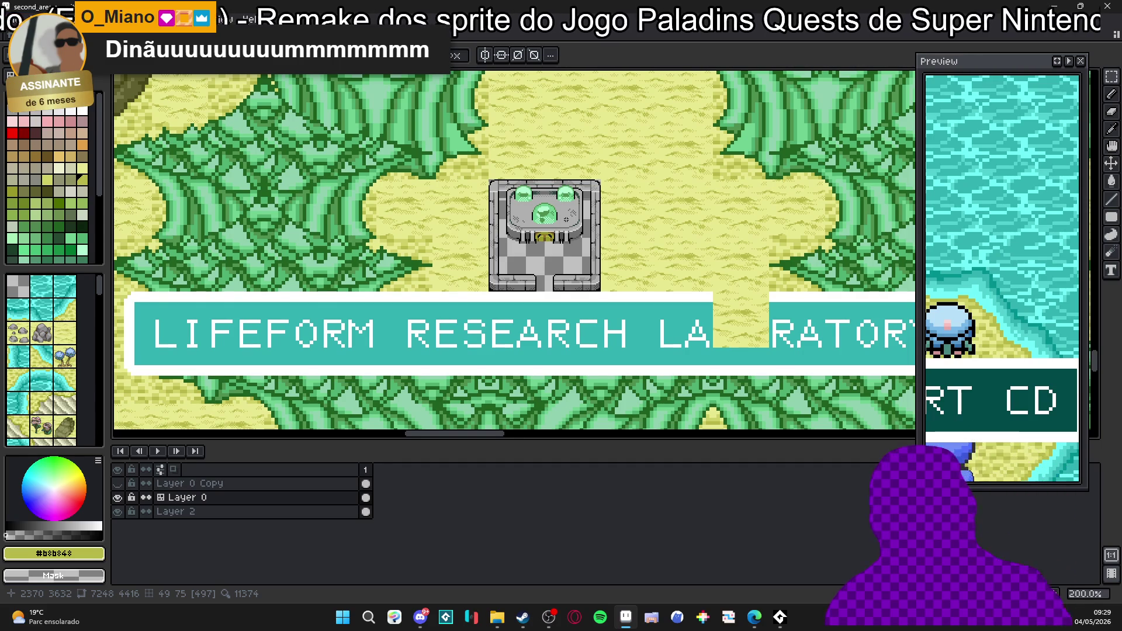
pyautogui.scroll(1, 562, 257)
pyautogui.scroll(-1, 562, 249)
pyautogui.scroll(-1, 562, 248)
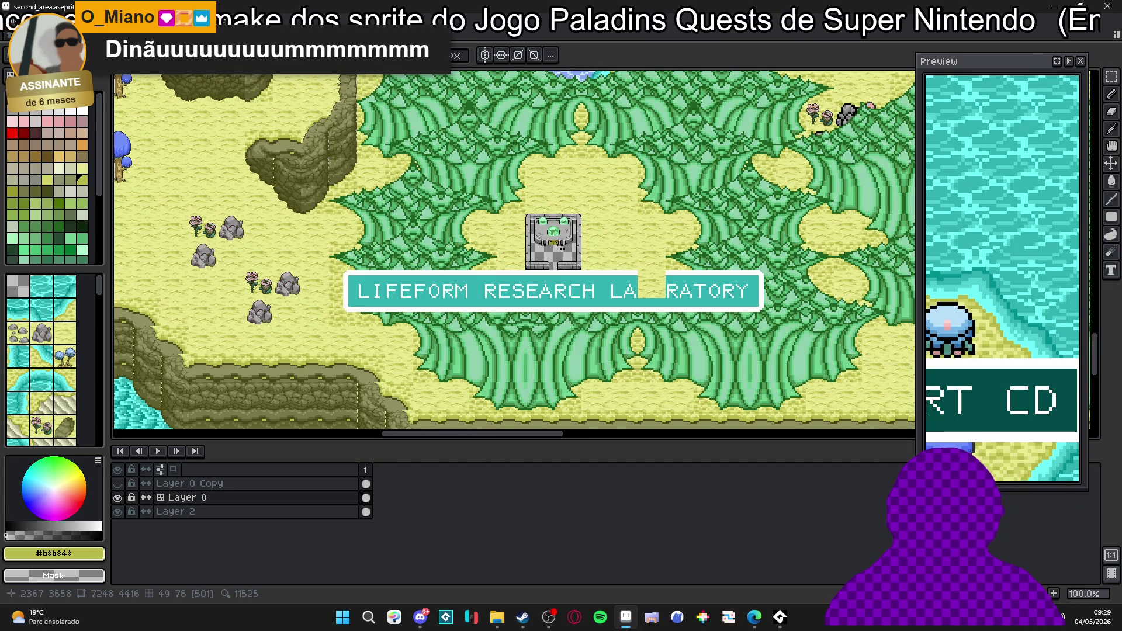
pyautogui.scroll(2, 561, 248)
pyautogui.scroll(1, 562, 248)
pyautogui.scroll(1, 505, 221)
pyautogui.press('ctrl')
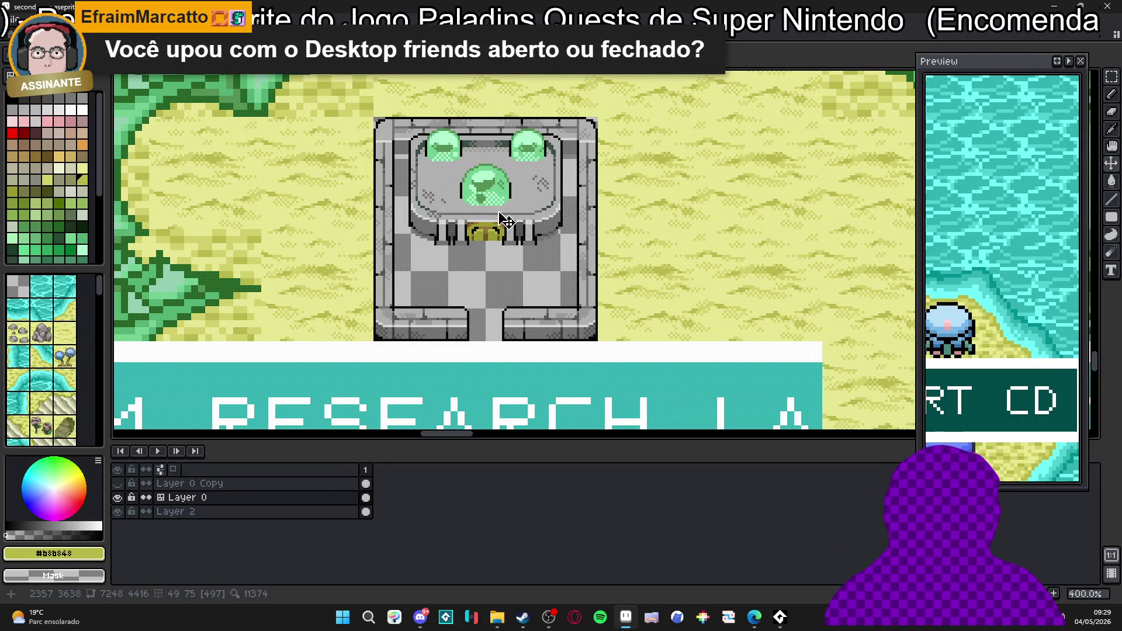
pyautogui.scroll(-1, 505, 222)
pyautogui.scroll(-1, 506, 221)
pyautogui.scroll(-2, 505, 222)
pyautogui.scroll(2, 506, 221)
pyautogui.scroll(-1, 527, 237)
pyautogui.scroll(-1, 554, 266)
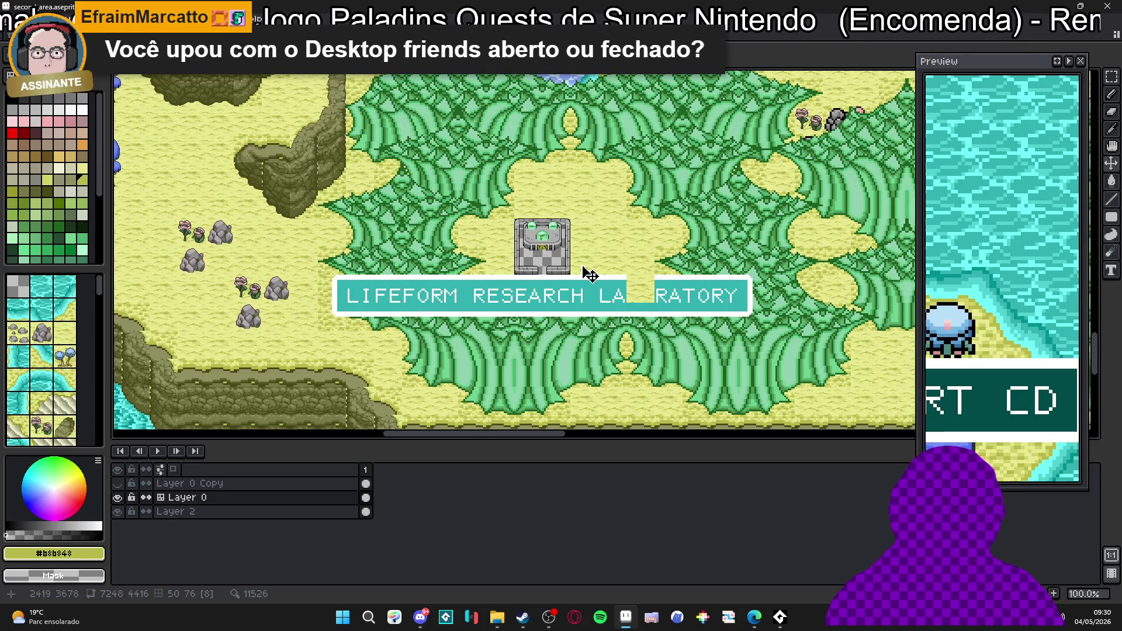
pyautogui.scroll(1, 579, 264)
pyautogui.scroll(1, 570, 255)
pyautogui.hotkey('ctrl', 's')
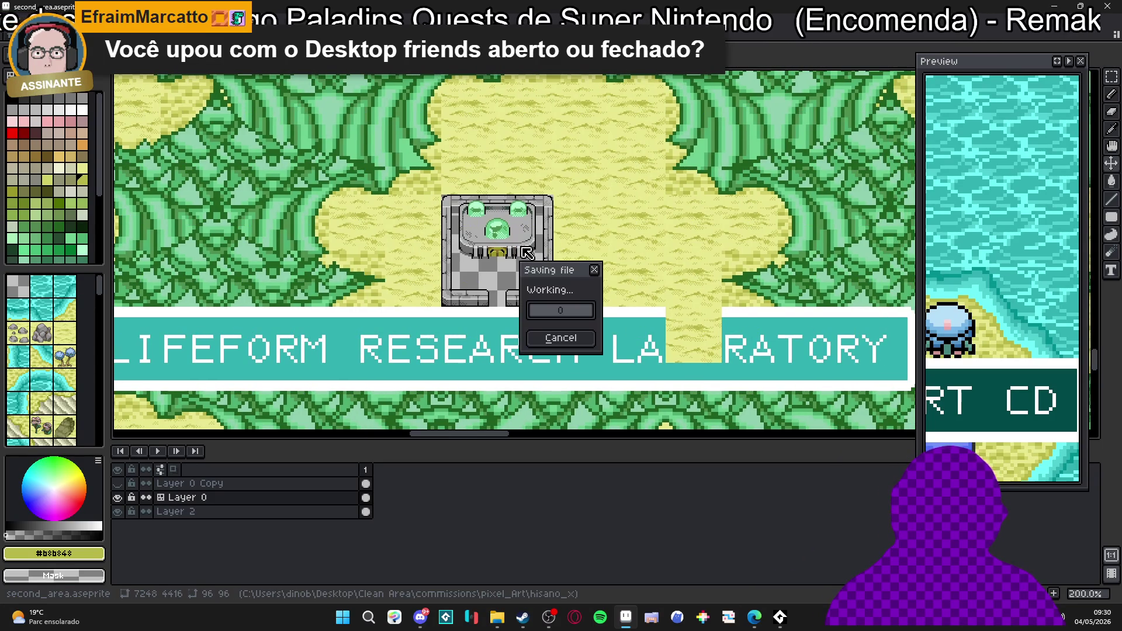
pyautogui.scroll(-1, 537, 259)
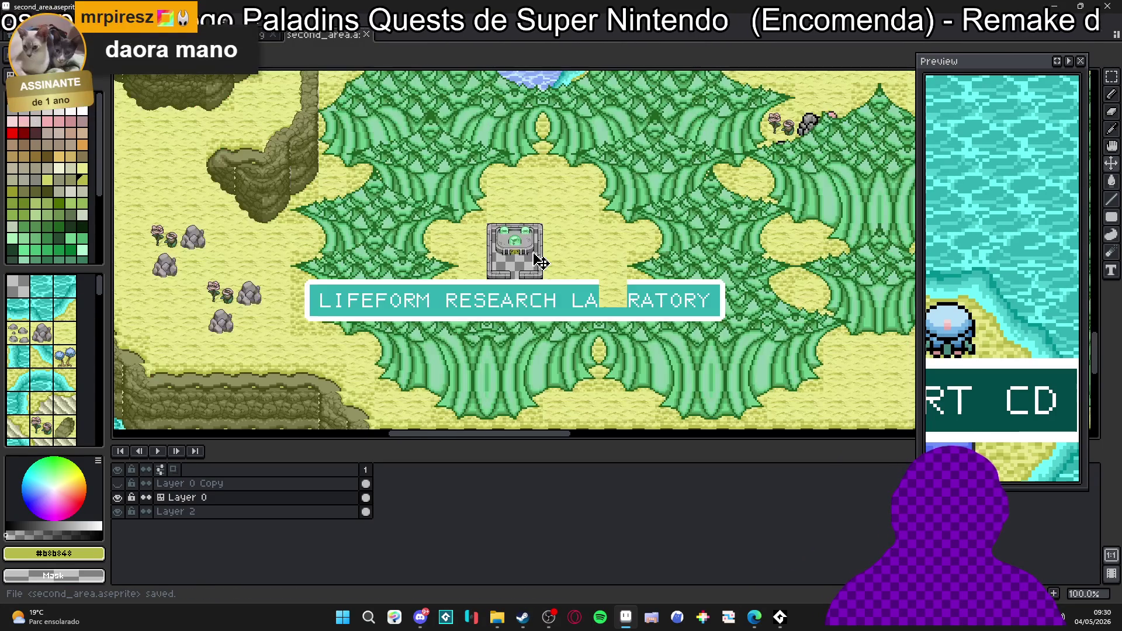
pyautogui.scroll(1, 538, 261)
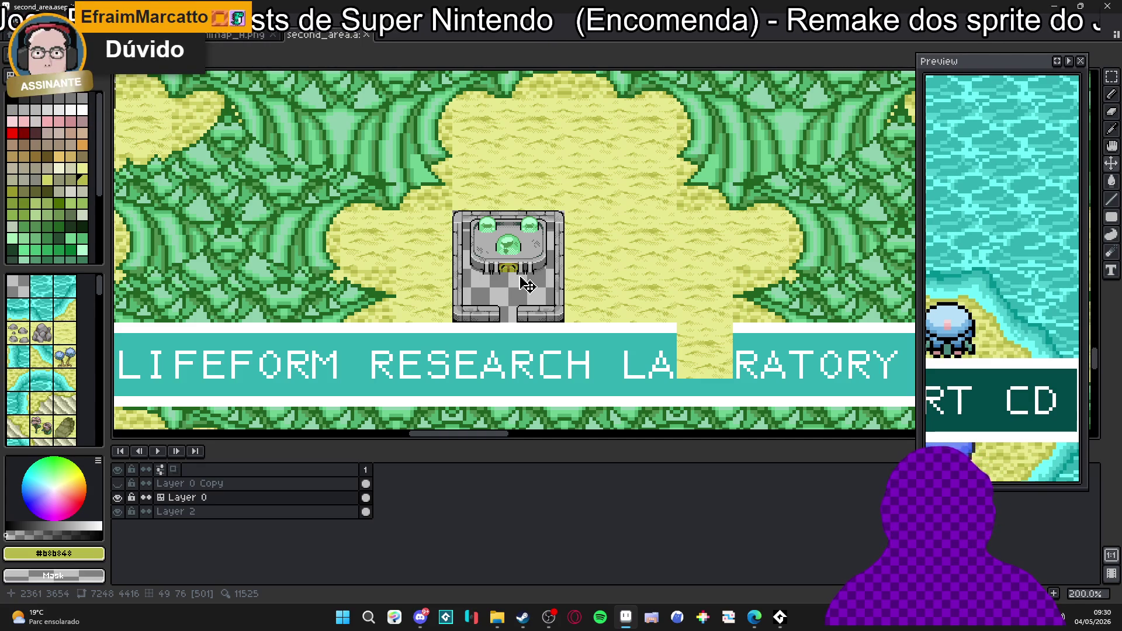
pyautogui.scroll(-1, 526, 285)
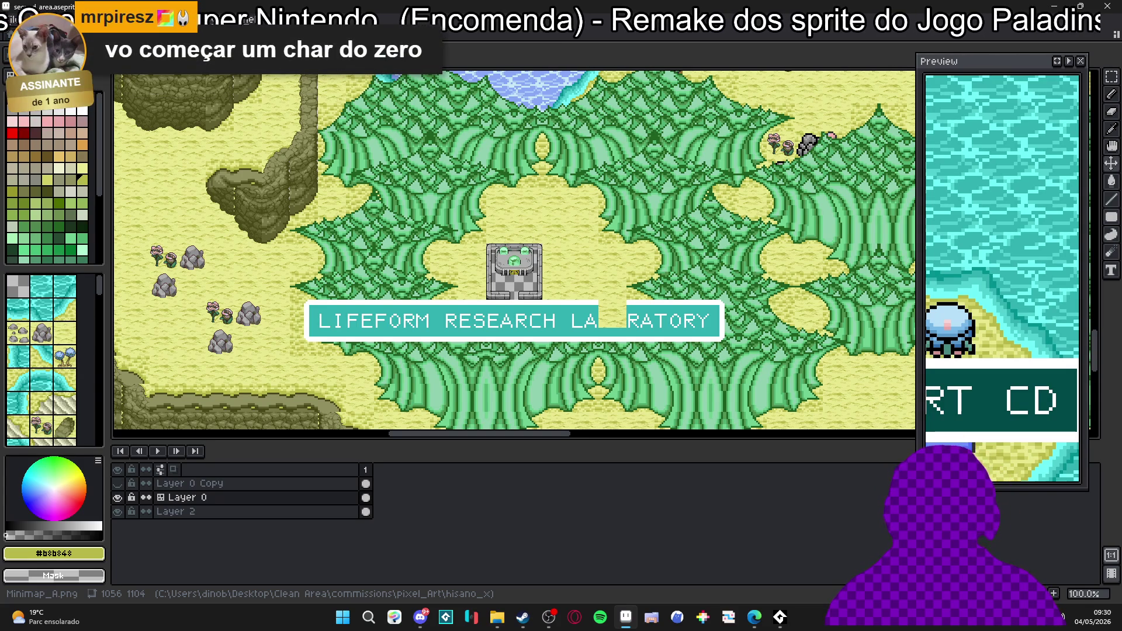
pyautogui.hotkey('ctrl', 'Tab')
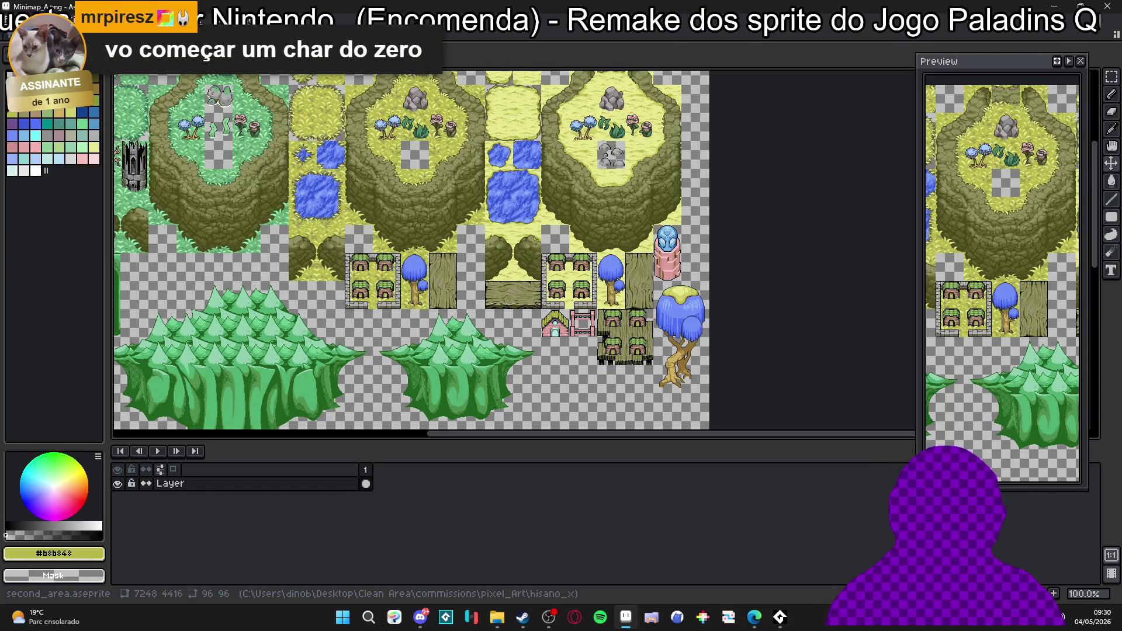
pyautogui.hotkey('ctrl', 'shift', 'Tab')
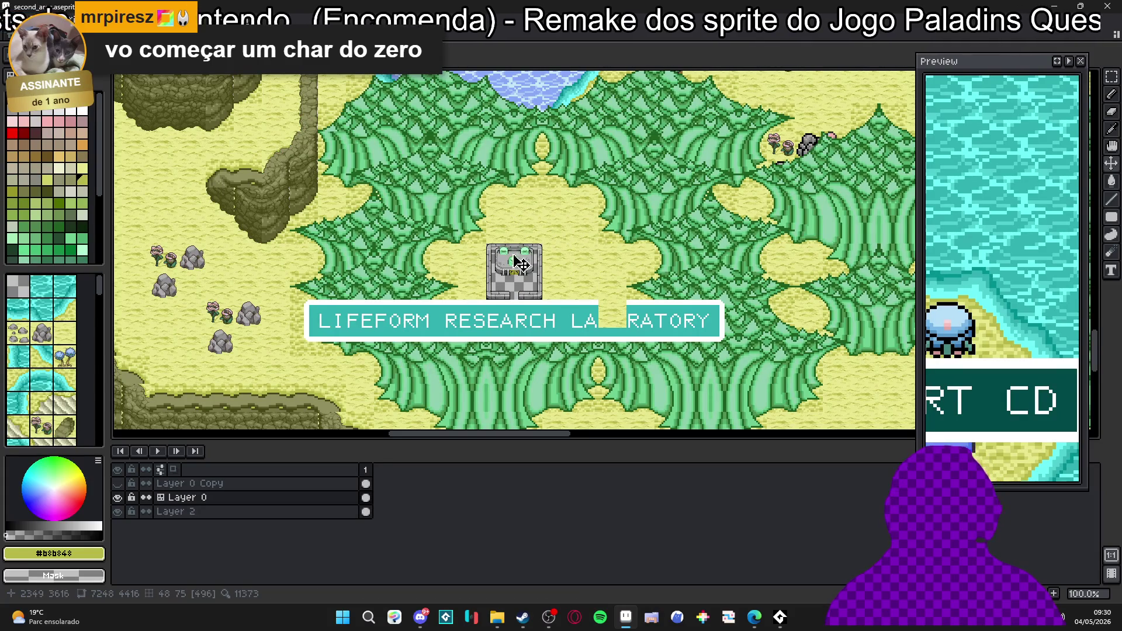
pyautogui.scroll(2, 514, 263)
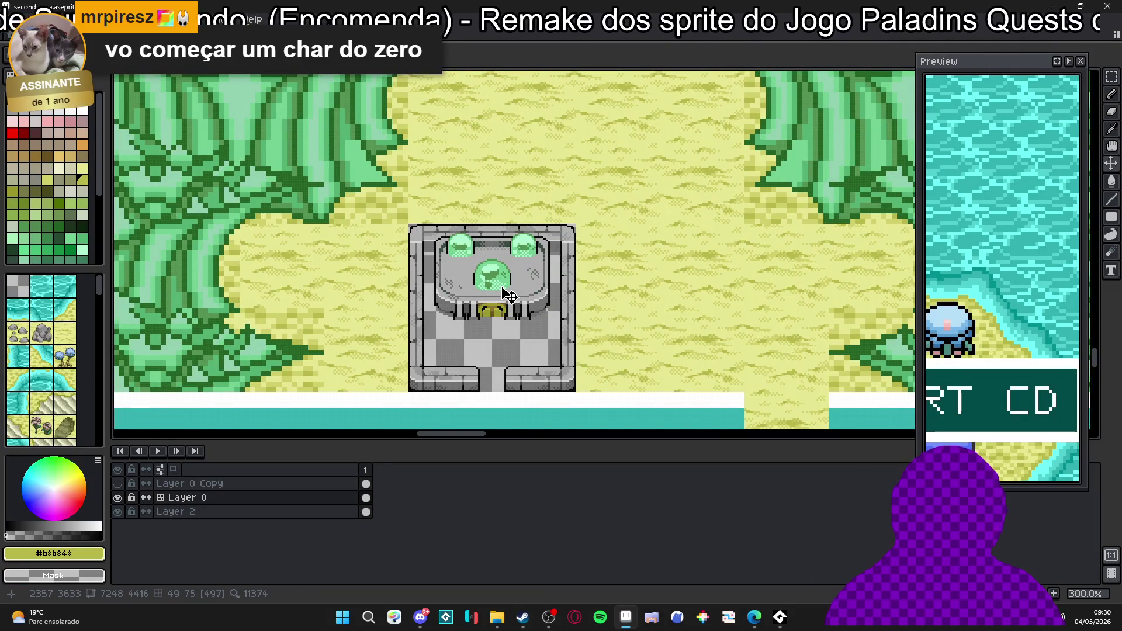
pyautogui.press('m')
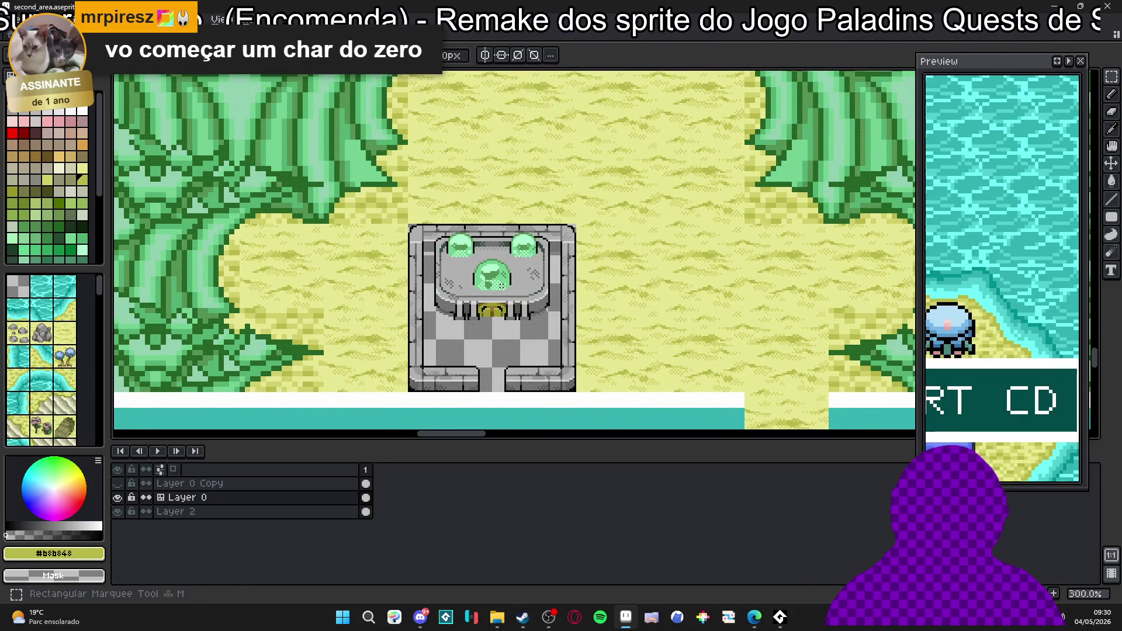
pyautogui.moveTo(409, 225); pyautogui.dragTo(576, 391)
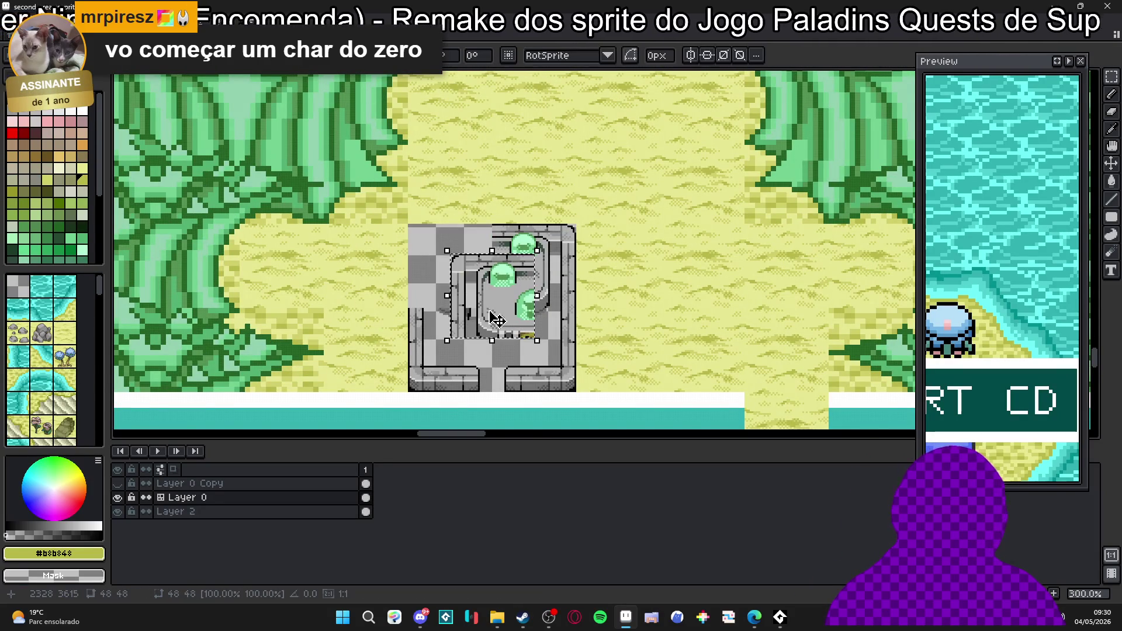
pyautogui.click(487, 312)
pyautogui.moveTo(487, 312); pyautogui.dragTo(510, 261)
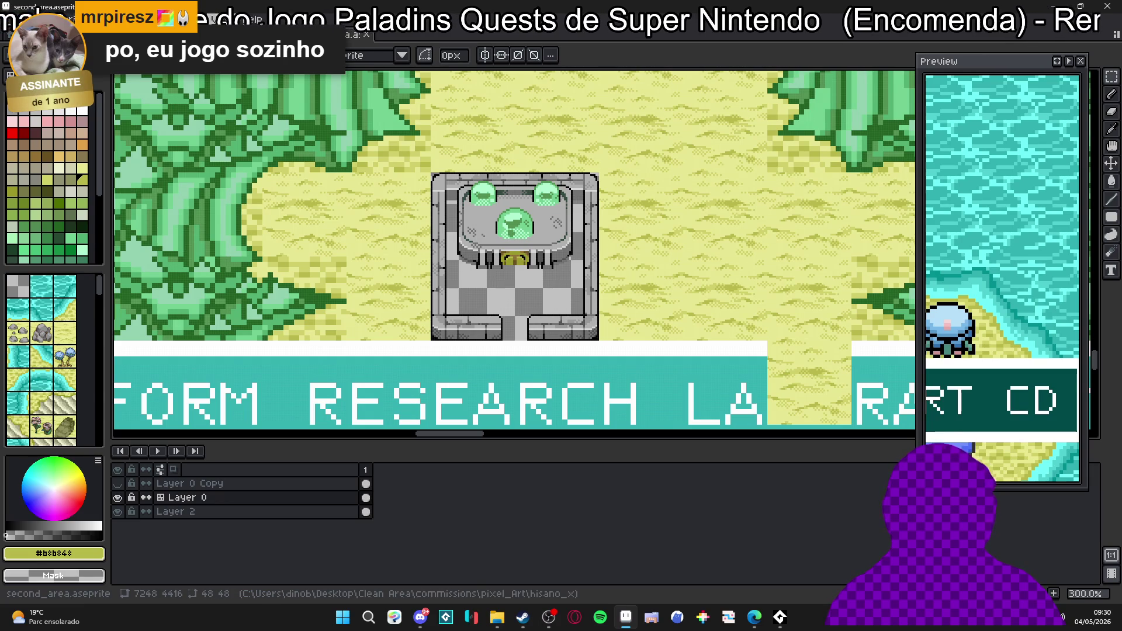
pyautogui.click(224, 38)
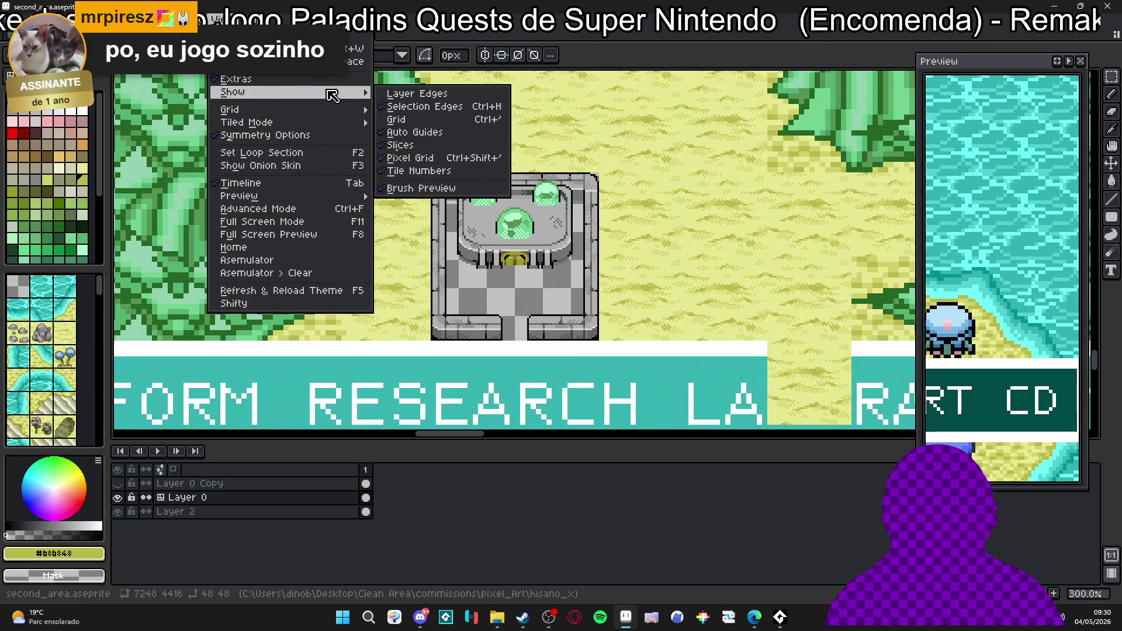
pyautogui.click(463, 158)
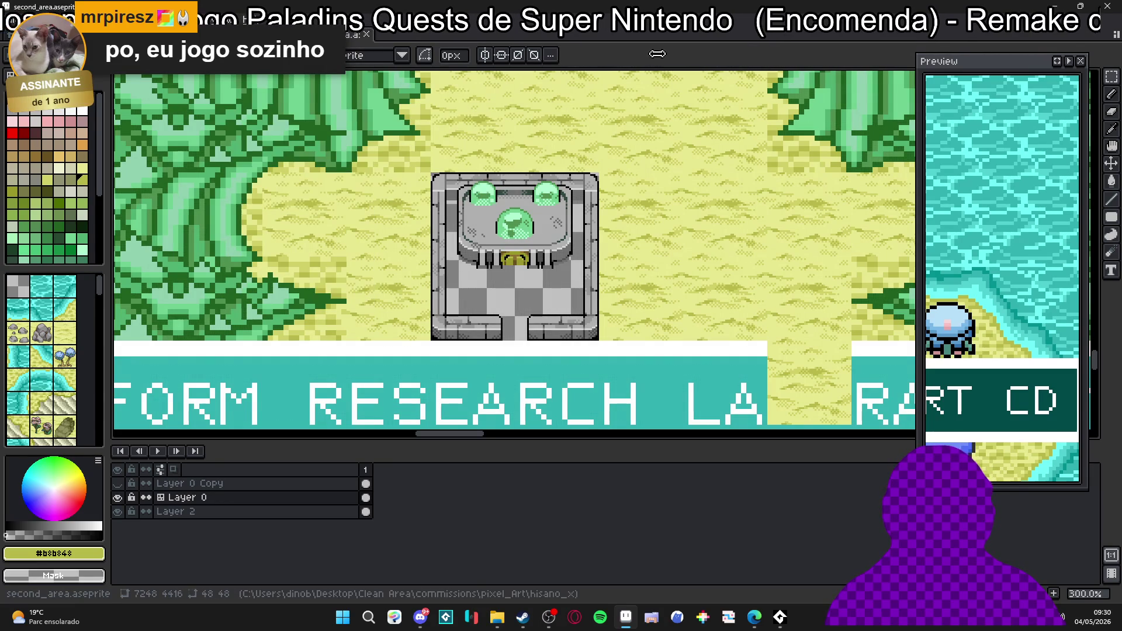
pyautogui.scroll(1, 490, 297)
pyautogui.scroll(-2, 489, 298)
pyautogui.scroll(1, 490, 297)
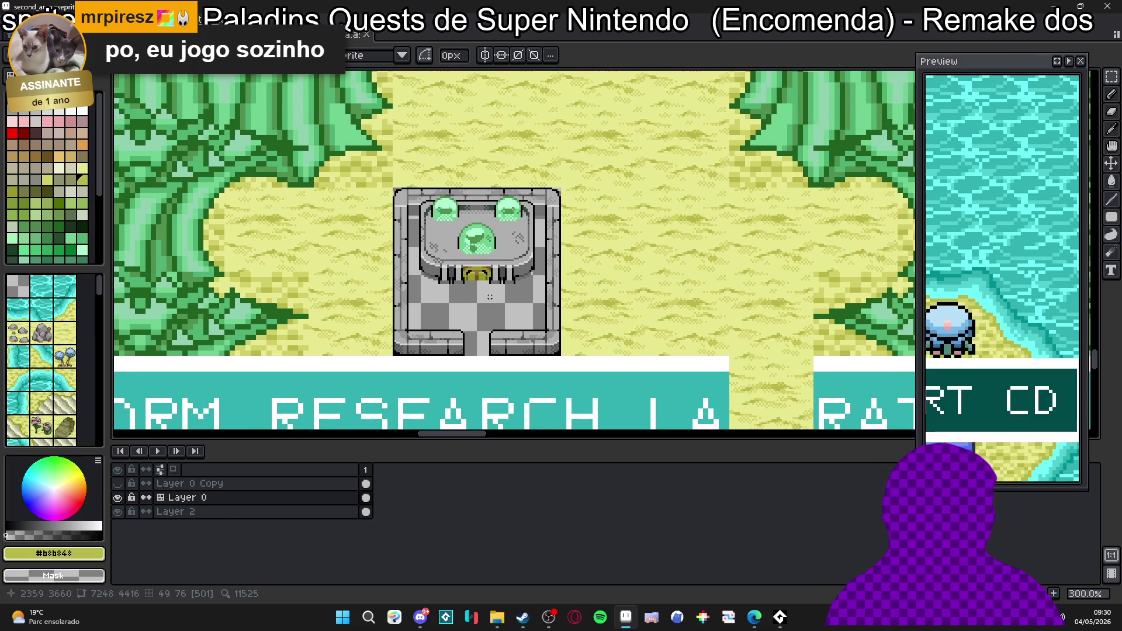
pyautogui.hotkey('ctrl', 's')
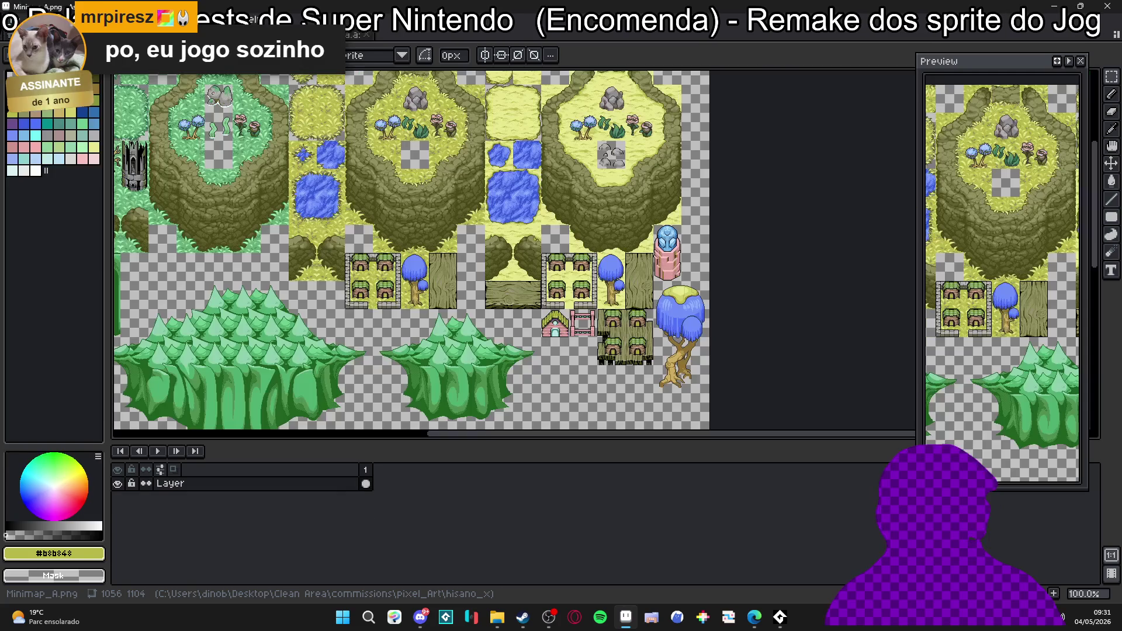
pyautogui.click(351, 35)
pyautogui.click(351, 37)
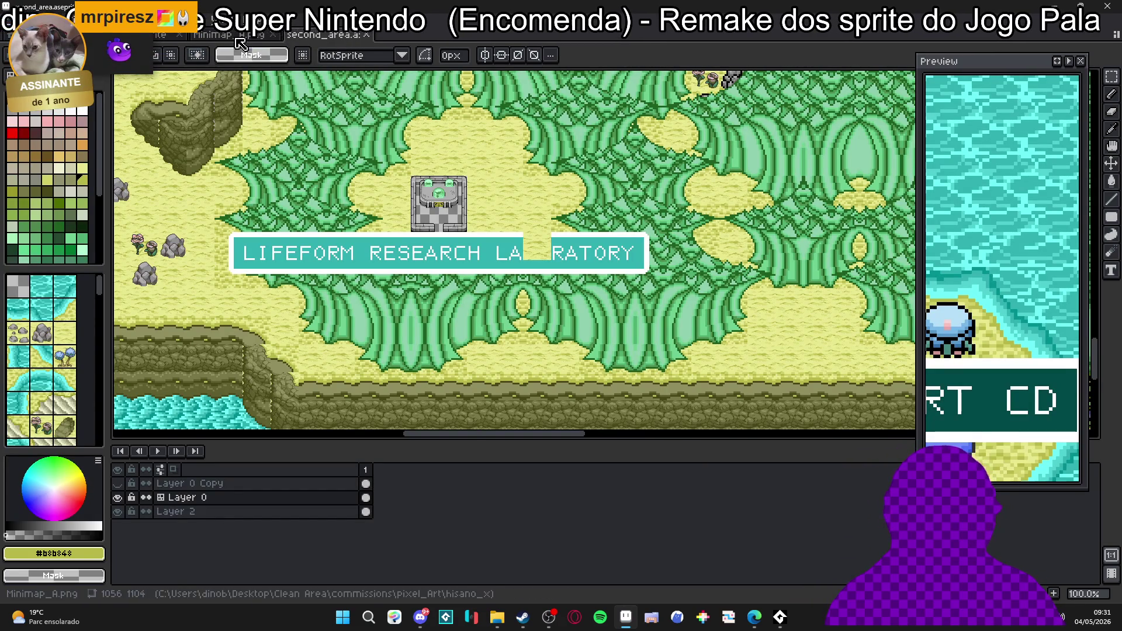
pyautogui.moveTo(329, 192)
pyautogui.mouseDown()
pyautogui.moveTo(360, 210)
pyautogui.moveTo(597, 254)
pyautogui.moveTo(776, 241)
pyautogui.moveTo(778, 258)
pyautogui.moveTo(573, 314)
pyautogui.moveTo(625, 296)
pyautogui.mouseUp()
pyautogui.scroll(-1, 597, 255)
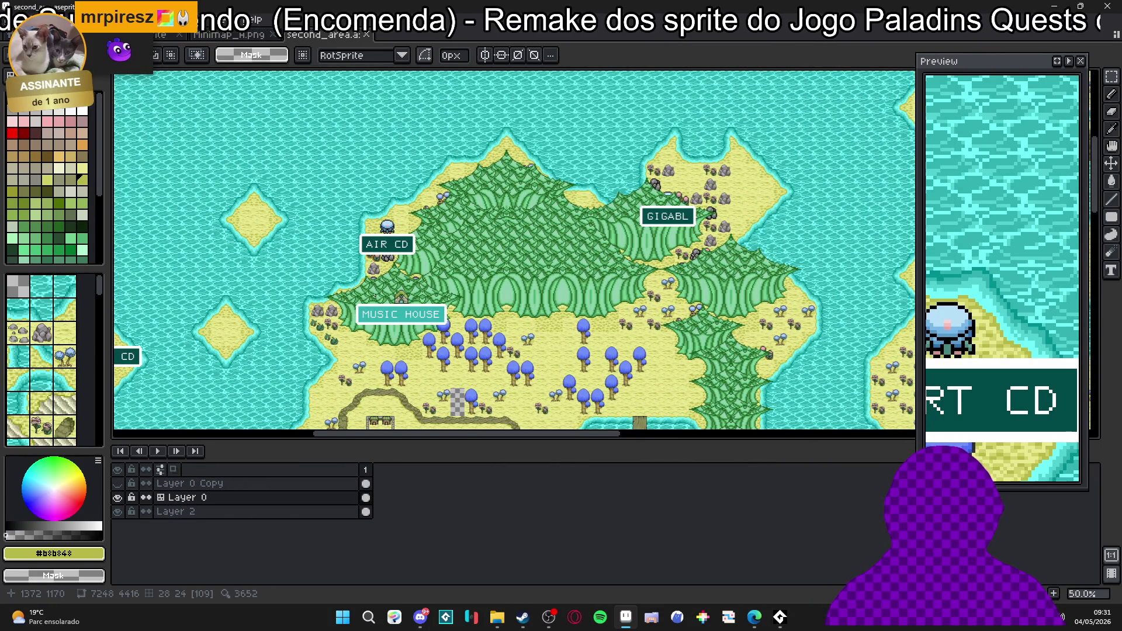
# Pan to Dragon Mountain and marquee the cave tile, then clear the selection.
pyautogui.moveTo(624, 295); pyautogui.dragTo(814, 150)
pyautogui.moveTo(642, 247); pyautogui.dragTo(833, 228)
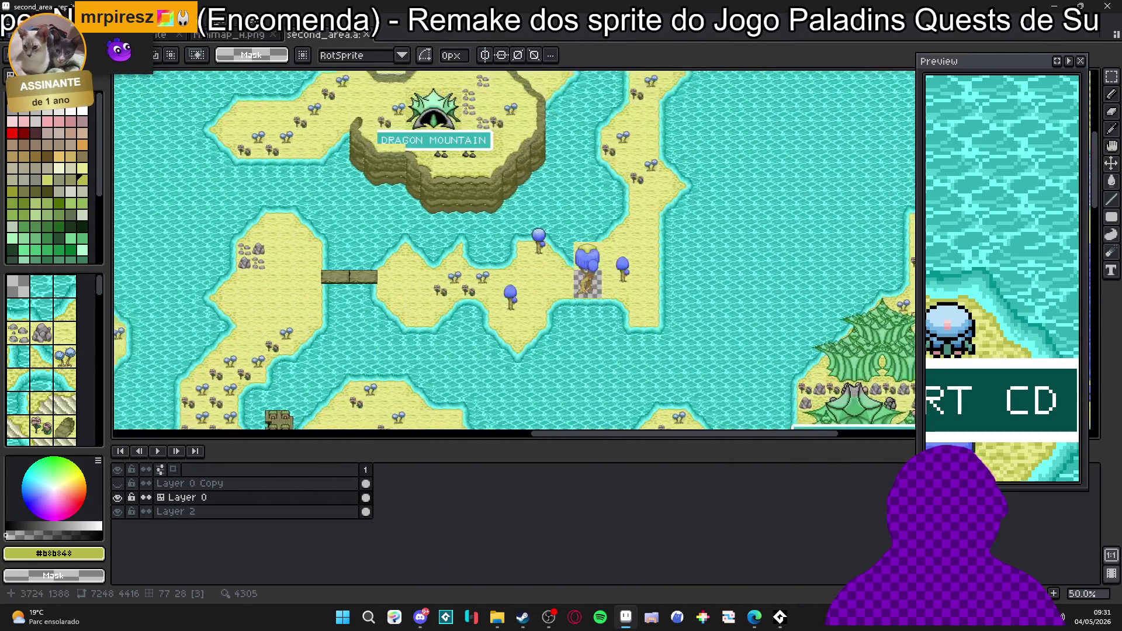
pyautogui.moveTo(410, 71)
pyautogui.mouseDown()
pyautogui.moveTo(403, 181)
pyautogui.moveTo(463, 313)
pyautogui.moveTo(468, 235)
pyautogui.mouseUp()
pyautogui.scroll(5, 403, 181)
pyautogui.scroll(-2, 463, 313)
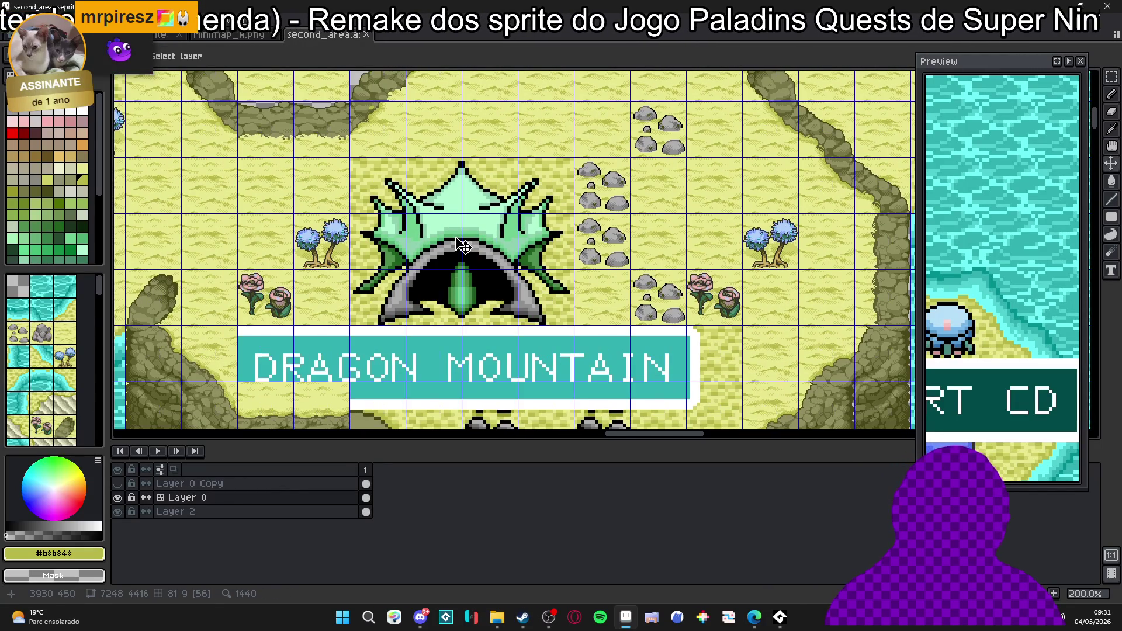
pyautogui.press('m')
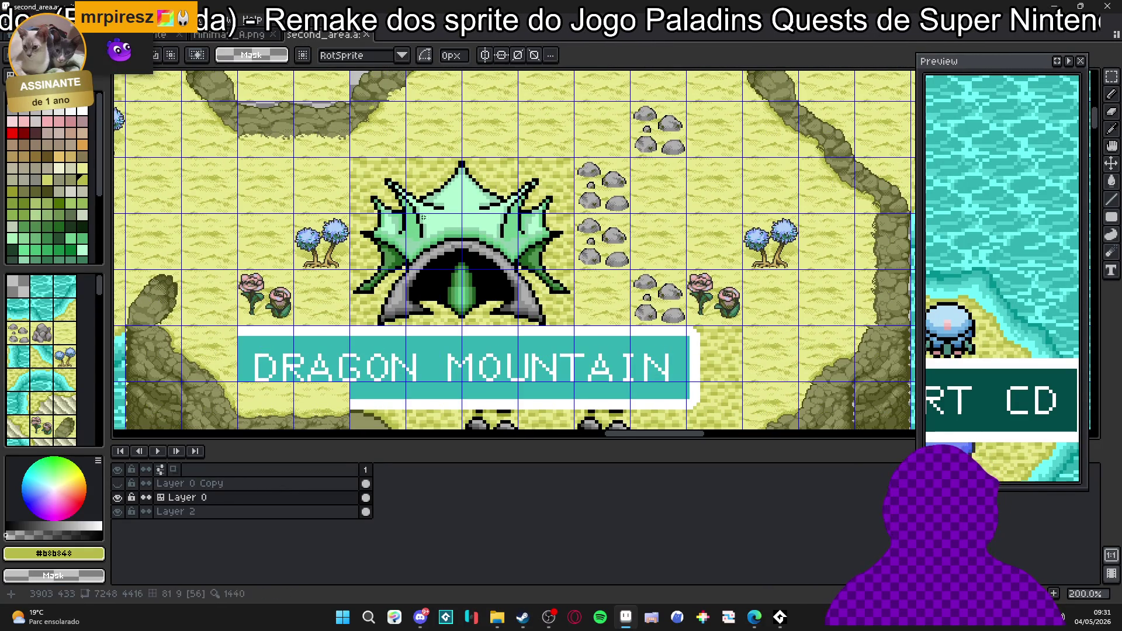
pyautogui.moveTo(359, 169); pyautogui.dragTo(549, 301)
pyautogui.hotkey('ctrl', 'd')
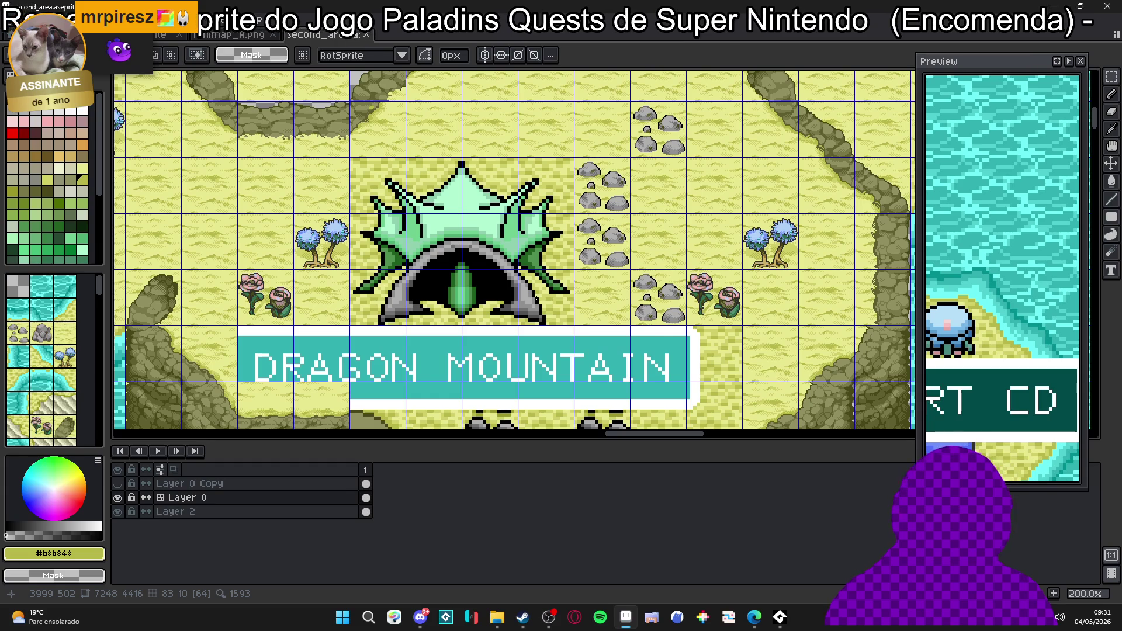
# Toggle the move and marquee tools and switch to the Minimap_A tileset tab.
pyautogui.press('v')
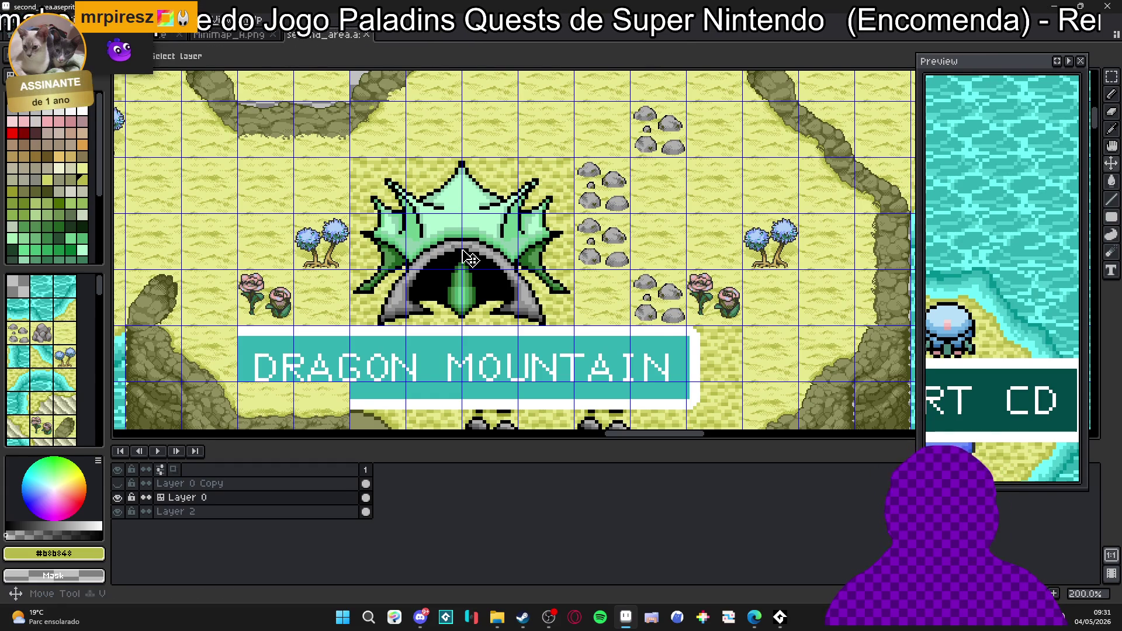
pyautogui.press('m')
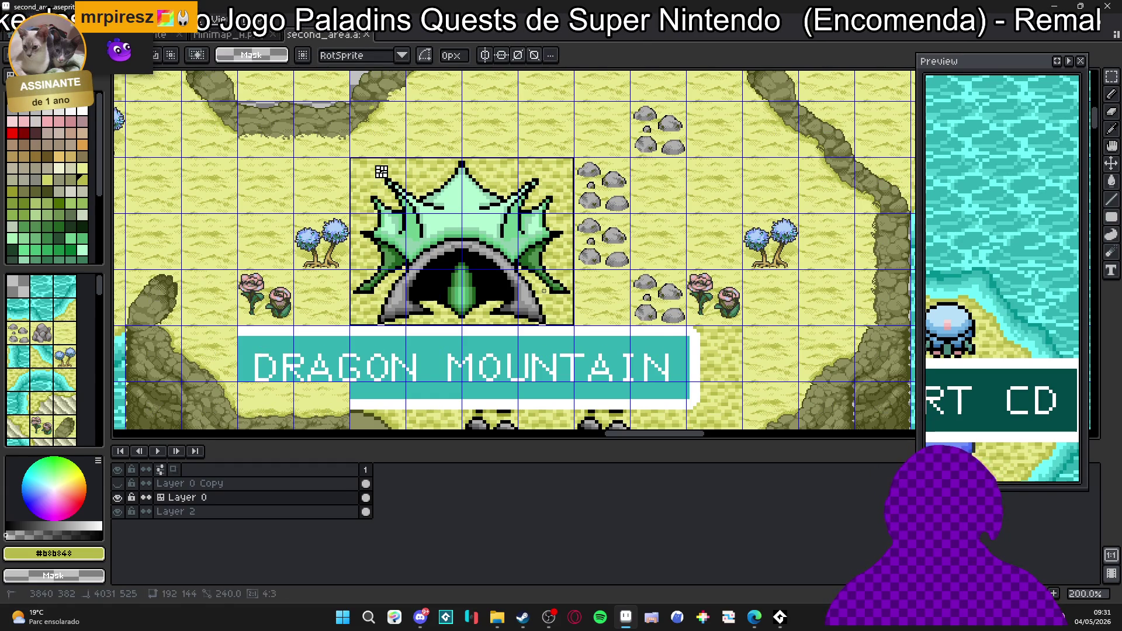
pyautogui.click(244, 37)
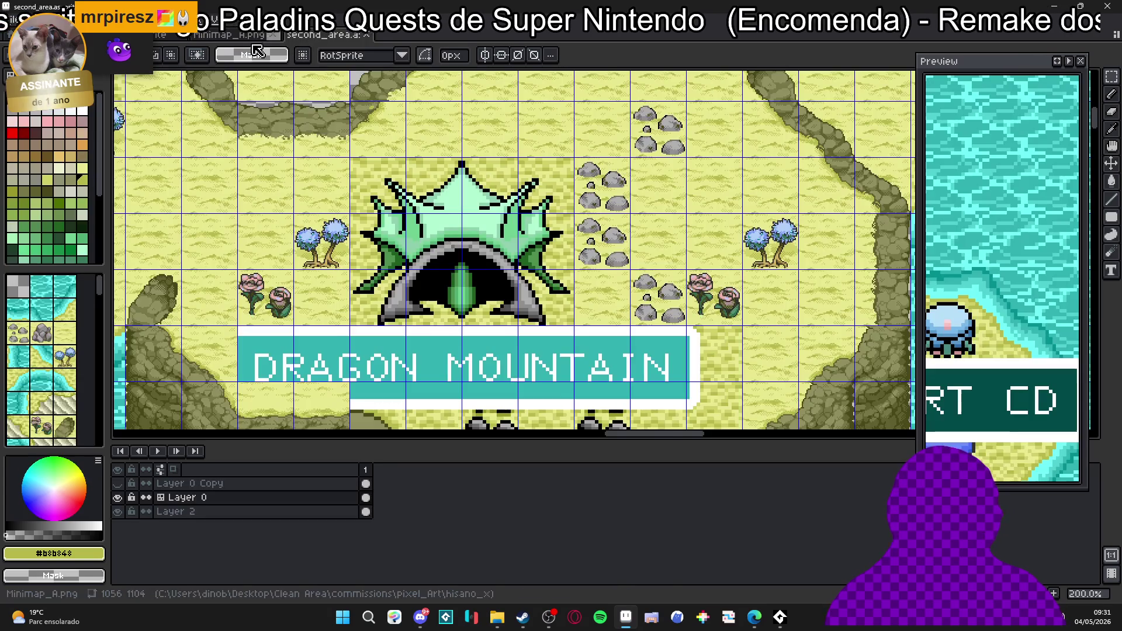
# Return to items.aseprite and delete the yellow shrine draft tile.
pyautogui.click(322, 35)
pyautogui.click(221, 37)
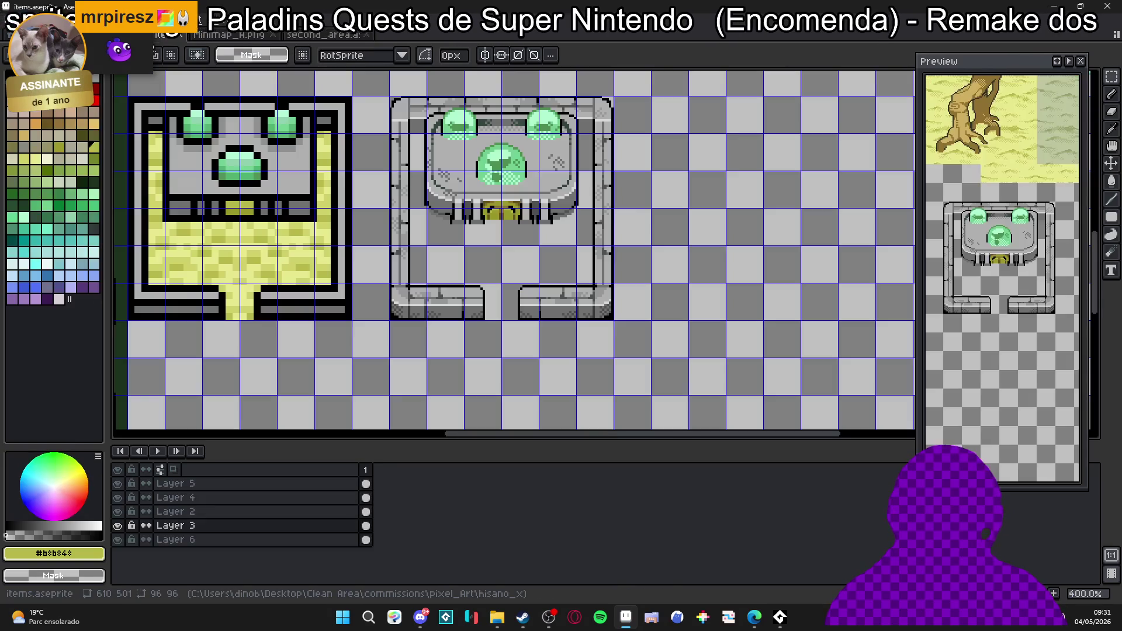
pyautogui.scroll(-2, 375, 221)
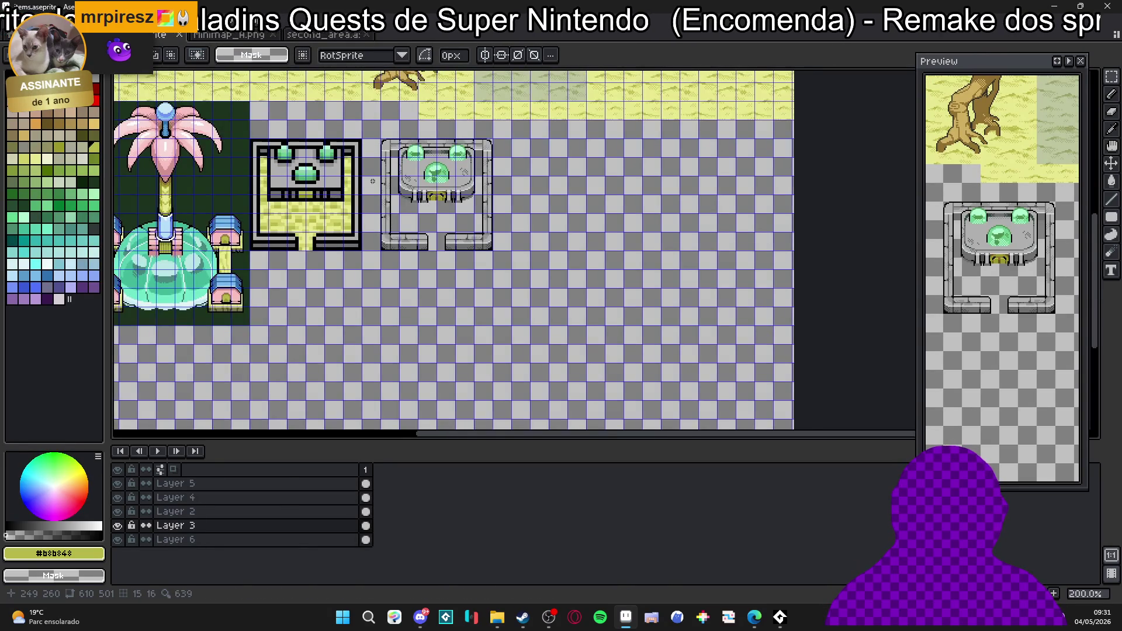
pyautogui.scroll(1, 375, 221)
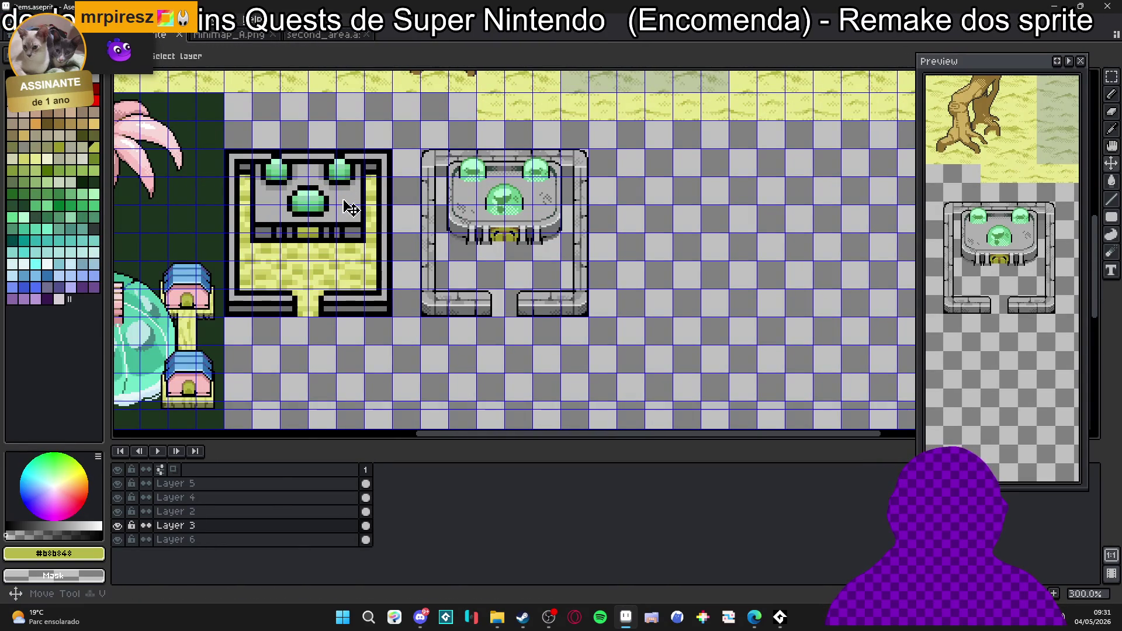
pyautogui.moveTo(393, 147); pyautogui.dragTo(223, 317)
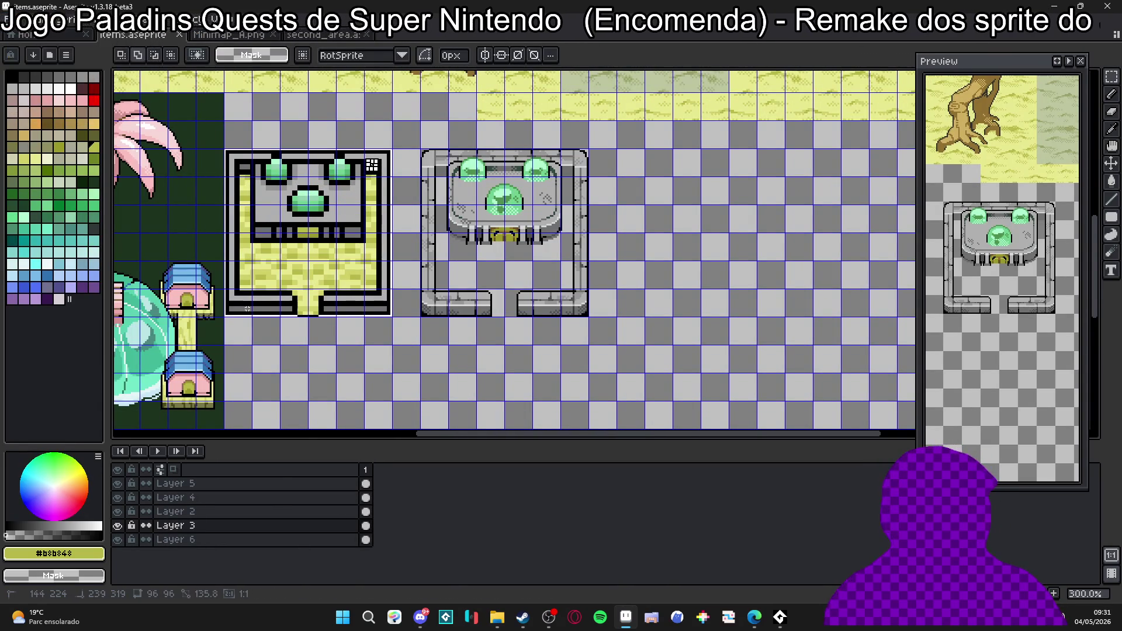
pyautogui.press('Delete')
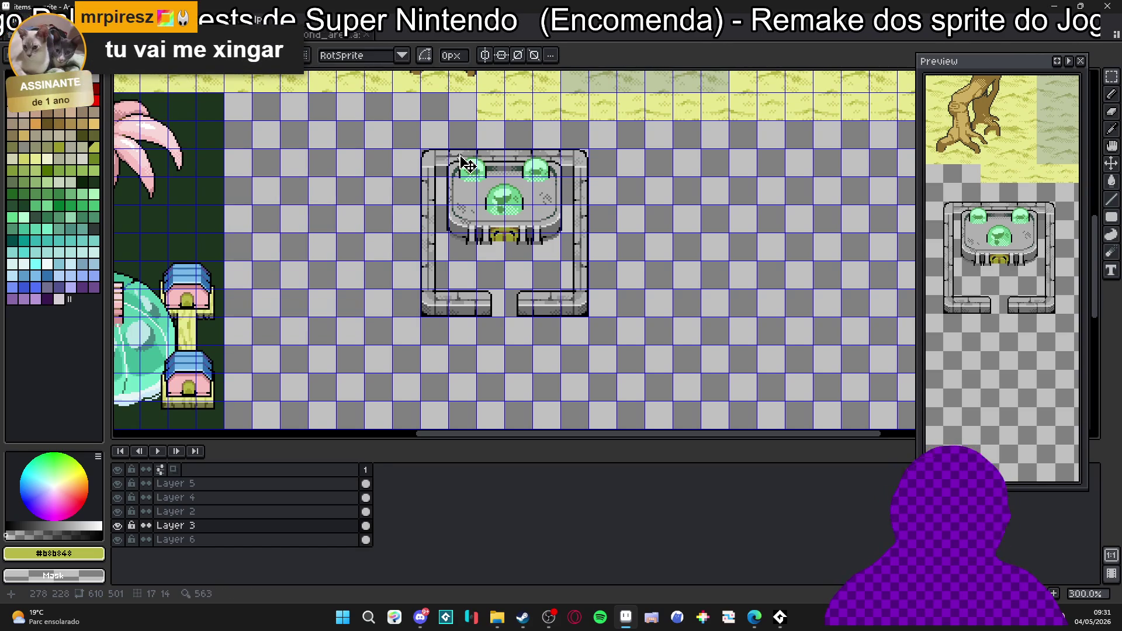
# Nudge the grey gem shrine tile two pixels left and one up, deselect, and hide the grid.
pyautogui.moveTo(421, 149); pyautogui.dragTo(587, 316)
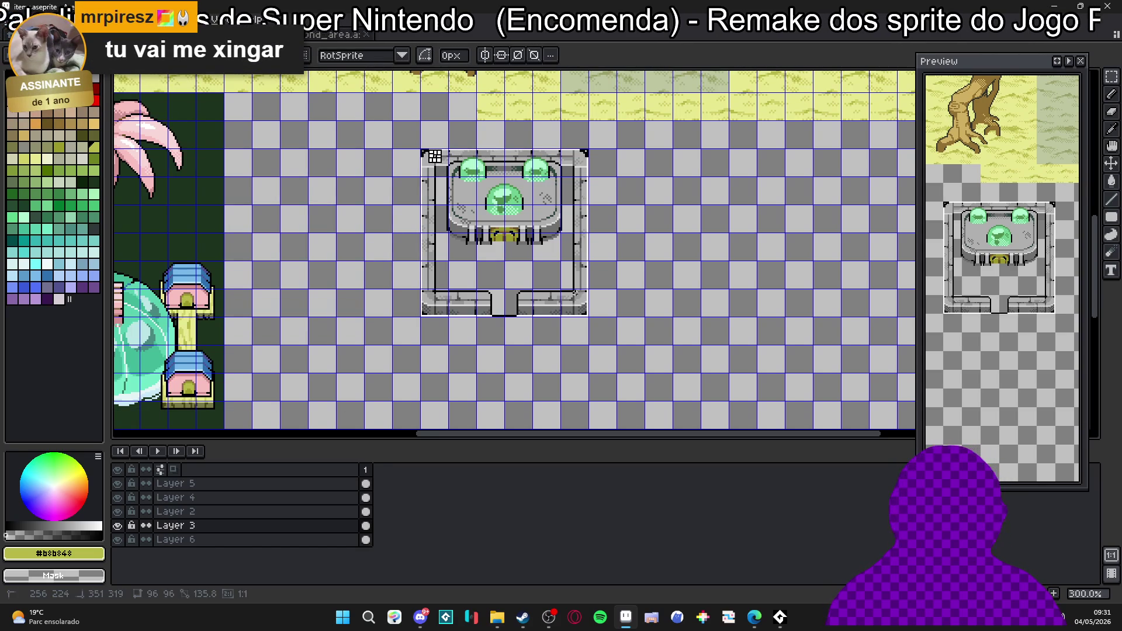
pyautogui.press('Left')
pyautogui.press('Left')
pyautogui.press('Left')
pyautogui.press('Left')
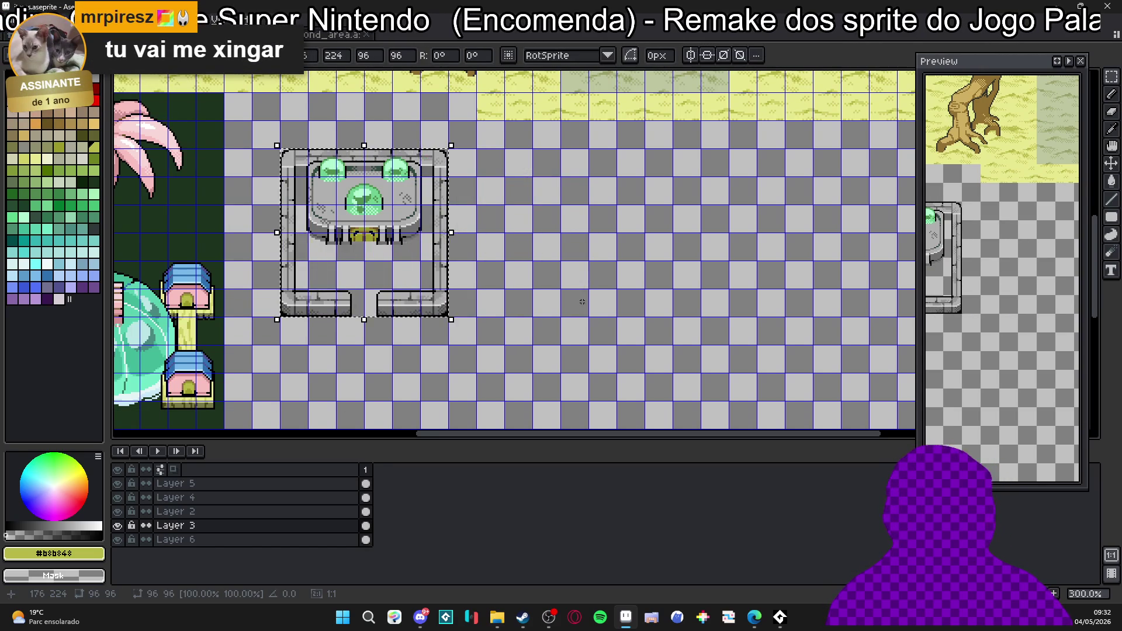
pyautogui.press('Left')
pyautogui.press('Left')
pyautogui.press('Left')
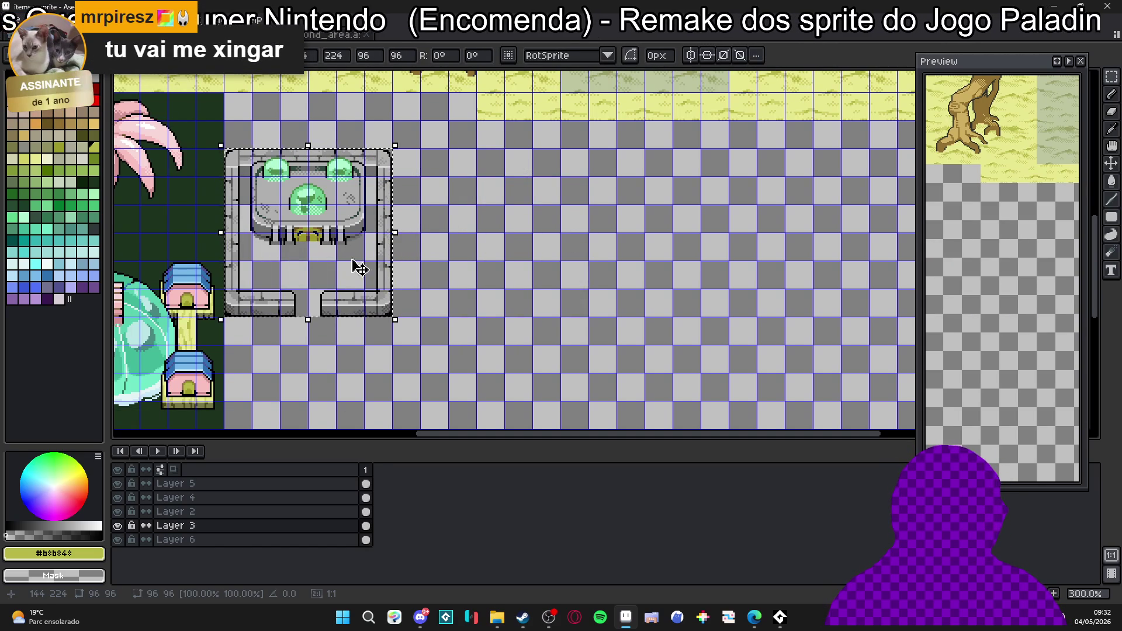
pyautogui.scroll(-1, 363, 263)
pyautogui.moveTo(328, 268); pyautogui.dragTo(472, 286)
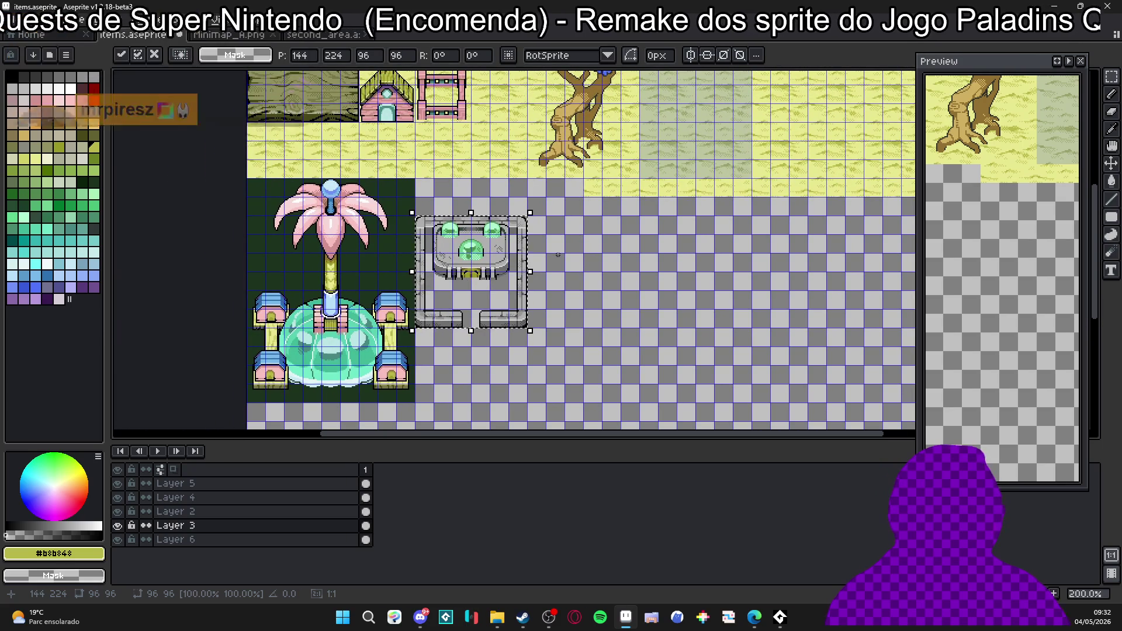
pyautogui.press('Up')
pyautogui.press('Up')
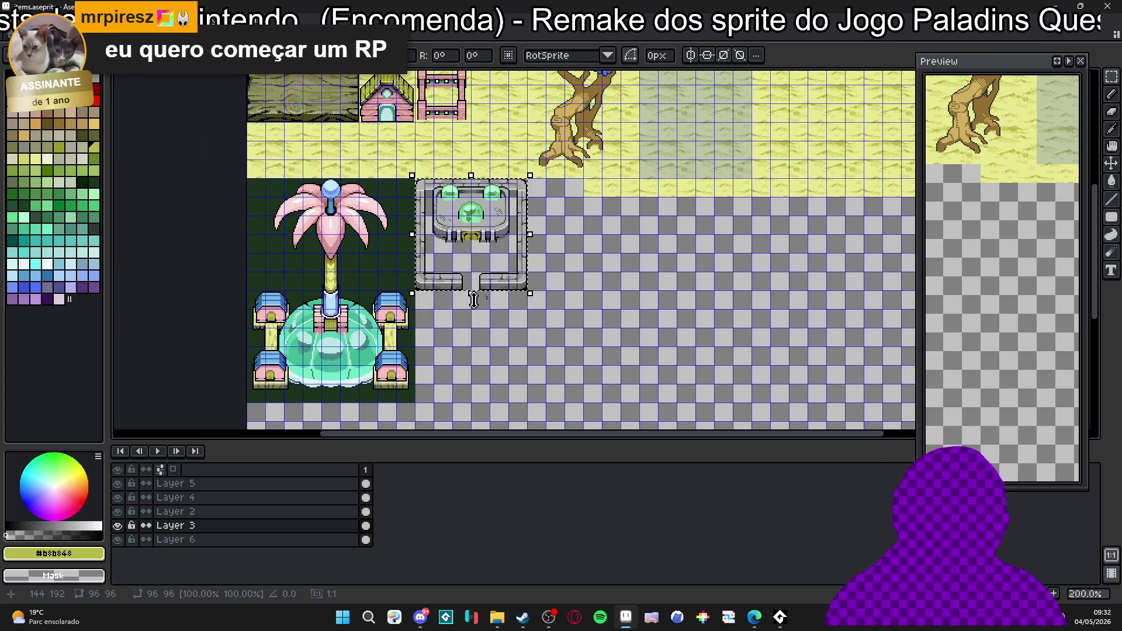
pyautogui.moveTo(448, 292); pyautogui.dragTo(406, 303)
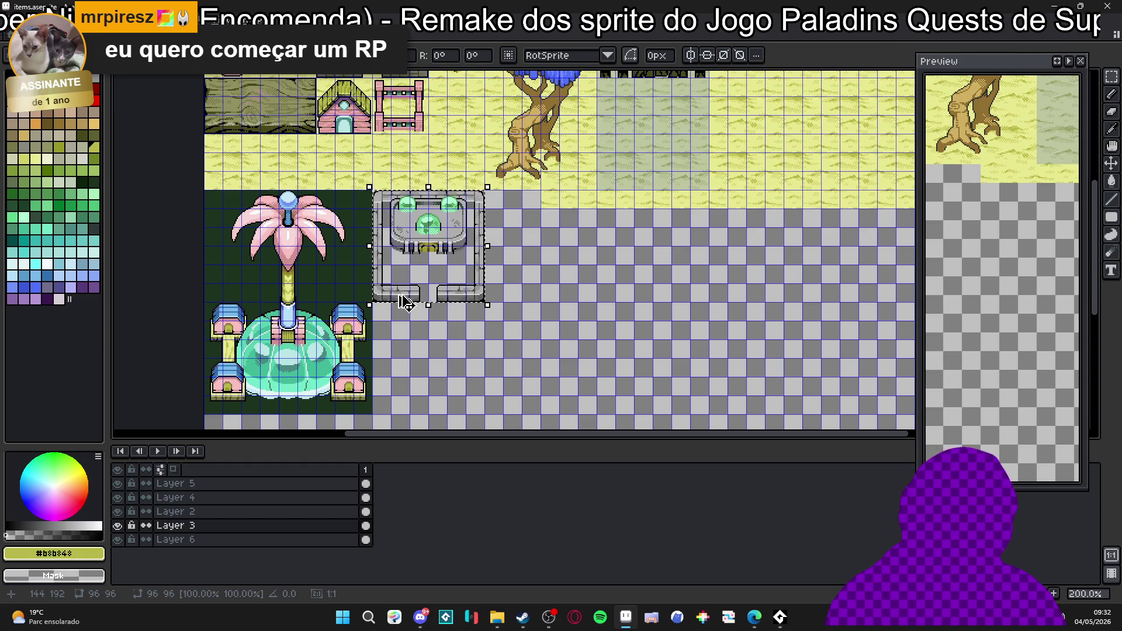
pyautogui.hotkey('ctrl', 'd')
pyautogui.hotkey('ctrl', "'")
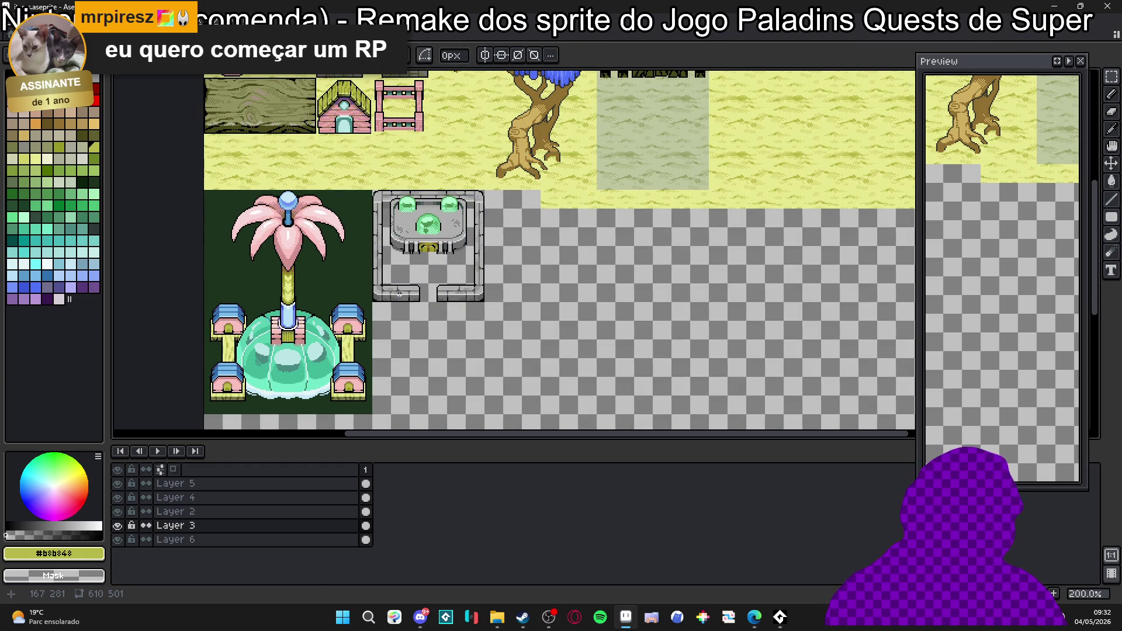
pyautogui.scroll(1, 424, 247)
pyautogui.scroll(-1, 430, 252)
pyautogui.scroll(1, 441, 260)
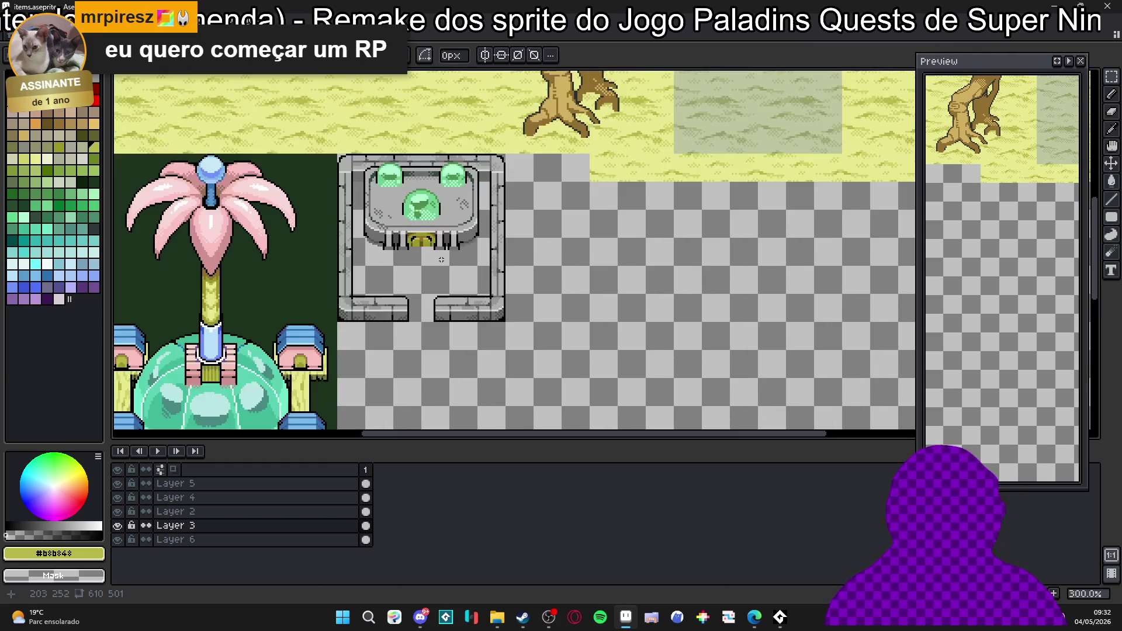
pyautogui.scroll(-1, 421, 248)
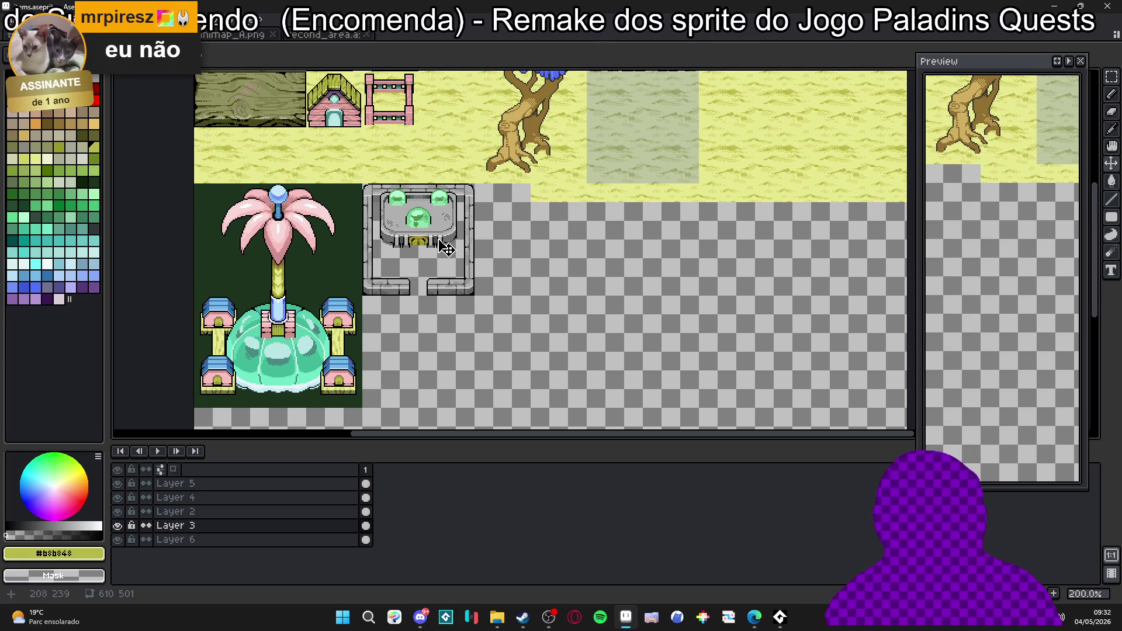
pyautogui.scroll(-1, 481, 251)
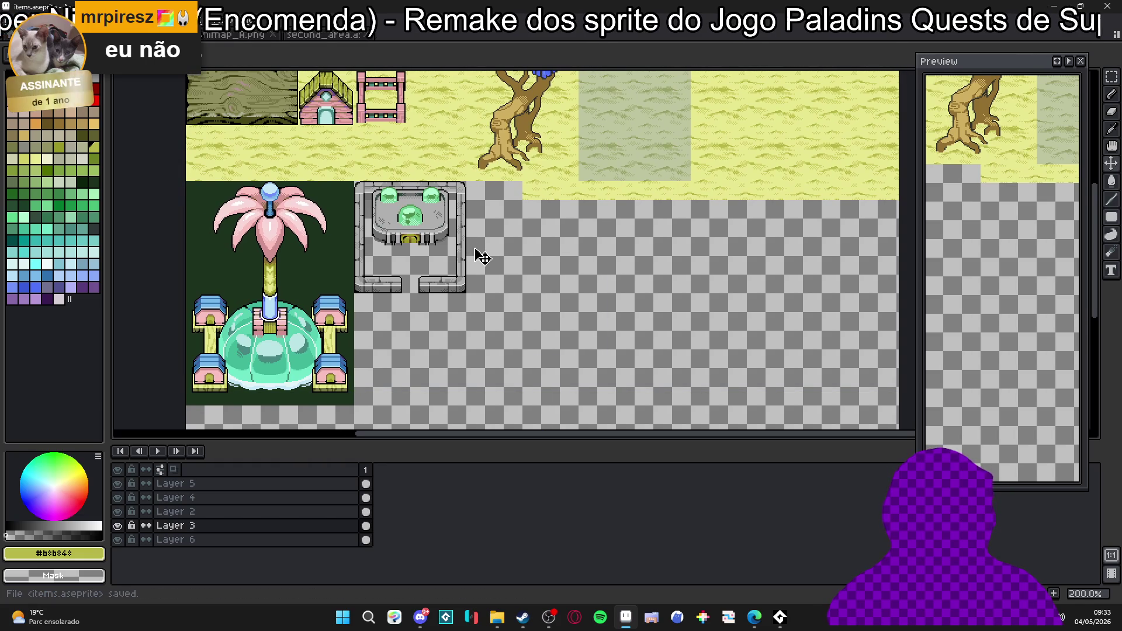
# Save items.aseprite, then cycle through the marquee, move and pencil tools while inspecting the shrine.
pyautogui.hotkey('ctrl', 's')
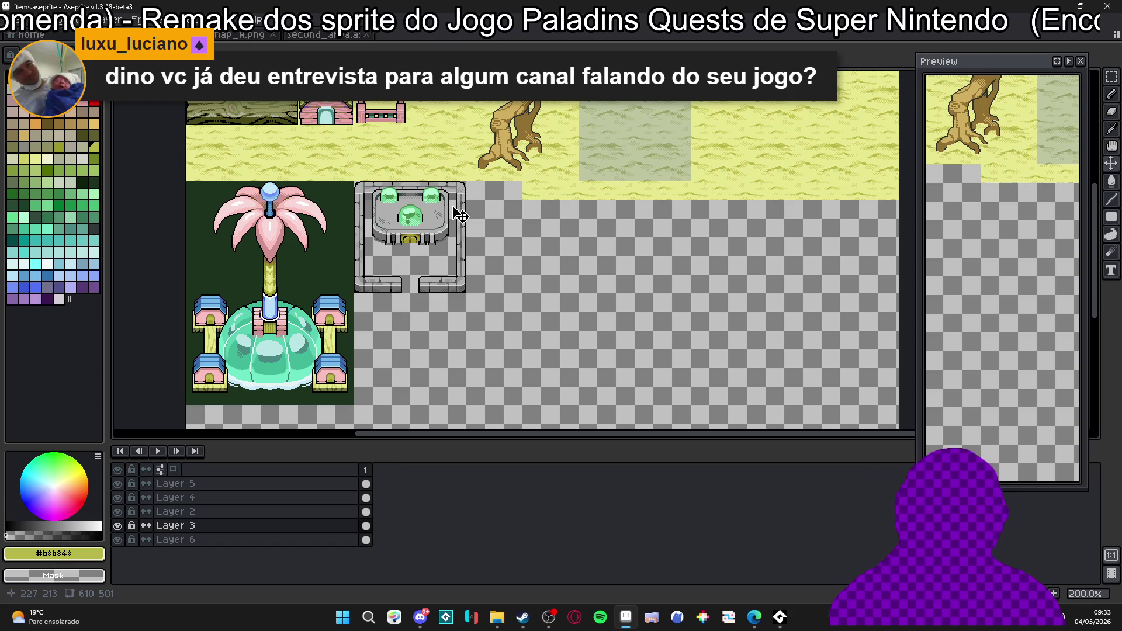
pyautogui.scroll(1, 457, 214)
pyautogui.scroll(1, 445, 212)
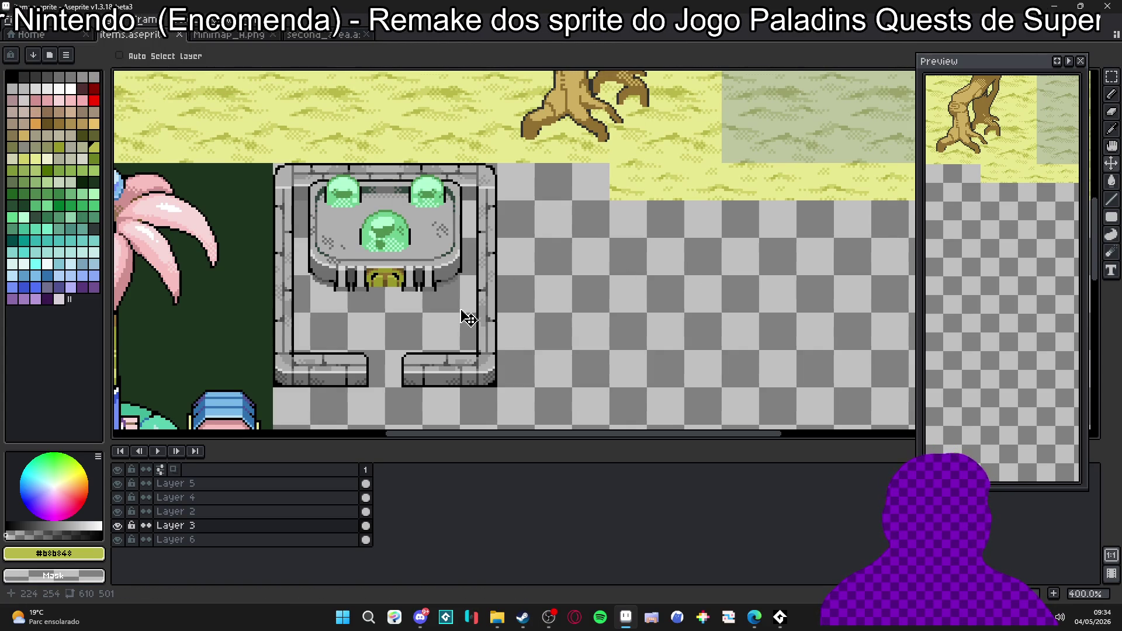
pyautogui.press('m')
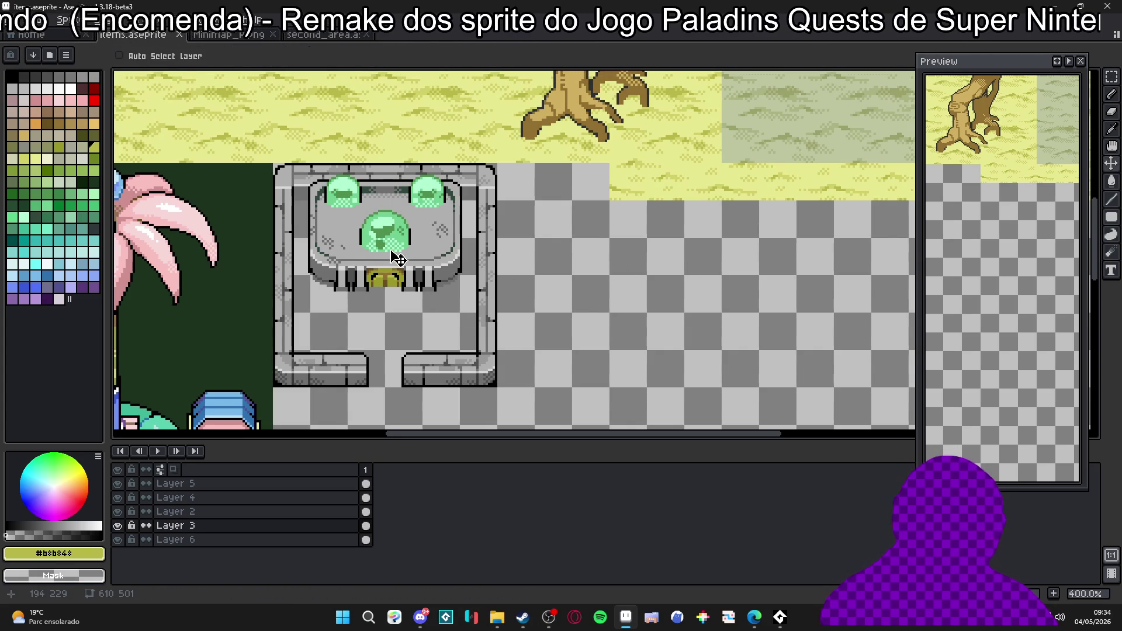
pyautogui.press('v')
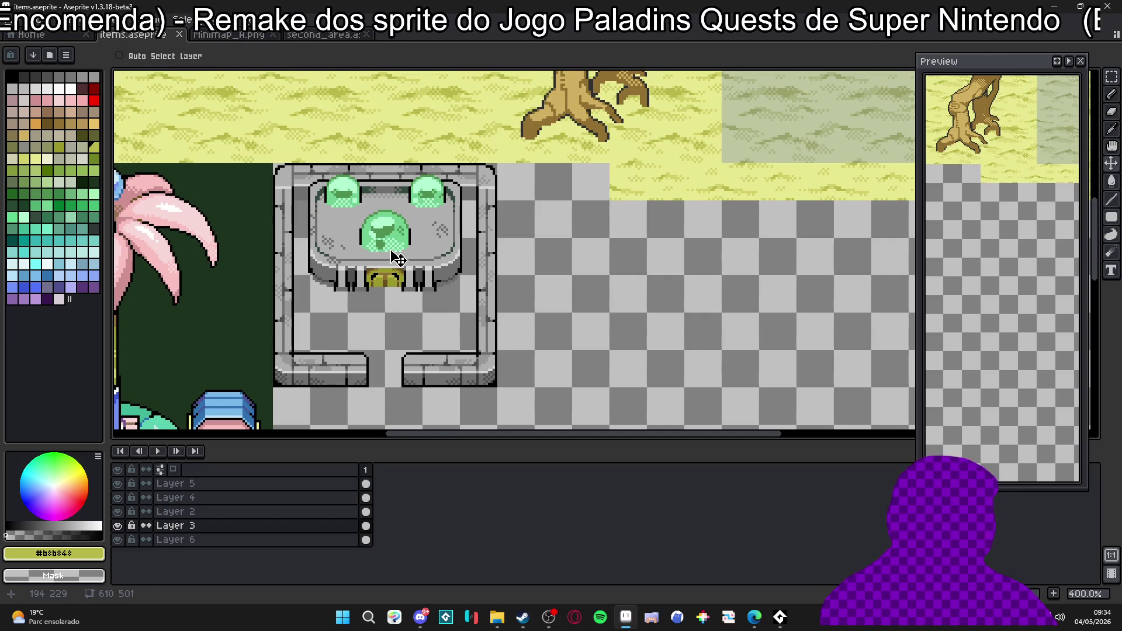
pyautogui.press('b')
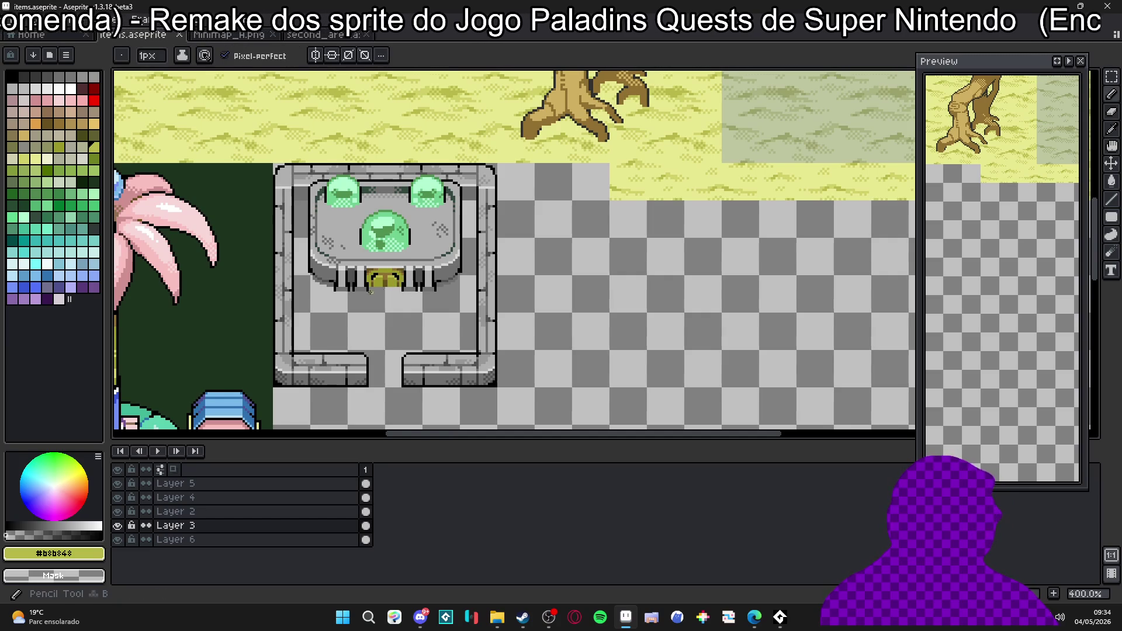
pyautogui.scroll(3, 368, 292)
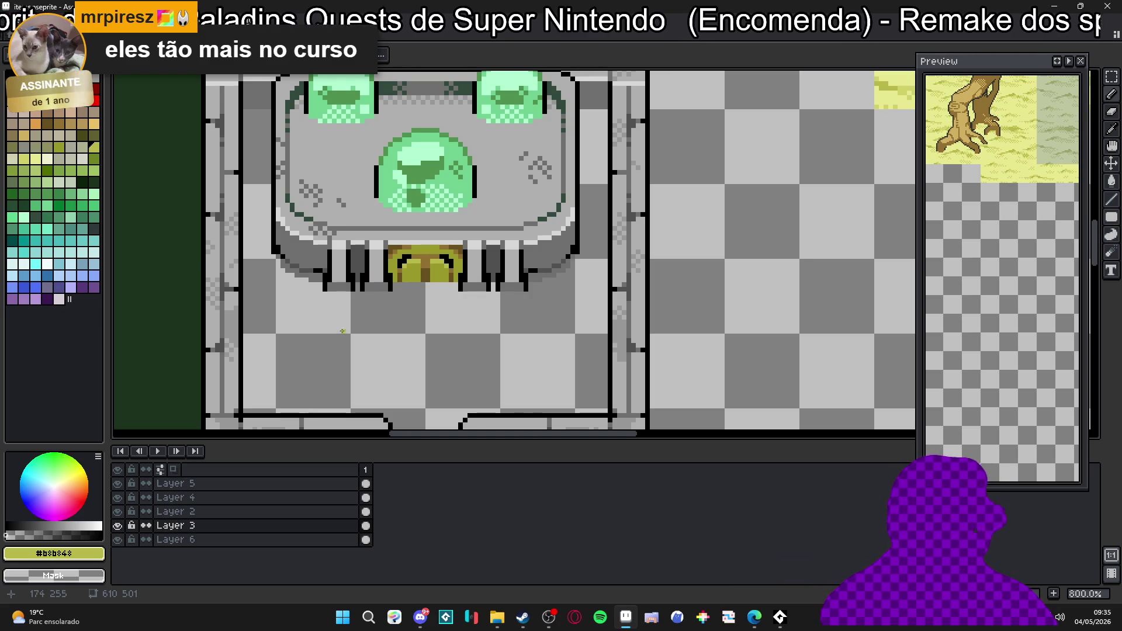
pyautogui.scroll(1, 324, 298)
# Erase the stray black pixels along the shrine's base and pillar bottoms.
pyautogui.press('e')
pyautogui.scroll(1, 330, 284)
pyautogui.click(314, 284)
pyautogui.moveTo(425, 283); pyautogui.dragTo(463, 283)
pyautogui.click(574, 283)
pyautogui.scroll(-2, 574, 283)
pyautogui.scroll(1, 714, 333)
pyautogui.moveTo(714, 333); pyautogui.dragTo(517, 372)
pyautogui.click(503, 359)
pyautogui.click(587, 358)
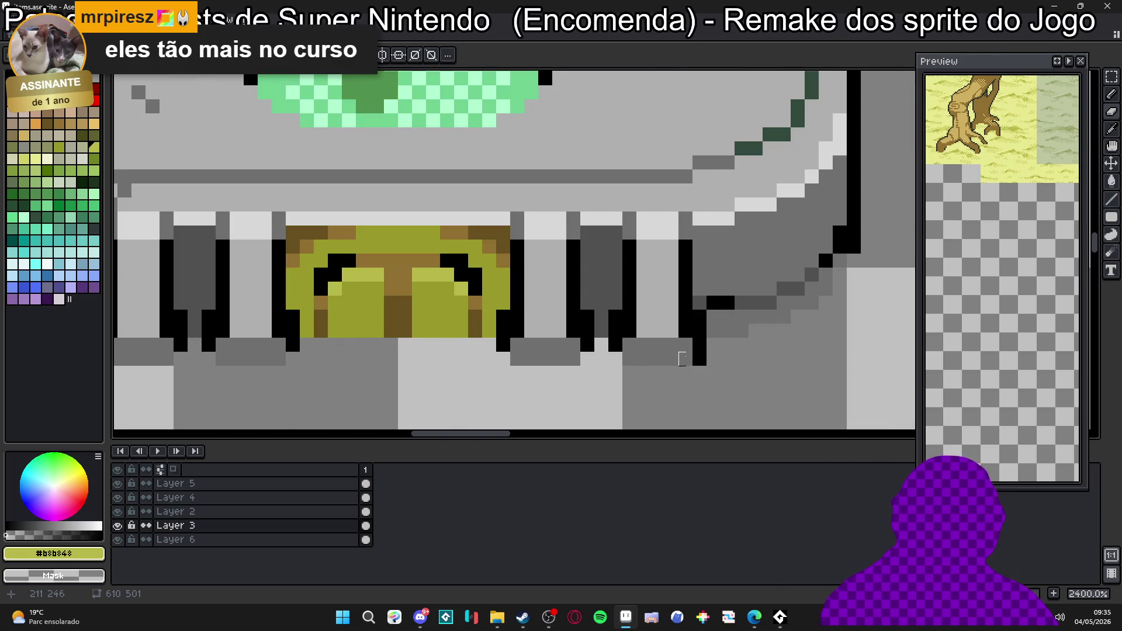
pyautogui.click(699, 358)
pyautogui.scroll(-5, 700, 359)
# Save items.aseprite and bring the shrine bottom and flower tile into view.
pyautogui.hotkey('ctrl', 's')
pyautogui.scroll(4, 674, 347)
pyautogui.scroll(-2, 673, 348)
pyautogui.scroll(-2, 526, 351)
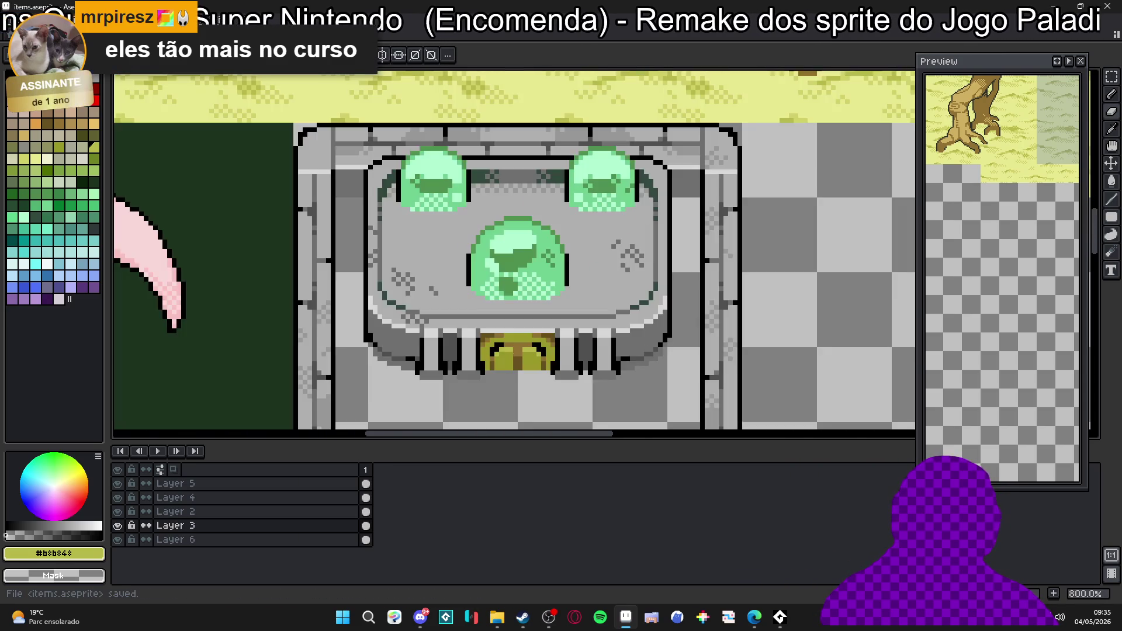
pyautogui.scroll(4, 340, 343)
pyautogui.scroll(-2, 396, 325)
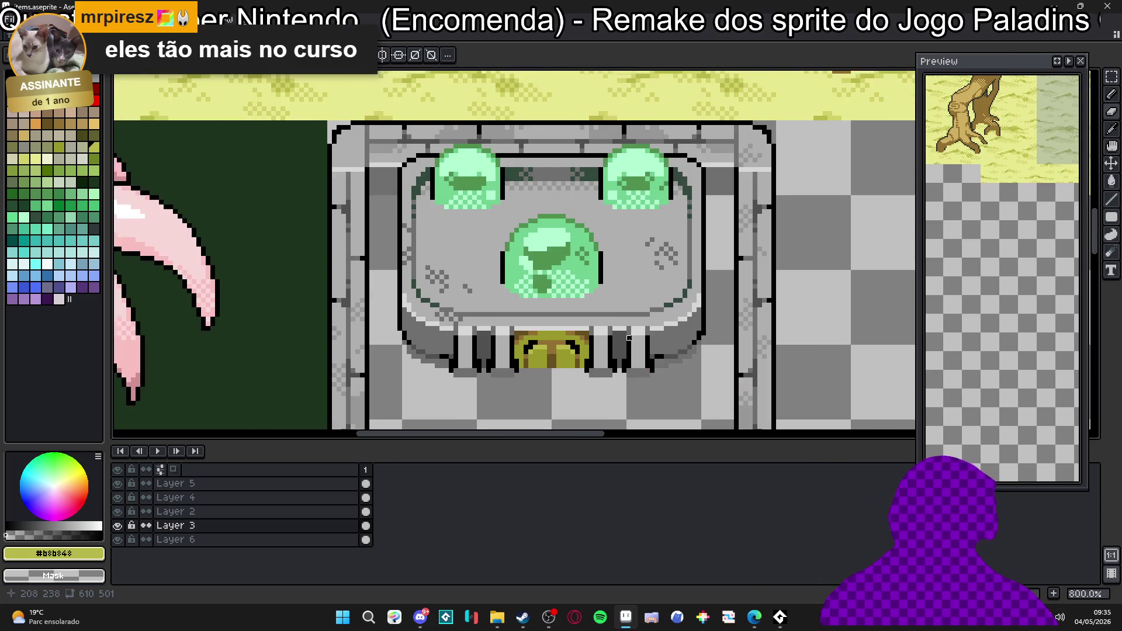
pyautogui.scroll(-1, 526, 333)
pyautogui.scroll(3, 635, 339)
pyautogui.scroll(-3, 635, 338)
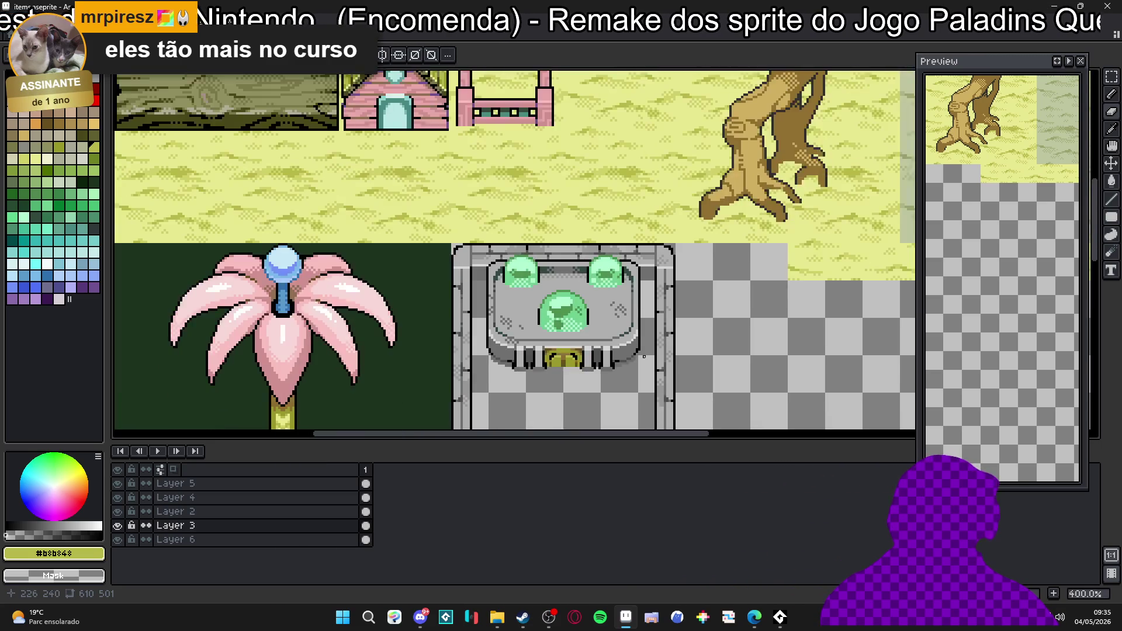
pyautogui.scroll(1, 637, 342)
pyautogui.scroll(1, 638, 345)
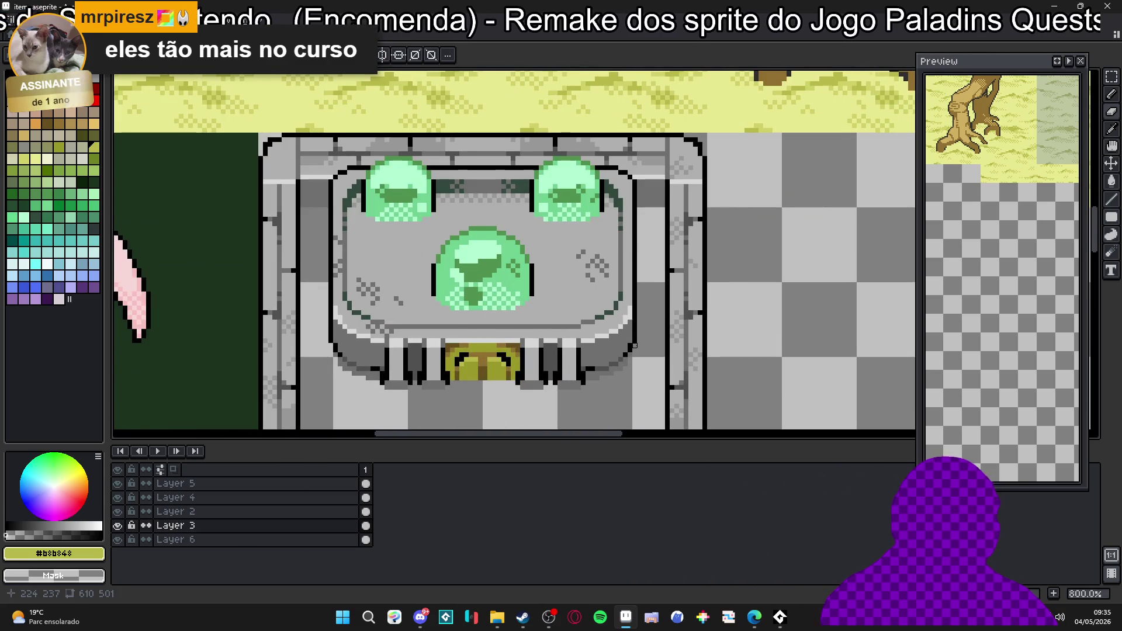
pyautogui.scroll(-2, 638, 346)
pyautogui.hotkey('ctrl', 's')
pyautogui.moveTo(607, 376)
pyautogui.mouseDown()
pyautogui.moveTo(581, 241)
pyautogui.moveTo(572, 263)
pyautogui.mouseUp()
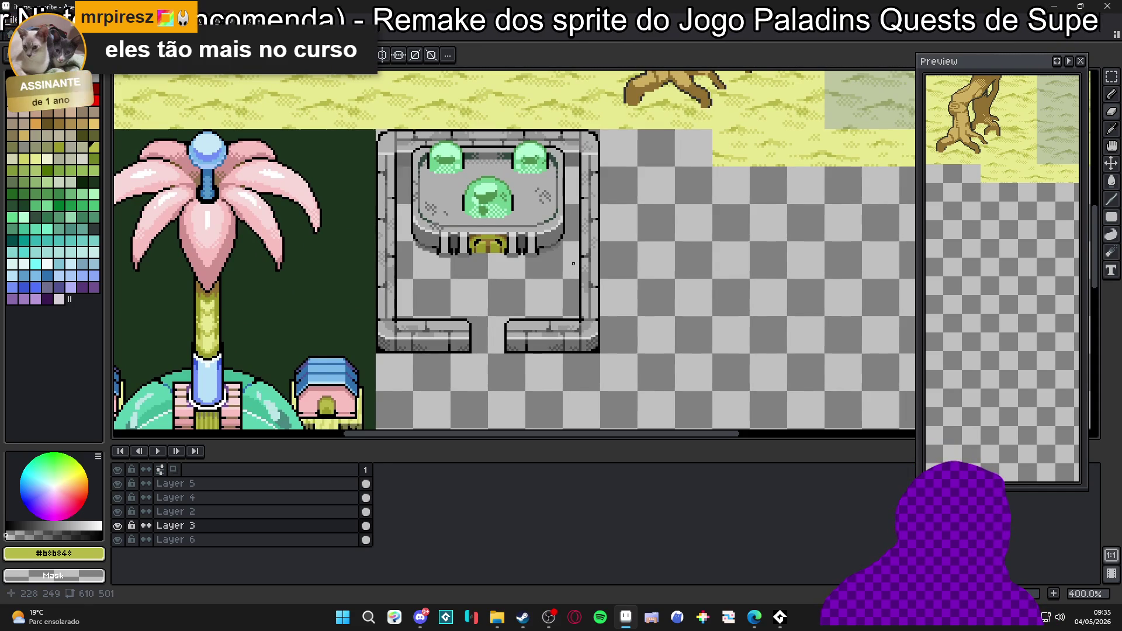
pyautogui.scroll(-2, 574, 264)
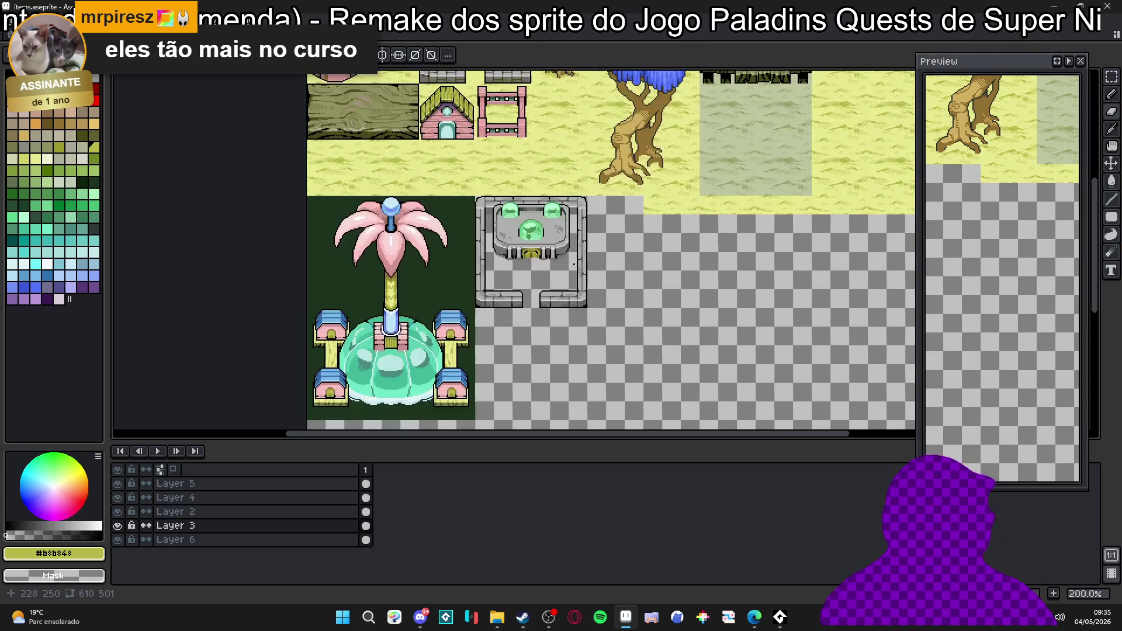
pyautogui.moveTo(534, 252); pyautogui.dragTo(470, 231)
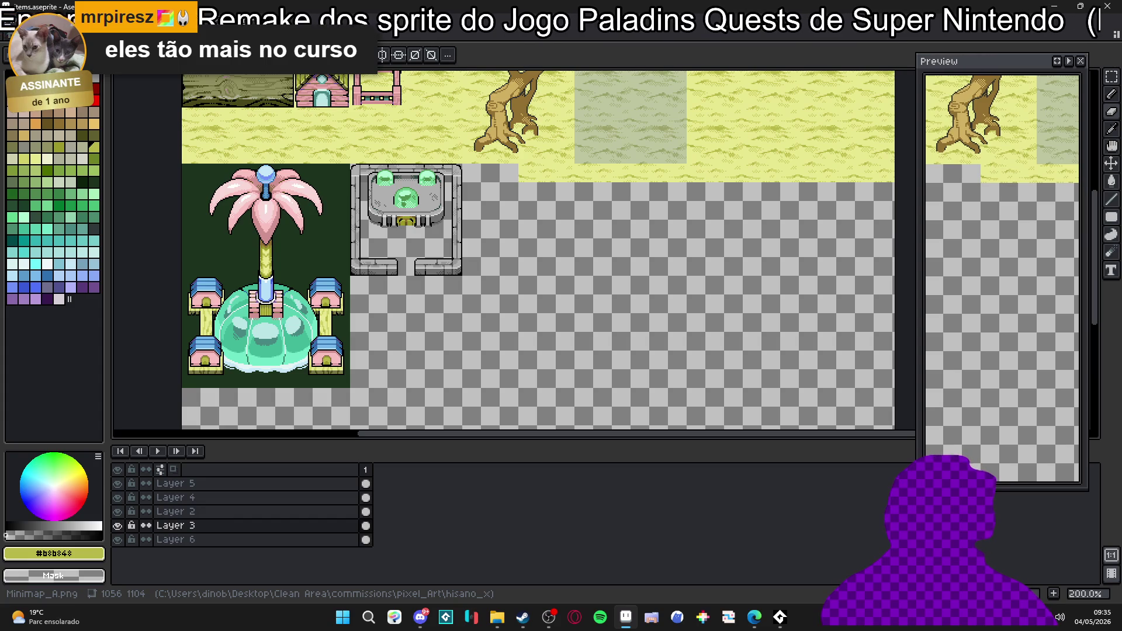
# Copy the dragon cave tile from second_area.aseprite, save that map, and return to items.aseprite.
pyautogui.click(132, 19)
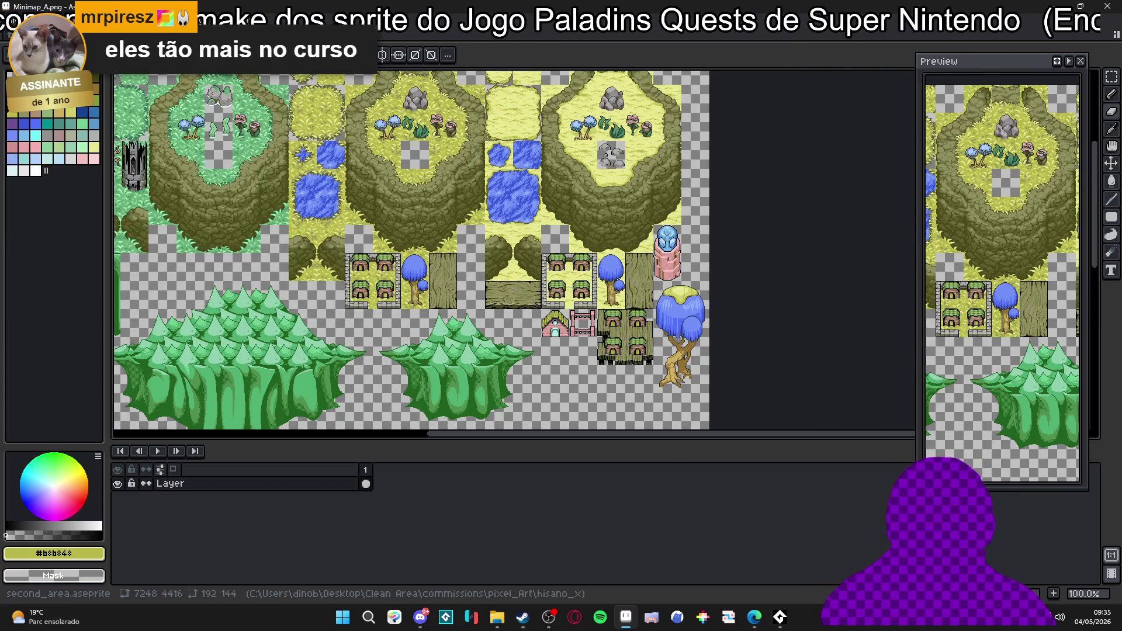
pyautogui.click(259, 20)
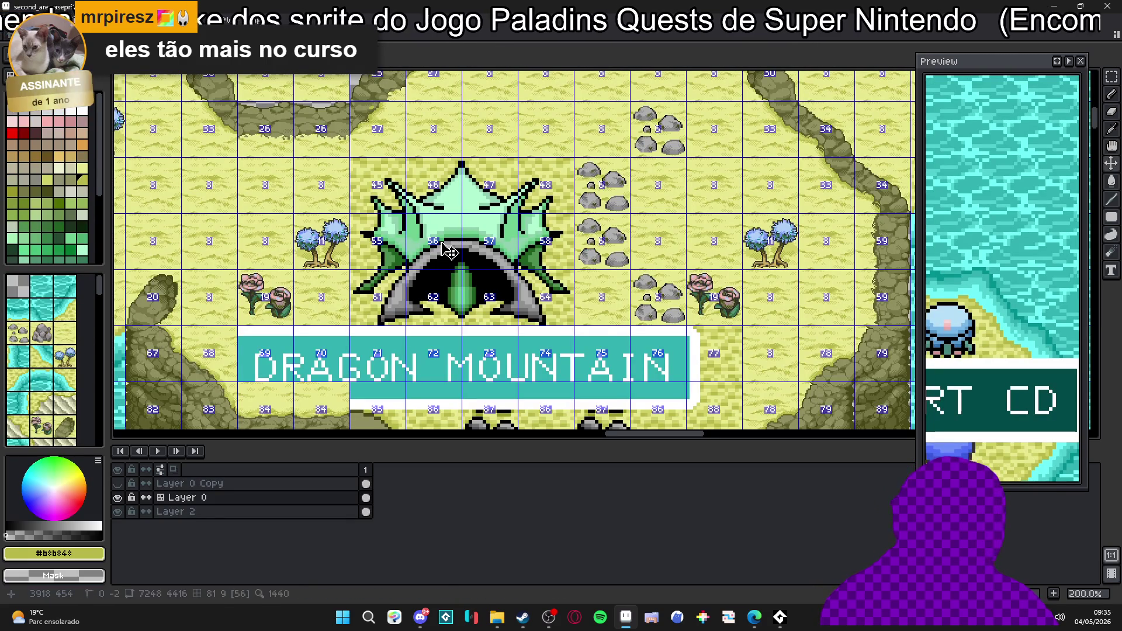
pyautogui.moveTo(372, 195); pyautogui.dragTo(535, 294)
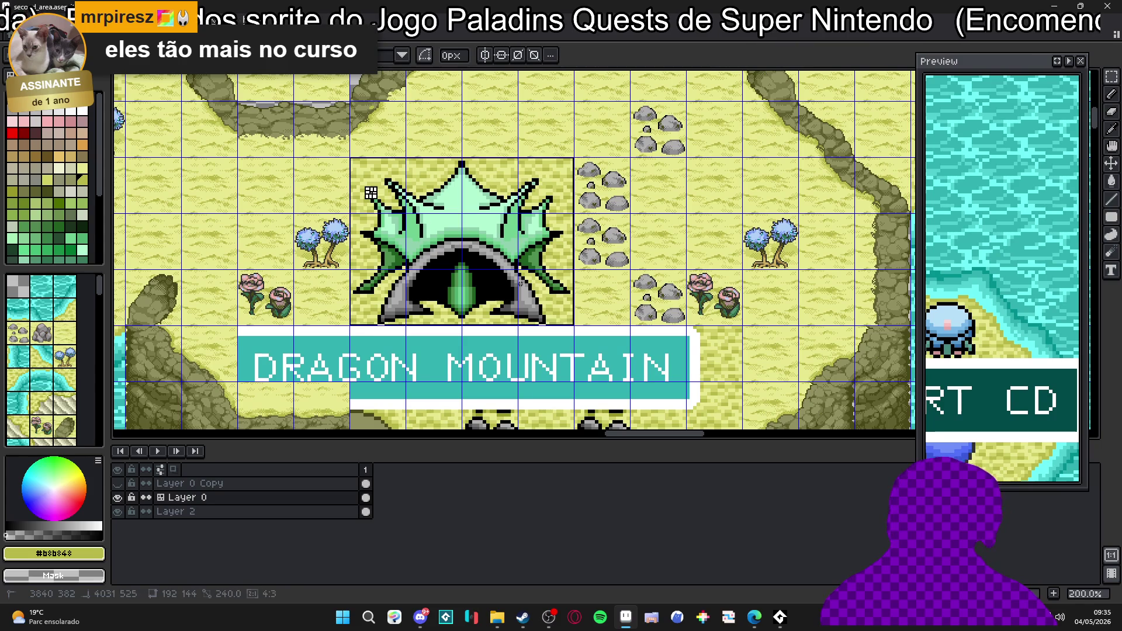
pyautogui.hotkey('ctrl', 'd')
pyautogui.hotkey('ctrl', 's')
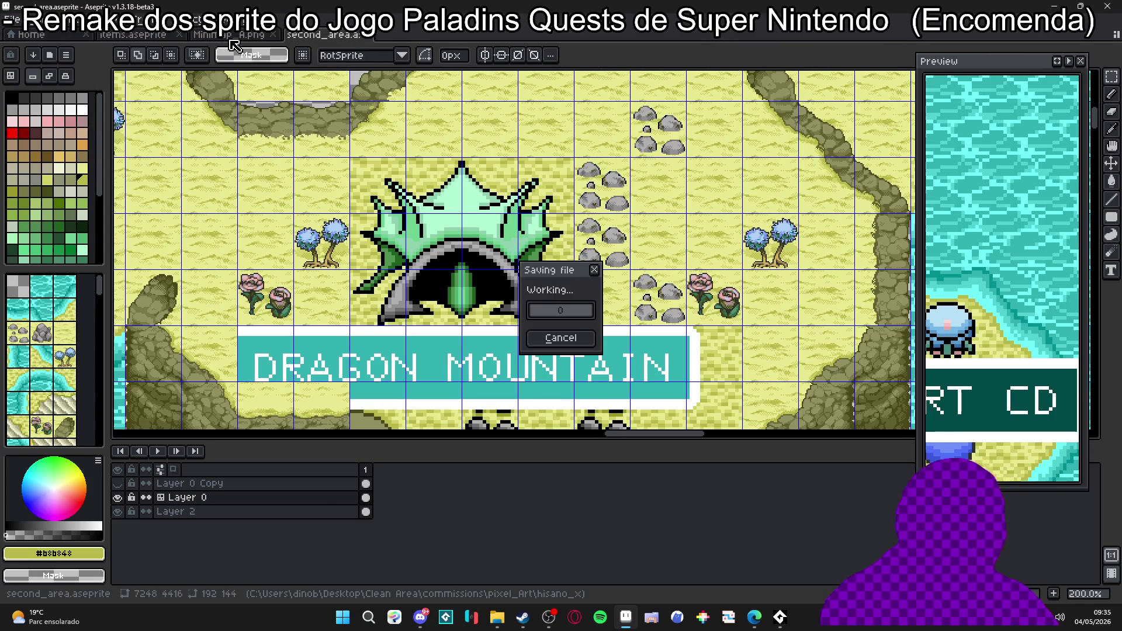
pyautogui.click(229, 35)
pyautogui.click(131, 36)
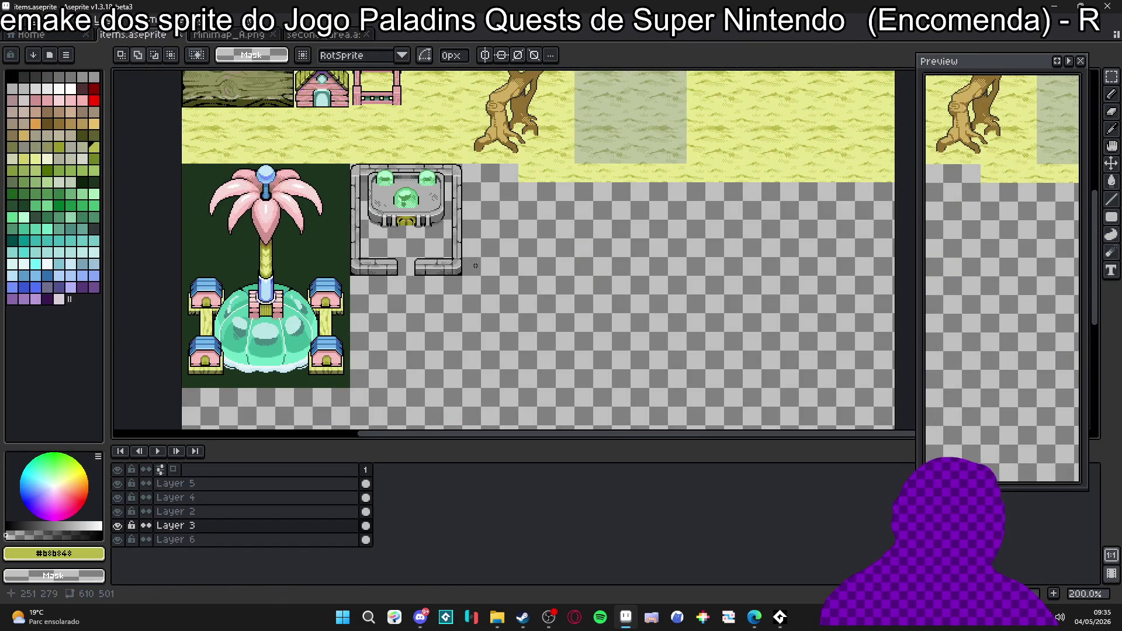
pyautogui.scroll(1, 440, 216)
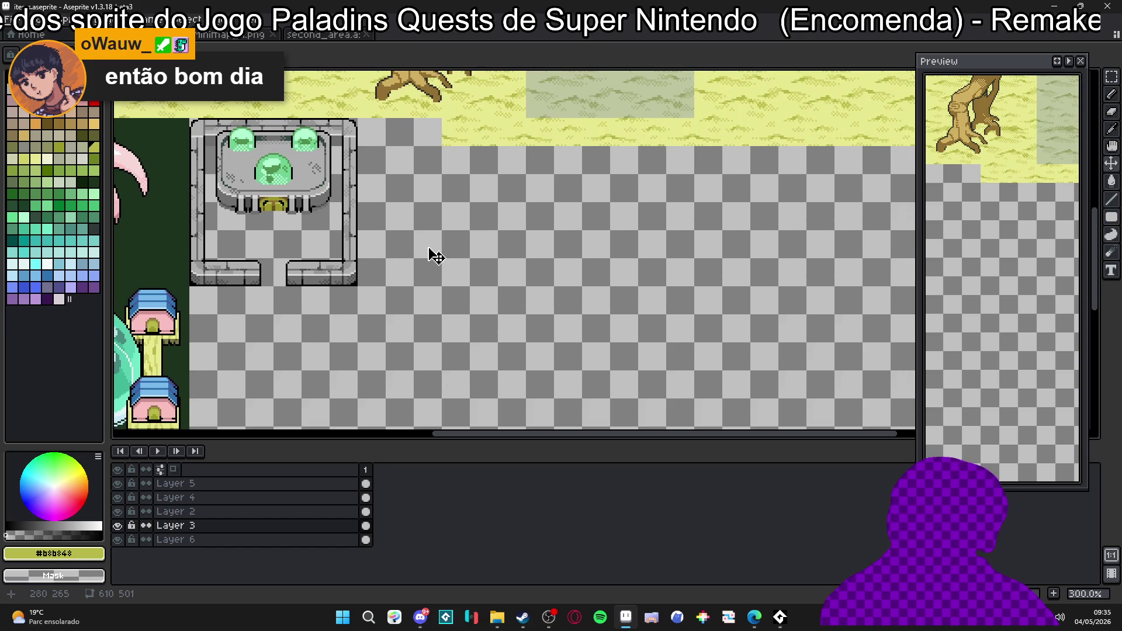
# Paste the dragon cave tile, drop it just right of the gem shrine, and marquee-select it.
pyautogui.hotkey('ctrl', 'v')
pyautogui.moveTo(507, 177); pyautogui.dragTo(420, 263)
pyautogui.scroll(1, 395, 289)
pyautogui.moveTo(368, 332)
pyautogui.mouseDown()
pyautogui.moveTo(358, 219)
pyautogui.moveTo(385, 232)
pyautogui.mouseUp()
pyautogui.scroll(1, 394, 240)
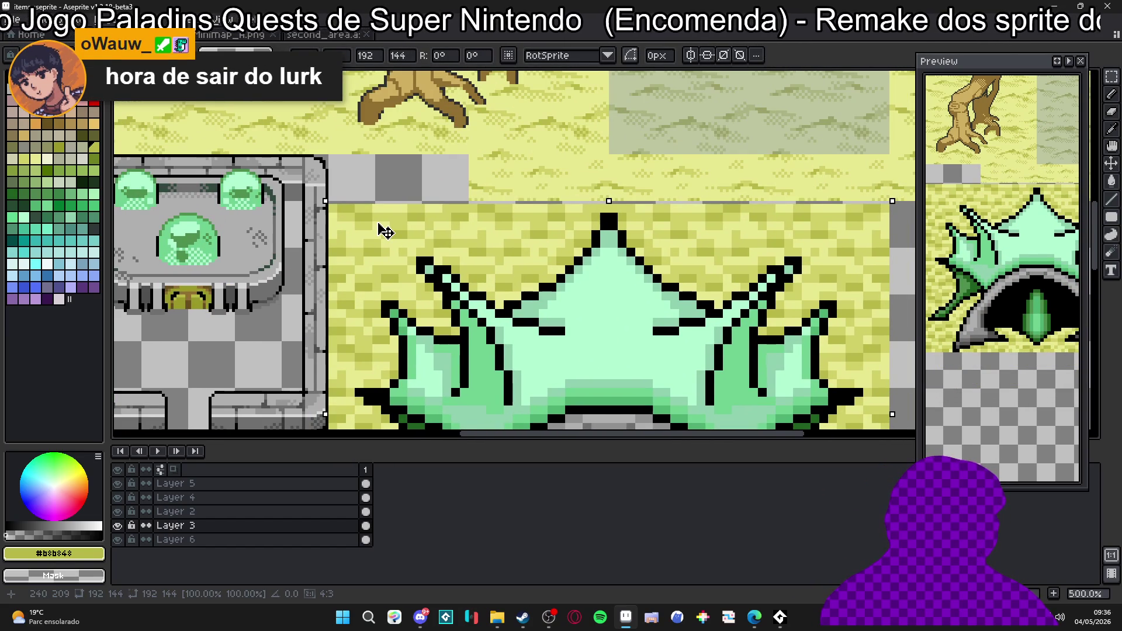
pyautogui.scroll(-1, 380, 226)
pyautogui.scroll(-3, 382, 234)
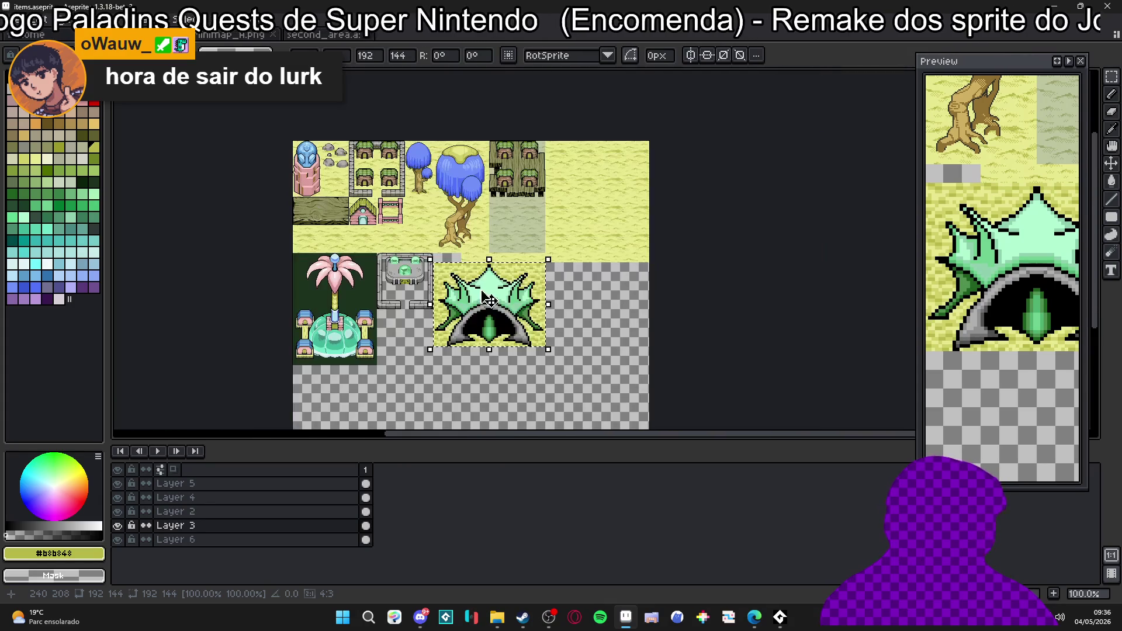
pyautogui.scroll(1, 394, 266)
pyautogui.scroll(1, 403, 245)
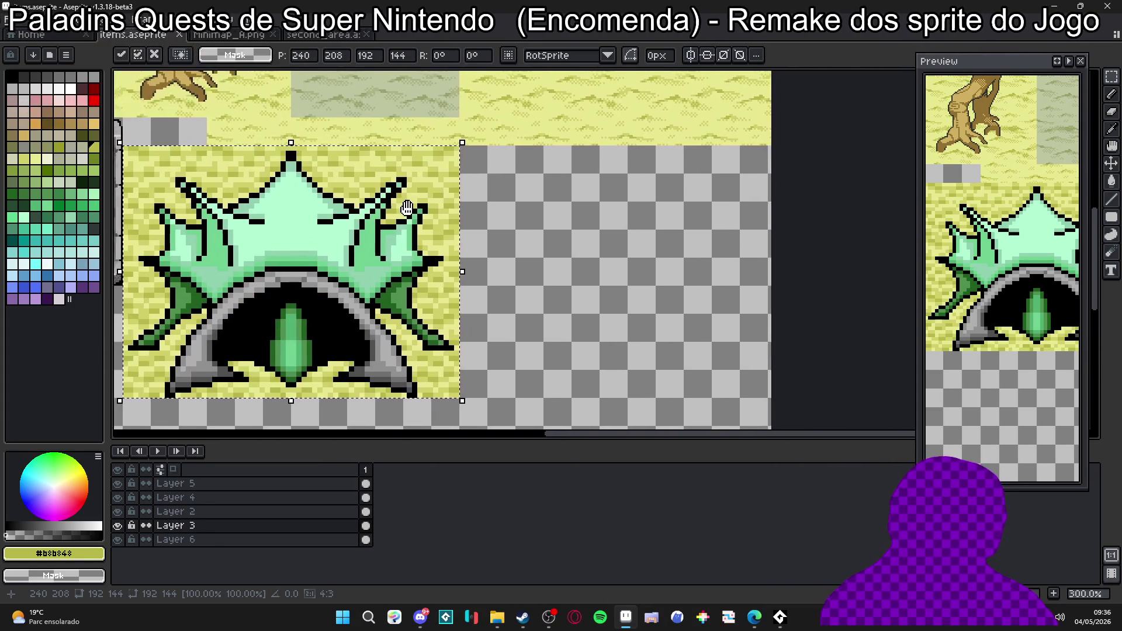
pyautogui.moveTo(420, 207); pyautogui.dragTo(501, 198)
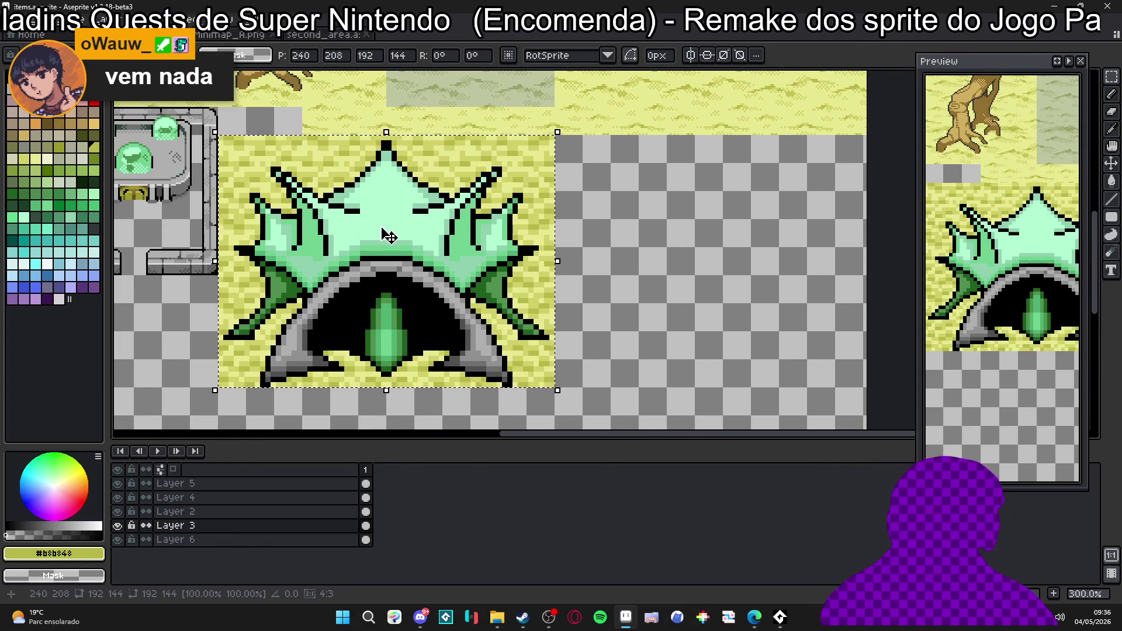
pyautogui.moveTo(360, 240); pyautogui.dragTo(424, 233)
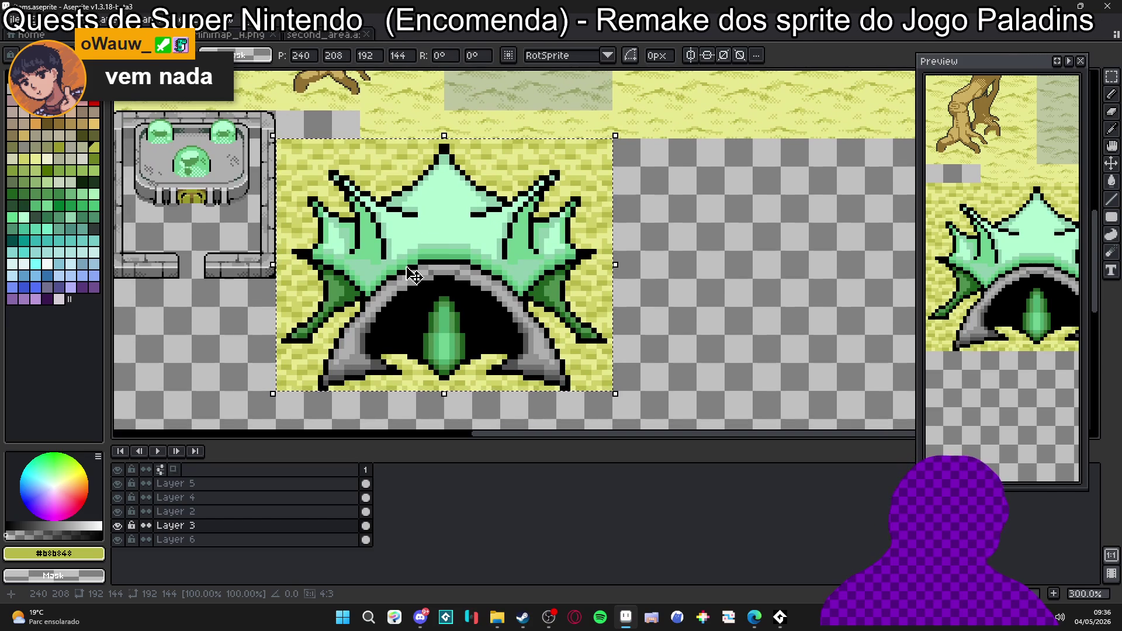
pyautogui.hotkey('ctrl', 'd')
pyautogui.moveTo(274, 138); pyautogui.dragTo(614, 393)
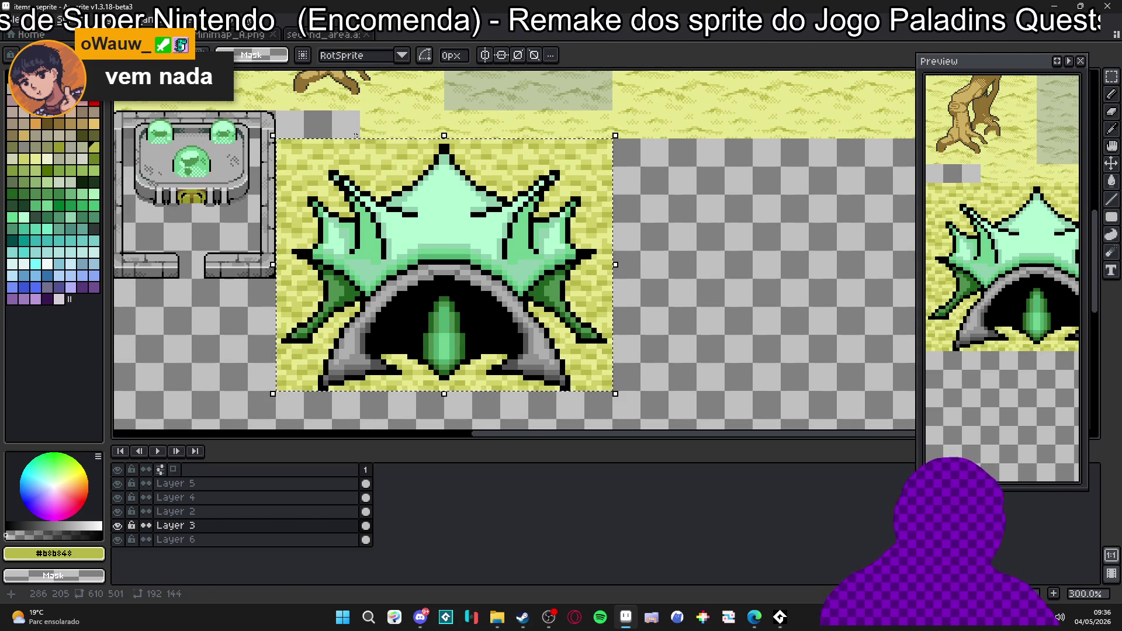
pyautogui.scroll(2, 377, 172)
# Replace the light, mid and dark sand colours with transparency so only the green cave remains.
pyautogui.keyDown('alt'); pyautogui.click(377, 171); pyautogui.keyUp('alt')
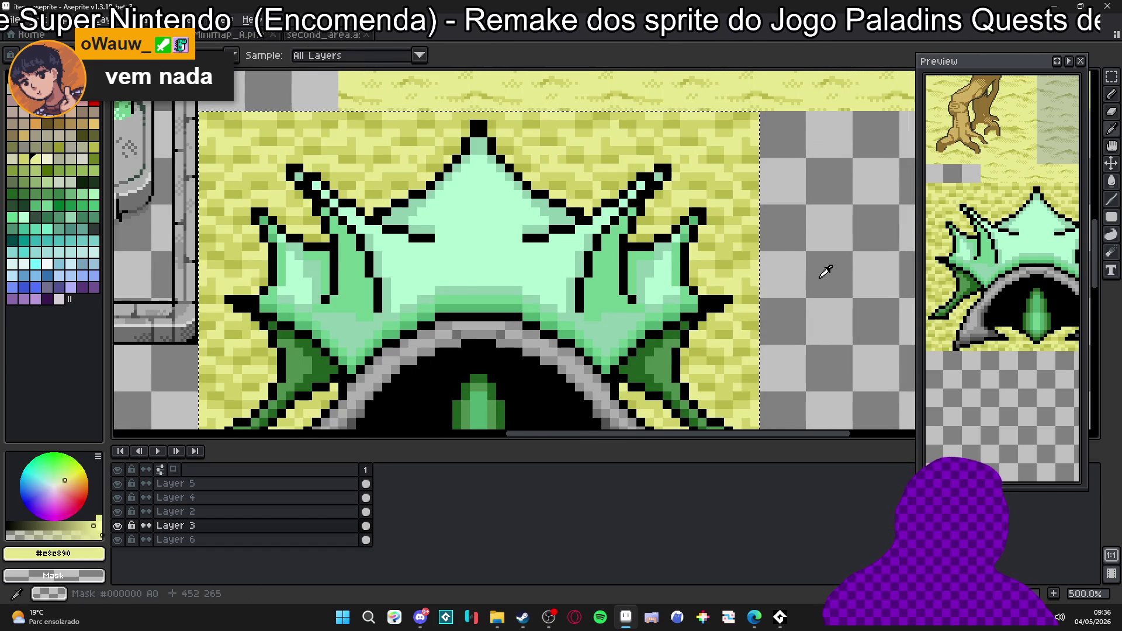
pyautogui.hotkey('shift', 'r')
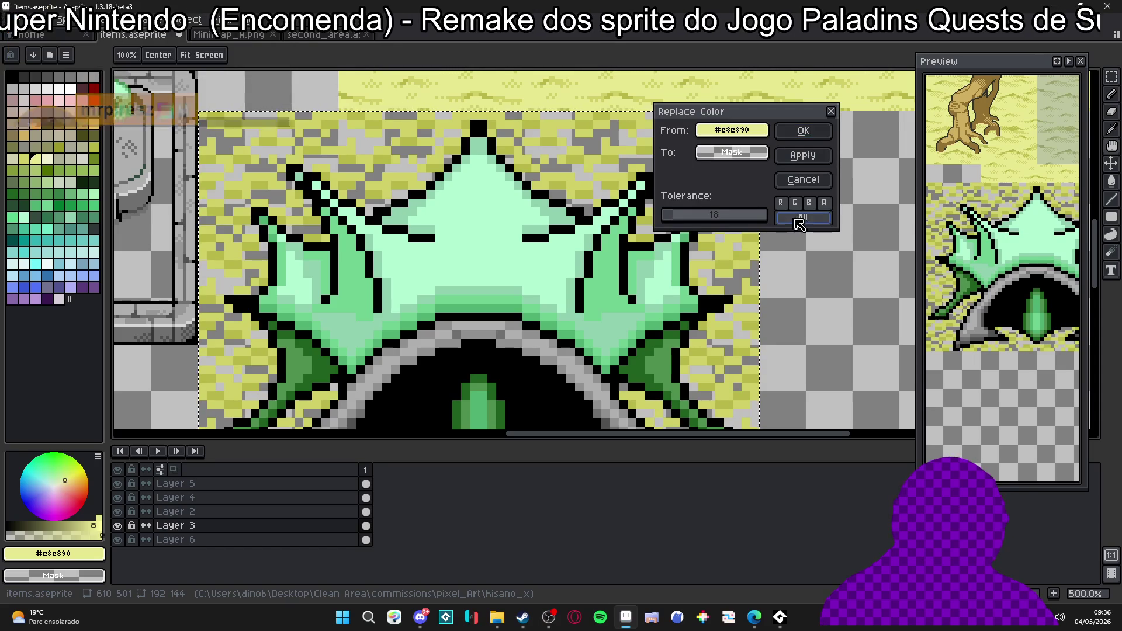
pyautogui.click(803, 130)
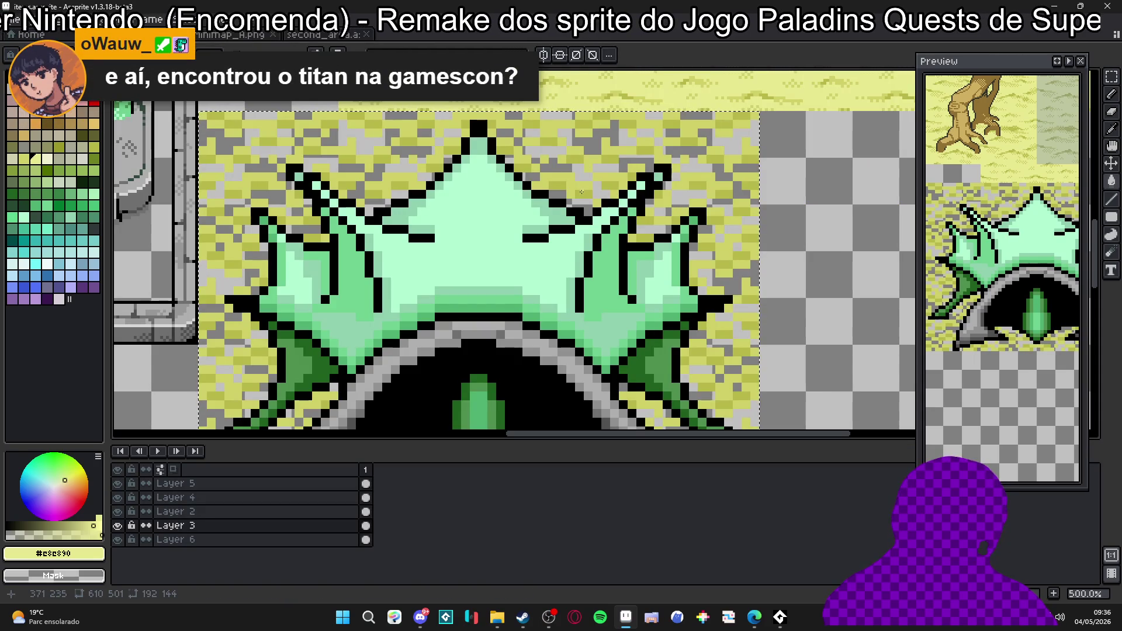
pyautogui.keyDown('alt'); pyautogui.click(628, 191); pyautogui.keyUp('alt')
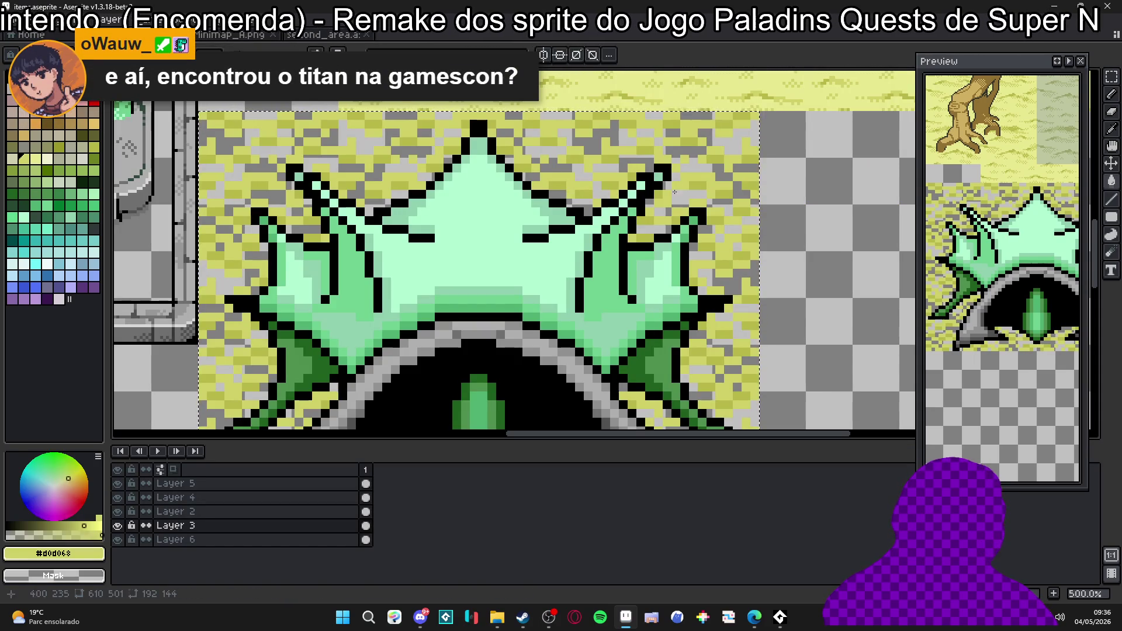
pyautogui.hotkey('shift', 'r')
pyautogui.press('Return')
pyautogui.keyDown('alt'); pyautogui.click(610, 159); pyautogui.keyUp('alt')
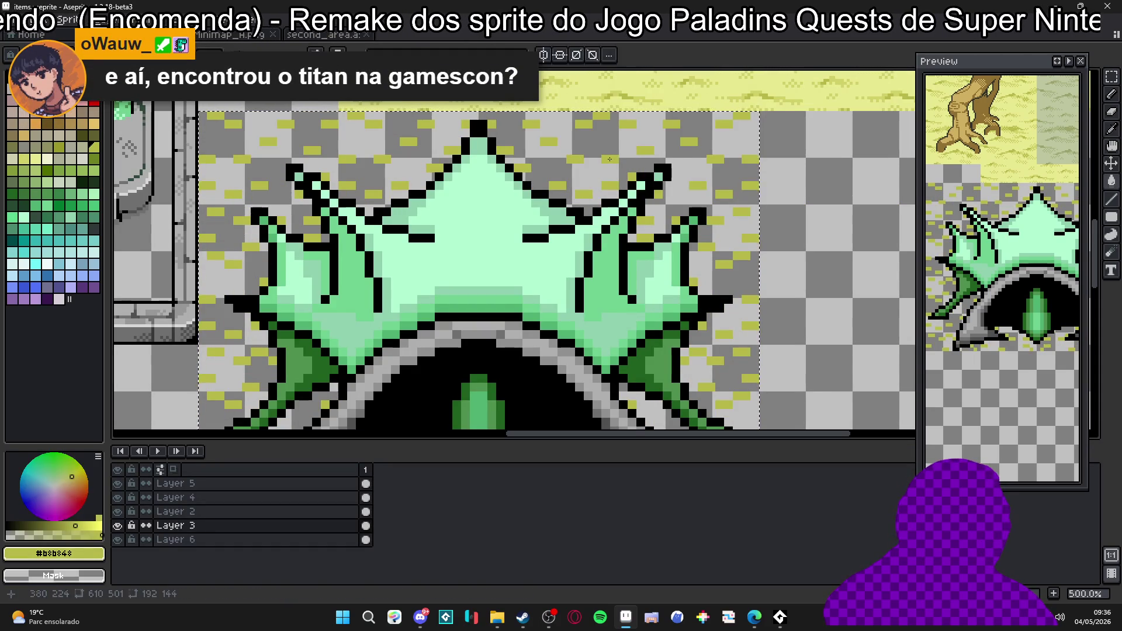
pyautogui.hotkey('shift', 'r')
pyautogui.click(802, 131)
pyautogui.scroll(-3, 556, 246)
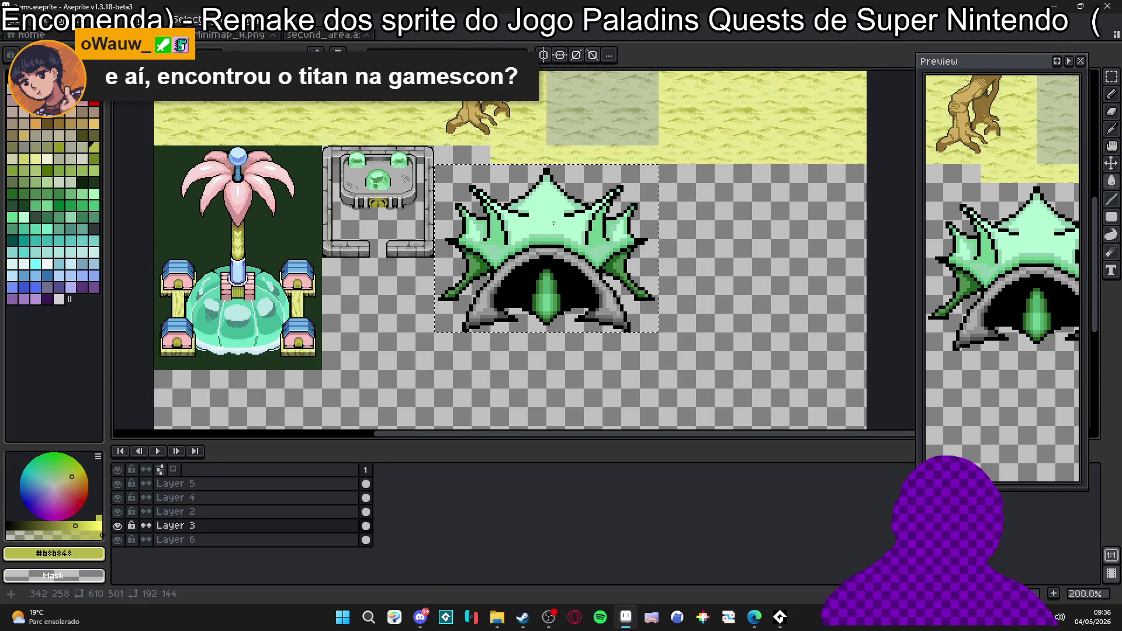
pyautogui.scroll(2, 553, 223)
pyautogui.scroll(-1, 553, 223)
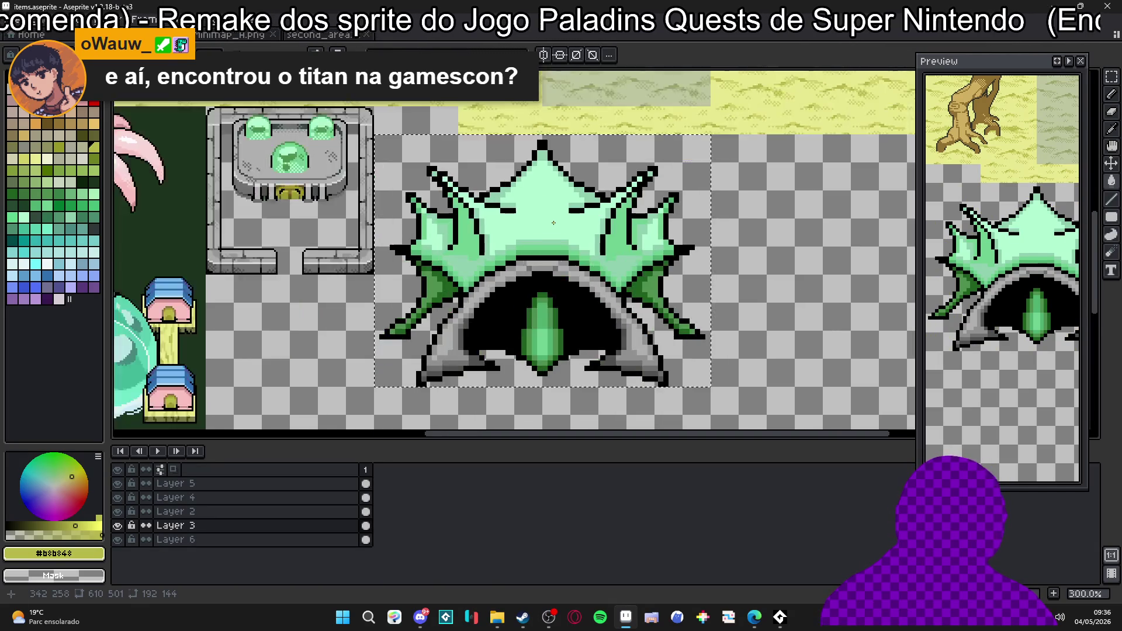
pyautogui.scroll(-1, 554, 223)
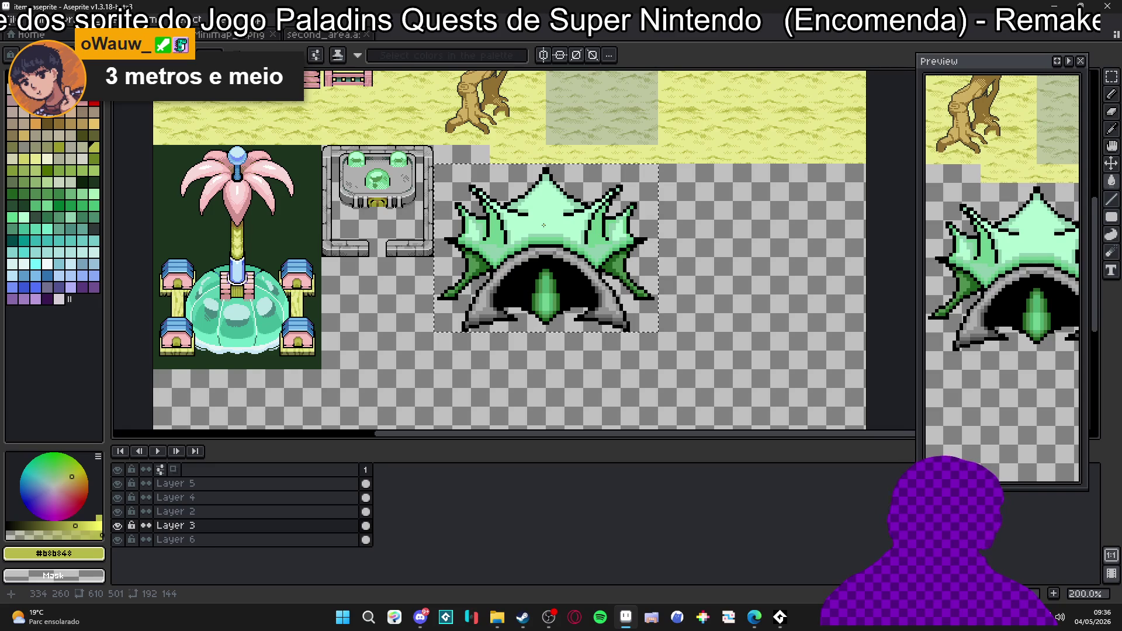
pyautogui.scroll(1, 543, 248)
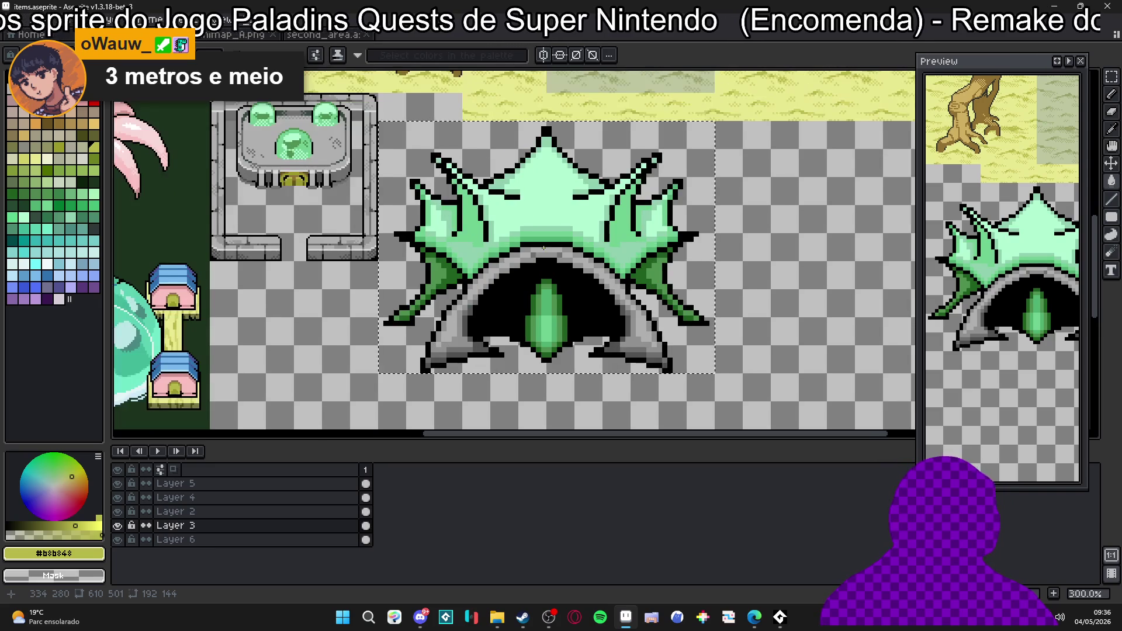
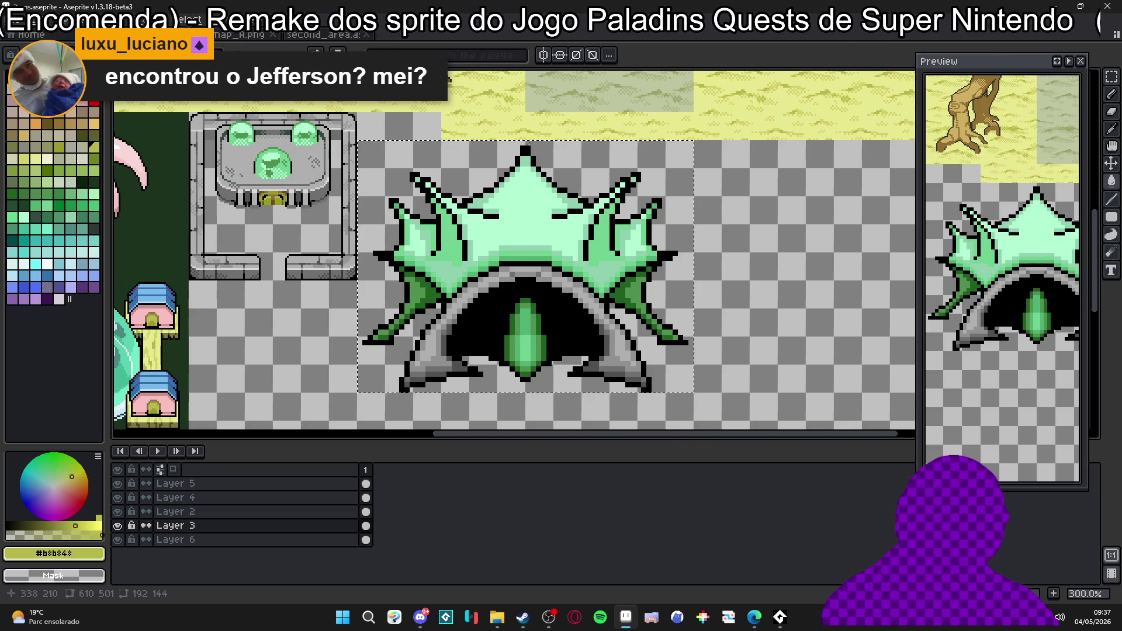
pyautogui.scroll(3, 529, 144)
pyautogui.scroll(2, 526, 158)
pyautogui.scroll(-3, 515, 195)
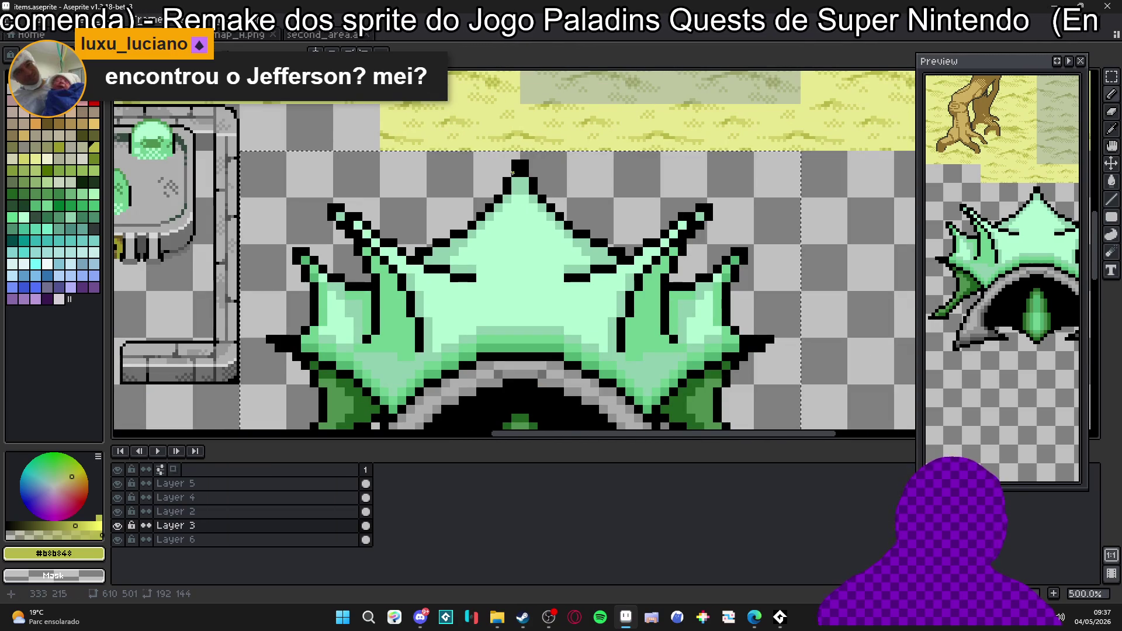
pyautogui.scroll(1, 513, 175)
pyautogui.scroll(1, 509, 188)
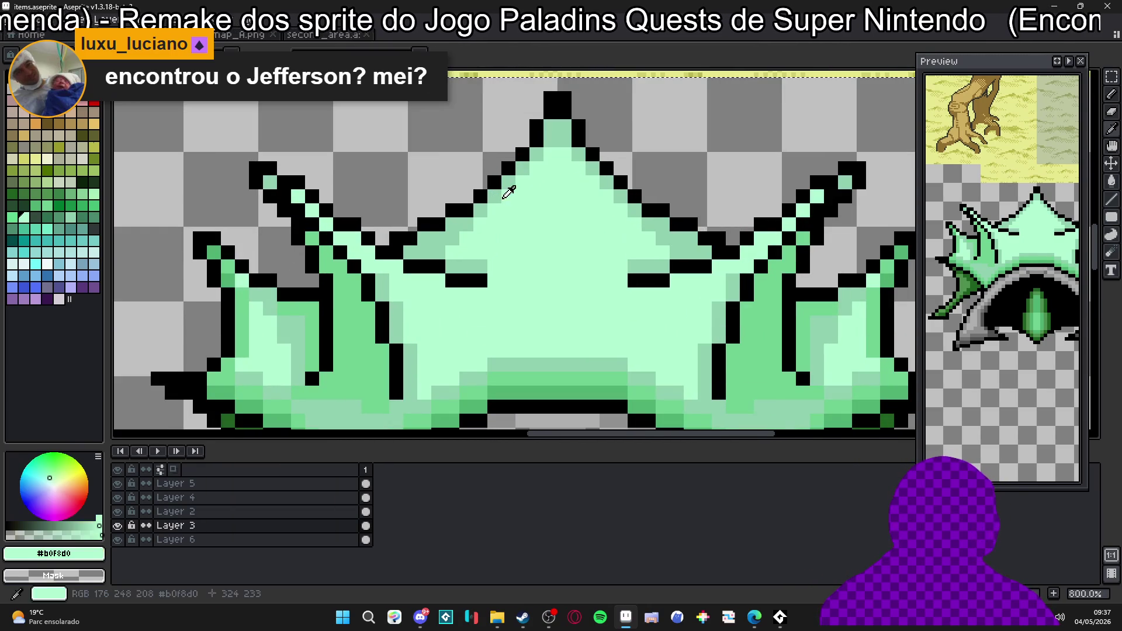
# Add black pixels to the top spike's left-slope outline staircase, undoing one stray pencil stroke.
pyautogui.keyDown('alt'); pyautogui.click(522, 144); pyautogui.keyUp('alt')
pyautogui.scroll(1, 523, 142)
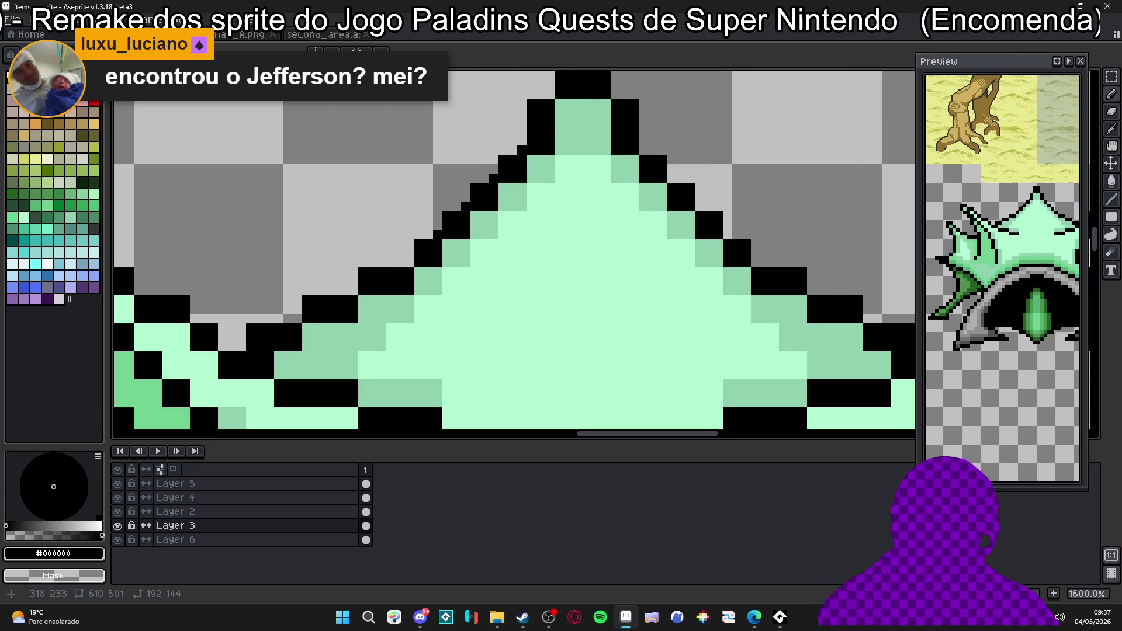
pyautogui.click(394, 263)
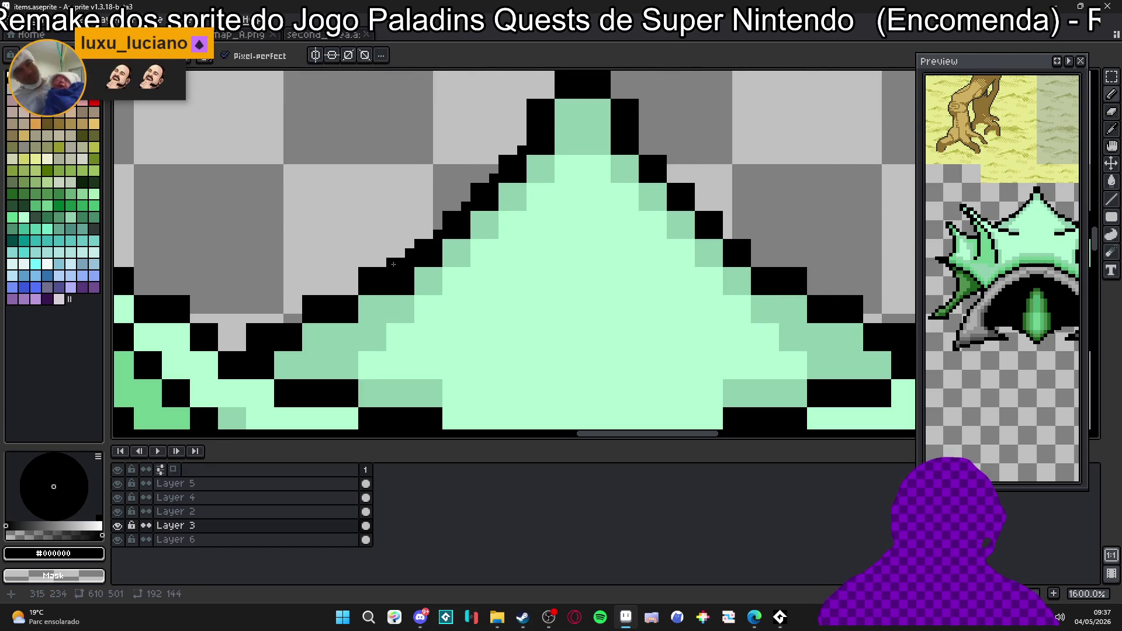
pyautogui.hscroll(-2, 335, 296)
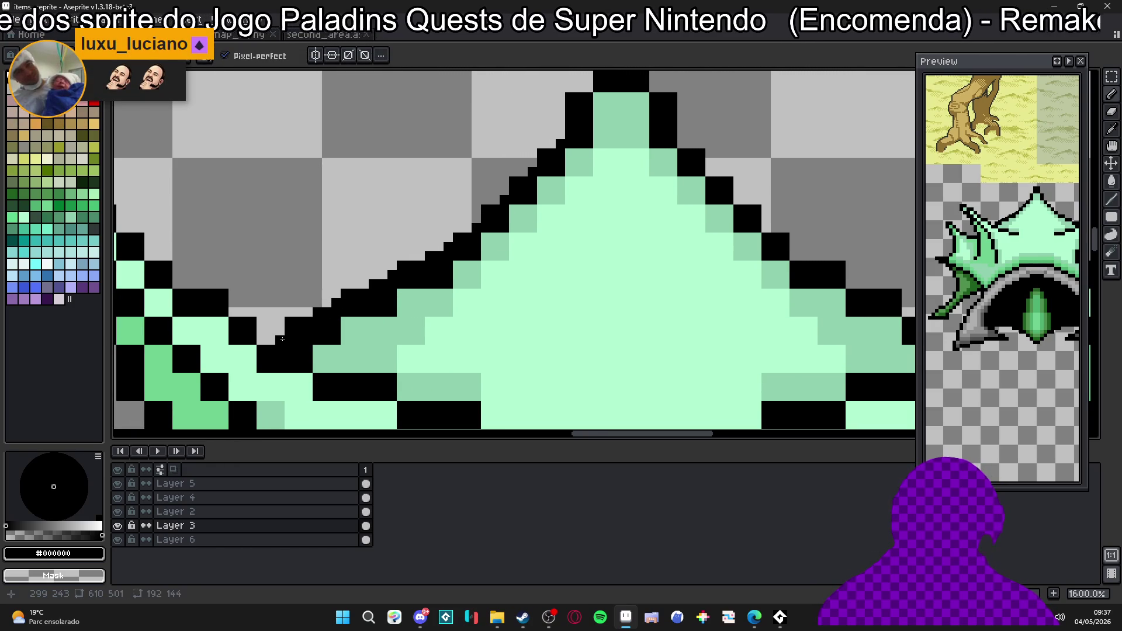
pyautogui.click(267, 340)
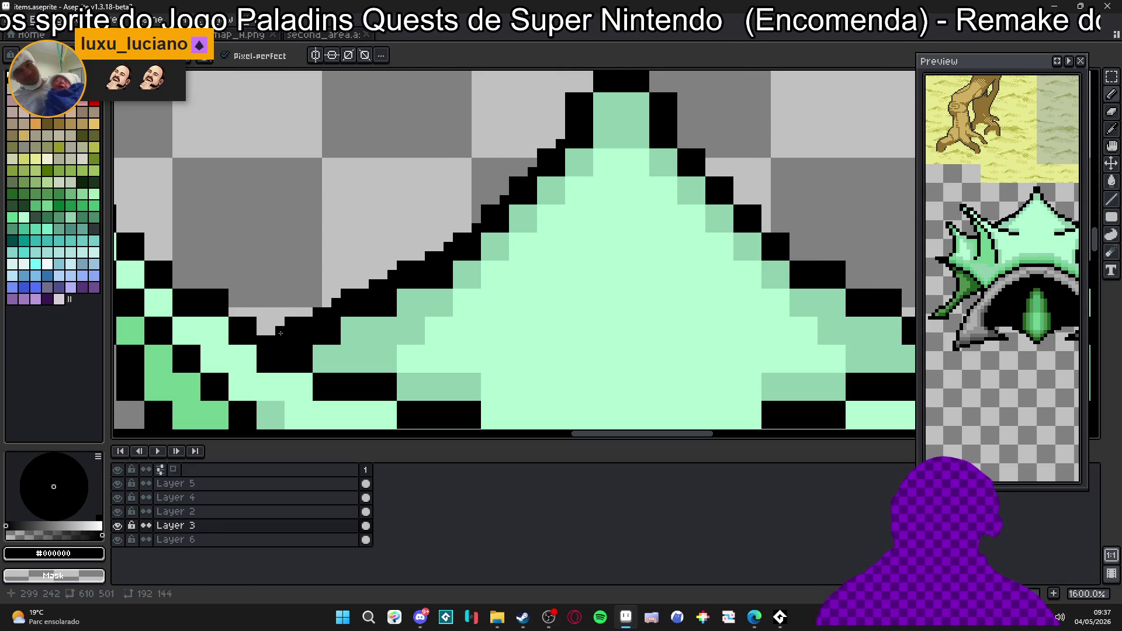
pyautogui.hscroll(-1, 314, 309)
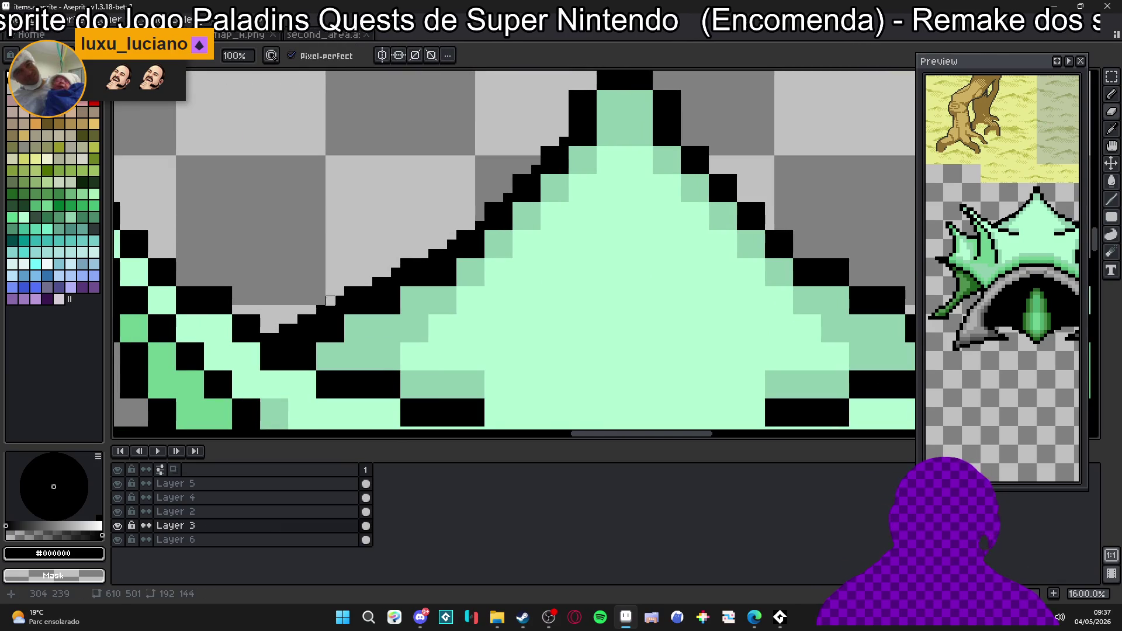
pyautogui.hscroll(2, 349, 292)
pyautogui.scroll(2, 359, 293)
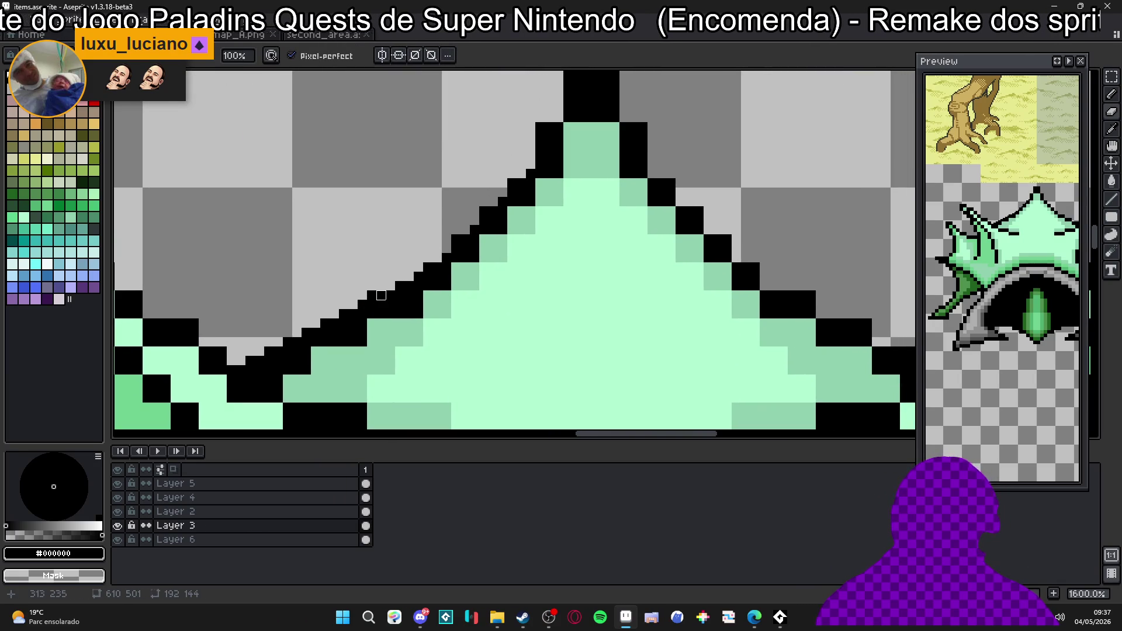
pyautogui.hscroll(3, 465, 230)
pyautogui.scroll(4, 465, 231)
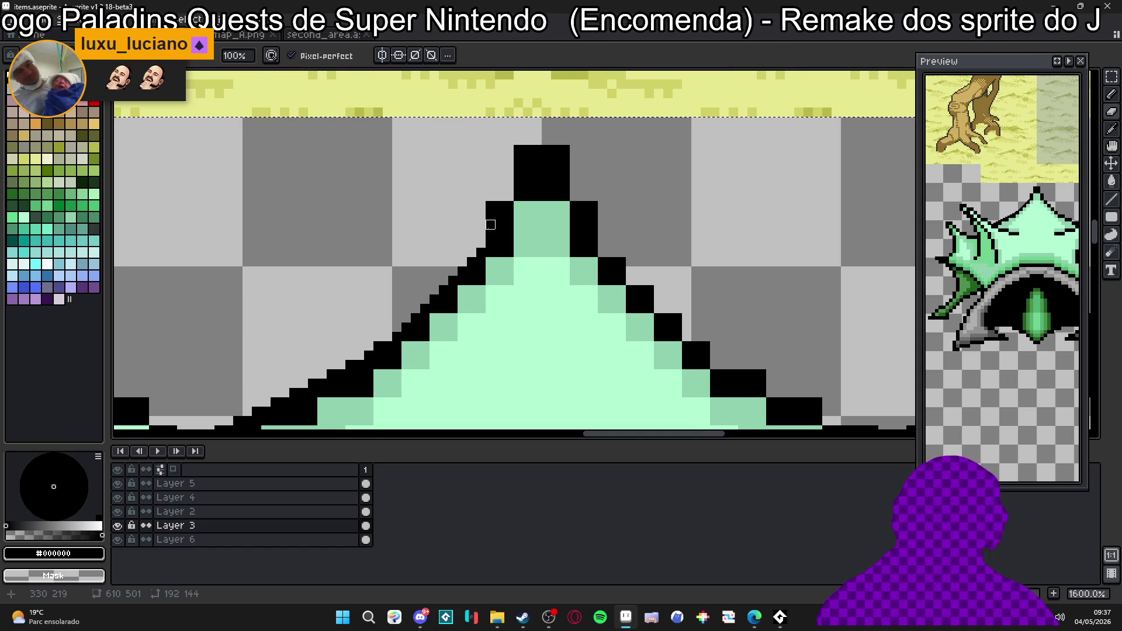
pyautogui.press('b')
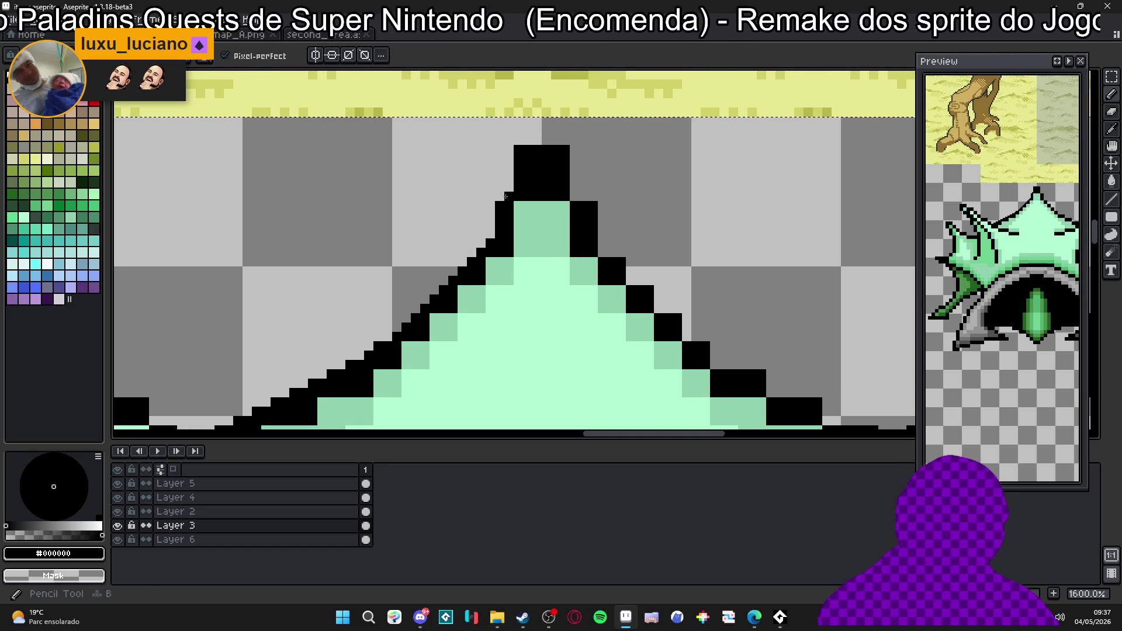
pyautogui.keyDown('ctrl'); pyautogui.scroll(-3, 521, 163); pyautogui.keyUp('ctrl')
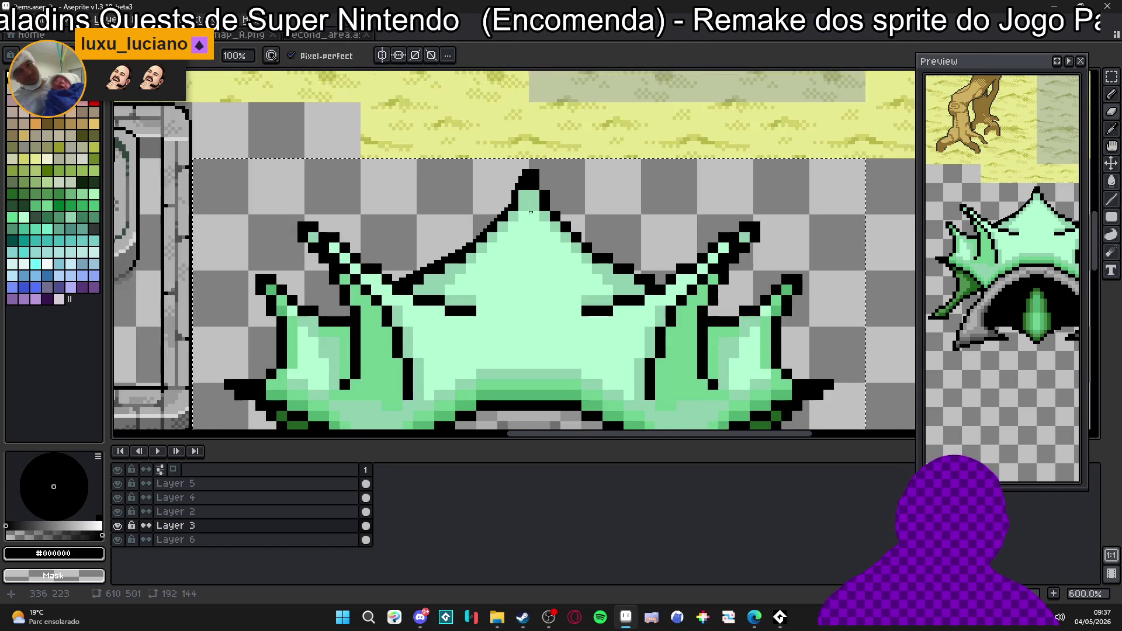
pyautogui.scroll(-1, 524, 207)
pyautogui.hotkey('ctrl', 'z')
pyautogui.hotkey('ctrl', 'z')
pyautogui.hotkey('ctrl', 'z')
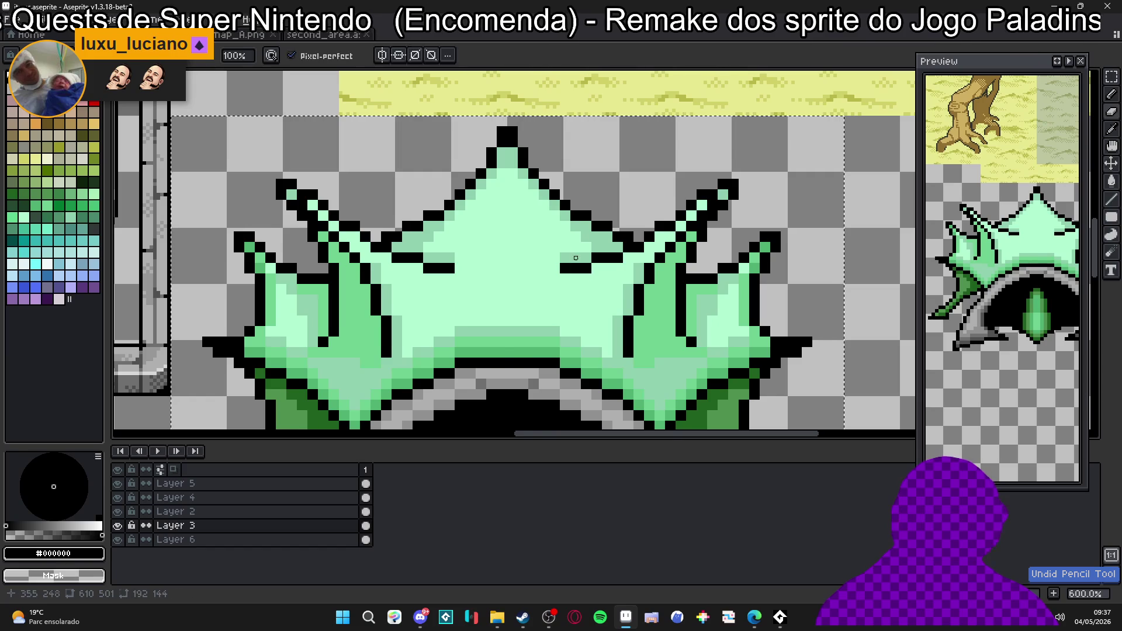
pyautogui.scroll(-2, 526, 228)
pyautogui.scroll(-4, 493, 191)
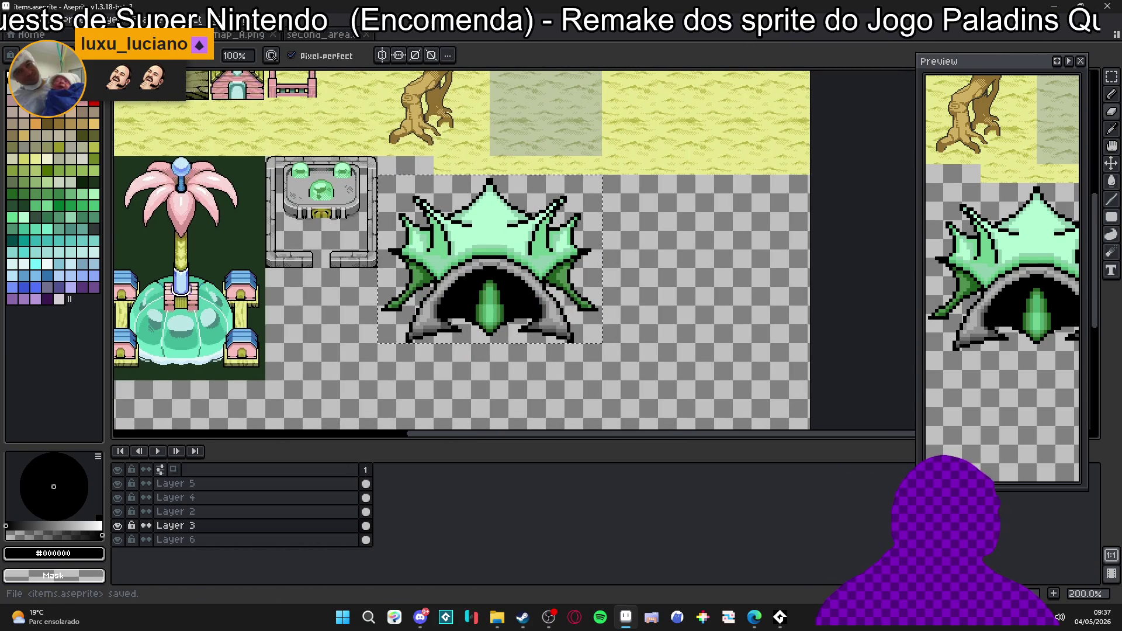
# Enable vertical symmetry and centre the mirror axis on the top spike.
pyautogui.click(383, 55)
pyautogui.moveTo(452, 73); pyautogui.dragTo(487, 73)
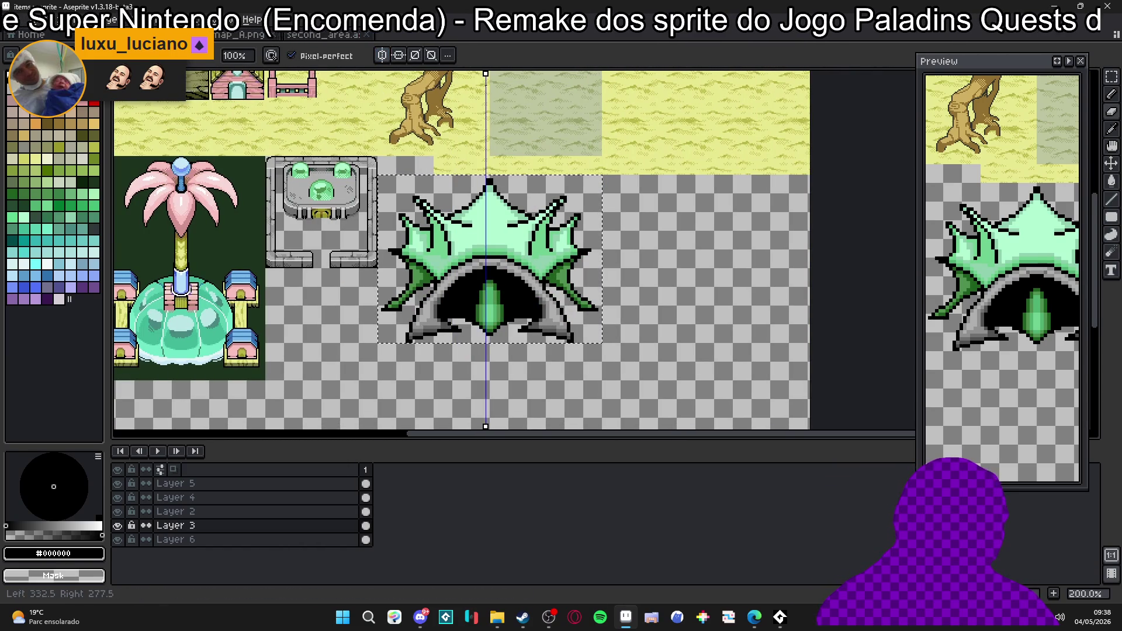
pyautogui.scroll(1, 490, 182)
pyautogui.scroll(3, 491, 202)
pyautogui.scroll(2, 495, 219)
pyautogui.scroll(1, 499, 227)
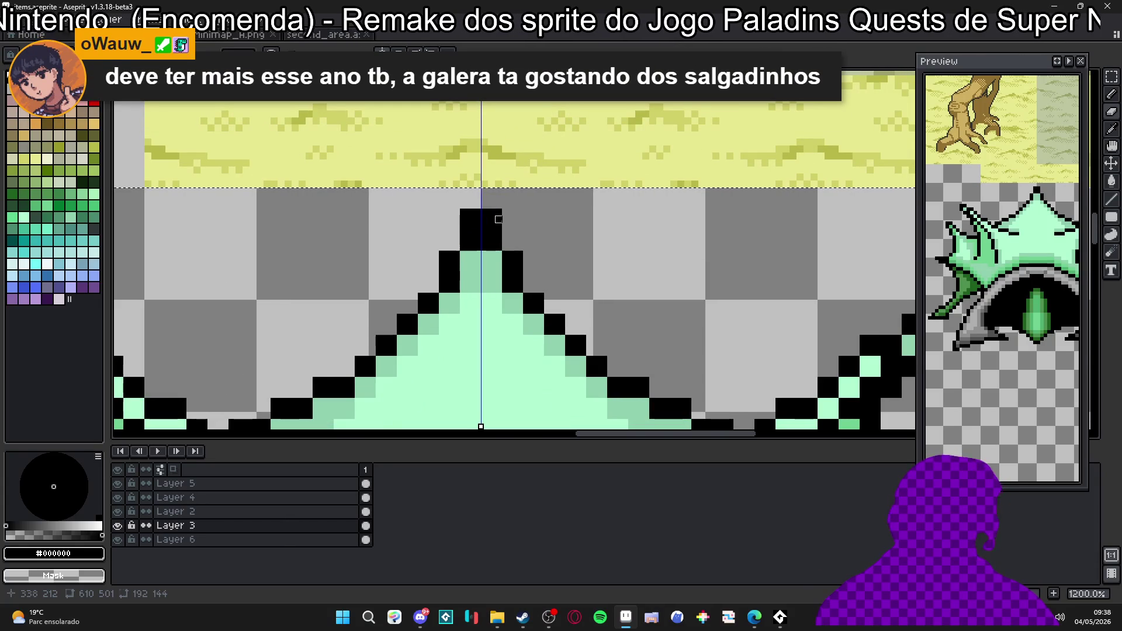
pyautogui.scroll(1, 497, 218)
pyautogui.scroll(-1, 500, 211)
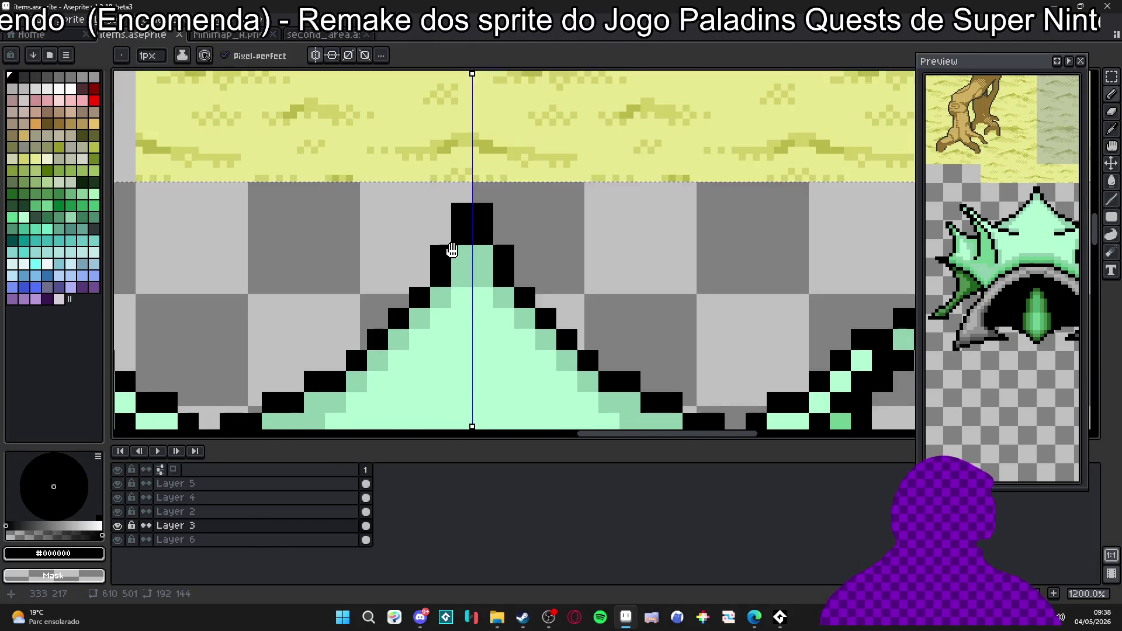
pyautogui.scroll(-1, 506, 195)
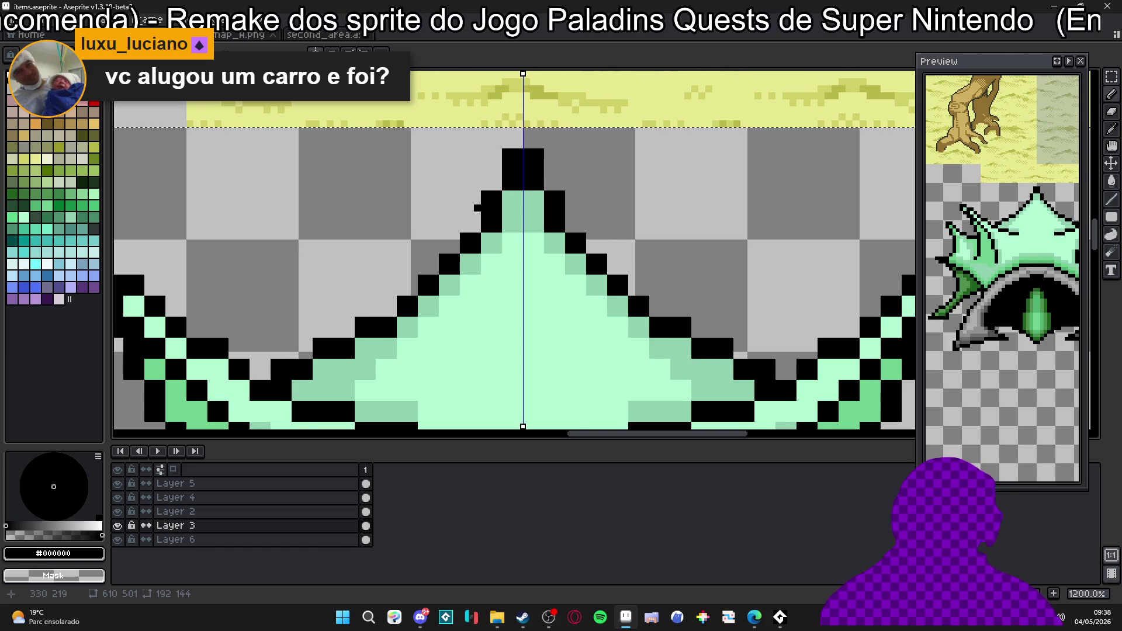
pyautogui.scroll(2, 506, 195)
pyautogui.moveTo(484, 212); pyautogui.dragTo(476, 244)
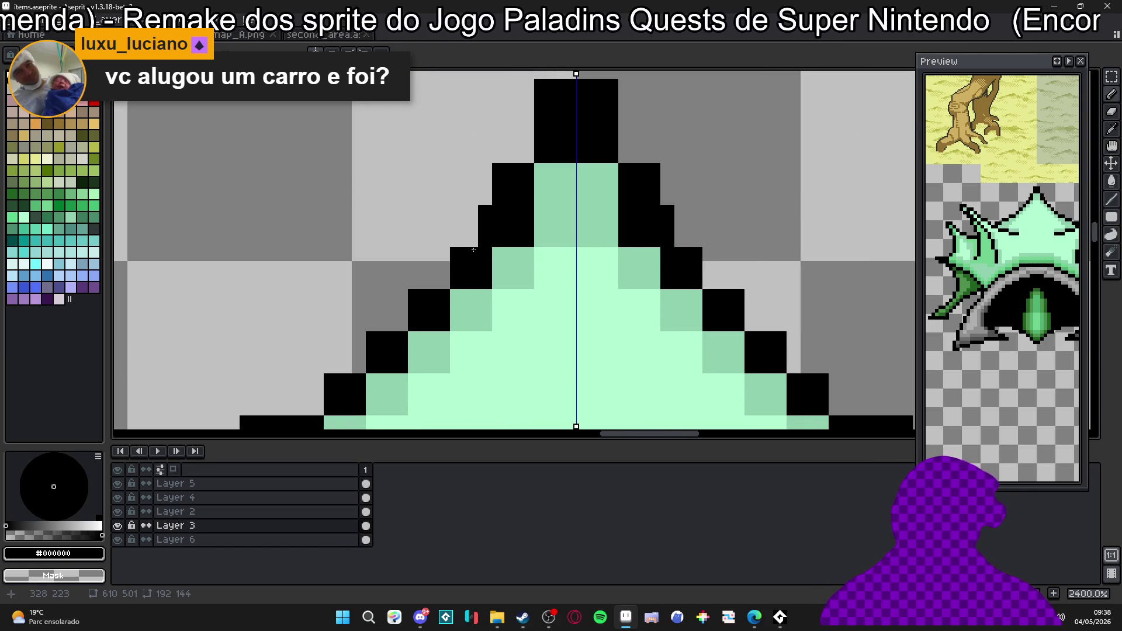
pyautogui.scroll(-1, 473, 247)
pyautogui.scroll(2, 473, 247)
pyautogui.click(508, 170)
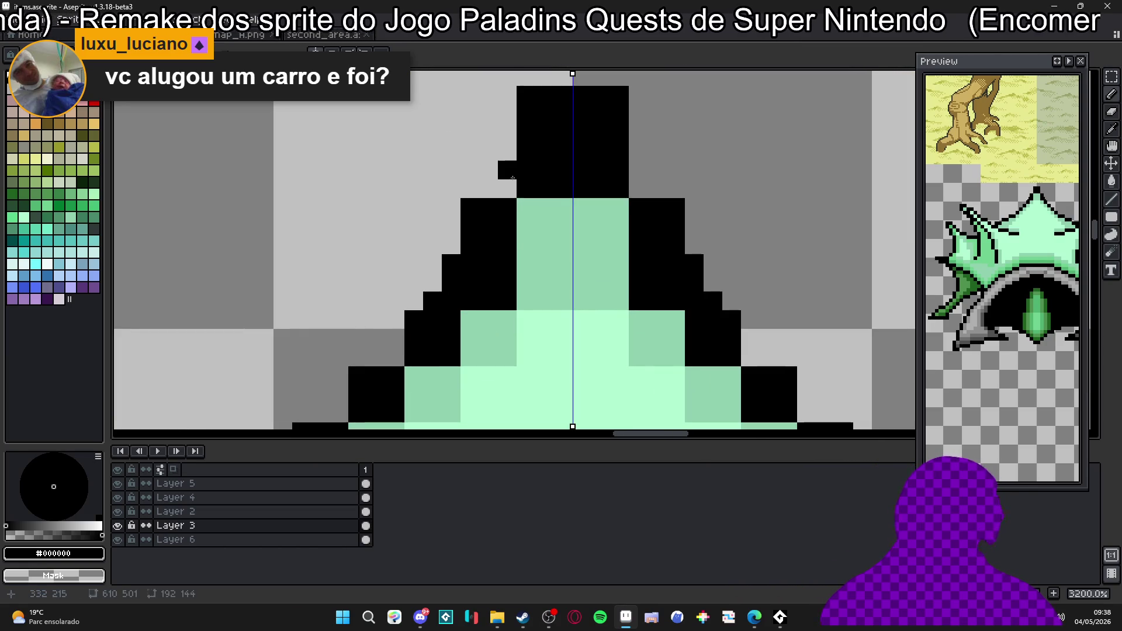
pyautogui.click(509, 154)
pyautogui.scroll(-1, 526, 175)
pyautogui.scroll(-1, 531, 185)
pyautogui.scroll(-1, 537, 187)
pyautogui.click(542, 196)
pyautogui.scroll(-1, 541, 196)
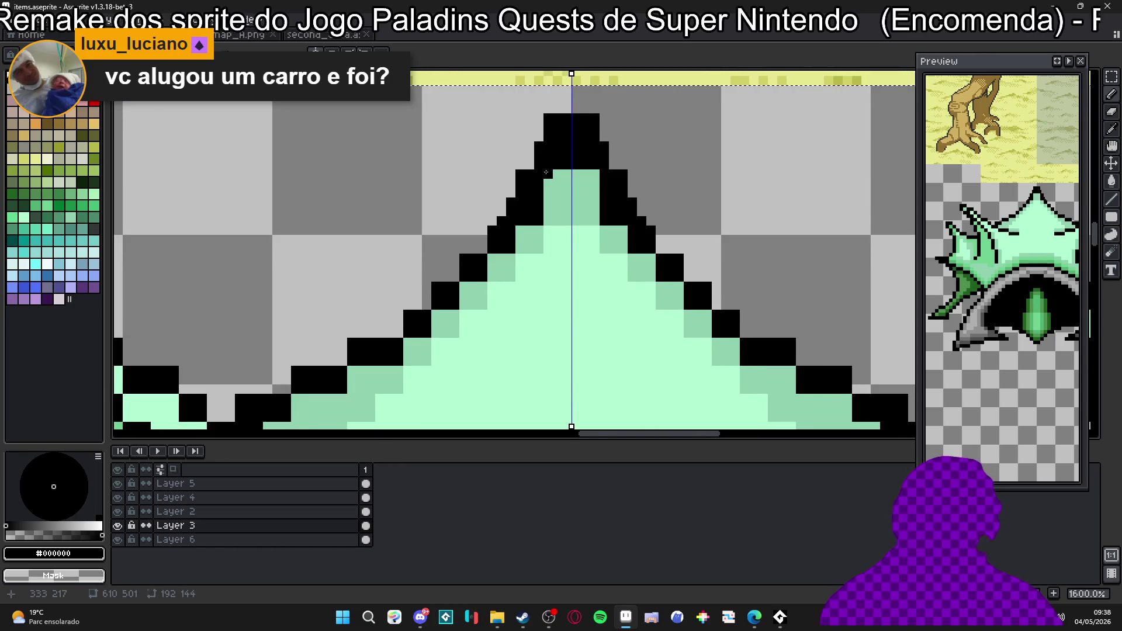
pyautogui.click(546, 188)
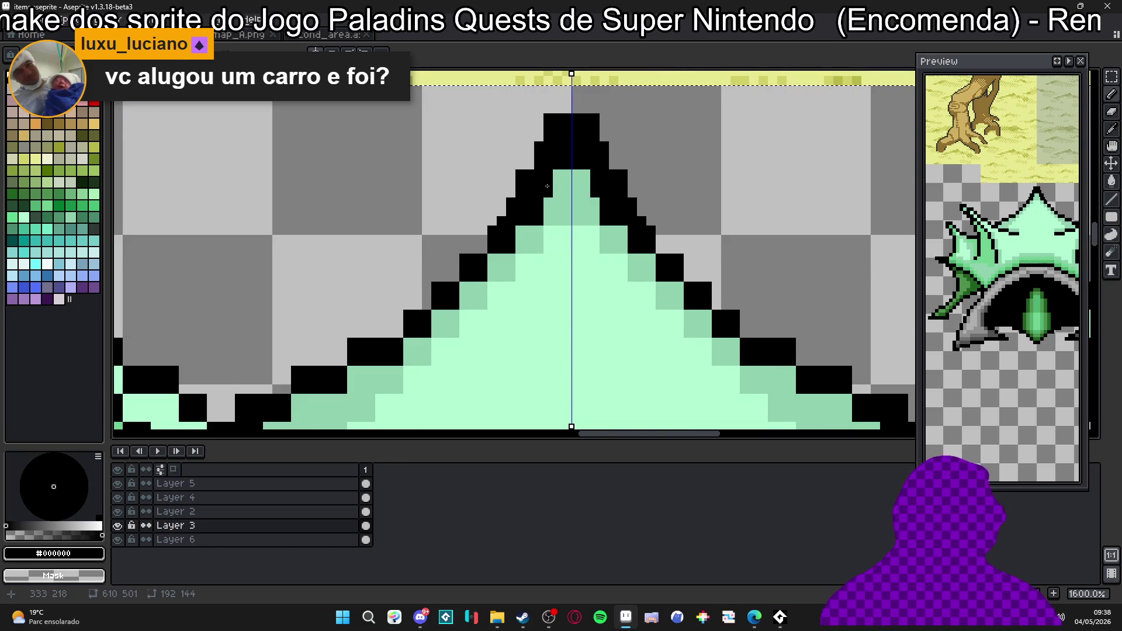
pyautogui.scroll(-1, 545, 188)
pyautogui.scroll(2, 535, 197)
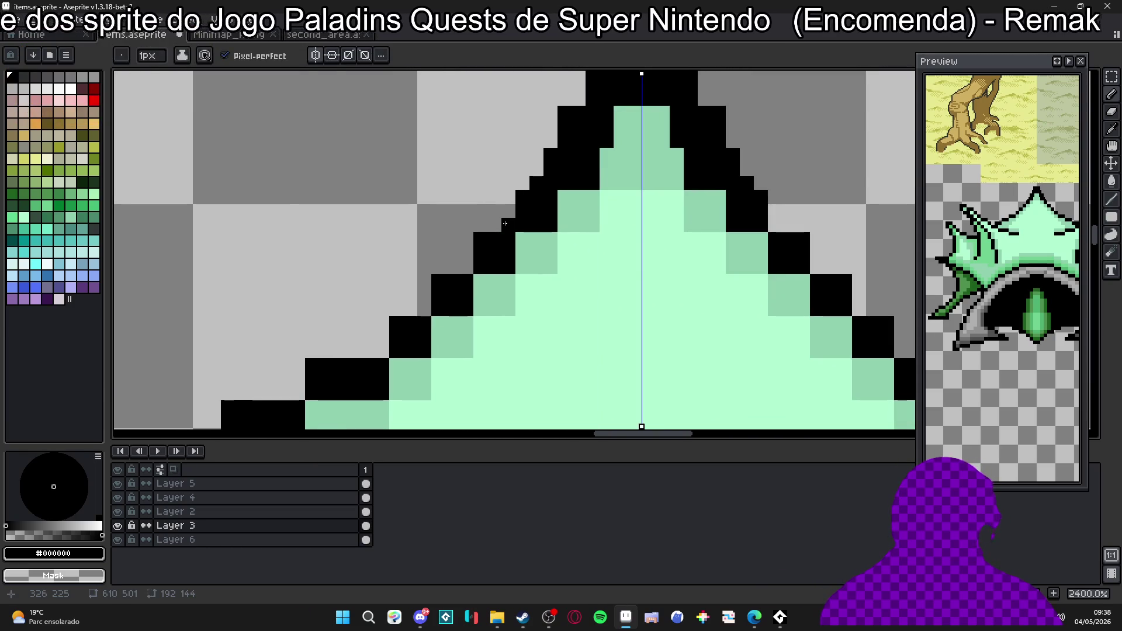
pyautogui.click(473, 274)
pyautogui.click(425, 313)
pyautogui.scroll(2, 423, 305)
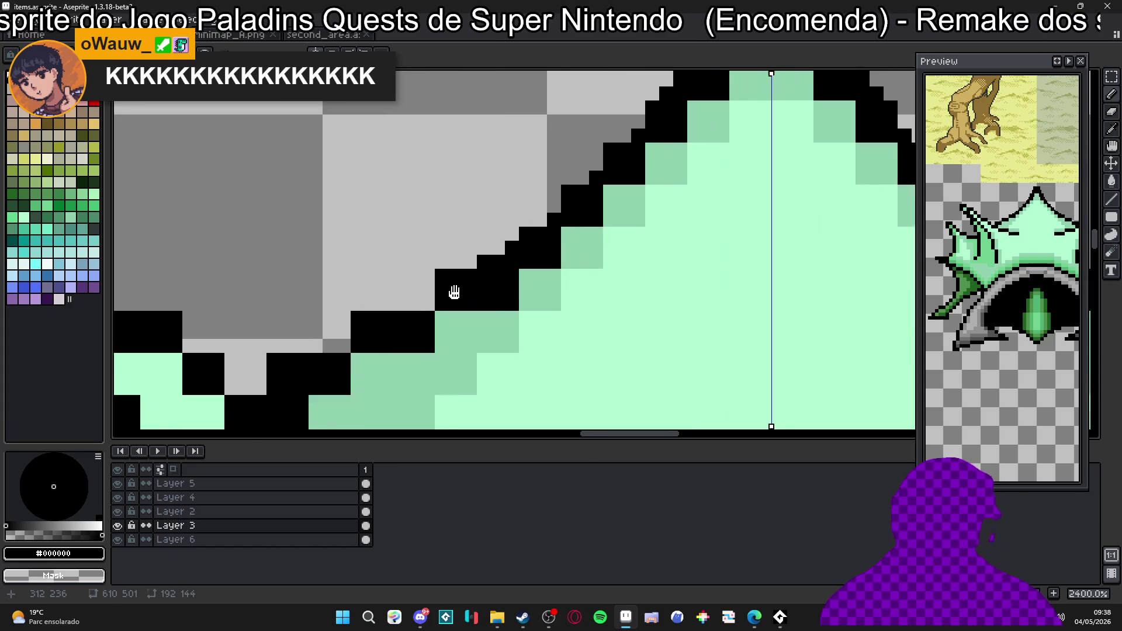
pyautogui.click(415, 299)
pyautogui.click(442, 285)
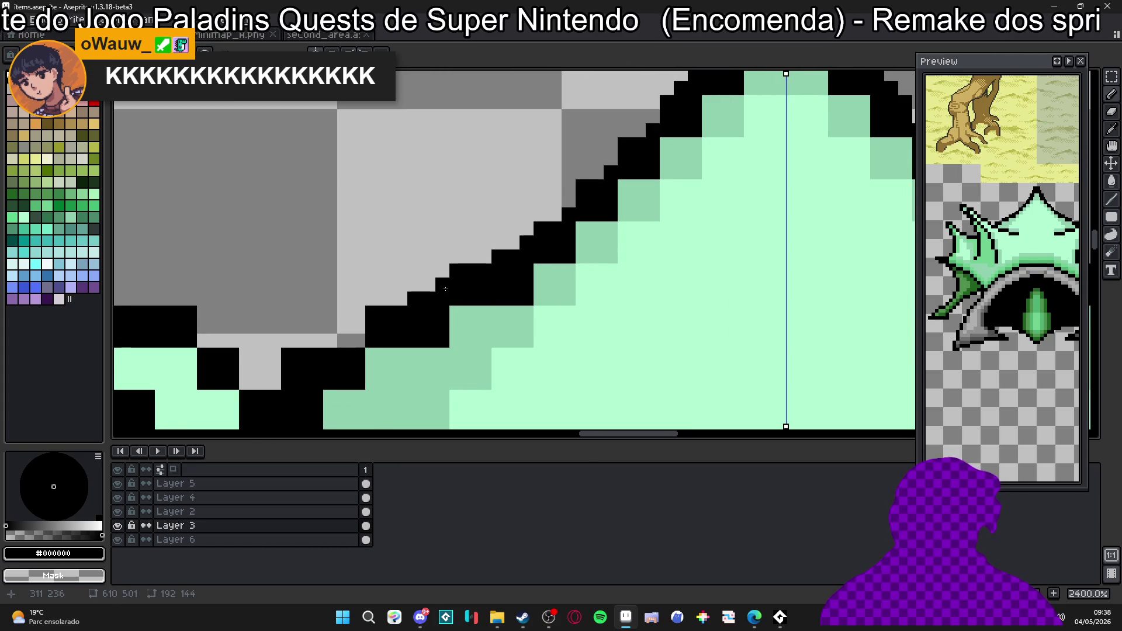
pyautogui.hscroll(-2, 426, 295)
pyautogui.moveTo(417, 311); pyautogui.dragTo(374, 310)
pyautogui.click(402, 297)
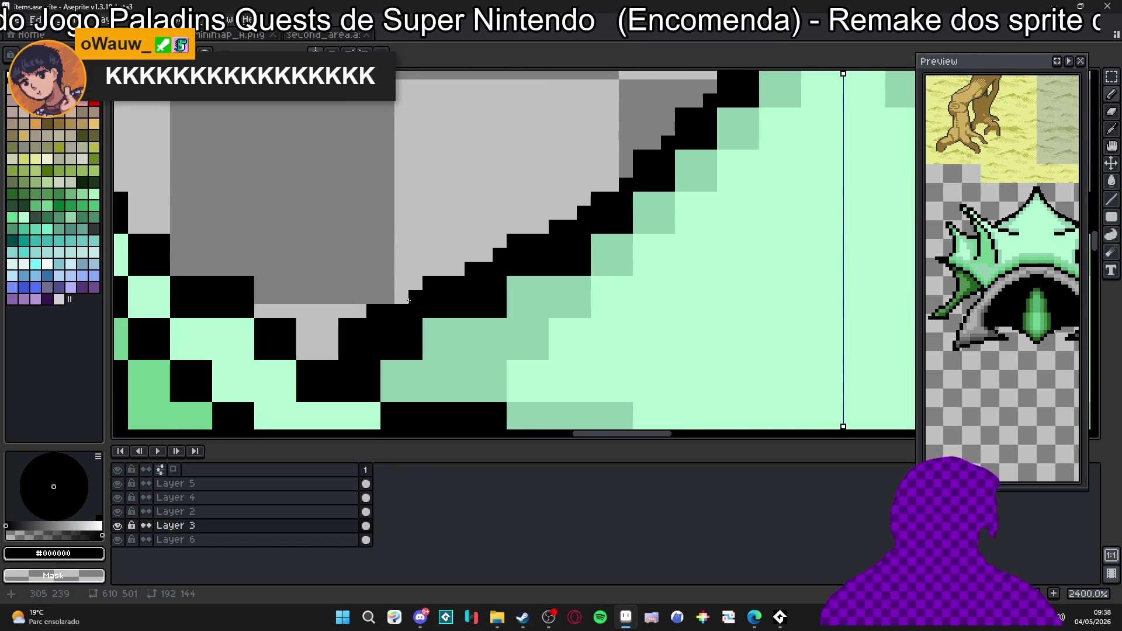
pyautogui.click(318, 342)
pyautogui.scroll(-1, 333, 337)
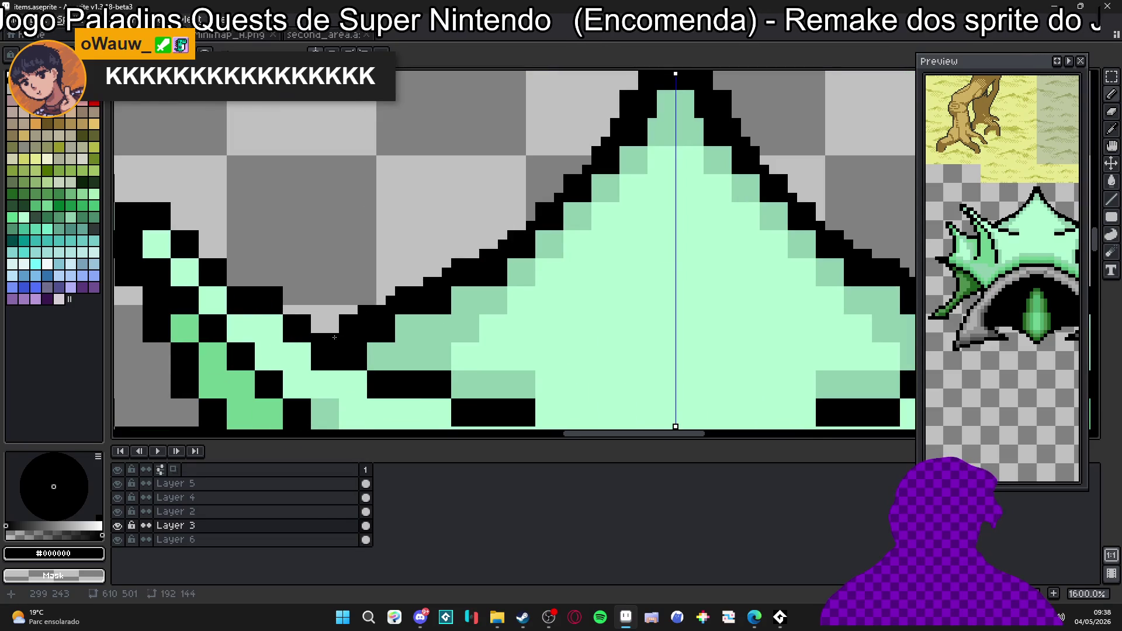
pyautogui.click(324, 333)
pyautogui.scroll(-2, 322, 325)
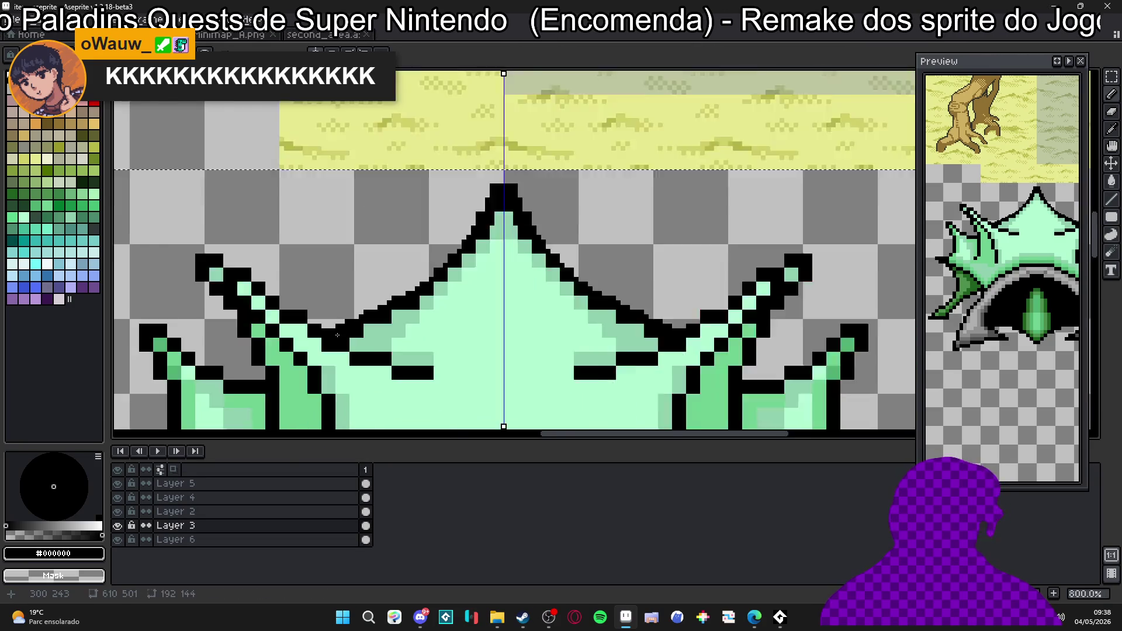
pyautogui.scroll(2, 323, 316)
pyautogui.scroll(1, 322, 309)
pyautogui.rightClick(343, 289)
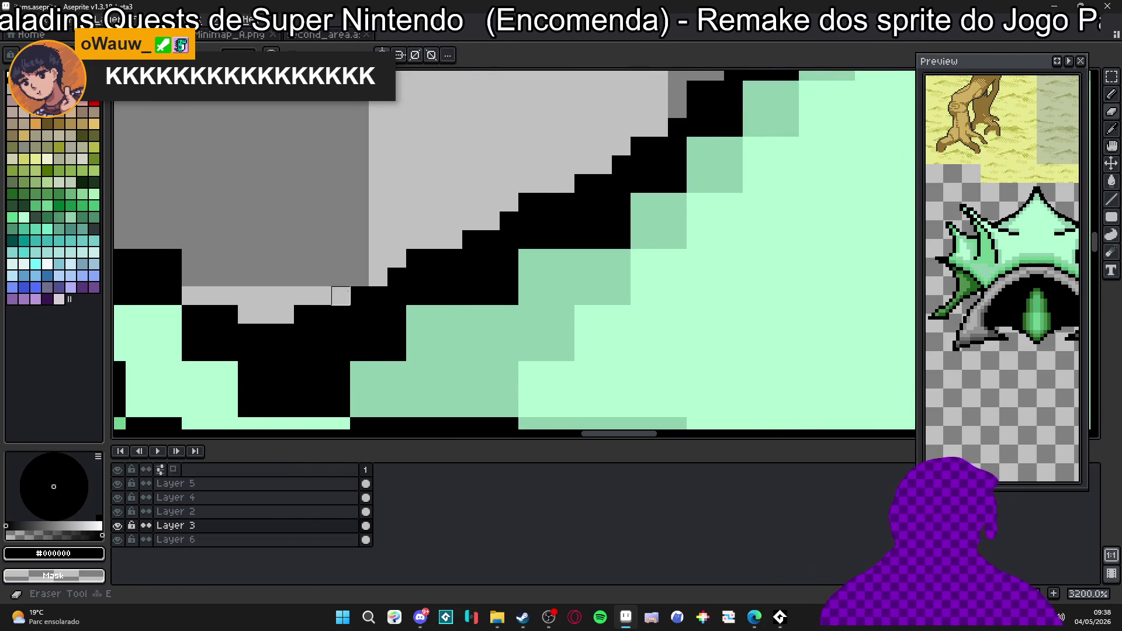
pyautogui.scroll(-1, 356, 291)
pyautogui.scroll(1, 382, 289)
pyautogui.scroll(-2, 383, 272)
pyautogui.scroll(1, 382, 334)
pyautogui.scroll(1, 380, 386)
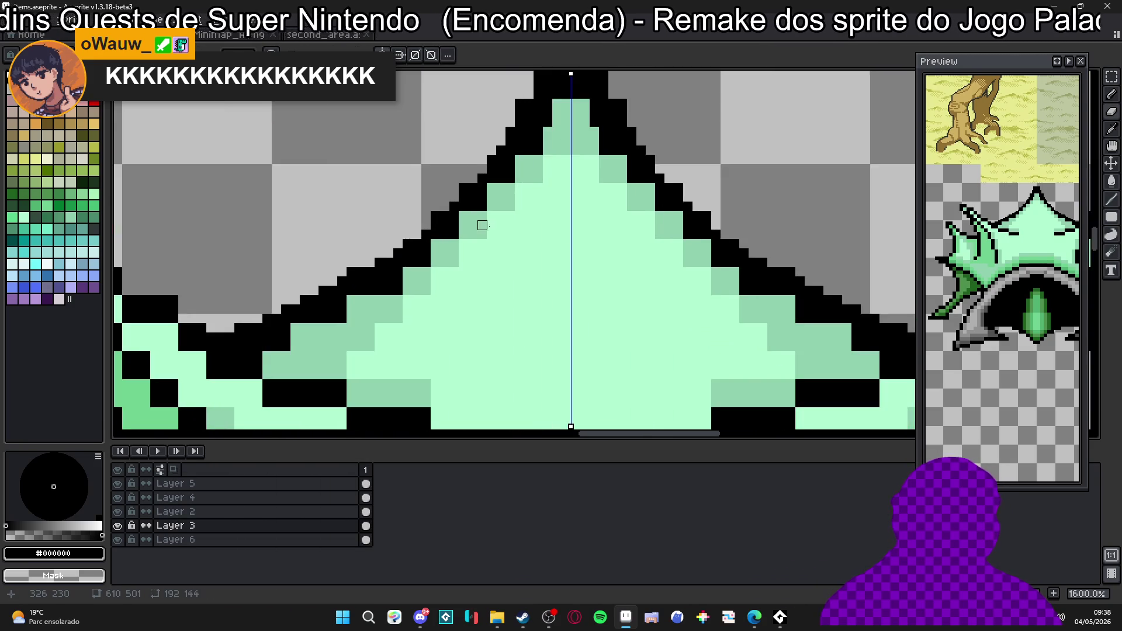
pyautogui.scroll(1, 495, 243)
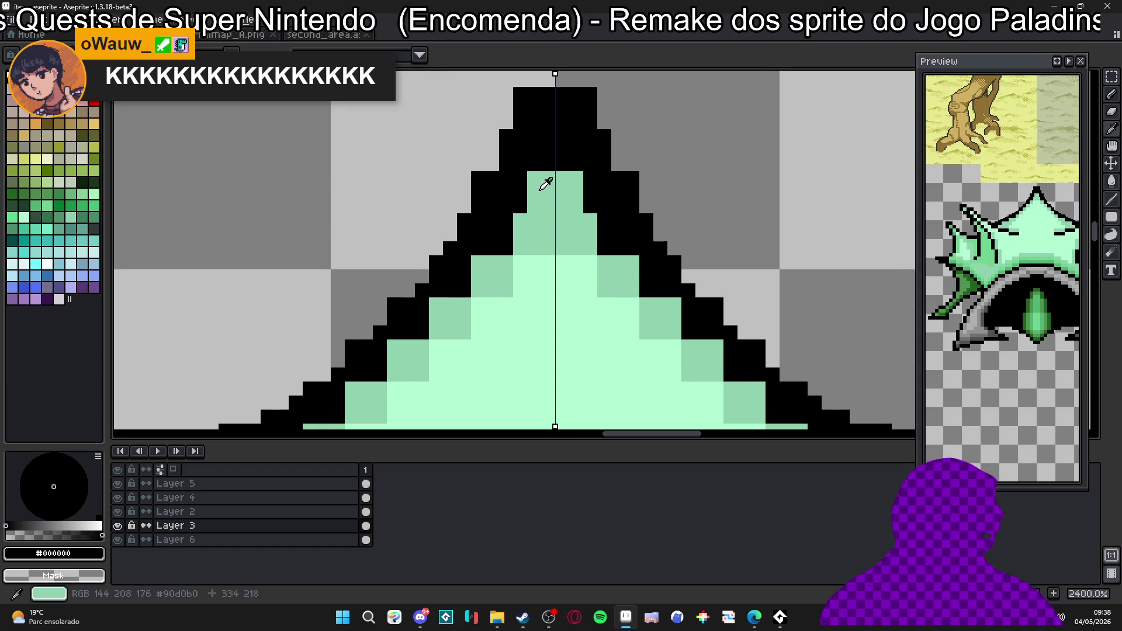
# Recolour outline pixels near the peak mint green and fix stray black pixels on the left slope.
pyautogui.press('e')
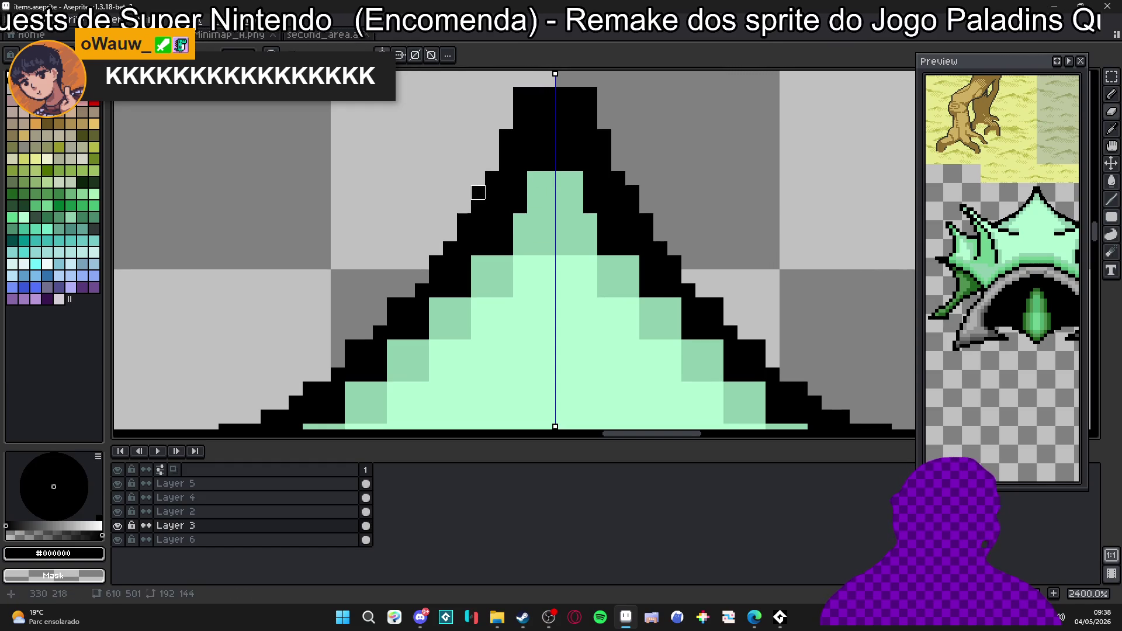
pyautogui.scroll(-1, 391, 249)
pyautogui.scroll(-2, 391, 249)
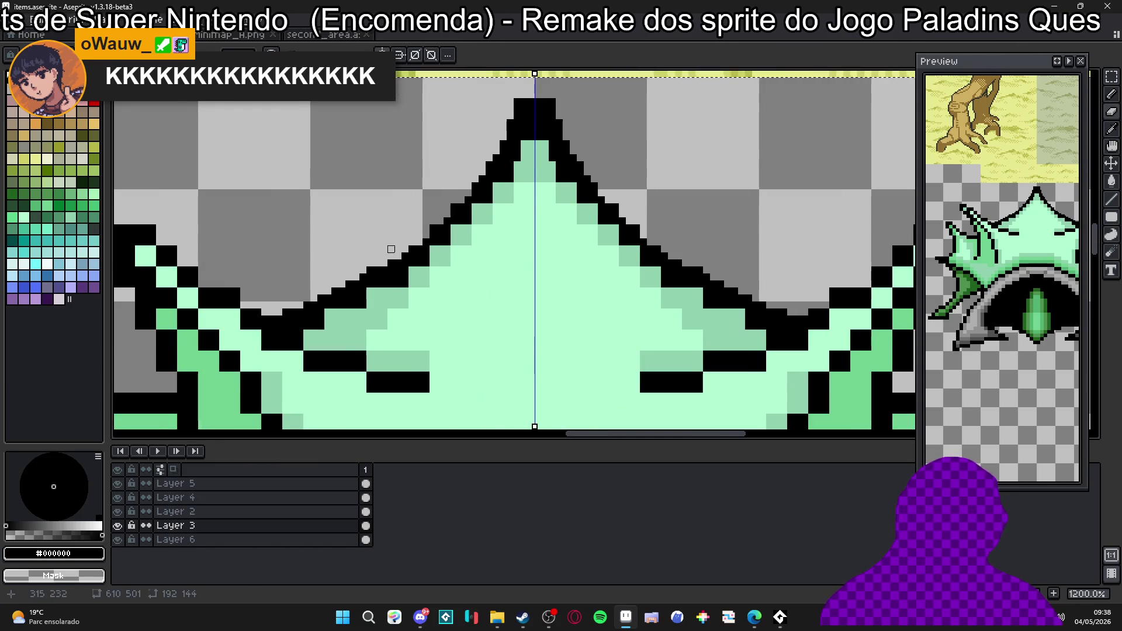
pyautogui.scroll(1, 391, 250)
pyautogui.scroll(1, 403, 276)
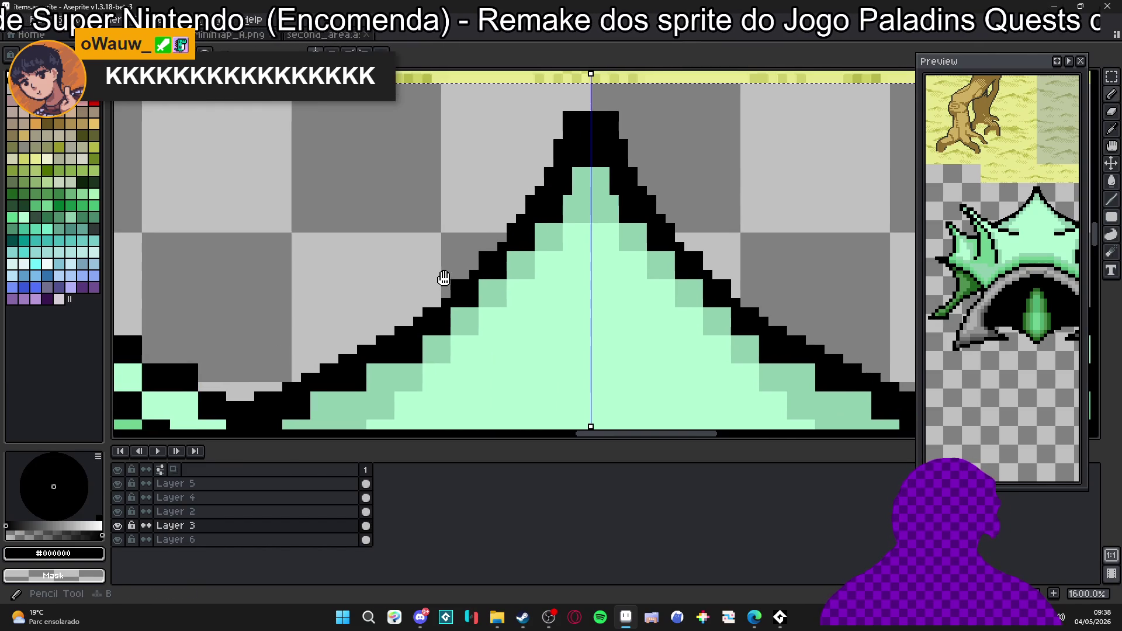
pyautogui.keyDown('alt'); pyautogui.click(572, 193); pyautogui.keyUp('alt')
pyautogui.moveTo(569, 189); pyautogui.dragTo(547, 232)
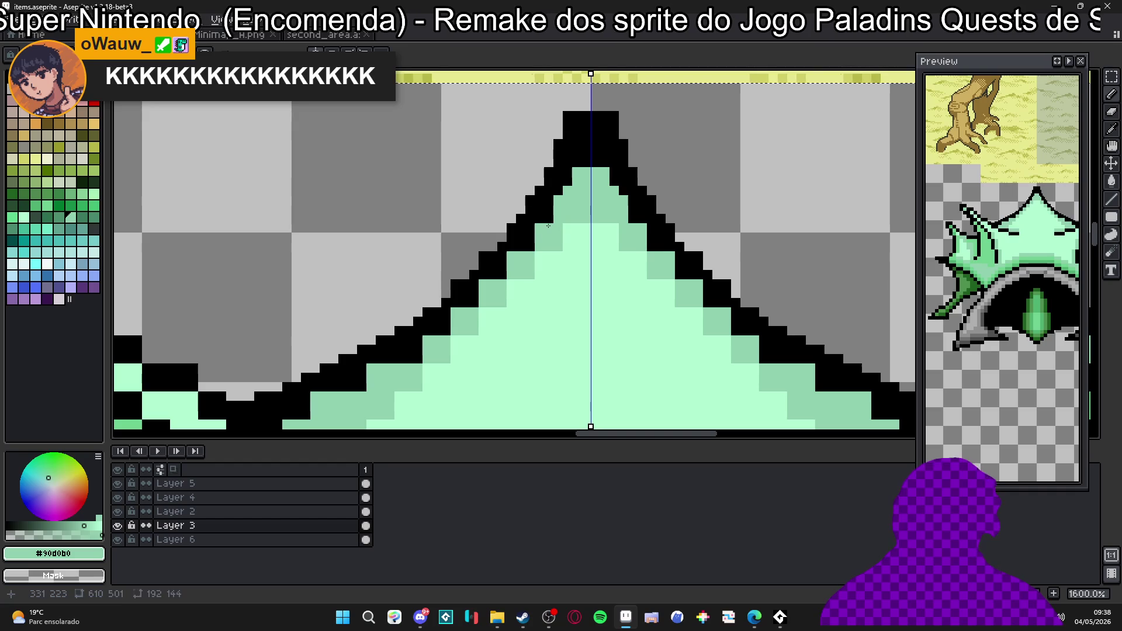
pyautogui.keyDown('alt'); pyautogui.click(529, 247); pyautogui.keyUp('alt')
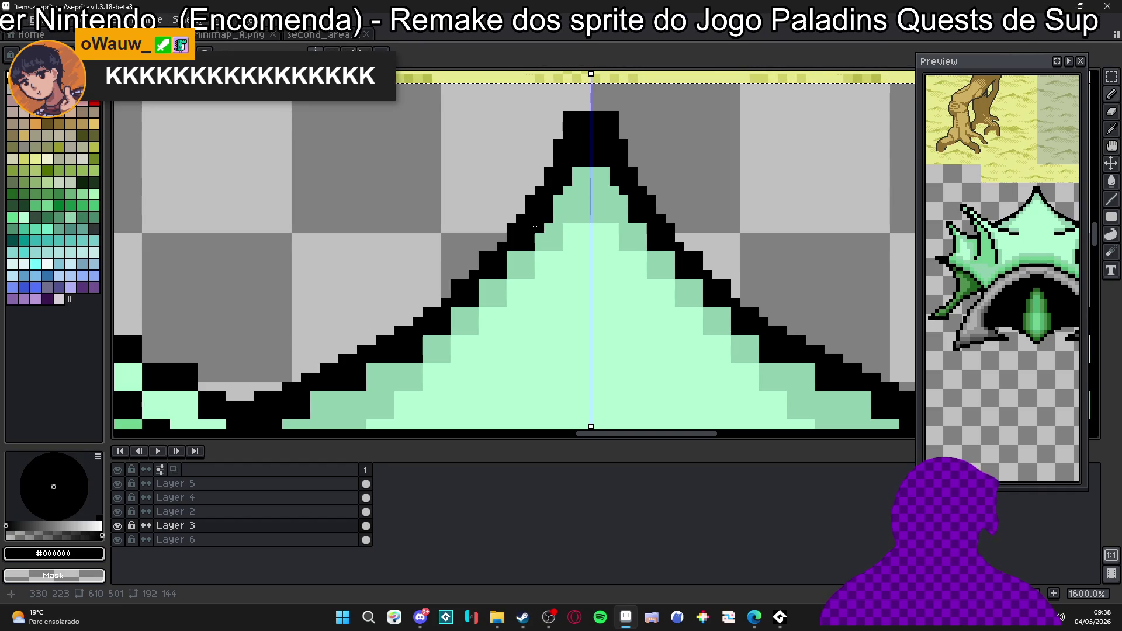
pyautogui.click(478, 261)
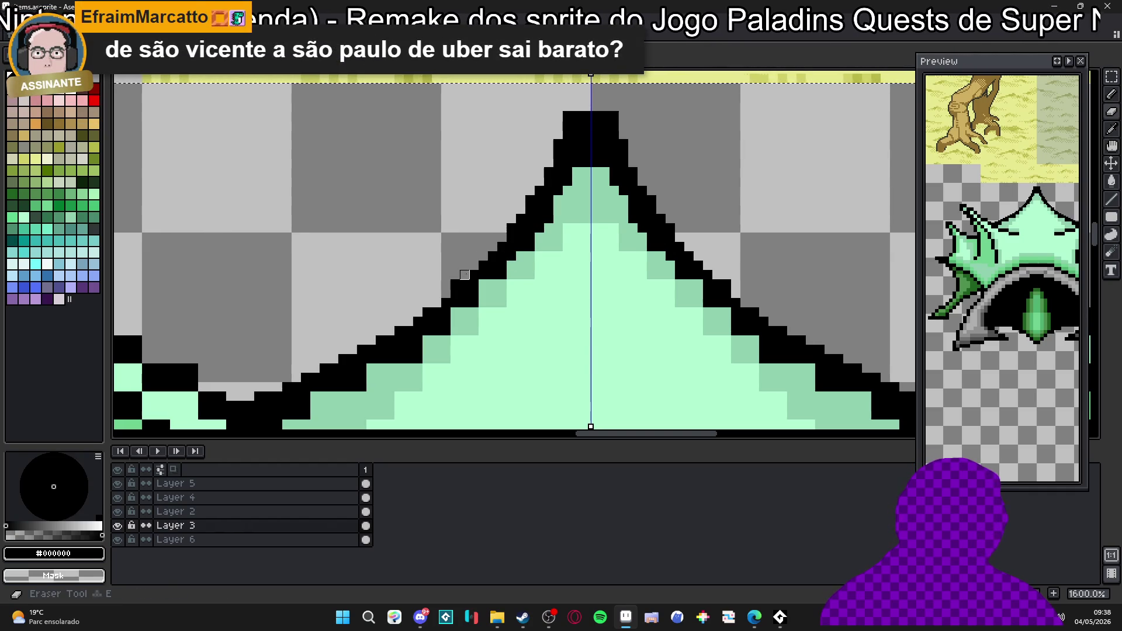
pyautogui.click(522, 200)
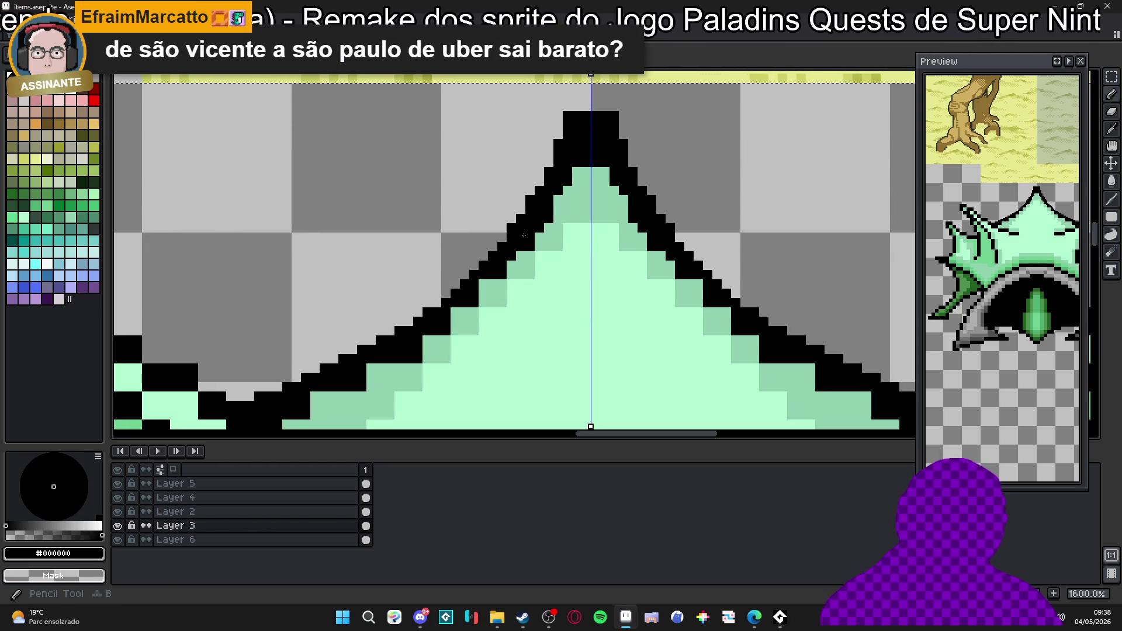
pyautogui.keyDown('alt'); pyautogui.click(540, 248); pyautogui.keyUp('alt')
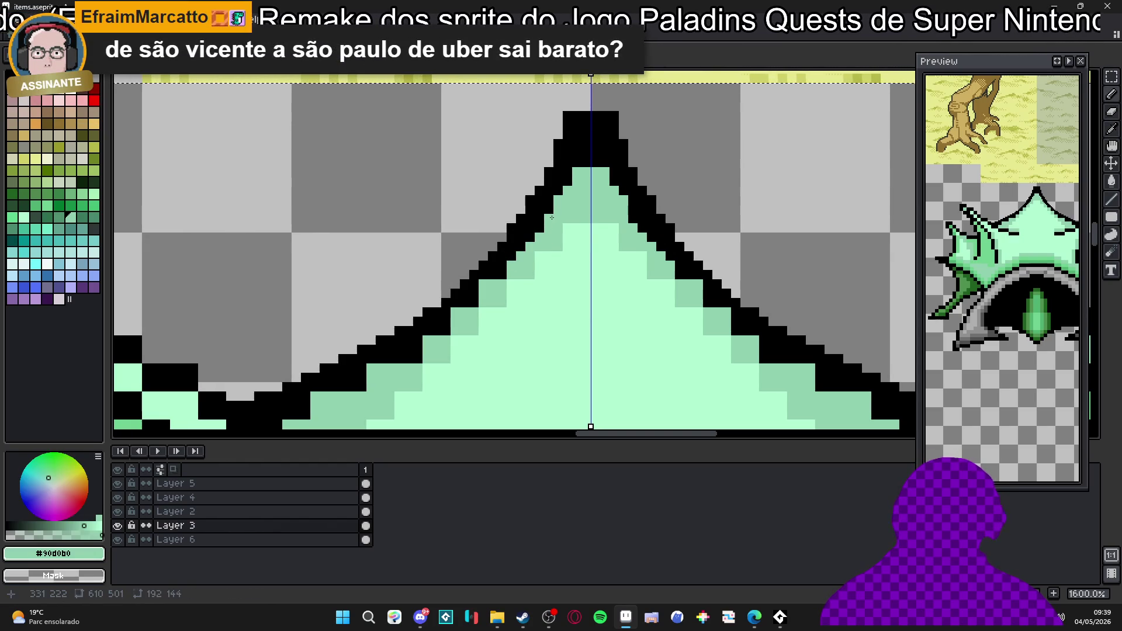
pyautogui.moveTo(586, 163)
pyautogui.mouseDown()
pyautogui.moveTo(597, 163)
pyautogui.moveTo(587, 152)
pyautogui.mouseUp()
pyautogui.press('e')
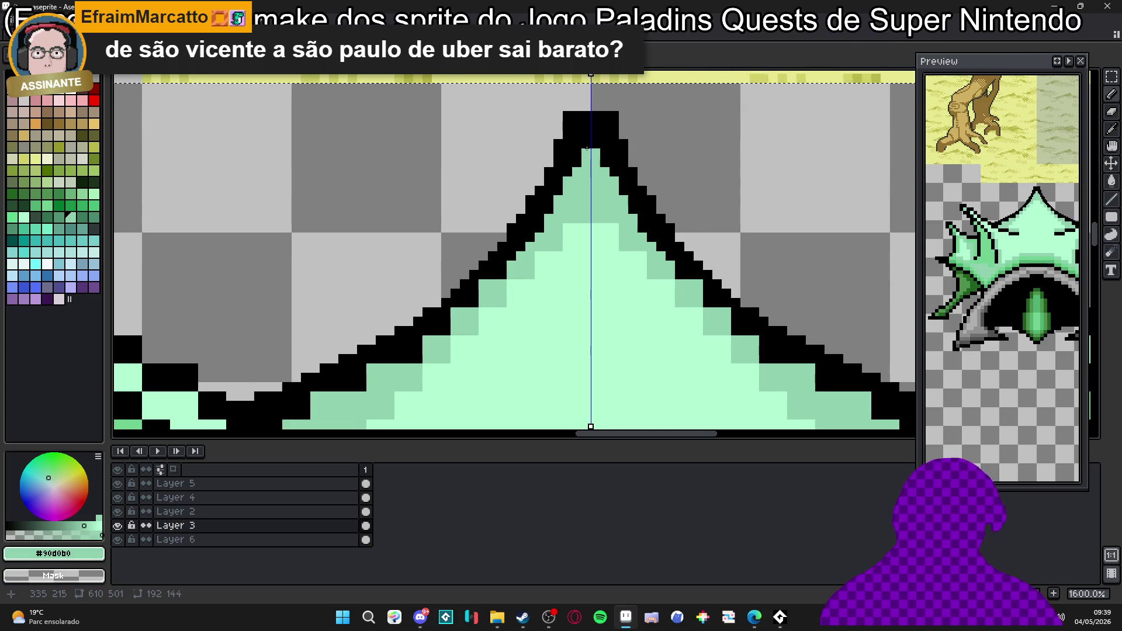
pyautogui.keyDown('alt'); pyautogui.click(584, 123); pyautogui.keyUp('alt')
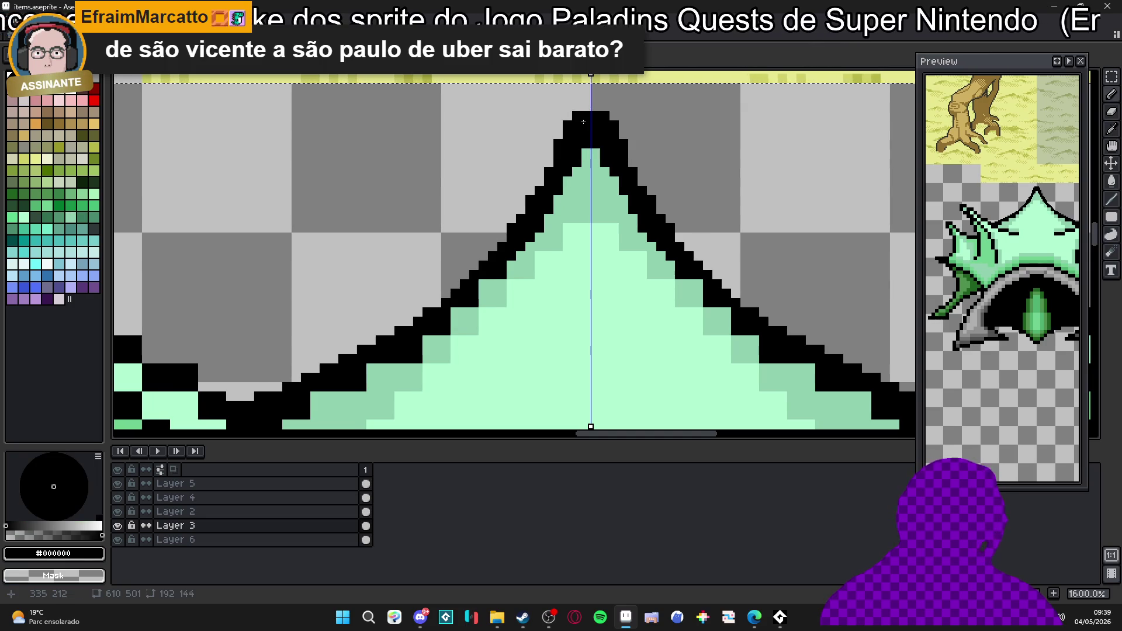
pyautogui.scroll(-1, 567, 136)
pyautogui.scroll(1, 509, 183)
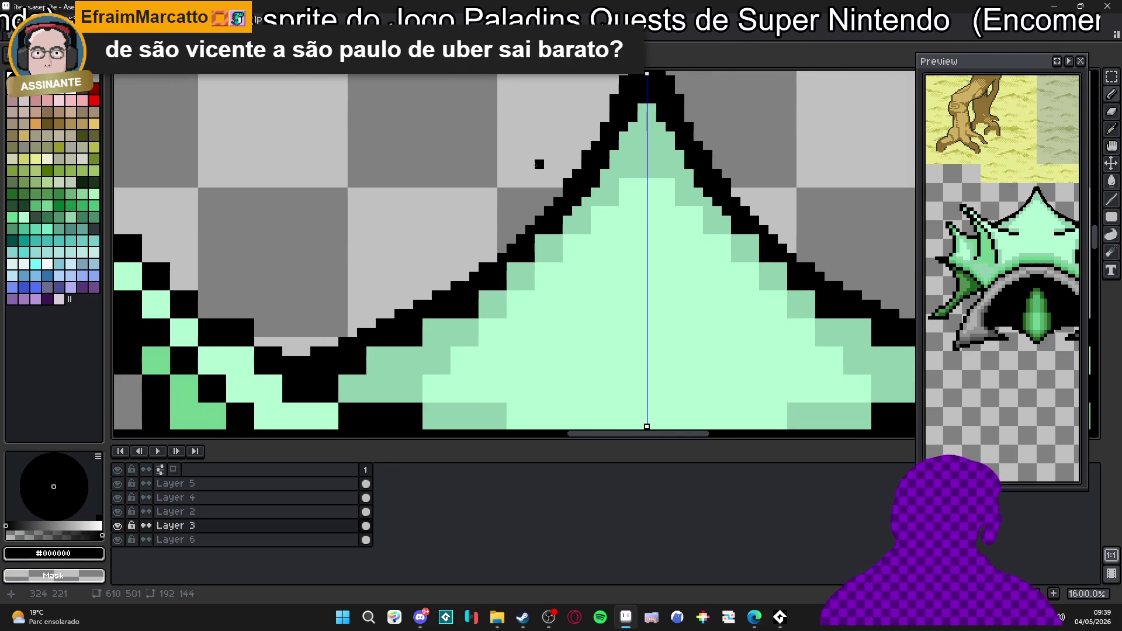
pyautogui.scroll(1, 500, 229)
pyautogui.scroll(1, 488, 213)
pyautogui.scroll(-2, 451, 261)
pyautogui.scroll(1, 593, 196)
# Thin the left-edge staircase with mint green and fill its lower steps with black.
pyautogui.keyDown('alt'); pyautogui.click(565, 238); pyautogui.keyUp('alt')
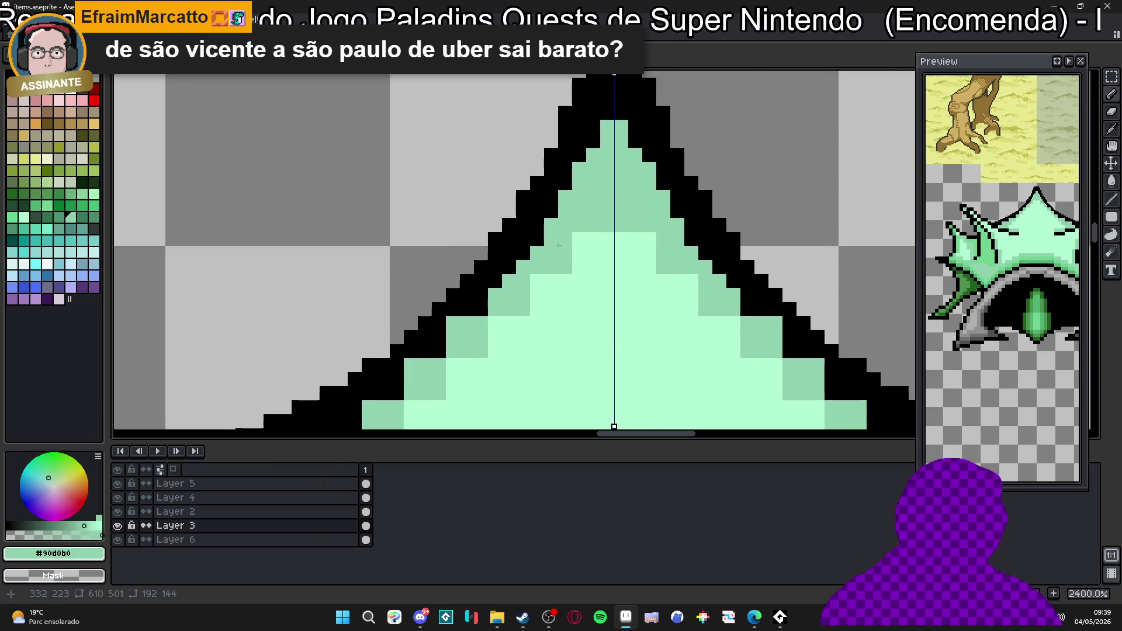
pyautogui.scroll(1, 478, 305)
pyautogui.scroll(1, 492, 280)
pyautogui.scroll(1, 536, 231)
pyautogui.click(553, 236)
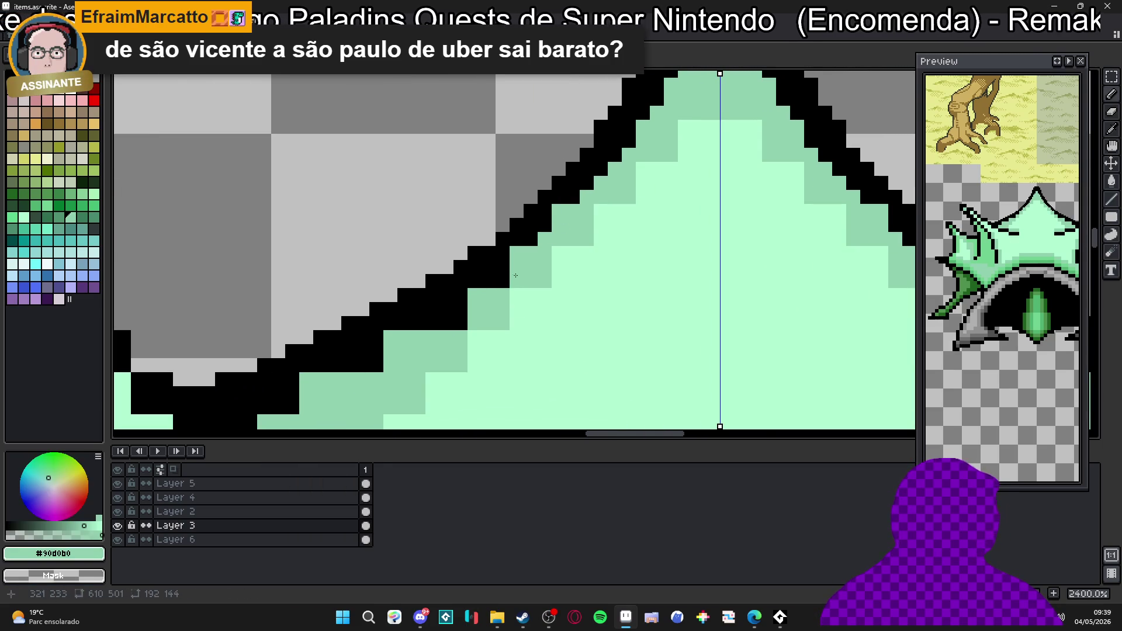
pyautogui.click(503, 281)
pyautogui.click(453, 331)
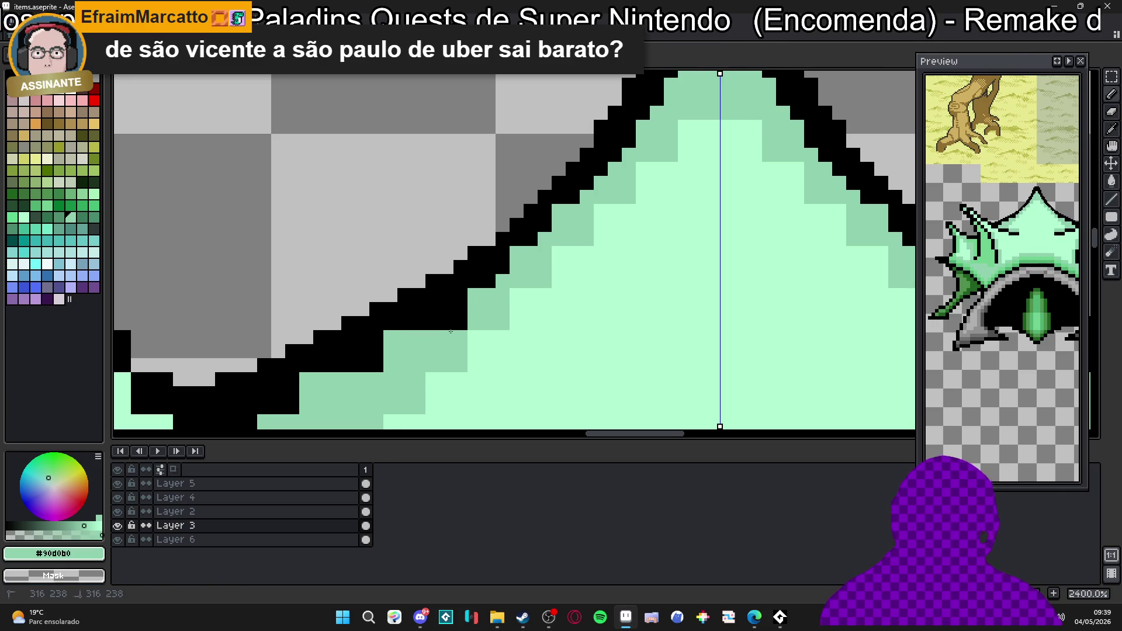
pyautogui.keyDown('alt'); pyautogui.click(439, 317); pyautogui.keyUp('alt')
pyautogui.click(399, 337)
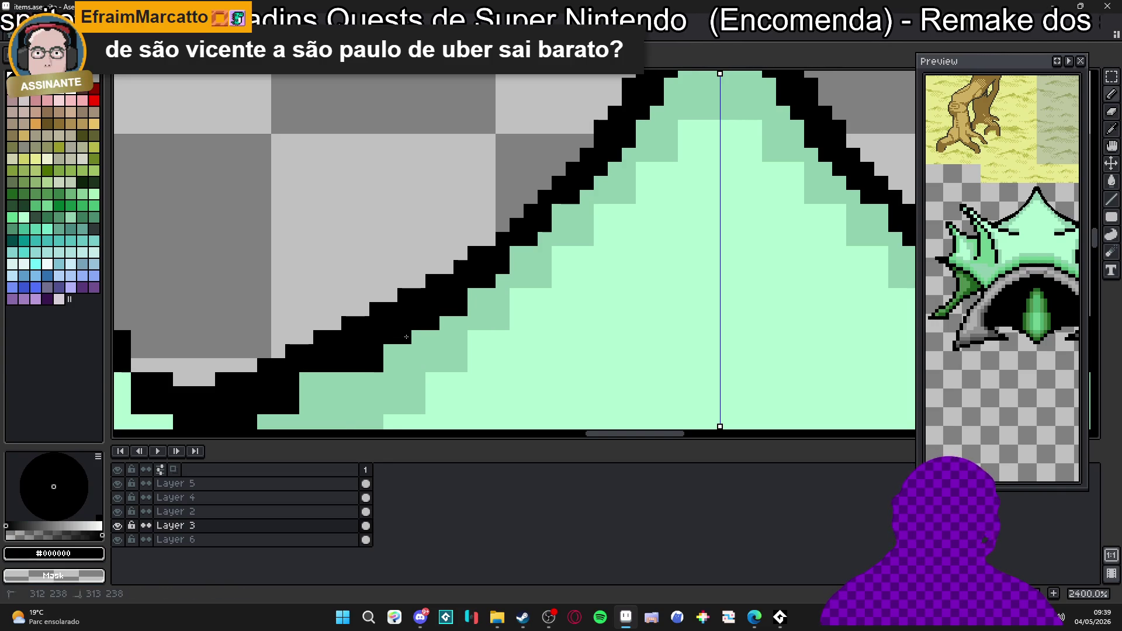
pyautogui.hscroll(-2, 426, 342)
pyautogui.click(395, 363)
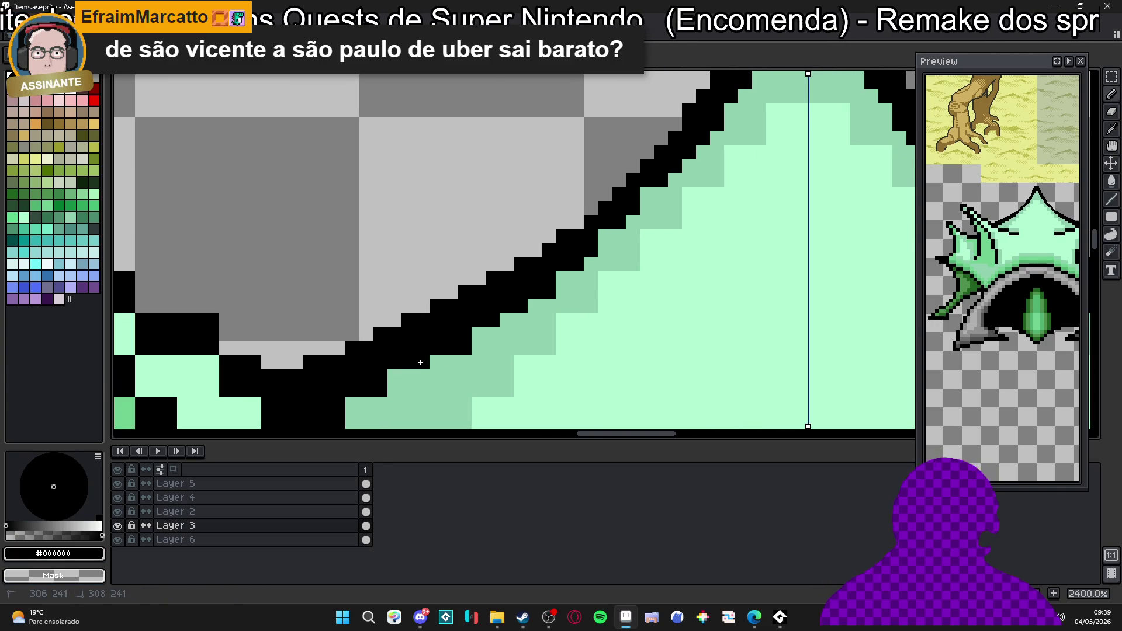
pyautogui.keyDown('alt'); pyautogui.click(395, 377); pyautogui.keyUp('alt')
pyautogui.moveTo(380, 389)
pyautogui.mouseDown()
pyautogui.moveTo(527, 276)
pyautogui.moveTo(453, 381)
pyautogui.mouseUp()
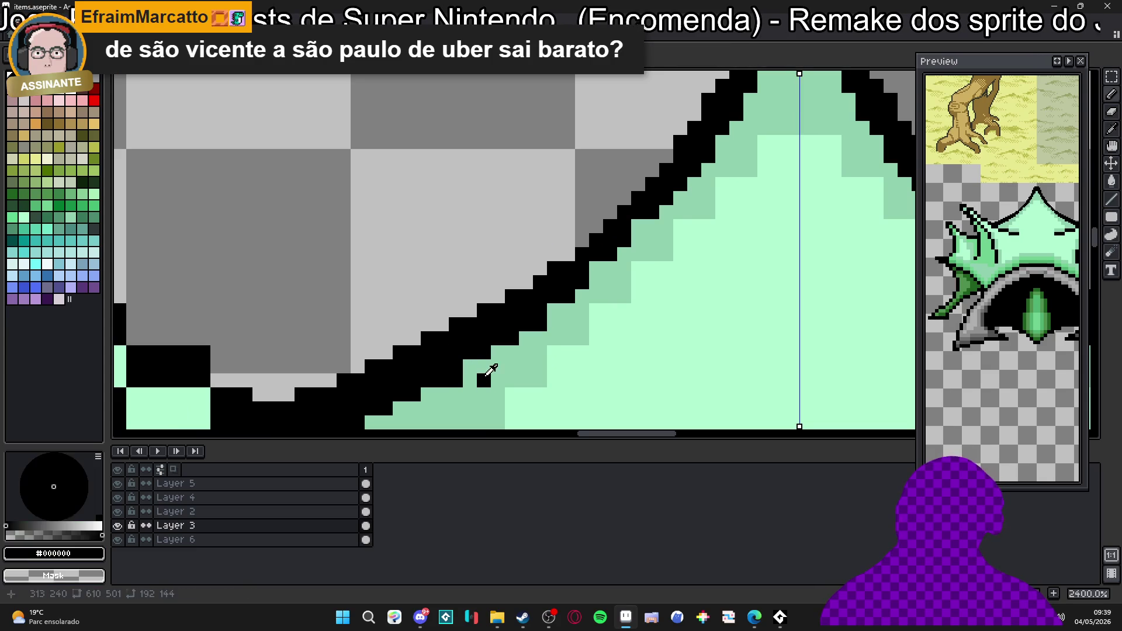
pyautogui.keyDown('alt'); pyautogui.click(452, 381); pyautogui.keyUp('alt')
pyautogui.scroll(-2, 473, 369)
pyautogui.scroll(2, 539, 315)
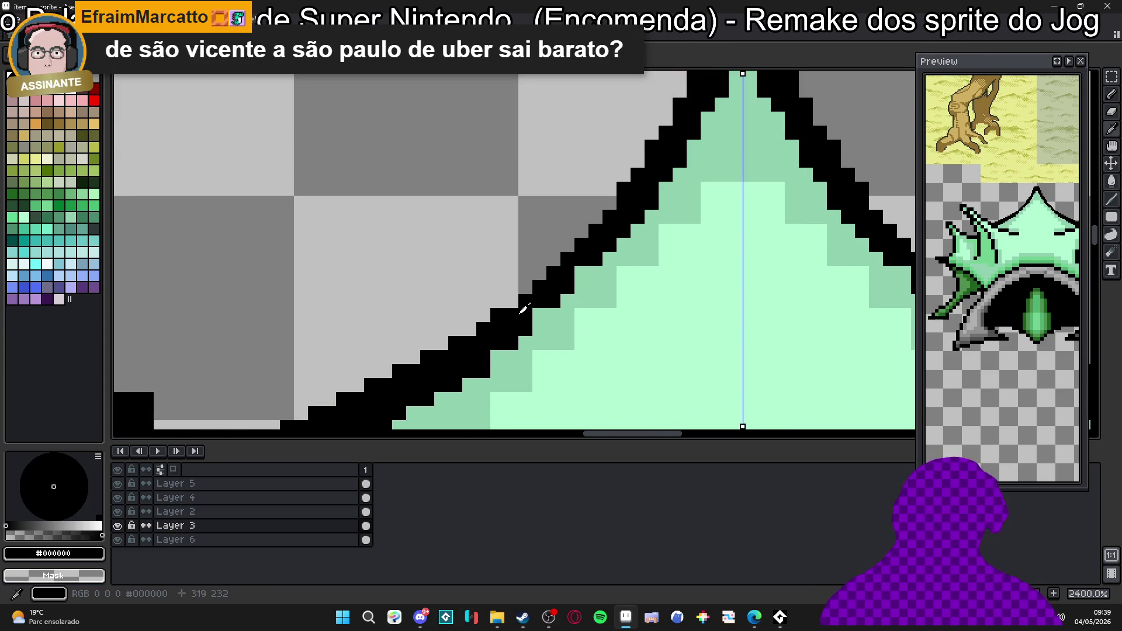
pyautogui.scroll(-5, 577, 270)
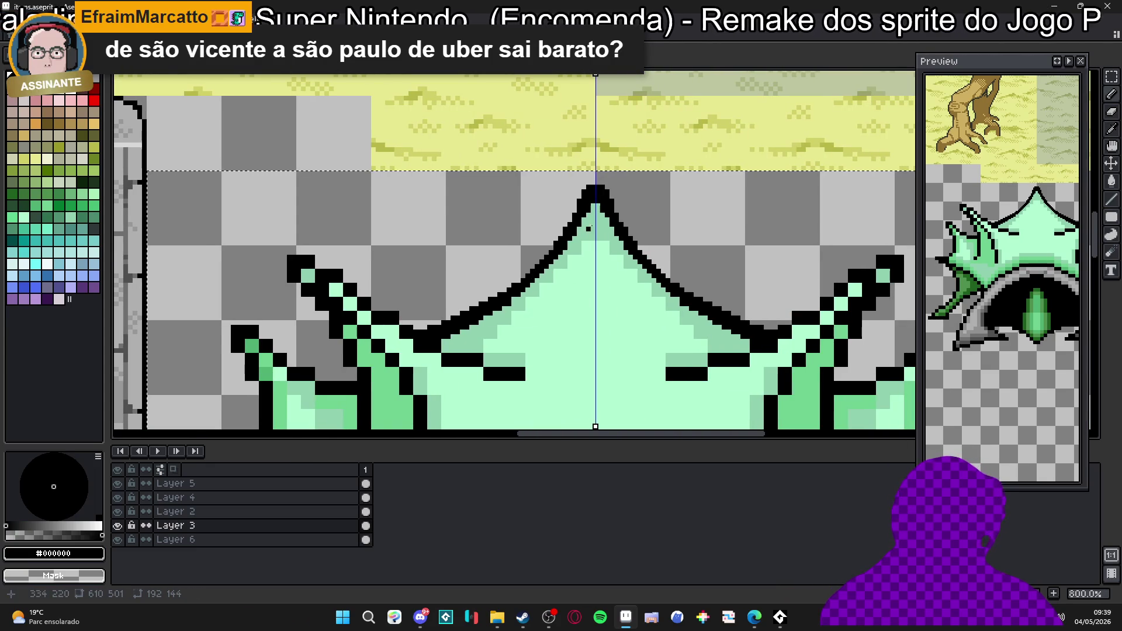
pyautogui.moveTo(635, 238); pyautogui.dragTo(593, 243)
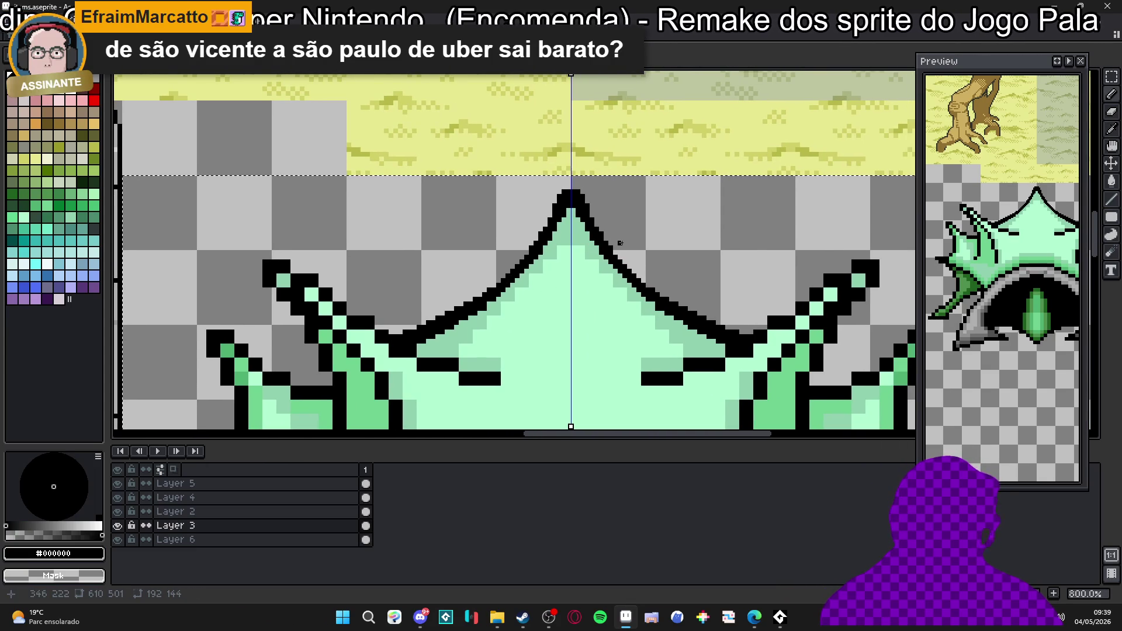
pyautogui.scroll(2, 596, 237)
pyautogui.scroll(2, 569, 229)
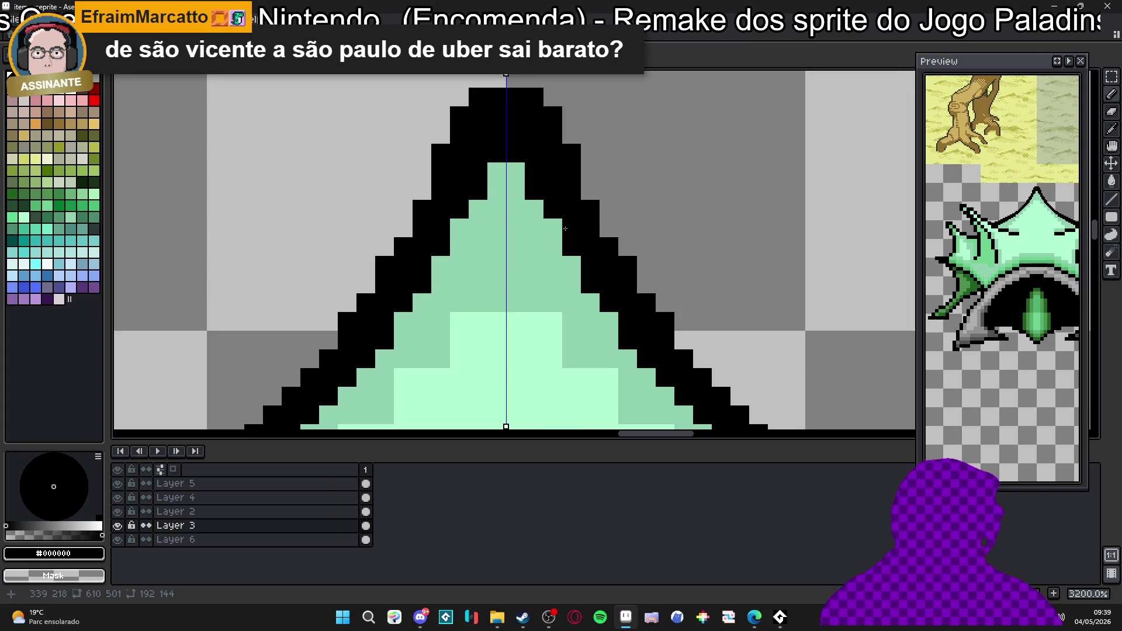
pyautogui.scroll(-4, 513, 206)
pyautogui.scroll(1, 420, 238)
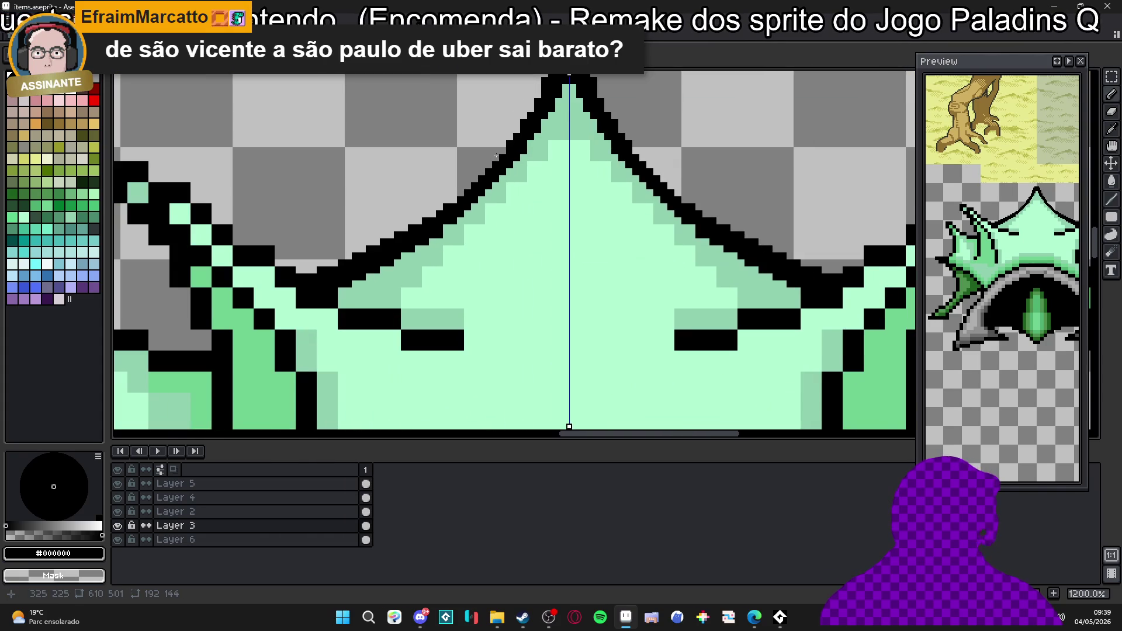
pyautogui.scroll(-1, 482, 186)
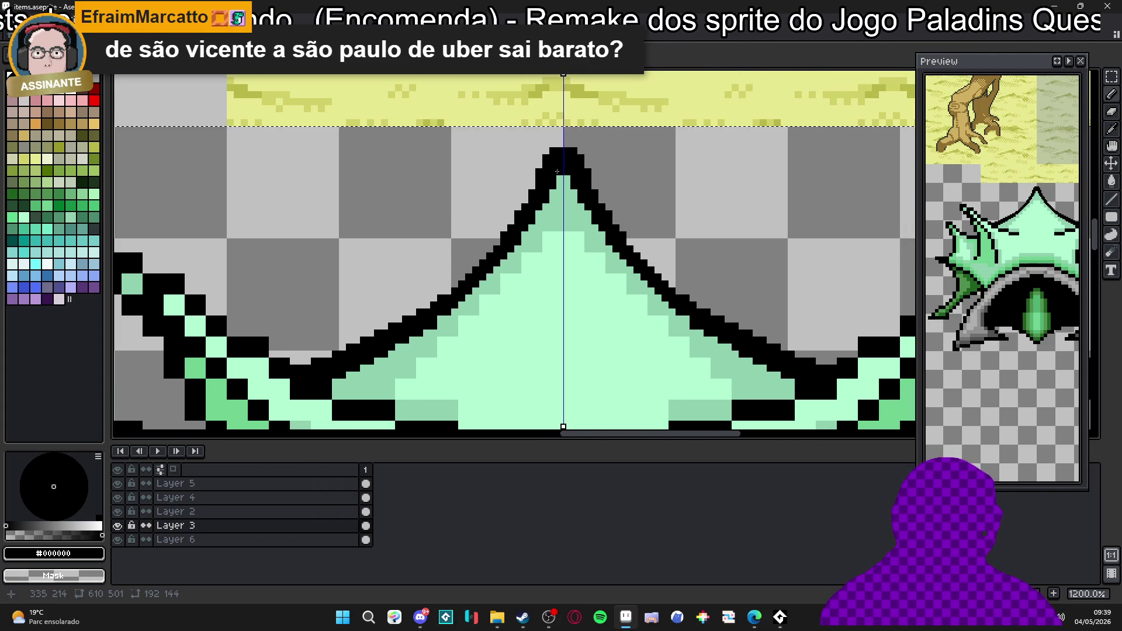
pyautogui.scroll(3, 558, 119)
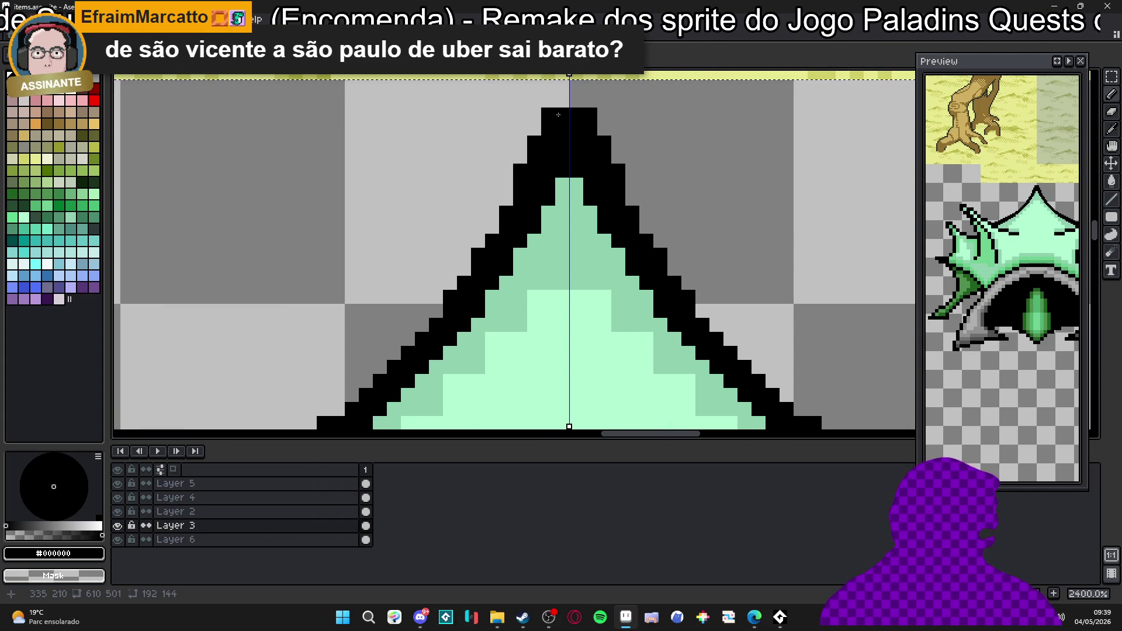
pyautogui.scroll(-1, 558, 116)
# Recolour a black pixel near the spike tip green and sample mint, mid-green and black along the left slope.
pyautogui.keyDown('alt'); pyautogui.click(555, 161); pyautogui.keyUp('alt')
pyautogui.click(555, 148)
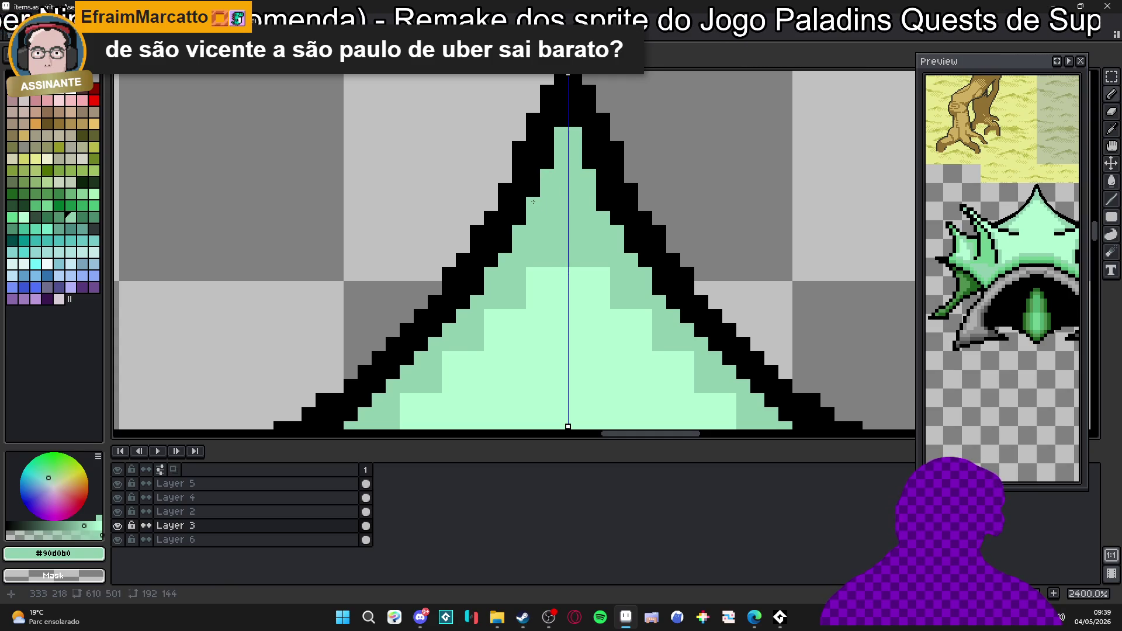
pyautogui.scroll(-1, 518, 220)
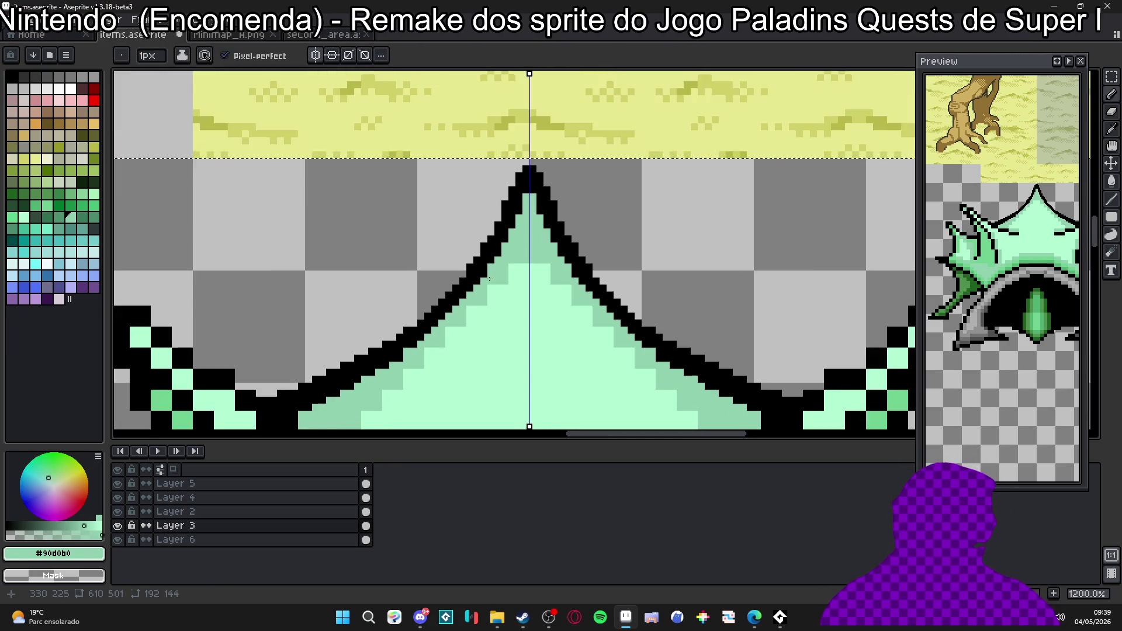
pyautogui.scroll(-1, 491, 246)
pyautogui.scroll(-1, 474, 263)
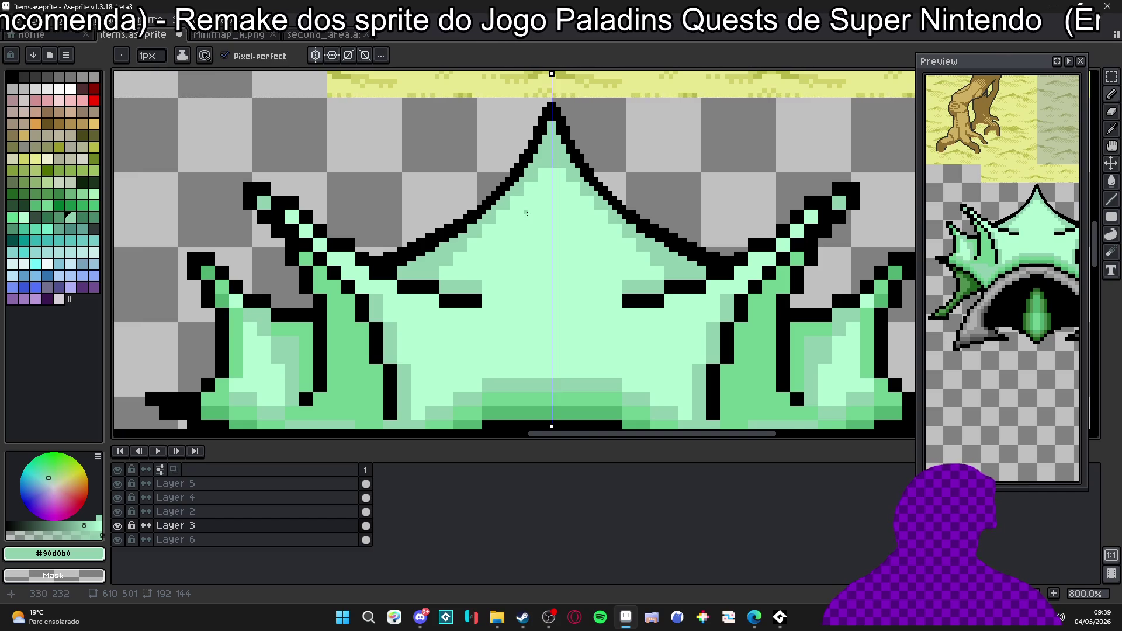
pyautogui.scroll(3, 526, 216)
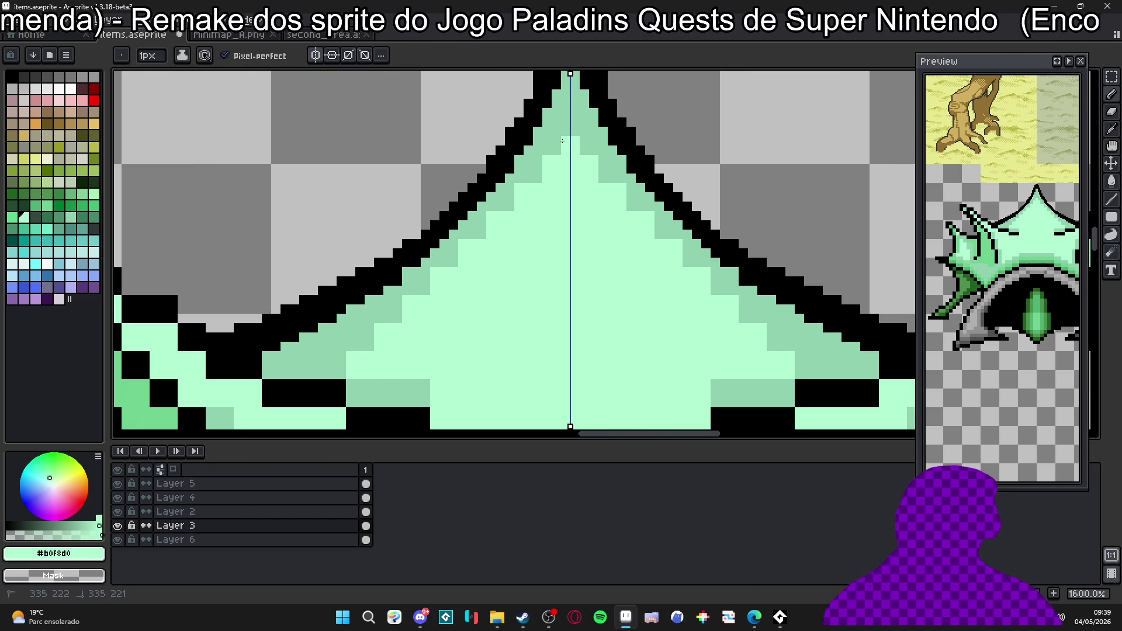
pyautogui.keyDown('alt'); pyautogui.click(530, 167); pyautogui.keyUp('alt')
pyautogui.keyDown('alt'); pyautogui.click(510, 209); pyautogui.keyUp('alt')
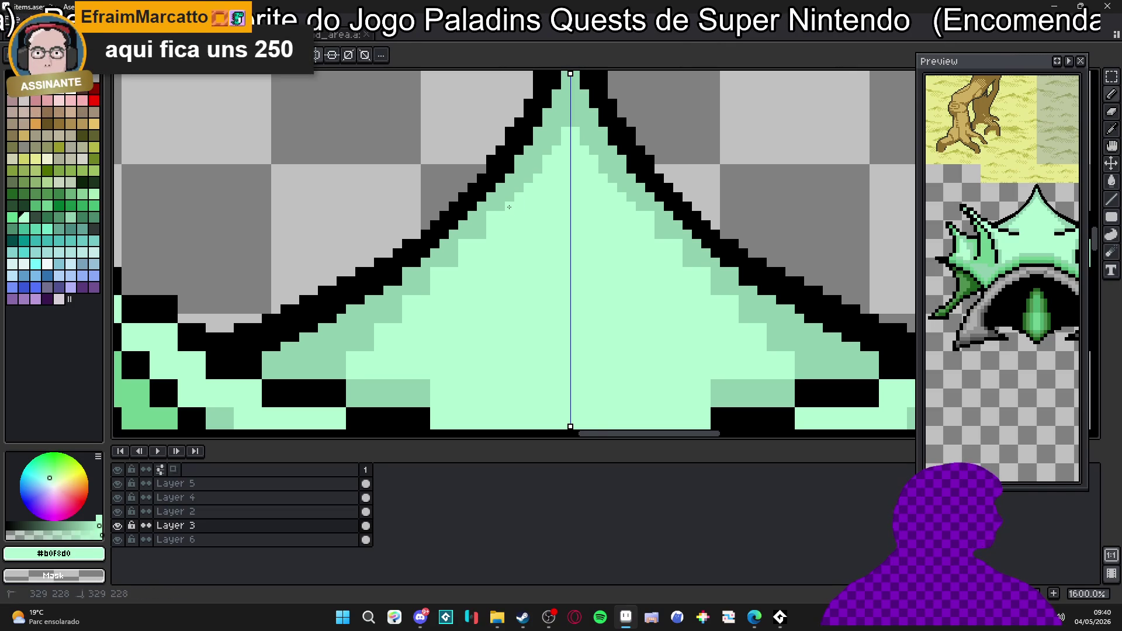
pyautogui.moveTo(507, 206); pyautogui.dragTo(533, 244)
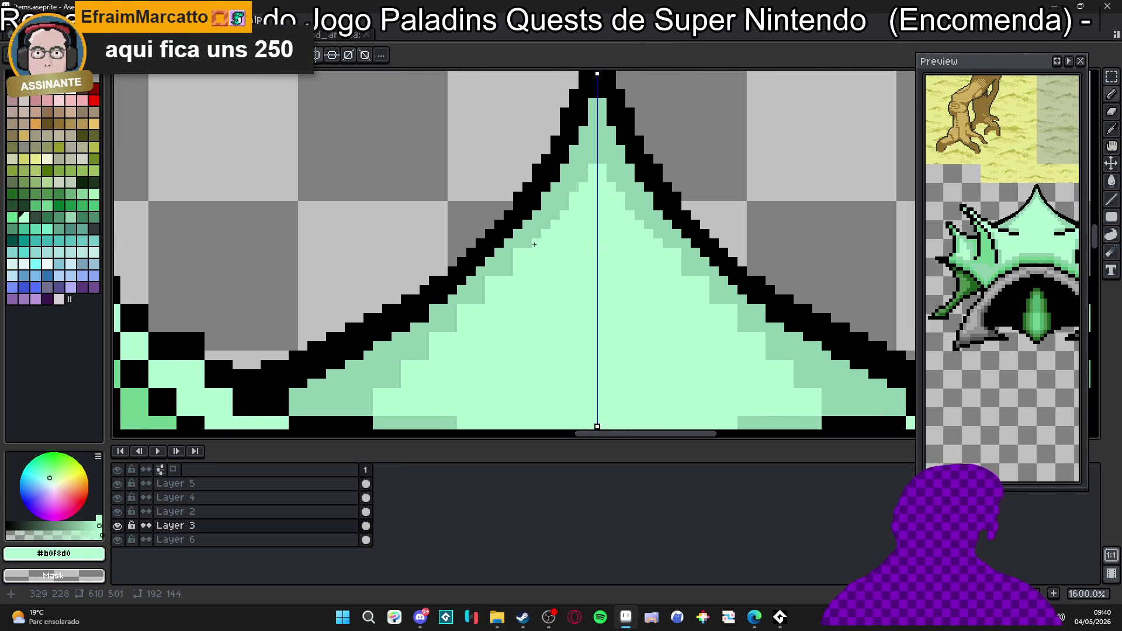
pyautogui.scroll(3, 533, 247)
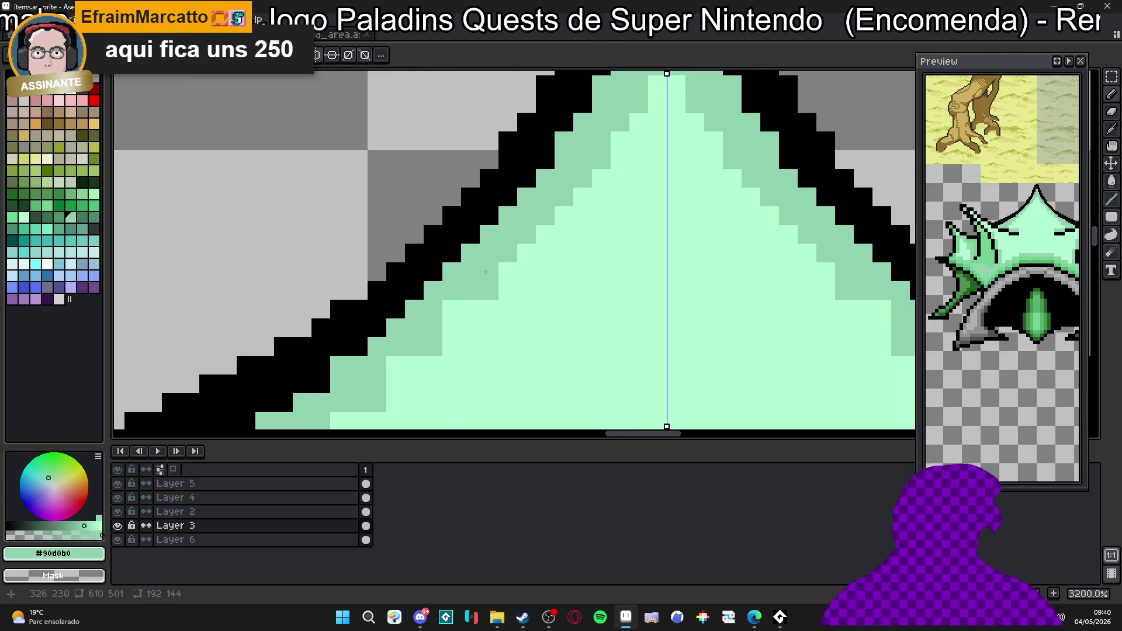
pyautogui.moveTo(412, 329); pyautogui.dragTo(477, 274)
pyautogui.click(457, 272)
pyautogui.click(457, 270)
pyautogui.scroll(-1, 457, 271)
pyautogui.scroll(-3, 412, 263)
pyautogui.scroll(-1, 474, 280)
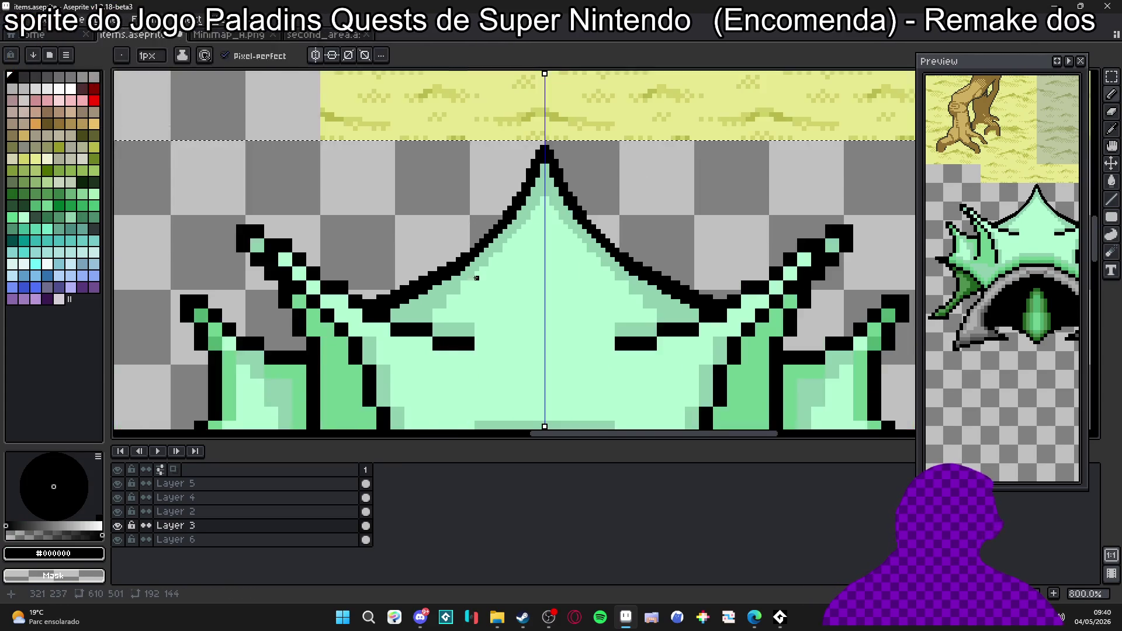
pyautogui.scroll(6, 442, 308)
pyautogui.click(442, 311)
pyautogui.moveTo(394, 365)
pyautogui.mouseDown()
pyautogui.moveTo(455, 356)
pyautogui.moveTo(352, 363)
pyautogui.mouseUp()
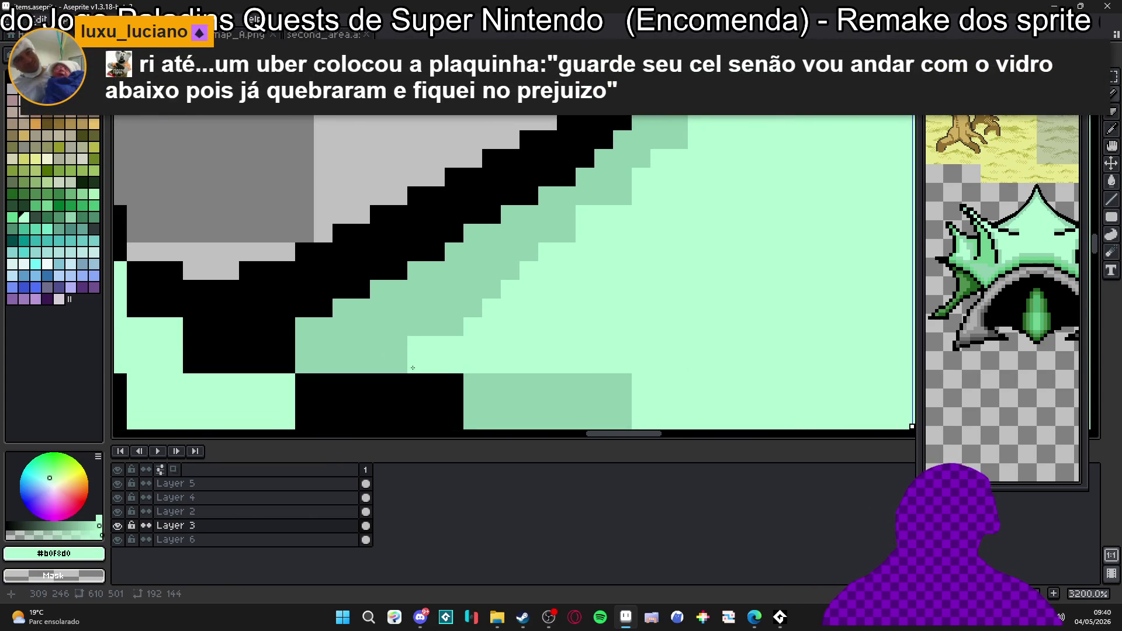
pyautogui.scroll(-3, 351, 363)
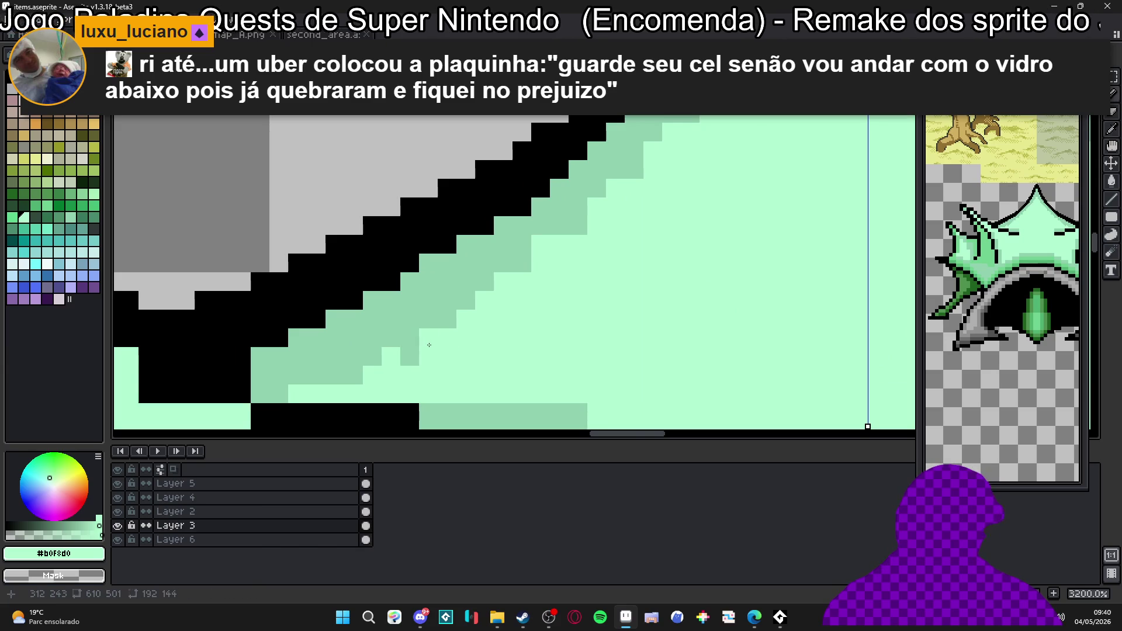
pyautogui.keyDown('alt'); pyautogui.click(408, 355); pyautogui.keyUp('alt')
pyautogui.scroll(-3, 405, 349)
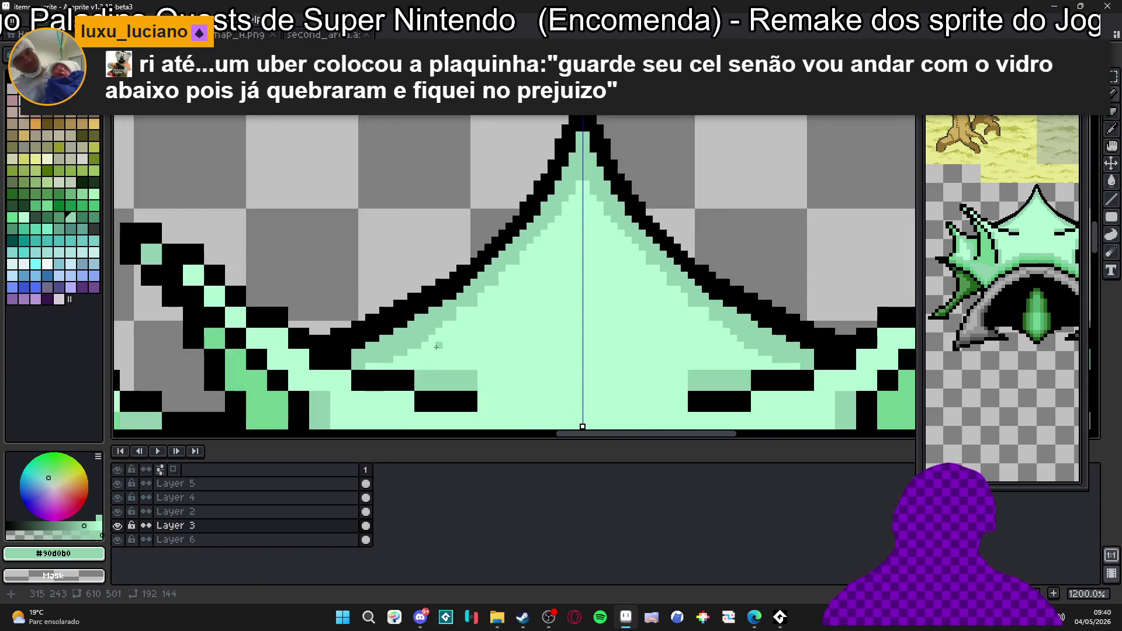
pyautogui.scroll(2, 459, 270)
pyautogui.keyDown('alt'); pyautogui.click(518, 263); pyautogui.keyUp('alt')
pyautogui.scroll(-2, 518, 263)
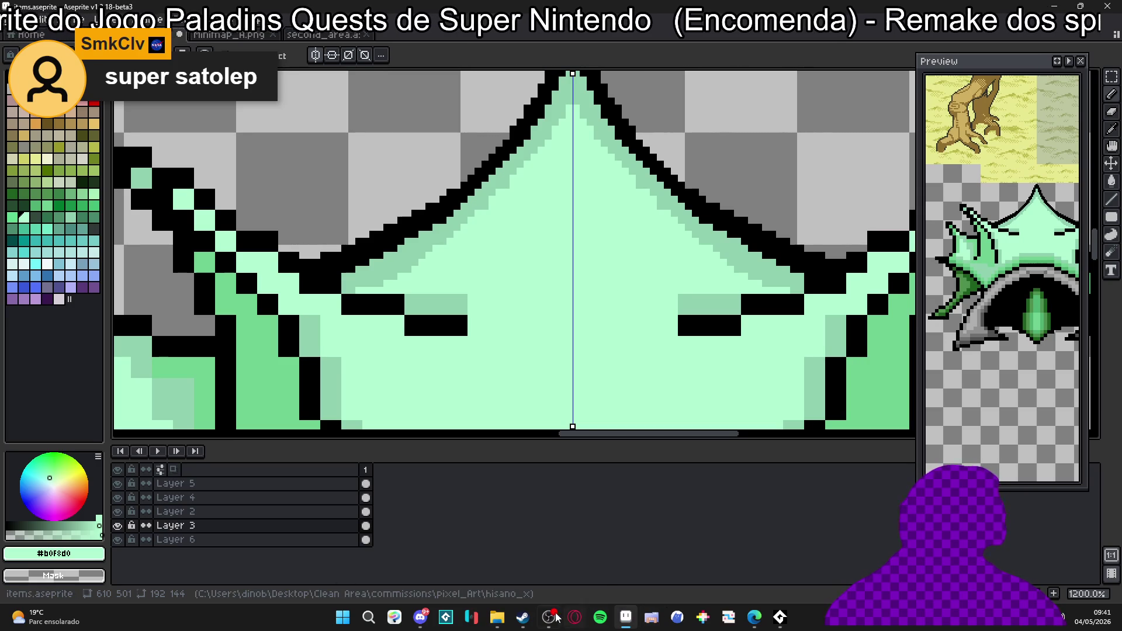
pyautogui.moveTo(549, 618)
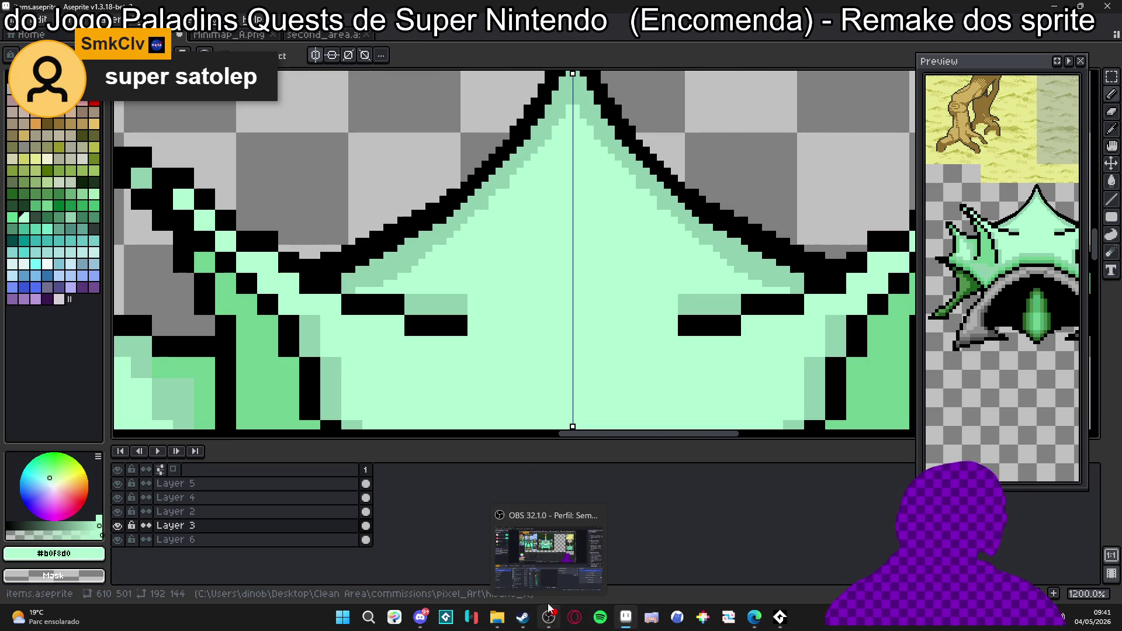
pyautogui.scroll(-4, 511, 296)
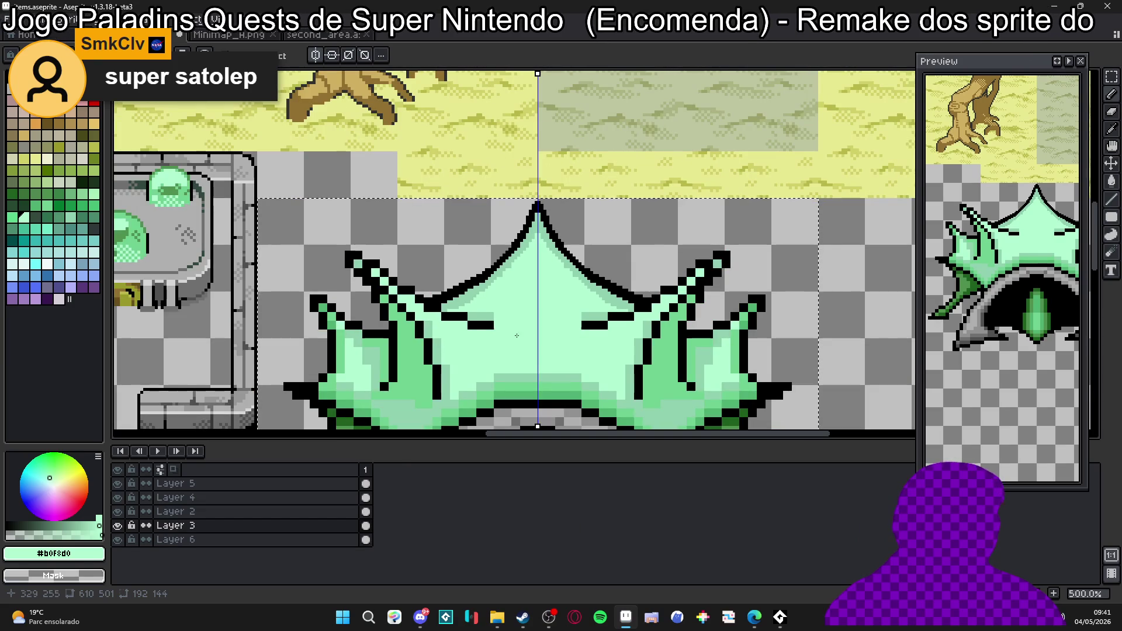
pyautogui.scroll(-1, 510, 238)
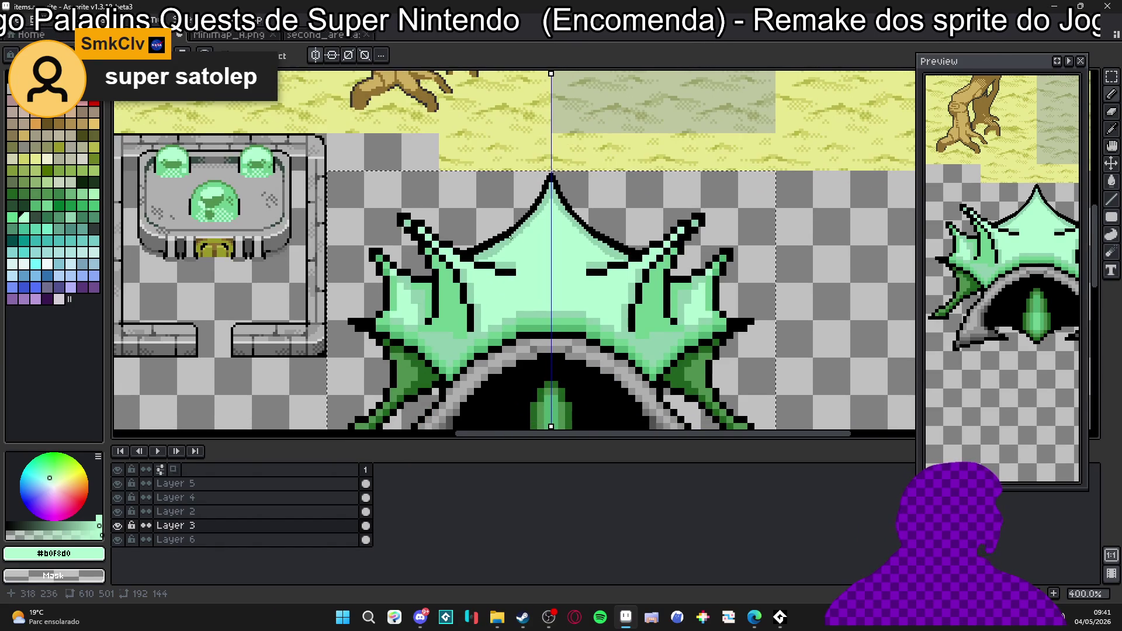
pyautogui.scroll(-2, 510, 240)
pyautogui.scroll(4, 482, 252)
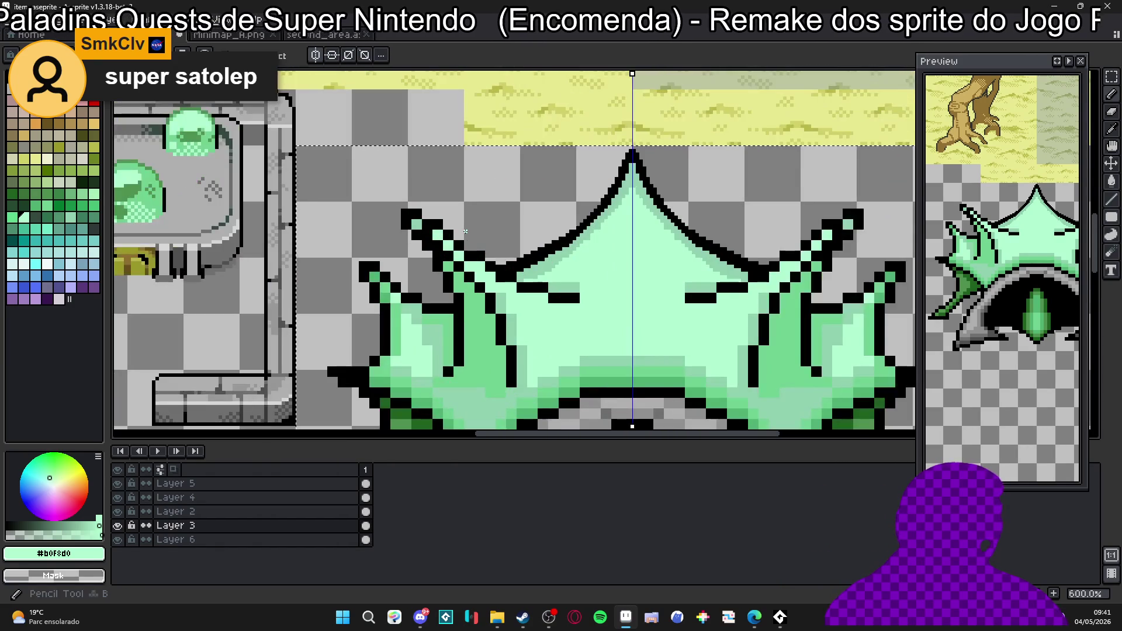
pyautogui.scroll(1, 579, 298)
# Draw mirrored black crease lines joining the inner side spikes to the dome's slopes.
pyautogui.keyDown('alt'); pyautogui.click(590, 302); pyautogui.keyUp('alt')
pyautogui.moveTo(582, 290); pyautogui.dragTo(555, 290)
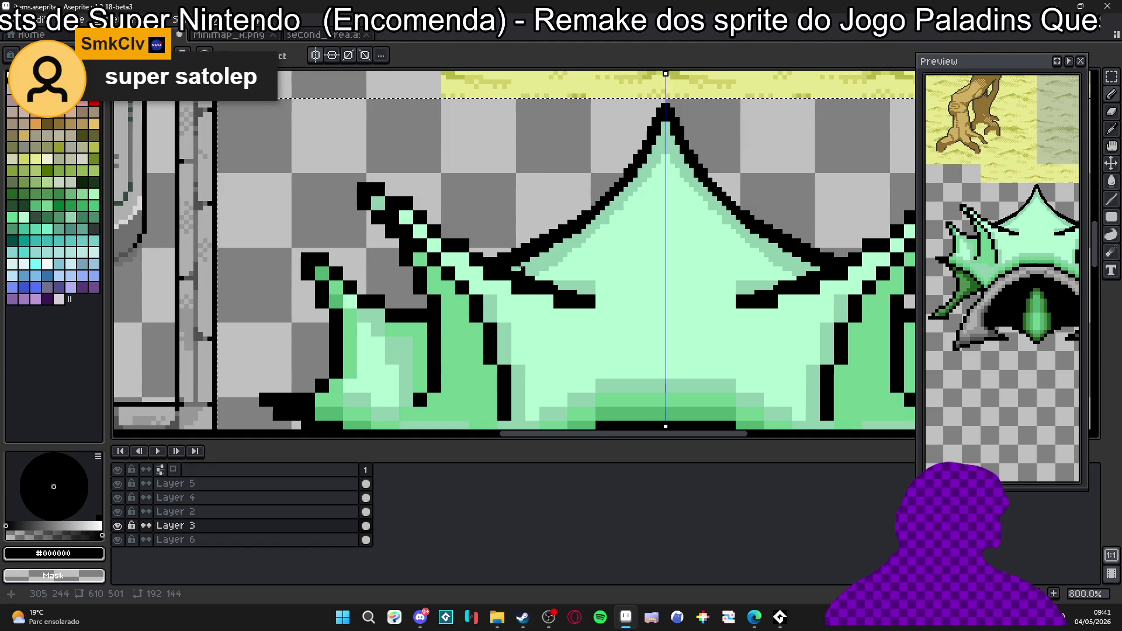
pyautogui.keyDown('alt'); pyautogui.click(398, 202); pyautogui.keyUp('alt')
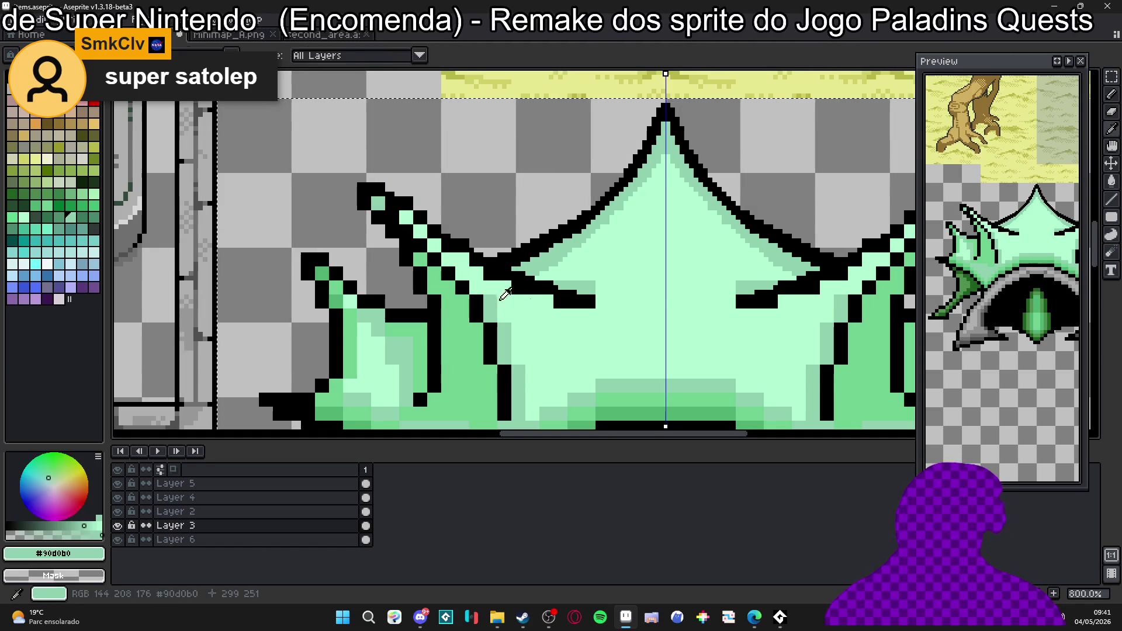
pyautogui.scroll(3, 597, 316)
# Paint a light mint highlight along the upper-left spike and turn outline pixels mint.
pyautogui.moveTo(329, 158); pyautogui.dragTo(426, 232)
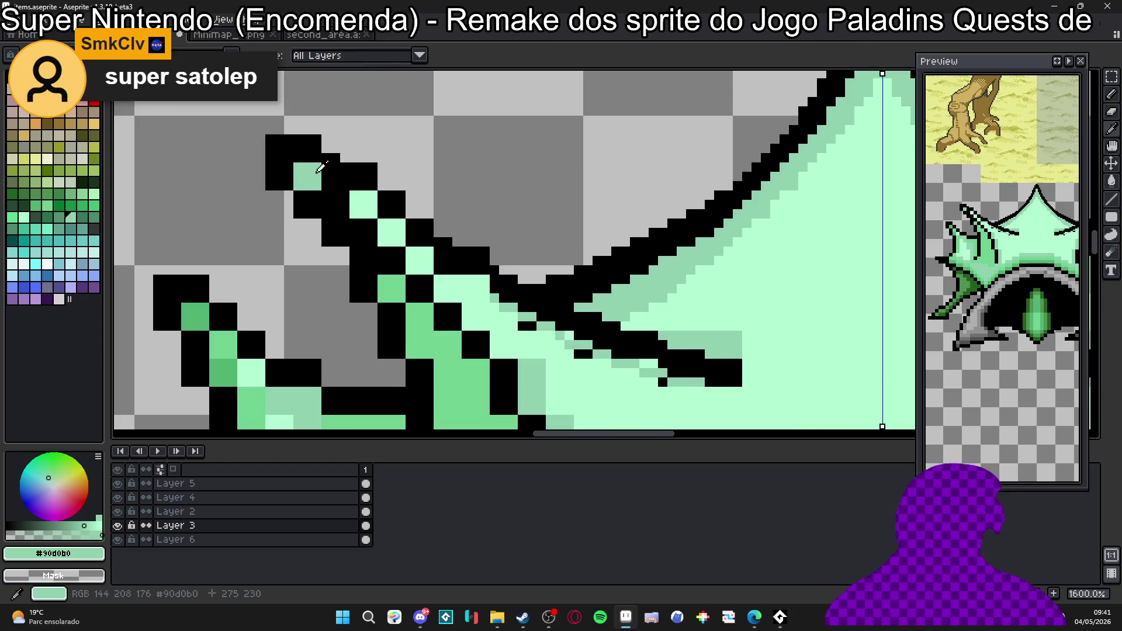
pyautogui.keyDown('alt'); pyautogui.click(404, 239); pyautogui.keyUp('alt')
pyautogui.moveTo(316, 175)
pyautogui.mouseDown()
pyautogui.moveTo(471, 285)
pyautogui.moveTo(607, 353)
pyautogui.moveTo(676, 382)
pyautogui.moveTo(719, 375)
pyautogui.moveTo(639, 365)
pyautogui.mouseUp()
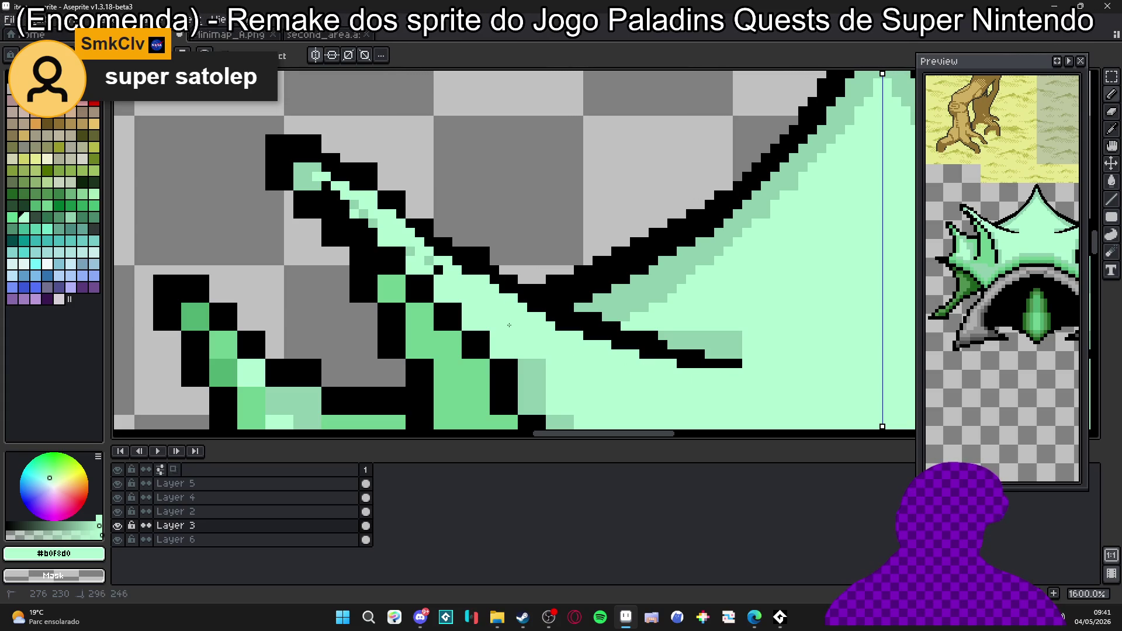
pyautogui.scroll(1, 436, 275)
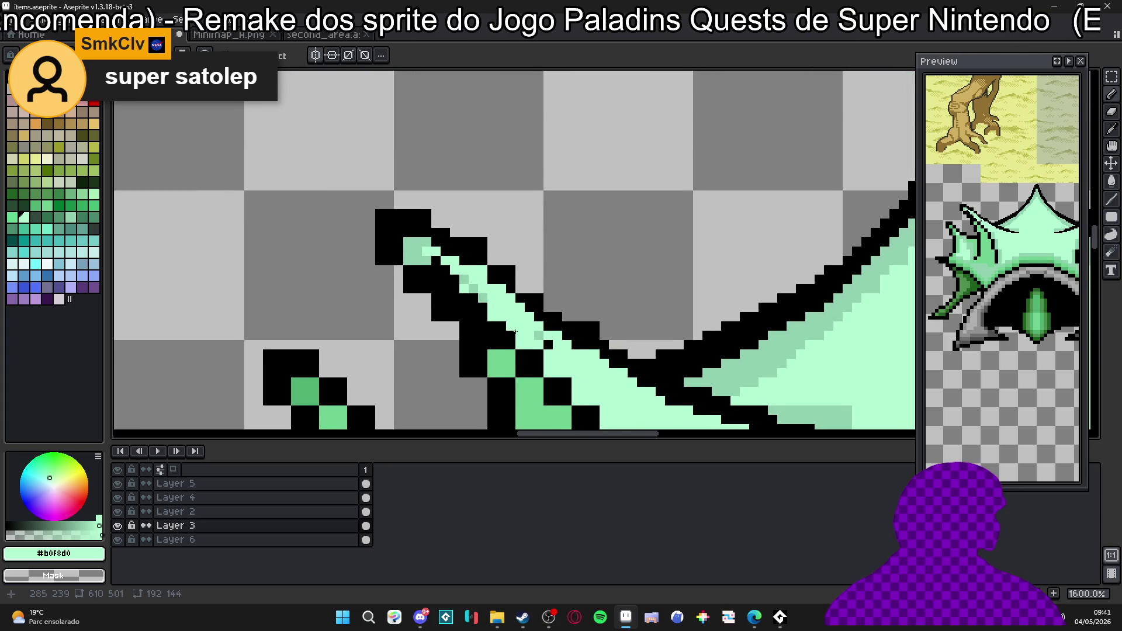
pyautogui.scroll(-1, 482, 304)
pyautogui.click(535, 330)
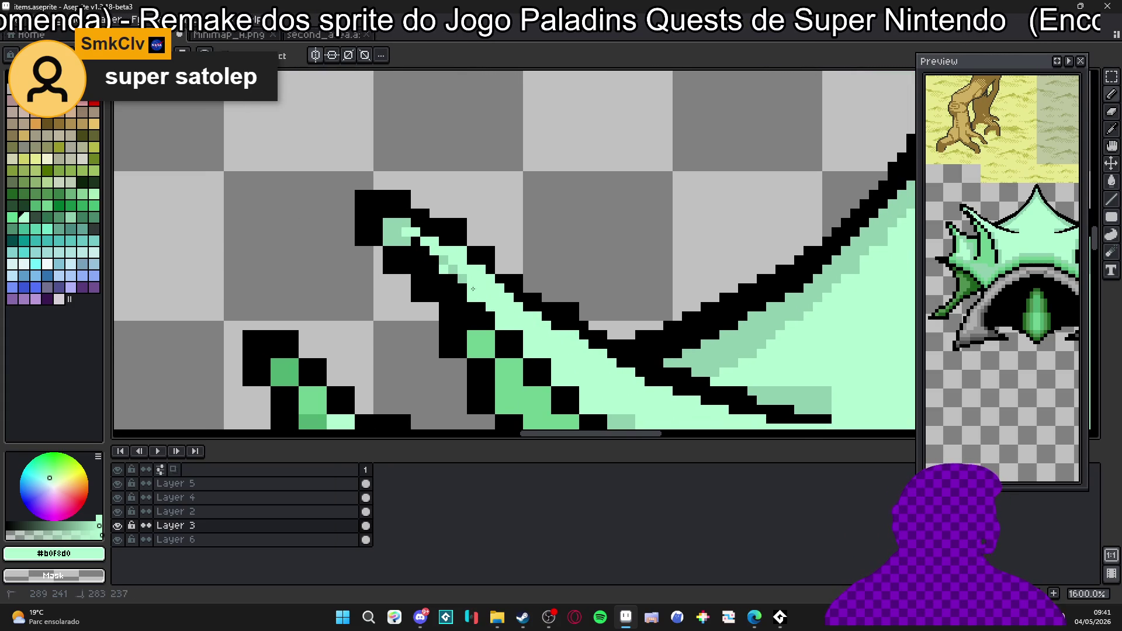
pyautogui.moveTo(417, 243); pyautogui.dragTo(509, 331)
pyautogui.click(480, 292)
# Erase excess black to thin the spike's upper and diagonal outline edges.
pyautogui.press('e')
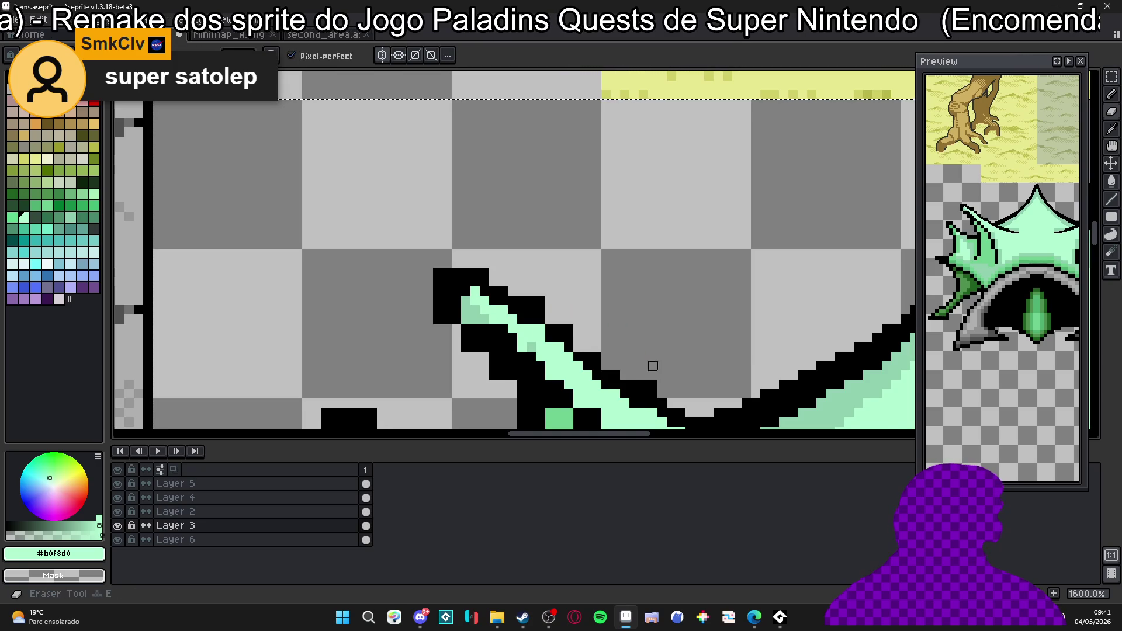
pyautogui.moveTo(652, 366); pyautogui.dragTo(633, 327)
pyautogui.moveTo(525, 270)
pyautogui.mouseDown()
pyautogui.moveTo(456, 235)
pyautogui.moveTo(509, 263)
pyautogui.mouseUp()
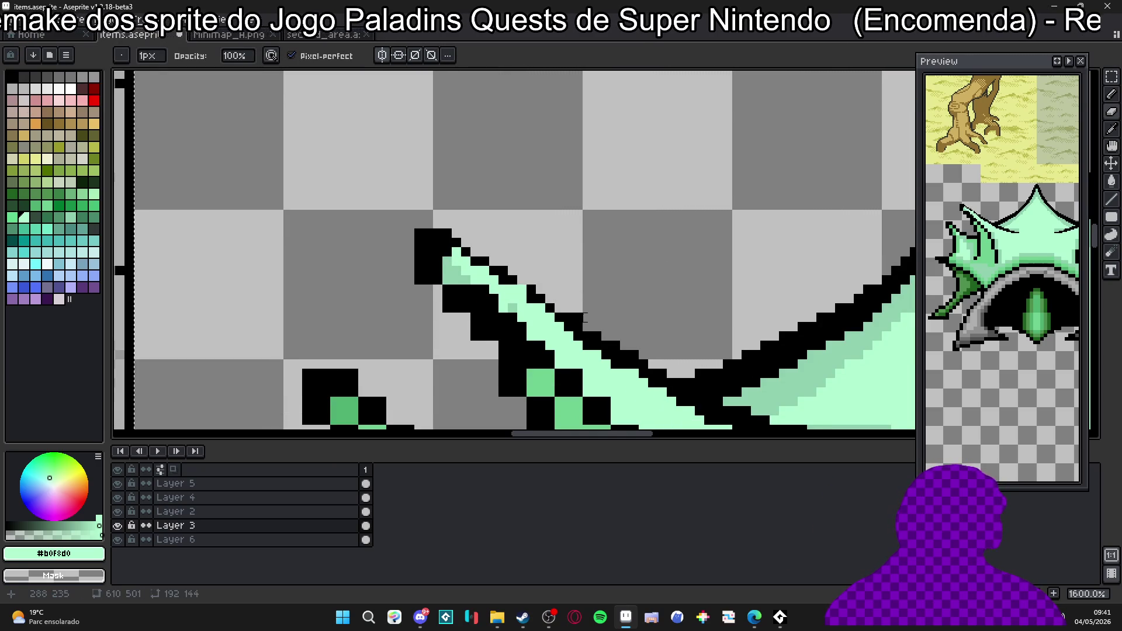
pyautogui.moveTo(569, 318); pyautogui.dragTo(652, 364)
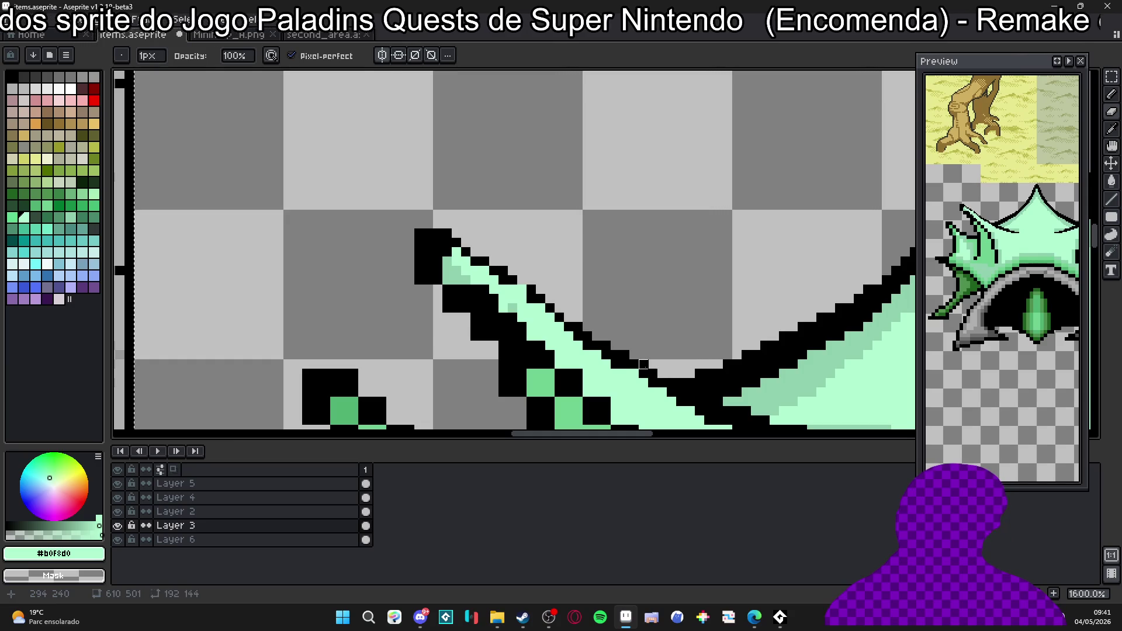
pyautogui.press('b')
pyautogui.keyDown('alt'); pyautogui.click(635, 372); pyautogui.keyUp('alt')
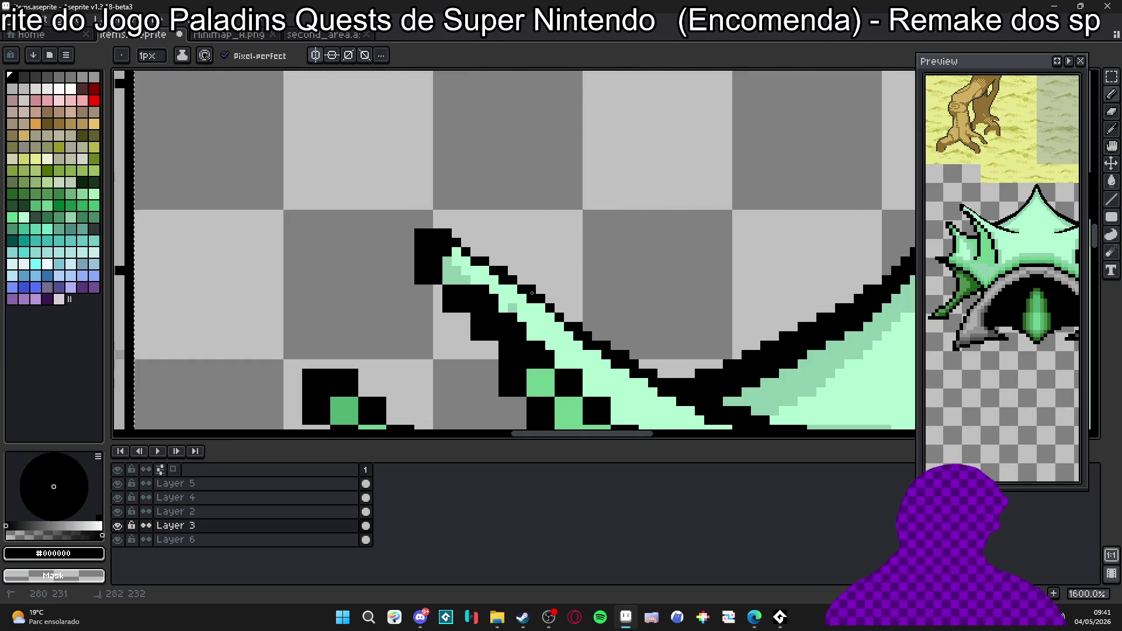
pyautogui.press('e')
pyautogui.press('b')
pyautogui.press('e')
pyautogui.press('b')
pyautogui.press('e')
pyautogui.press('b')
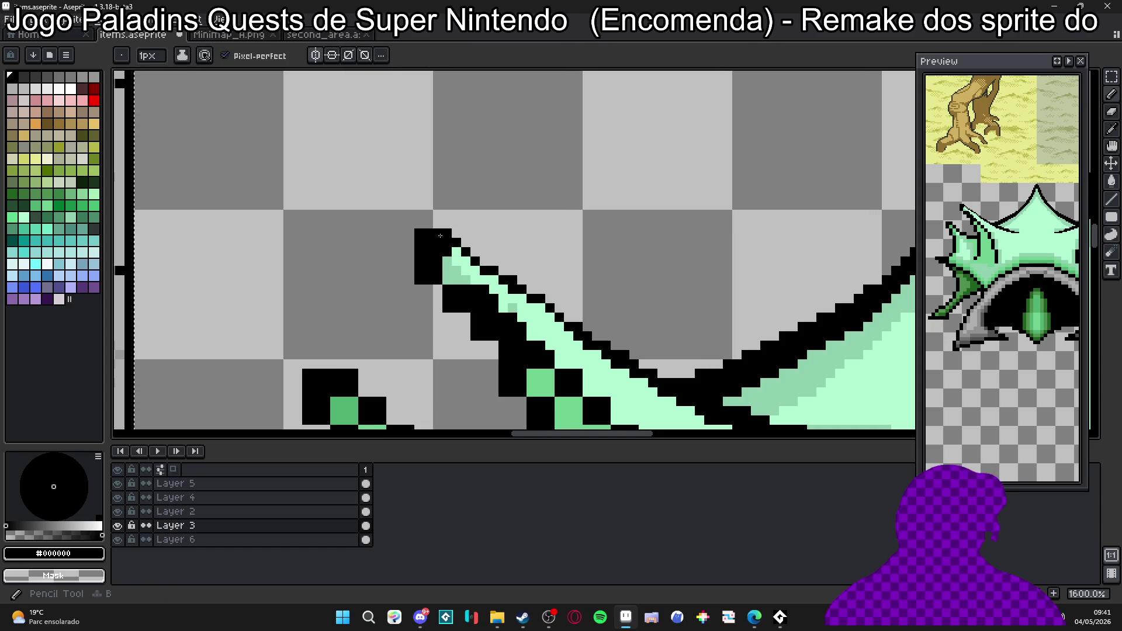
# Fill mint pixels inside the spike tip and repaint its edge pixels in mint.
pyautogui.keyDown('alt'); pyautogui.click(449, 256); pyautogui.keyUp('alt')
pyautogui.moveTo(447, 241)
pyautogui.mouseDown()
pyautogui.moveTo(437, 251)
pyautogui.moveTo(430, 243)
pyautogui.mouseUp()
pyautogui.scroll(-2, 420, 233)
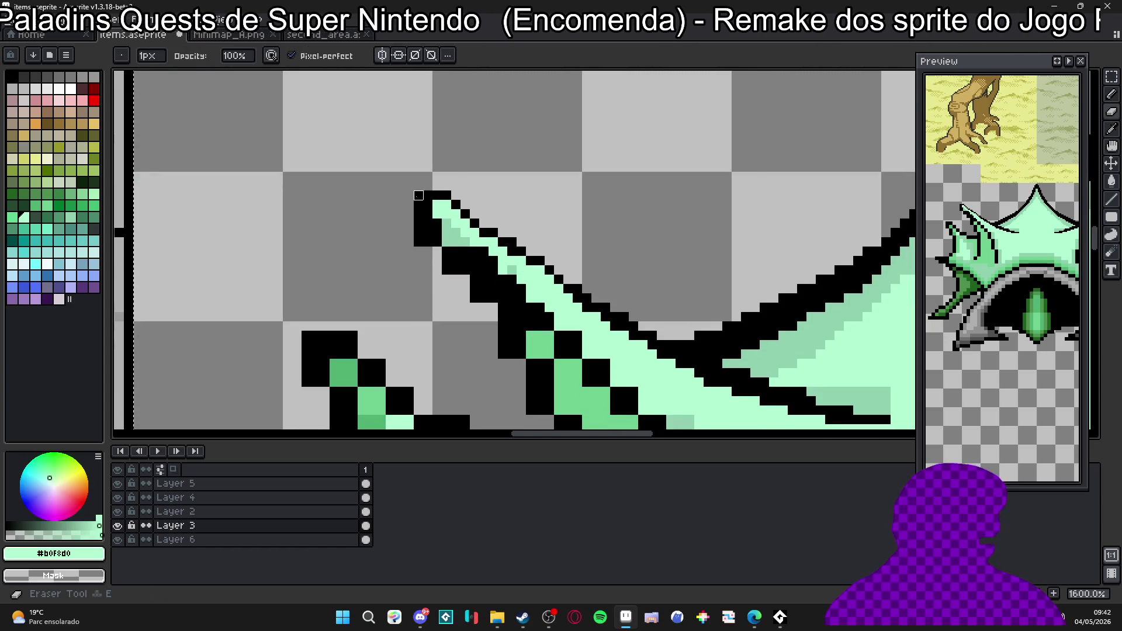
pyautogui.moveTo(419, 233)
pyautogui.mouseDown()
pyautogui.moveTo(447, 263)
pyautogui.moveTo(481, 274)
pyautogui.mouseUp()
pyautogui.keyDown('alt'); pyautogui.click(465, 263); pyautogui.keyUp('alt')
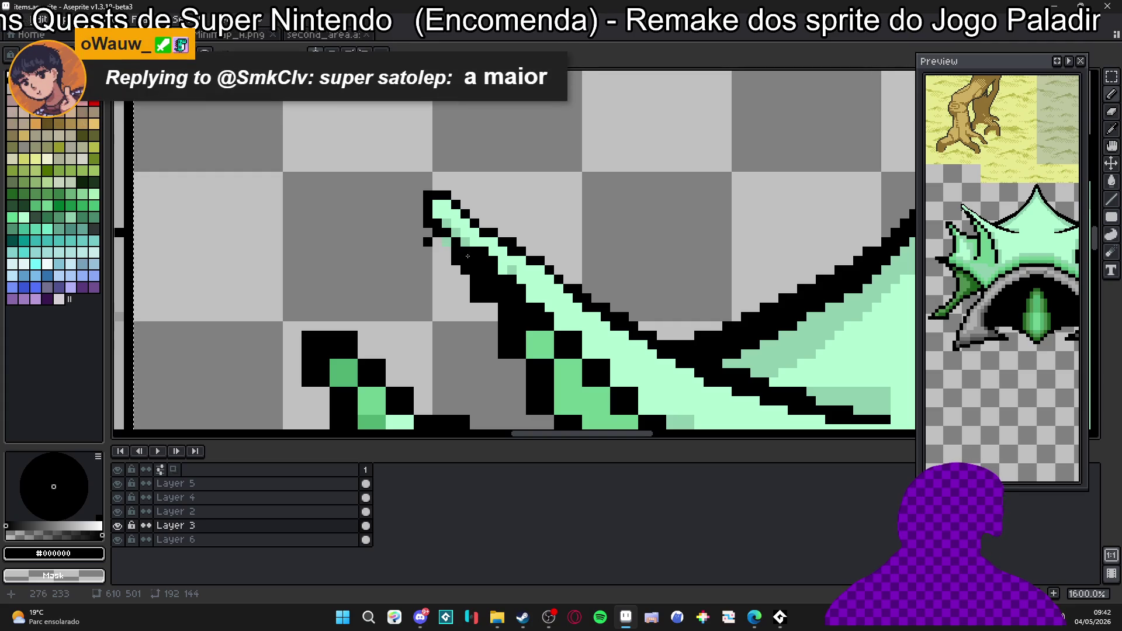
pyautogui.keyDown('alt'); pyautogui.click(482, 252); pyautogui.keyUp('alt')
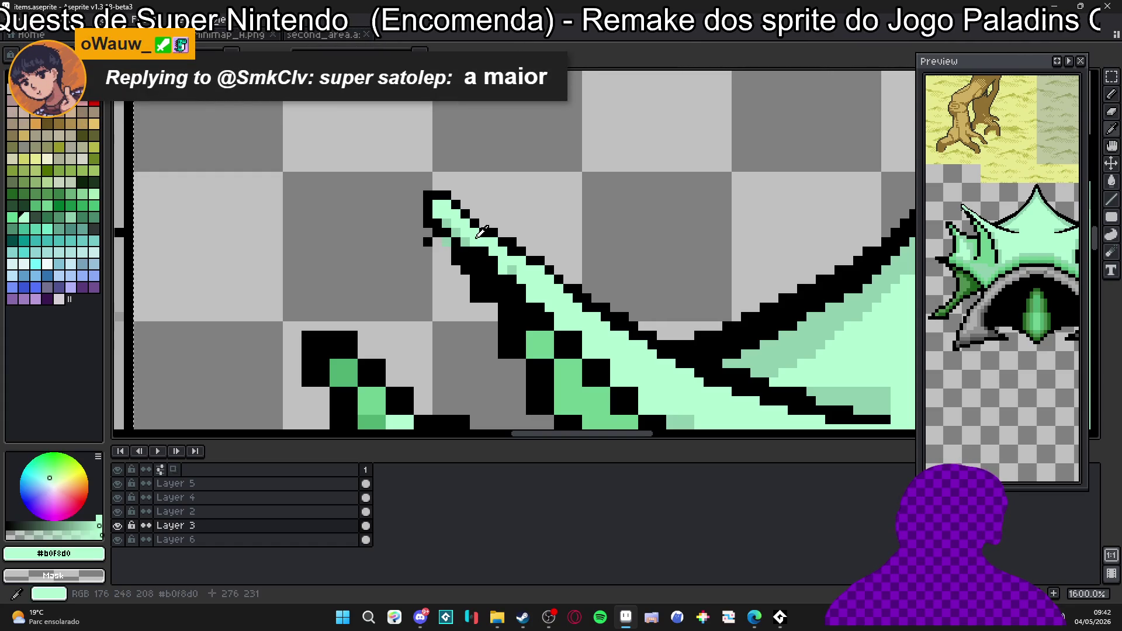
pyautogui.moveTo(465, 242); pyautogui.dragTo(508, 278)
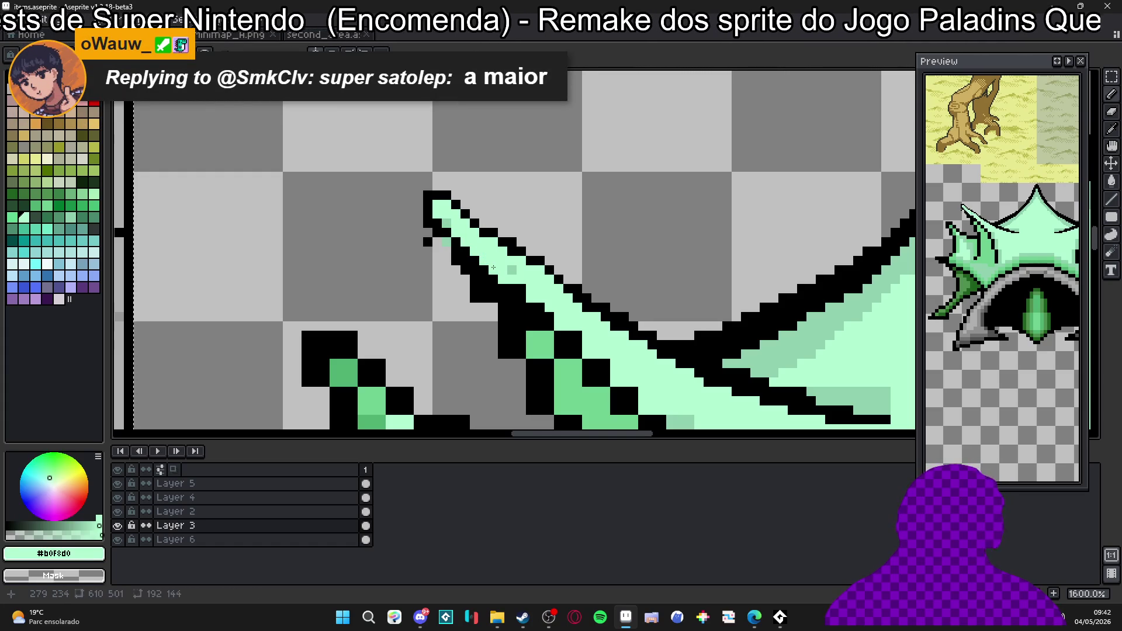
pyautogui.scroll(-3, 551, 309)
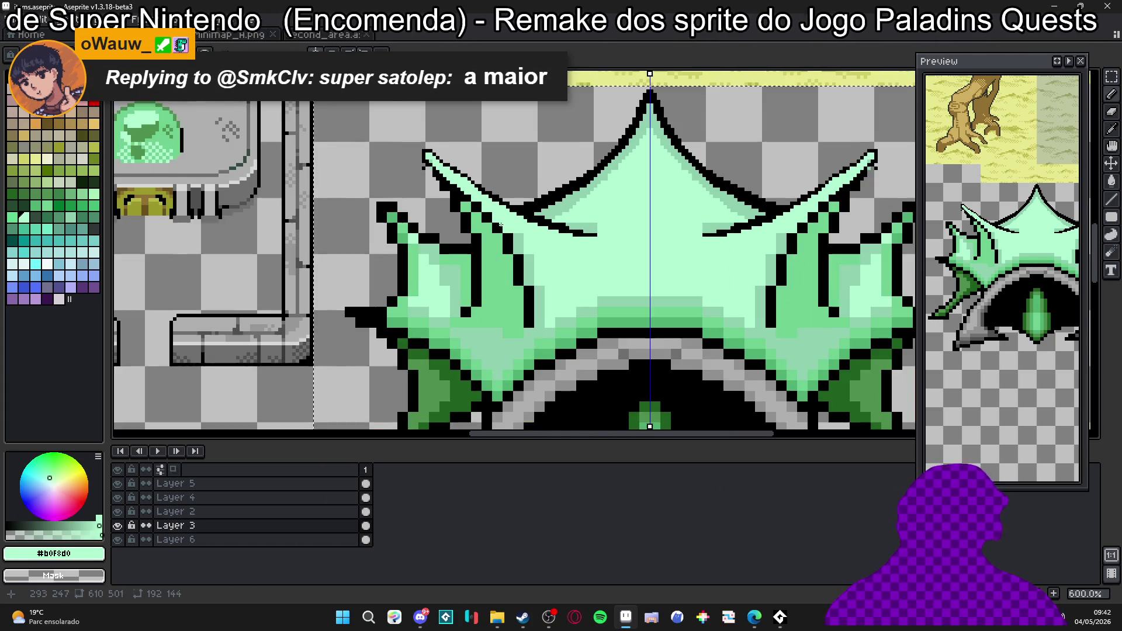
pyautogui.scroll(-1, 519, 243)
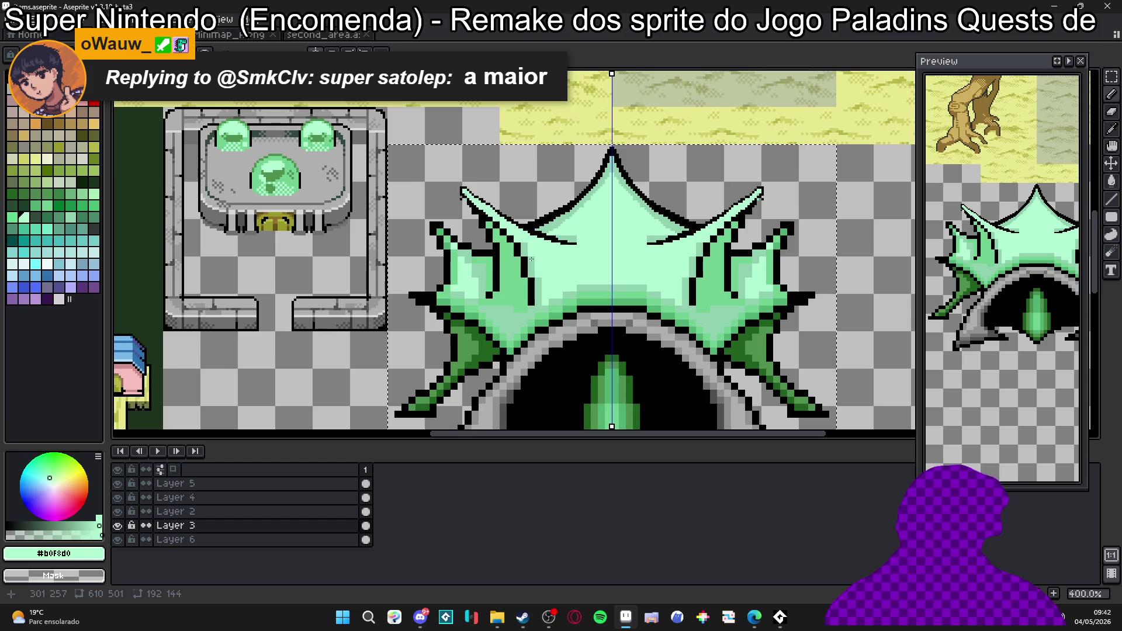
pyautogui.scroll(2, 531, 258)
pyautogui.scroll(-1, 568, 283)
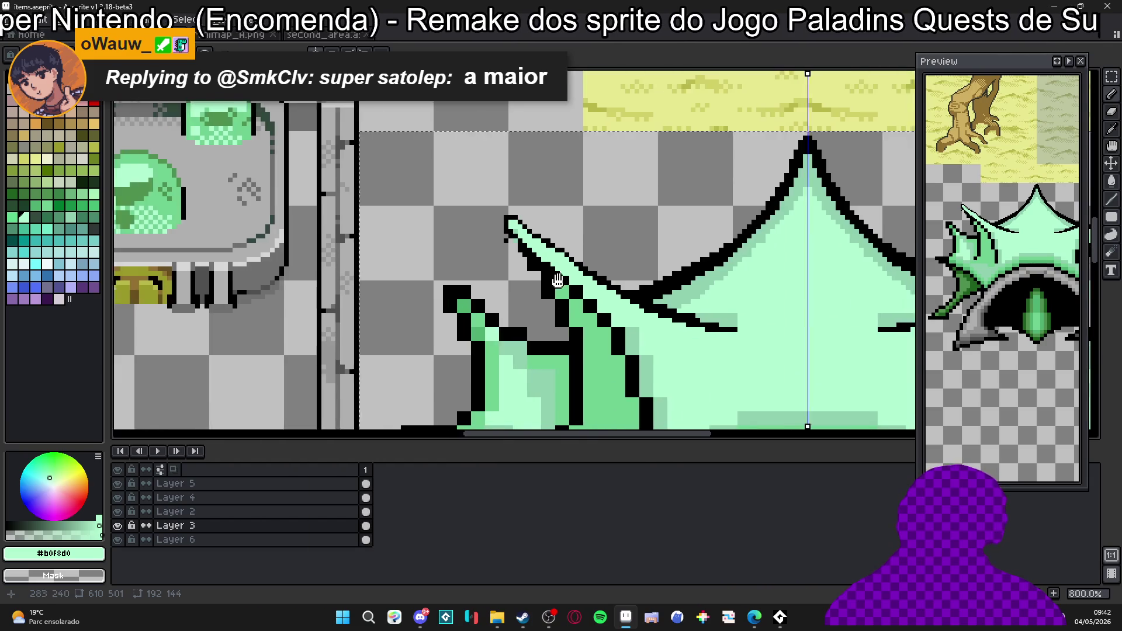
pyautogui.scroll(2, 570, 283)
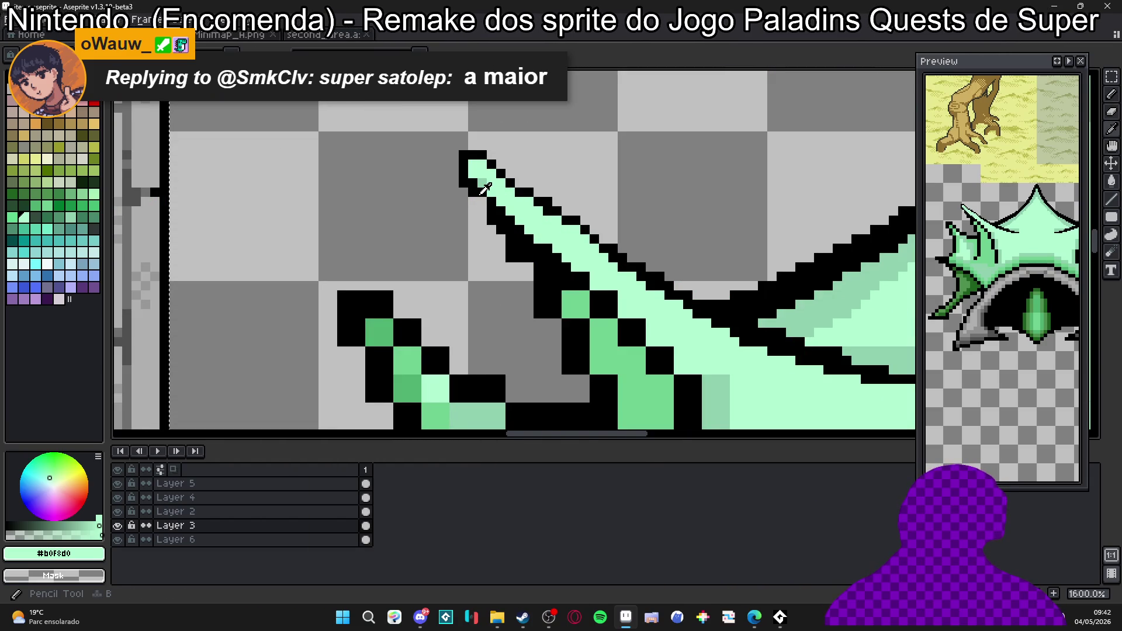
# Paint light and mid green over black pixels along the left spike's diagonal edge.
pyautogui.keyDown('alt'); pyautogui.click(484, 187); pyautogui.keyUp('alt')
pyautogui.scroll(-1, 485, 187)
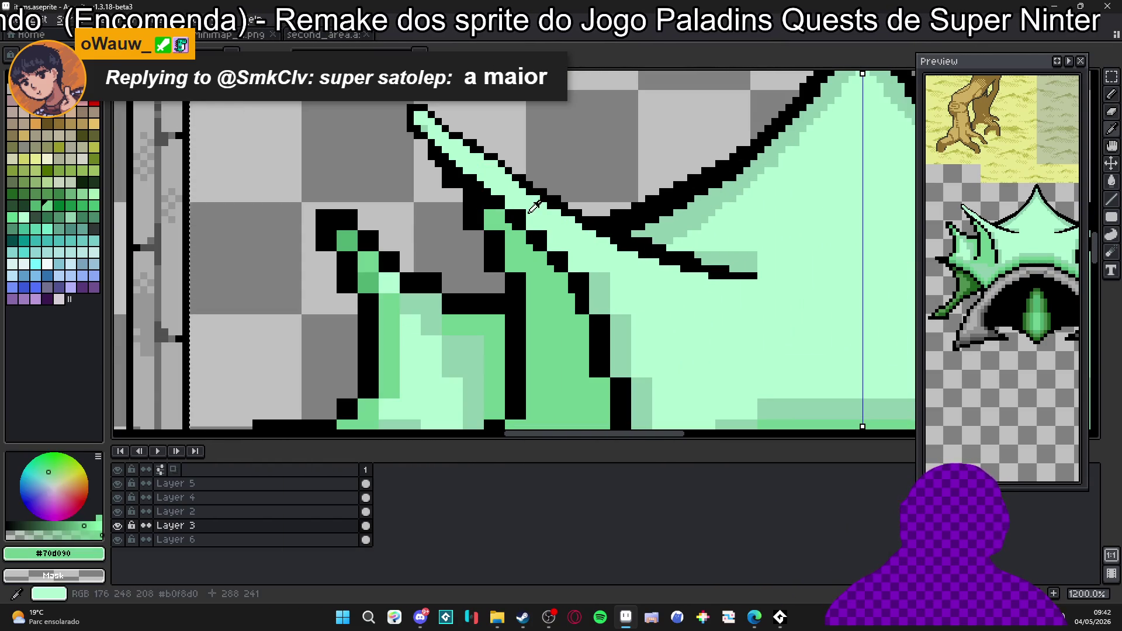
pyautogui.keyDown('alt'); pyautogui.click(521, 204); pyautogui.keyUp('alt')
pyautogui.moveTo(519, 217); pyautogui.dragTo(596, 294)
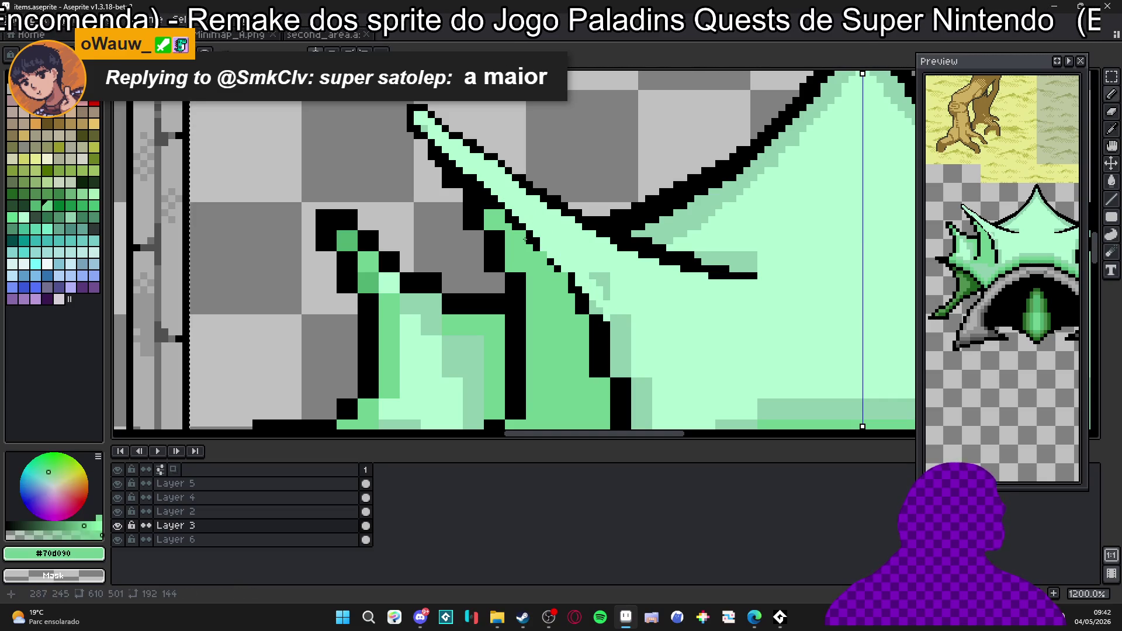
pyautogui.keyDown('alt'); pyautogui.click(545, 249); pyautogui.keyUp('alt')
pyautogui.keyDown('alt'); pyautogui.click(503, 217); pyautogui.keyUp('alt')
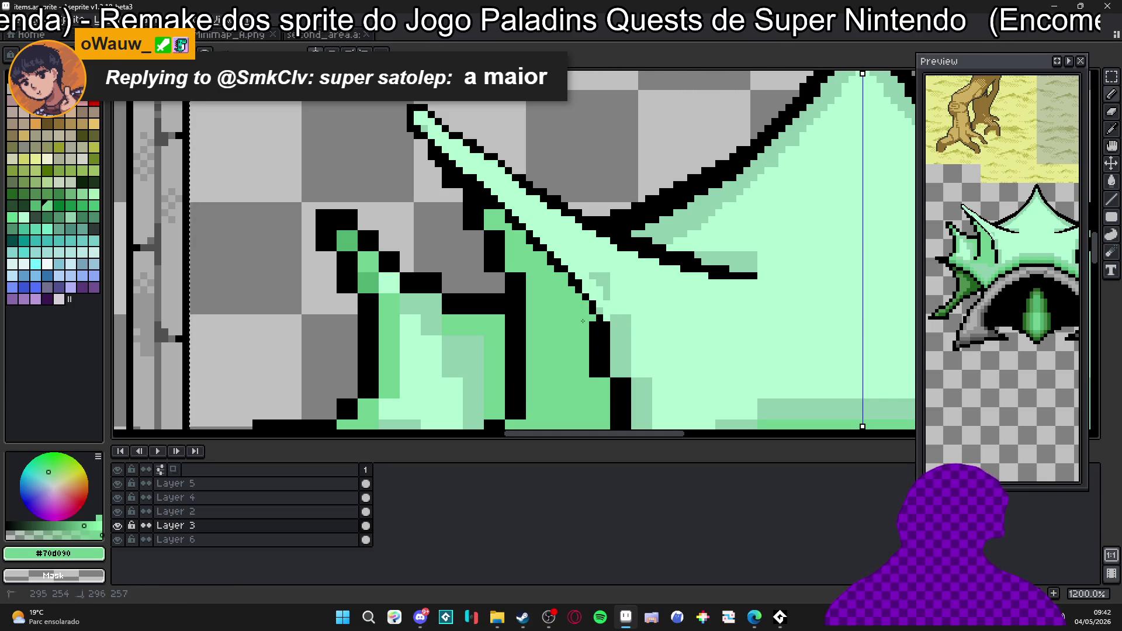
pyautogui.moveTo(587, 325); pyautogui.dragTo(601, 384)
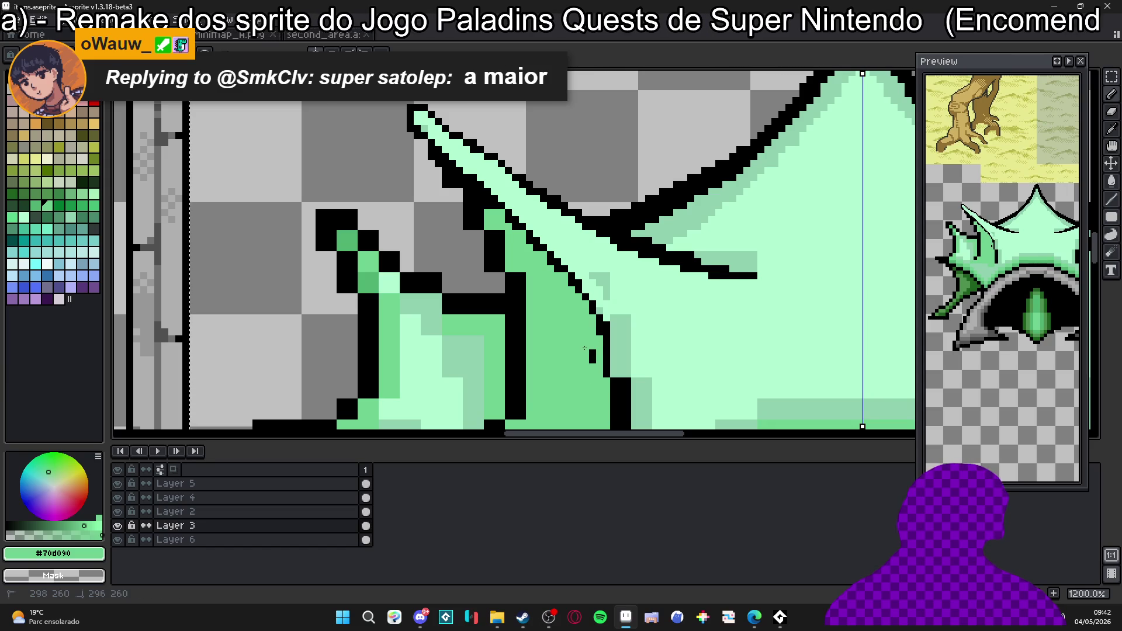
pyautogui.scroll(1, 589, 340)
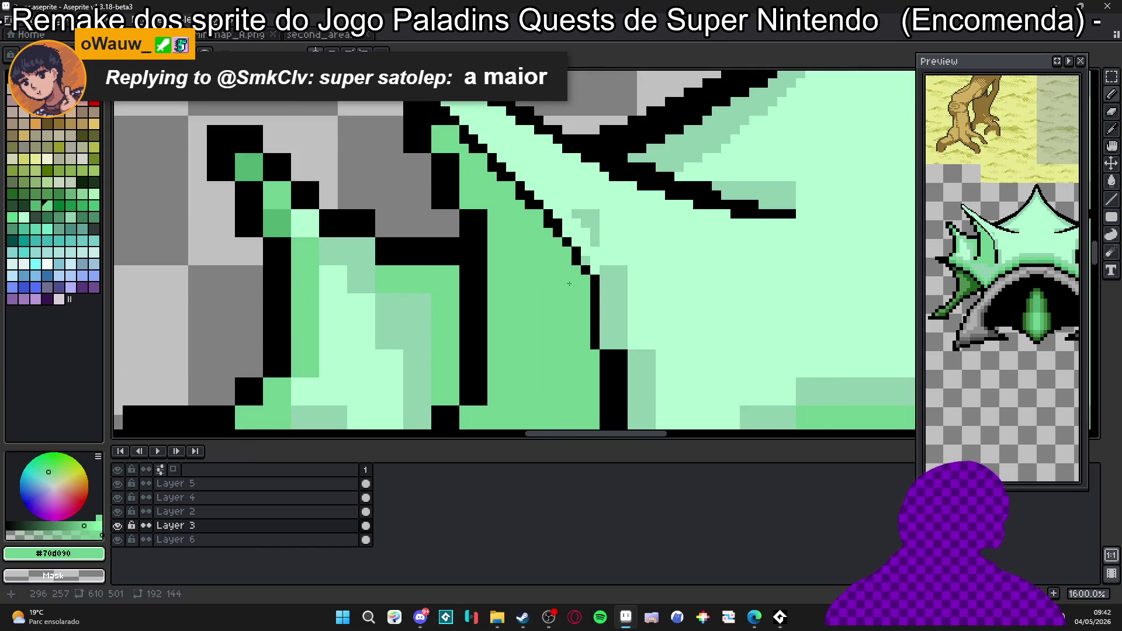
# Fill the diagonal's grey and black cells light green and erase extra outline pixels to thin the staircase.
pyautogui.keyDown('alt'); pyautogui.click(596, 318); pyautogui.keyUp('alt')
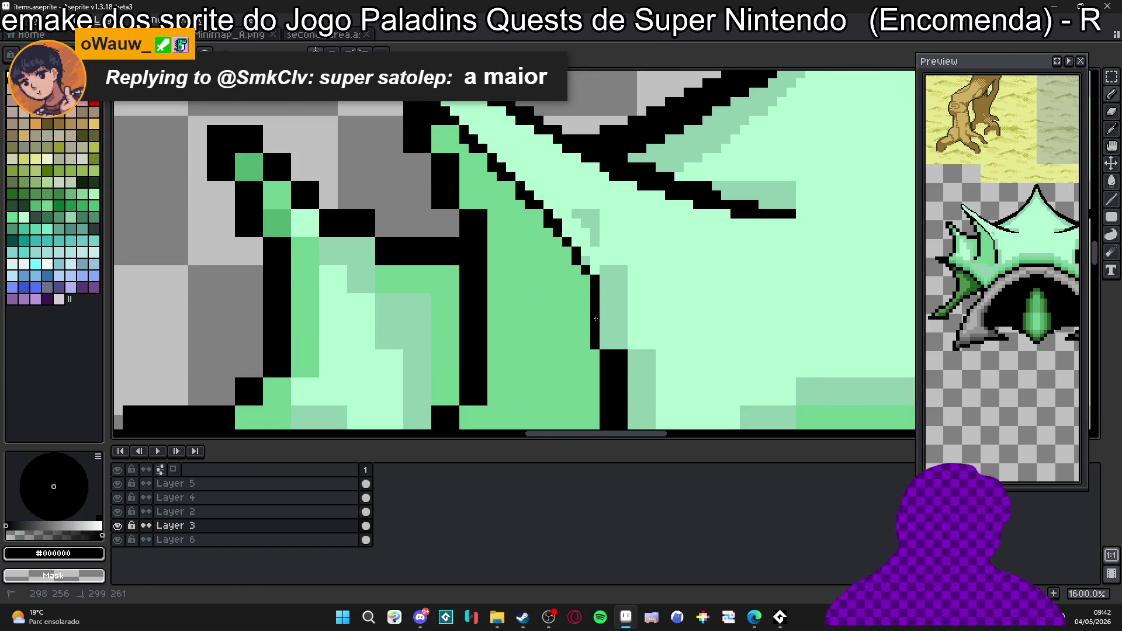
pyautogui.keyDown('alt'); pyautogui.click(583, 272); pyautogui.keyUp('alt')
pyautogui.moveTo(599, 293); pyautogui.dragTo(575, 202)
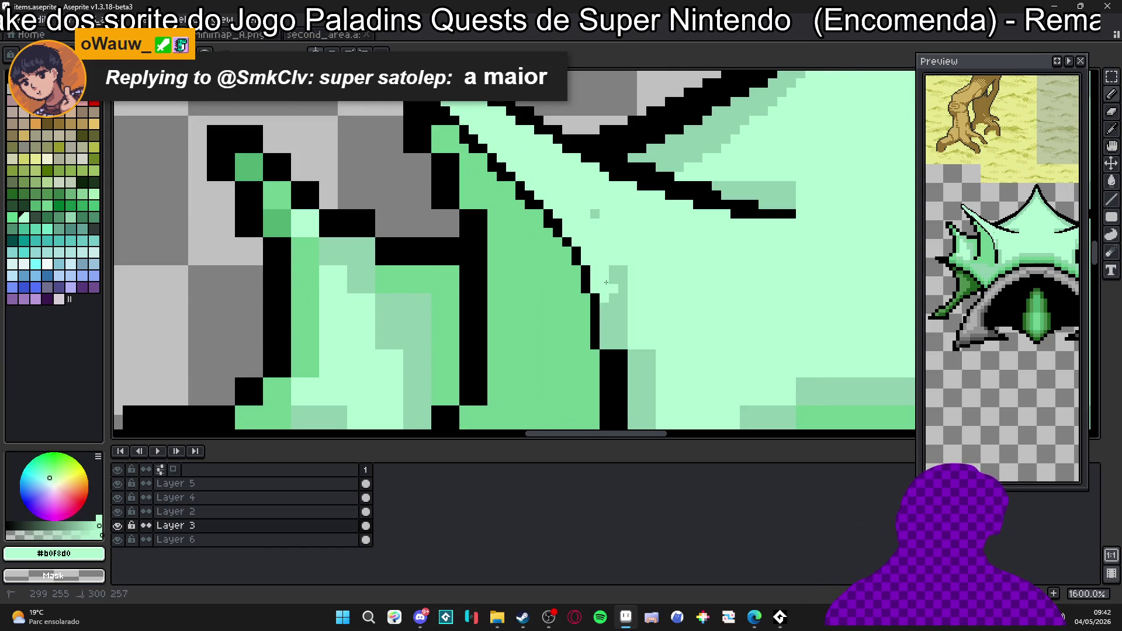
pyautogui.scroll(-5, 605, 232)
pyautogui.scroll(4, 578, 262)
pyautogui.moveTo(570, 235); pyautogui.dragTo(564, 279)
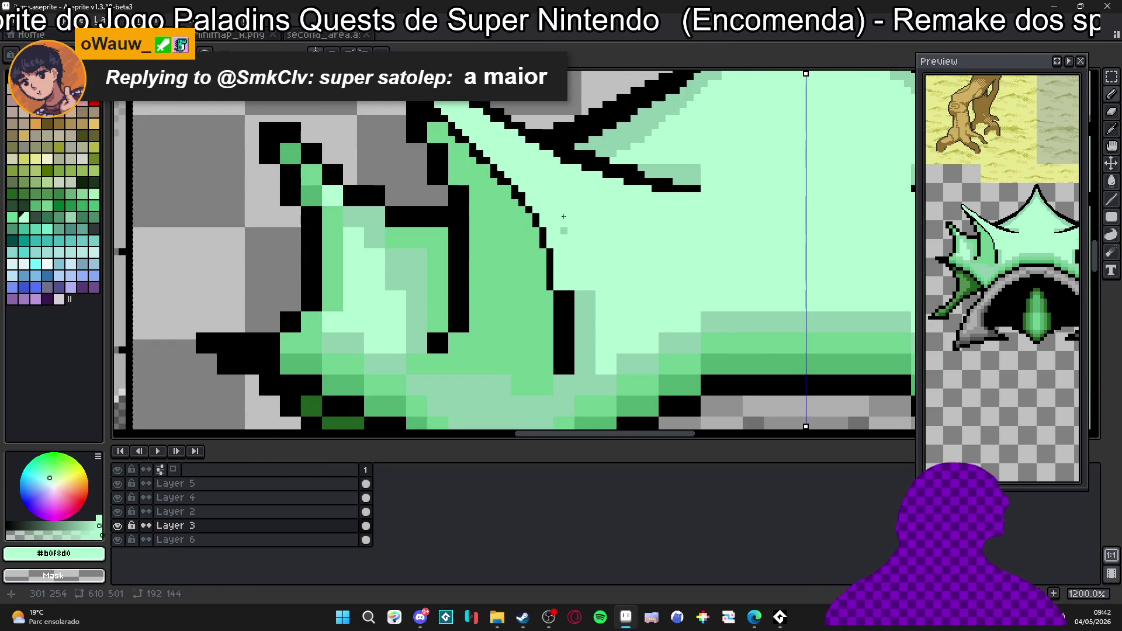
pyautogui.moveTo(563, 285); pyautogui.dragTo(592, 370)
pyautogui.scroll(-4, 567, 313)
pyautogui.scroll(4, 566, 313)
pyautogui.scroll(-4, 500, 268)
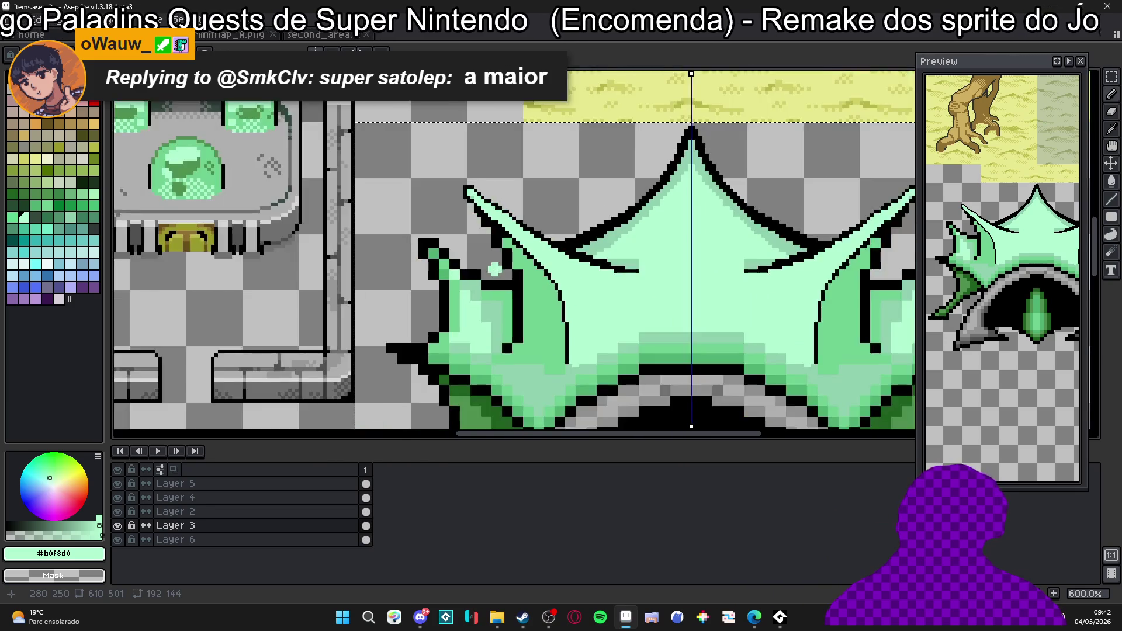
pyautogui.scroll(4, 491, 234)
pyautogui.scroll(2, 456, 175)
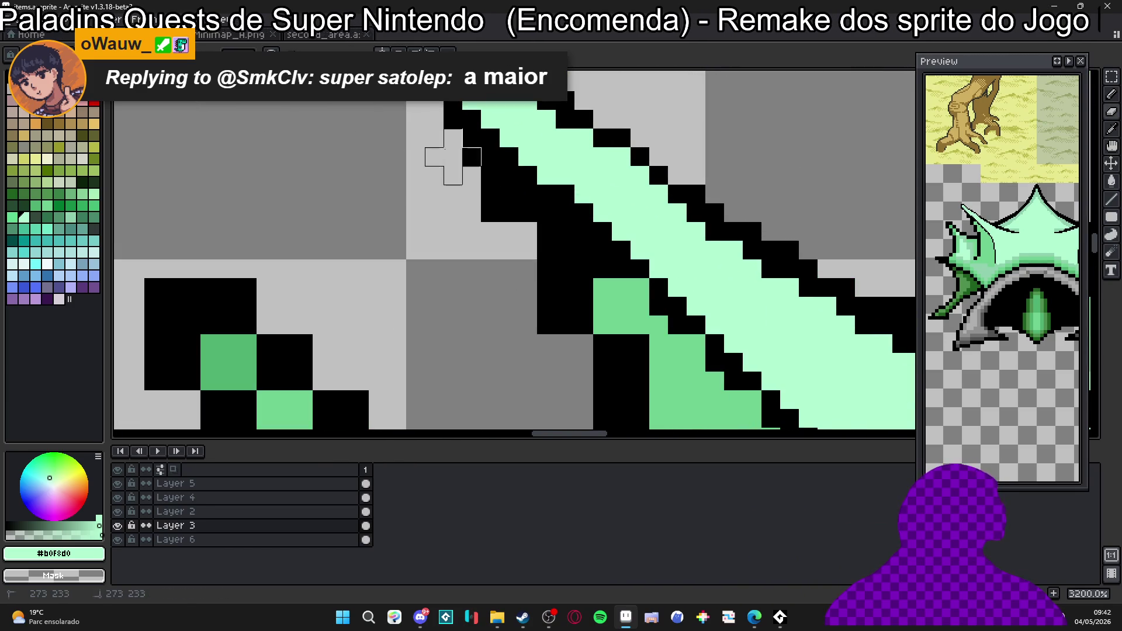
pyautogui.moveTo(451, 133)
pyautogui.mouseDown()
pyautogui.moveTo(527, 250)
pyautogui.moveTo(556, 319)
pyautogui.moveTo(527, 233)
pyautogui.moveTo(551, 321)
pyautogui.mouseUp()
pyautogui.scroll(-2, 534, 234)
pyautogui.scroll(-4, 486, 240)
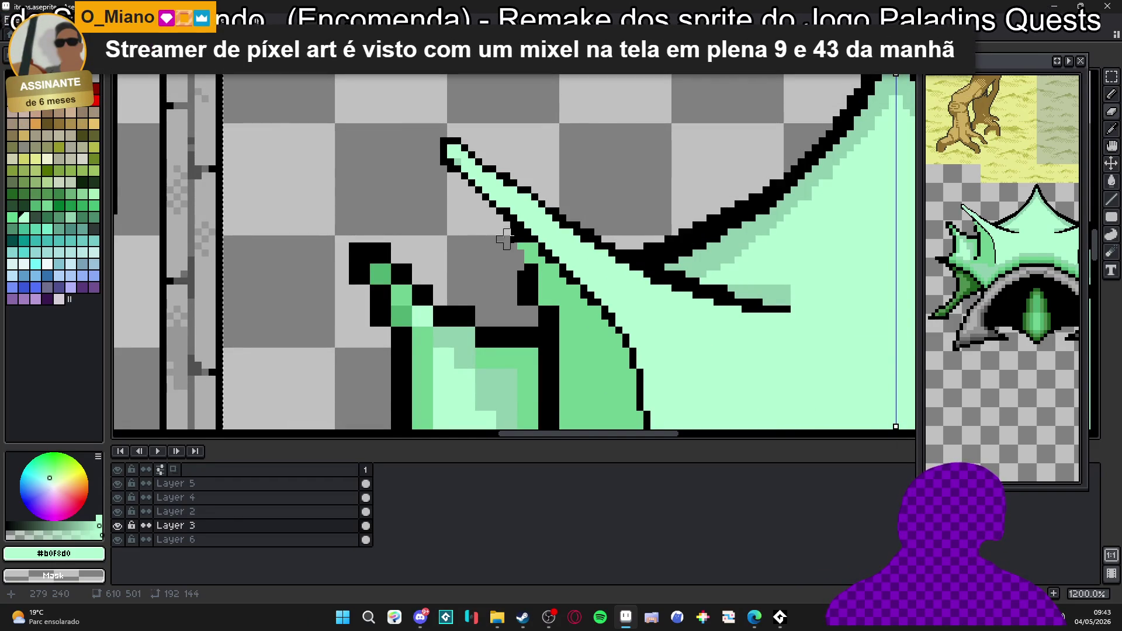
pyautogui.scroll(-1, 551, 279)
pyautogui.scroll(-2, 551, 279)
pyautogui.scroll(2, 543, 210)
pyautogui.scroll(1, 542, 210)
pyautogui.scroll(2, 543, 211)
# Repaint the spike tip's inner pixels and lower-left edge outline in pale green, redoing one stroke.
pyautogui.keyDown('alt'); pyautogui.click(528, 281); pyautogui.keyUp('alt')
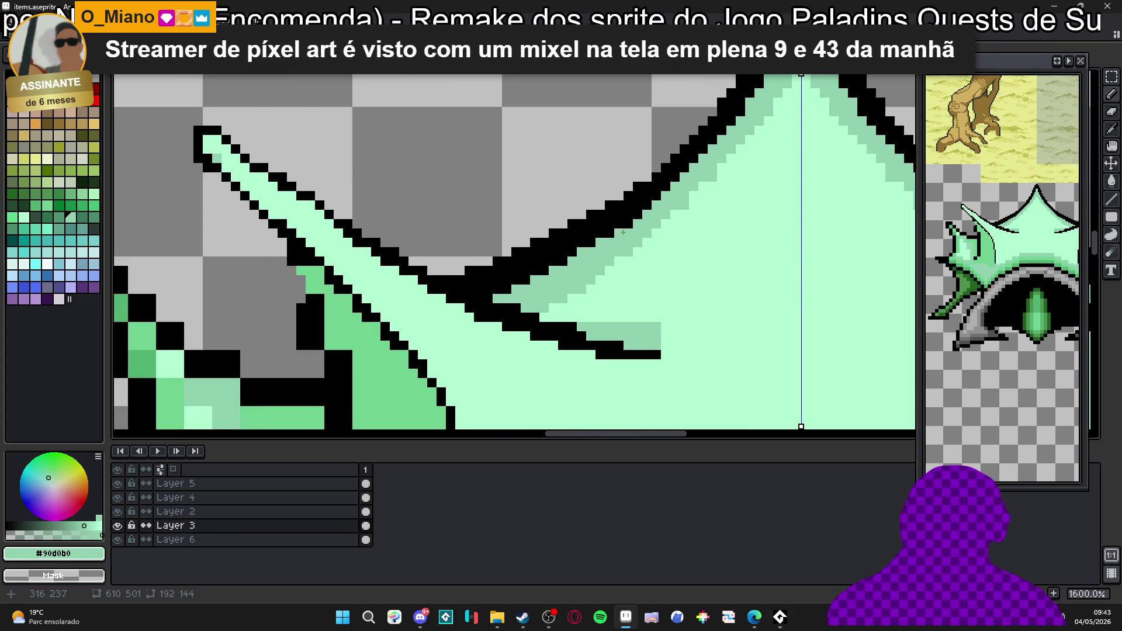
pyautogui.scroll(-1, 529, 281)
pyautogui.scroll(-2, 527, 281)
pyautogui.scroll(-1, 561, 245)
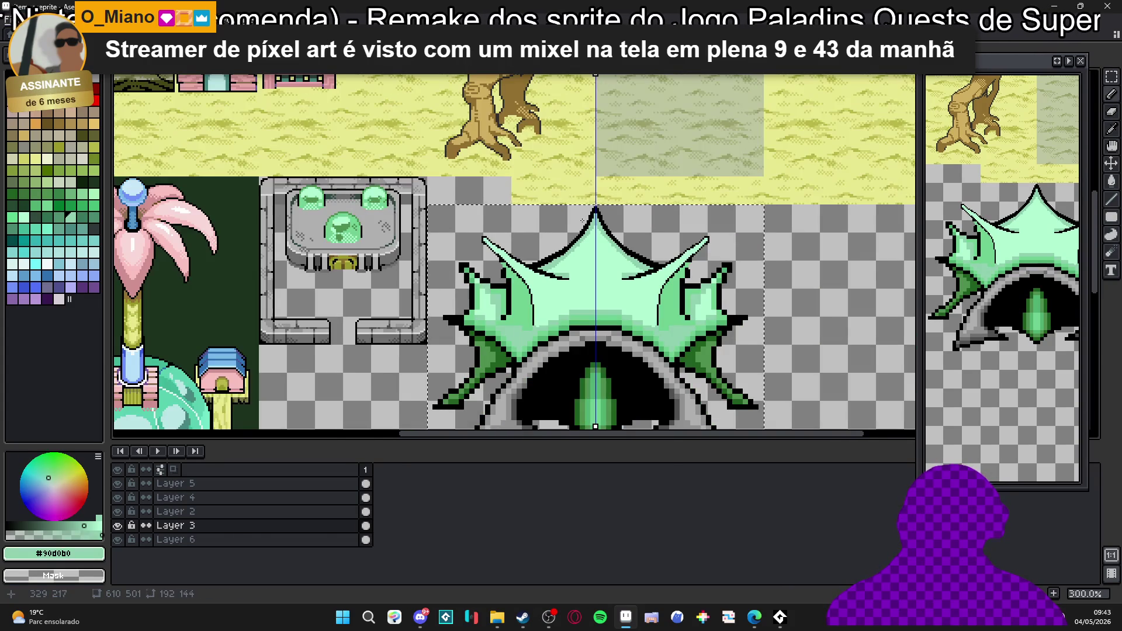
pyautogui.scroll(1, 572, 233)
pyautogui.scroll(3, 572, 233)
pyautogui.scroll(-2, 693, 93)
pyautogui.scroll(2, 693, 92)
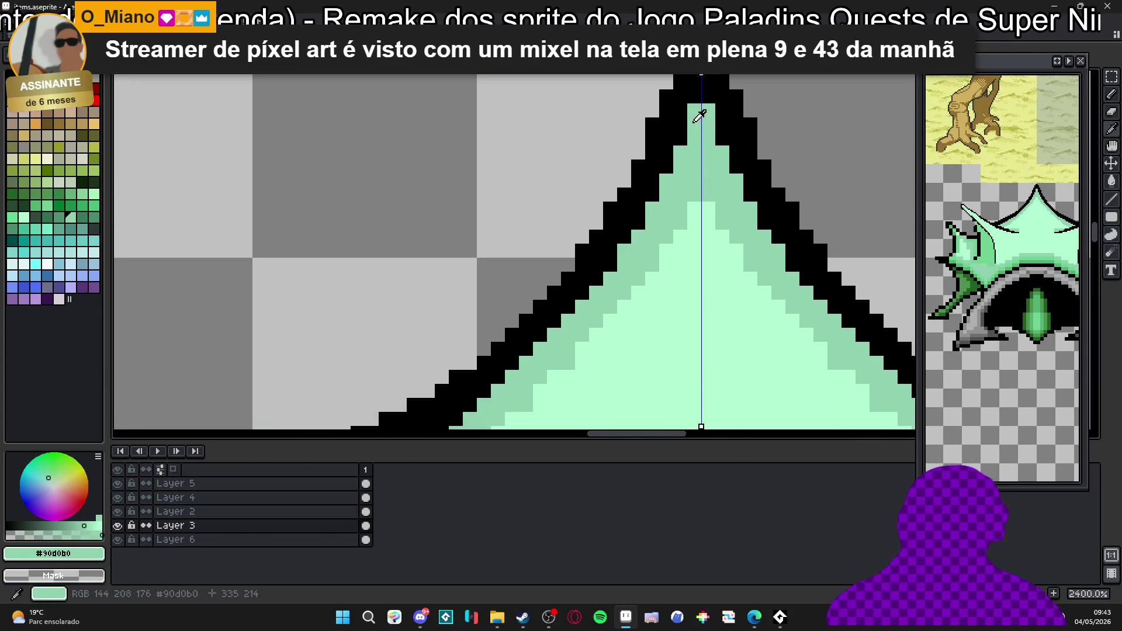
pyautogui.moveTo(692, 93); pyautogui.dragTo(603, 236)
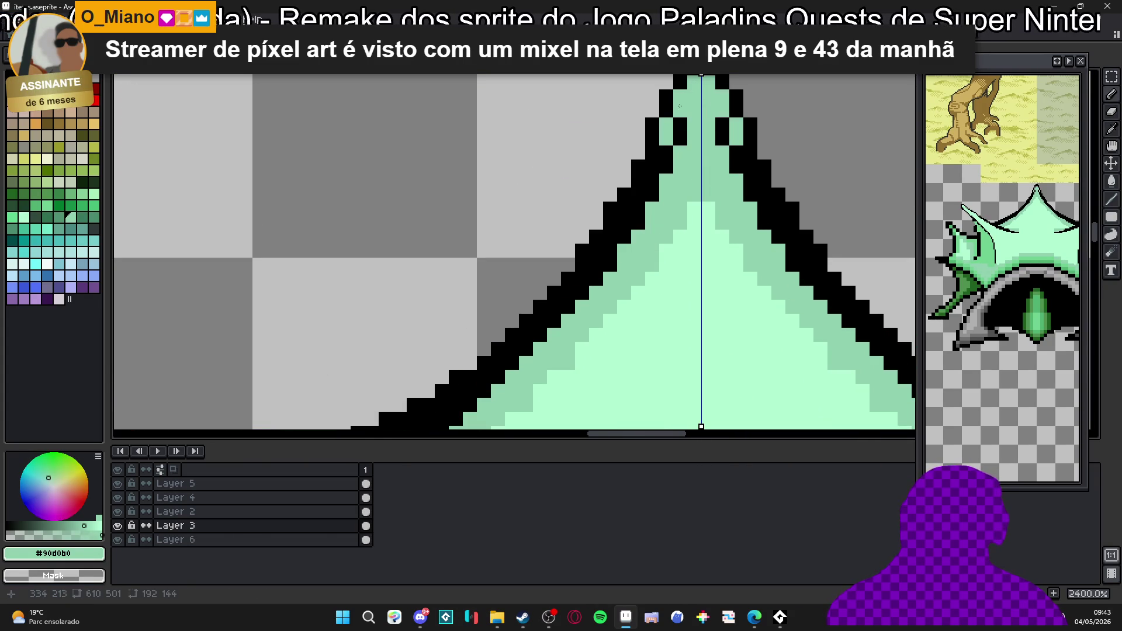
pyautogui.hotkey('ctrl', 'z')
pyautogui.moveTo(681, 119)
pyautogui.mouseDown()
pyautogui.moveTo(610, 261)
pyautogui.moveTo(518, 360)
pyautogui.moveTo(681, 200)
pyautogui.mouseUp()
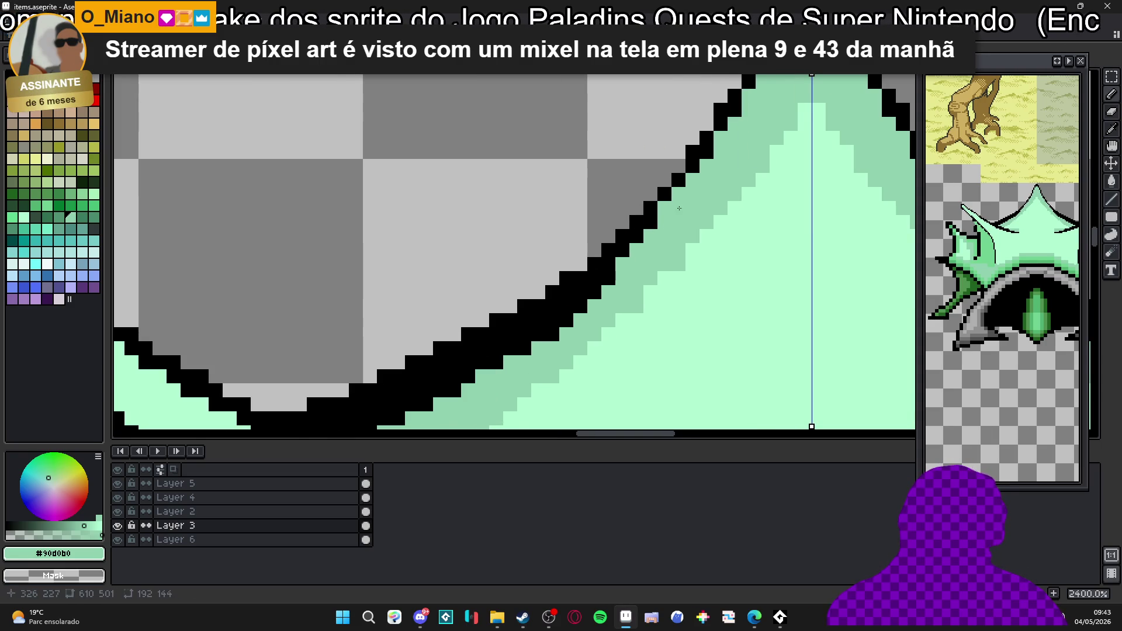
pyautogui.moveTo(623, 270); pyautogui.dragTo(532, 345)
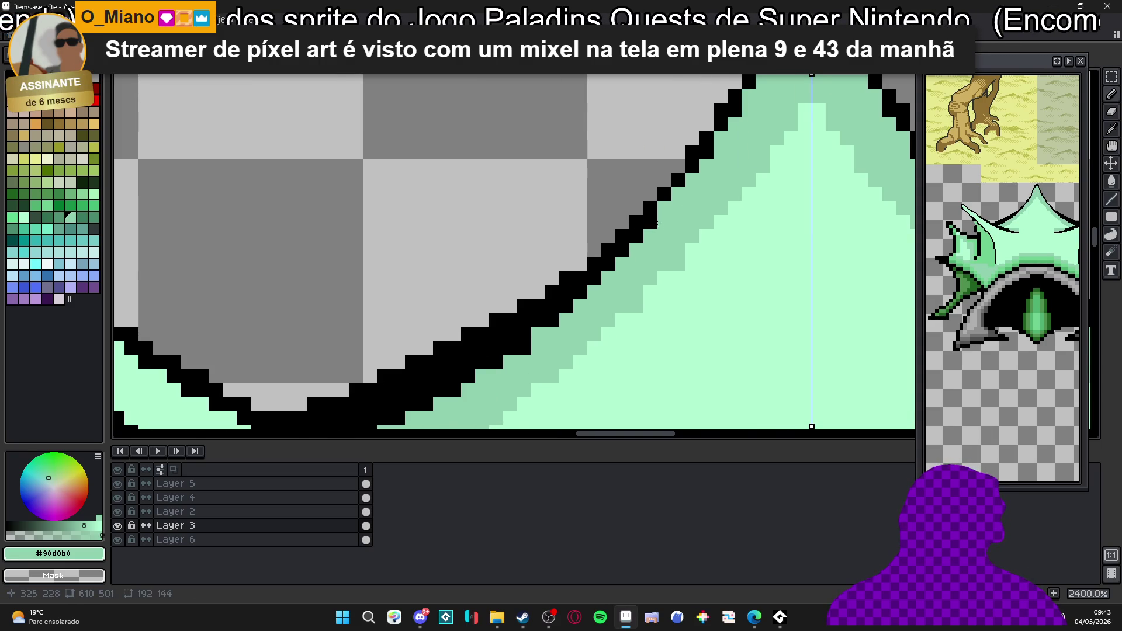
pyautogui.moveTo(657, 224); pyautogui.dragTo(493, 361)
pyautogui.moveTo(543, 314); pyautogui.dragTo(505, 354)
pyautogui.moveTo(438, 393)
pyautogui.mouseDown()
pyautogui.moveTo(640, 261)
pyautogui.moveTo(561, 298)
pyautogui.mouseUp()
# Lighten the black outline pixels along the spike's upper edge and inner corner with green.
pyautogui.click(740, 188)
pyautogui.moveTo(627, 259)
pyautogui.mouseDown()
pyautogui.moveTo(699, 217)
pyautogui.moveTo(526, 294)
pyautogui.moveTo(586, 293)
pyautogui.mouseUp()
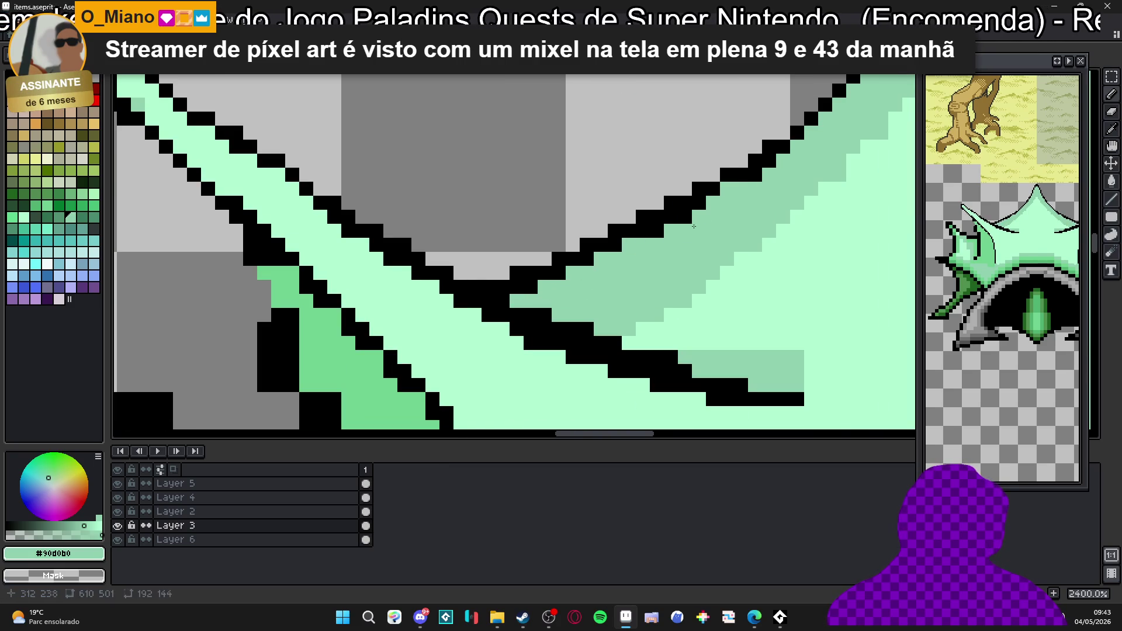
pyautogui.moveTo(684, 217); pyautogui.dragTo(651, 232)
pyautogui.moveTo(740, 198); pyautogui.dragTo(738, 185)
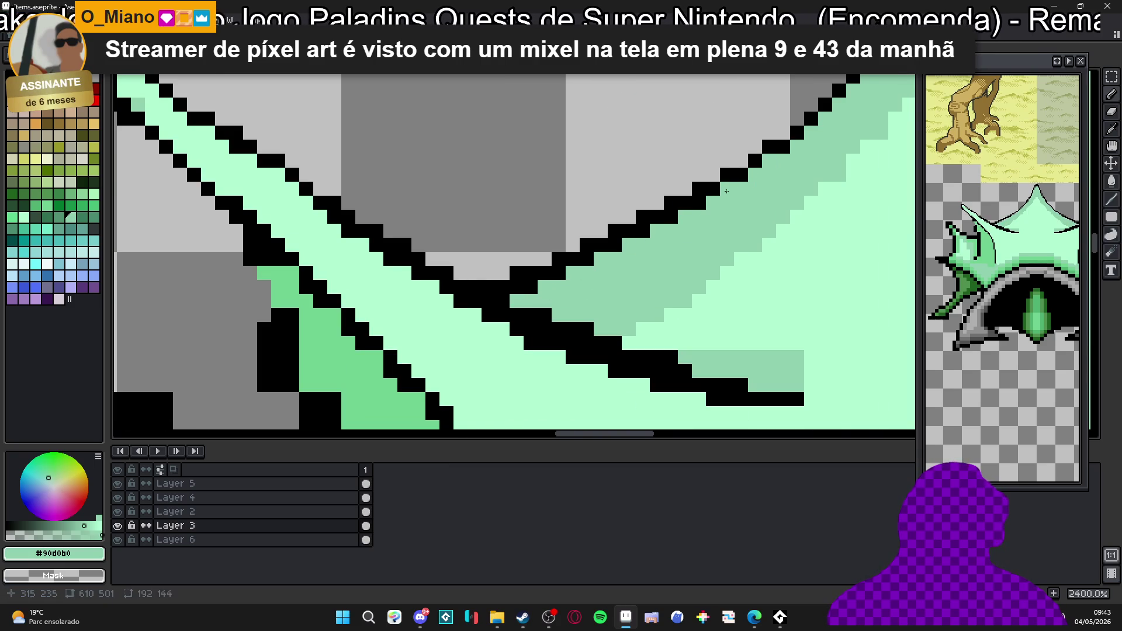
pyautogui.click(672, 217)
pyautogui.click(646, 230)
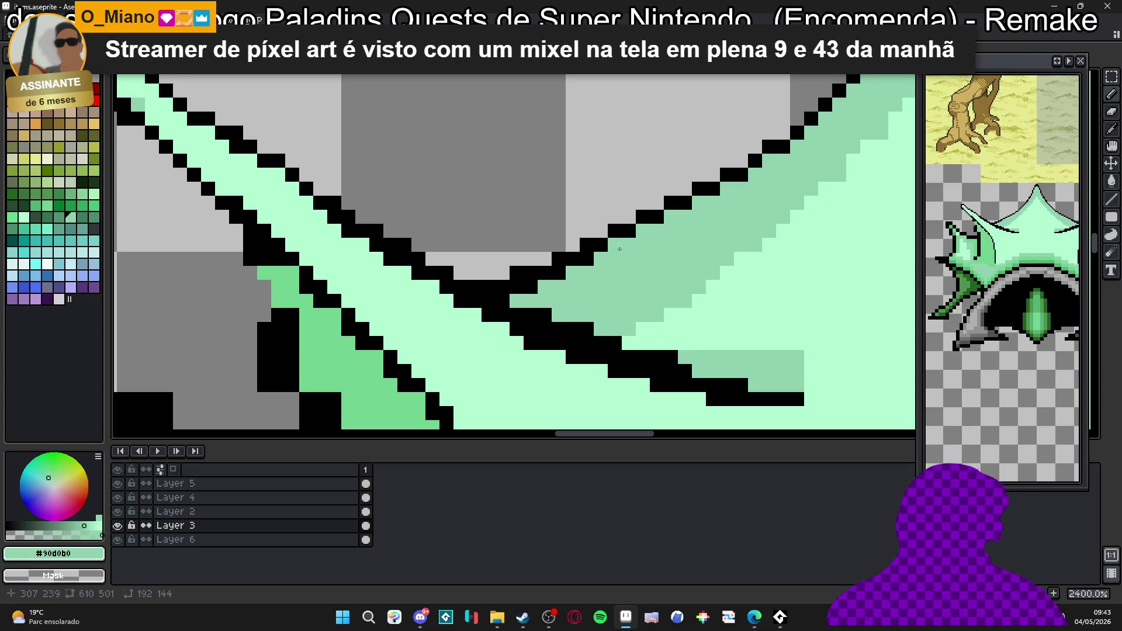
pyautogui.moveTo(531, 287); pyautogui.dragTo(519, 294)
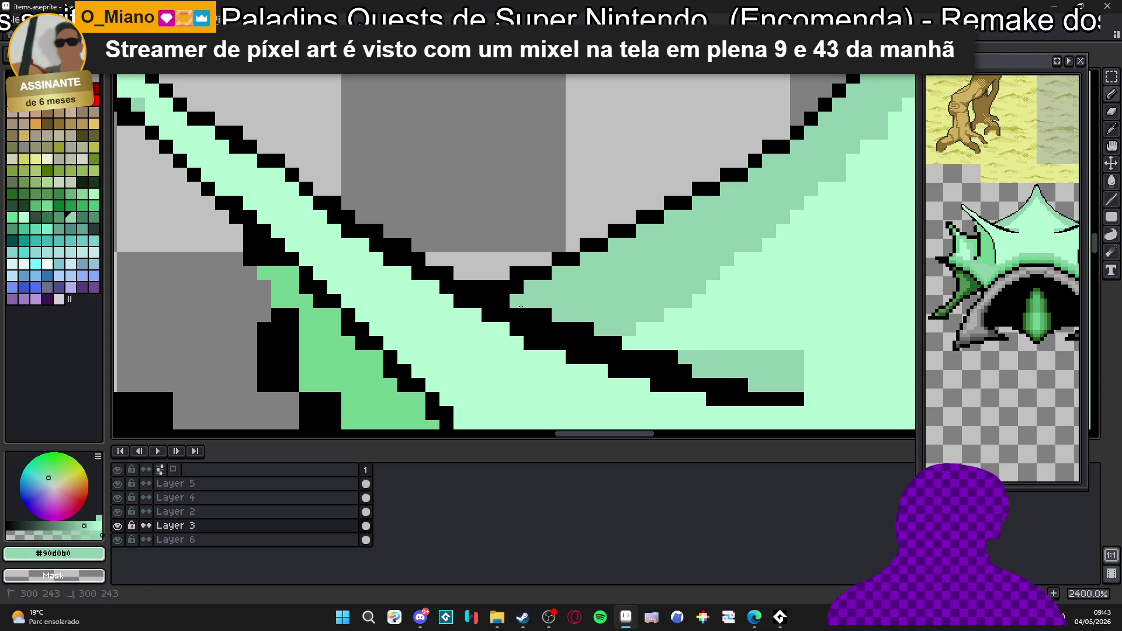
pyautogui.click(648, 342)
pyautogui.scroll(-2, 647, 314)
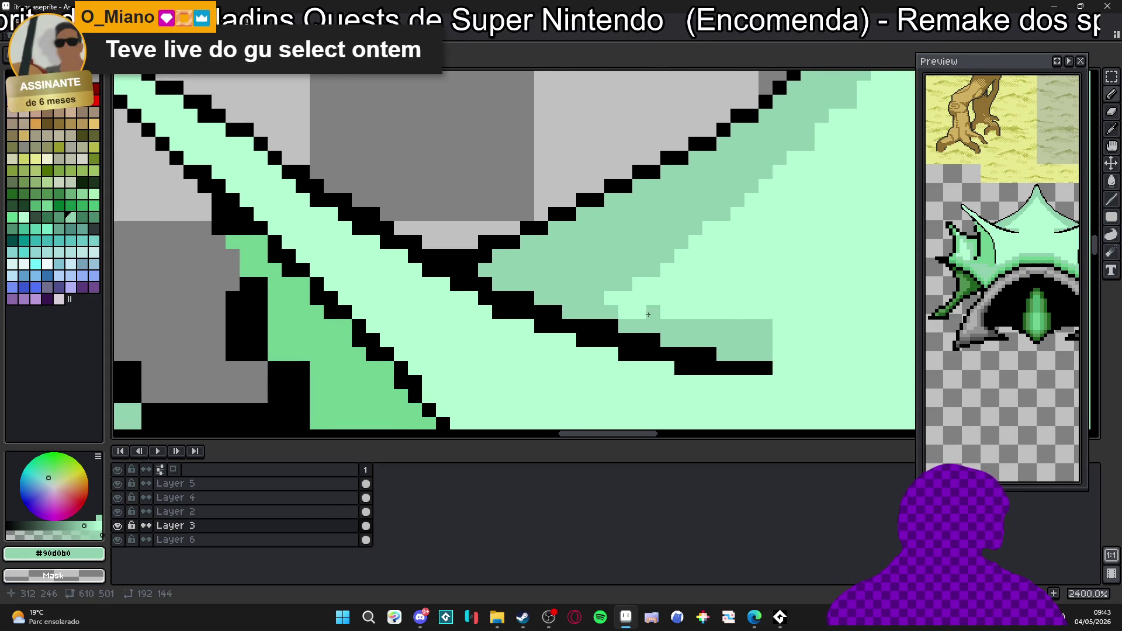
# Recolour stray black outline cells along the lower diagonal in mid and light green.
pyautogui.moveTo(647, 314); pyautogui.dragTo(602, 271)
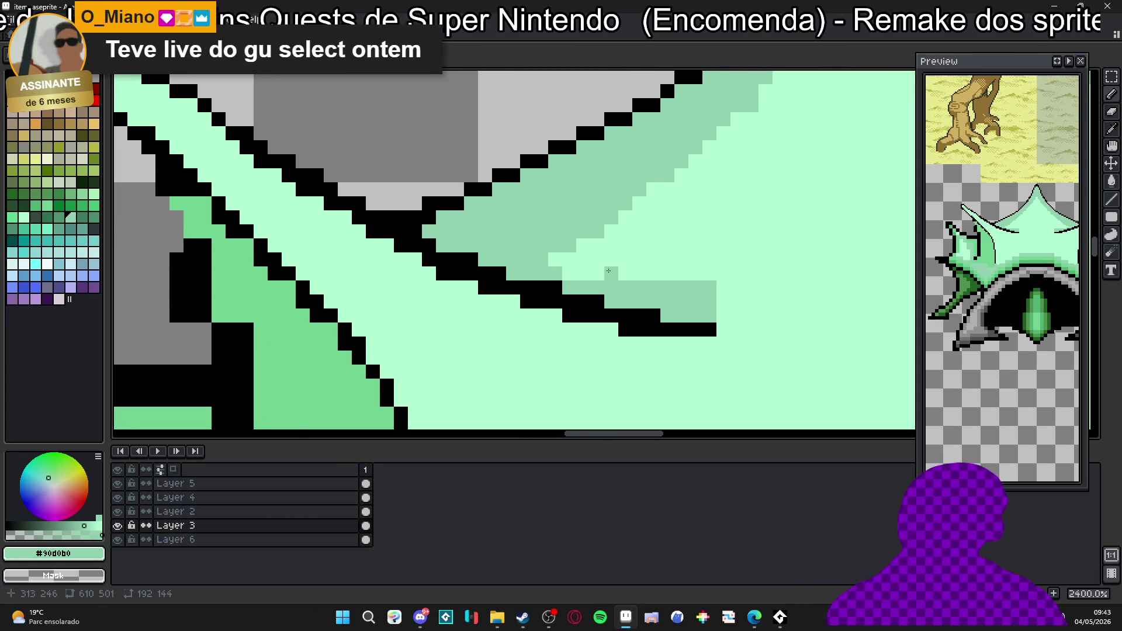
pyautogui.scroll(1, 614, 275)
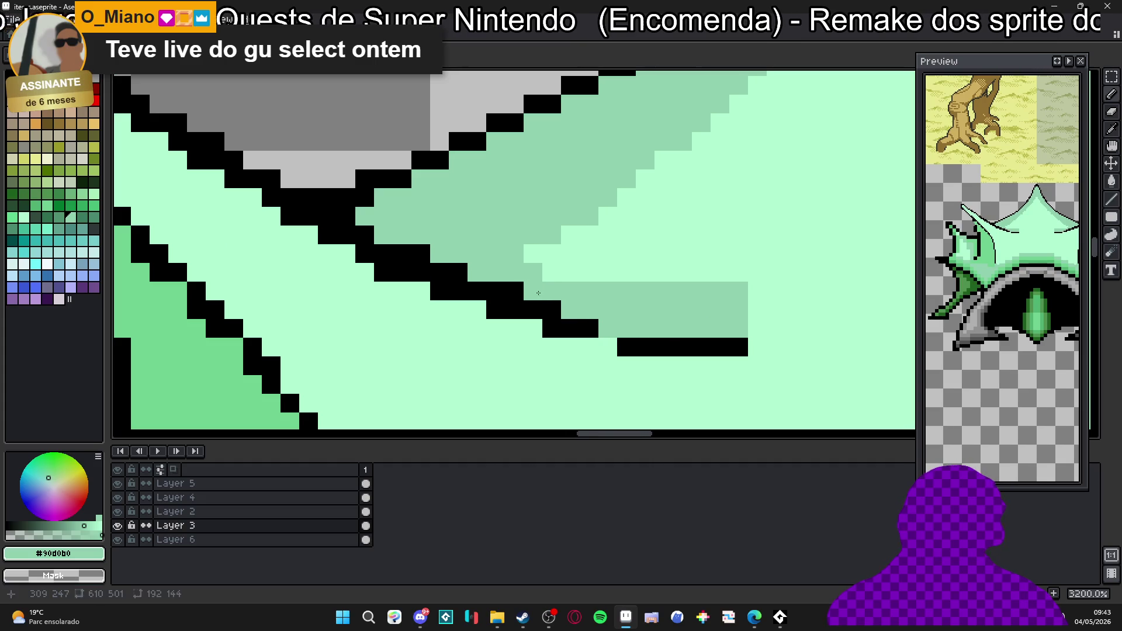
pyautogui.click(645, 330)
pyautogui.click(421, 253)
pyautogui.click(346, 217)
pyautogui.click(327, 216)
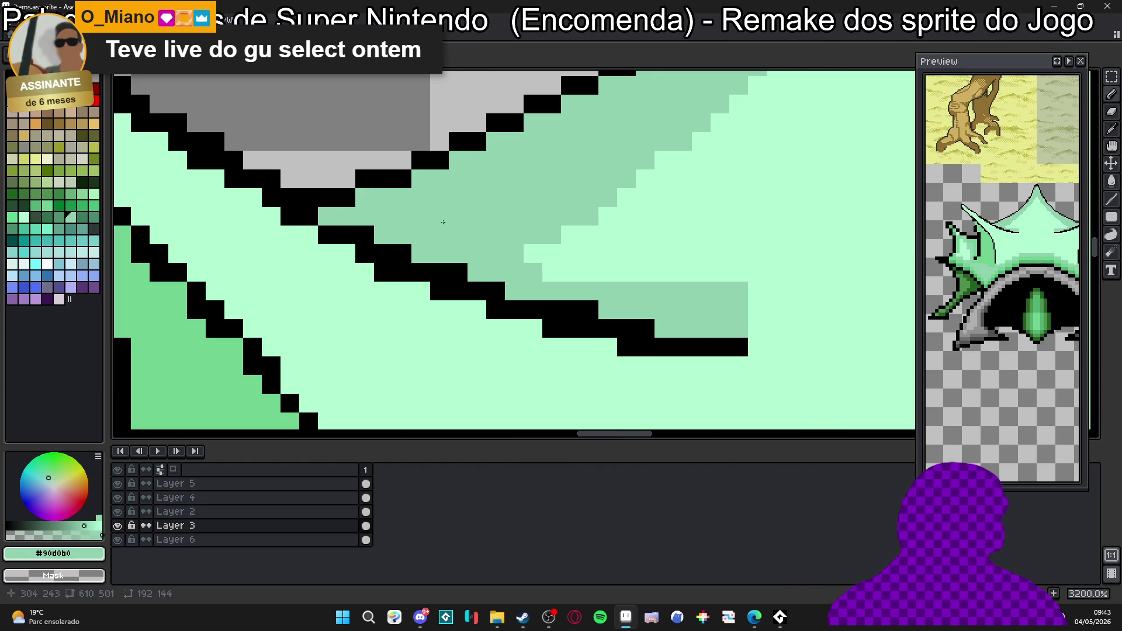
pyautogui.scroll(-1, 432, 208)
pyautogui.scroll(1, 527, 295)
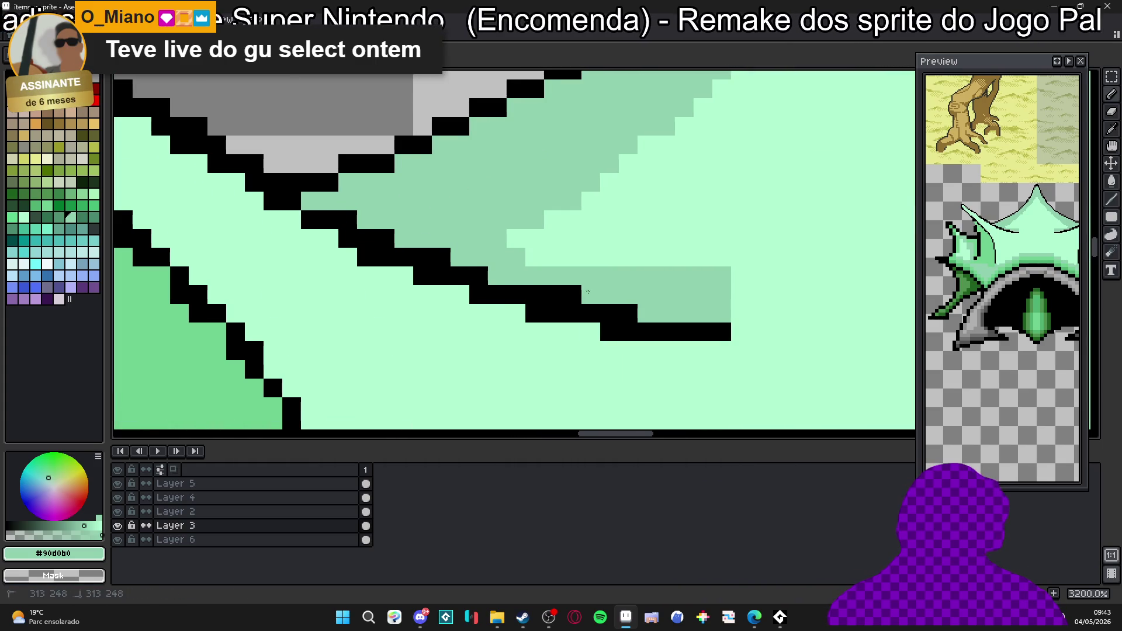
pyautogui.moveTo(534, 294); pyautogui.dragTo(616, 291)
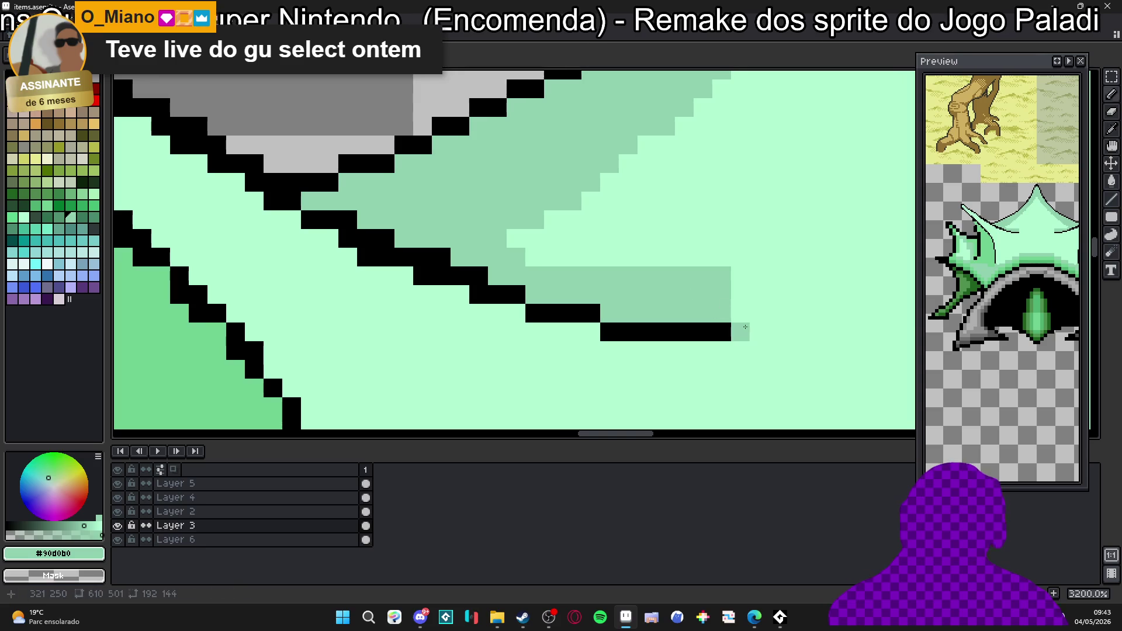
pyautogui.keyDown('alt'); pyautogui.click(693, 351); pyautogui.keyUp('alt')
pyautogui.moveTo(702, 331)
pyautogui.mouseDown()
pyautogui.moveTo(725, 329)
pyautogui.moveTo(713, 295)
pyautogui.moveTo(596, 276)
pyautogui.mouseUp()
pyautogui.click(683, 331)
# With a two-pixel brush, repaint the stepped mid-green diagonal shading light mint.
pyautogui.press('+')
pyautogui.click(656, 304)
pyautogui.click(632, 297)
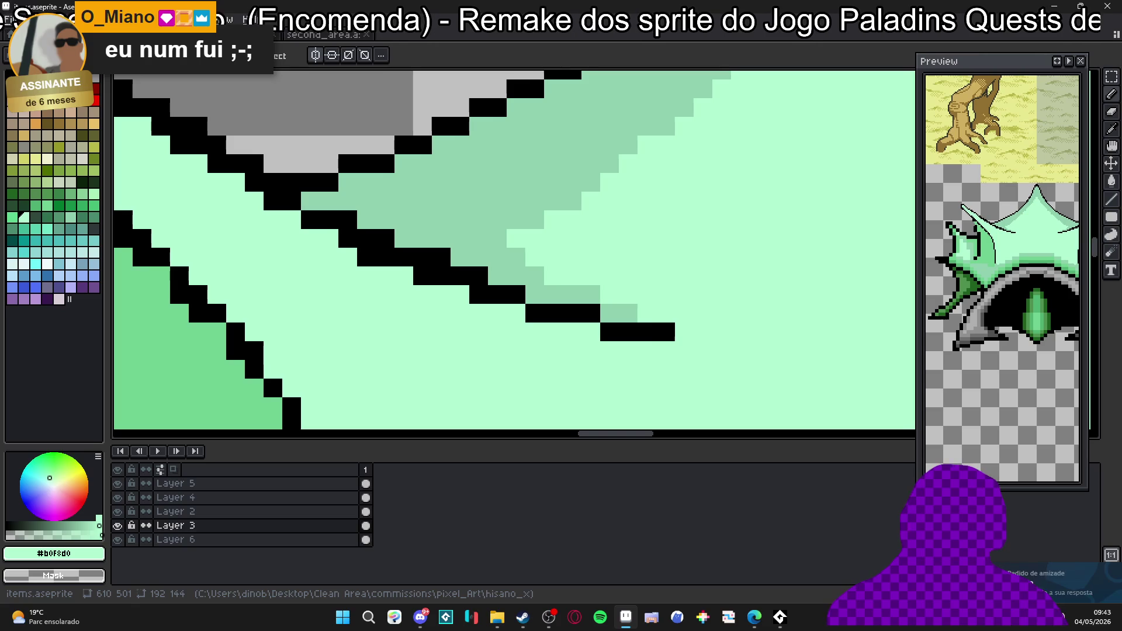
pyautogui.click(628, 313)
pyautogui.moveTo(572, 294)
pyautogui.mouseDown()
pyautogui.moveTo(496, 254)
pyautogui.moveTo(515, 232)
pyautogui.mouseUp()
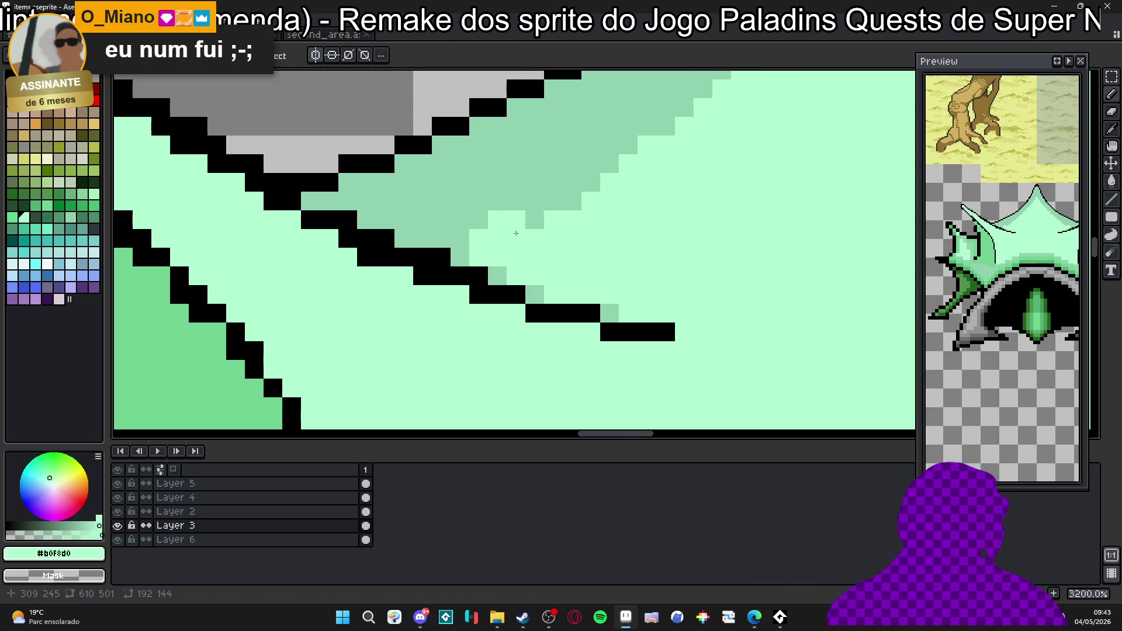
pyautogui.click(478, 219)
pyautogui.scroll(-4, 491, 286)
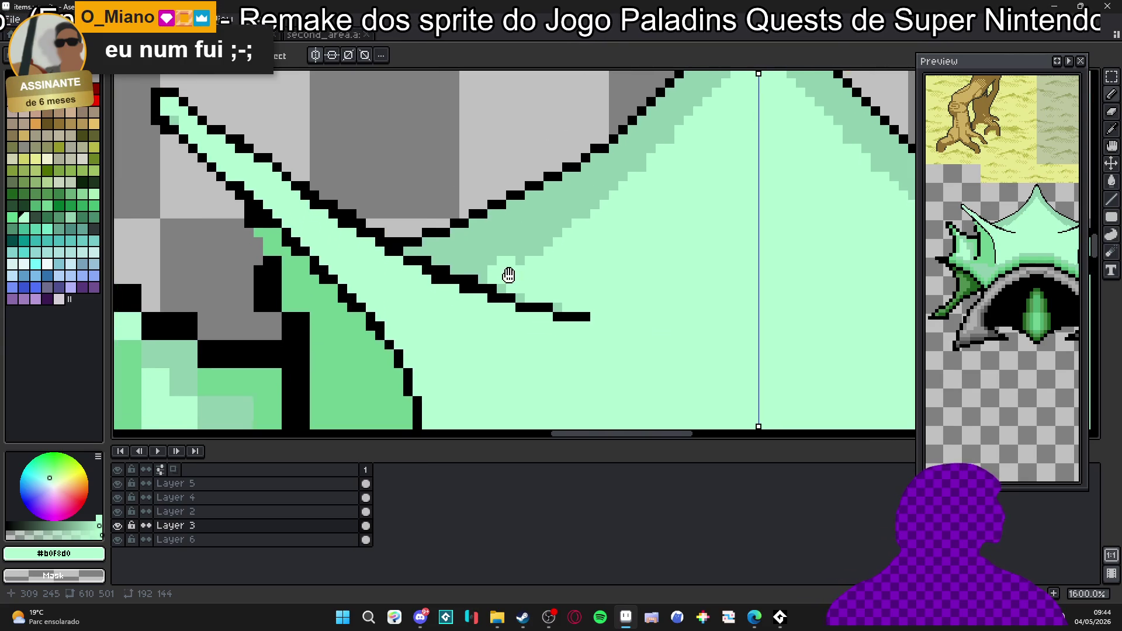
pyautogui.scroll(-1, 491, 286)
pyautogui.scroll(7, 597, 224)
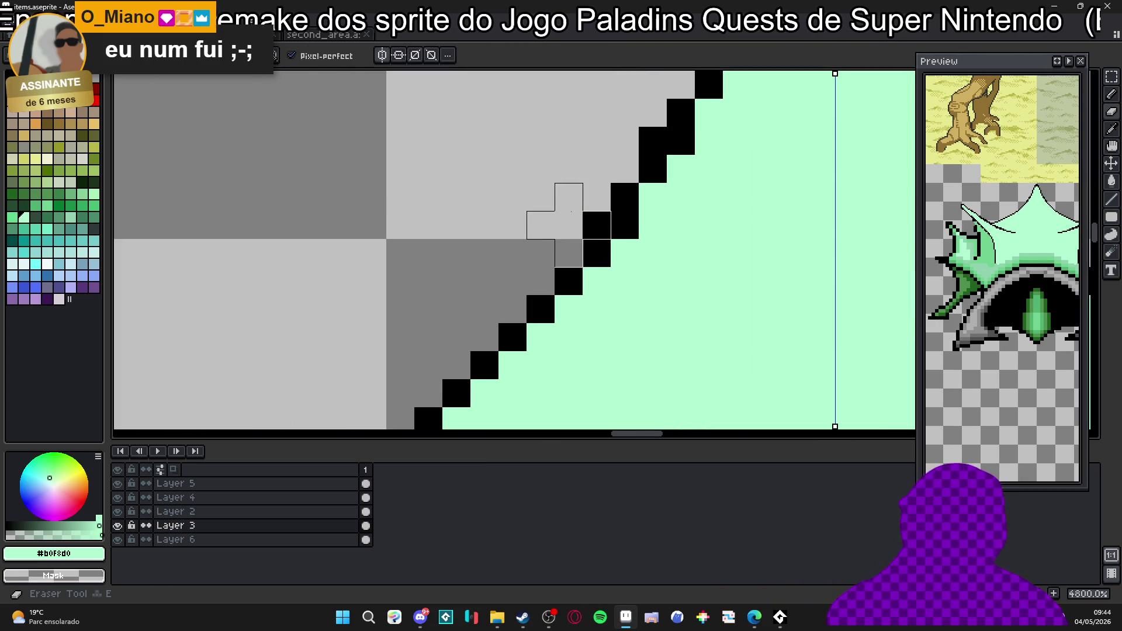
pyautogui.scroll(-3, 595, 198)
pyautogui.scroll(-2, 614, 245)
pyautogui.scroll(3, 654, 149)
# Fill mint under the spike's peak and add a black pixel one row higher to sharpen the tip.
pyautogui.click(666, 126)
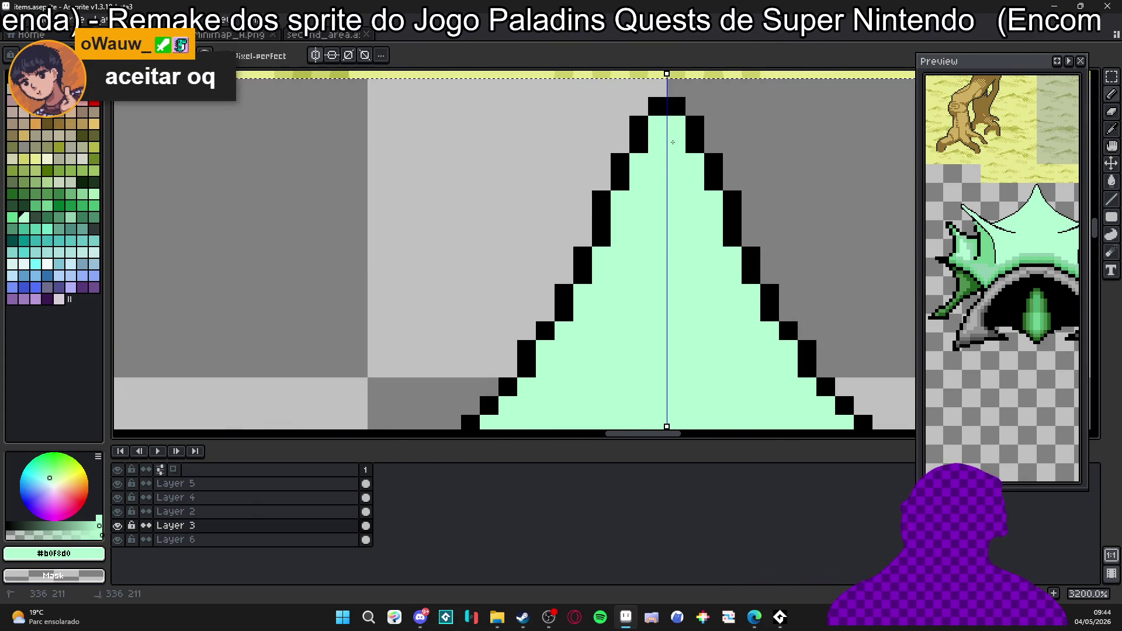
pyautogui.keyDown('alt'); pyautogui.click(665, 107); pyautogui.keyUp('alt')
pyautogui.click(658, 88)
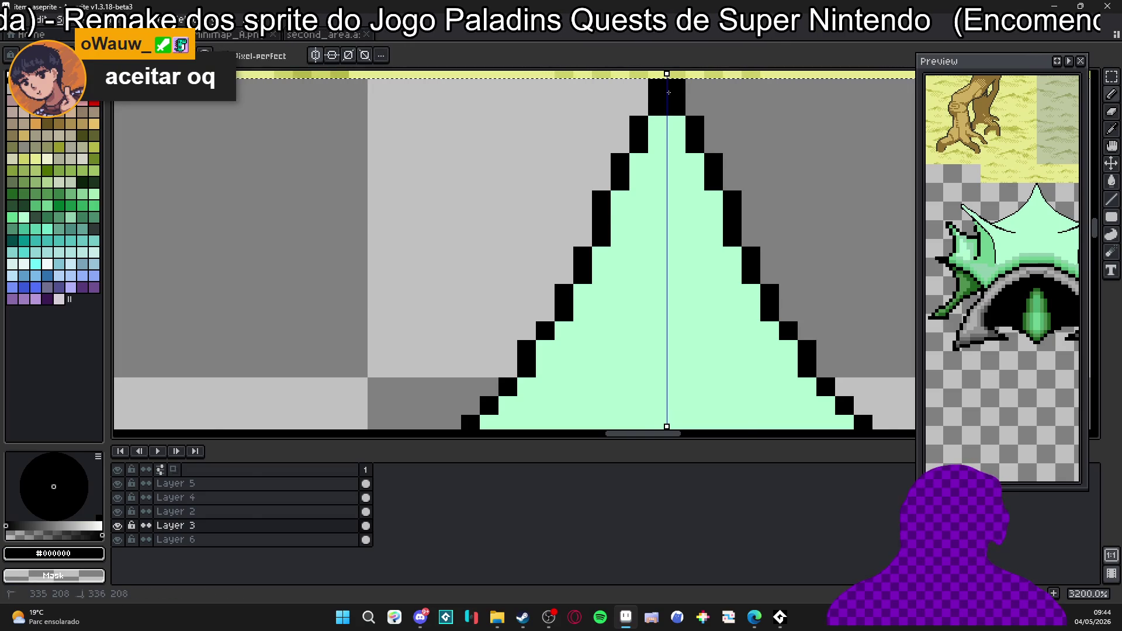
pyautogui.scroll(-4, 616, 172)
pyautogui.scroll(2, 614, 170)
pyautogui.scroll(2, 492, 228)
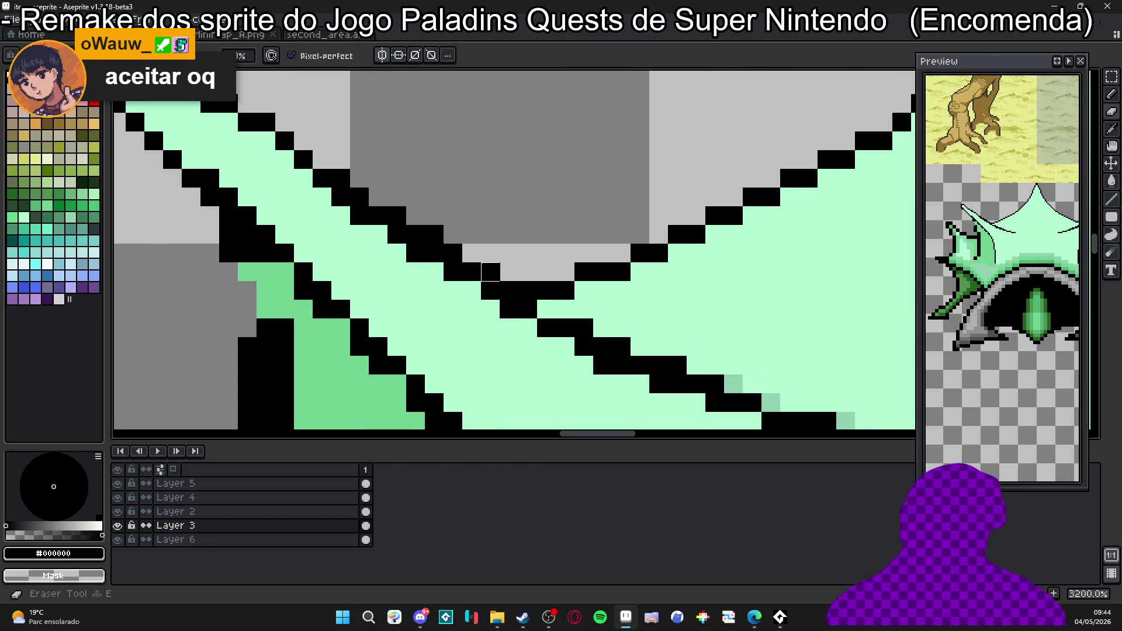
pyautogui.moveTo(453, 234)
pyautogui.mouseDown()
pyautogui.moveTo(585, 317)
pyautogui.moveTo(629, 315)
pyautogui.mouseUp()
pyautogui.press('+')
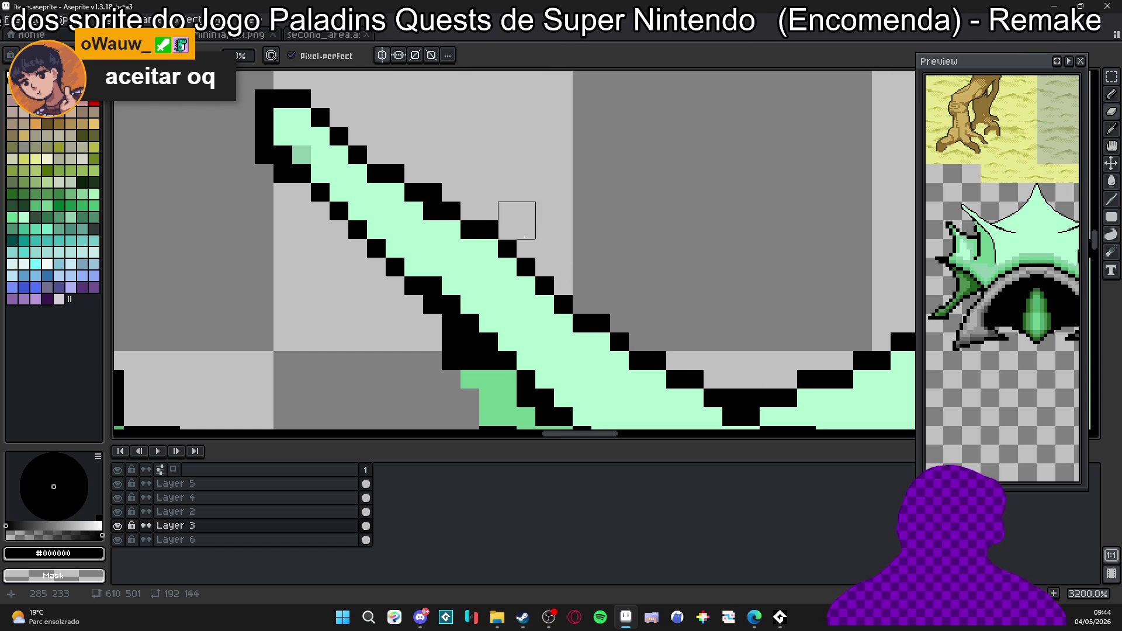
pyautogui.press('e')
pyautogui.moveTo(441, 219); pyautogui.dragTo(431, 152)
pyautogui.scroll(-2, 449, 115)
pyautogui.scroll(-2, 473, 158)
pyautogui.scroll(-2, 500, 201)
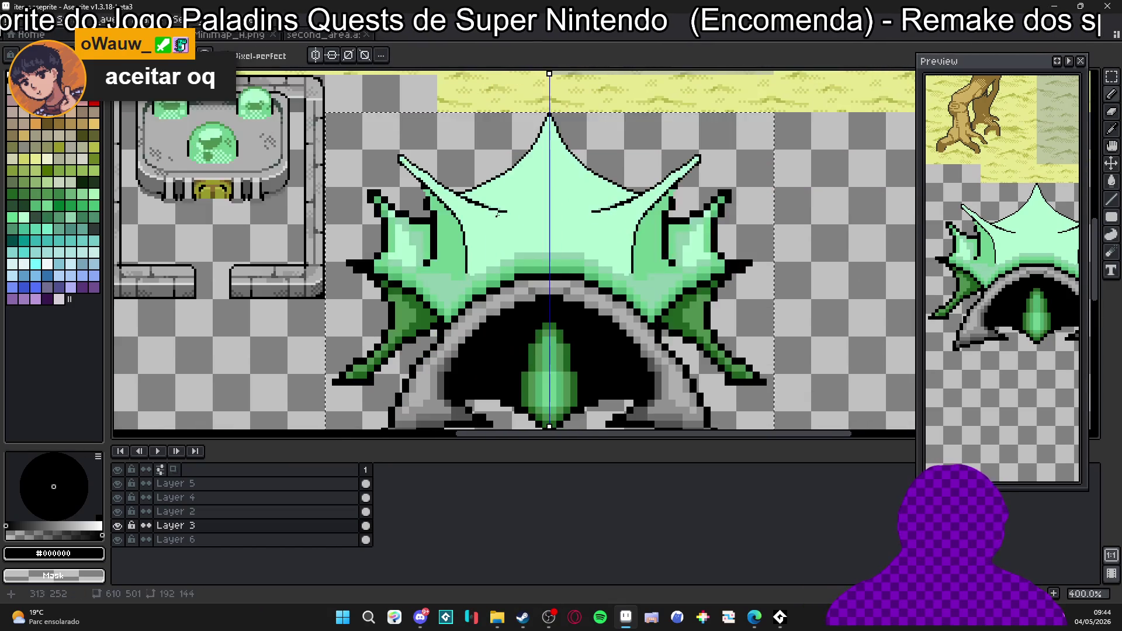
pyautogui.scroll(-1, 513, 228)
pyautogui.scroll(3, 513, 227)
pyautogui.scroll(2, 491, 254)
# Bucket-fill the dome's green shading bands and left patches with light mint #b0f8d0.
pyautogui.keyDown('alt'); pyautogui.click(476, 269); pyautogui.keyUp('alt')
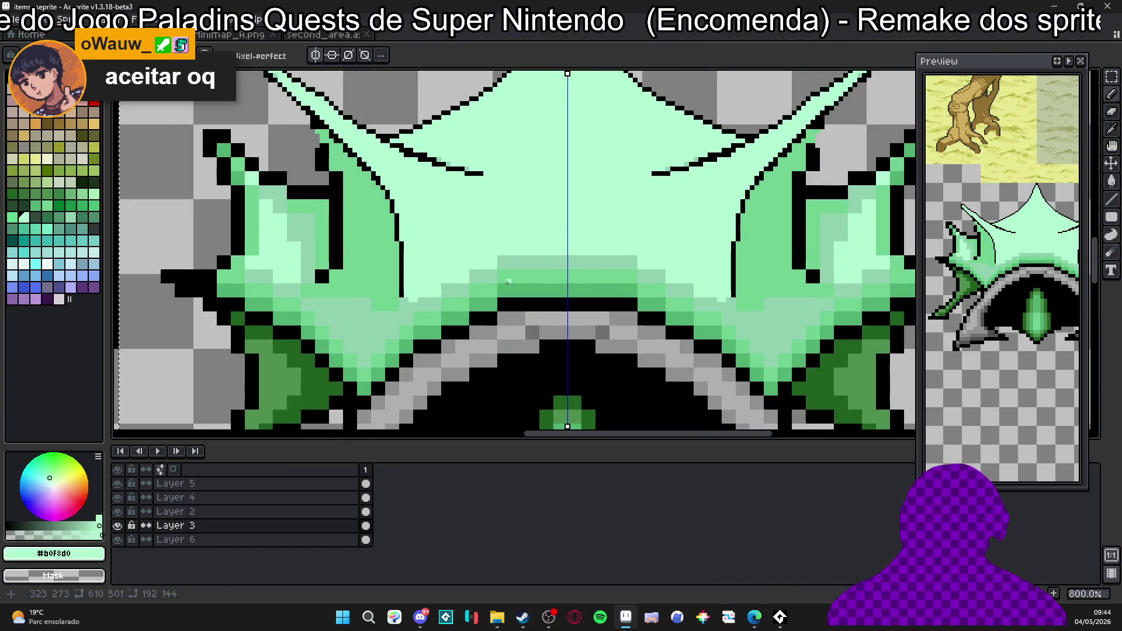
pyautogui.scroll(2, 529, 316)
pyautogui.click(529, 315)
pyautogui.click(528, 263)
pyautogui.click(529, 219)
pyautogui.click(434, 263)
pyautogui.click(439, 346)
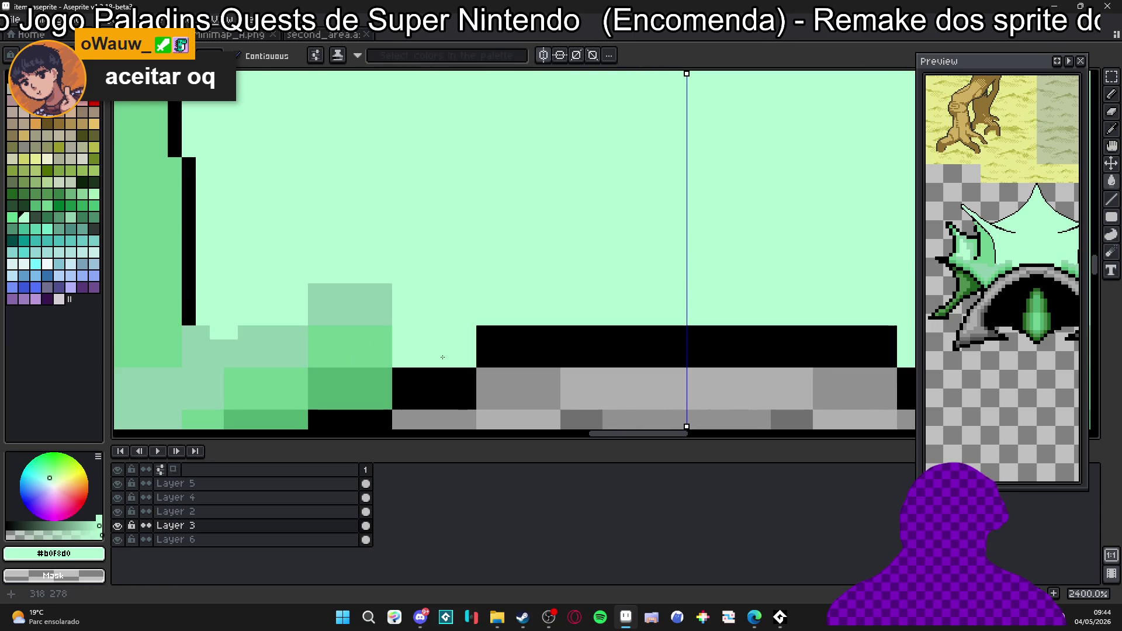
pyautogui.click(371, 360)
pyautogui.click(263, 347)
pyautogui.click(263, 386)
# Fill the medium-green patches at the dome's lower left with light mint.
pyautogui.moveTo(301, 375); pyautogui.dragTo(357, 291)
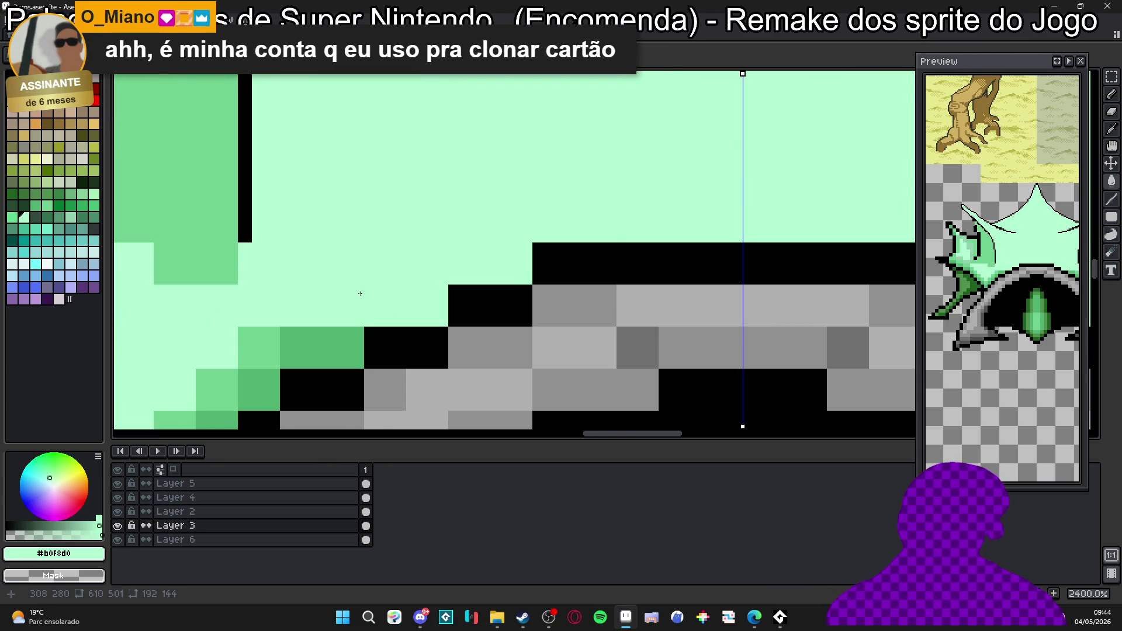
pyautogui.click(315, 347)
pyautogui.click(259, 347)
pyautogui.click(258, 386)
pyautogui.scroll(-1, 248, 359)
# Repaint the medium-green pixels and regions around the left leaf junction light mint, up to the top.
pyautogui.moveTo(248, 359); pyautogui.dragTo(372, 282)
pyautogui.click(381, 302)
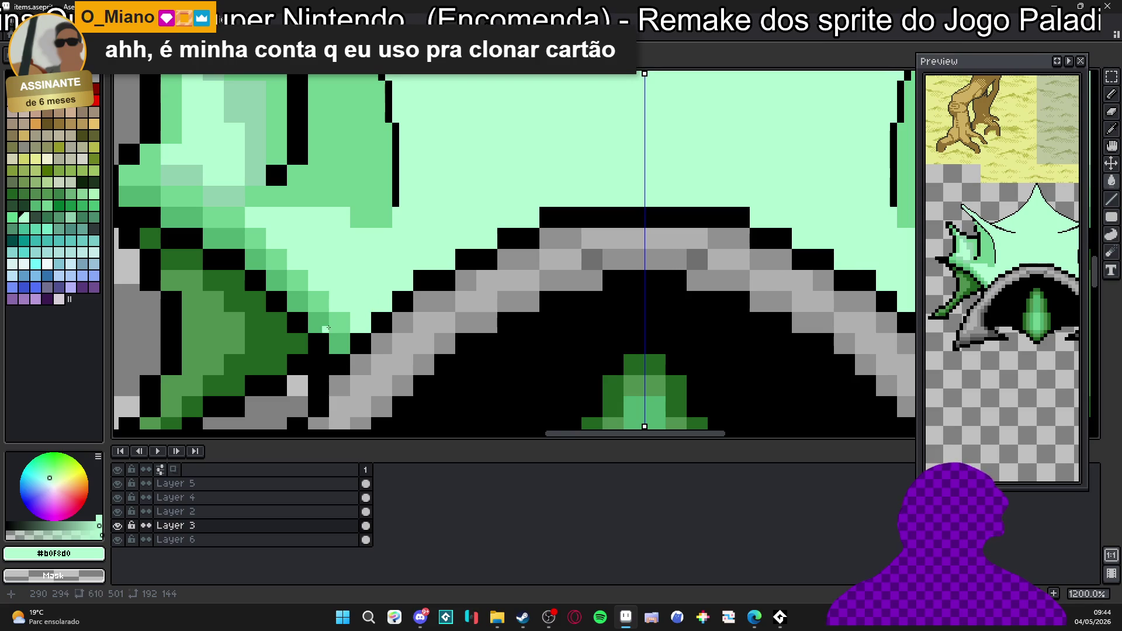
pyautogui.click(319, 323)
pyautogui.click(339, 344)
pyautogui.click(320, 302)
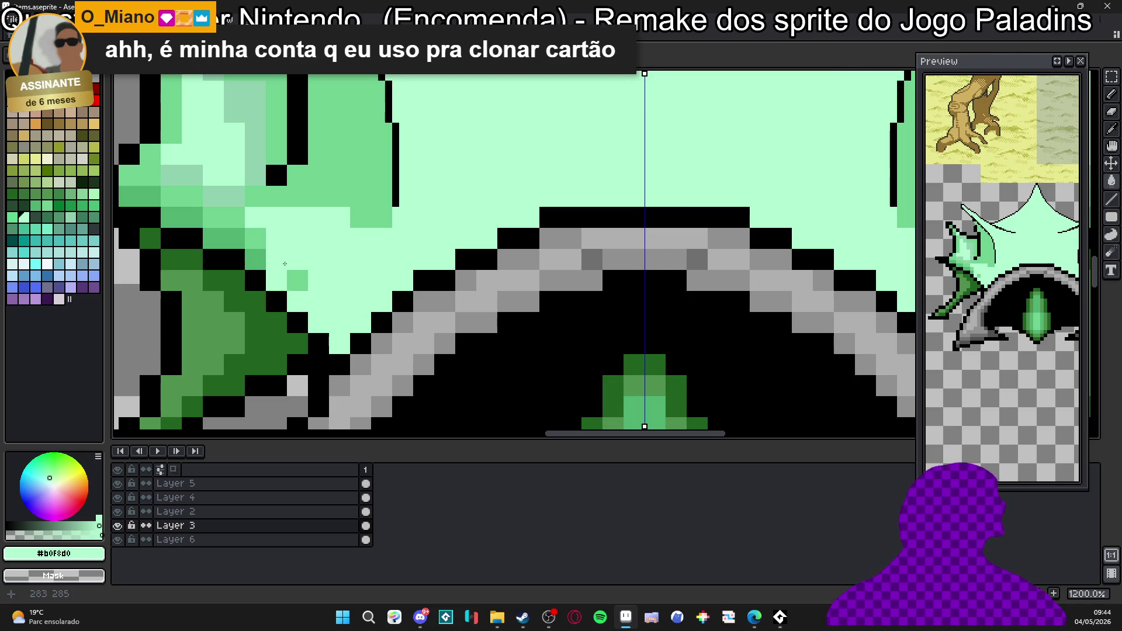
pyautogui.click(256, 261)
pyautogui.click(234, 238)
pyautogui.click(224, 218)
pyautogui.click(263, 215)
pyautogui.click(252, 131)
# Recolour the remaining light-green blocks along the left leaf to background mint.
pyautogui.moveTo(273, 148); pyautogui.dragTo(363, 263)
pyautogui.moveTo(339, 201); pyautogui.dragTo(351, 213)
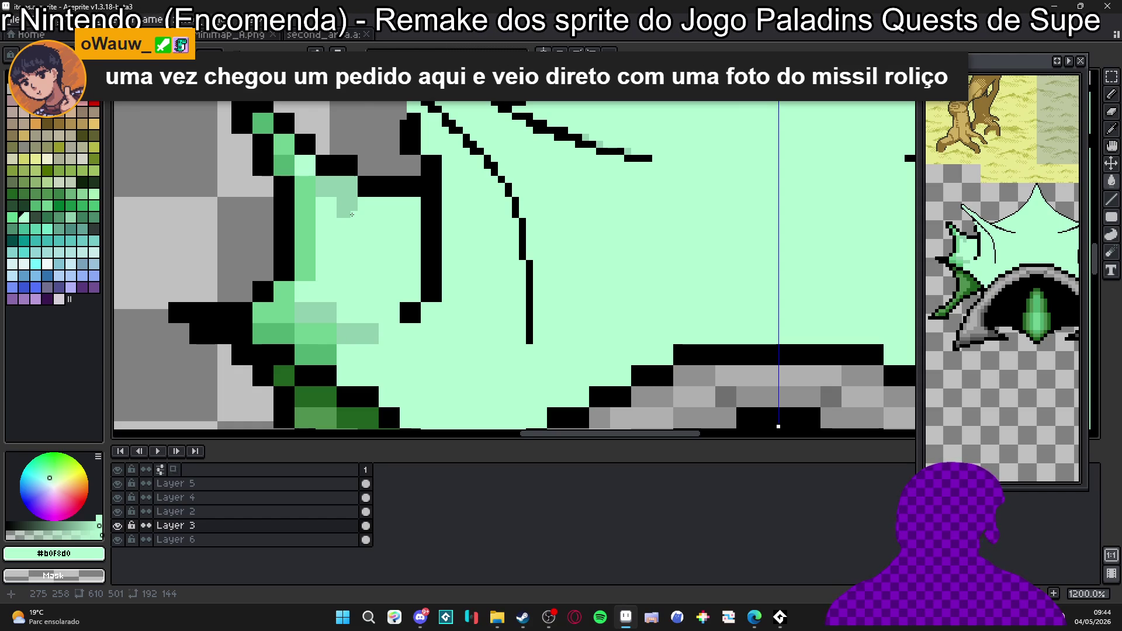
pyautogui.click(352, 202)
pyautogui.click(306, 188)
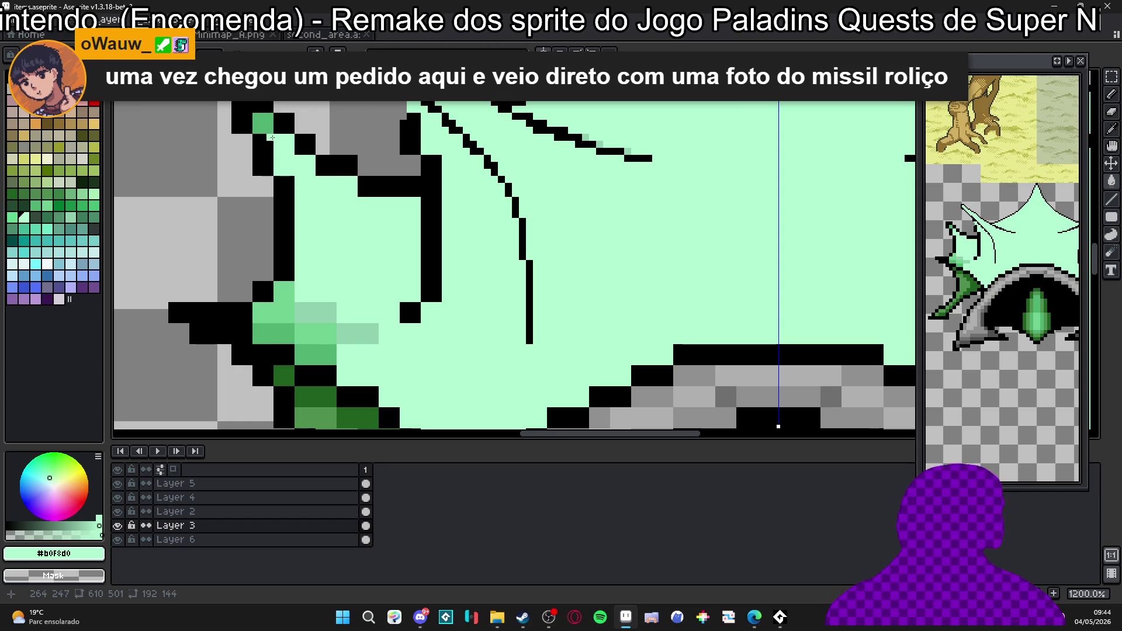
pyautogui.click(320, 307)
pyautogui.moveTo(333, 316)
pyautogui.mouseDown()
pyautogui.moveTo(315, 334)
pyautogui.moveTo(284, 337)
pyautogui.mouseUp()
pyautogui.click(290, 306)
pyautogui.scroll(-5, 290, 306)
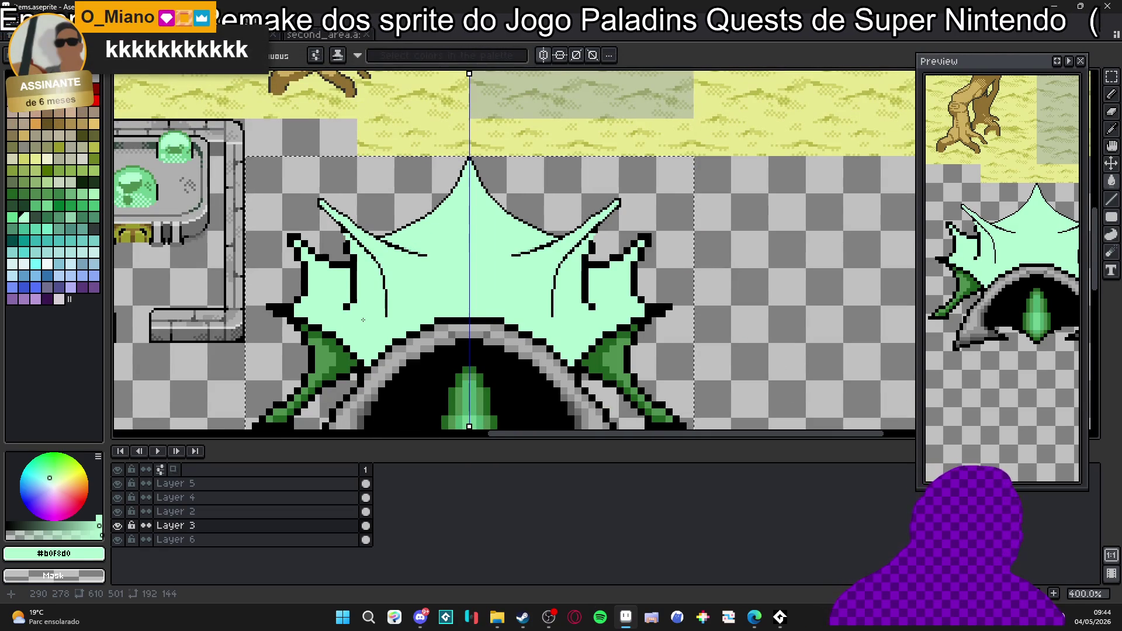
pyautogui.scroll(6, 588, 214)
pyautogui.scroll(3, 487, 268)
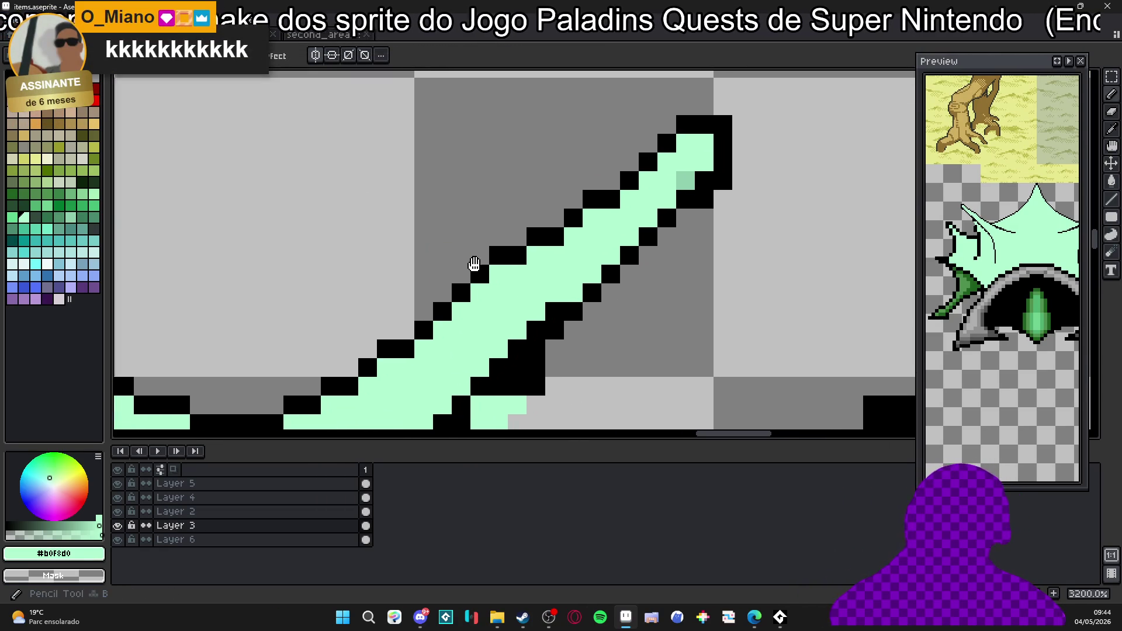
pyautogui.keyDown('alt'); pyautogui.click(488, 279); pyautogui.keyUp('alt')
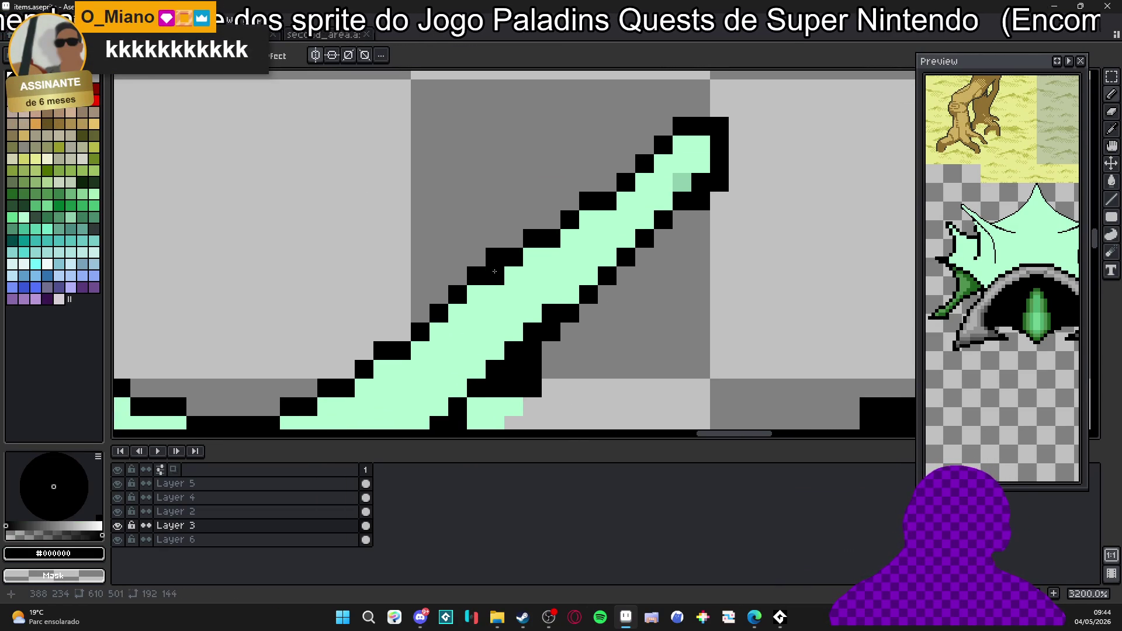
pyautogui.click(588, 220)
pyautogui.rightClick(599, 215)
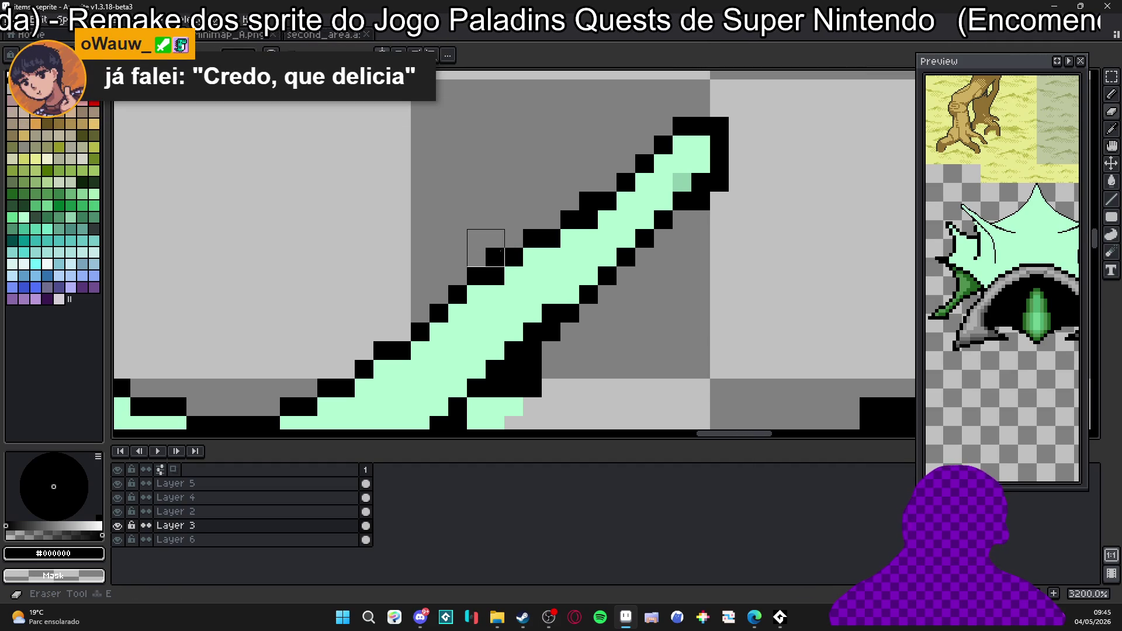
pyautogui.rightClick(588, 201)
pyautogui.scroll(-1, 602, 222)
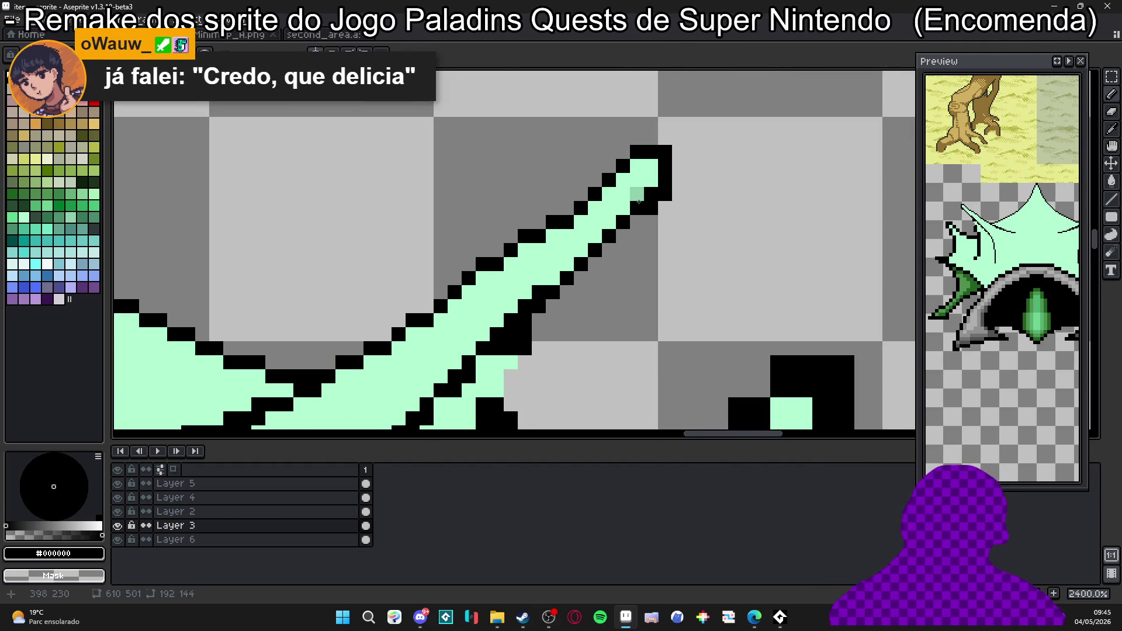
pyautogui.keyDown('alt'); pyautogui.click(637, 192); pyautogui.keyUp('alt')
pyautogui.click(637, 194)
pyautogui.press('e')
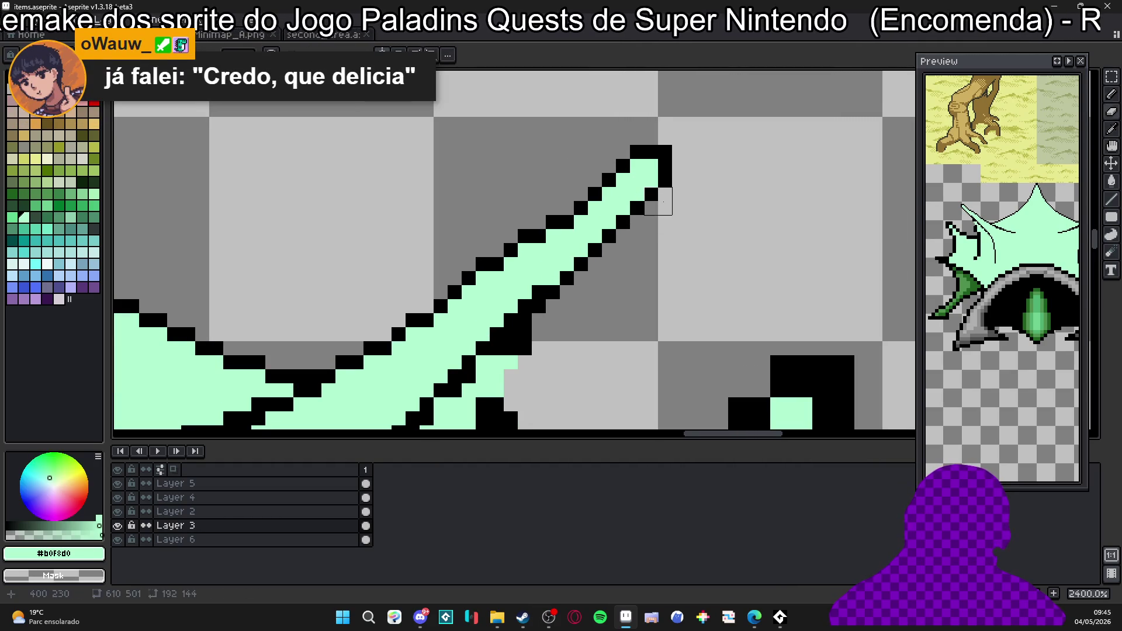
pyautogui.keyDown('alt'); pyautogui.click(667, 167); pyautogui.keyUp('alt')
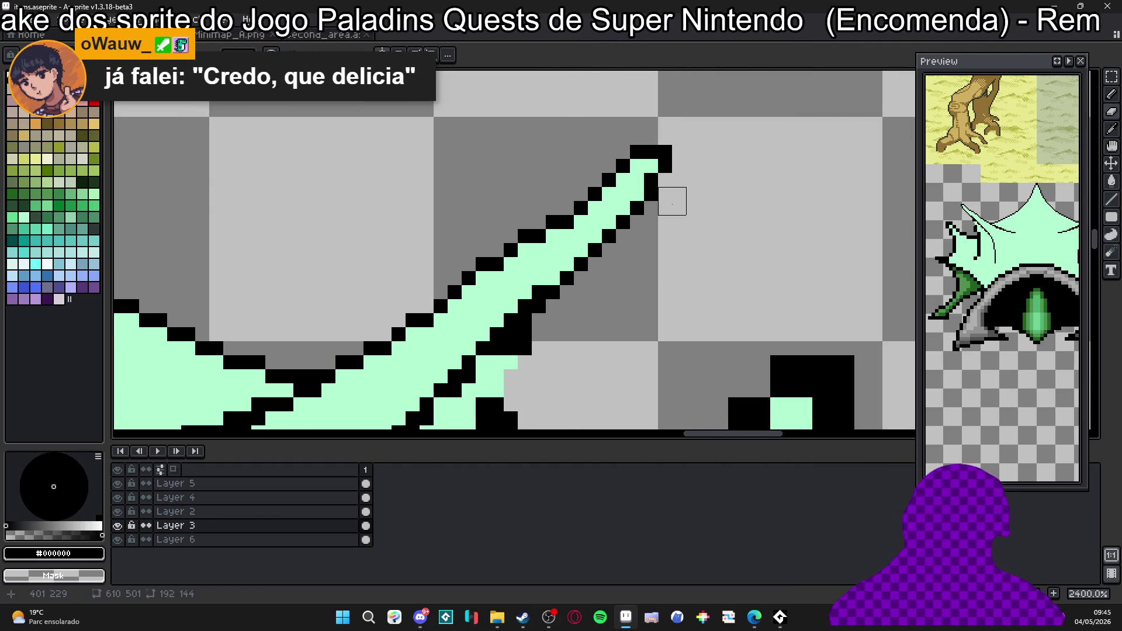
pyautogui.scroll(-5, 672, 187)
pyautogui.scroll(4, 655, 200)
pyautogui.keyDown('alt'); pyautogui.click(656, 198); pyautogui.keyUp('alt')
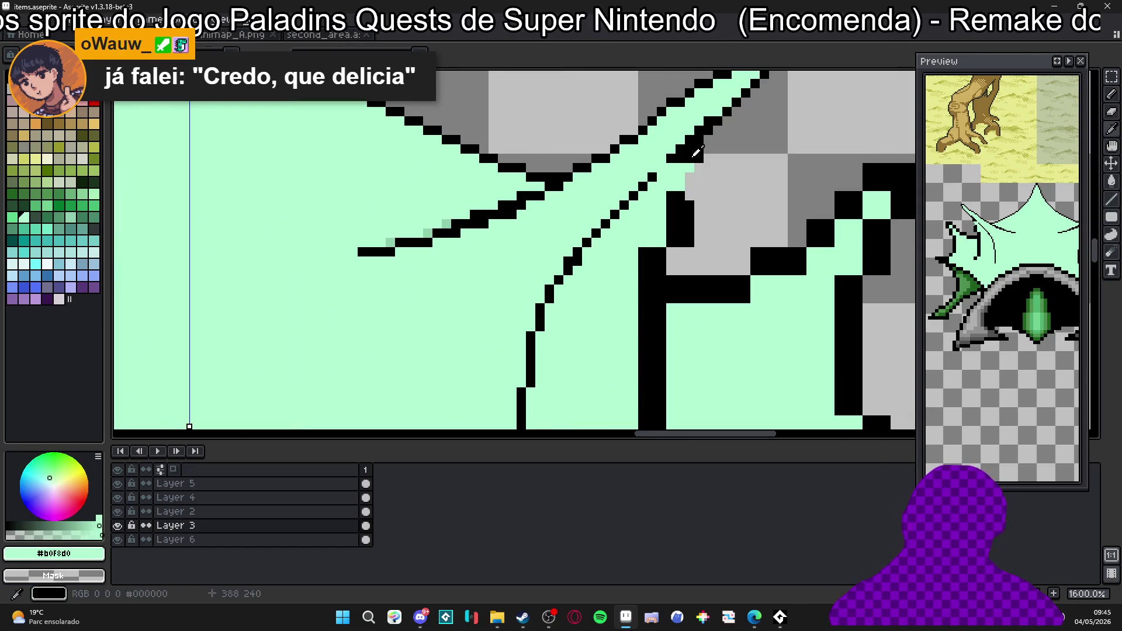
pyautogui.moveTo(701, 145); pyautogui.dragTo(675, 256)
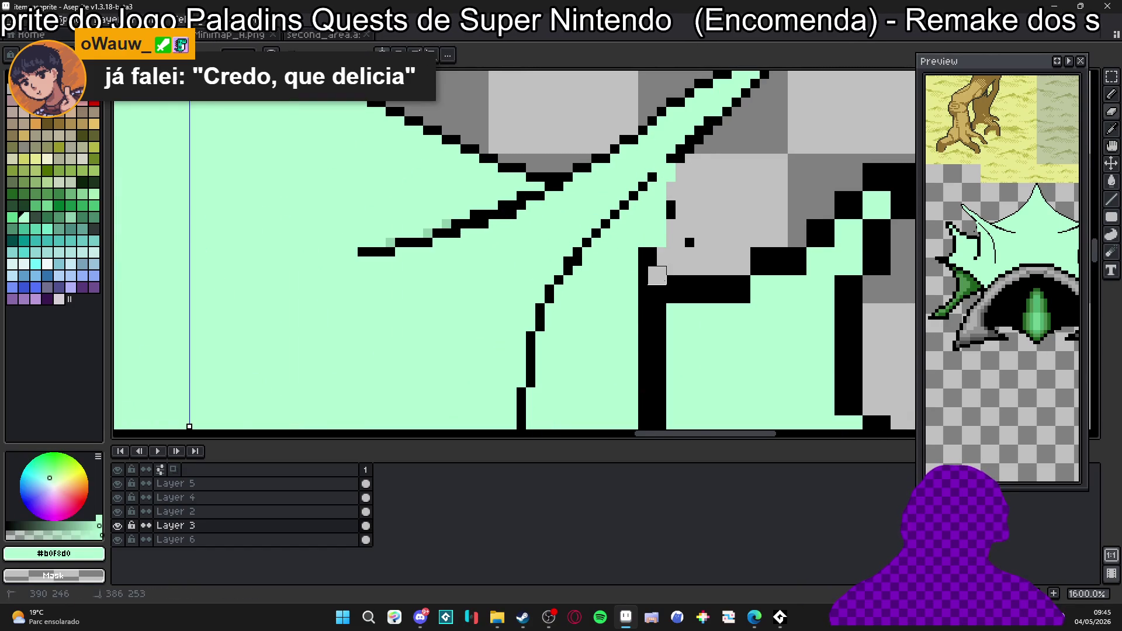
pyautogui.scroll(-2, 667, 275)
pyautogui.scroll(-3, 527, 246)
pyautogui.scroll(2, 383, 215)
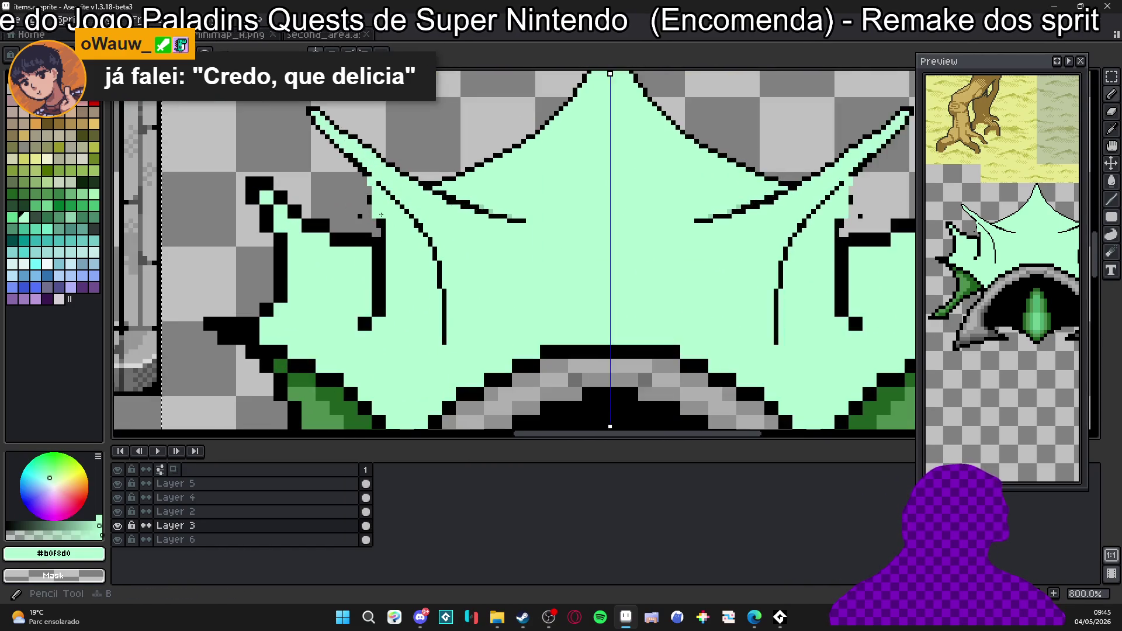
pyautogui.scroll(1, 384, 215)
pyautogui.moveTo(384, 234); pyautogui.dragTo(363, 181)
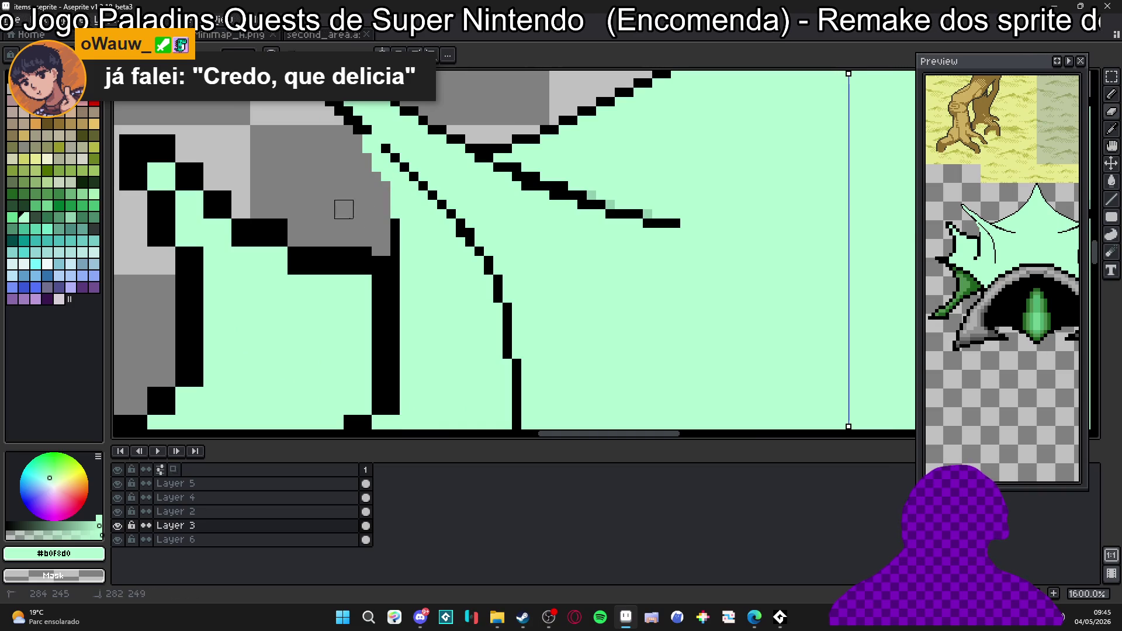
pyautogui.press('x')
pyautogui.click(357, 137)
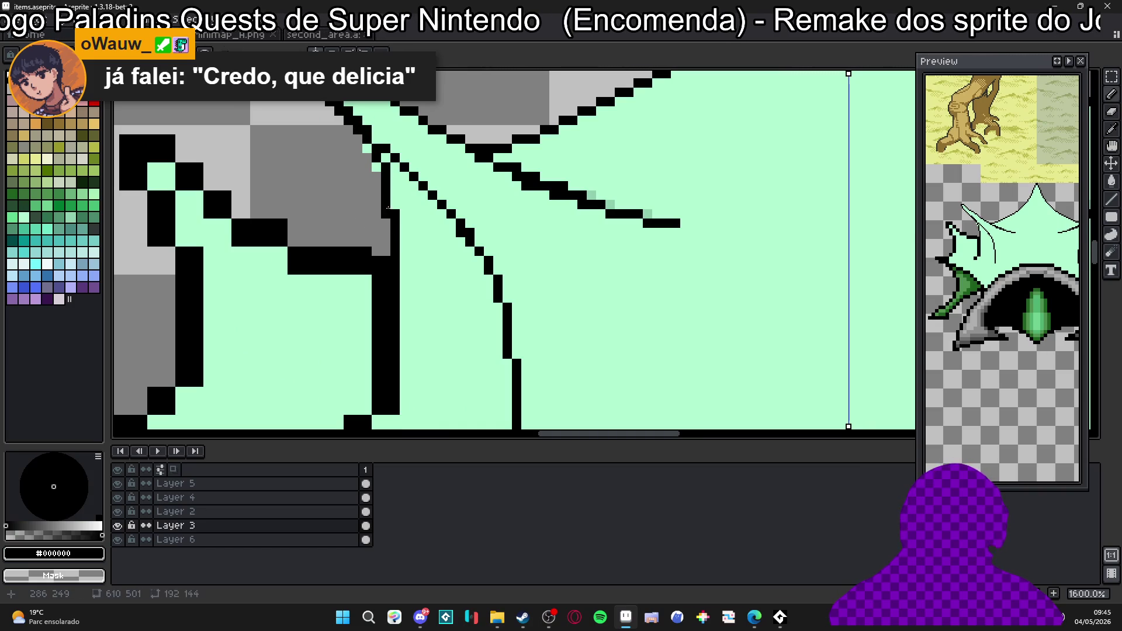
pyautogui.press('x')
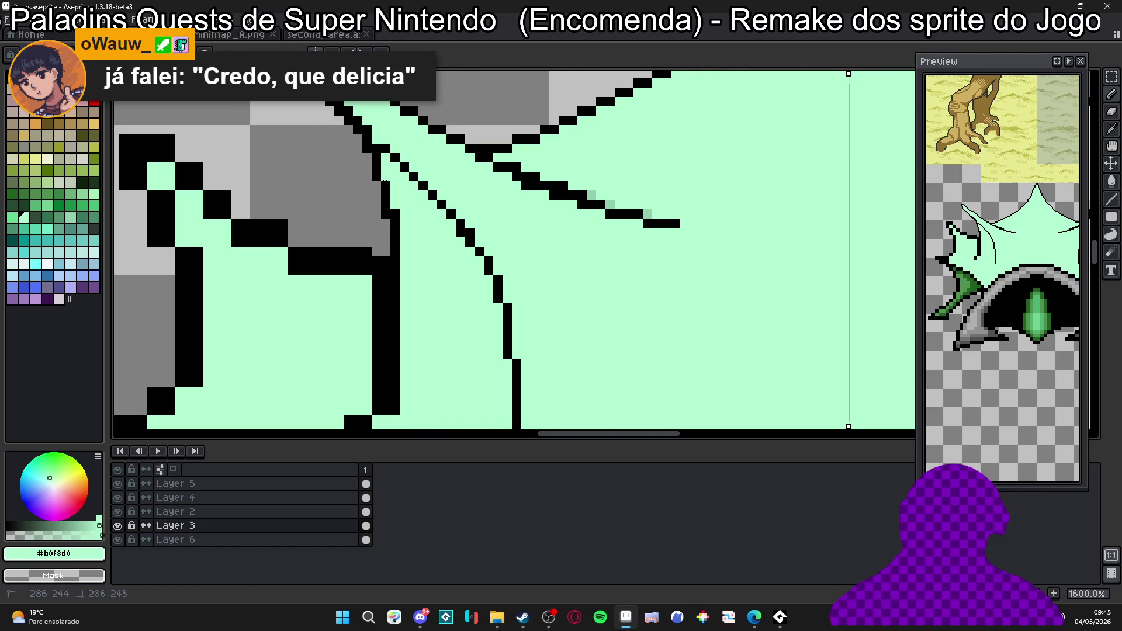
pyautogui.moveTo(395, 220); pyautogui.dragTo(403, 202)
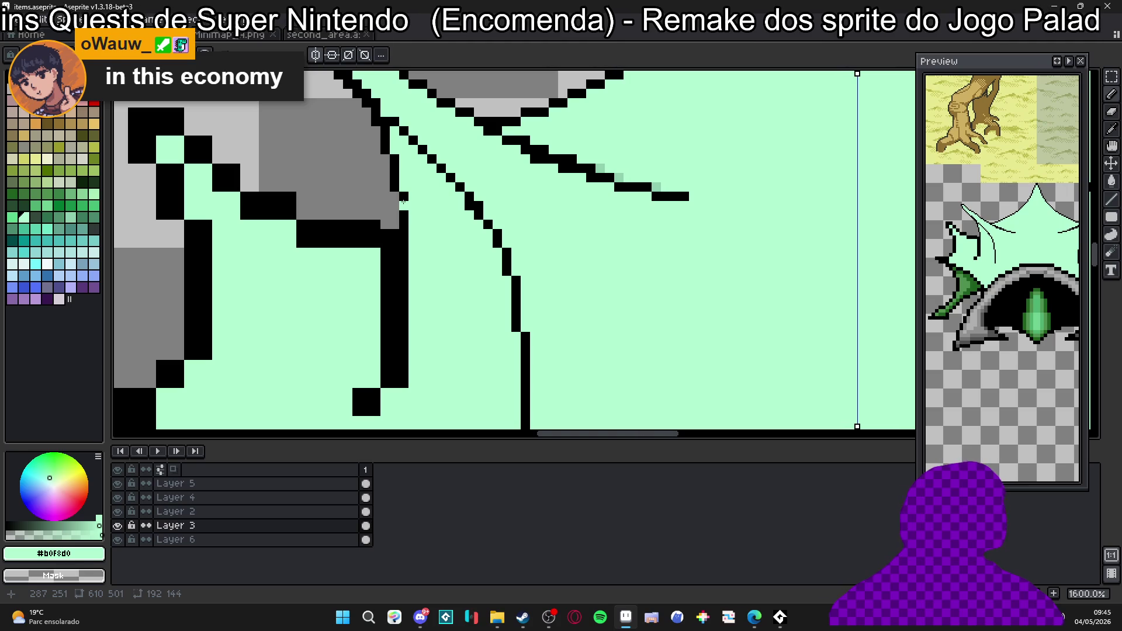
pyautogui.scroll(-3, 465, 224)
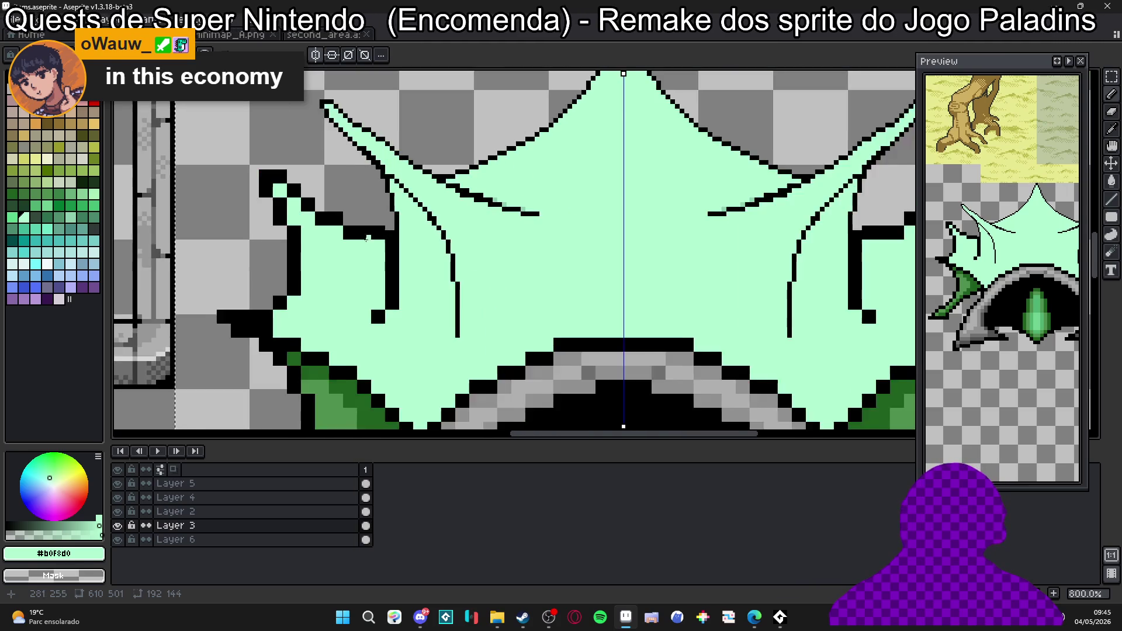
pyautogui.scroll(-1, 439, 255)
pyautogui.scroll(-1, 421, 268)
pyautogui.scroll(-2, 411, 278)
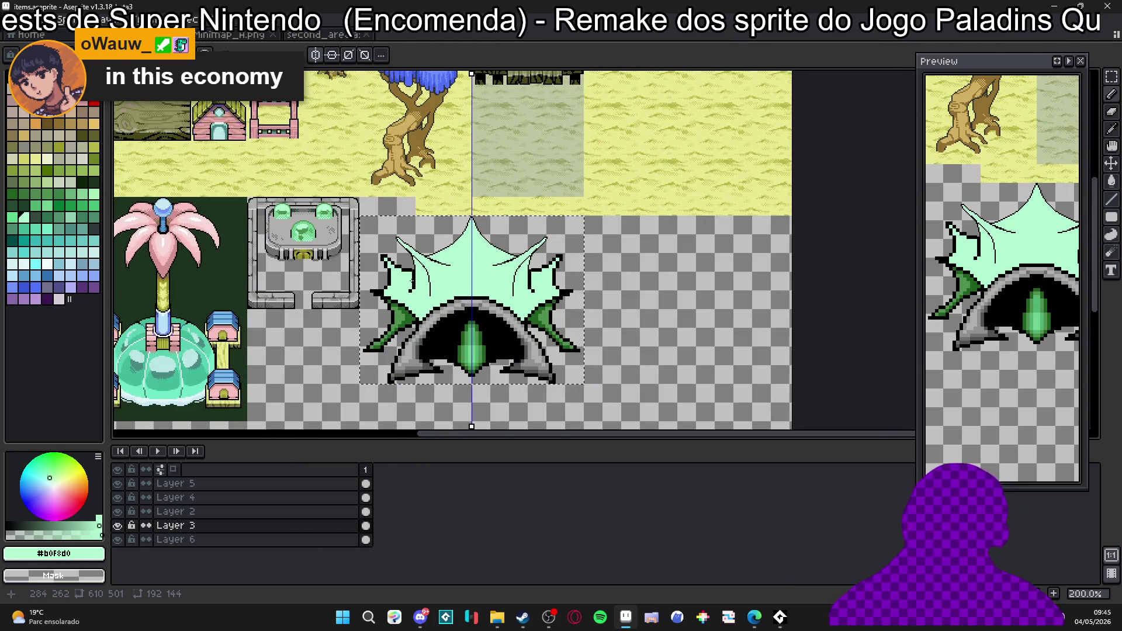
pyautogui.scroll(1, 417, 290)
pyautogui.scroll(-1, 425, 304)
pyautogui.scroll(1, 424, 304)
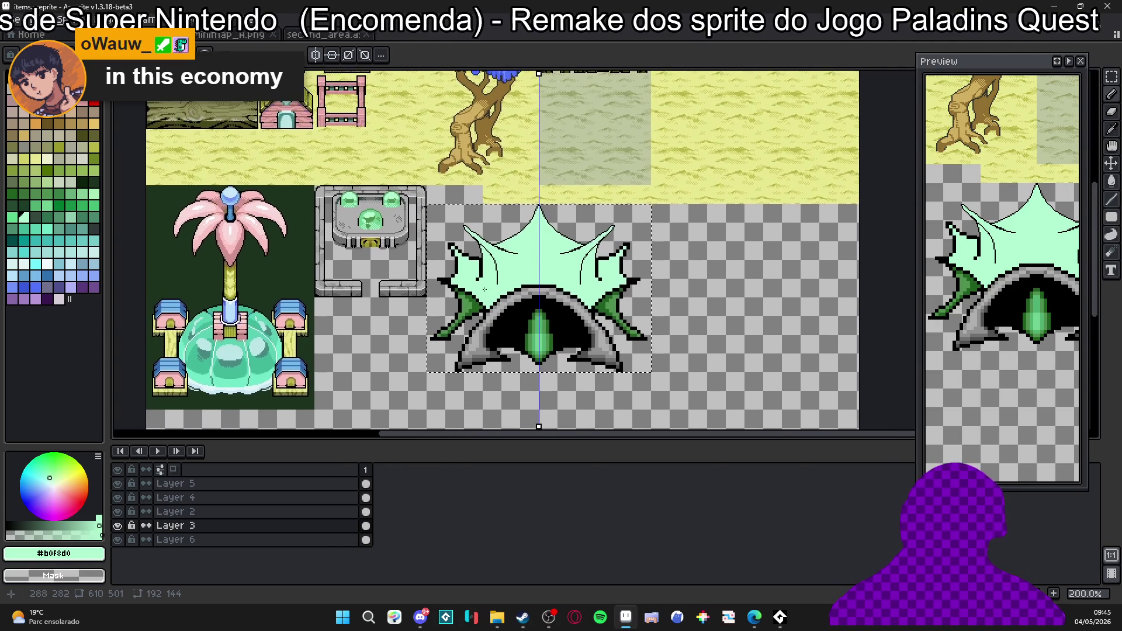
pyautogui.scroll(1, 439, 281)
pyautogui.scroll(3, 463, 254)
pyautogui.scroll(2, 464, 253)
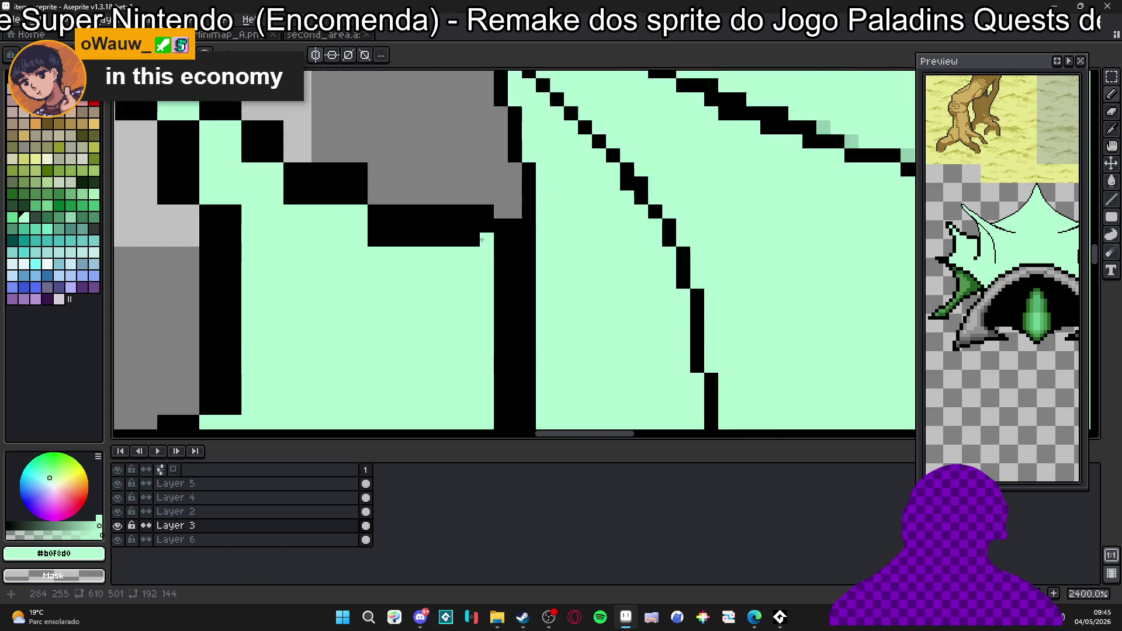
pyautogui.scroll(1, 422, 236)
# Extend the leaf tip's outline with black pixels and save the sprite.
pyautogui.moveTo(320, 222); pyautogui.dragTo(488, 294)
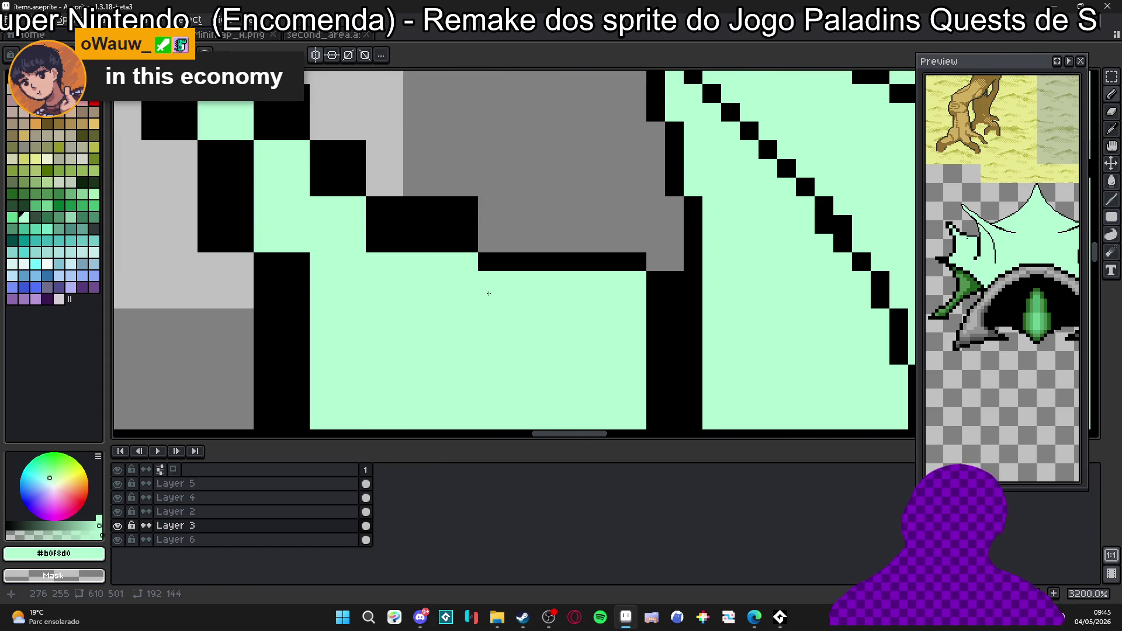
pyautogui.press('x')
pyautogui.moveTo(487, 244); pyautogui.dragTo(561, 244)
pyautogui.click(376, 187)
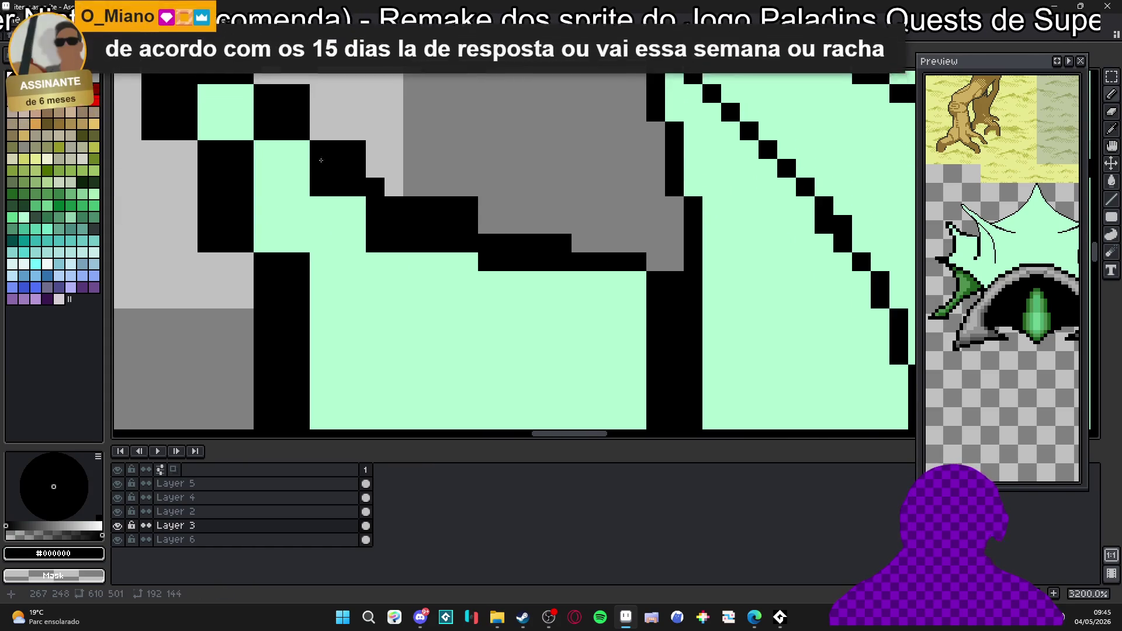
pyautogui.moveTo(331, 169); pyautogui.dragTo(440, 252)
pyautogui.scroll(-1, 440, 252)
pyautogui.hotkey('ctrl', 's')
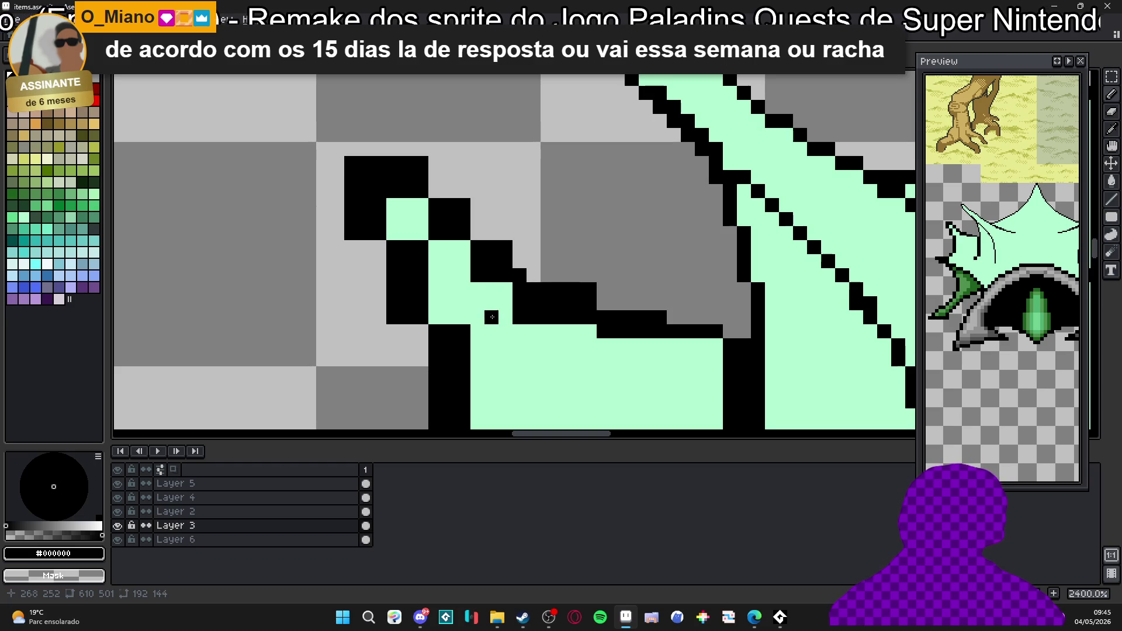
# Paint mint over stray and diagonal black outline pixels at the leaf tip.
pyautogui.moveTo(516, 308); pyautogui.dragTo(536, 339)
pyautogui.press('x')
pyautogui.moveTo(668, 362); pyautogui.dragTo(519, 316)
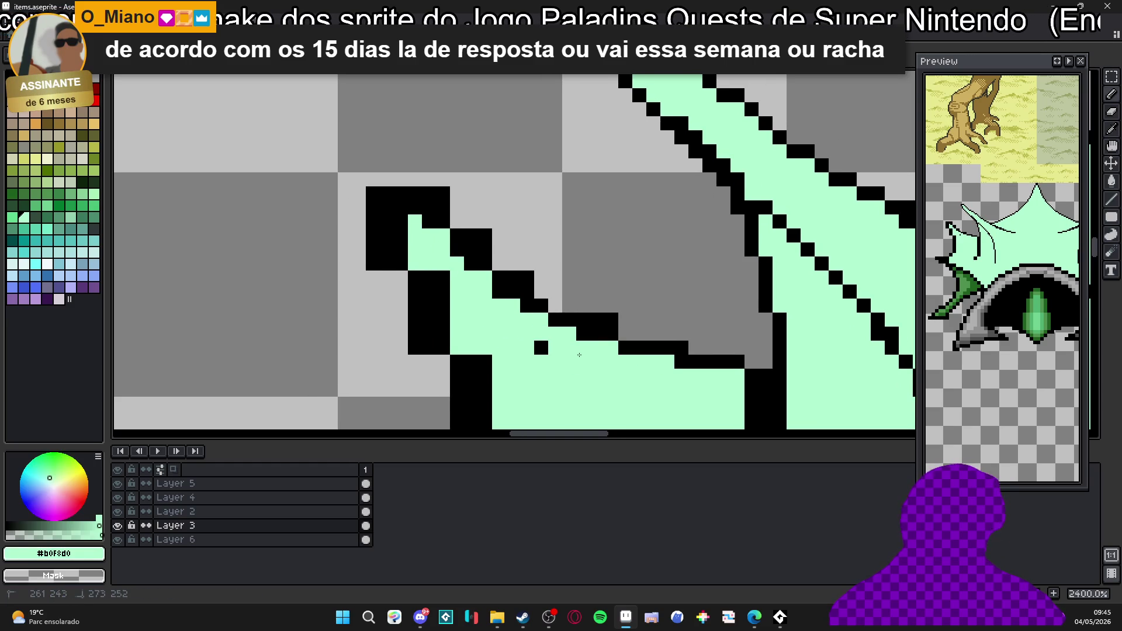
pyautogui.click(603, 333)
pyautogui.moveTo(607, 333); pyautogui.dragTo(646, 354)
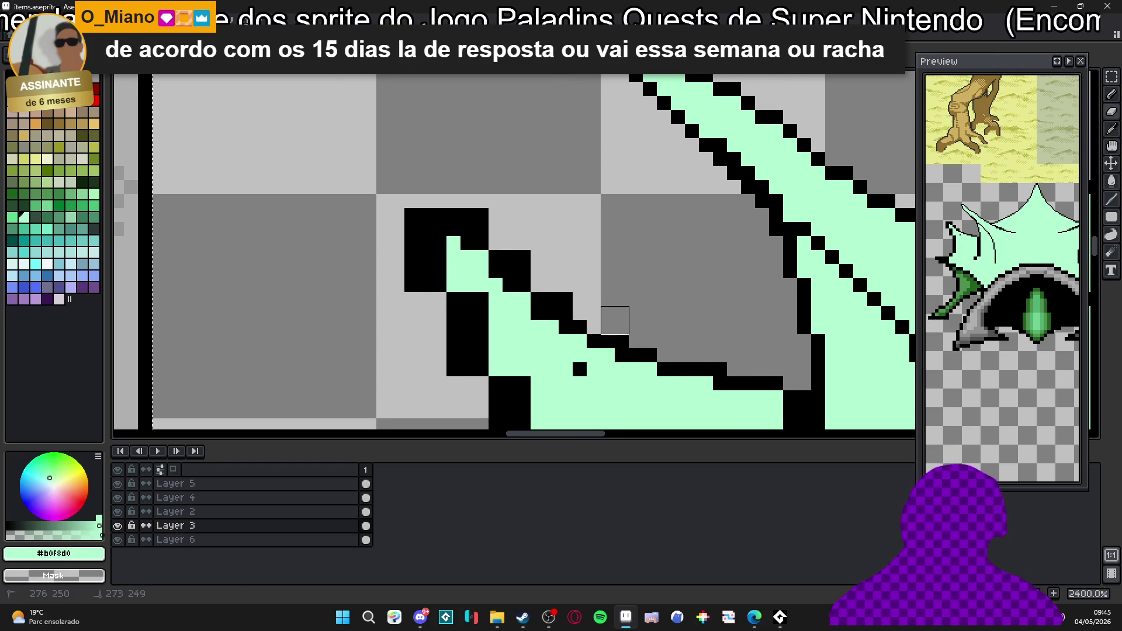
pyautogui.moveTo(545, 292)
pyautogui.mouseDown()
pyautogui.moveTo(518, 251)
pyautogui.moveTo(474, 222)
pyautogui.mouseUp()
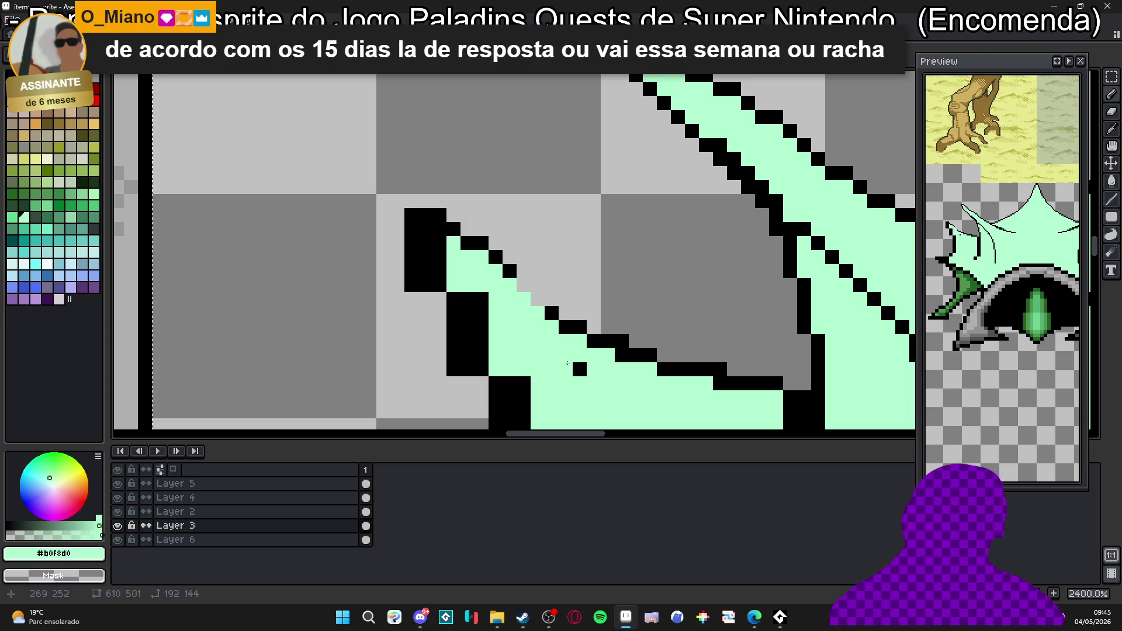
pyautogui.click(624, 355)
# Redraw the diagonal leaf outline in black, then trim excess outline pixels back to mint.
pyautogui.keyDown('alt'); pyautogui.click(654, 354); pyautogui.keyUp('alt')
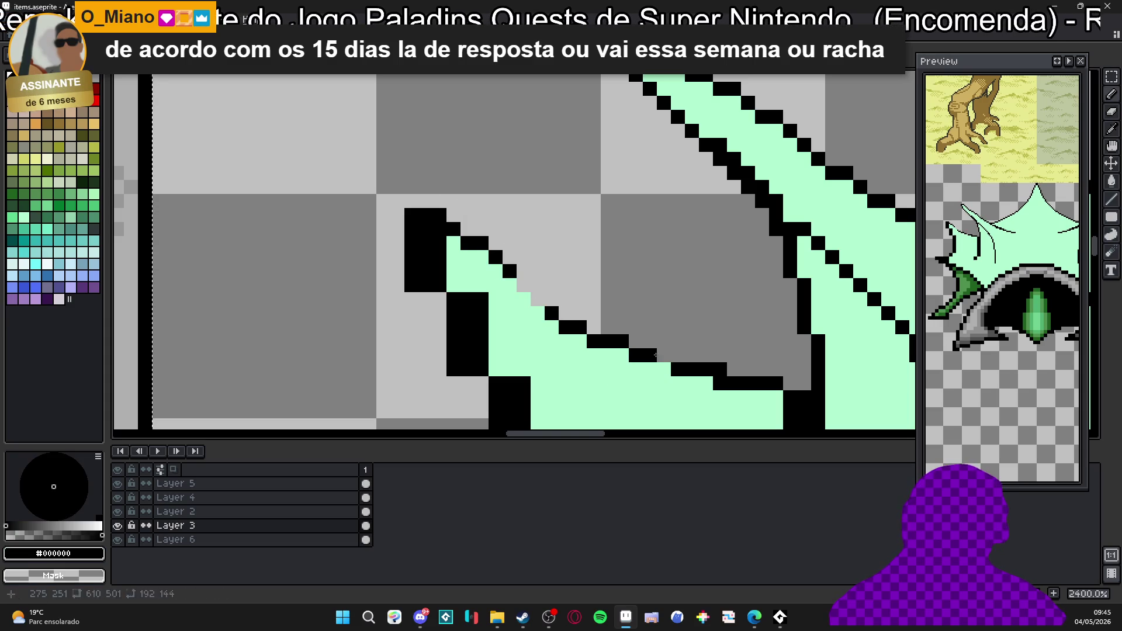
pyautogui.rightClick(706, 384)
pyautogui.click(636, 342)
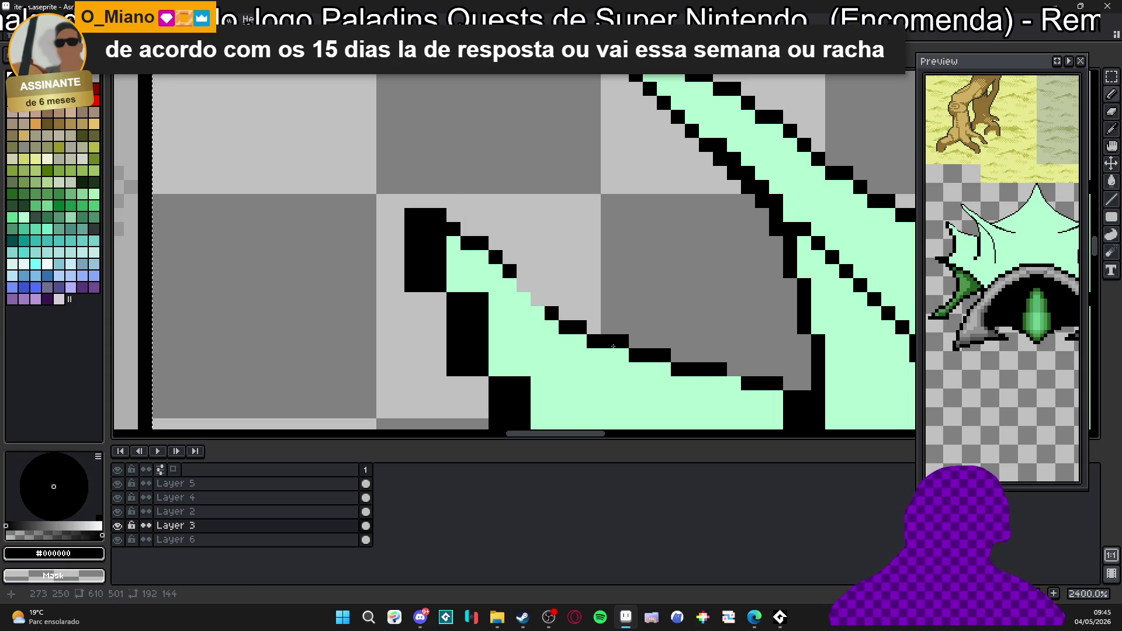
pyautogui.moveTo(573, 325); pyautogui.dragTo(476, 239)
pyautogui.click(509, 284)
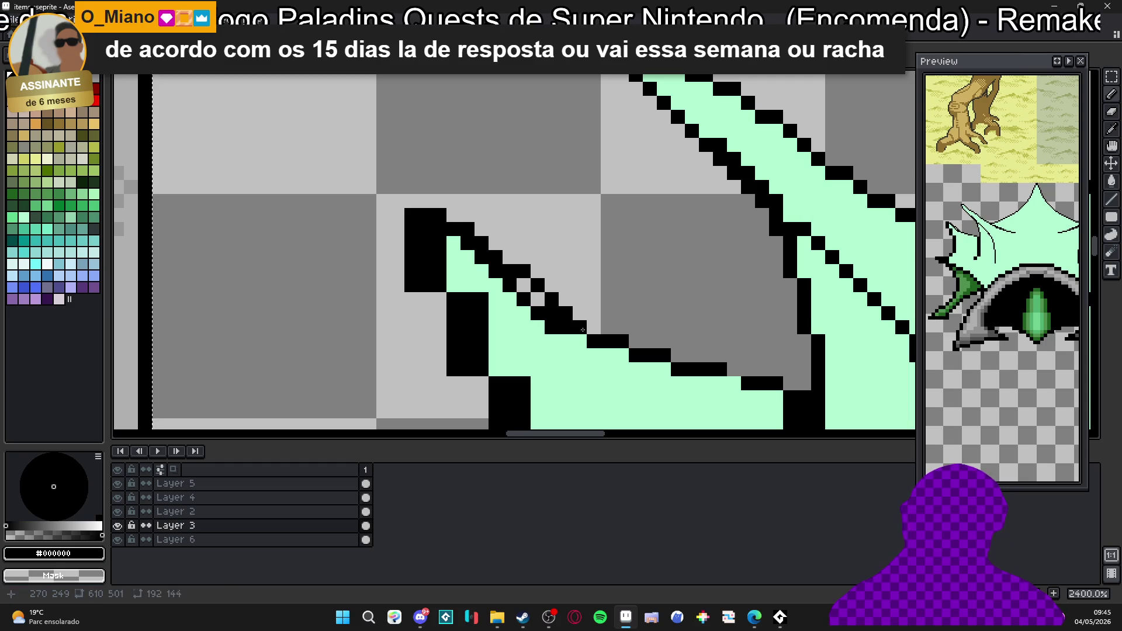
pyautogui.click(533, 298)
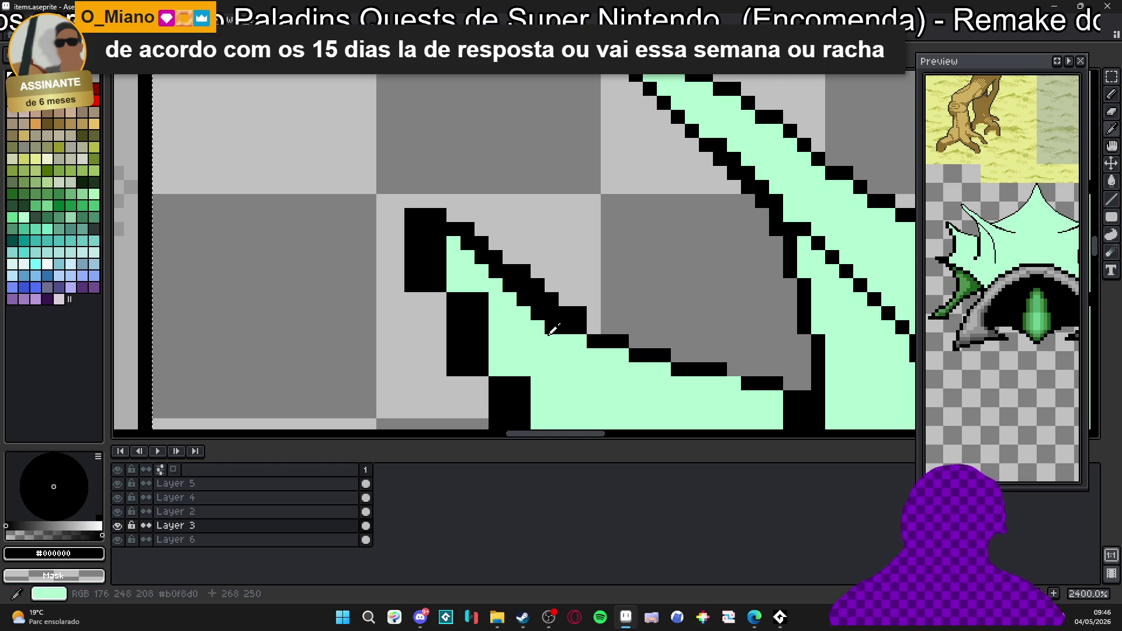
pyautogui.keyDown('alt'); pyautogui.click(554, 332); pyautogui.keyUp('alt')
pyautogui.moveTo(537, 314); pyautogui.dragTo(484, 260)
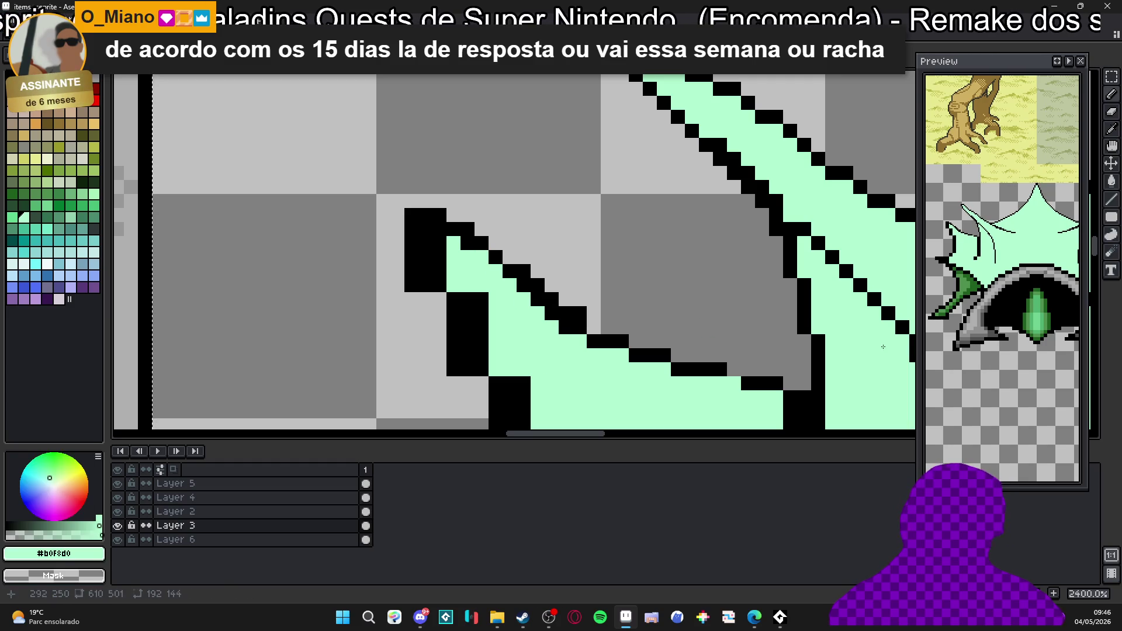
# Redraw the diagonal as a cleaner one-pixel staircase, clearing strays and minting pixels below the tip.
pyautogui.moveTo(917, 346); pyautogui.dragTo(875, 334)
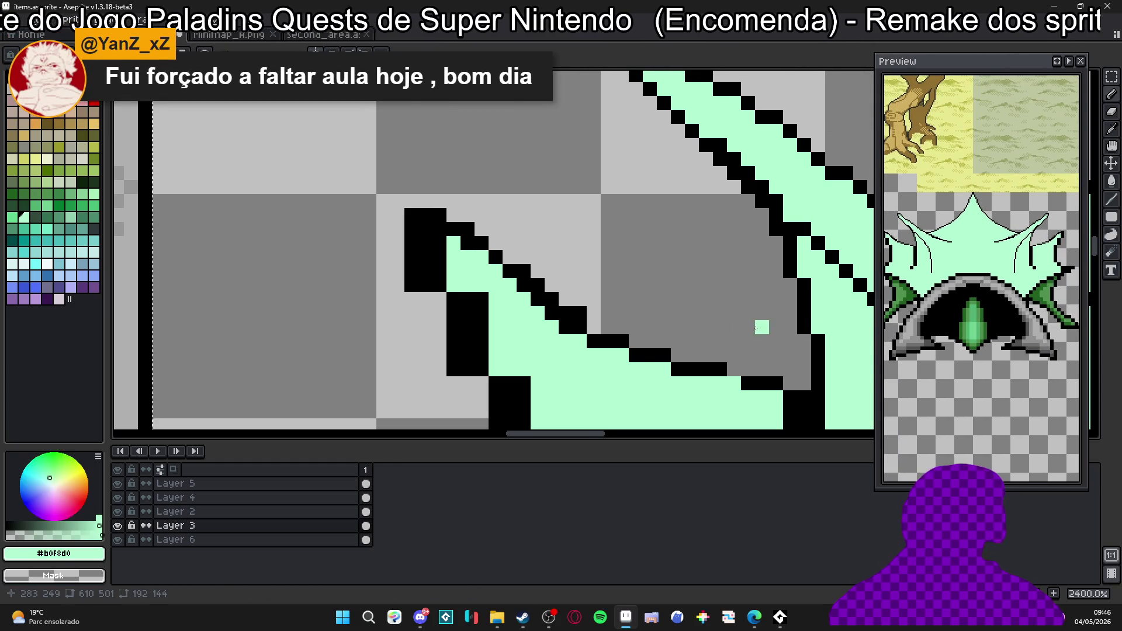
pyautogui.moveTo(666, 309); pyautogui.dragTo(638, 305)
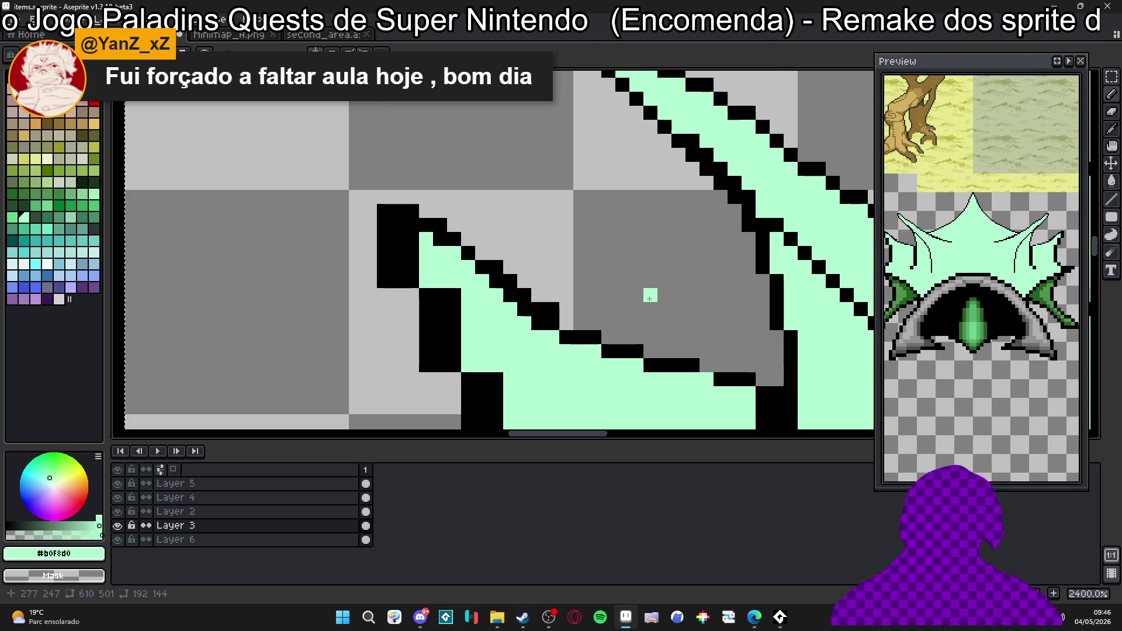
pyautogui.scroll(1, 509, 293)
pyautogui.moveTo(576, 327)
pyautogui.mouseDown()
pyautogui.moveTo(539, 289)
pyautogui.moveTo(541, 268)
pyautogui.moveTo(515, 263)
pyautogui.mouseUp()
pyautogui.rightClick(494, 261)
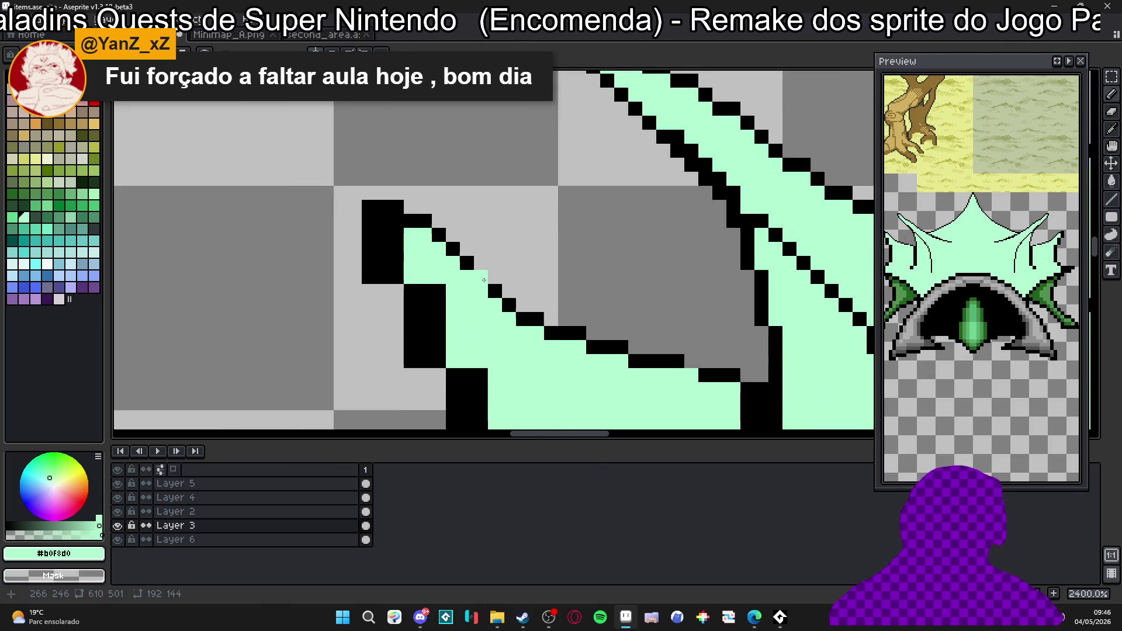
pyautogui.moveTo(438, 251); pyautogui.dragTo(465, 288)
pyautogui.keyDown('alt'); pyautogui.click(466, 288); pyautogui.keyUp('alt')
pyautogui.keyDown('alt'); pyautogui.click(483, 288); pyautogui.keyUp('alt')
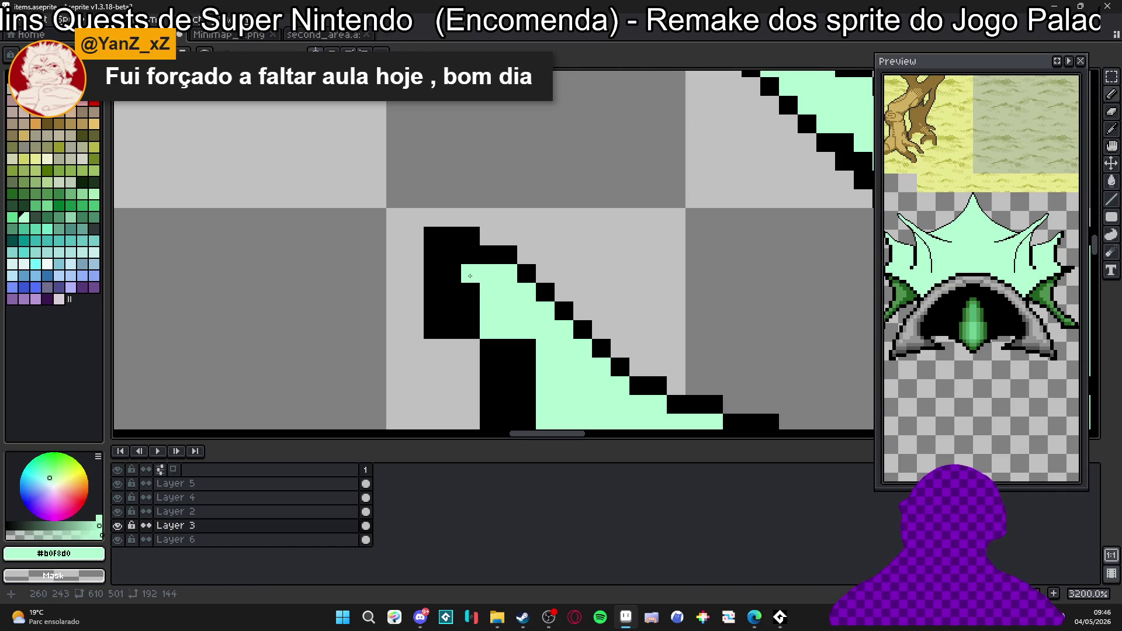
pyautogui.moveTo(471, 330); pyautogui.dragTo(500, 373)
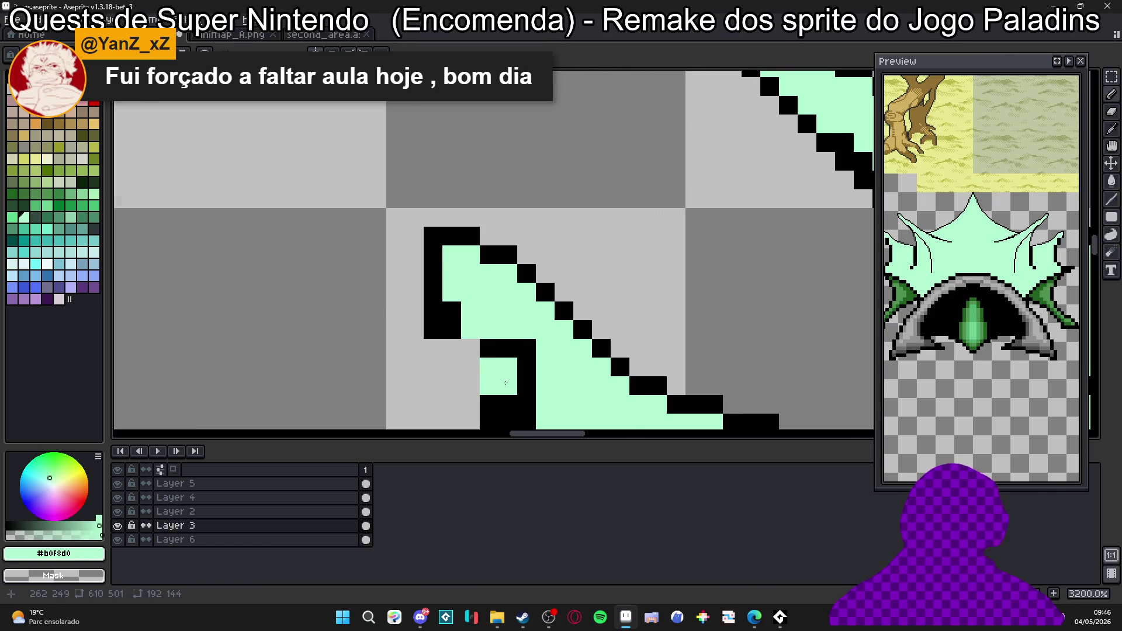
pyautogui.scroll(-1, 443, 266)
pyautogui.scroll(-2, 442, 255)
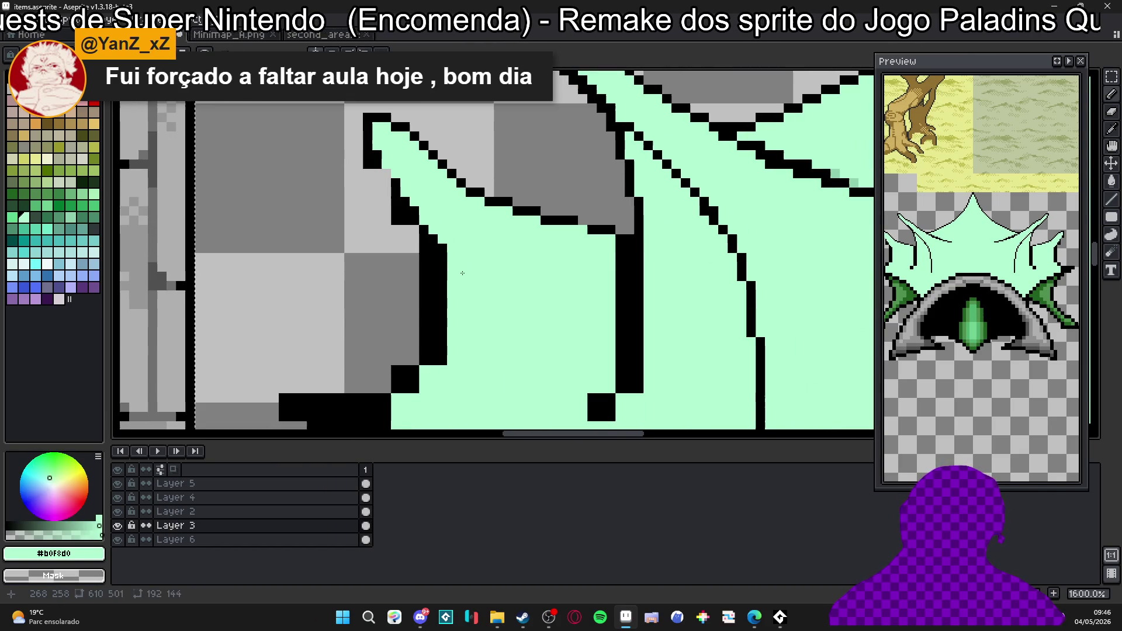
pyautogui.scroll(-2, 445, 263)
pyautogui.scroll(2, 465, 280)
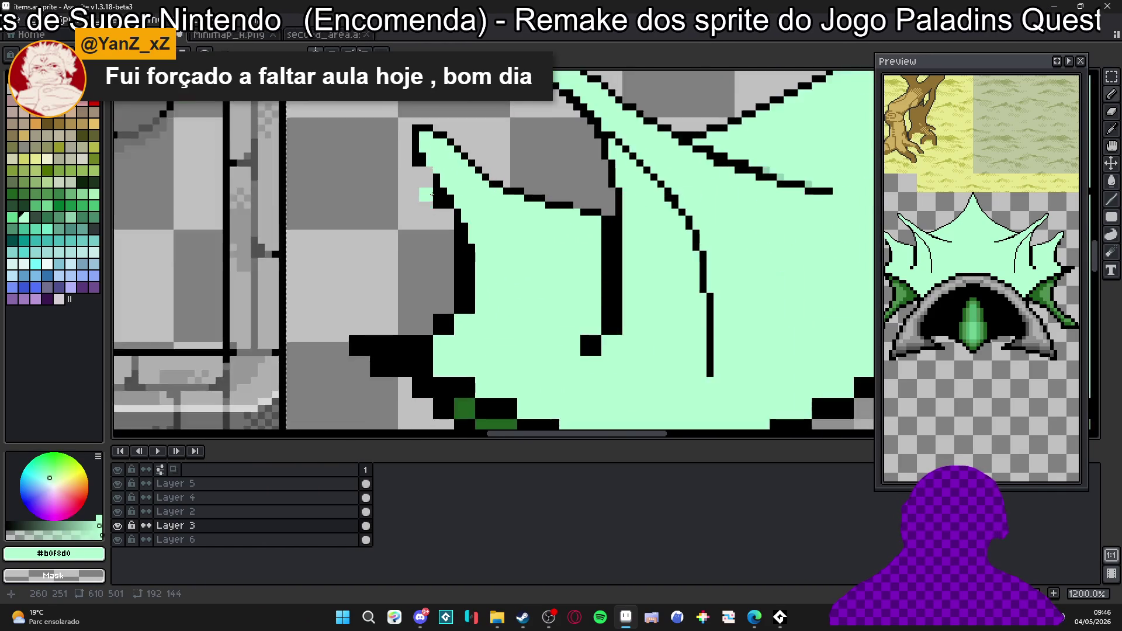
pyautogui.scroll(2, 447, 236)
# Turn two black stepped-edge pixels mint where the left leaf meets the dome.
pyautogui.moveTo(464, 295); pyautogui.dragTo(464, 175)
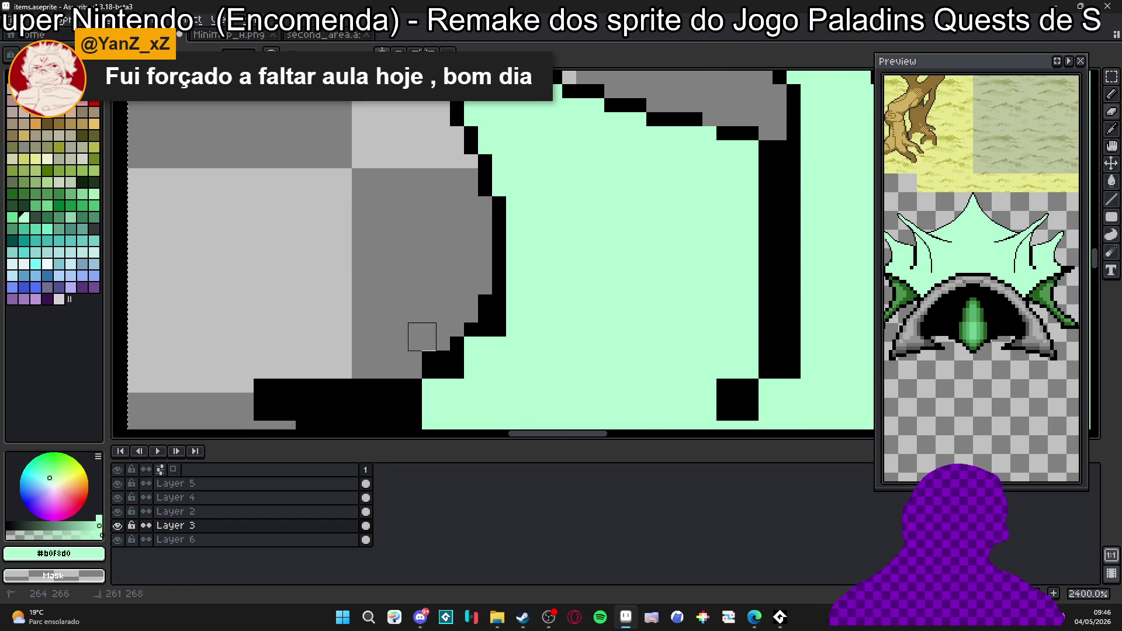
pyautogui.moveTo(413, 364)
pyautogui.mouseDown()
pyautogui.moveTo(477, 296)
pyautogui.moveTo(452, 333)
pyautogui.mouseUp()
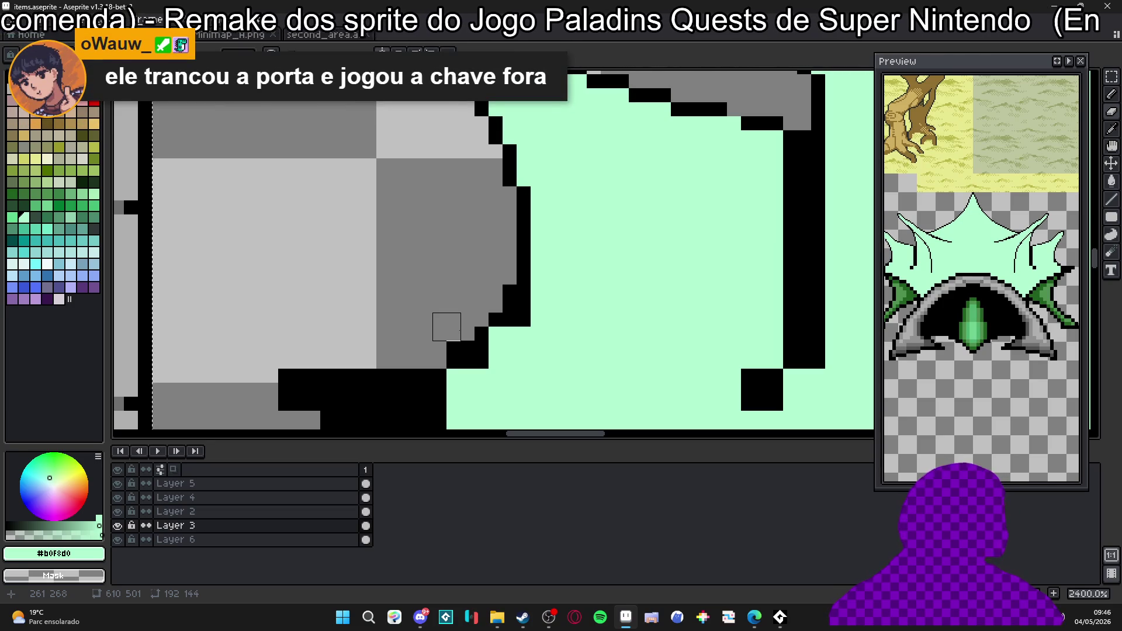
pyautogui.scroll(-4, 446, 326)
pyautogui.scroll(3, 461, 314)
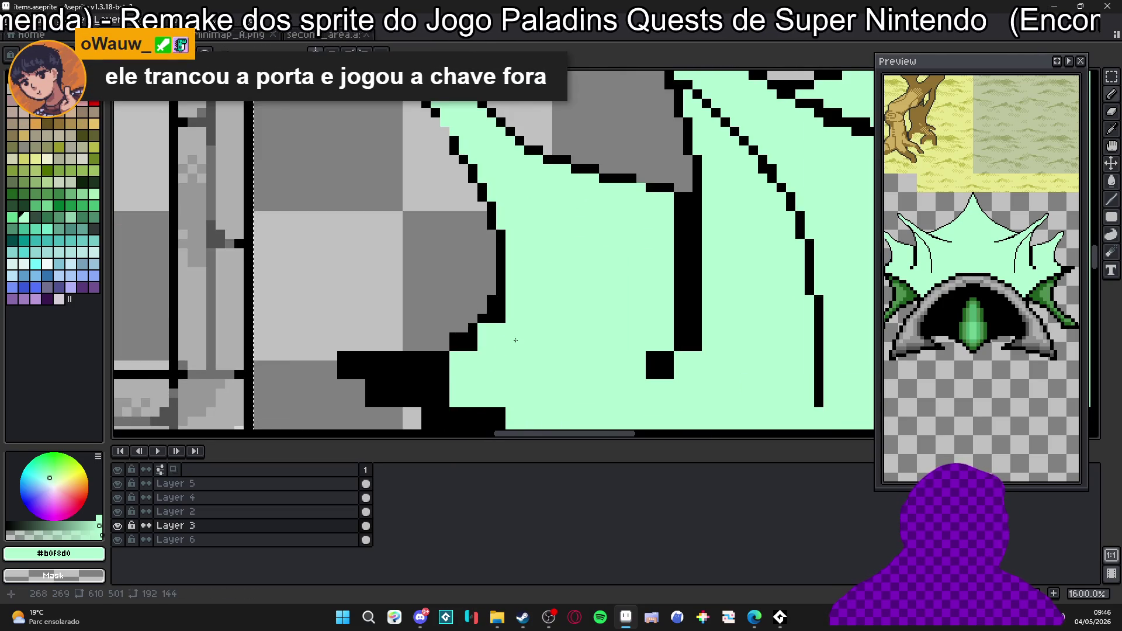
pyautogui.scroll(4, 490, 295)
pyautogui.click(473, 226)
pyautogui.click(444, 283)
pyautogui.moveTo(460, 323); pyautogui.dragTo(524, 266)
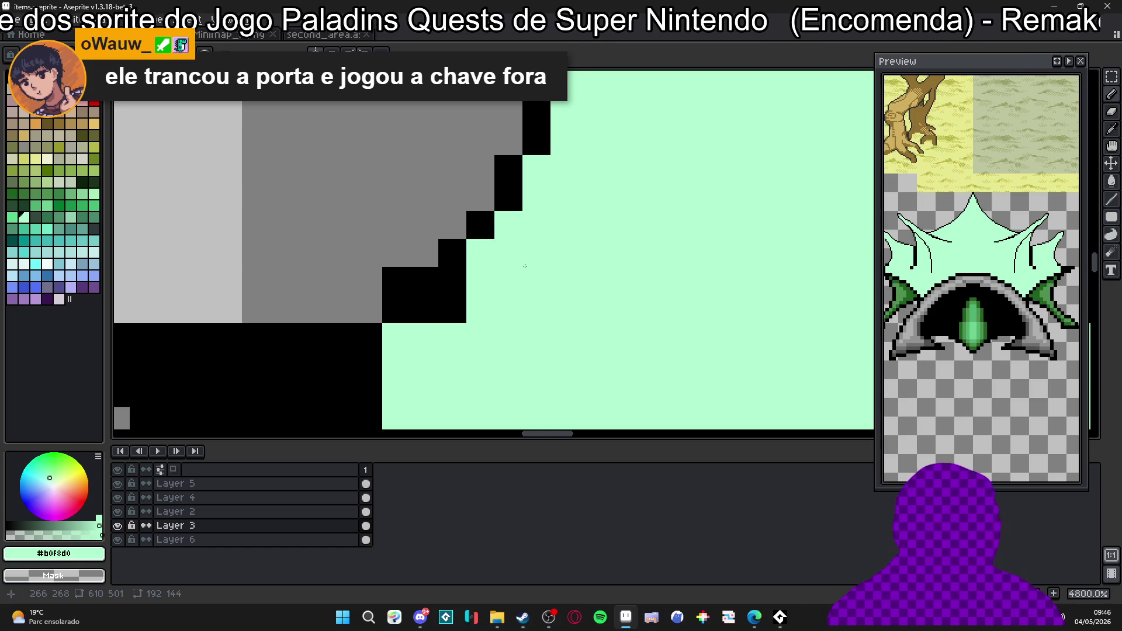
pyautogui.scroll(-2, 525, 266)
pyautogui.scroll(-1, 524, 266)
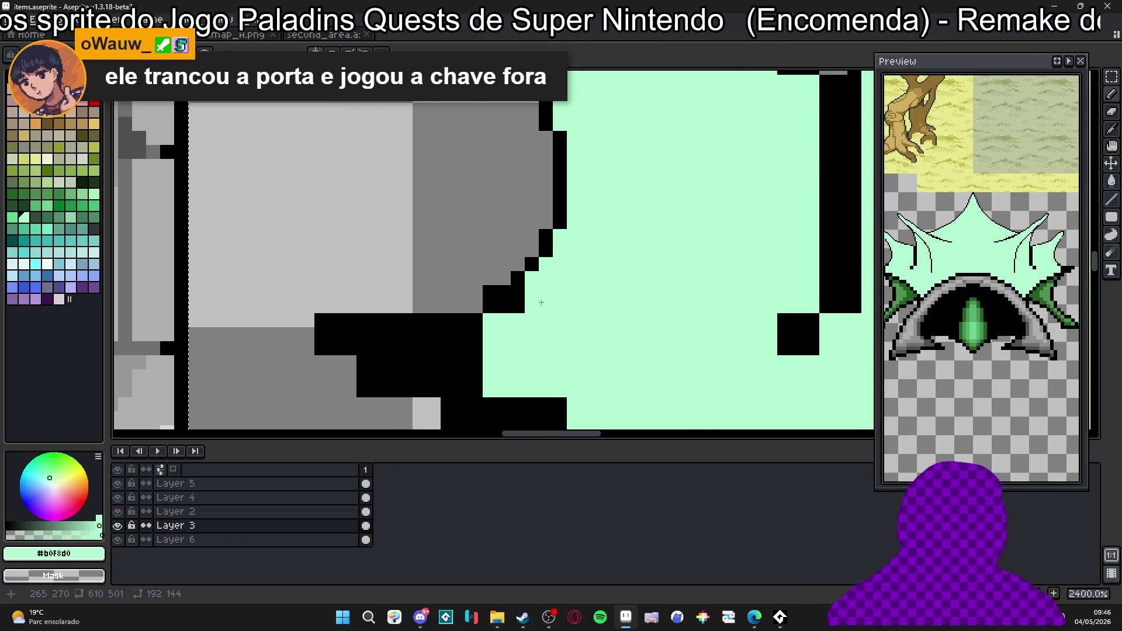
pyautogui.scroll(-2, 467, 265)
pyautogui.scroll(4, 467, 265)
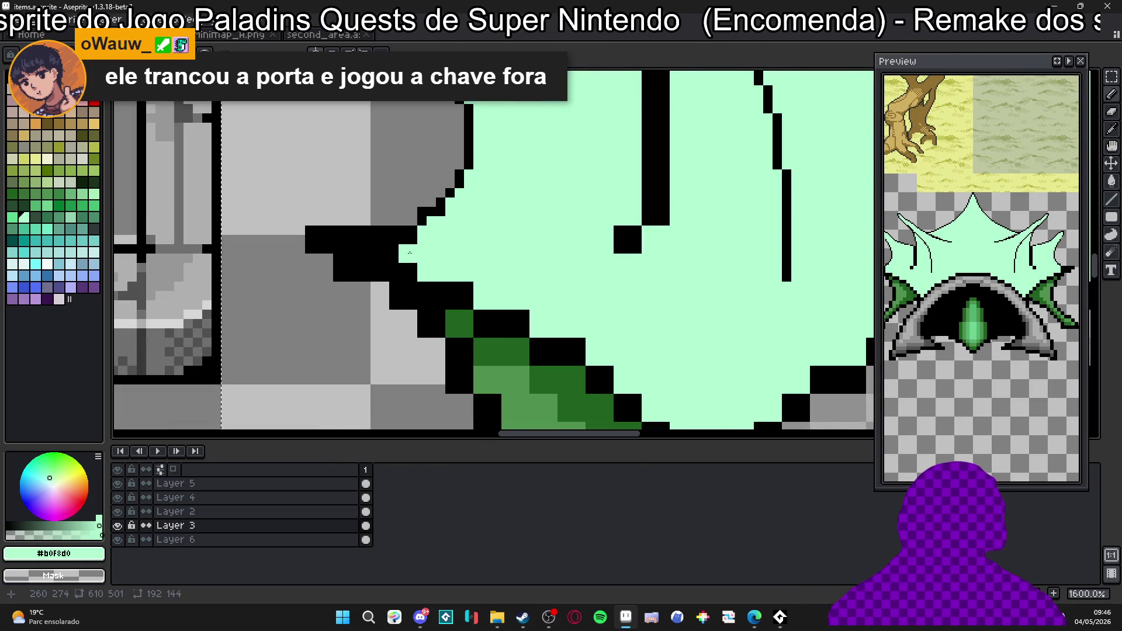
# Cover stray black outline pixels along the dome edge with pale green.
pyautogui.moveTo(407, 245); pyautogui.dragTo(334, 244)
pyautogui.click(331, 255)
pyautogui.moveTo(463, 296); pyautogui.dragTo(461, 286)
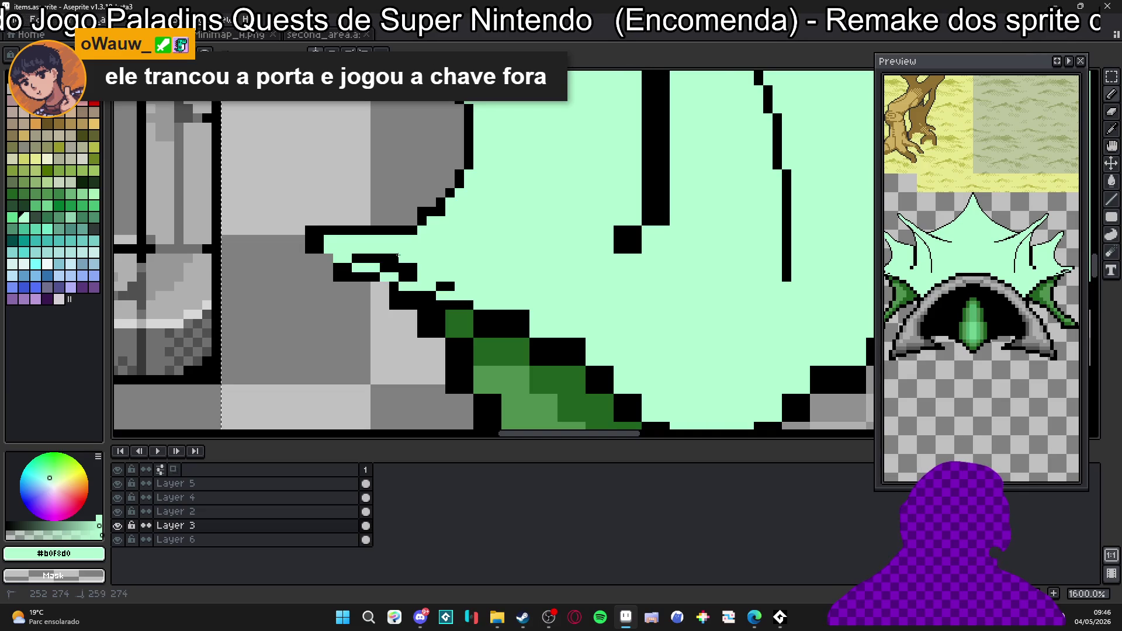
pyautogui.moveTo(403, 263); pyautogui.dragTo(449, 286)
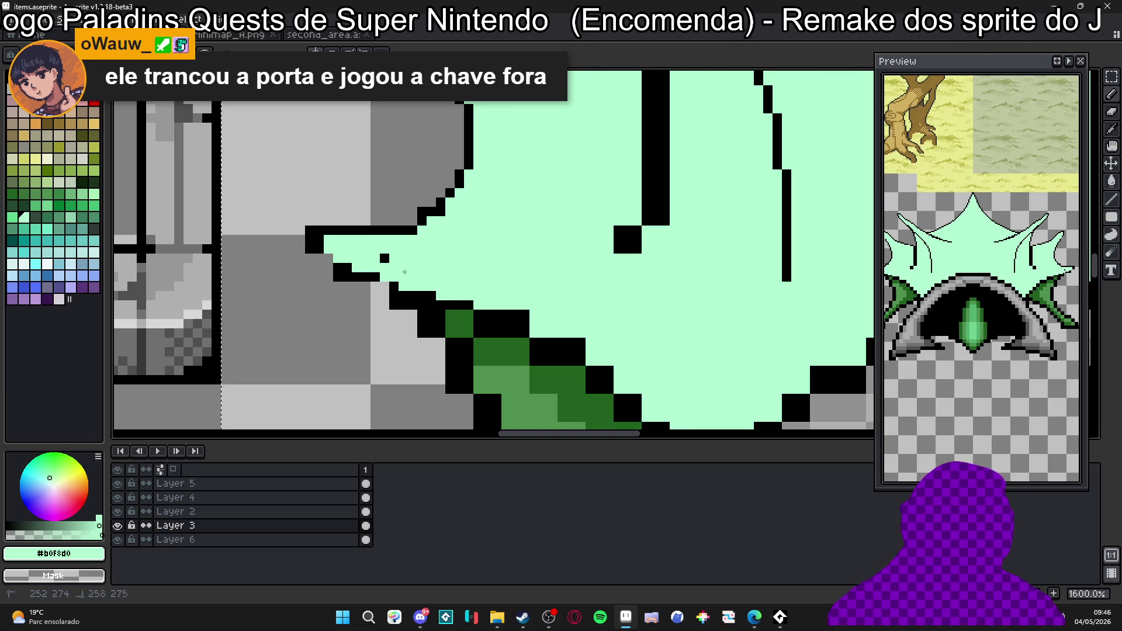
pyautogui.moveTo(377, 263); pyautogui.dragTo(342, 271)
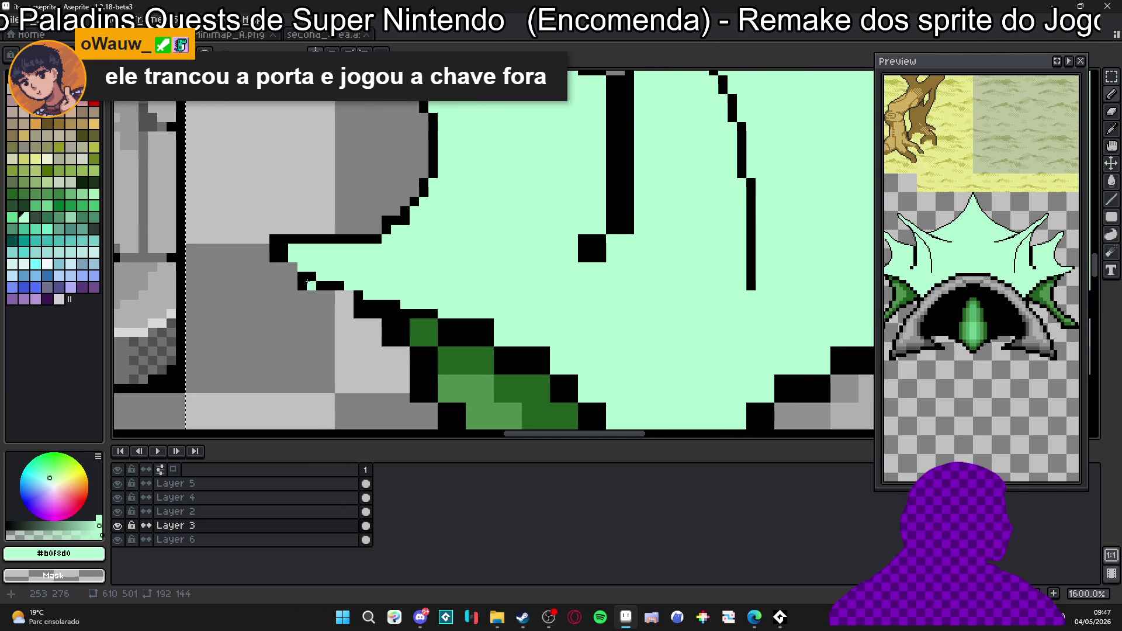
# Draw black outline along the leaf's lower edge, then undo the thick version back to a thin staircase.
pyautogui.keyDown('alt'); pyautogui.click(286, 244); pyautogui.keyUp('alt')
pyautogui.click(339, 299)
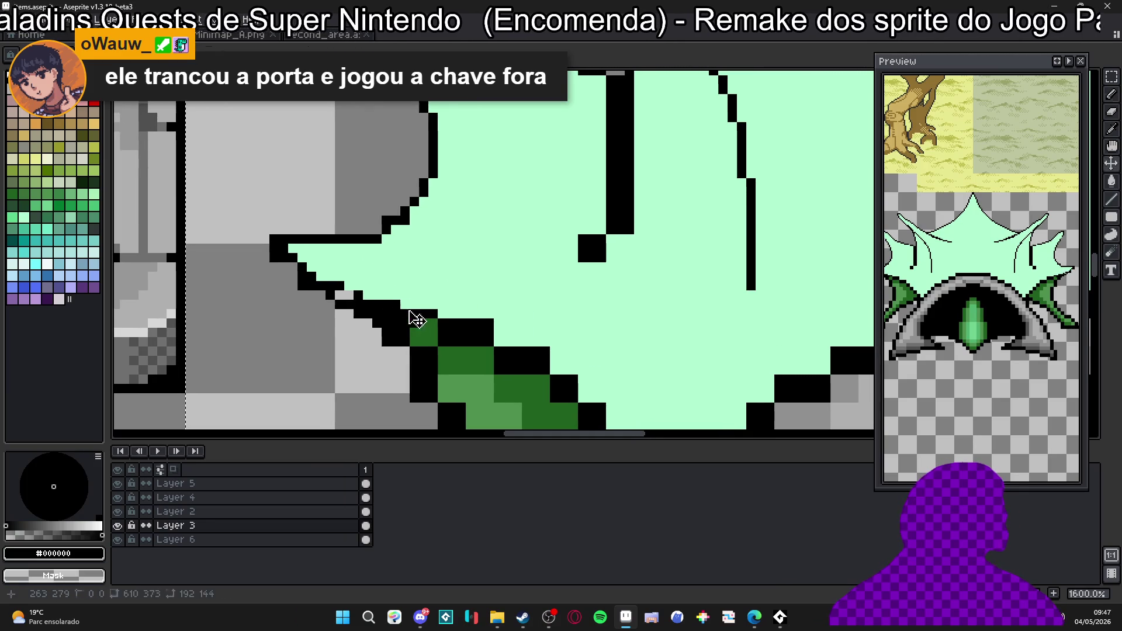
pyautogui.click(373, 296)
pyautogui.moveTo(356, 285)
pyautogui.mouseDown()
pyautogui.moveTo(291, 263)
pyautogui.moveTo(325, 283)
pyautogui.mouseUp()
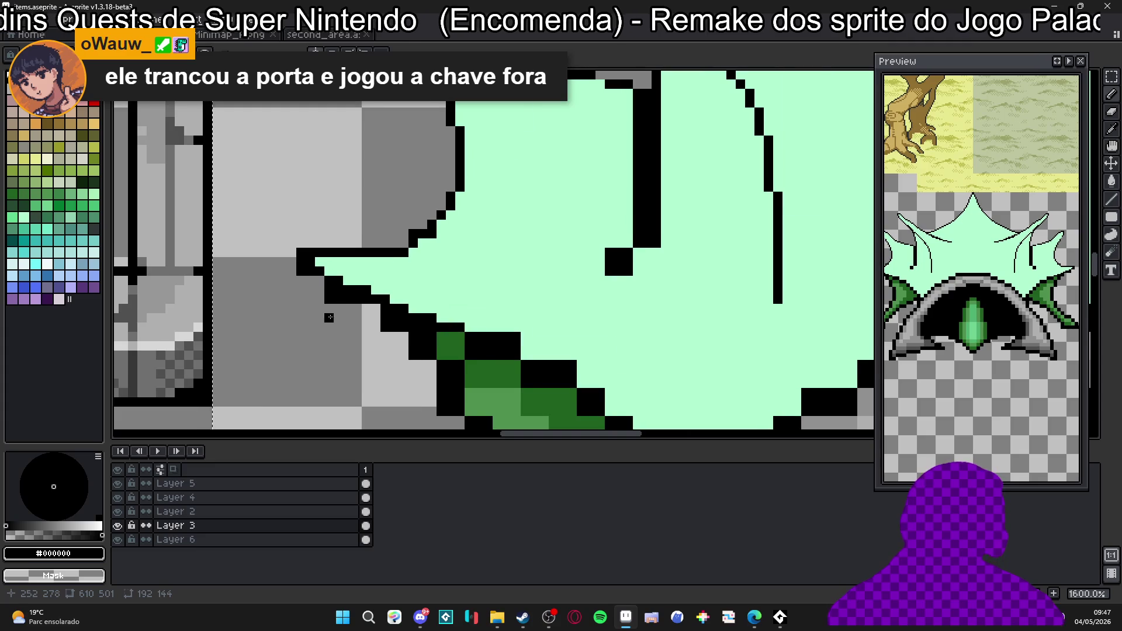
pyautogui.scroll(2, 363, 296)
pyautogui.hotkey('ctrl', 'z')
pyautogui.hotkey('ctrl', 'z')
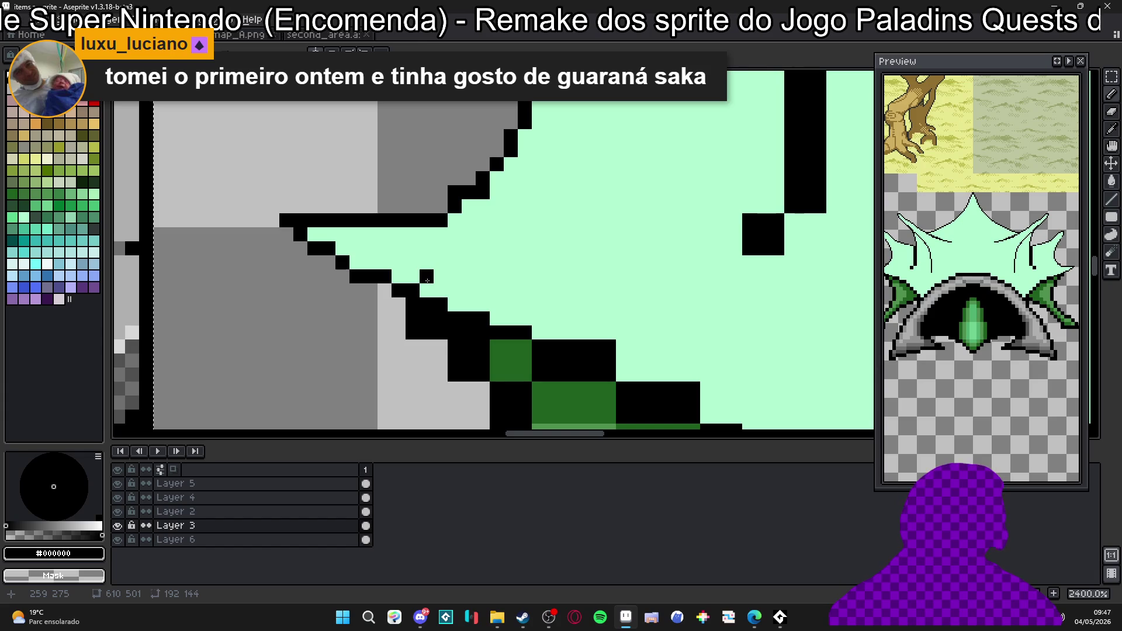
# Touch up the staircase with single black pixels and erase stray ones.
pyautogui.click(356, 264)
pyautogui.press('e')
pyautogui.click(349, 283)
pyautogui.click(287, 220)
pyautogui.press('b')
pyautogui.click(383, 290)
pyautogui.moveTo(456, 325)
pyautogui.mouseDown()
pyautogui.moveTo(376, 286)
pyautogui.moveTo(383, 341)
pyautogui.mouseUp()
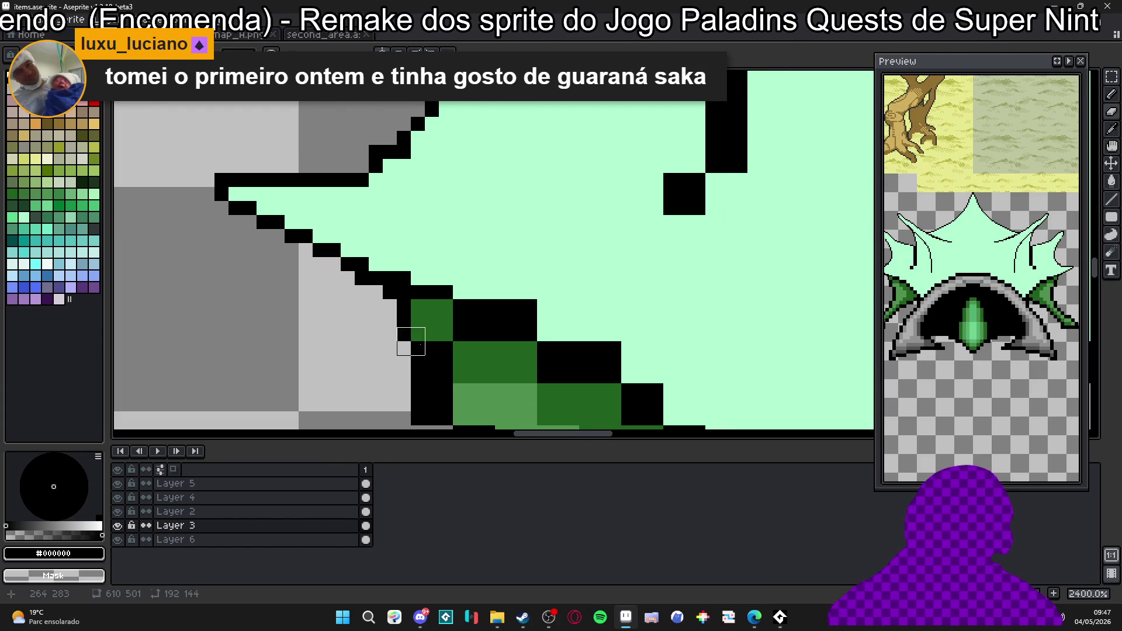
pyautogui.scroll(-3, 409, 333)
pyautogui.scroll(-2, 400, 316)
pyautogui.scroll(-2, 388, 298)
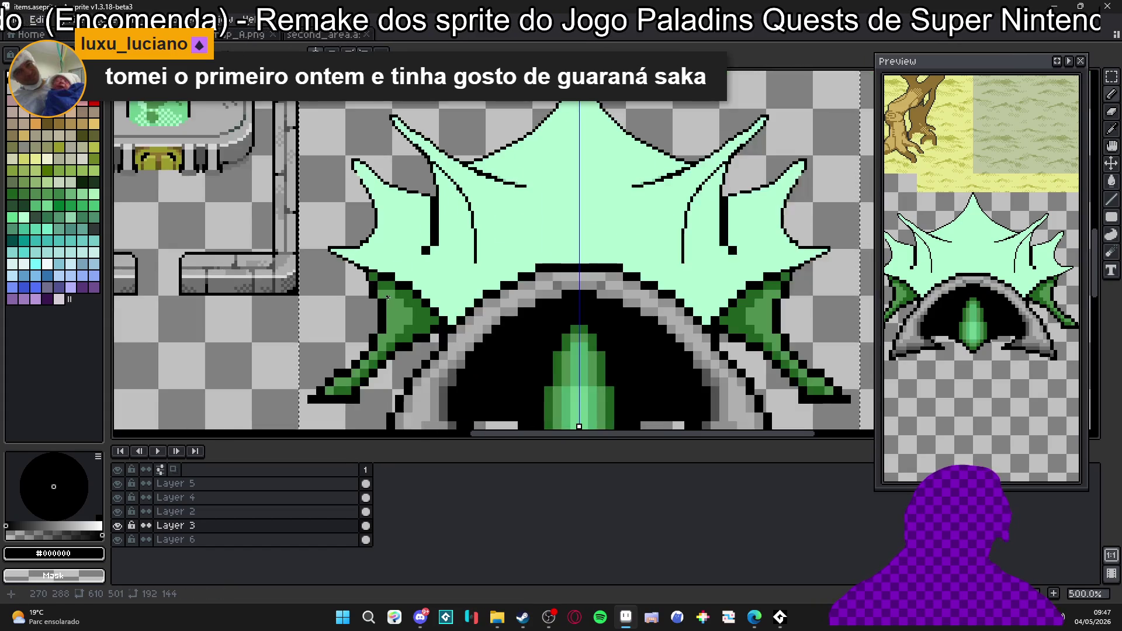
pyautogui.scroll(4, 388, 297)
pyautogui.scroll(3, 388, 297)
# Paint dark green #206020 over black leaf pixels and erase excess outline on the leaf.
pyautogui.keyDown('alt'); pyautogui.click(347, 266); pyautogui.keyUp('alt')
pyautogui.moveTo(378, 280); pyautogui.dragTo(364, 293)
pyautogui.click(393, 321)
pyautogui.keyDown('alt'); pyautogui.click(338, 204); pyautogui.keyUp('alt')
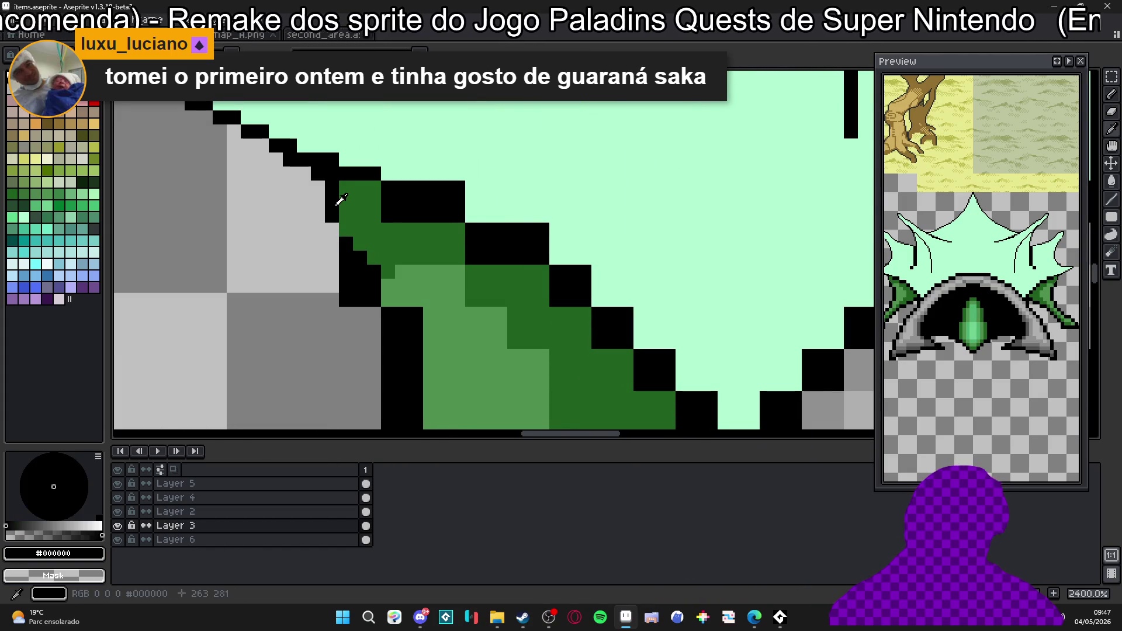
pyautogui.press('e')
pyautogui.moveTo(325, 238)
pyautogui.mouseDown()
pyautogui.moveTo(302, 181)
pyautogui.moveTo(344, 251)
pyautogui.mouseUp()
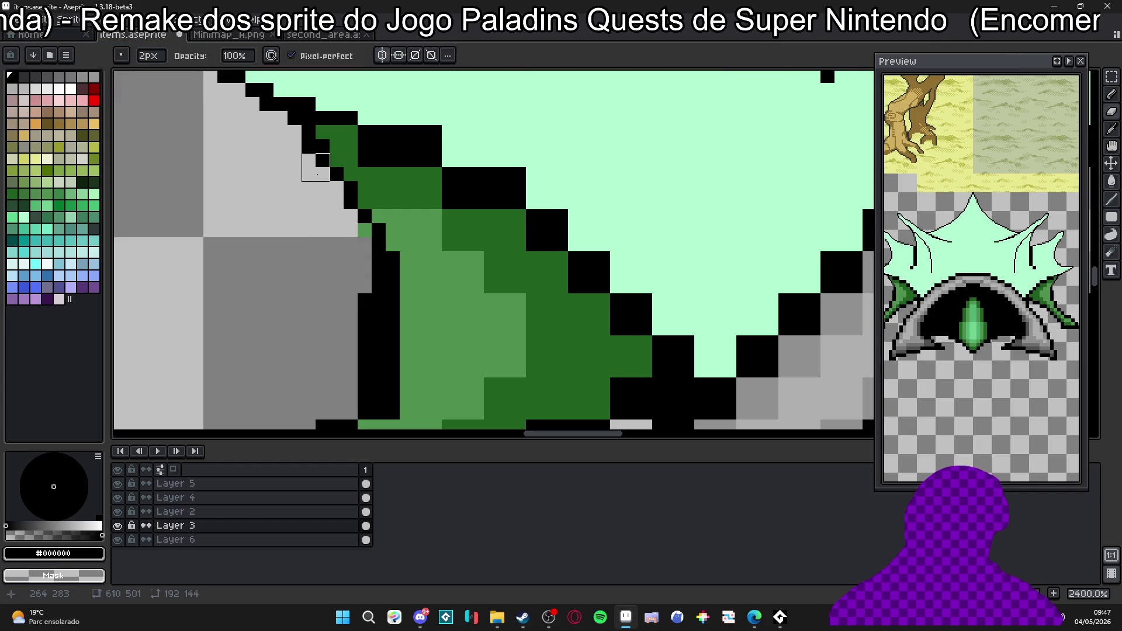
pyautogui.scroll(-1, 325, 193)
# Clean the diagonal leaf edge and paint dark green down along it.
pyautogui.press('b')
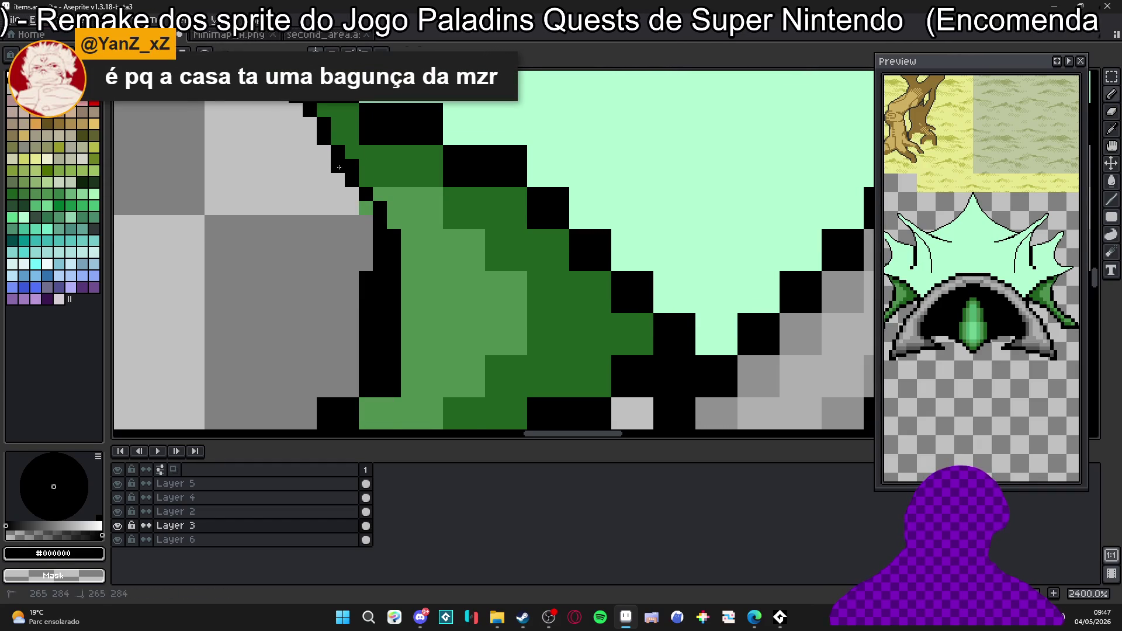
pyautogui.click(338, 166)
pyautogui.keyDown('alt'); pyautogui.click(353, 167); pyautogui.keyUp('alt')
pyautogui.click(366, 209)
pyautogui.keyDown('alt'); pyautogui.click(367, 195); pyautogui.keyUp('alt')
pyautogui.moveTo(393, 201)
pyautogui.mouseDown()
pyautogui.moveTo(405, 294)
pyautogui.moveTo(414, 229)
pyautogui.mouseUp()
pyautogui.scroll(-2, 413, 229)
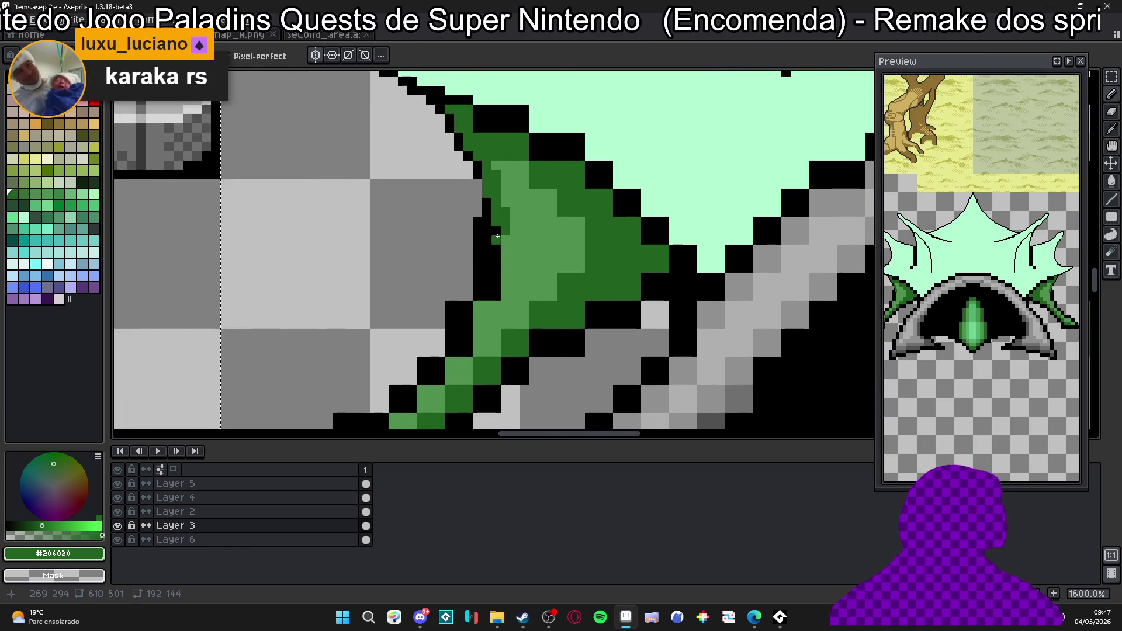
pyautogui.scroll(1, 477, 154)
# Draw a black outline line along the leaf and shade the strip's edges dark green toward the tip.
pyautogui.keyDown('alt'); pyautogui.click(478, 155); pyautogui.keyUp('alt')
pyautogui.moveTo(477, 155)
pyautogui.mouseDown()
pyautogui.moveTo(499, 241)
pyautogui.moveTo(486, 350)
pyautogui.moveTo(477, 317)
pyautogui.moveTo(498, 254)
pyautogui.mouseUp()
pyautogui.keyDown('alt'); pyautogui.click(493, 188); pyautogui.keyUp('alt')
pyautogui.moveTo(530, 211); pyautogui.dragTo(522, 250)
pyautogui.scroll(-2, 521, 250)
pyautogui.moveTo(466, 346); pyautogui.dragTo(485, 322)
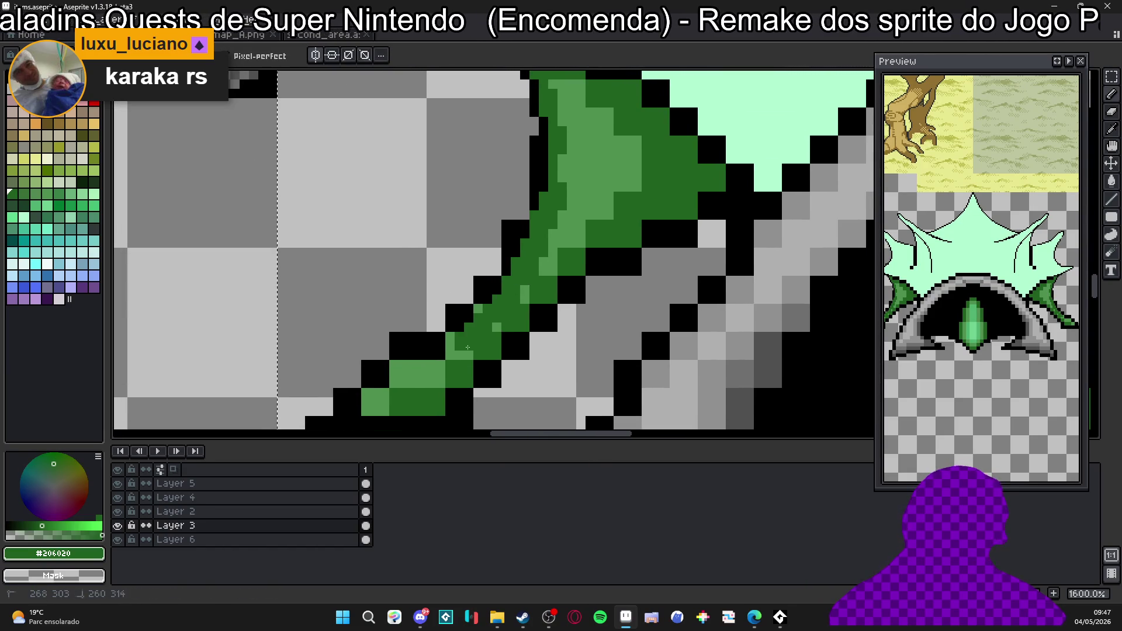
pyautogui.scroll(-2, 485, 321)
pyautogui.scroll(-2, 486, 316)
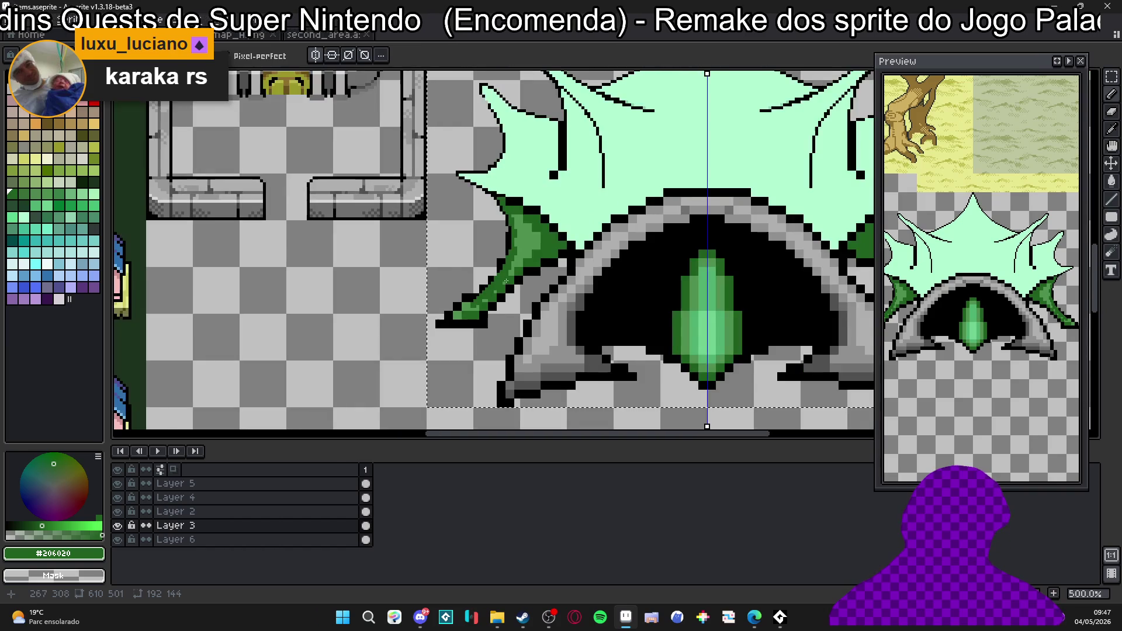
pyautogui.scroll(3, 493, 289)
pyautogui.scroll(1, 493, 288)
pyautogui.click(397, 385)
pyautogui.scroll(-1, 401, 372)
pyautogui.scroll(1, 412, 351)
pyautogui.click(430, 329)
pyautogui.click(413, 340)
pyautogui.scroll(1, 399, 350)
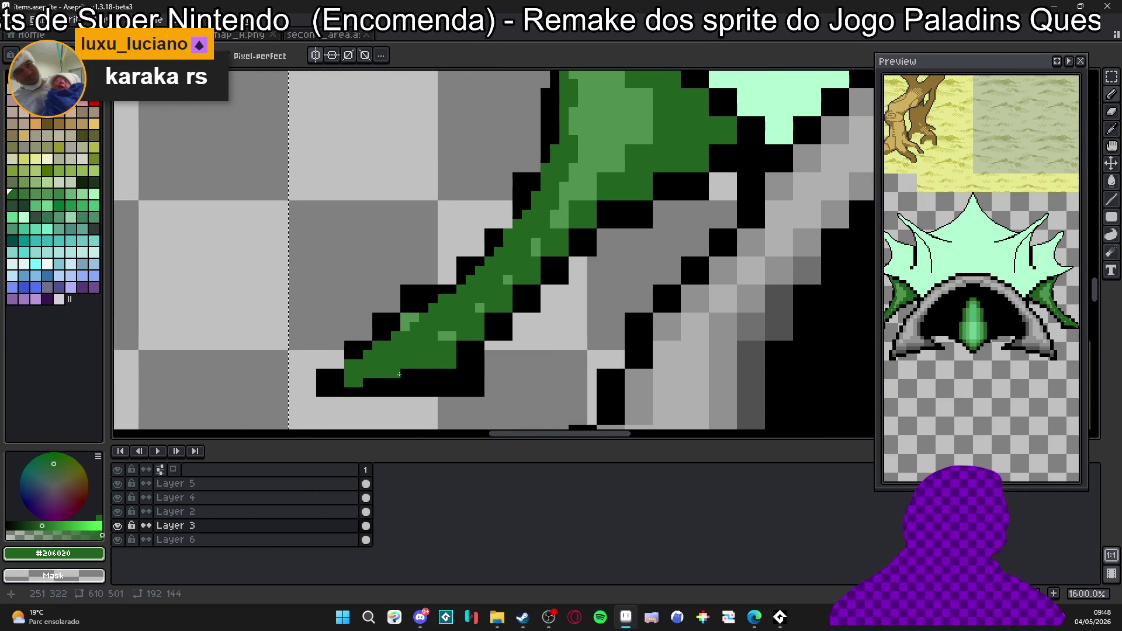
pyautogui.scroll(-1, 390, 363)
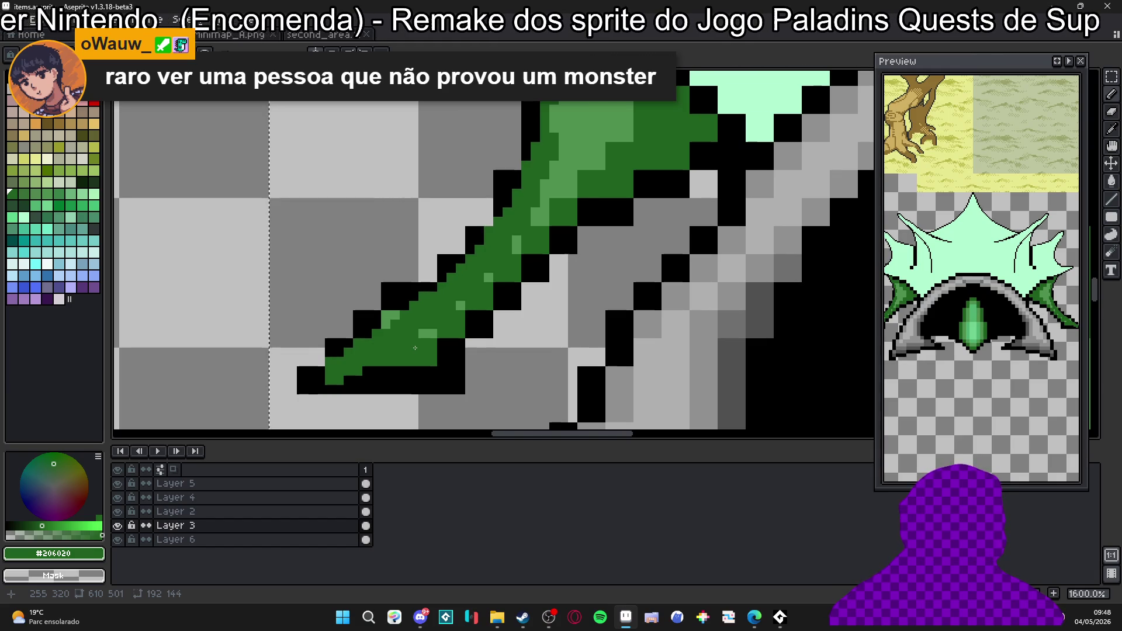
pyautogui.click(396, 369)
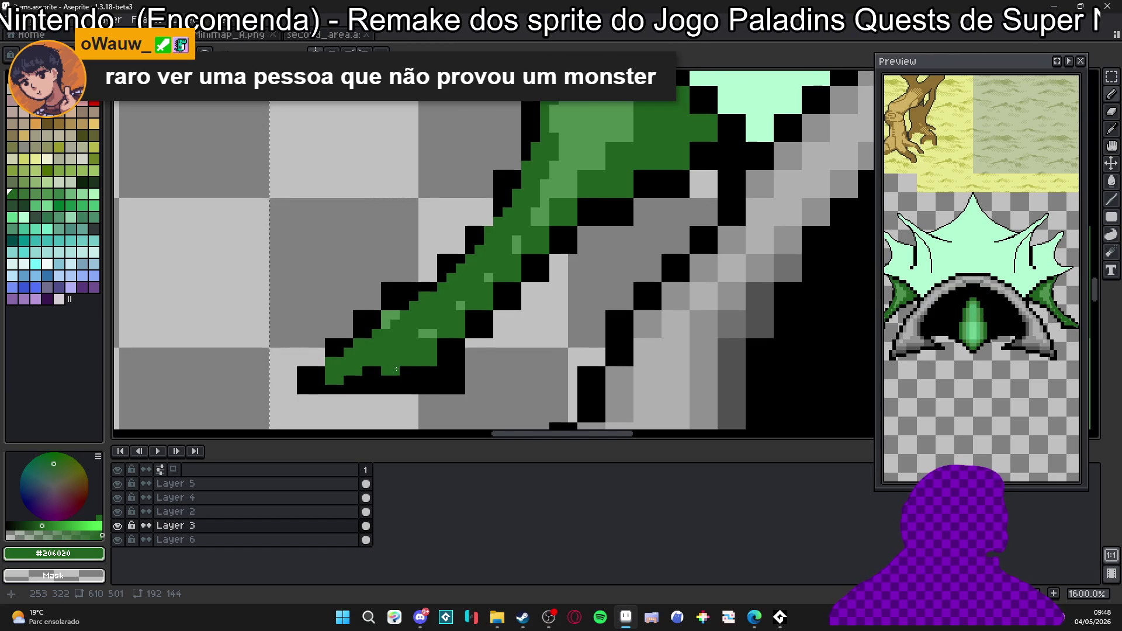
# Paint green over the blade's upper-right outline and clear black from its upper-left edge.
pyautogui.moveTo(413, 351); pyautogui.dragTo(380, 381)
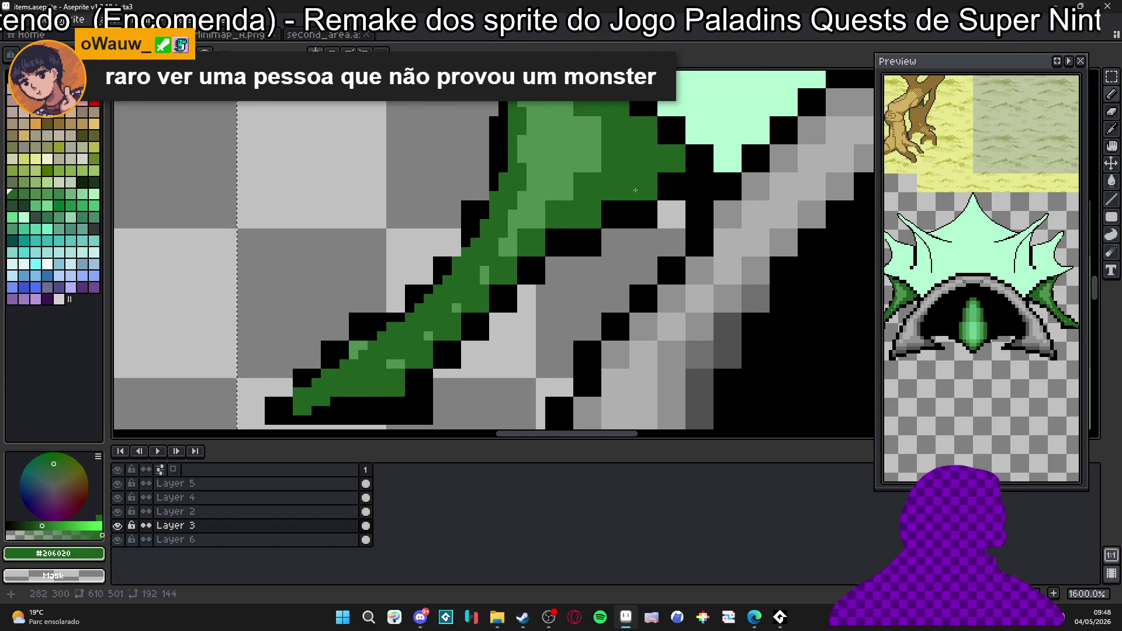
pyautogui.moveTo(672, 168)
pyautogui.mouseDown()
pyautogui.moveTo(462, 314)
pyautogui.moveTo(444, 351)
pyautogui.moveTo(290, 410)
pyautogui.mouseUp()
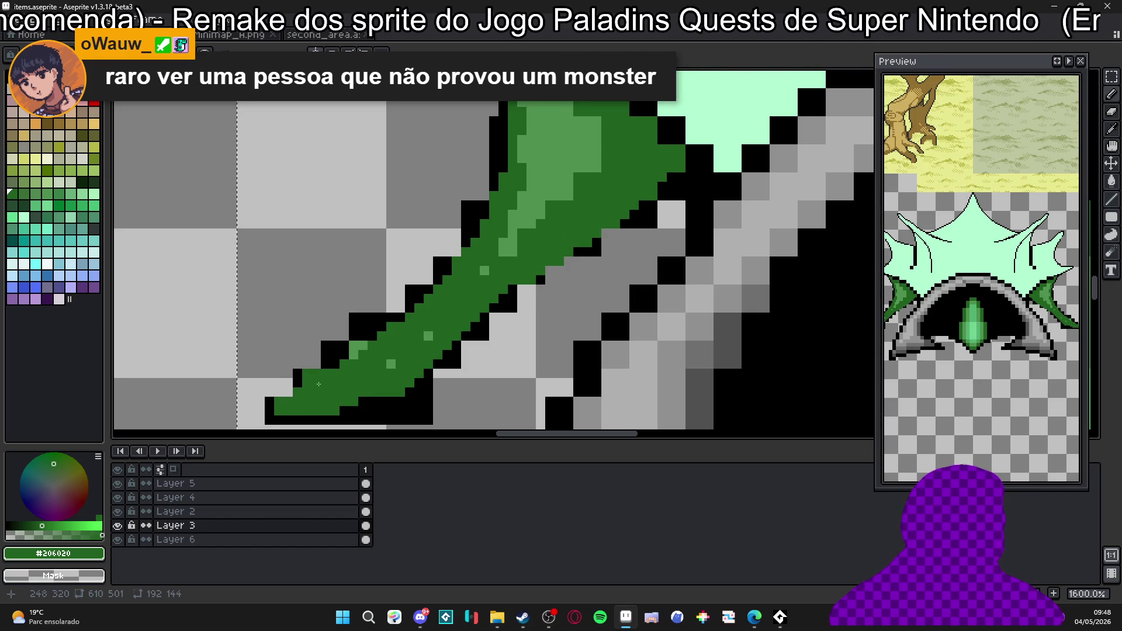
pyautogui.moveTo(375, 318); pyautogui.dragTo(356, 349)
pyautogui.moveTo(470, 156)
pyautogui.mouseDown()
pyautogui.moveTo(466, 205)
pyautogui.moveTo(436, 246)
pyautogui.moveTo(442, 259)
pyautogui.mouseUp()
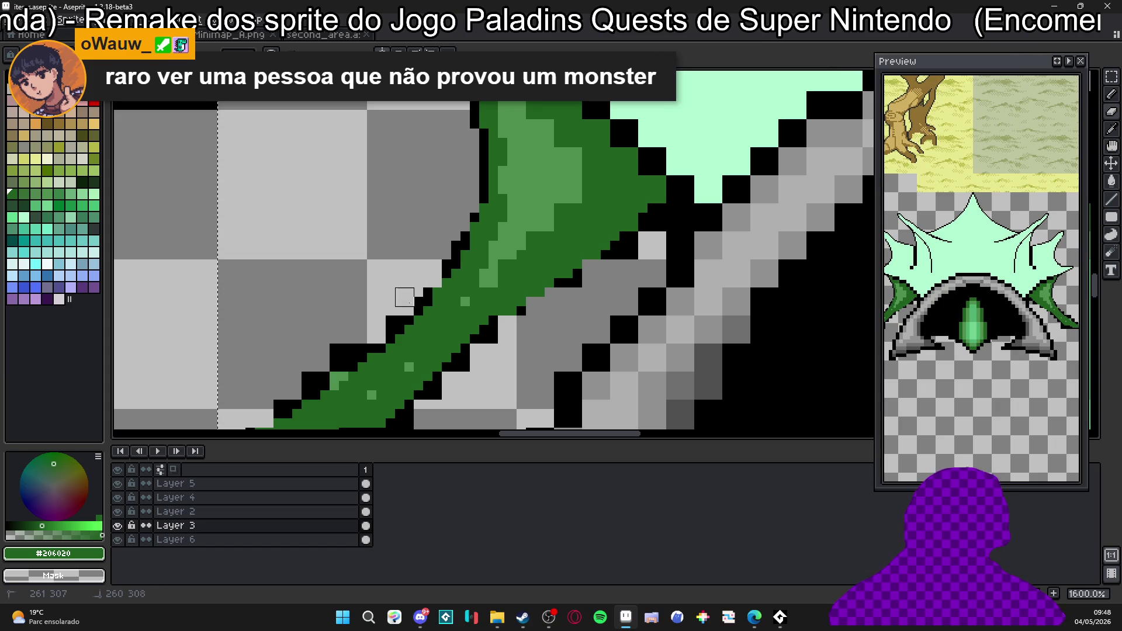
pyautogui.moveTo(317, 368)
pyautogui.mouseDown()
pyautogui.moveTo(396, 262)
pyautogui.moveTo(359, 316)
pyautogui.mouseUp()
# Erase the stray green pixel near the blade tip and sample black and dark green for further touch-ups.
pyautogui.press('e')
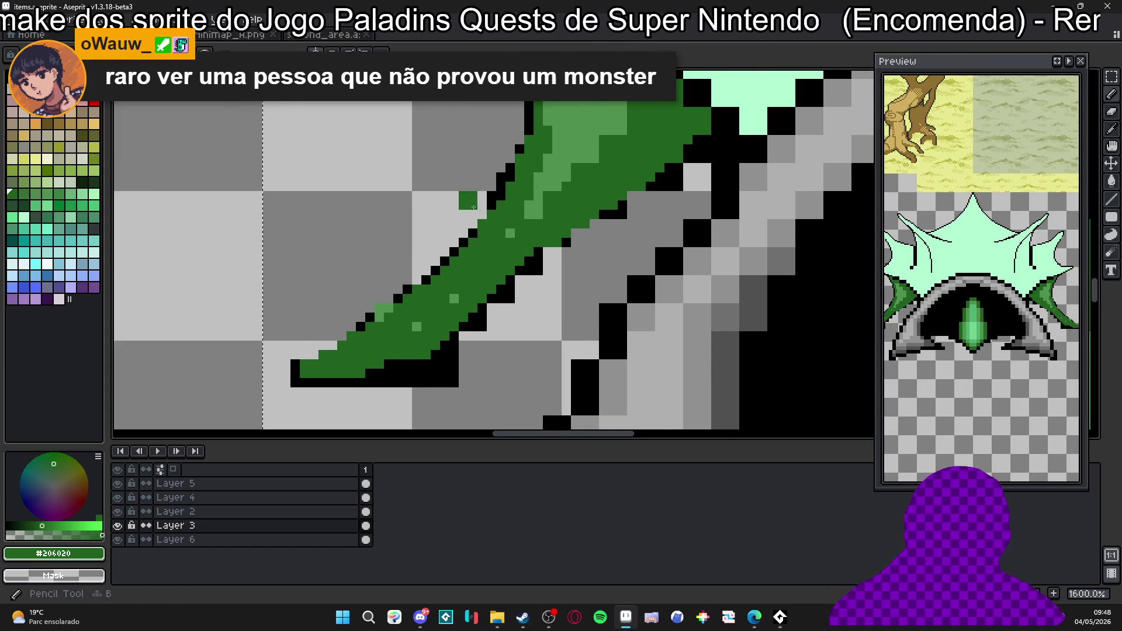
pyautogui.moveTo(468, 210); pyautogui.dragTo(429, 139)
pyautogui.keyDown('alt'); pyautogui.click(494, 204); pyautogui.keyUp('alt')
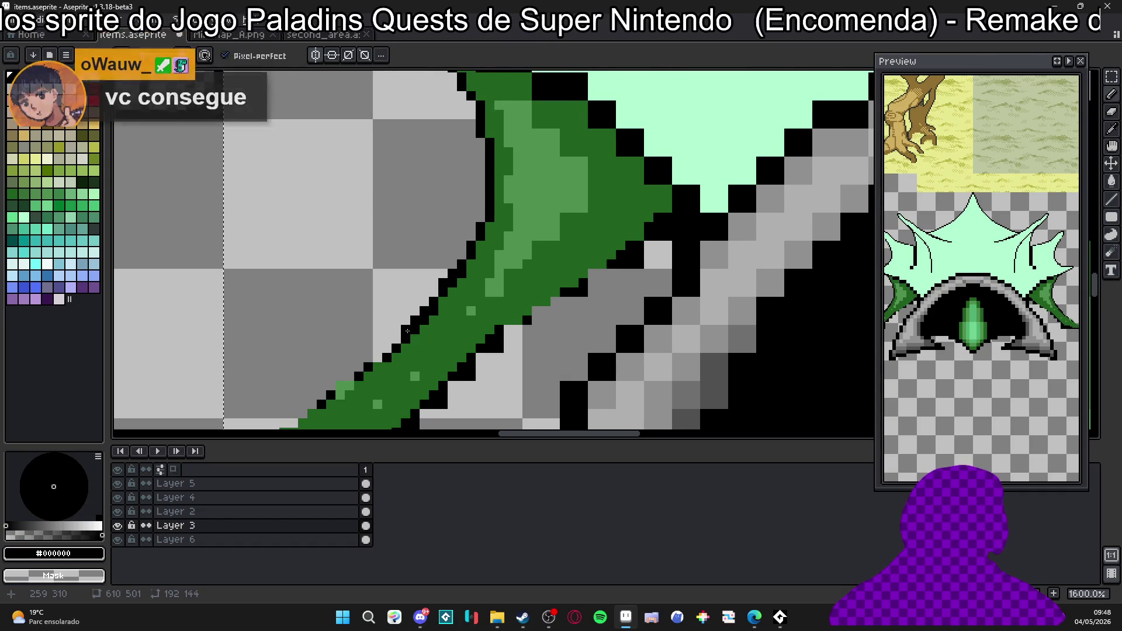
pyautogui.scroll(-1, 452, 267)
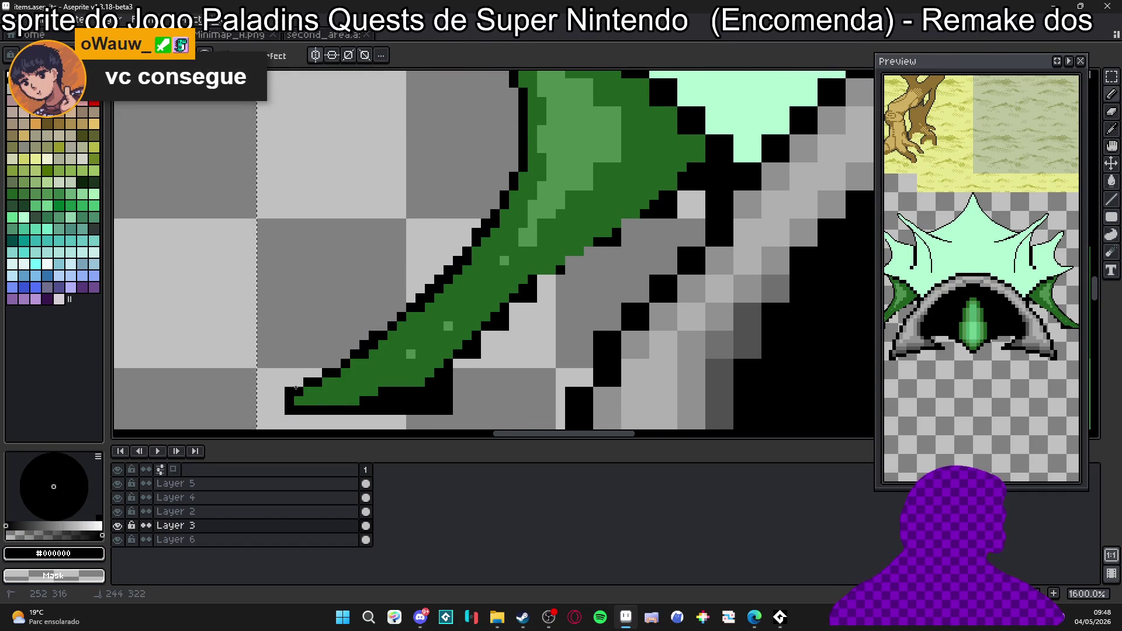
pyautogui.keyDown('alt'); pyautogui.click(499, 228); pyautogui.keyUp('alt')
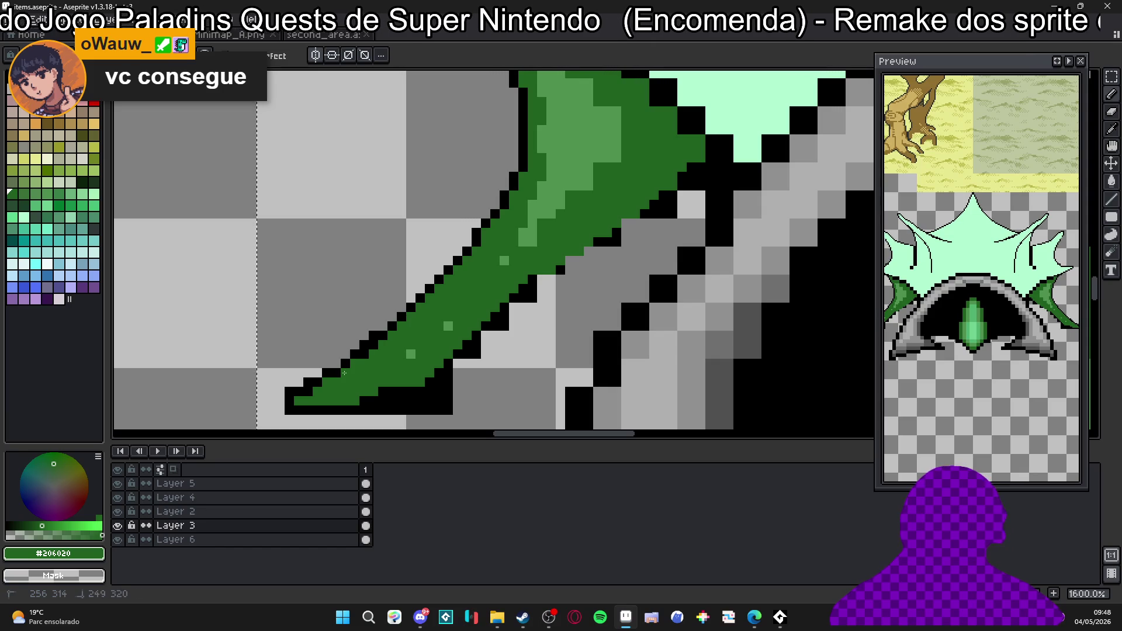
pyautogui.keyDown('alt'); pyautogui.click(379, 343); pyautogui.keyUp('alt')
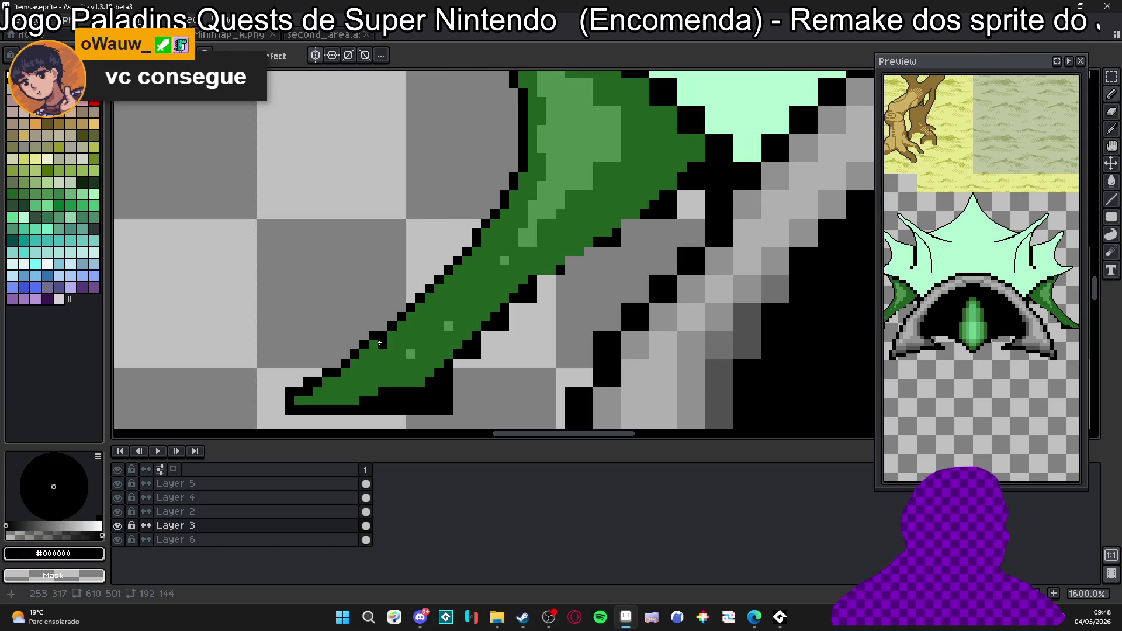
pyautogui.press('e')
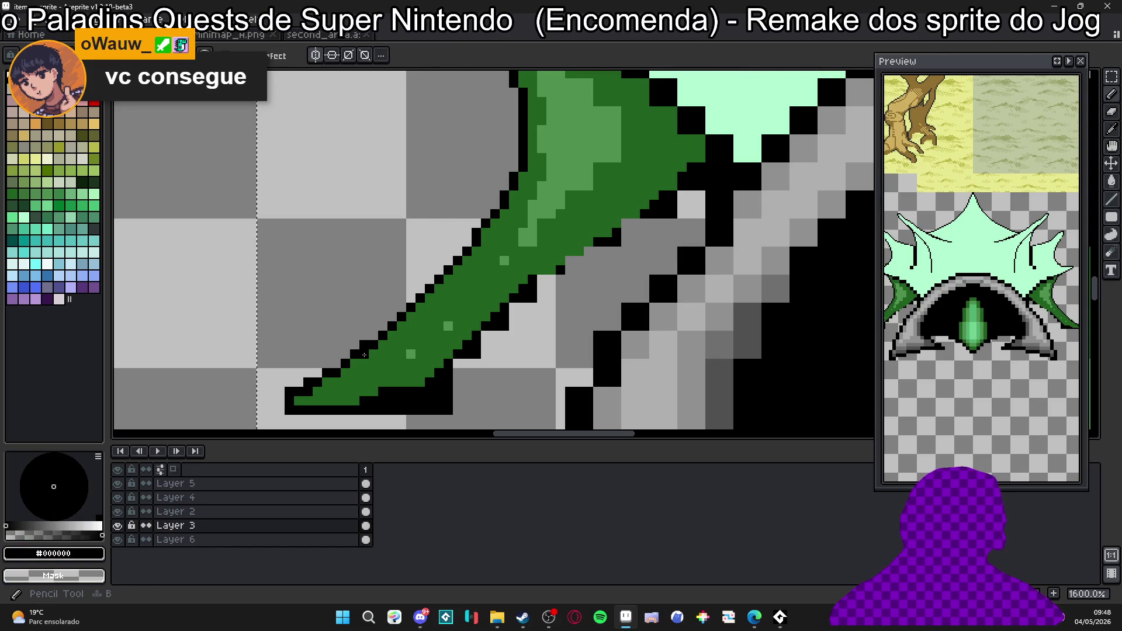
pyautogui.press('b')
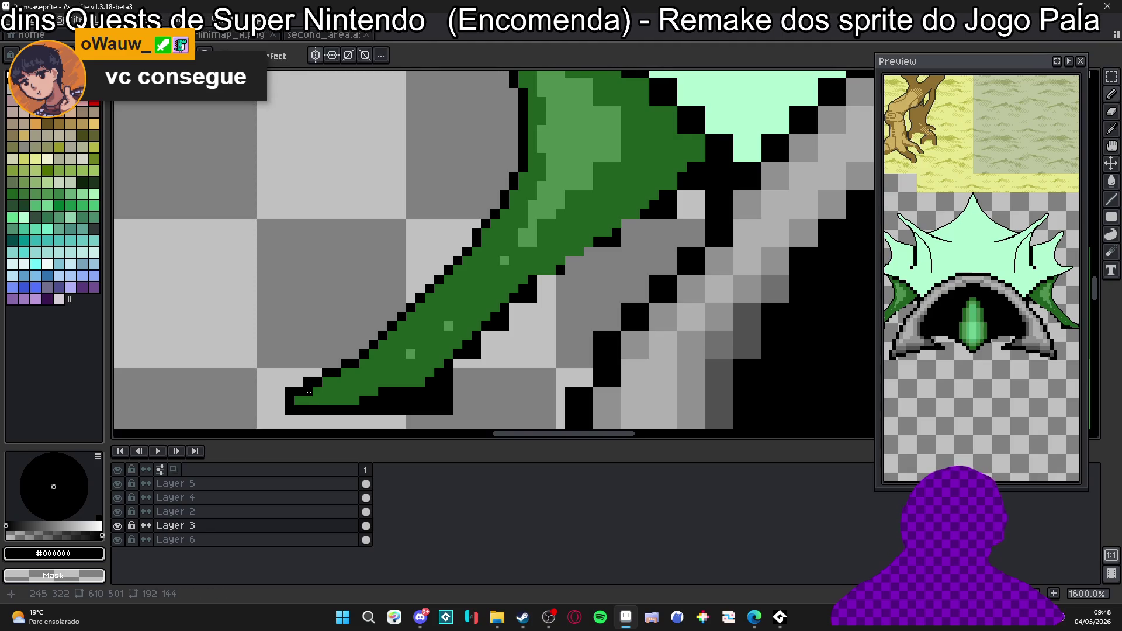
pyautogui.keyDown('alt'); pyautogui.click(314, 393); pyautogui.keyUp('alt')
pyautogui.press('e')
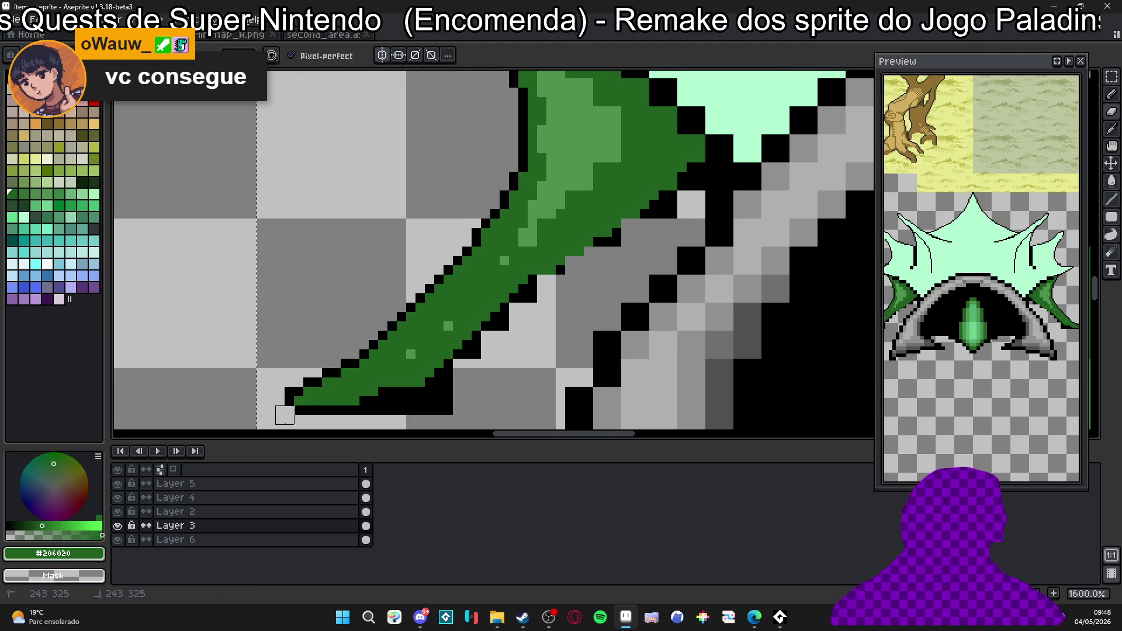
pyautogui.hscroll(2, 284, 415)
pyautogui.moveTo(367, 387); pyautogui.dragTo(348, 391)
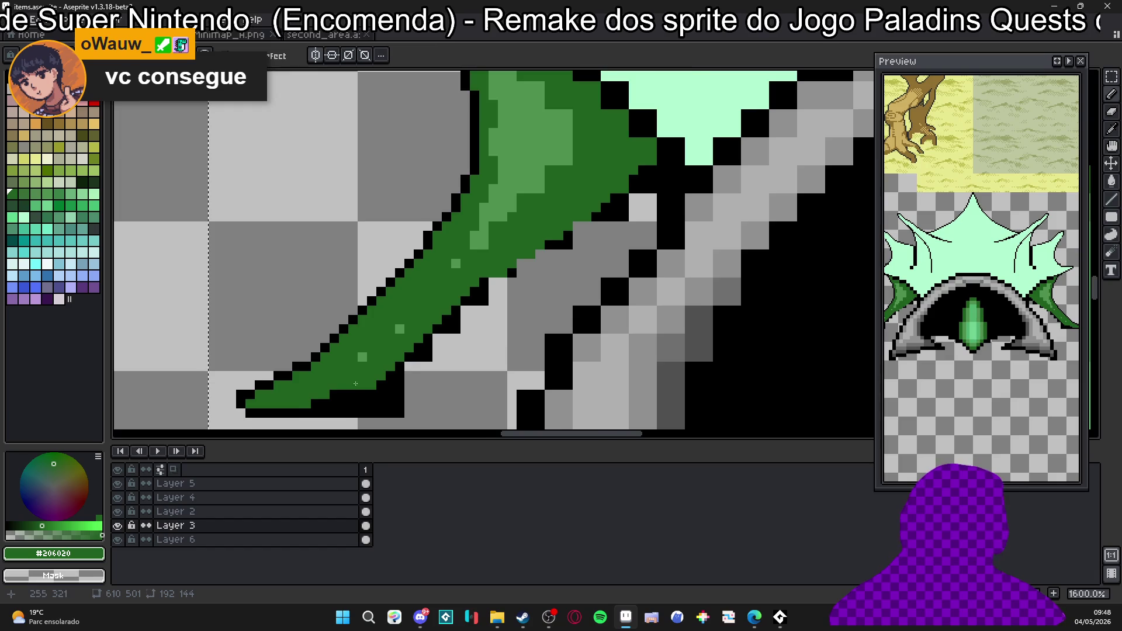
pyautogui.scroll(-3, 350, 381)
pyautogui.scroll(-4, 470, 321)
pyautogui.scroll(-1, 474, 324)
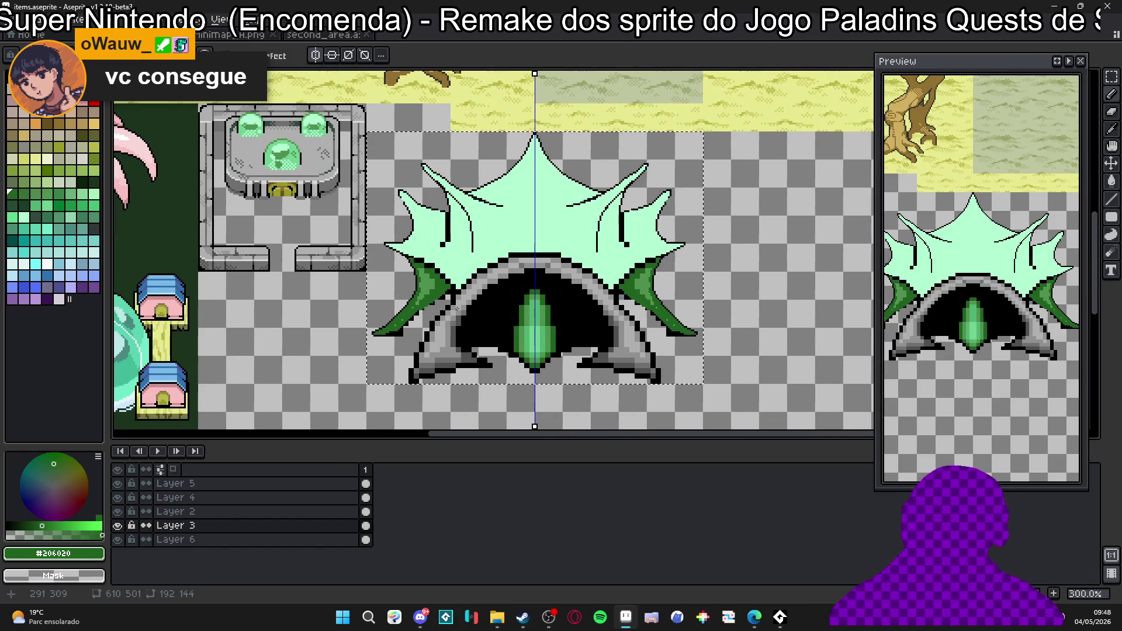
pyautogui.scroll(-2, 487, 333)
pyautogui.scroll(2, 465, 309)
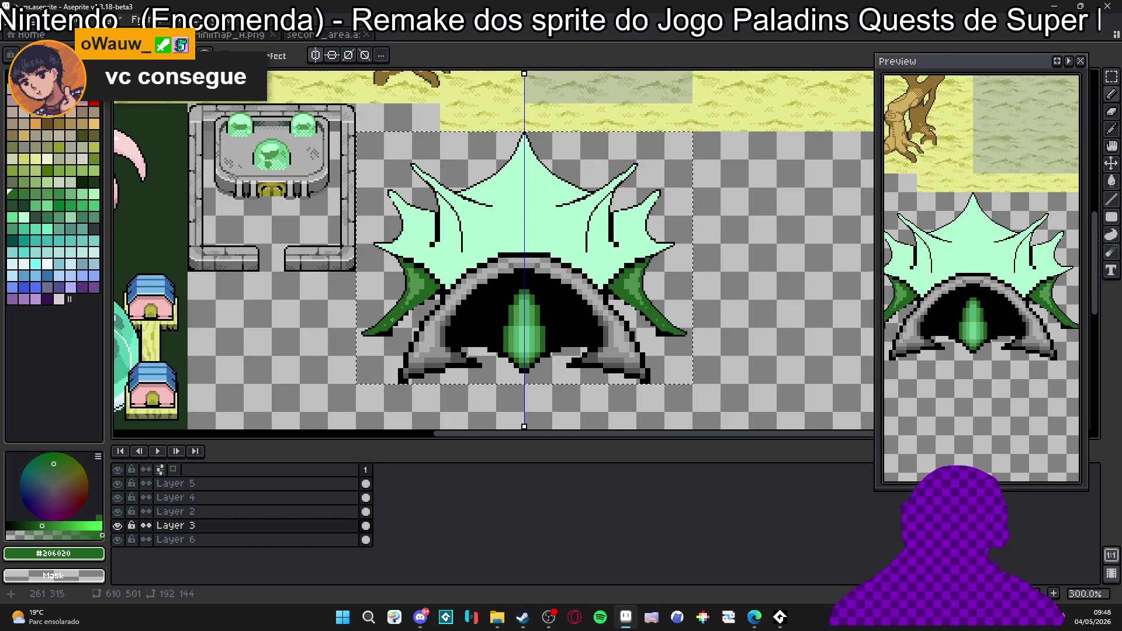
pyautogui.scroll(5, 425, 335)
pyautogui.scroll(2, 331, 345)
# Darken the leaf tip, erase the black outline below it and redraw a stroke from the leaf base.
pyautogui.click(339, 338)
pyautogui.click(377, 311)
pyautogui.scroll(-3, 462, 223)
pyautogui.scroll(3, 377, 276)
pyautogui.press('e')
pyautogui.moveTo(356, 324)
pyautogui.mouseDown()
pyautogui.moveTo(470, 299)
pyautogui.moveTo(516, 339)
pyautogui.mouseUp()
pyautogui.press('b')
pyautogui.keyDown('alt'); pyautogui.click(406, 300); pyautogui.keyUp('alt')
pyautogui.scroll(-5, 517, 338)
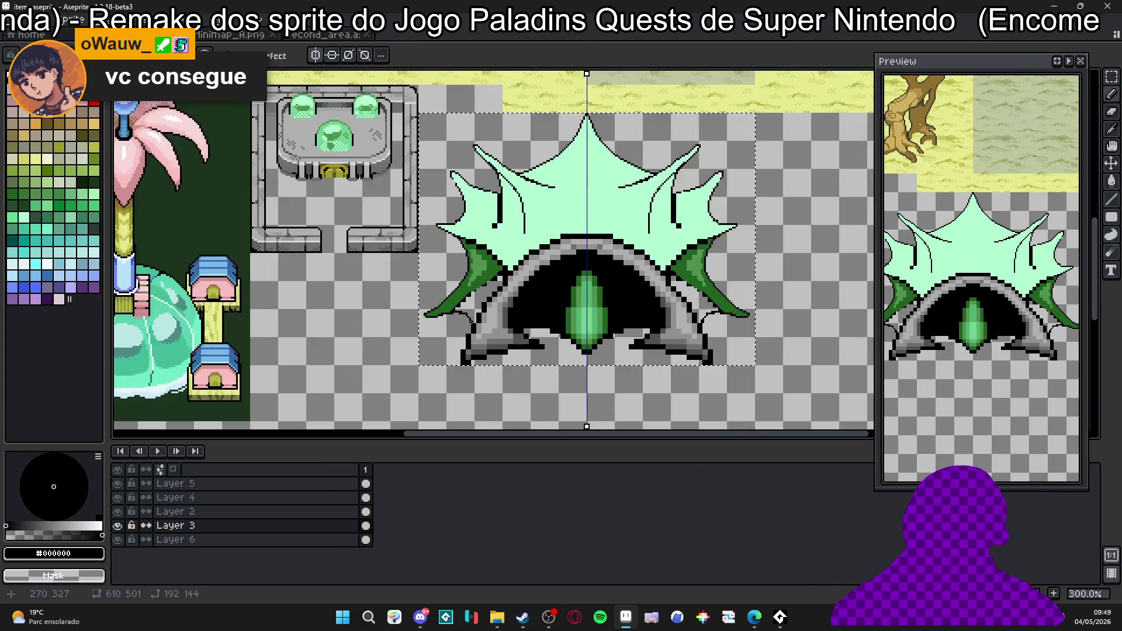
pyautogui.scroll(-2, 516, 339)
# Check the sprite on the Dragon Mountain map, return and save the items file.
pyautogui.click(320, 34)
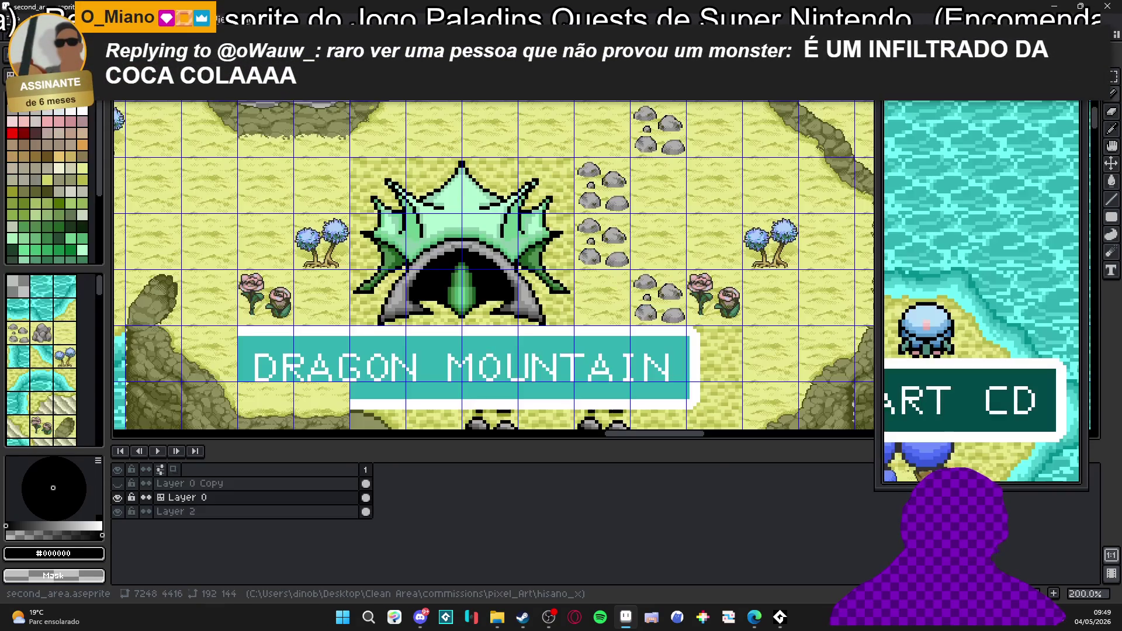
pyautogui.hotkey('ctrl', 'Tab')
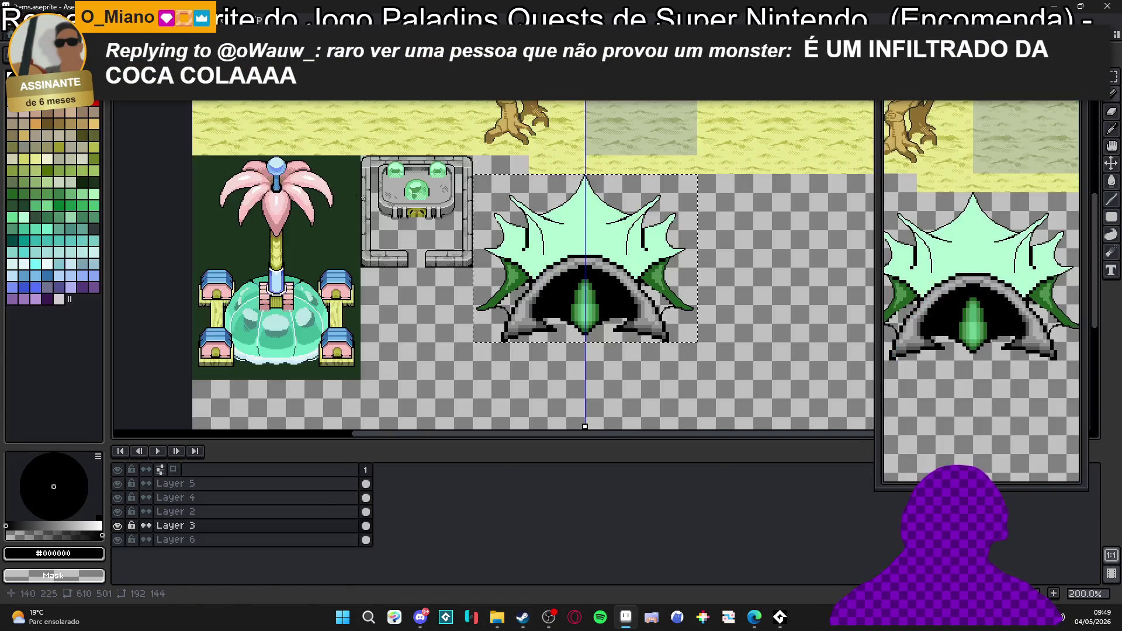
pyautogui.scroll(1, 519, 289)
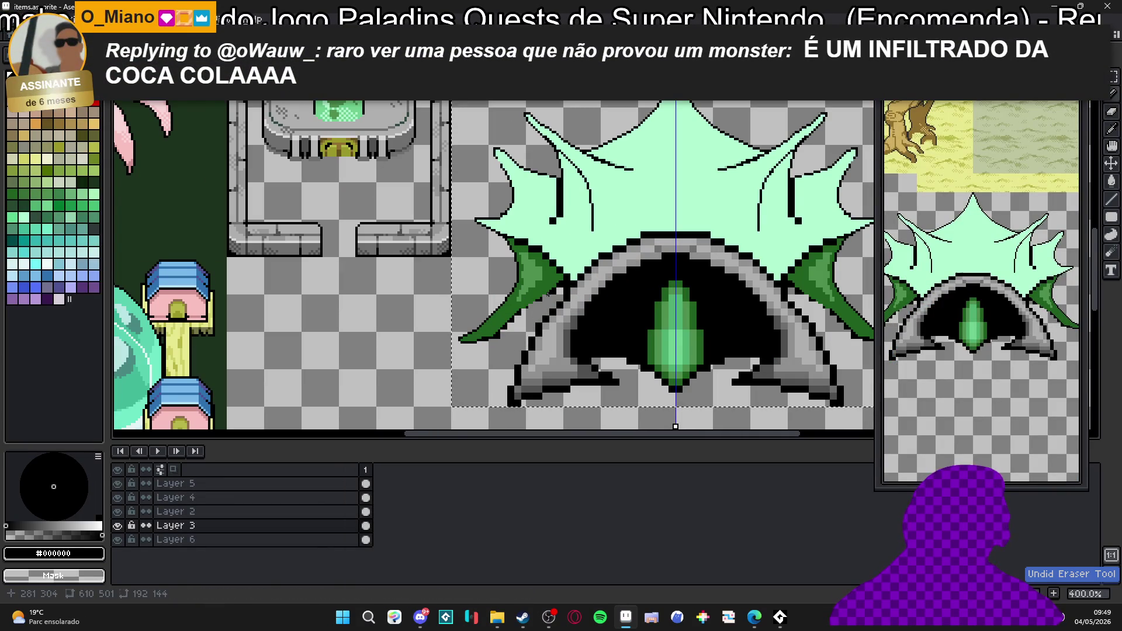
pyautogui.scroll(1, 502, 305)
pyautogui.hotkey('ctrl', 's')
pyautogui.moveTo(502, 306); pyautogui.dragTo(526, 276)
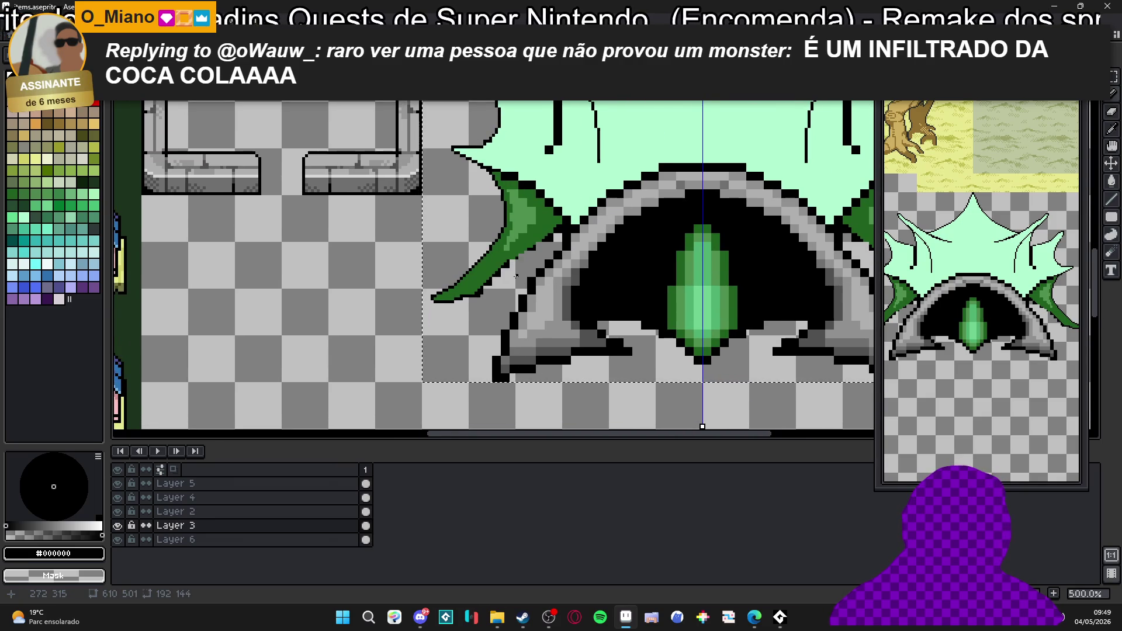
pyautogui.scroll(4, 559, 238)
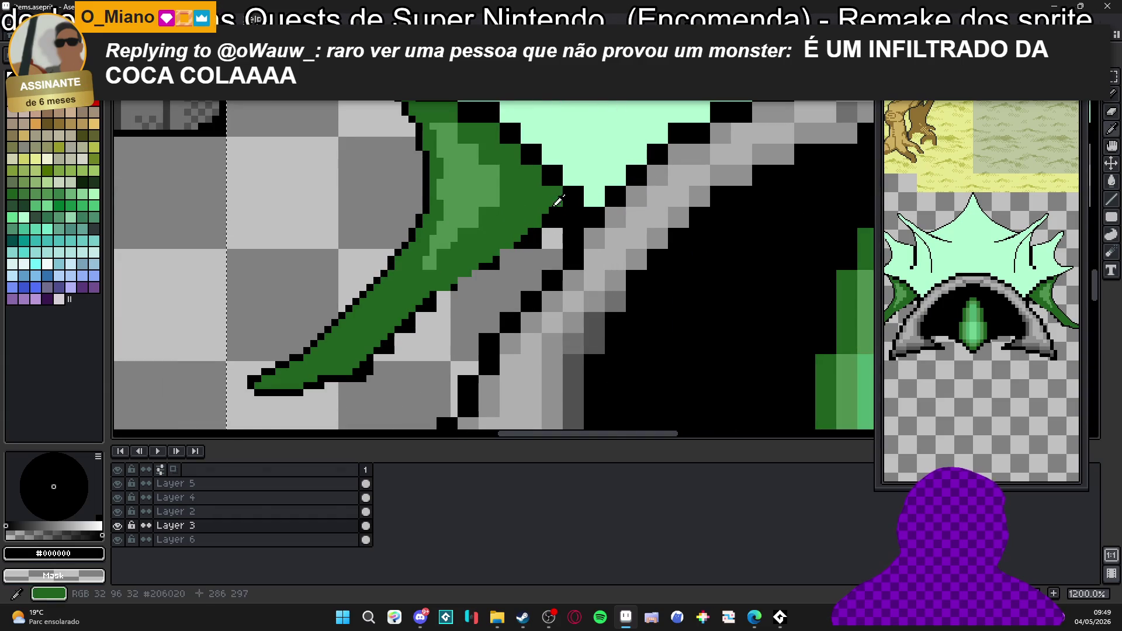
# Paint leaf edge pixels dark green, undoing the stroke along the bottom edge.
pyautogui.keyDown('alt'); pyautogui.click(558, 213); pyautogui.keyUp('alt')
pyautogui.moveTo(549, 232); pyautogui.dragTo(529, 250)
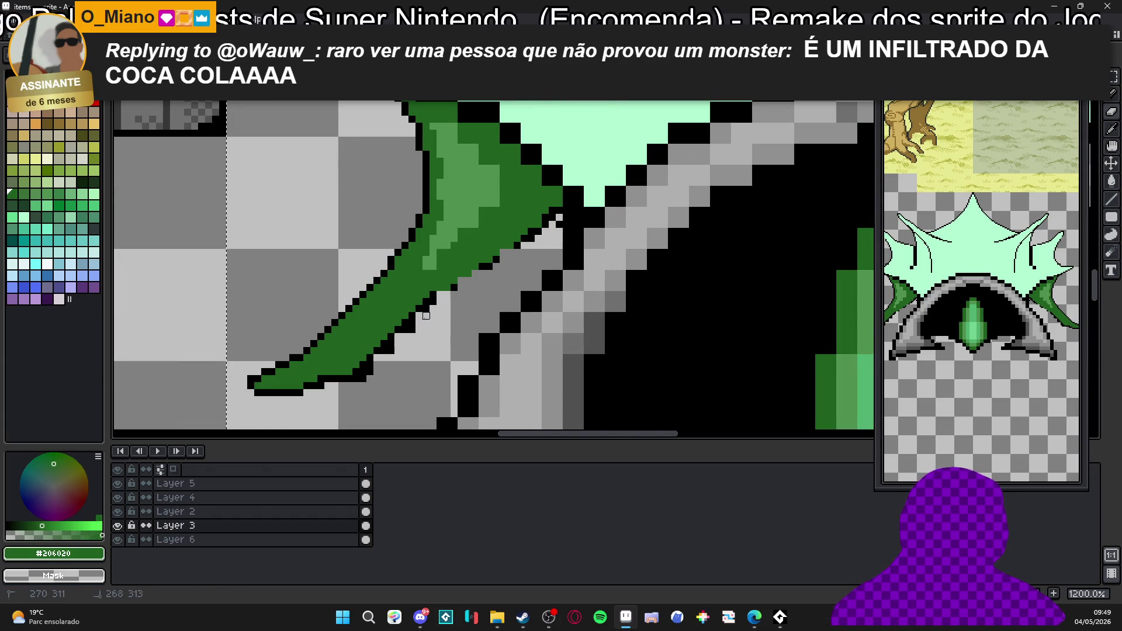
pyautogui.moveTo(432, 315); pyautogui.dragTo(411, 328)
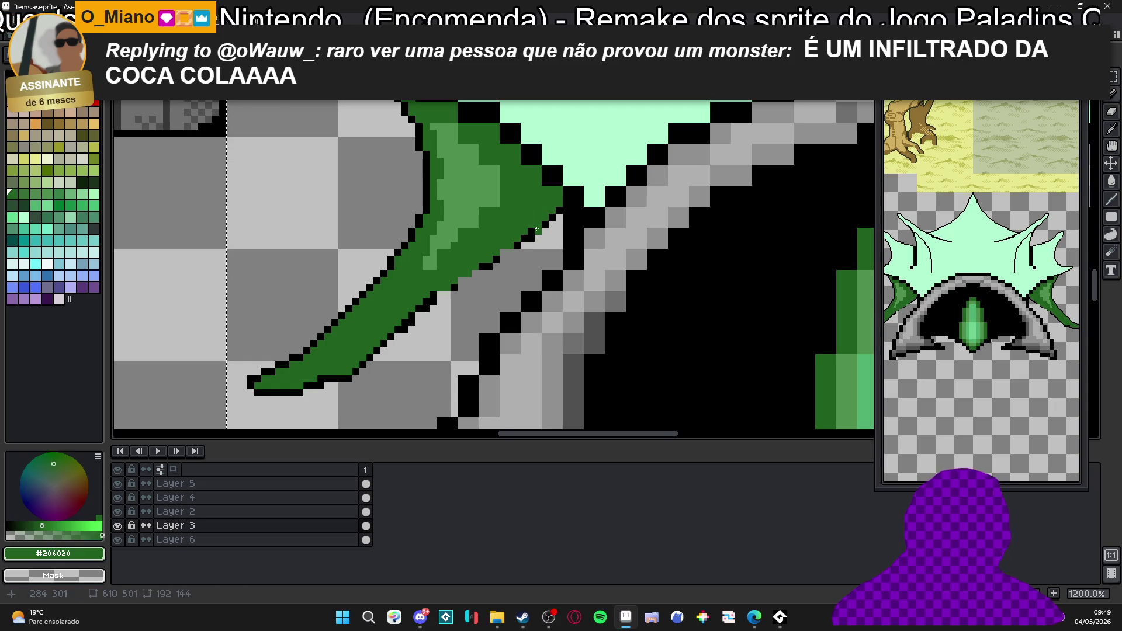
pyautogui.moveTo(410, 373)
pyautogui.mouseDown()
pyautogui.moveTo(408, 383)
pyautogui.moveTo(344, 380)
pyautogui.moveTo(424, 313)
pyautogui.mouseUp()
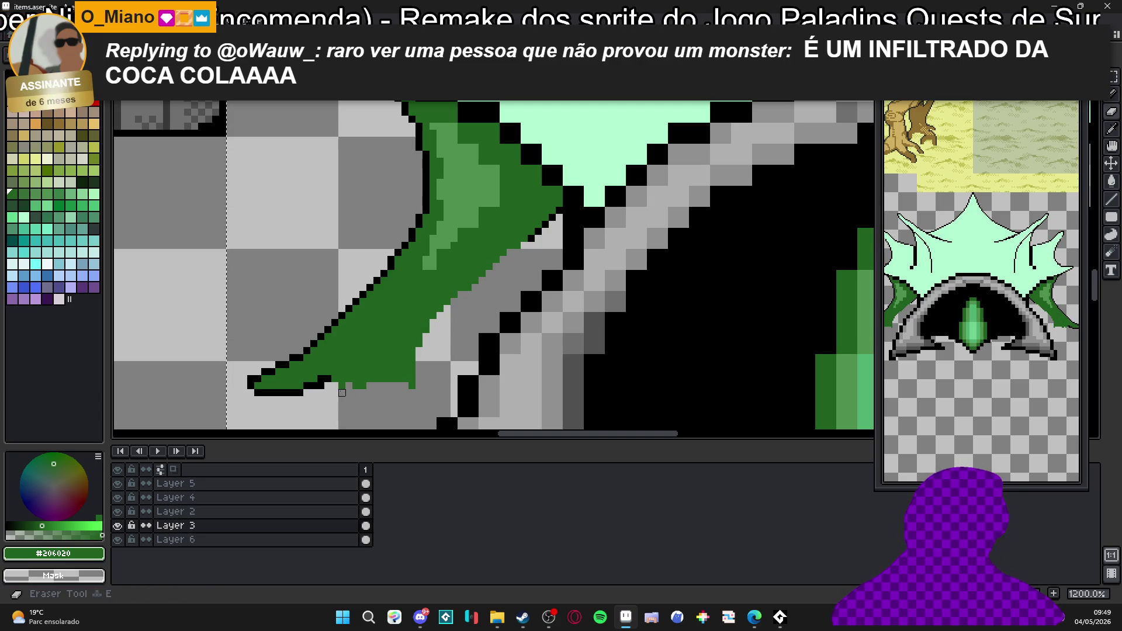
pyautogui.hotkey('ctrl', 'z')
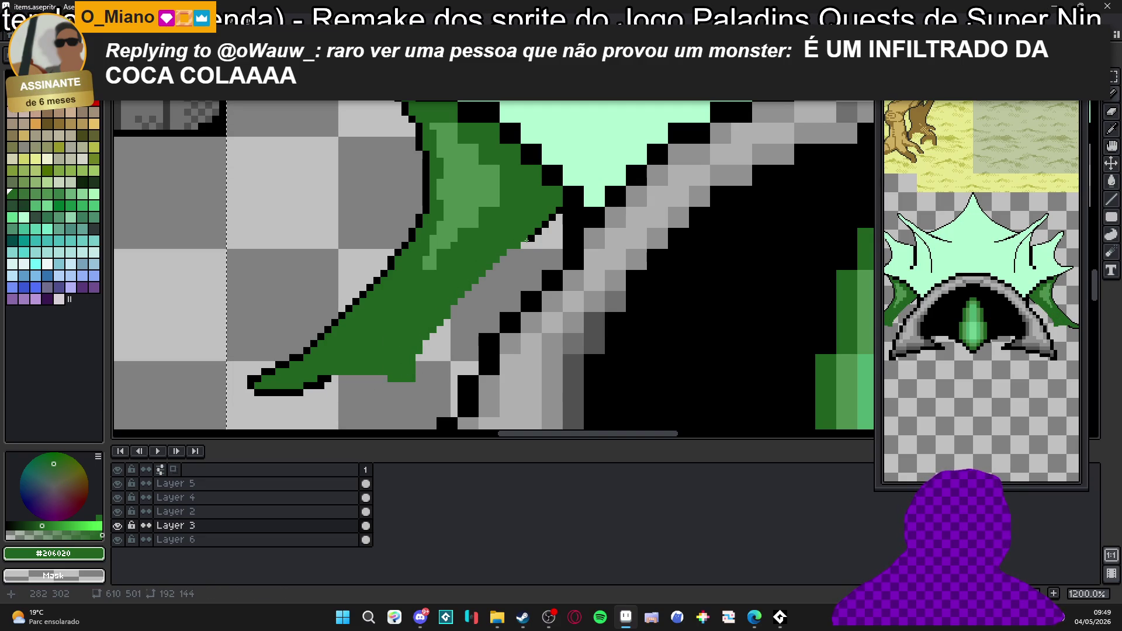
pyautogui.scroll(3, 522, 240)
# Fill the inner corner by the stone arch with dark green pixels.
pyautogui.moveTo(496, 240); pyautogui.dragTo(487, 255)
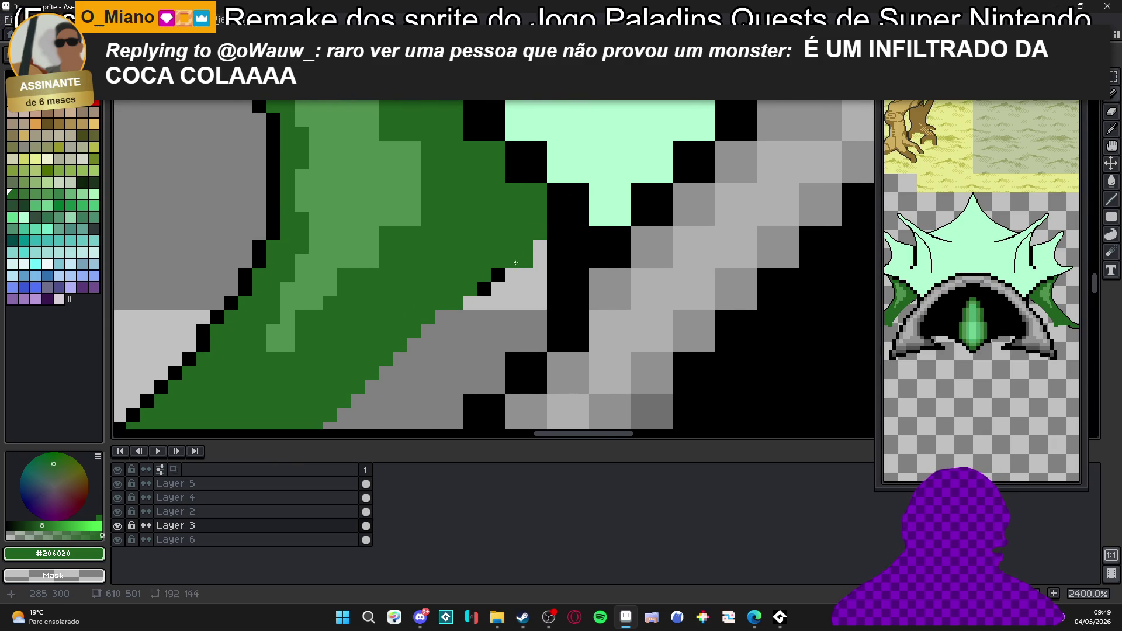
pyautogui.click(506, 284)
pyautogui.click(535, 257)
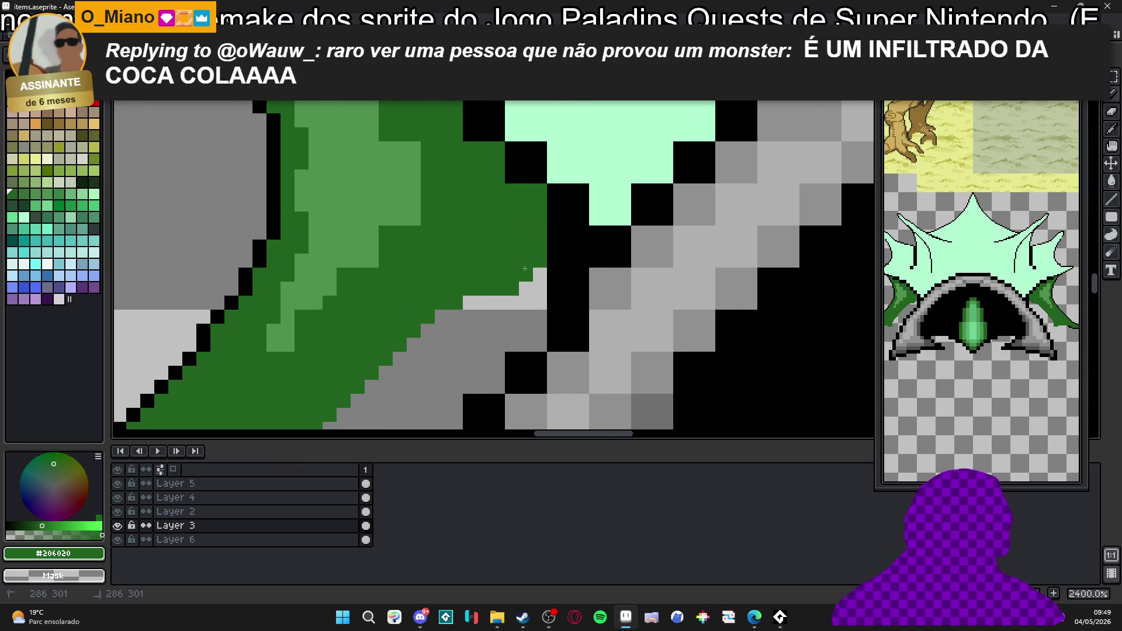
pyautogui.scroll(-1, 505, 295)
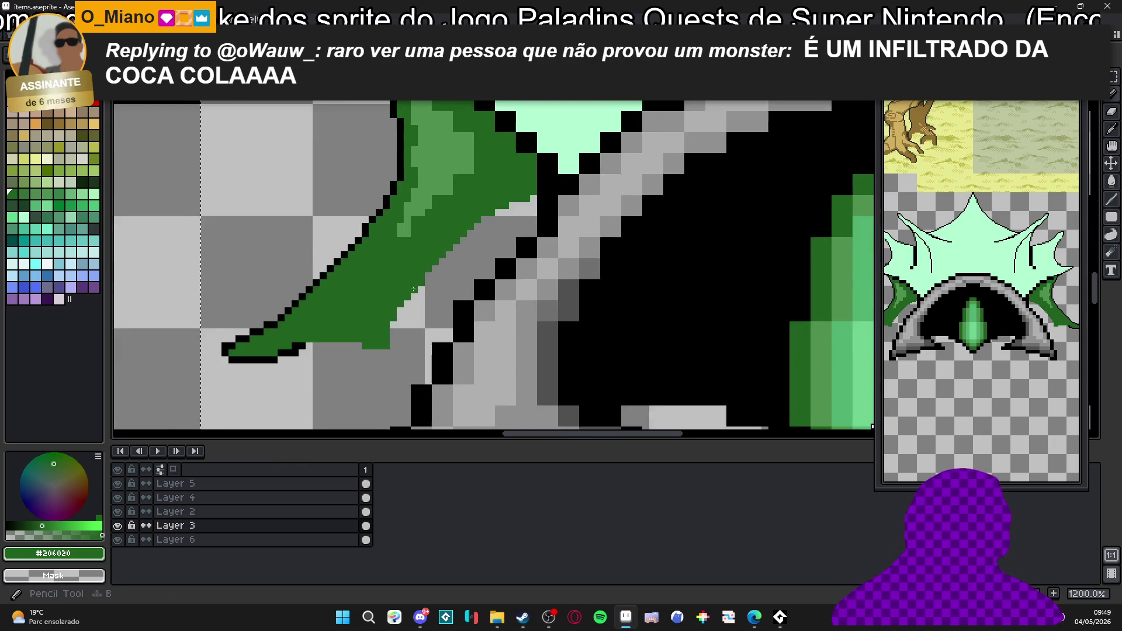
pyautogui.scroll(1, 265, 368)
pyautogui.scroll(-1, 246, 359)
pyautogui.press('e')
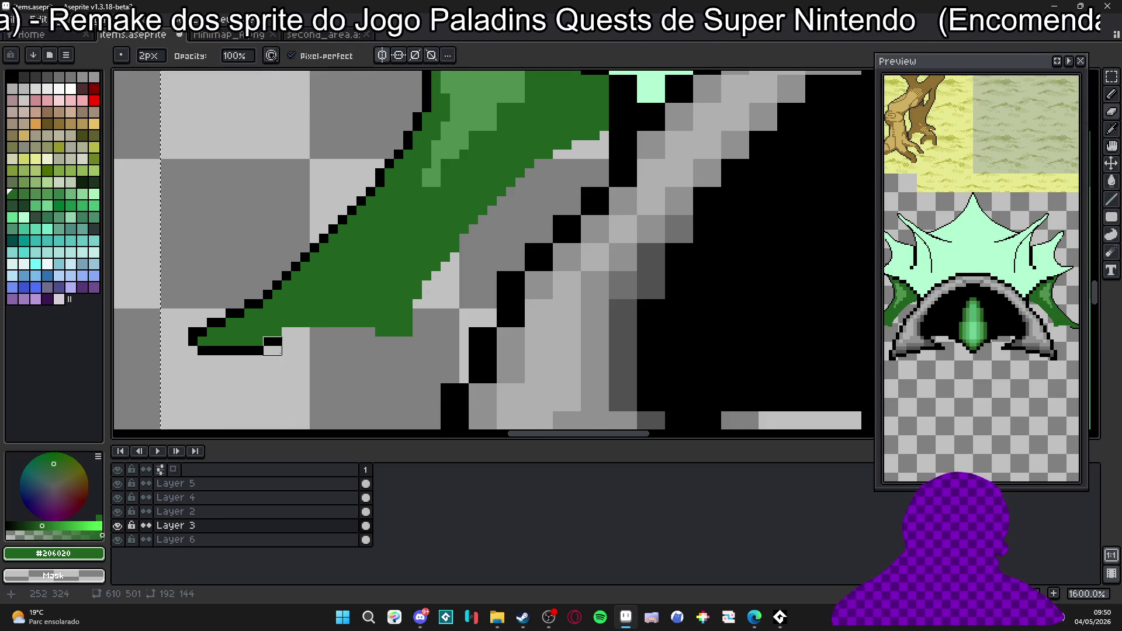
# Draw a one-pixel black outline along the left leaf's bottom edge.
pyautogui.keyDown('alt'); pyautogui.click(257, 351); pyautogui.keyUp('alt')
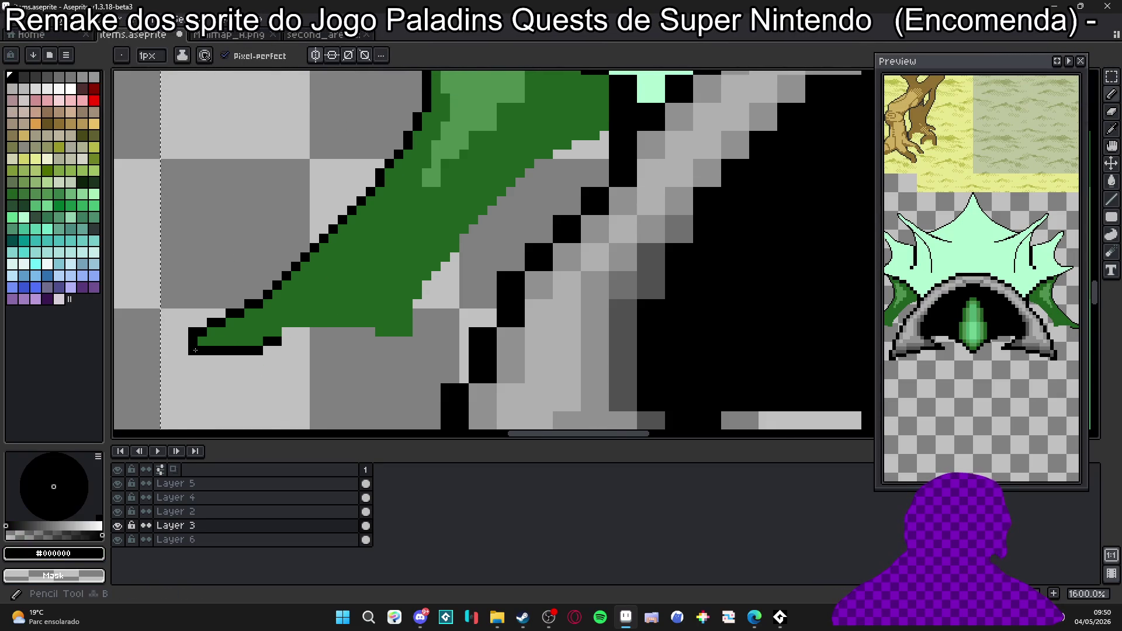
pyautogui.scroll(2, 256, 352)
pyautogui.moveTo(215, 353)
pyautogui.mouseDown()
pyautogui.moveTo(396, 343)
pyautogui.moveTo(465, 353)
pyautogui.mouseUp()
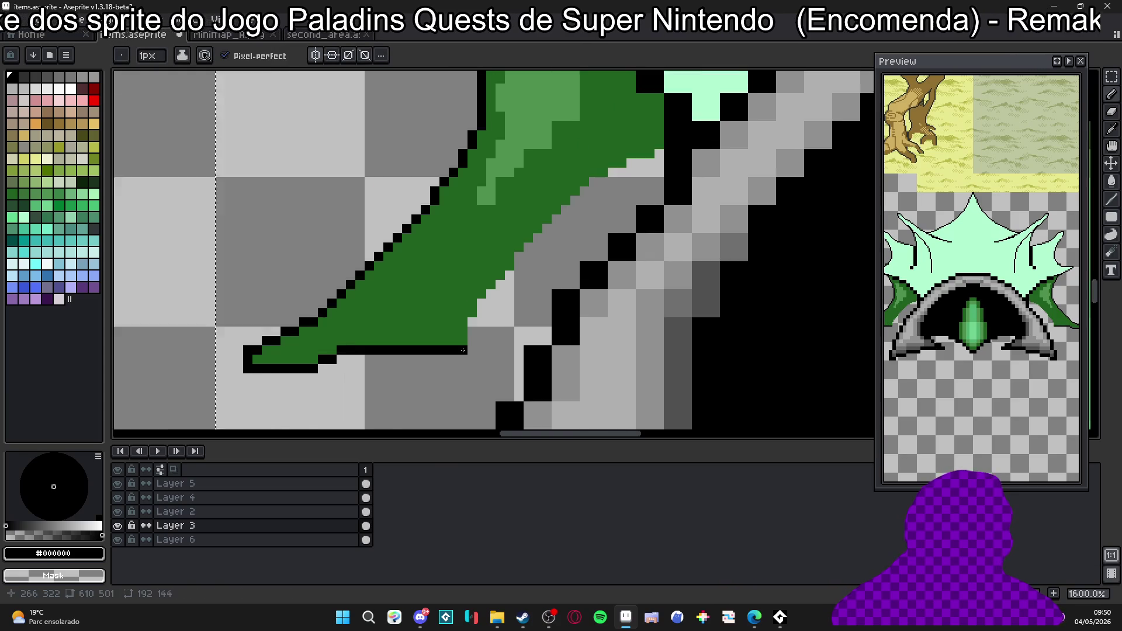
pyautogui.scroll(-1, 381, 337)
pyautogui.scroll(1, 381, 337)
pyautogui.moveTo(324, 389); pyautogui.dragTo(391, 389)
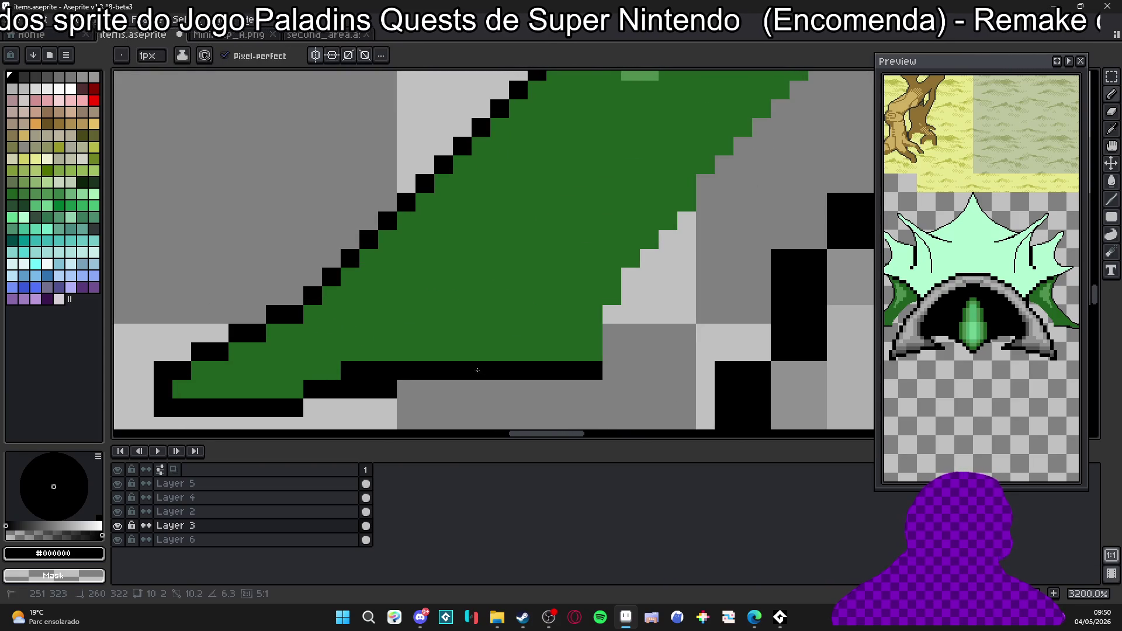
pyautogui.keyDown('alt'); pyautogui.click(349, 369); pyautogui.keyUp('alt')
pyautogui.scroll(-3, 347, 369)
pyautogui.scroll(-3, 406, 306)
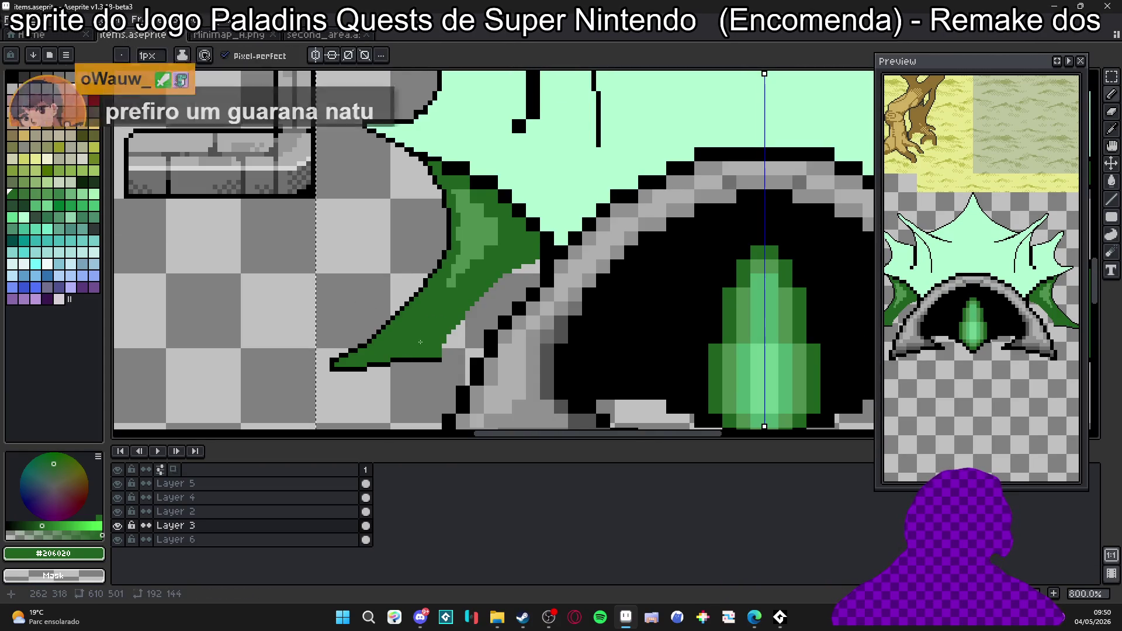
pyautogui.hscroll(1, 405, 298)
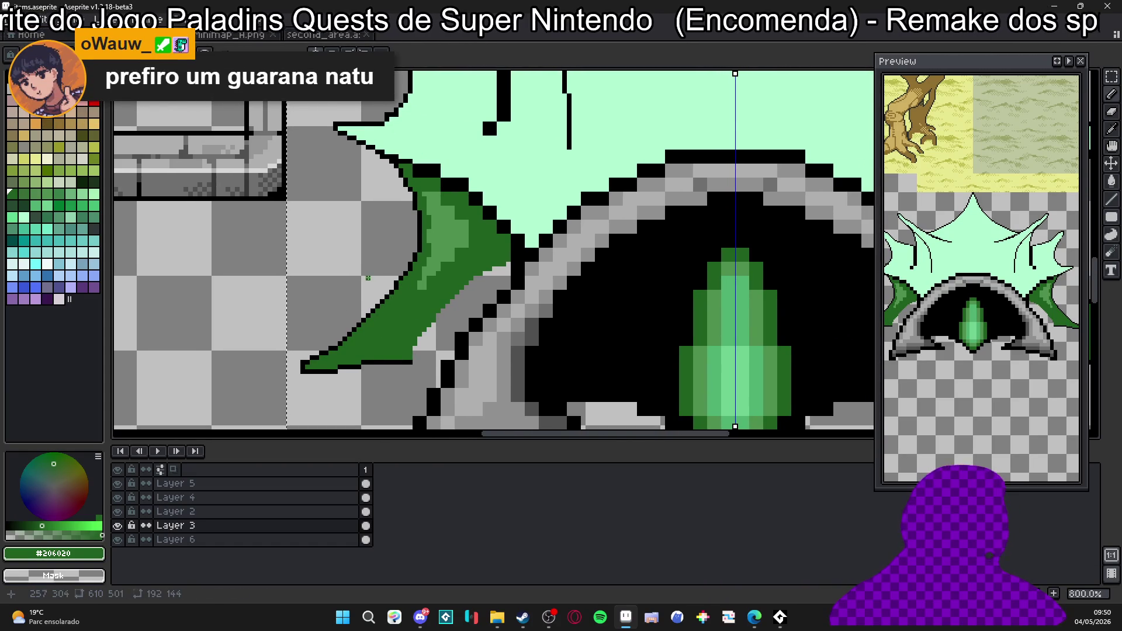
pyautogui.scroll(2, 407, 240)
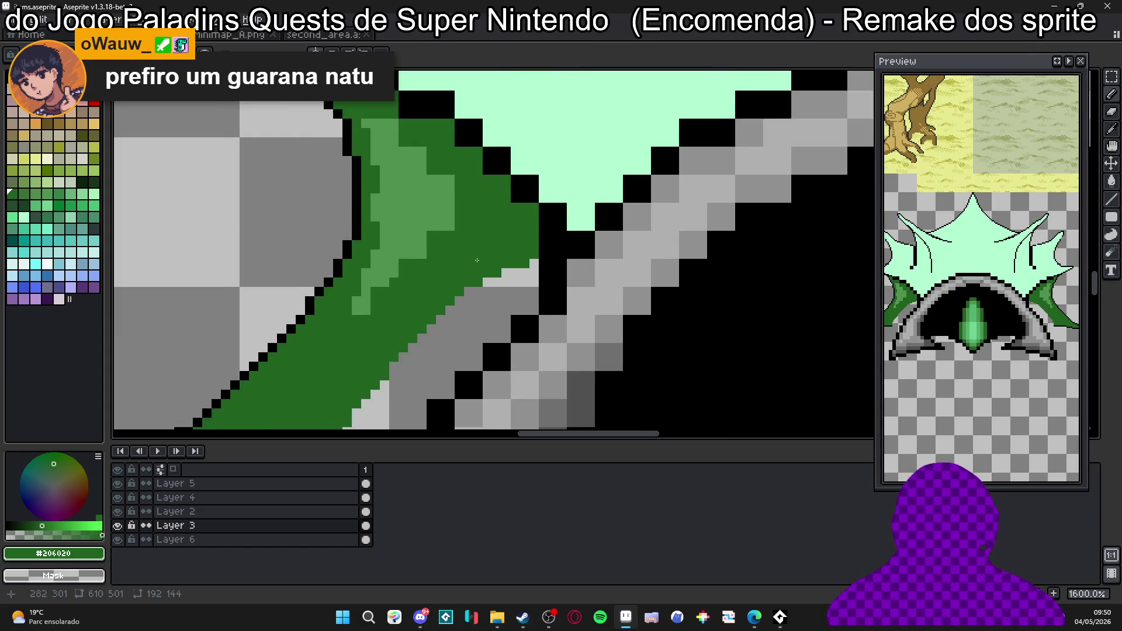
pyautogui.scroll(1, 408, 239)
pyautogui.keyDown('alt'); pyautogui.click(575, 138); pyautogui.keyUp('alt')
pyautogui.scroll(-2, 574, 138)
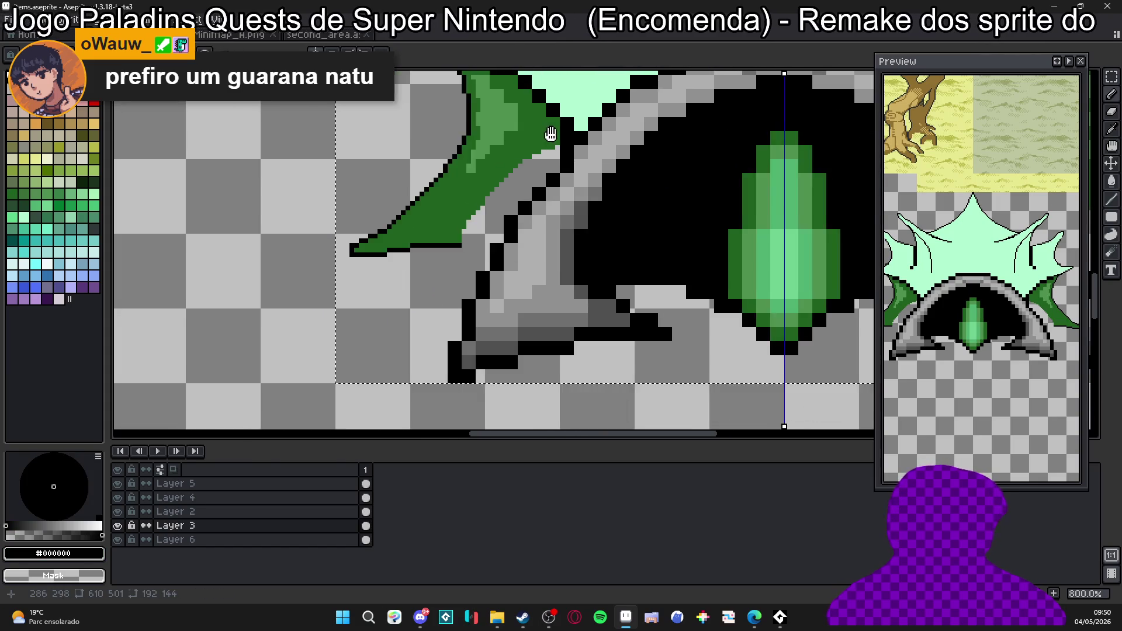
pyautogui.scroll(2, 453, 224)
# Recolour the leaf's upper black edge pixels dark green sampled from the leaf.
pyautogui.keyDown('alt'); pyautogui.click(453, 225); pyautogui.keyUp('alt')
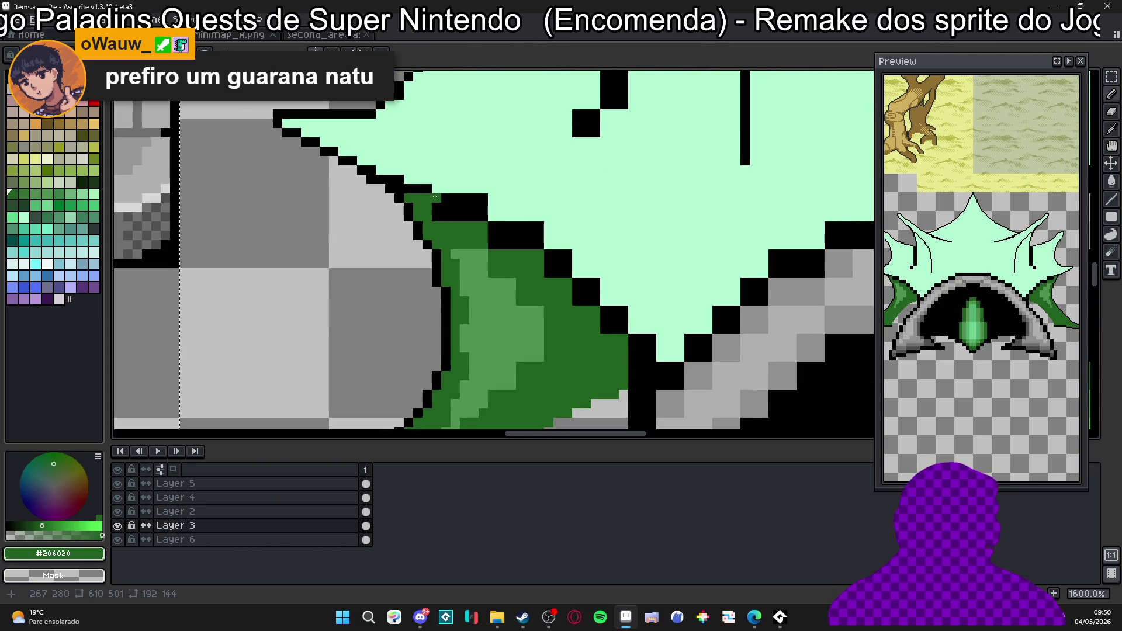
pyautogui.moveTo(433, 196); pyautogui.dragTo(553, 267)
pyautogui.moveTo(610, 329); pyautogui.dragTo(547, 276)
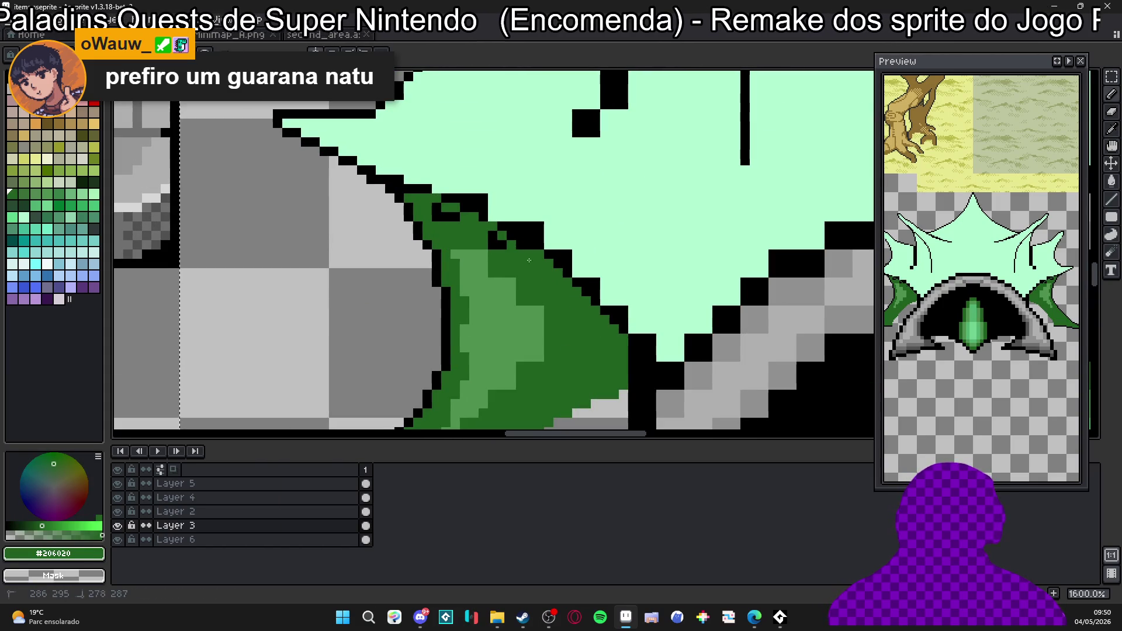
pyautogui.moveTo(414, 211); pyautogui.dragTo(487, 235)
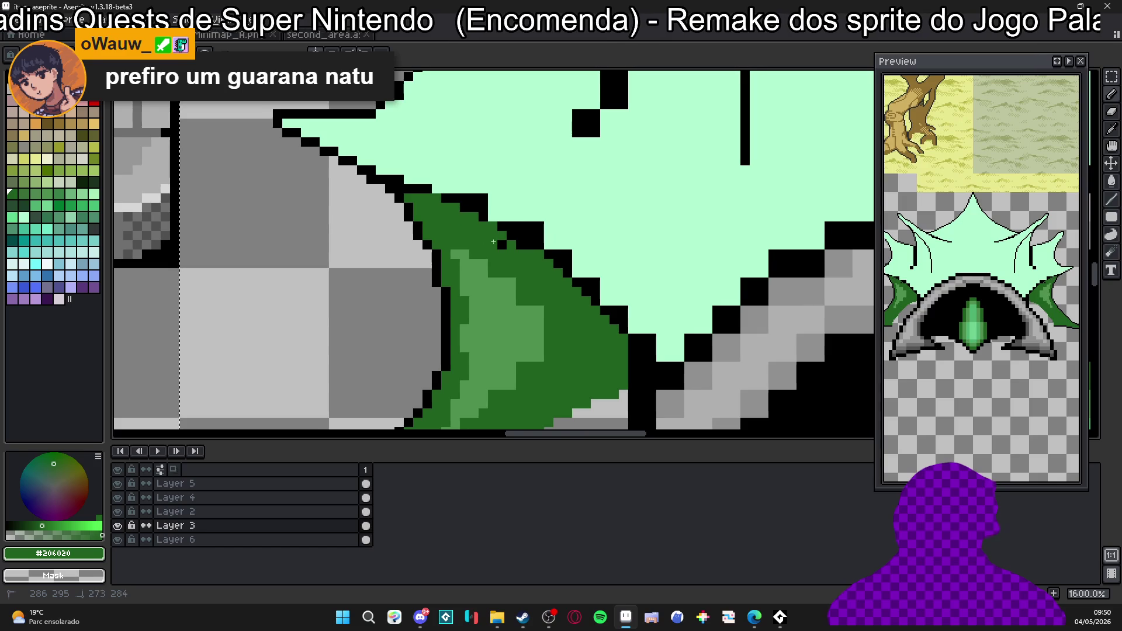
# Paint the outline pixels mint where the dome meets the leaf.
pyautogui.keyDown('alt'); pyautogui.click(433, 196); pyautogui.keyUp('alt')
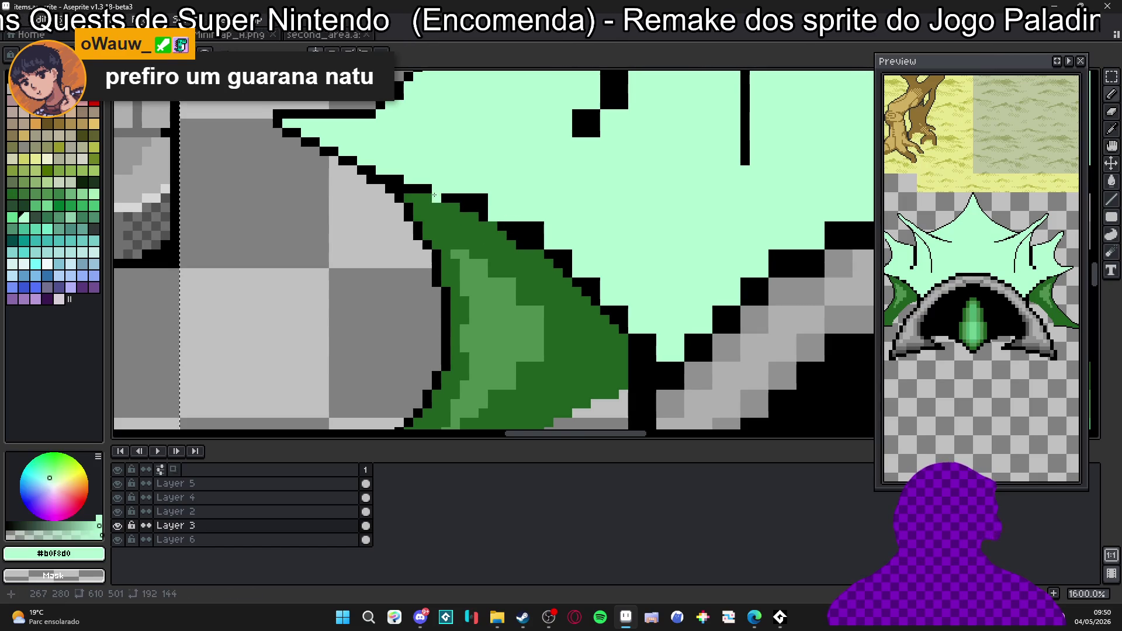
pyautogui.moveTo(477, 202); pyautogui.dragTo(572, 265)
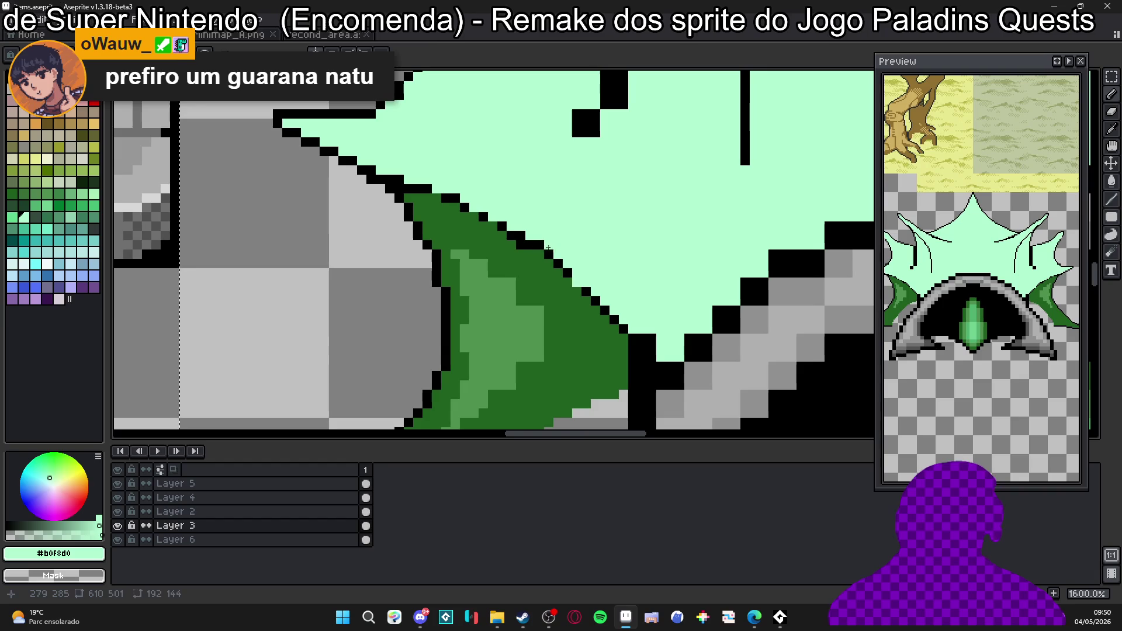
pyautogui.moveTo(539, 241); pyautogui.dragTo(527, 227)
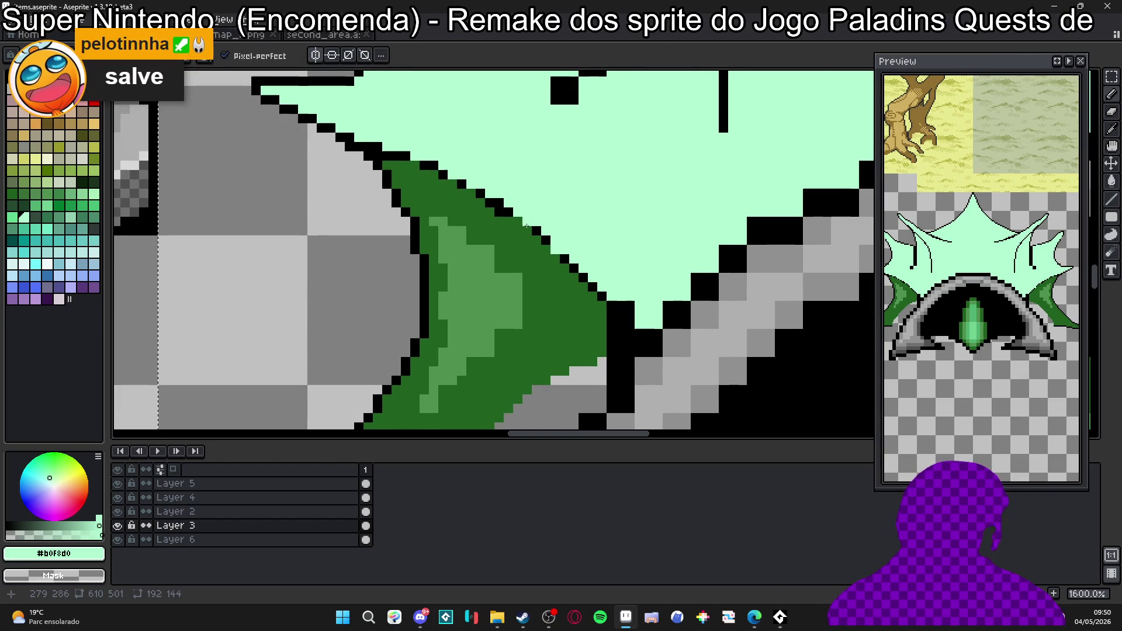
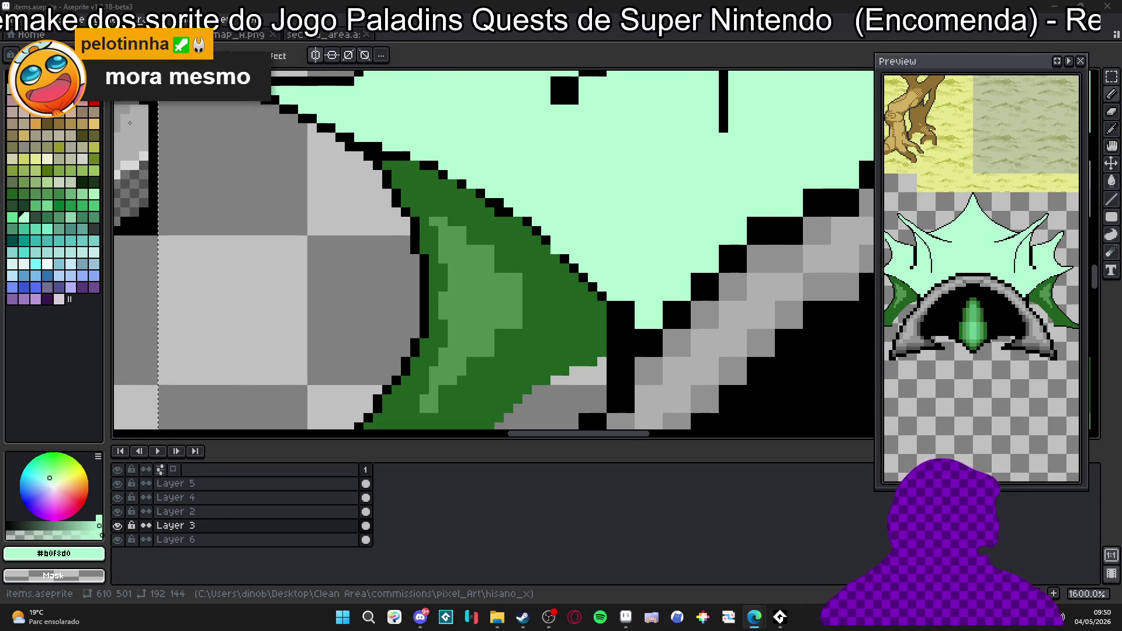
pyautogui.scroll(1, 430, 164)
# Draw a smooth black curved outline along the green fin's upper edge, redoing one bad curve.
pyautogui.keyDown('alt'); pyautogui.click(429, 163); pyautogui.keyUp('alt')
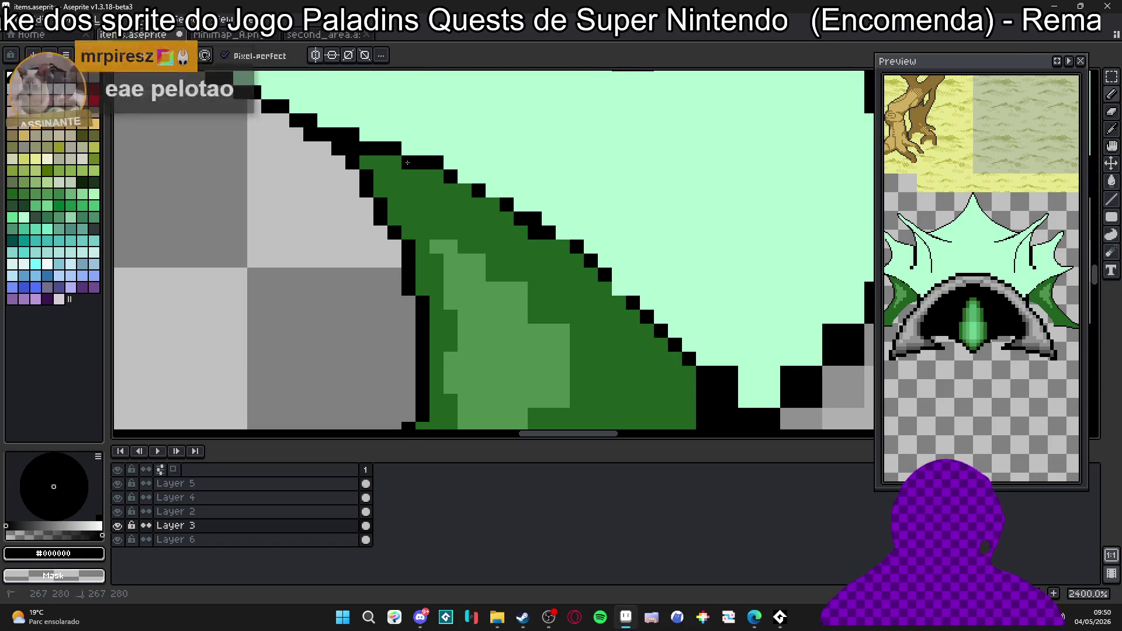
pyautogui.moveTo(430, 163); pyautogui.dragTo(408, 164)
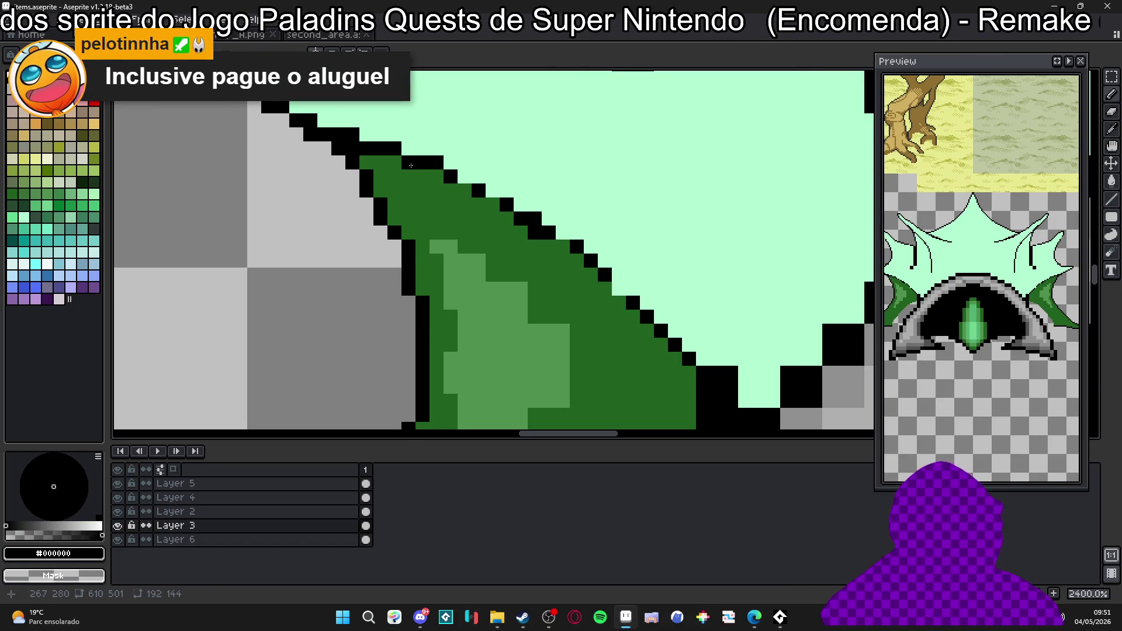
pyautogui.scroll(-2, 399, 202)
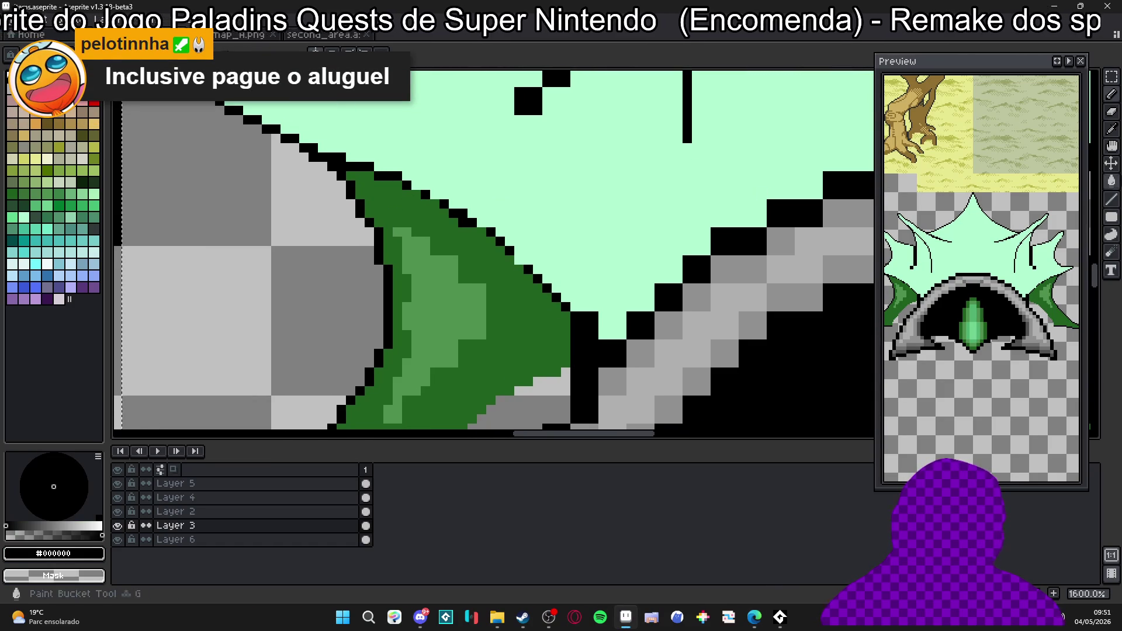
pyautogui.moveTo(1111, 200)
pyautogui.click(1097, 209)
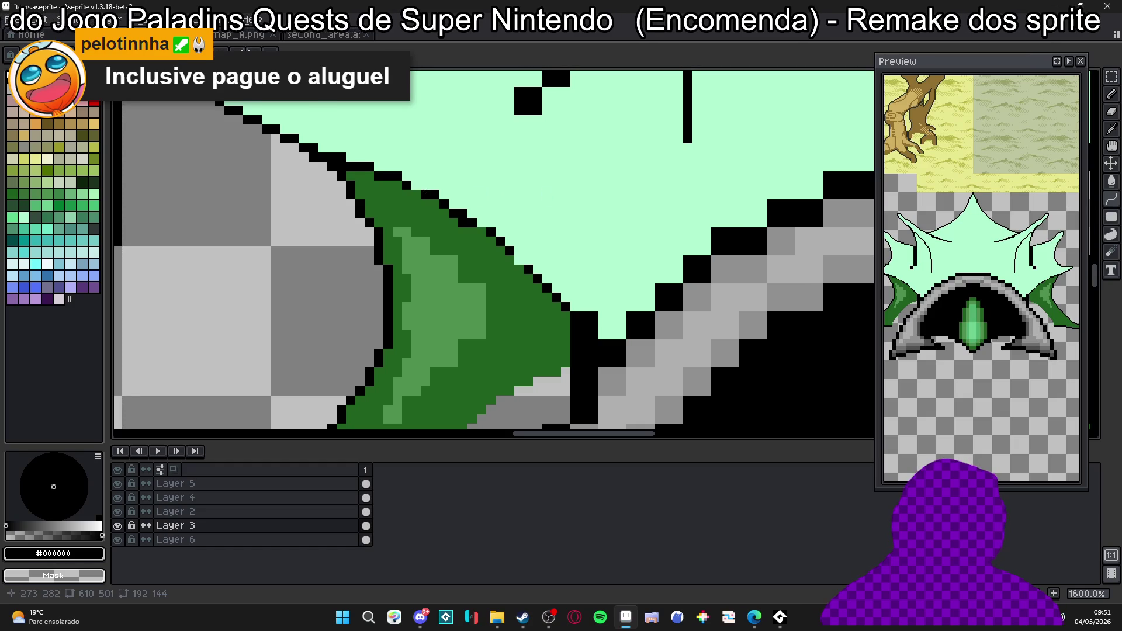
pyautogui.moveTo(357, 172); pyautogui.dragTo(575, 323)
pyautogui.click(537, 267)
pyautogui.click(410, 202)
pyautogui.hotkey('ctrl', 'z')
pyautogui.moveTo(350, 160); pyautogui.dragTo(572, 321)
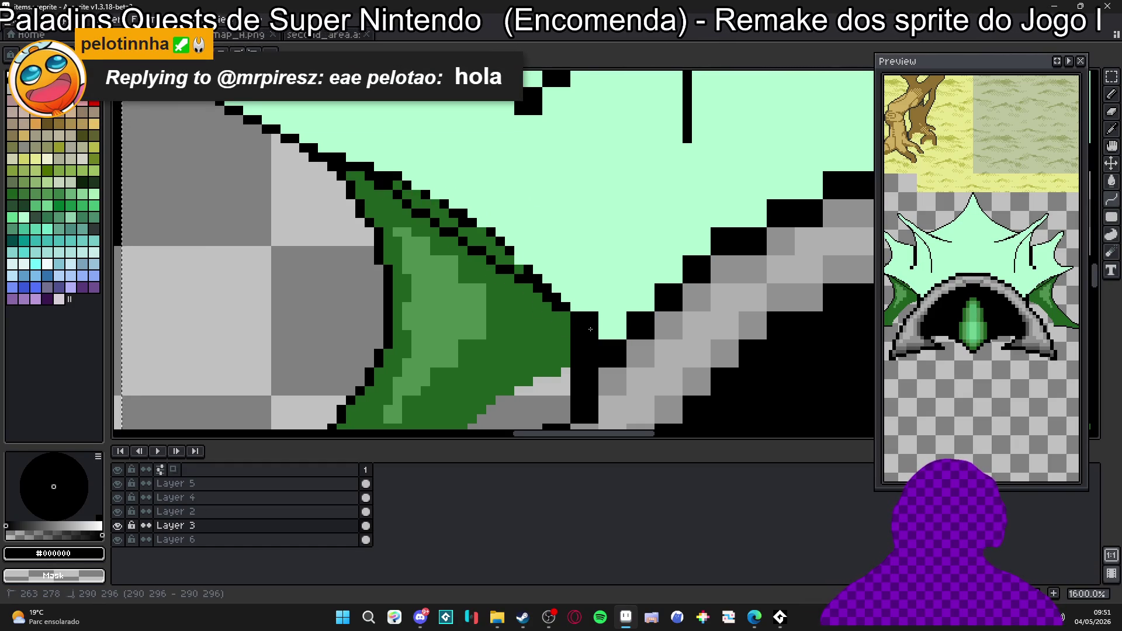
pyautogui.click(537, 297)
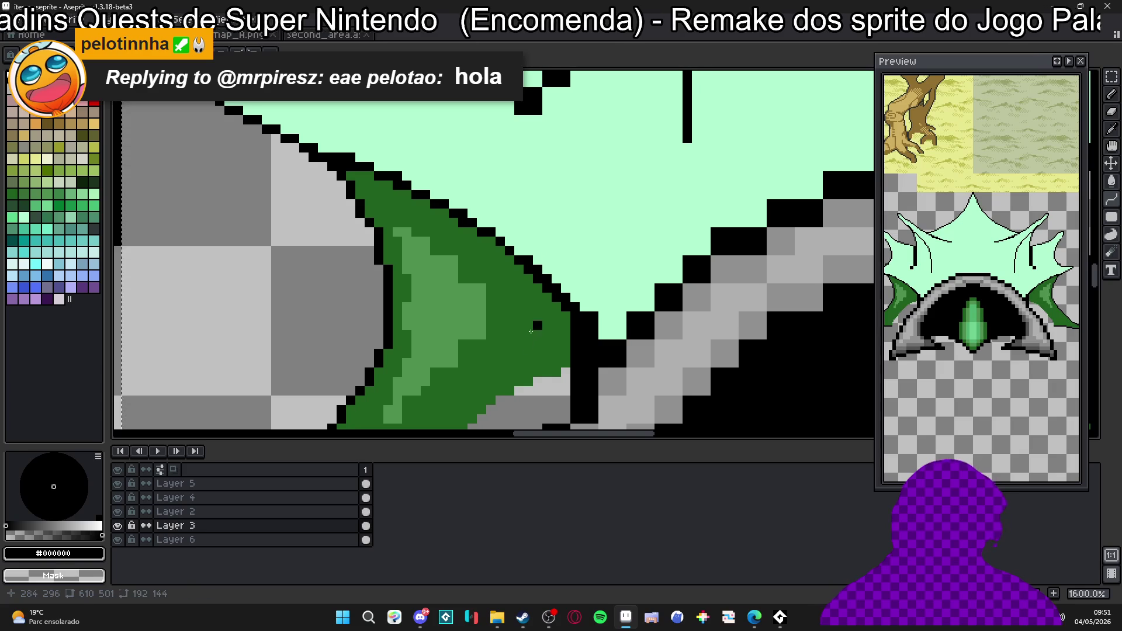
# Touch up the fin edge with mint, turning two black pixels at the tip mint.
pyautogui.keyDown('alt'); pyautogui.click(533, 292); pyautogui.keyUp('alt')
pyautogui.scroll(-1, 385, 173)
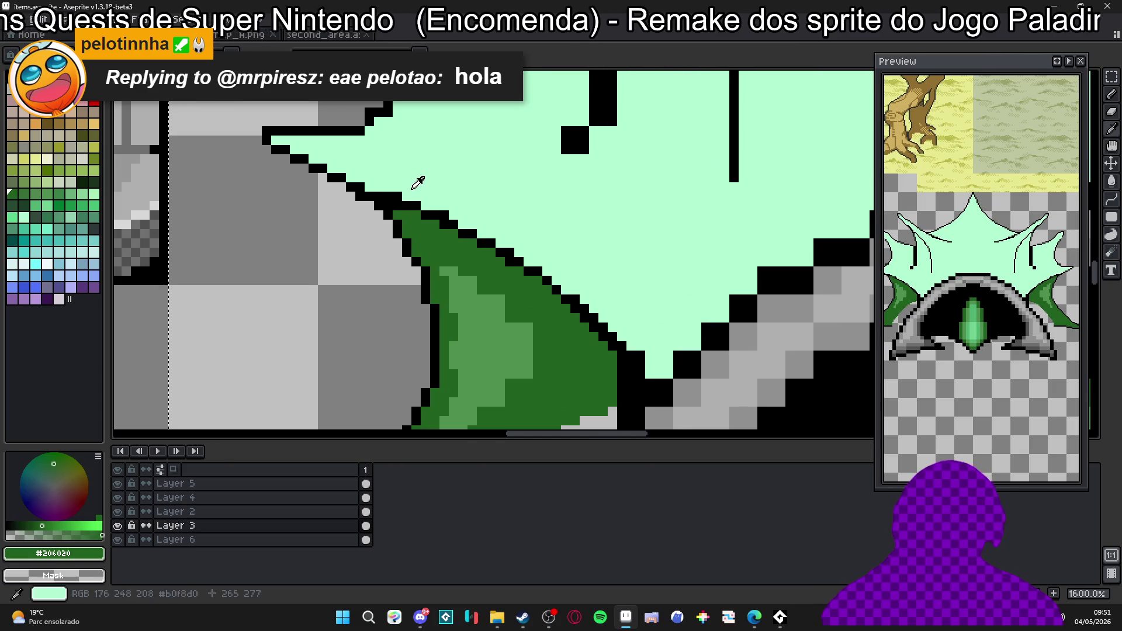
pyautogui.keyDown('alt'); pyautogui.click(386, 188); pyautogui.keyUp('alt')
pyautogui.click(407, 205)
pyautogui.scroll(1, 456, 257)
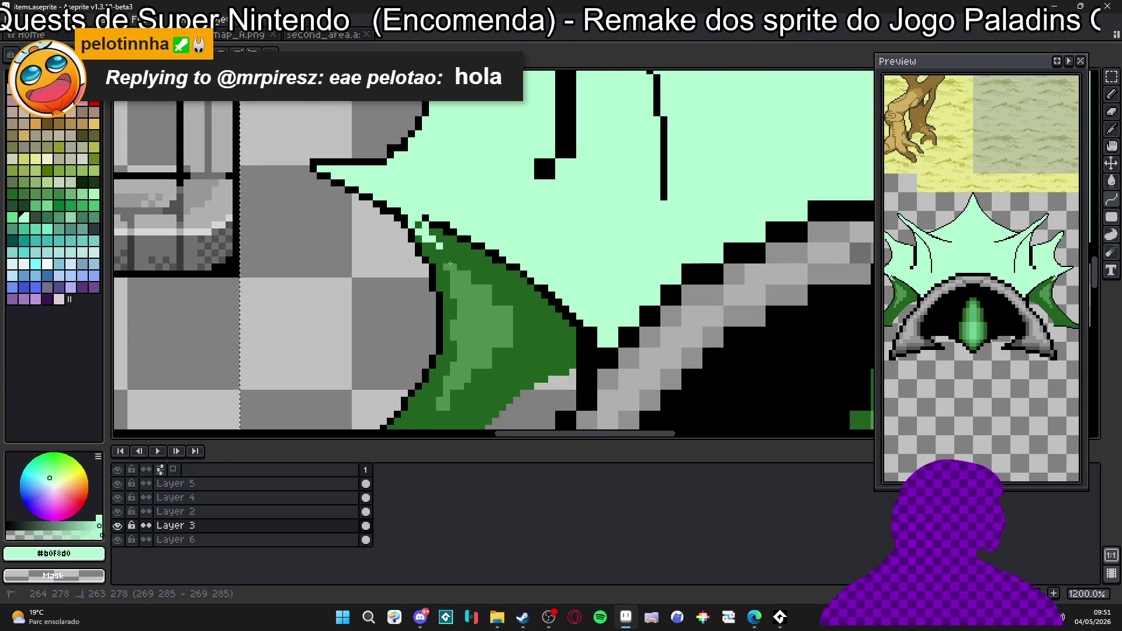
pyautogui.click(483, 281)
pyautogui.moveTo(484, 282); pyautogui.dragTo(410, 285)
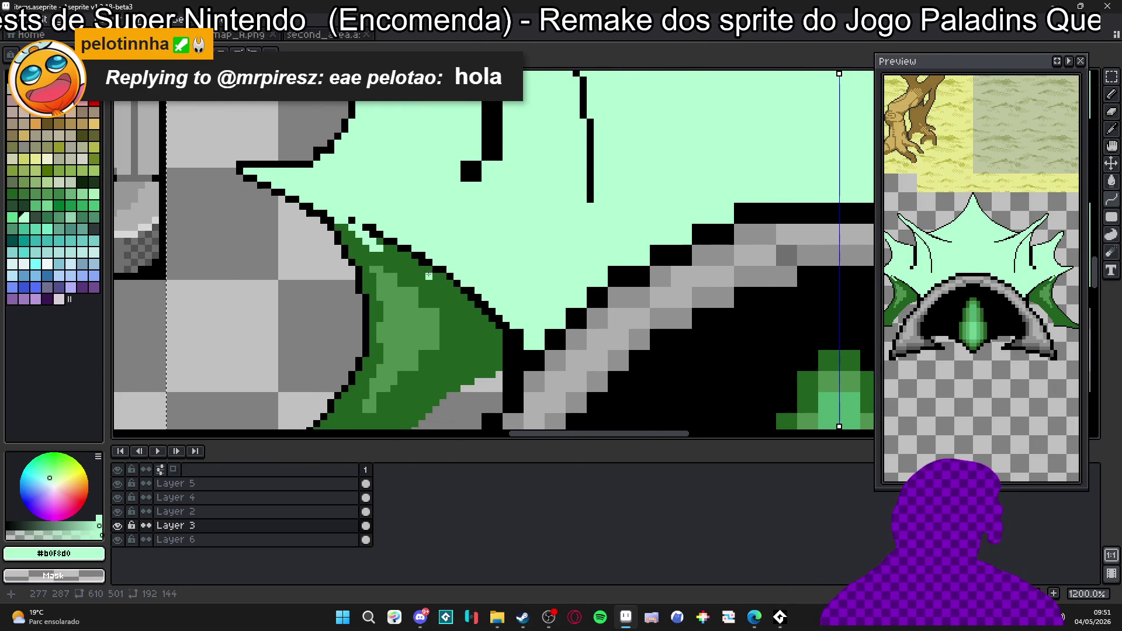
pyautogui.scroll(1, 387, 237)
pyautogui.scroll(1, 386, 224)
pyautogui.scroll(1, 384, 211)
pyautogui.moveTo(342, 230); pyautogui.dragTo(331, 228)
pyautogui.scroll(1, 430, 256)
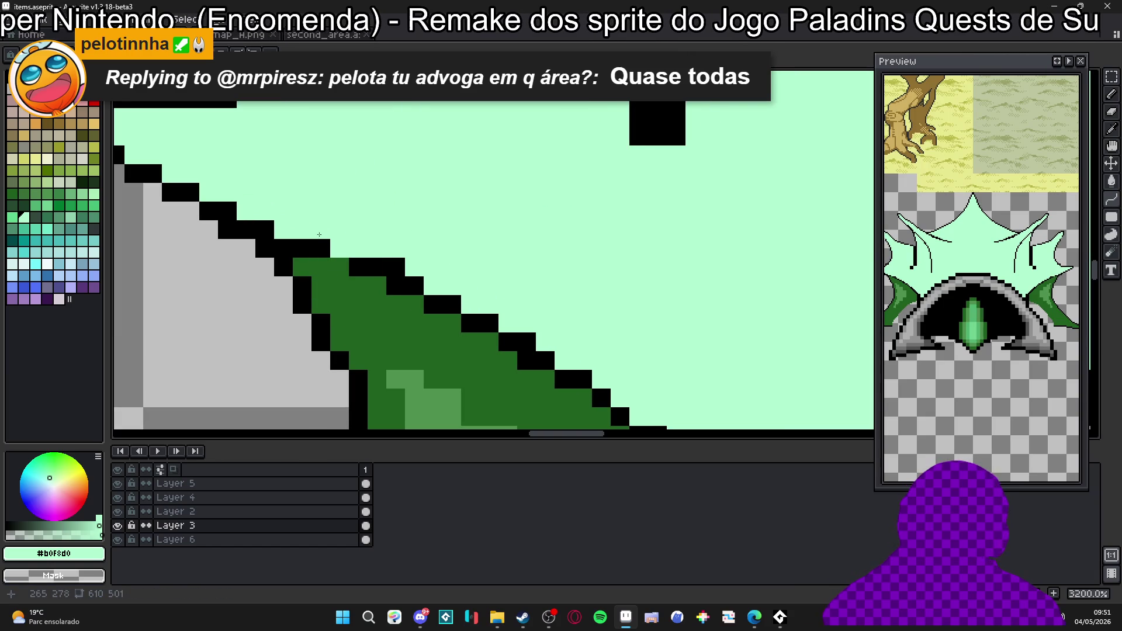
# Try black pixels beside the fin outline, then paint them back to mint.
pyautogui.press('x')
pyautogui.moveTo(339, 248); pyautogui.dragTo(395, 248)
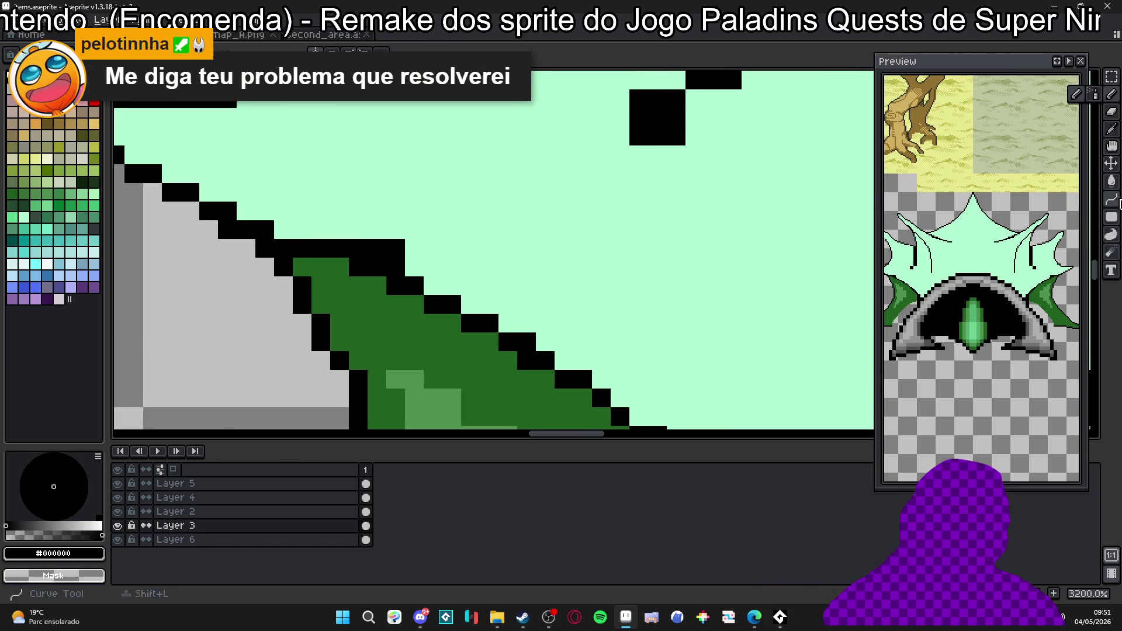
pyautogui.press('x')
pyautogui.moveTo(404, 248); pyautogui.dragTo(350, 246)
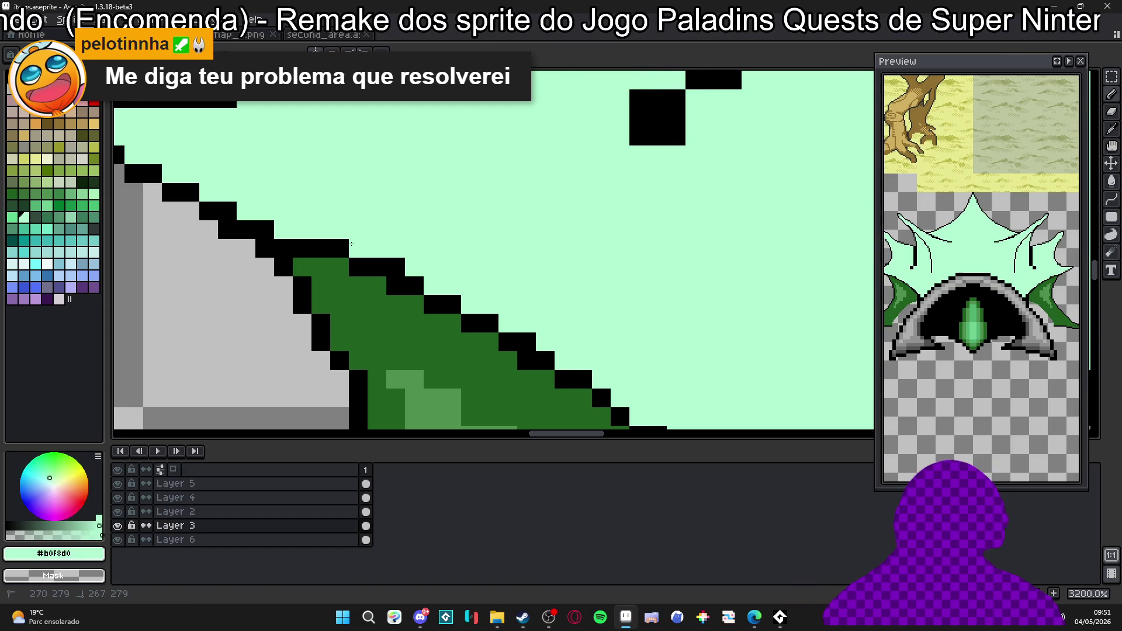
pyautogui.scroll(-1, 405, 259)
pyautogui.scroll(-1, 378, 228)
pyautogui.scroll(-1, 349, 198)
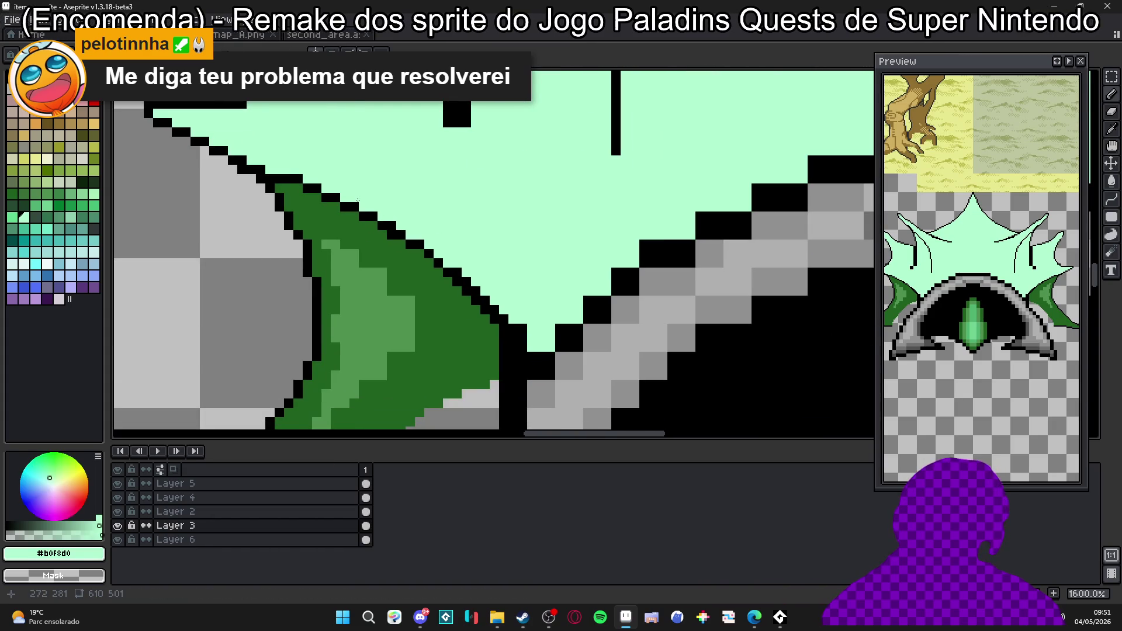
pyautogui.scroll(1, 475, 300)
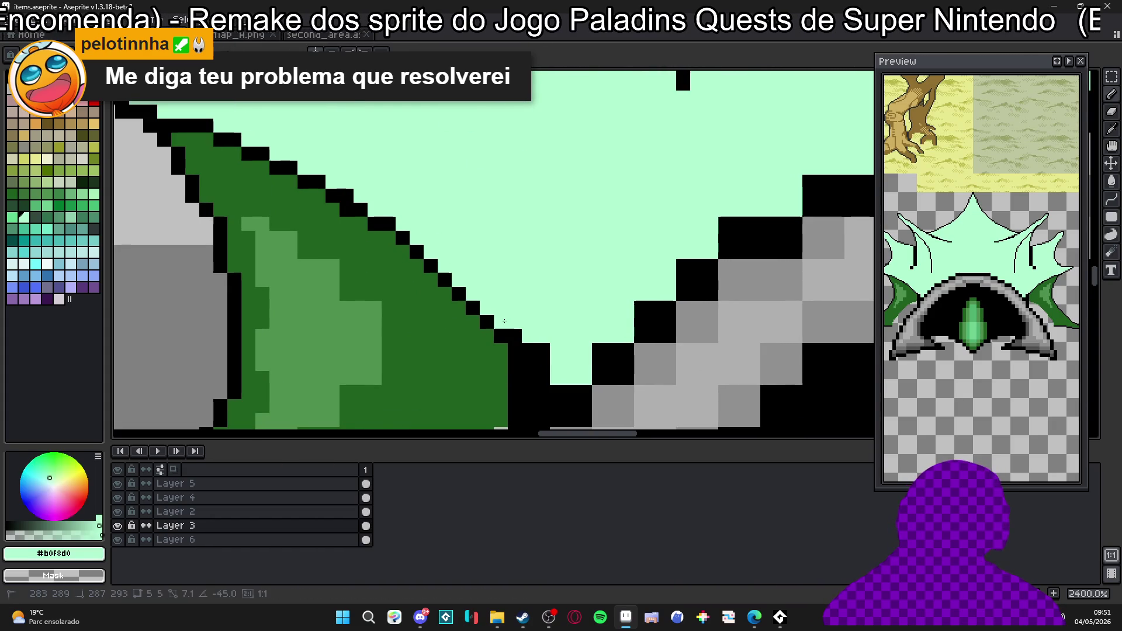
pyautogui.keyDown('alt'); pyautogui.click(513, 337); pyautogui.keyUp('alt')
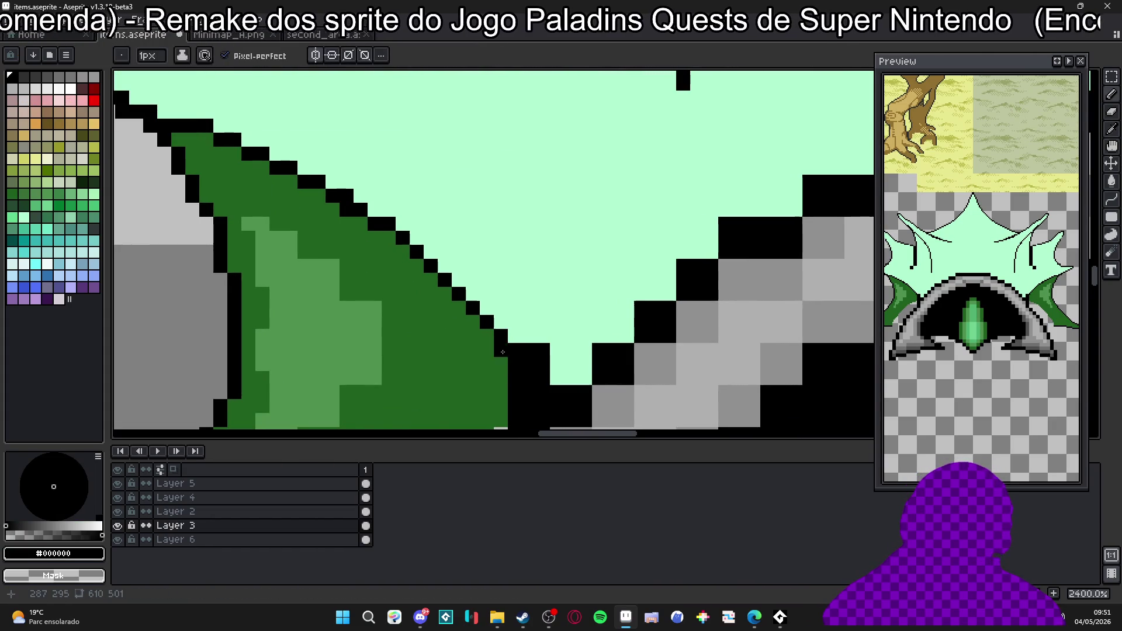
pyautogui.scroll(-2, 526, 334)
pyautogui.scroll(1, 533, 333)
pyautogui.scroll(1, 465, 289)
# Tidy the fin outline with dark green and black pixels and mint over strays.
pyautogui.keyDown('alt'); pyautogui.click(431, 259); pyautogui.keyUp('alt')
pyautogui.click(443, 228)
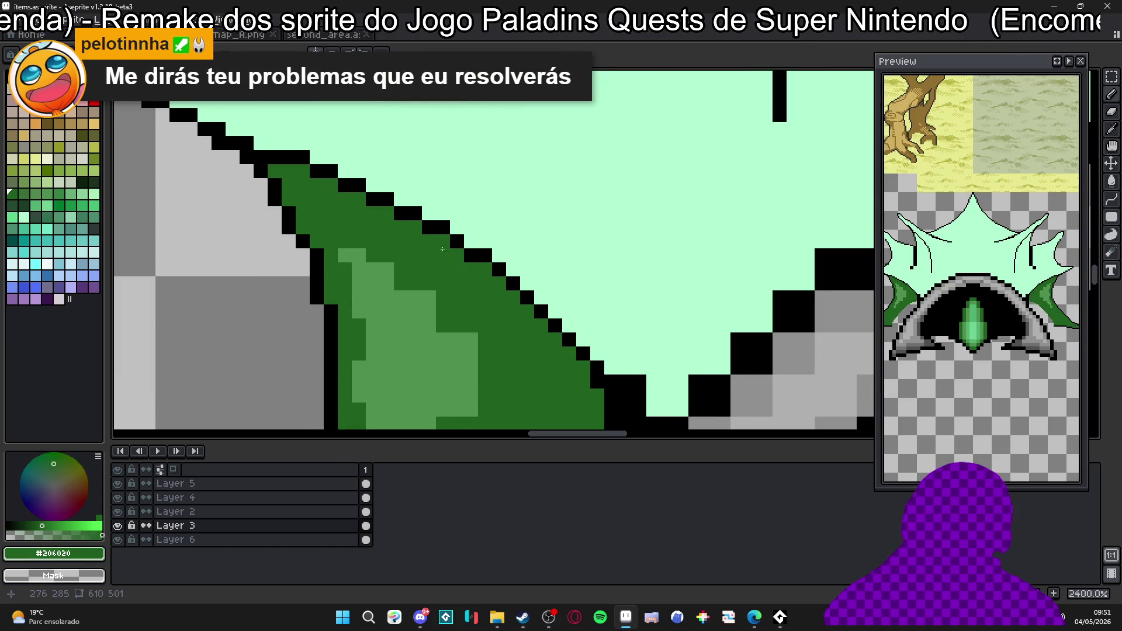
pyautogui.scroll(-1, 442, 243)
pyautogui.scroll(1, 491, 272)
pyautogui.scroll(1, 517, 302)
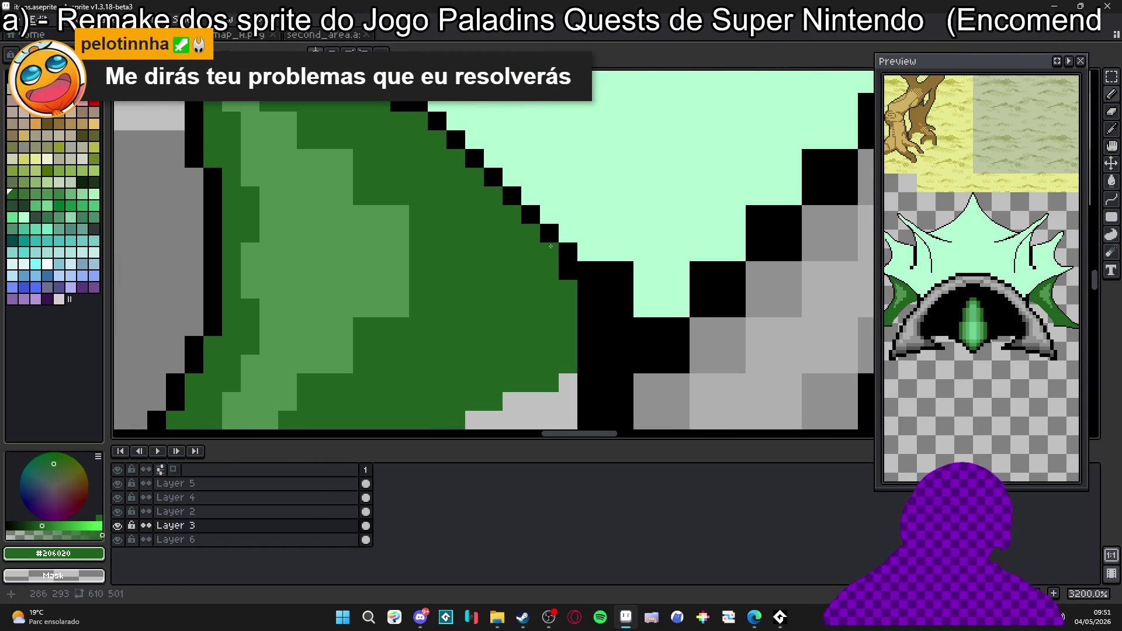
pyautogui.keyDown('alt'); pyautogui.click(557, 232); pyautogui.keyUp('alt')
pyautogui.click(550, 252)
pyautogui.click(568, 289)
pyautogui.keyDown('alt'); pyautogui.click(599, 240); pyautogui.keyUp('alt')
pyautogui.moveTo(597, 272); pyautogui.dragTo(624, 327)
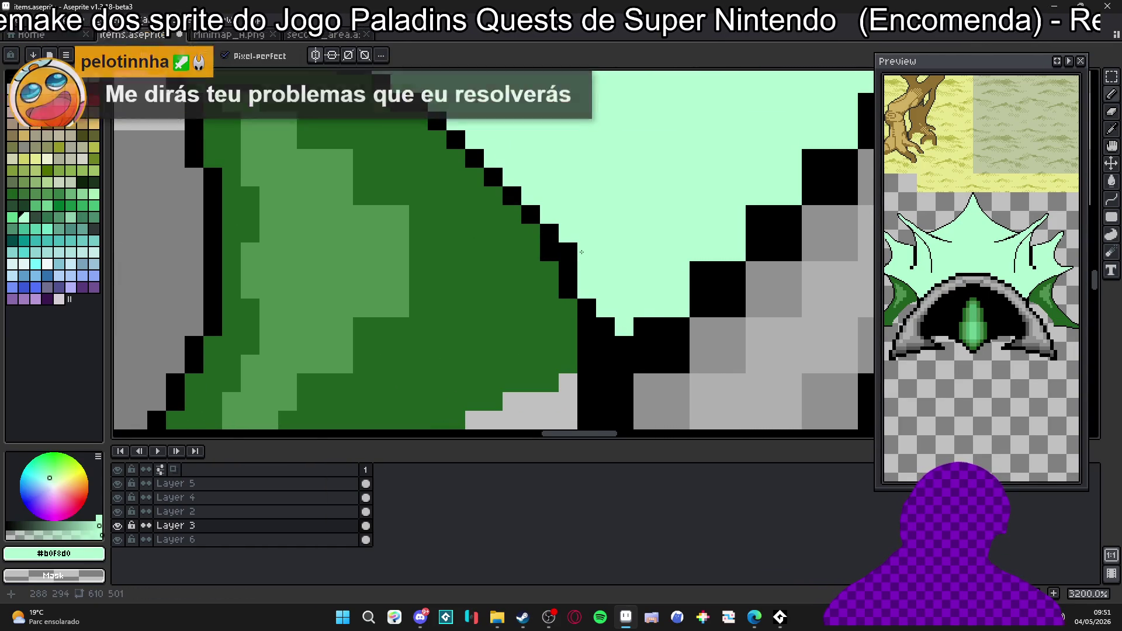
pyautogui.scroll(-3, 600, 306)
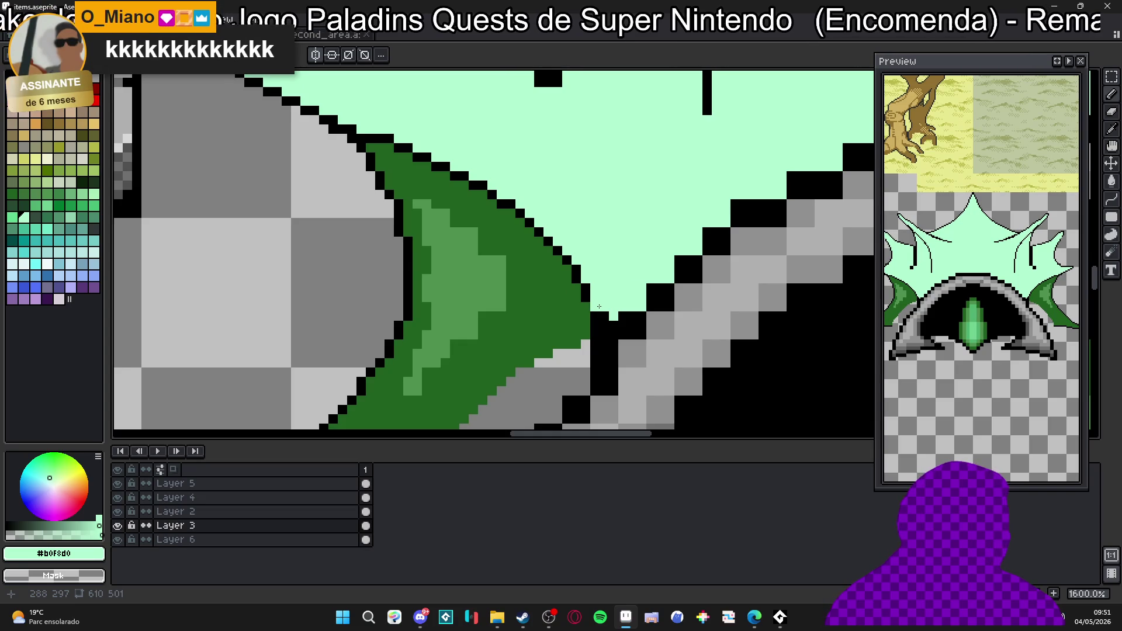
pyautogui.scroll(-1, 599, 306)
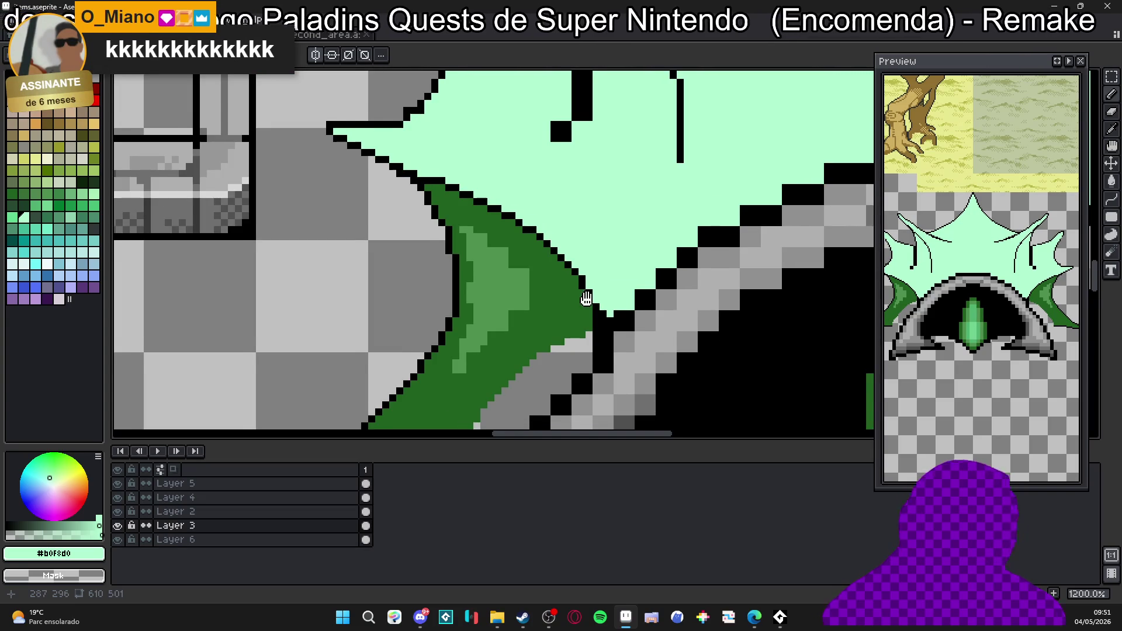
pyautogui.scroll(1, 587, 299)
pyautogui.scroll(1, 444, 215)
# Thin the thick black crest line to one stroke, clearing its top stub and a stray square in mint.
pyautogui.keyDown('alt'); pyautogui.click(444, 215); pyautogui.keyUp('alt')
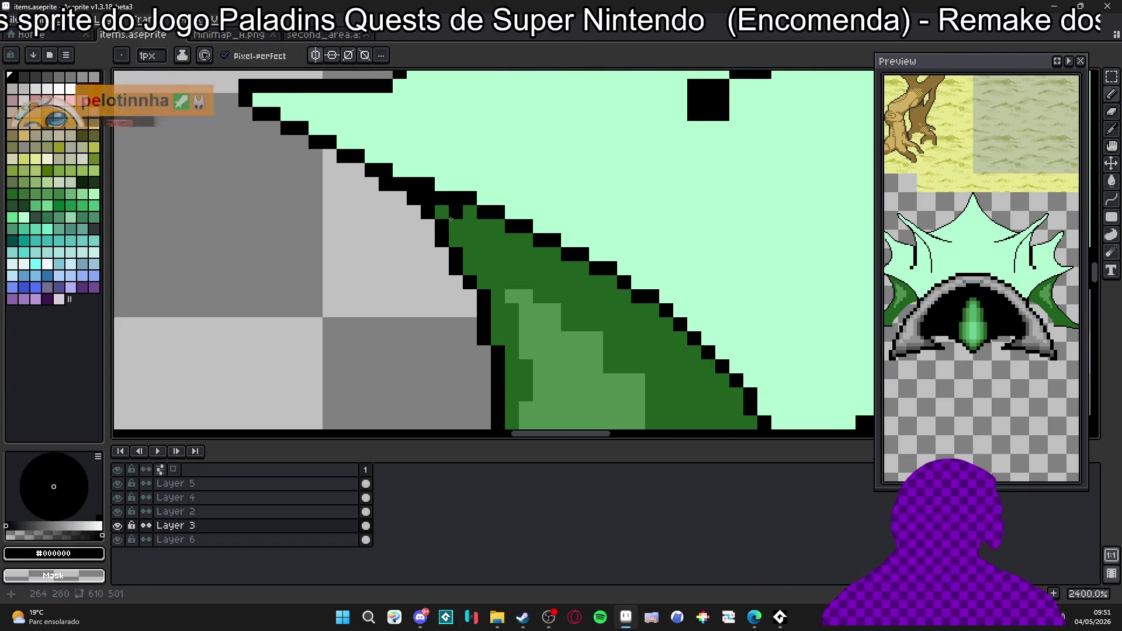
pyautogui.scroll(-6, 445, 215)
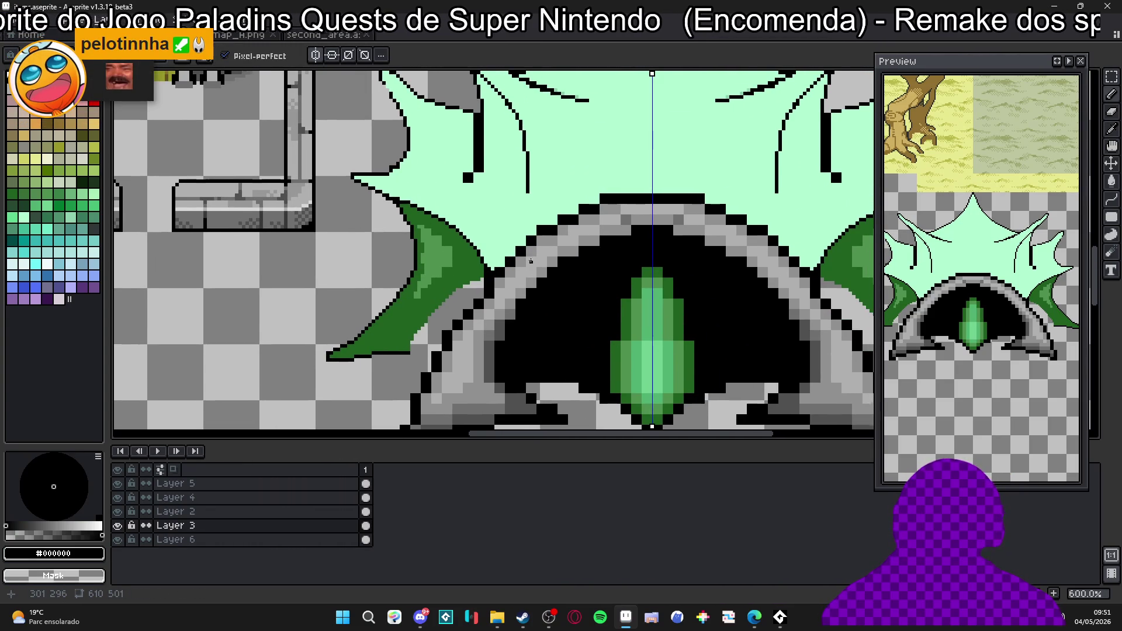
pyautogui.scroll(1, 509, 246)
pyautogui.scroll(2, 474, 211)
pyautogui.scroll(1, 439, 183)
pyautogui.keyDown('alt'); pyautogui.click(439, 184); pyautogui.keyUp('alt')
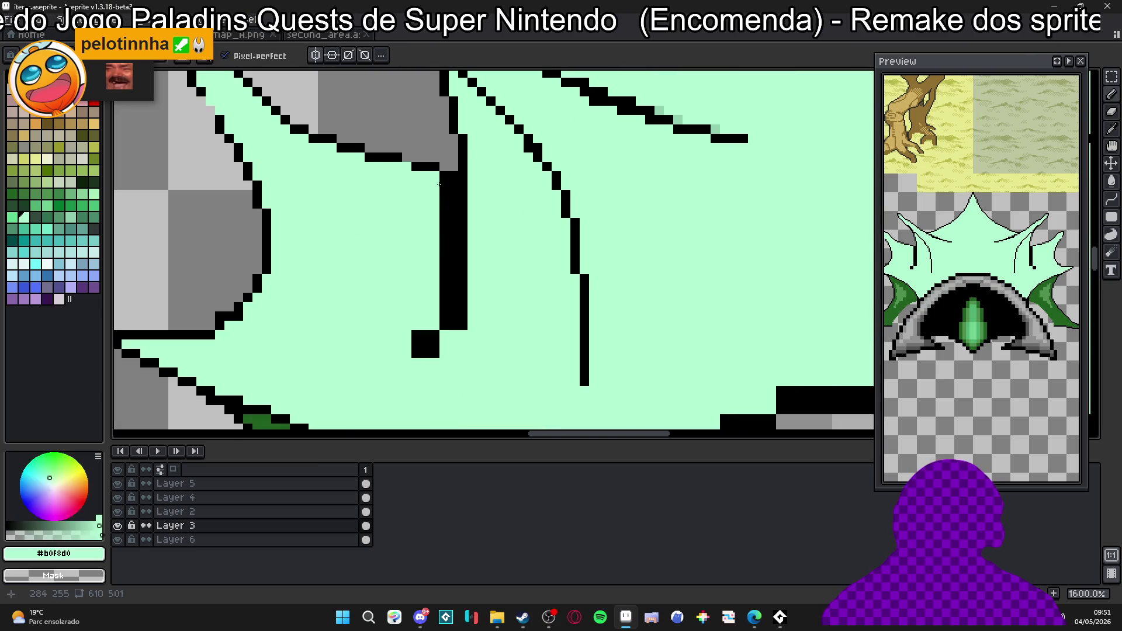
pyautogui.moveTo(453, 189)
pyautogui.mouseDown()
pyautogui.moveTo(453, 321)
pyautogui.moveTo(465, 324)
pyautogui.moveTo(444, 284)
pyautogui.mouseUp()
pyautogui.click(444, 189)
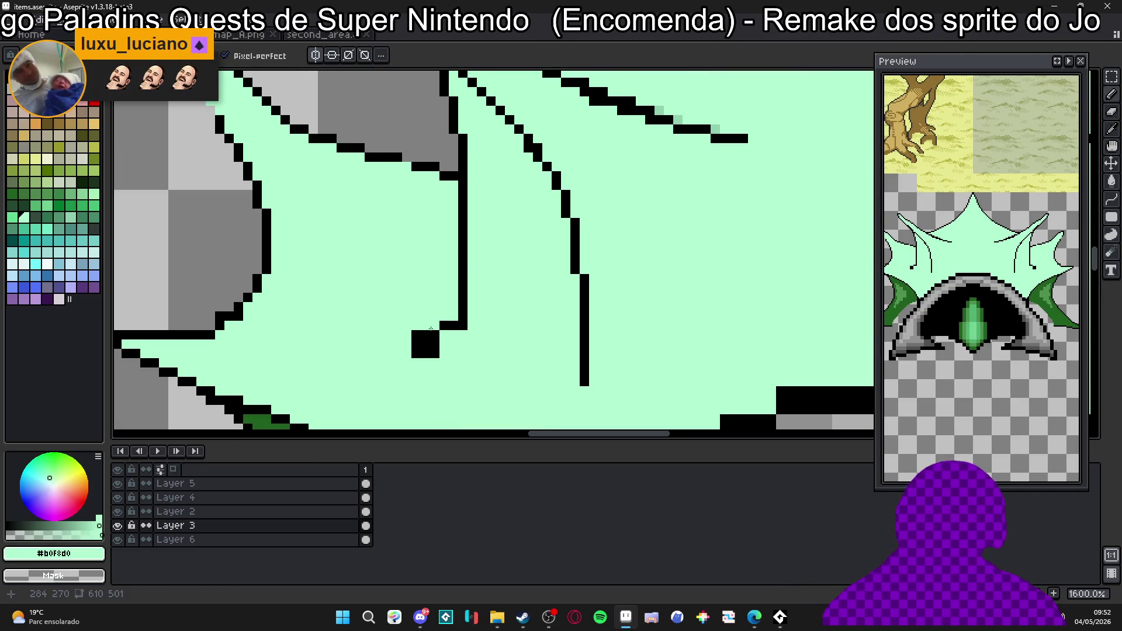
pyautogui.click(425, 347)
pyautogui.scroll(-2, 457, 337)
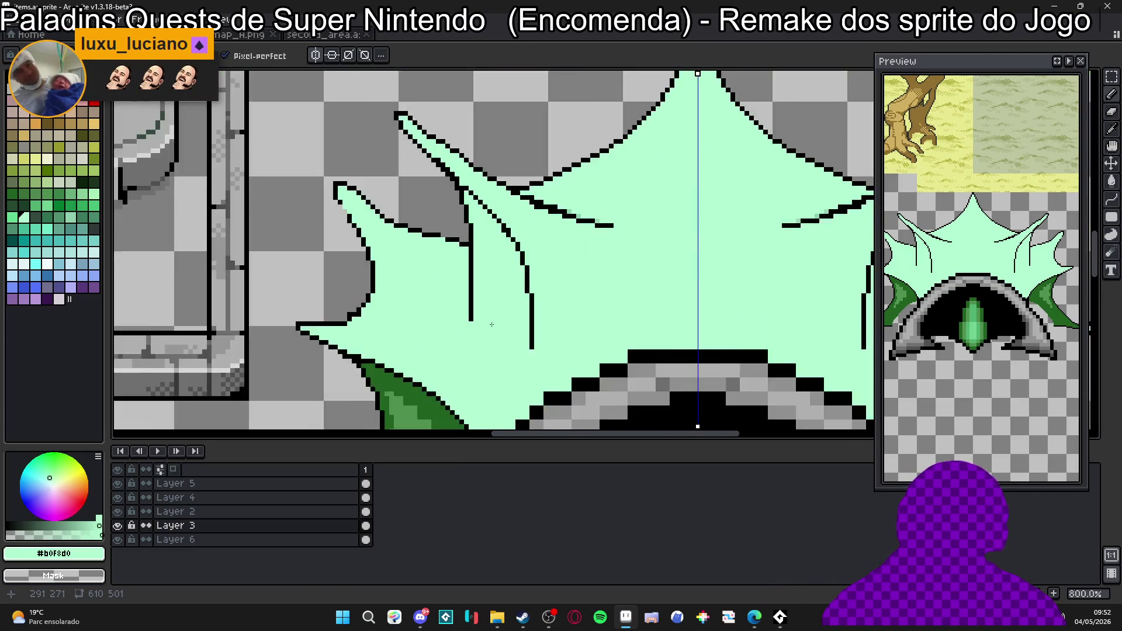
pyautogui.scroll(-3, 493, 335)
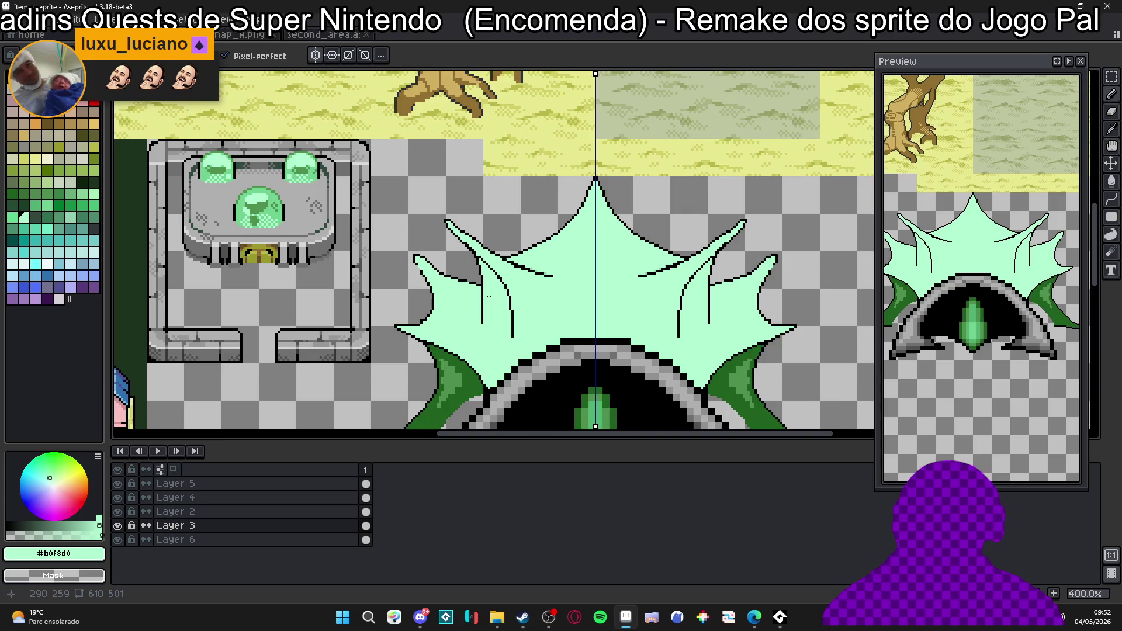
pyautogui.click(298, 35)
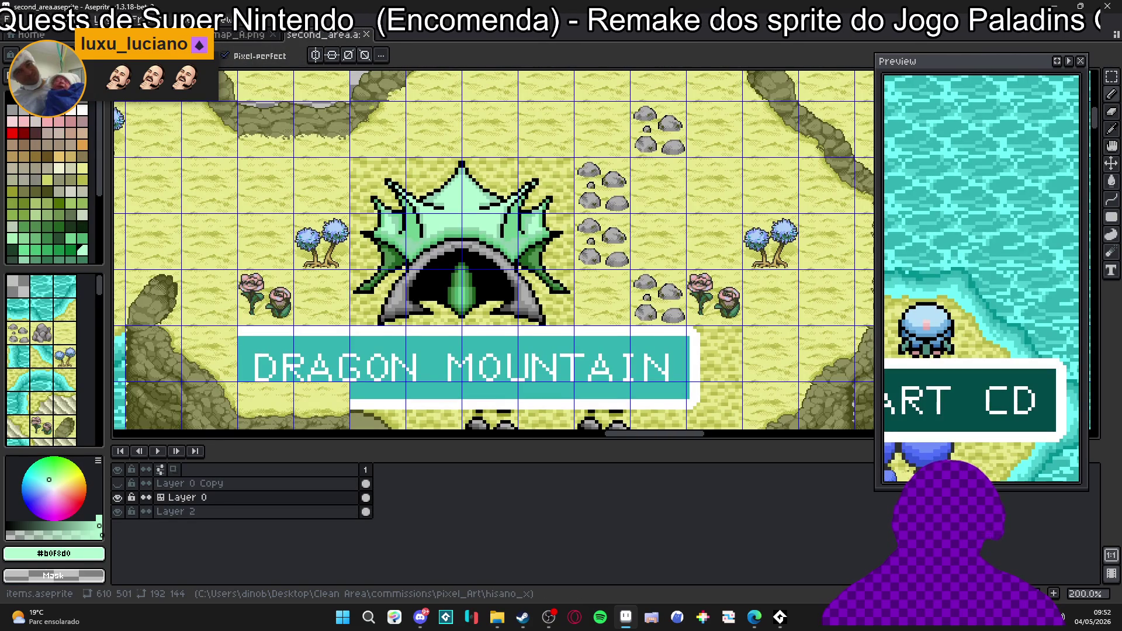
pyautogui.click(158, 35)
pyautogui.scroll(1, 488, 290)
pyautogui.scroll(1, 488, 289)
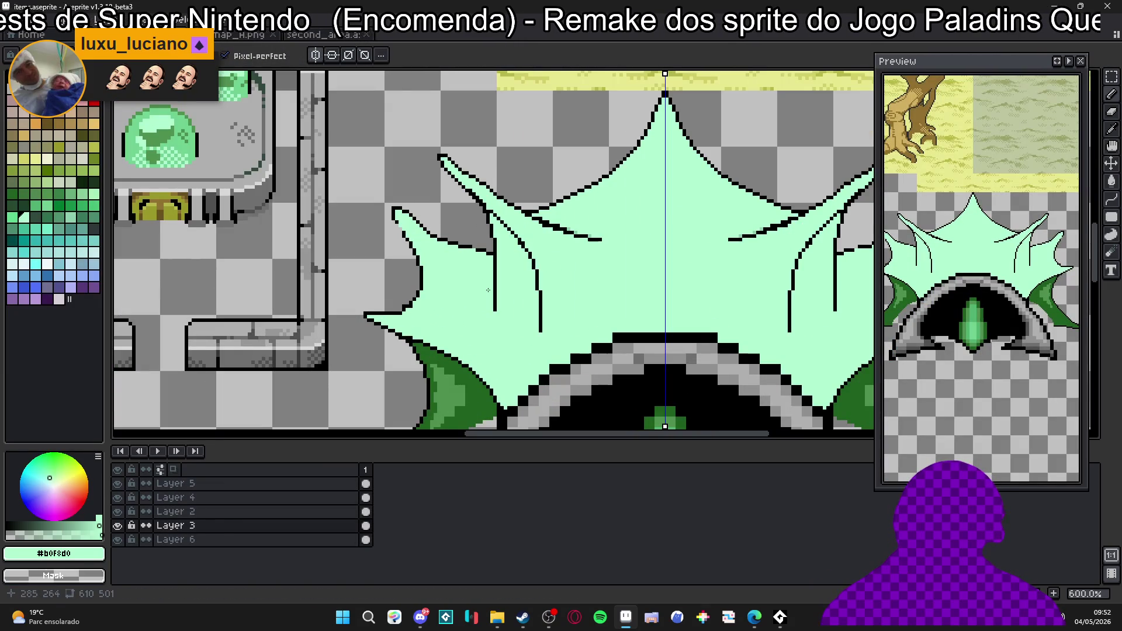
pyautogui.scroll(1, 487, 281)
# Bucket-fill the left fin solid dark green (#206020).
pyautogui.press('g')
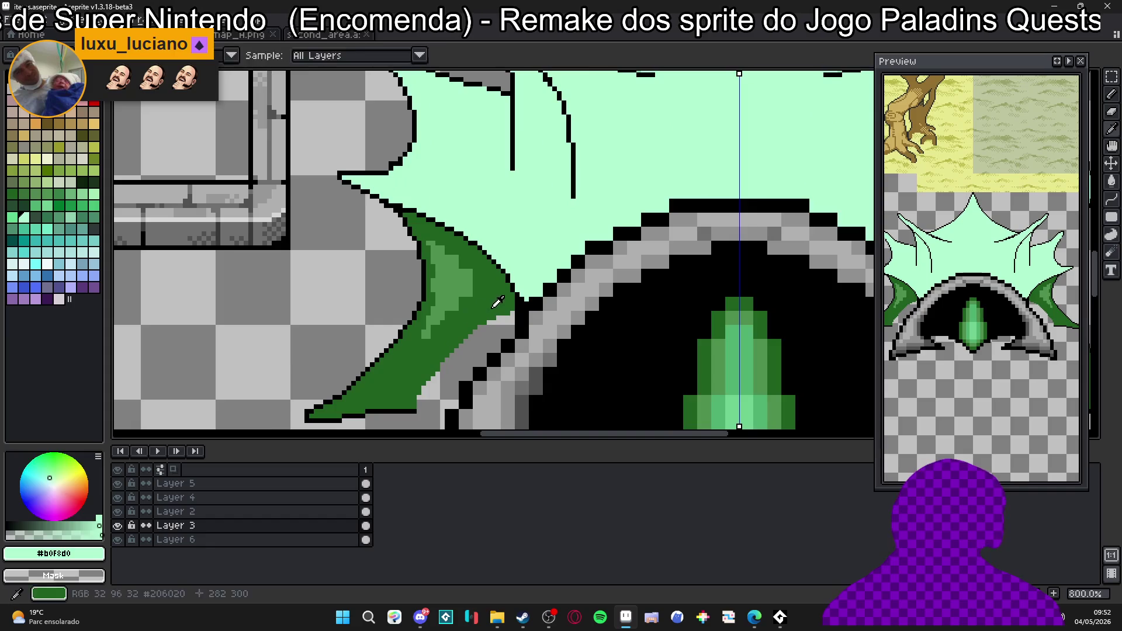
pyautogui.keyDown('alt'); pyautogui.click(457, 283); pyautogui.keyUp('alt')
pyautogui.click(457, 282)
pyautogui.scroll(-2, 457, 284)
pyautogui.press('b')
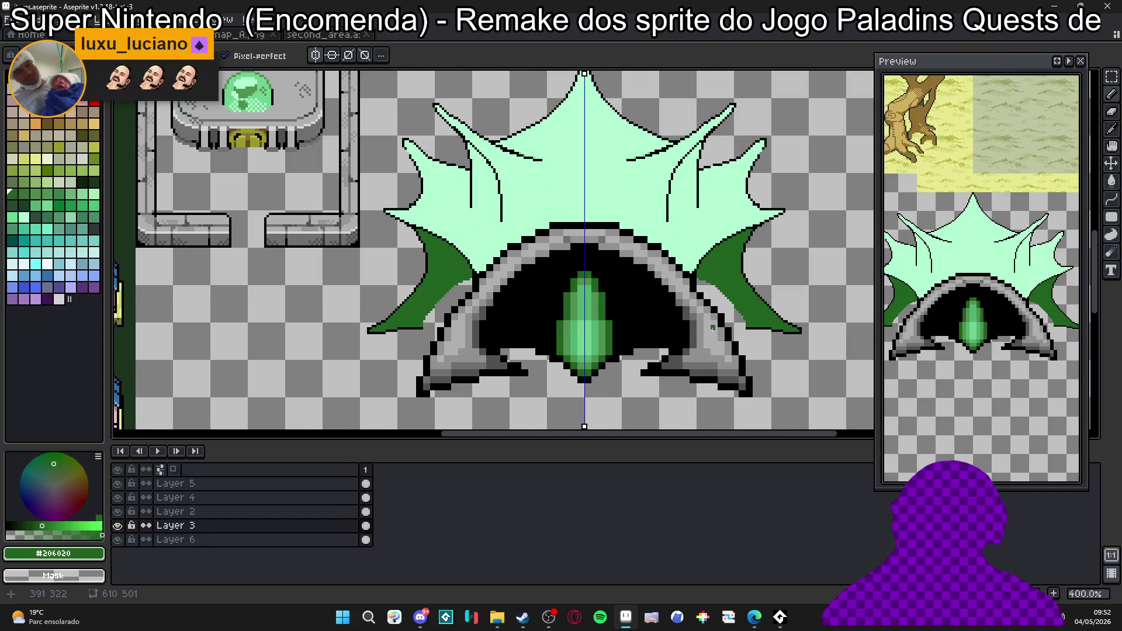
pyautogui.scroll(1, 716, 327)
pyautogui.scroll(3, 526, 281)
pyautogui.scroll(2, 493, 273)
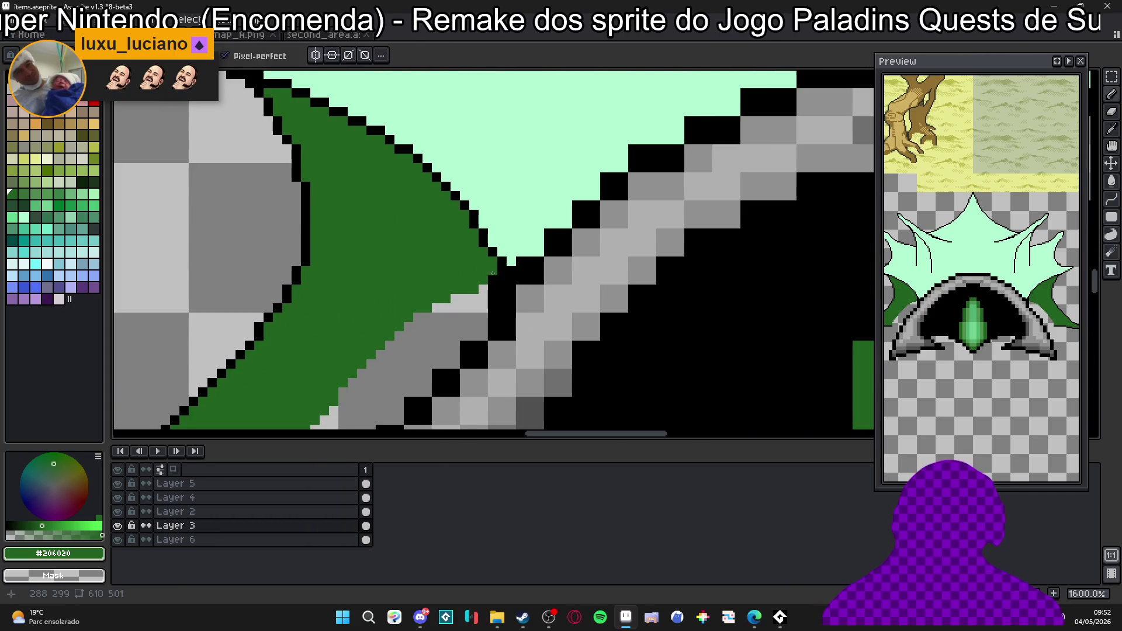
# Fix the fin tip's outline pixels in black and green and draw a black line along its lower edge.
pyautogui.keyDown('alt'); pyautogui.click(495, 246); pyautogui.keyUp('alt')
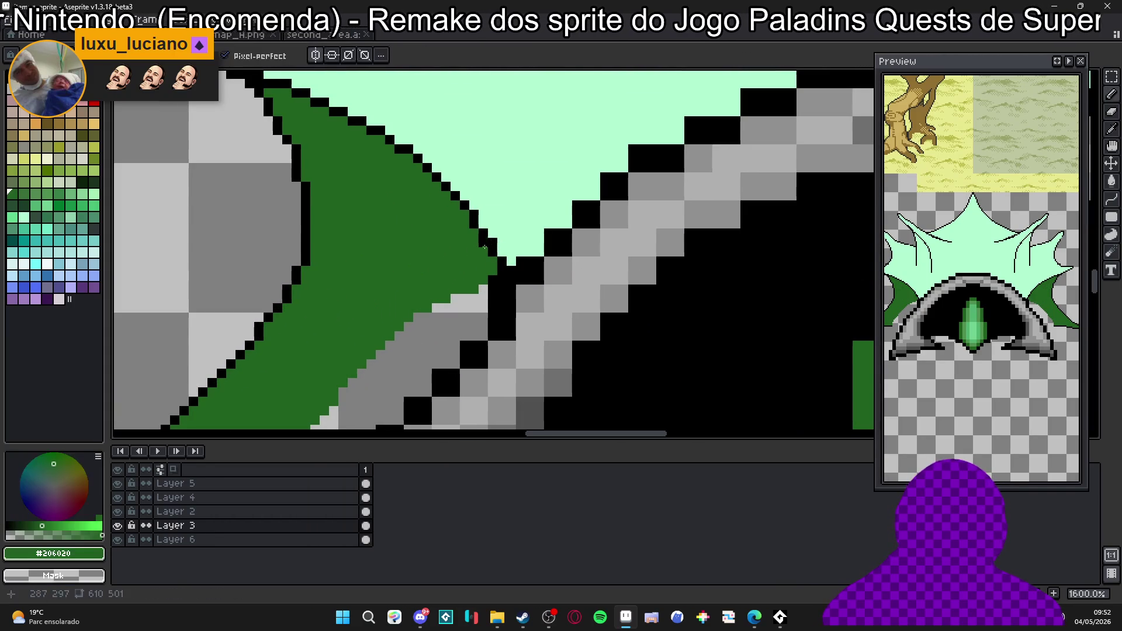
pyautogui.click(480, 227)
pyautogui.keyDown('alt'); pyautogui.click(456, 244); pyautogui.keyUp('alt')
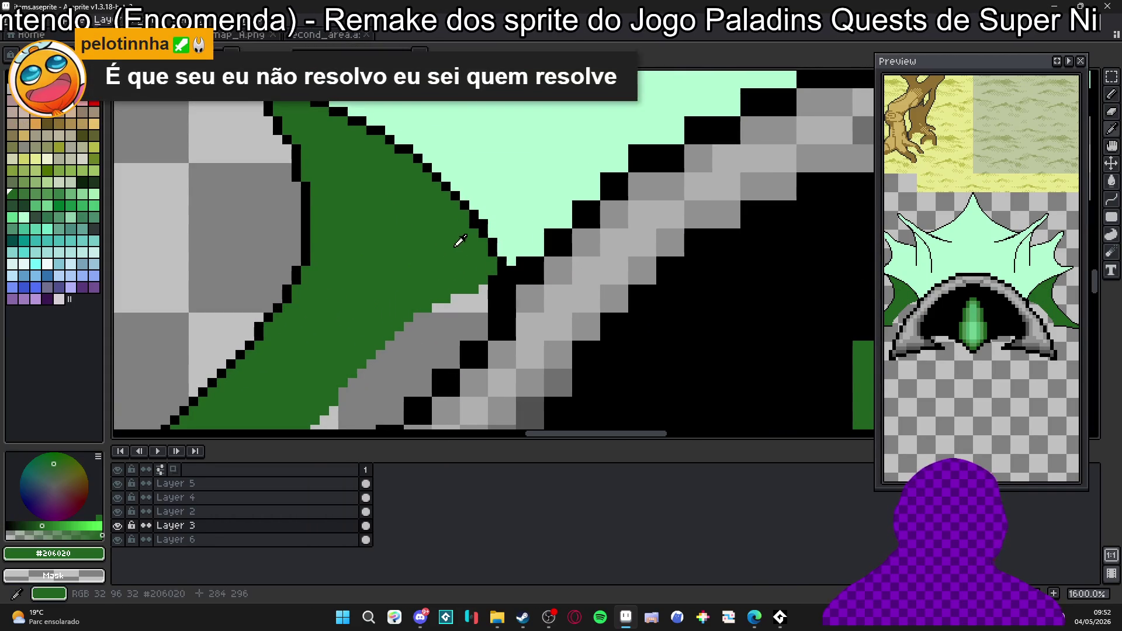
pyautogui.scroll(2, 480, 225)
pyautogui.click(480, 225)
pyautogui.scroll(-2, 479, 224)
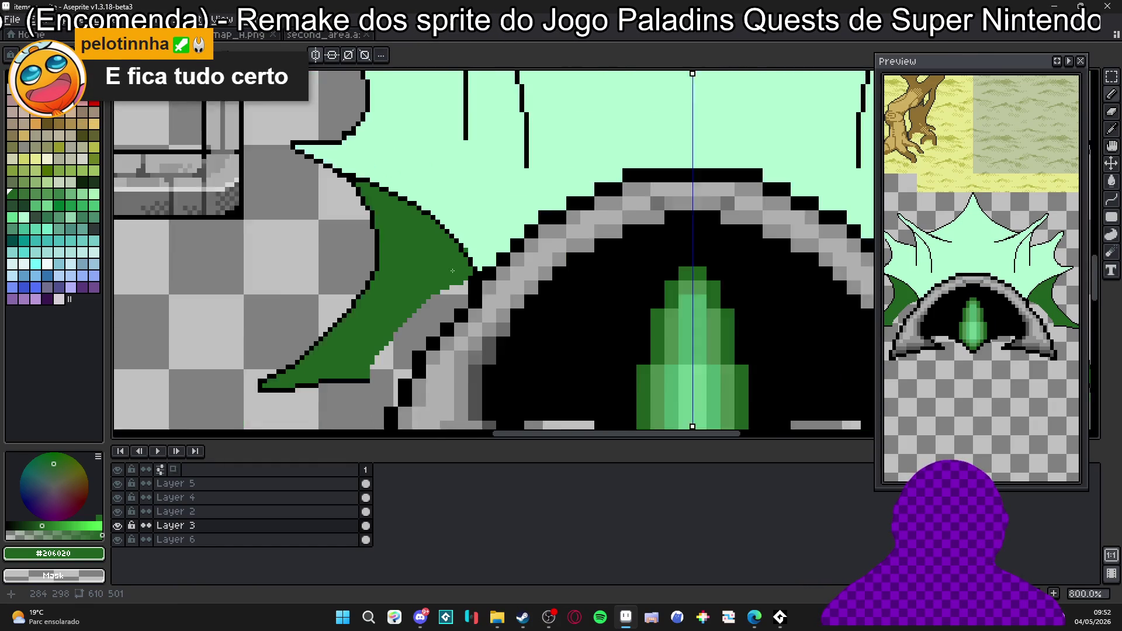
pyautogui.scroll(1, 367, 194)
pyautogui.click(366, 195)
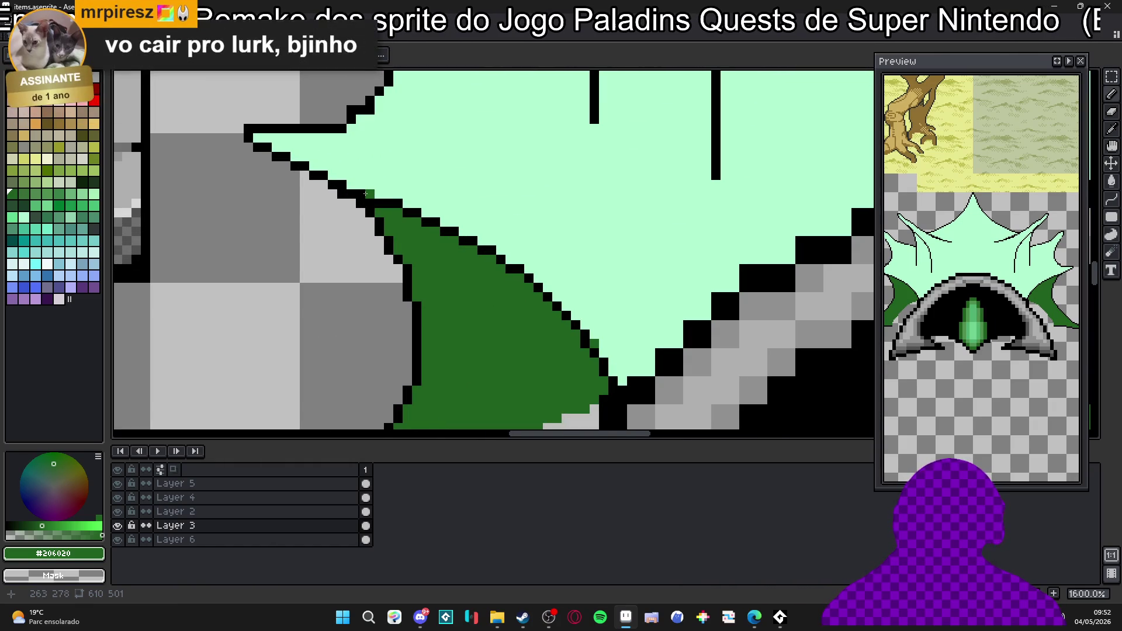
pyautogui.scroll(-5, 364, 194)
pyautogui.scroll(5, 412, 214)
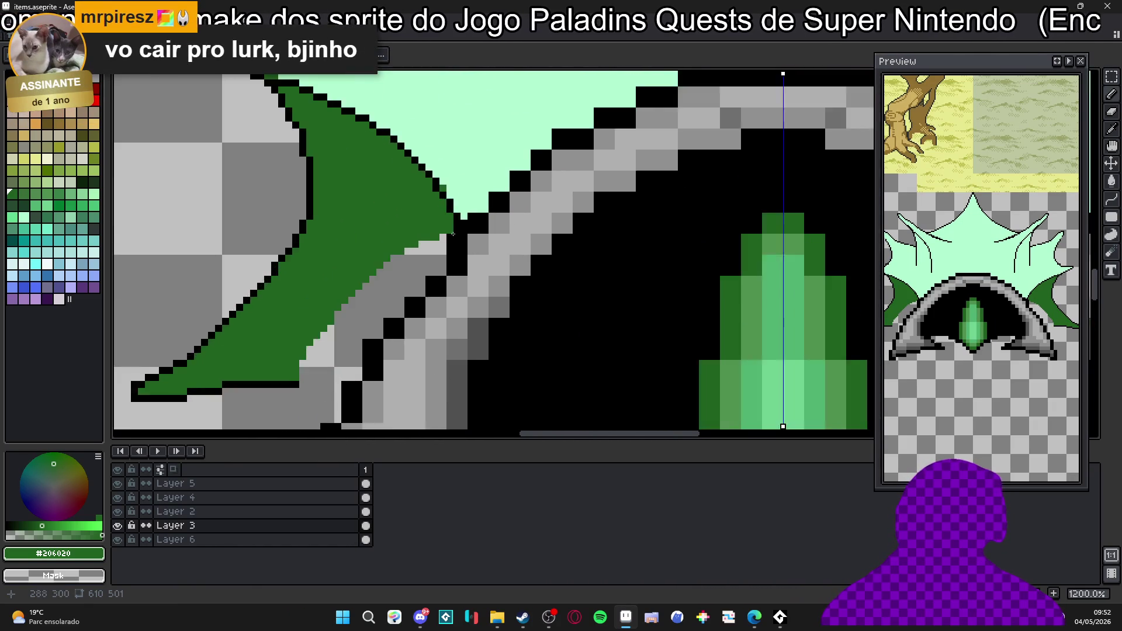
pyautogui.press('x')
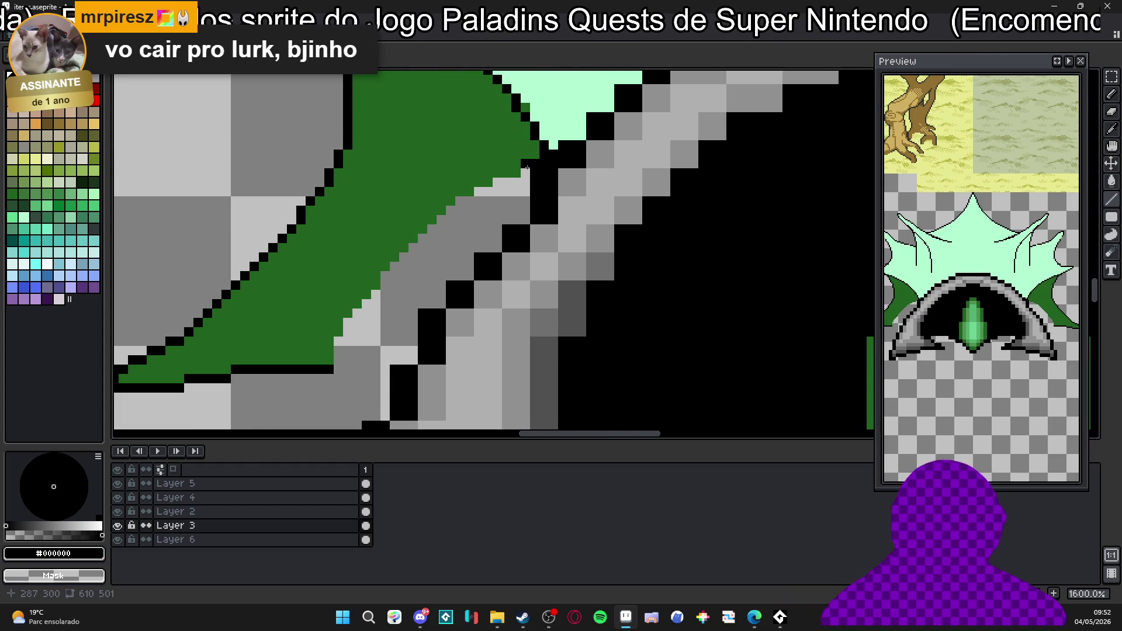
pyautogui.moveTo(529, 173); pyautogui.dragTo(338, 355)
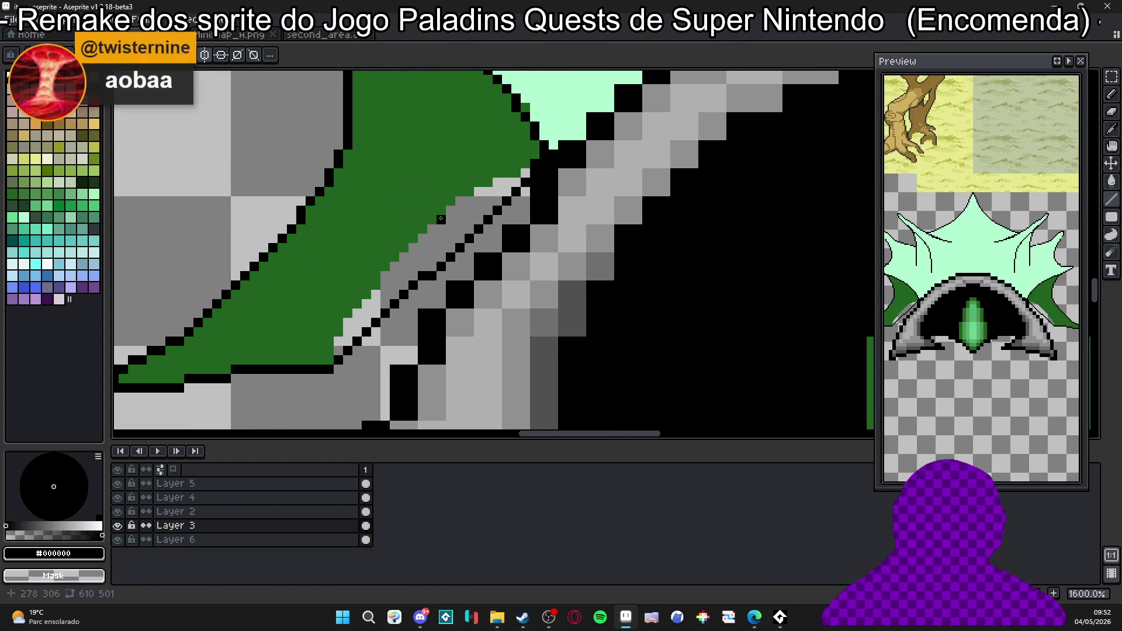
# Redraw the fin's lower edge against the arch as a clean stair-stepped black line, undoing bad strokes.
pyautogui.hotkey('ctrl', 'z')
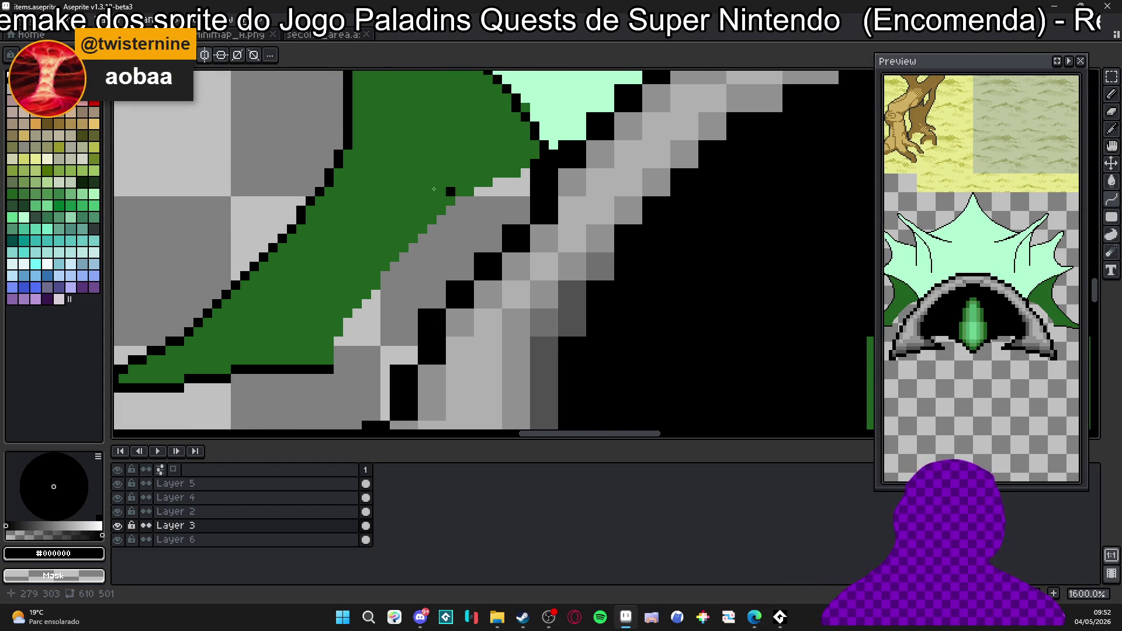
pyautogui.moveTo(534, 163); pyautogui.dragTo(339, 360)
pyautogui.moveTo(436, 263); pyautogui.dragTo(443, 194)
pyautogui.hotkey('ctrl', 'z')
pyautogui.moveTo(420, 238); pyautogui.dragTo(342, 345)
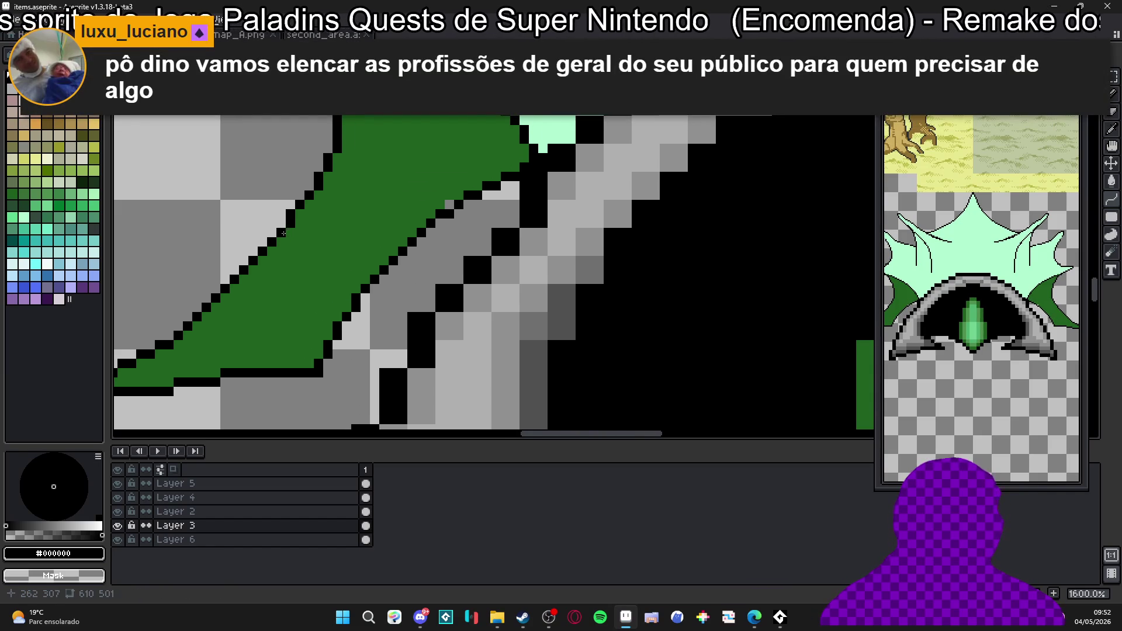
pyautogui.scroll(3, 354, 296)
pyautogui.keyDown('alt'); pyautogui.click(360, 289); pyautogui.keyUp('alt')
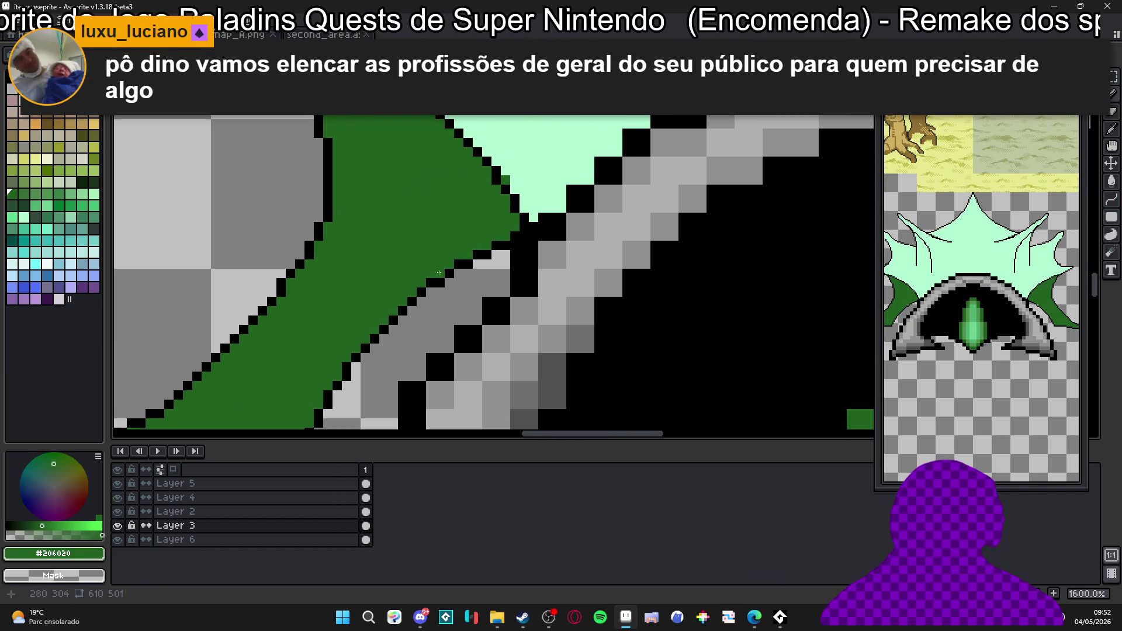
pyautogui.scroll(1, 368, 279)
pyautogui.scroll(-1, 378, 268)
pyautogui.scroll(-1, 378, 267)
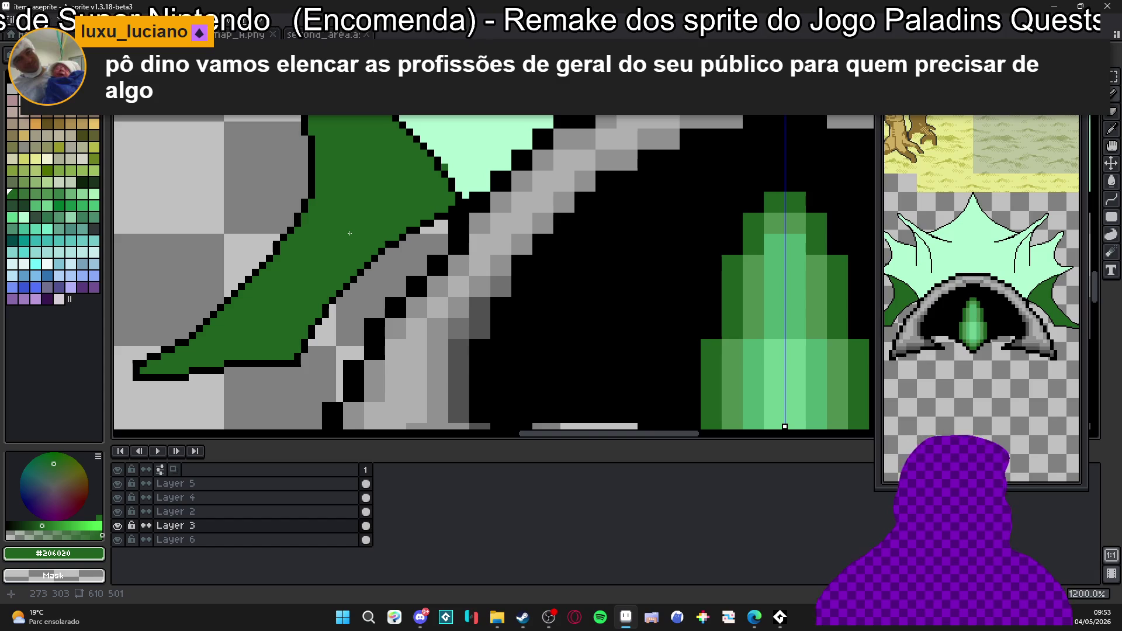
pyautogui.scroll(1, 349, 234)
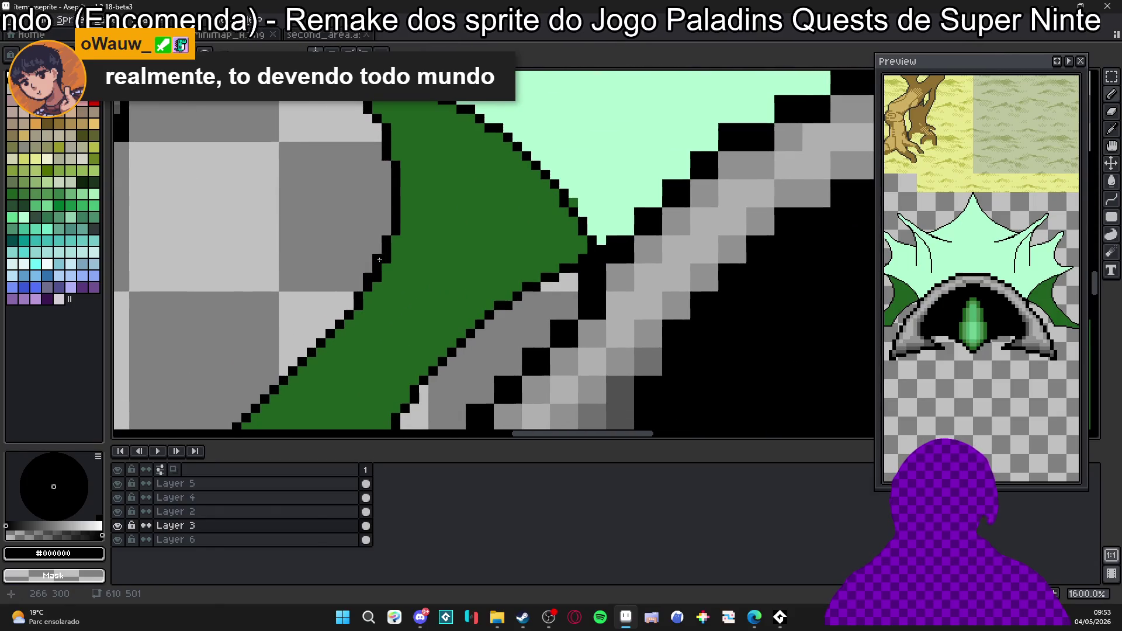
# Fix stray pixels where the fin meets the arch's left edge, toggling black and green.
pyautogui.keyDown('alt'); pyautogui.click(383, 281); pyautogui.keyUp('alt')
pyautogui.press('x')
pyautogui.click(388, 242)
pyautogui.press('x')
pyautogui.scroll(-2, 443, 211)
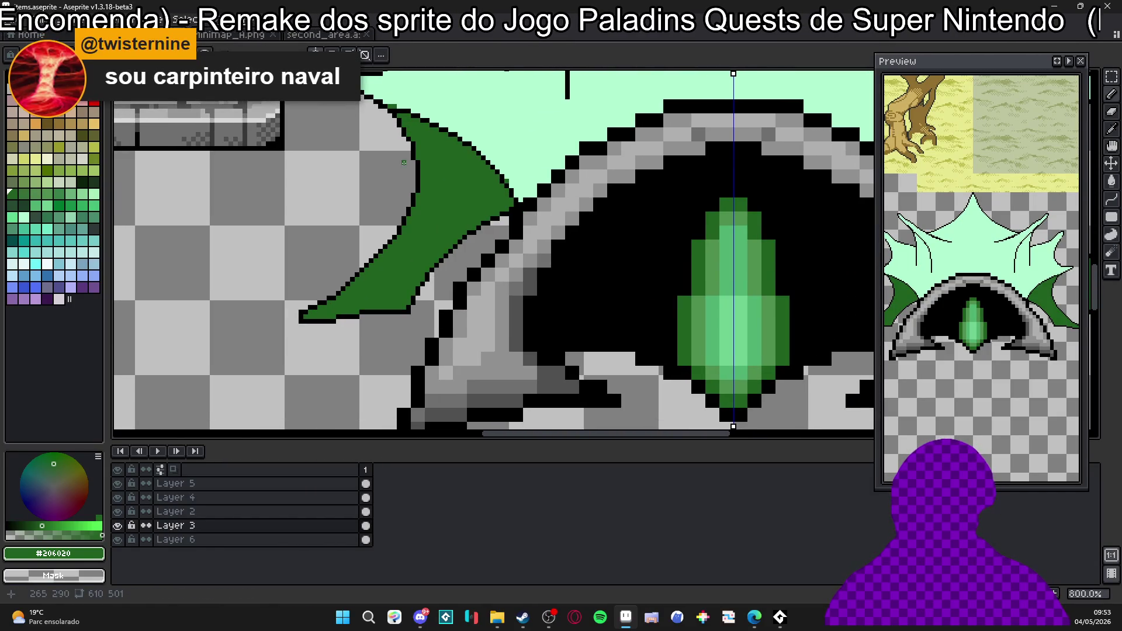
pyautogui.scroll(3, 442, 211)
pyautogui.press('x')
pyautogui.press('x')
pyautogui.scroll(-1, 485, 180)
pyautogui.scroll(-2, 482, 181)
pyautogui.scroll(-1, 480, 182)
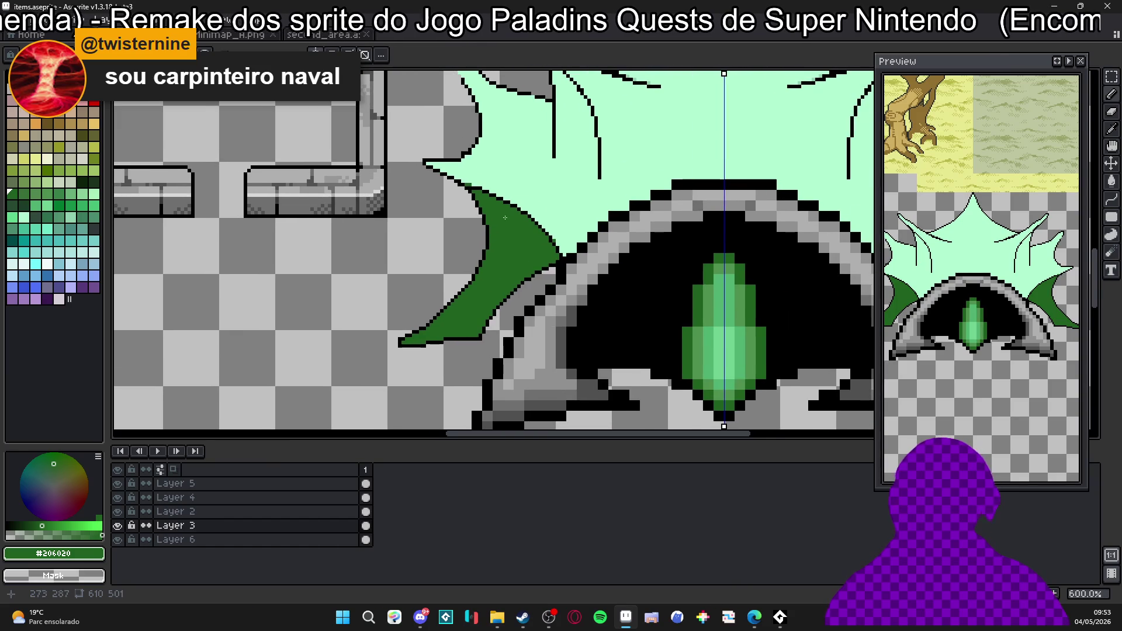
pyautogui.scroll(-2, 503, 216)
pyautogui.scroll(1, 507, 206)
pyautogui.scroll(-1, 491, 210)
pyautogui.scroll(1, 469, 193)
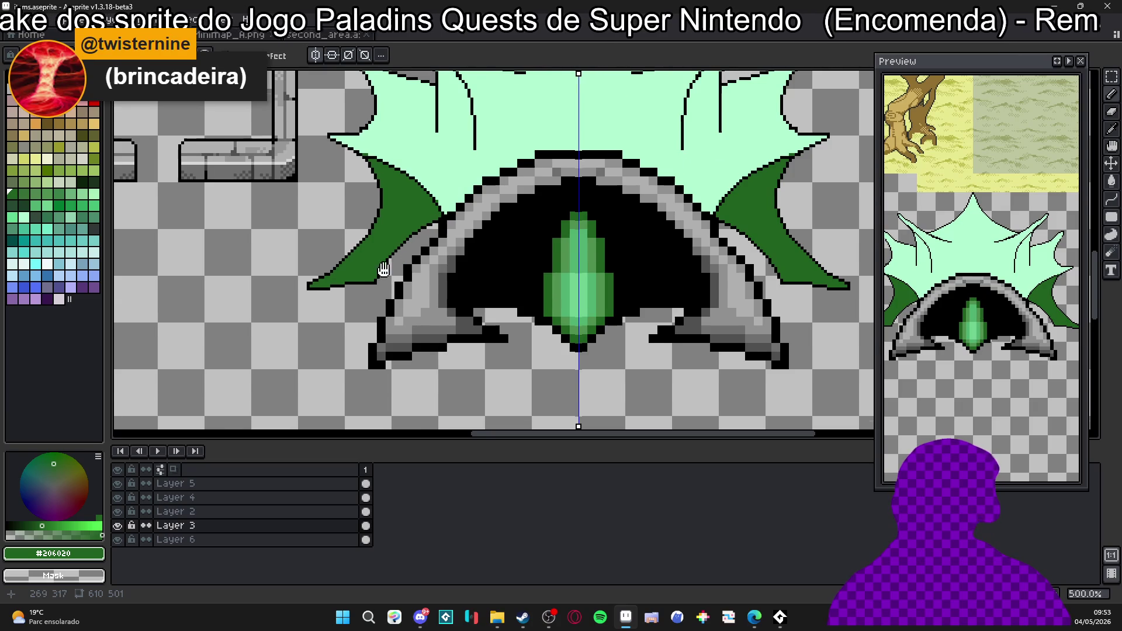
pyautogui.moveTo(386, 269); pyautogui.dragTo(382, 297)
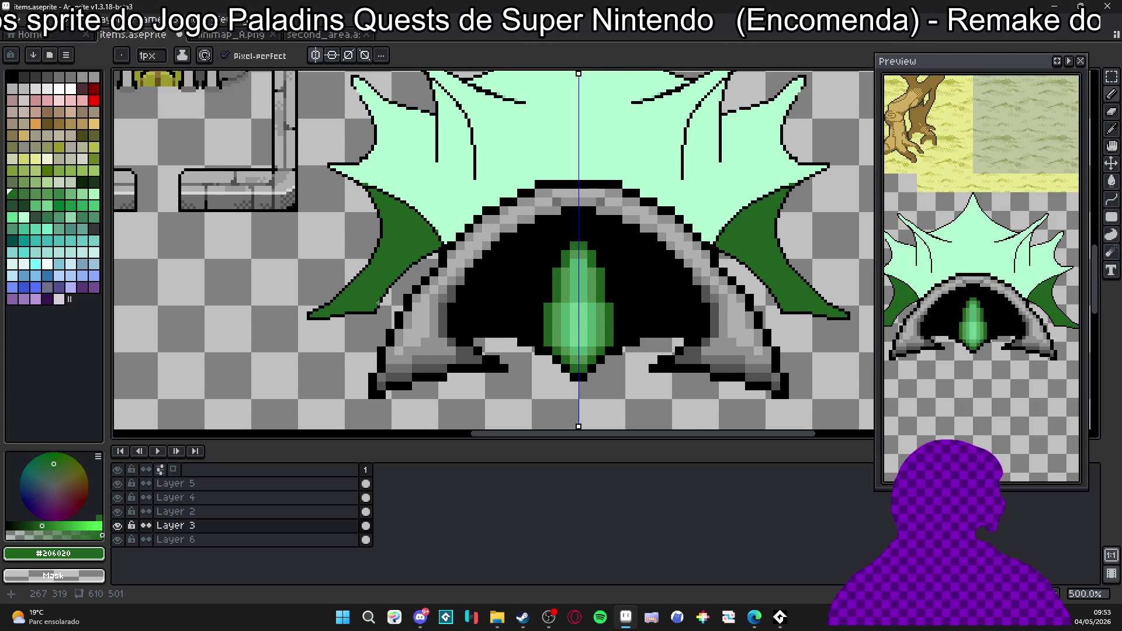
pyautogui.scroll(3, 380, 313)
pyautogui.scroll(4, 388, 250)
pyautogui.press('x')
pyautogui.click(450, 239)
pyautogui.press('x')
pyautogui.press('x')
pyautogui.click(469, 206)
pyautogui.press('x')
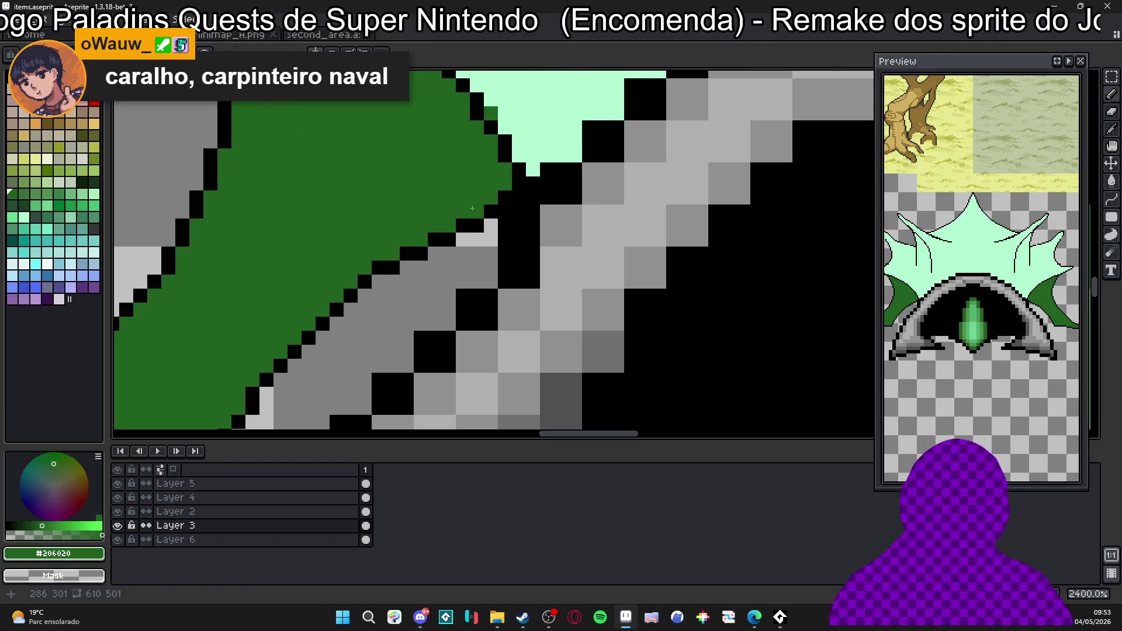
pyautogui.scroll(-3, 526, 219)
pyautogui.scroll(-3, 566, 233)
pyautogui.scroll(2, 605, 179)
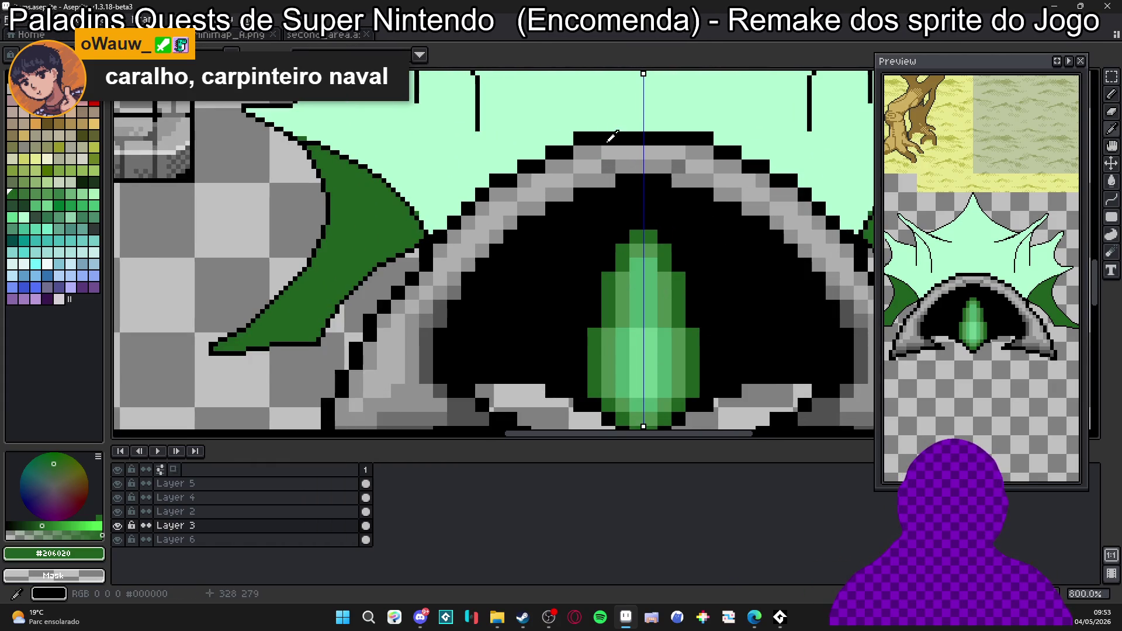
# Replace the arch's top black outline with mint above and light grey (#b0b0b0) below, mirrored both sides.
pyautogui.keyDown('alt'); pyautogui.click(639, 82); pyautogui.keyUp('alt')
pyautogui.moveTo(711, 134); pyautogui.dragTo(570, 134)
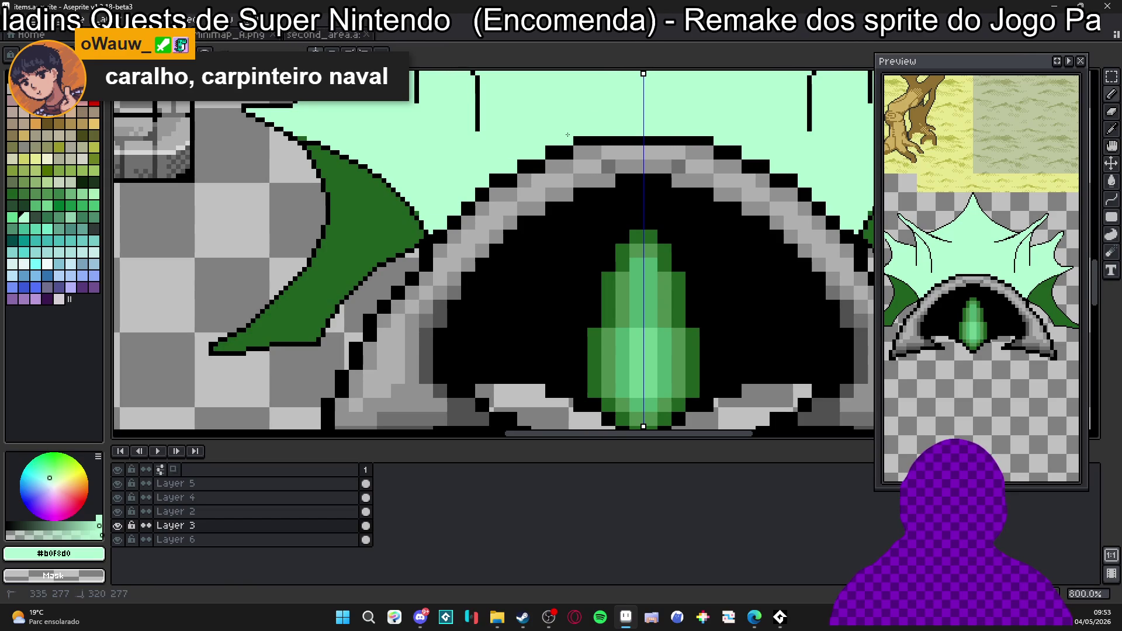
pyautogui.click(469, 203)
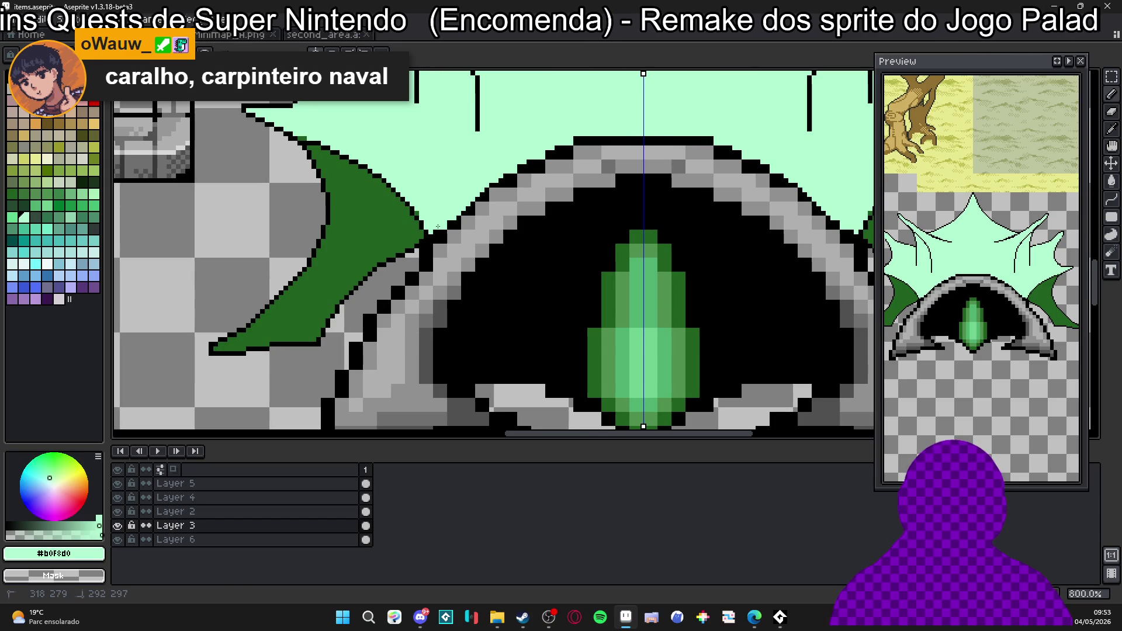
pyautogui.keyDown('alt'); pyautogui.click(596, 154); pyautogui.keyUp('alt')
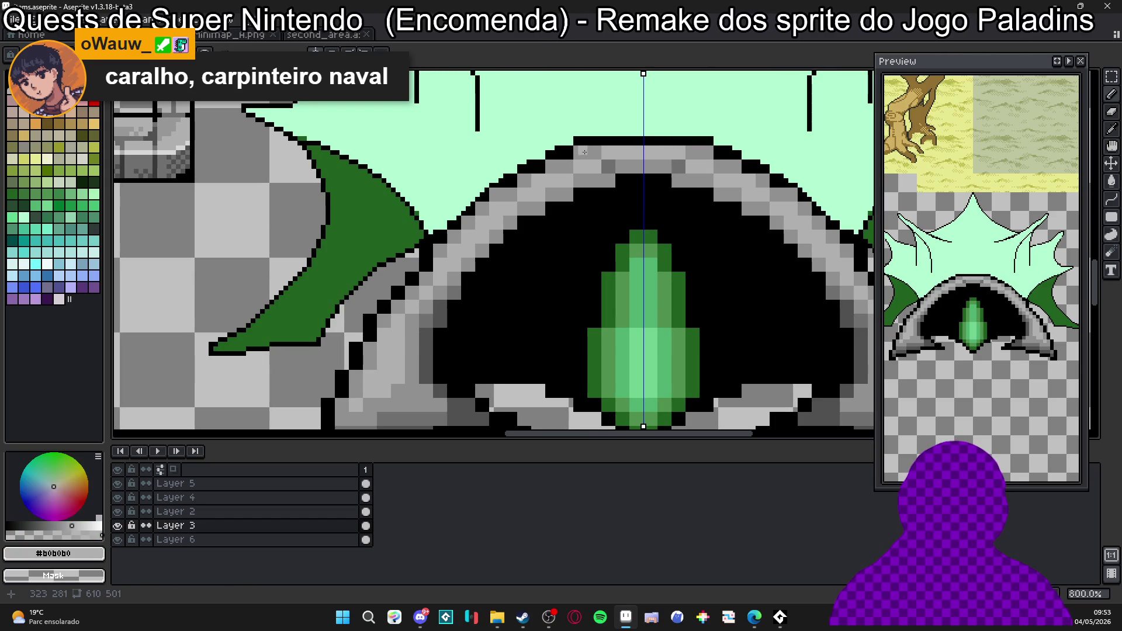
pyautogui.moveTo(570, 156)
pyautogui.mouseDown()
pyautogui.moveTo(537, 167)
pyautogui.moveTo(596, 162)
pyautogui.moveTo(551, 158)
pyautogui.mouseUp()
pyautogui.scroll(1, 551, 160)
pyautogui.scroll(1, 551, 160)
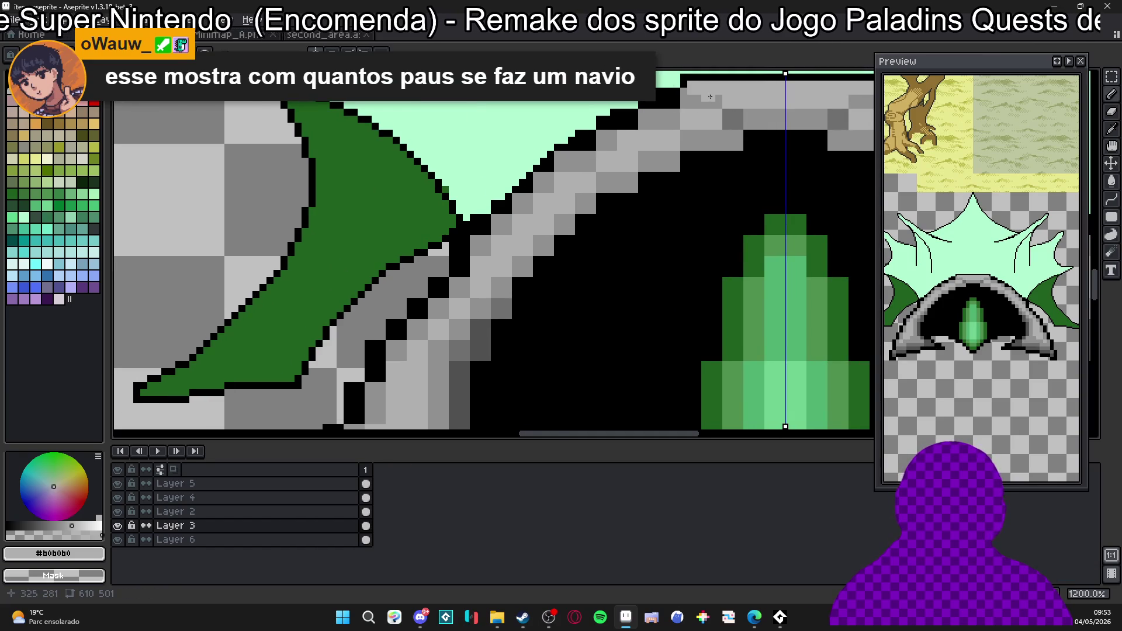
pyautogui.moveTo(657, 113); pyautogui.dragTo(580, 159)
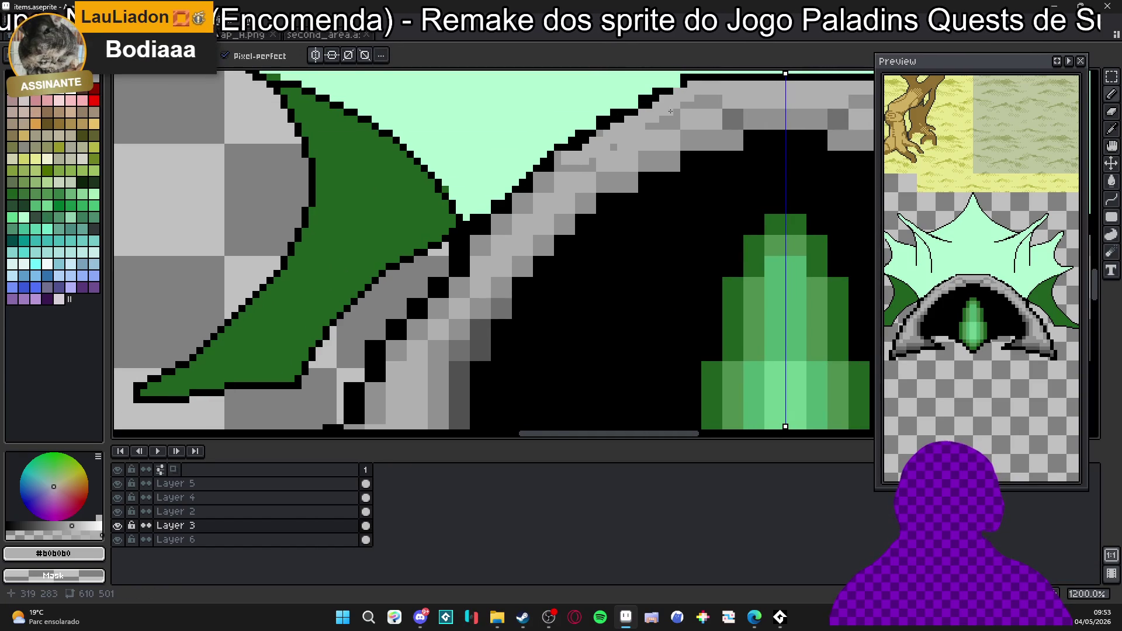
pyautogui.moveTo(657, 124)
pyautogui.mouseDown()
pyautogui.moveTo(543, 185)
pyautogui.moveTo(418, 330)
pyautogui.mouseUp()
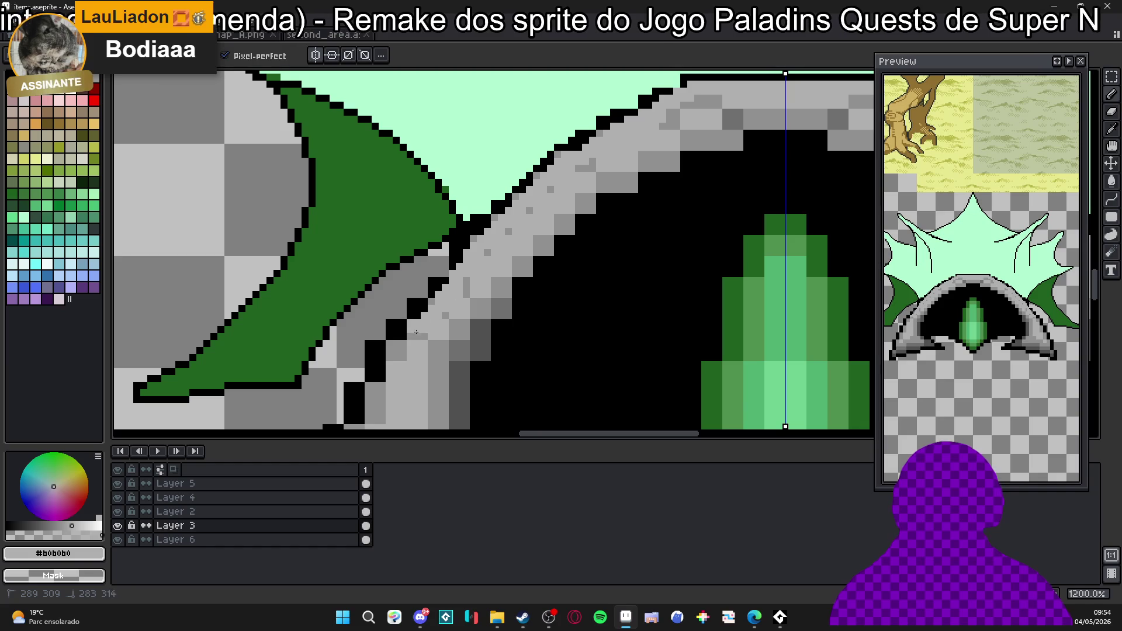
pyautogui.scroll(1, 417, 331)
pyautogui.scroll(-2, 418, 269)
pyautogui.scroll(-2, 418, 268)
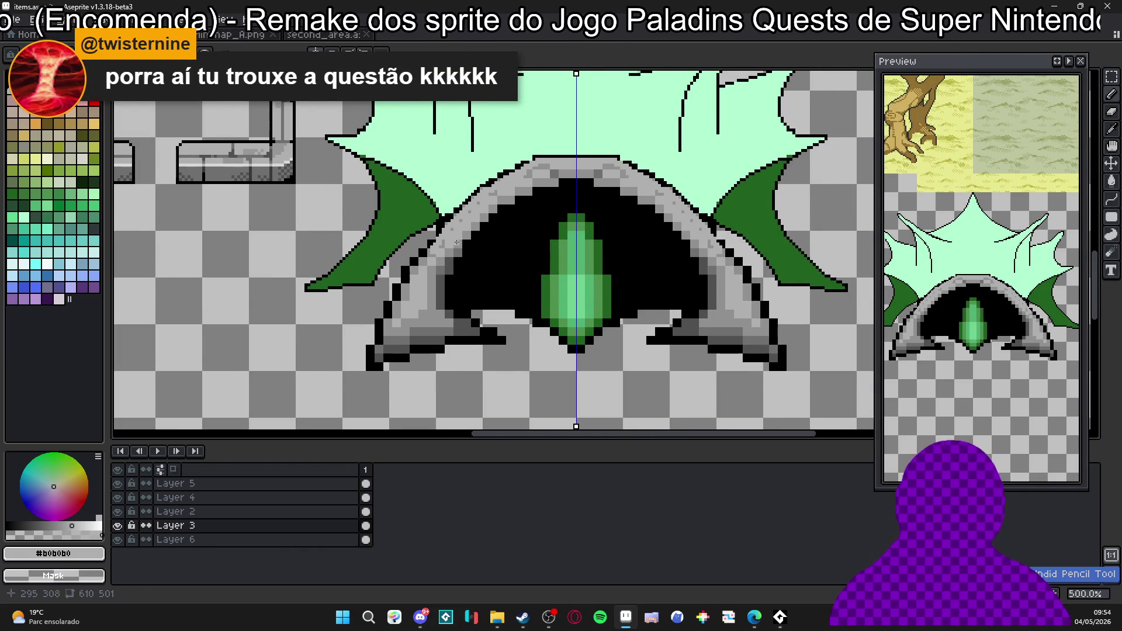
pyautogui.scroll(-1, 443, 254)
pyautogui.scroll(-1, 447, 233)
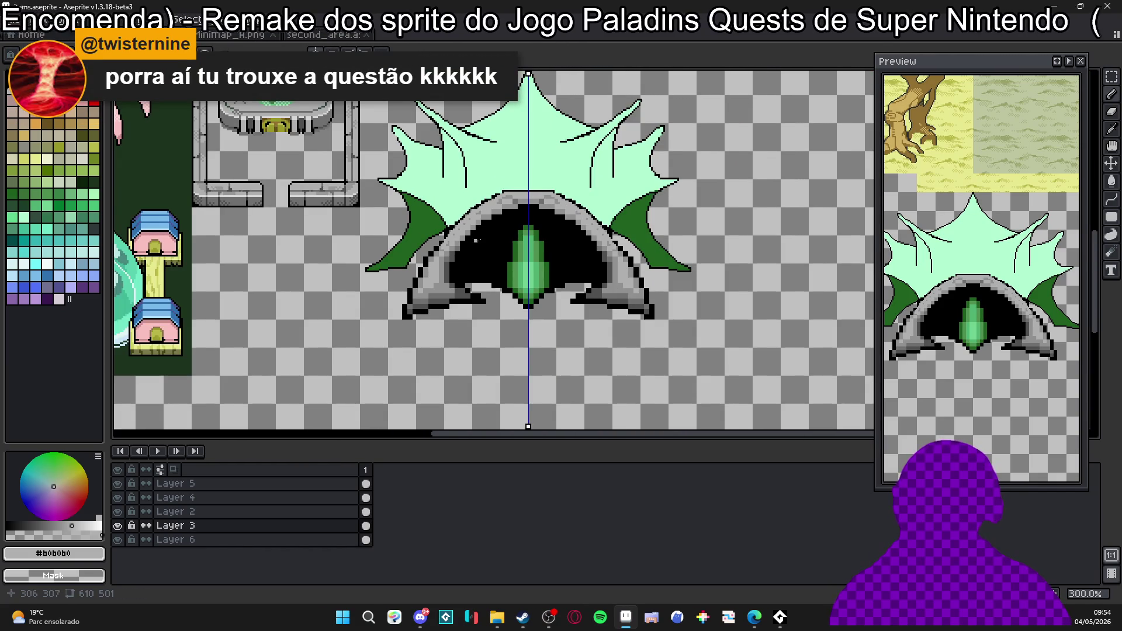
pyautogui.scroll(2, 510, 200)
# Turn stray black pixels at the arch's top-left outline mint.
pyautogui.moveTo(434, 269); pyautogui.dragTo(478, 210)
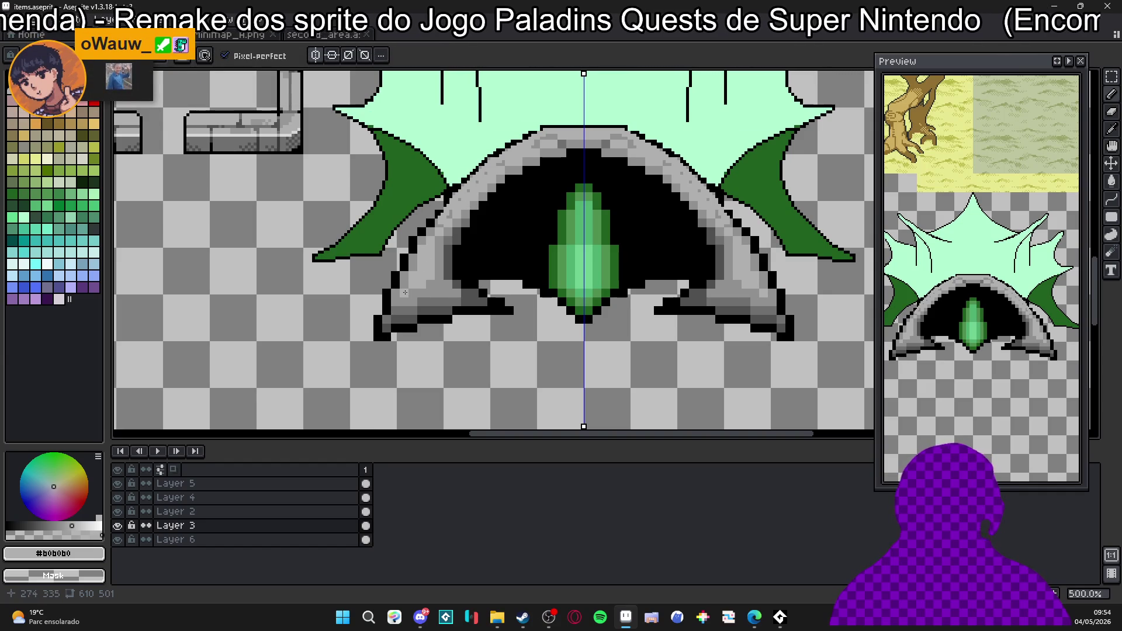
pyautogui.scroll(3, 549, 146)
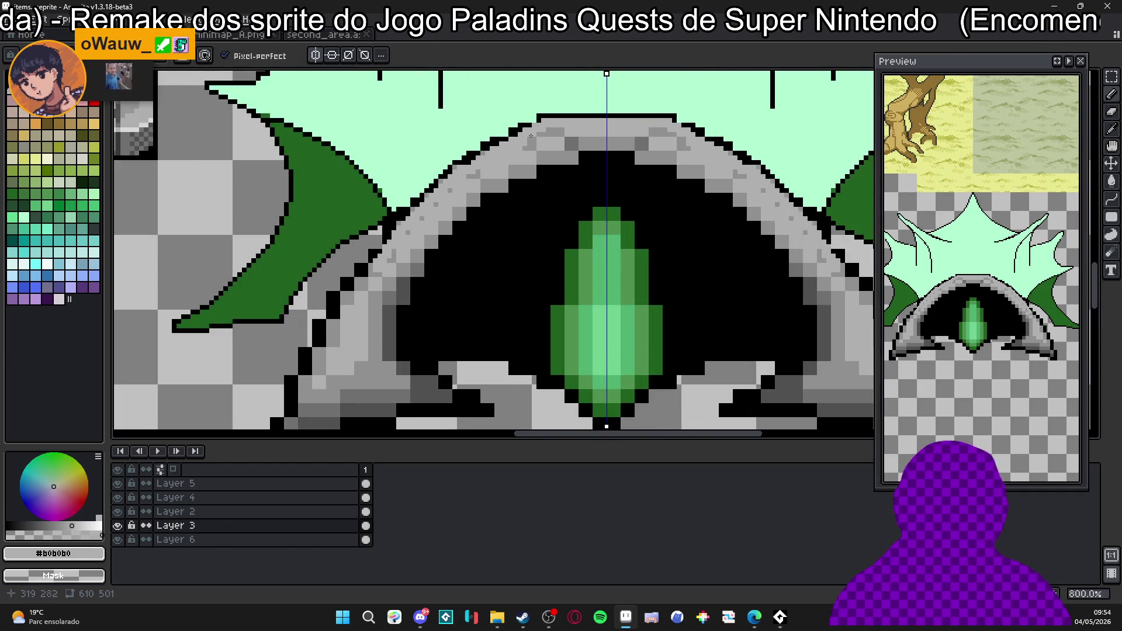
pyautogui.keyDown('alt'); pyautogui.click(561, 132); pyautogui.keyUp('alt')
pyautogui.scroll(4, 566, 127)
pyautogui.scroll(-5, 571, 116)
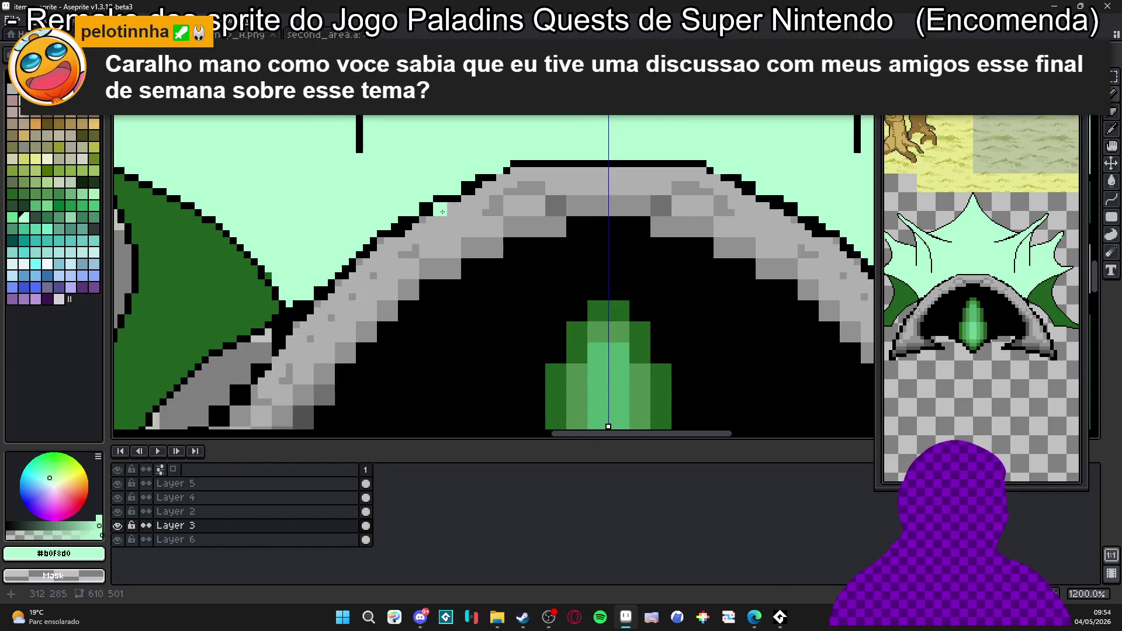
pyautogui.scroll(2, 481, 158)
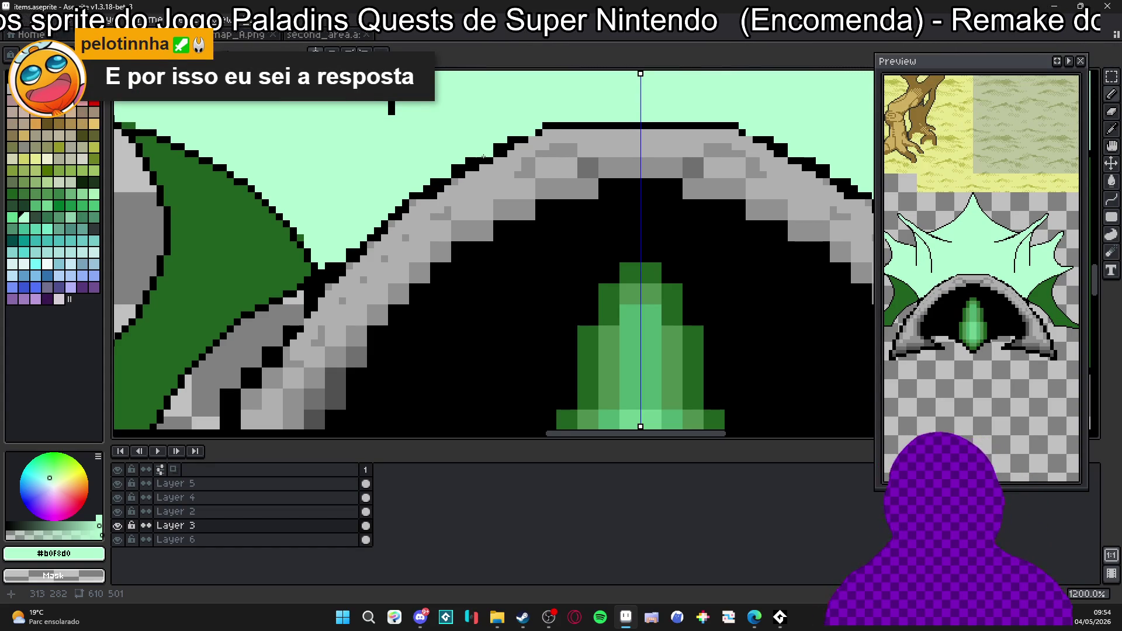
pyautogui.scroll(1, 459, 156)
pyautogui.moveTo(568, 115); pyautogui.dragTo(564, 121)
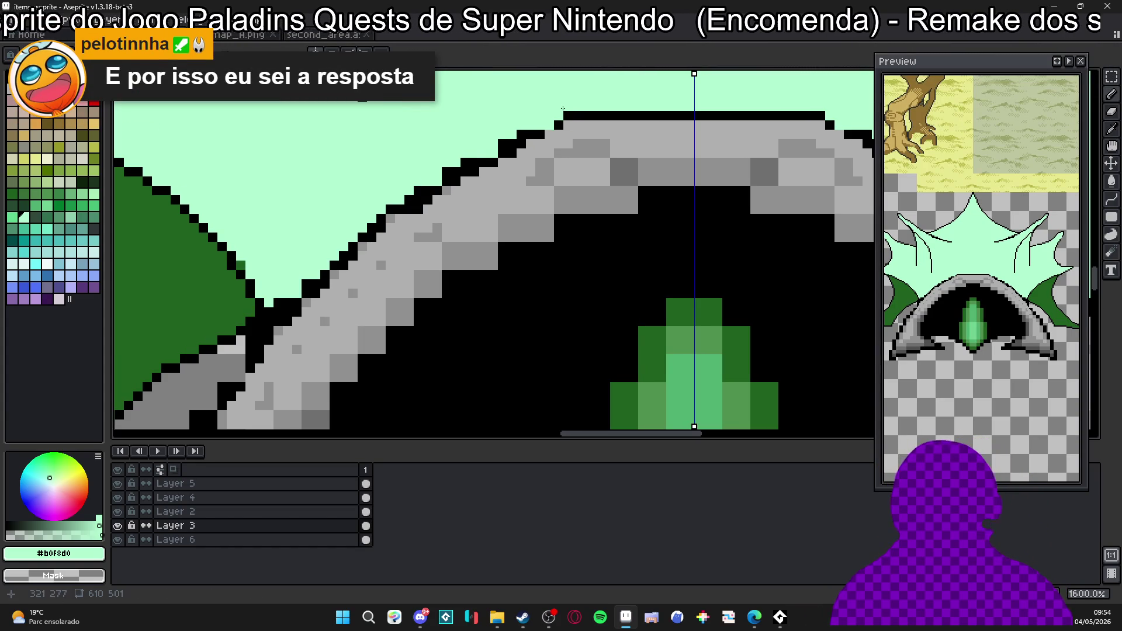
pyautogui.moveTo(458, 167); pyautogui.dragTo(472, 163)
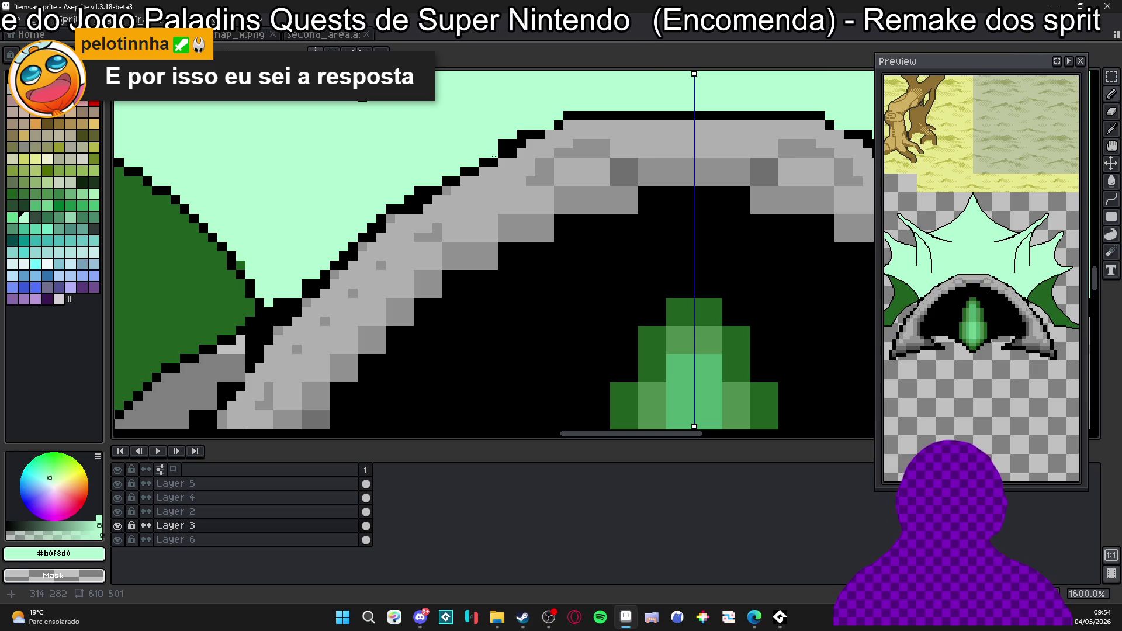
pyautogui.scroll(-1, 513, 176)
pyautogui.scroll(1, 515, 178)
# Cover more stray outline pixels in mint and retouch a few in black.
pyautogui.keyDown('alt'); pyautogui.click(514, 211); pyautogui.keyUp('alt')
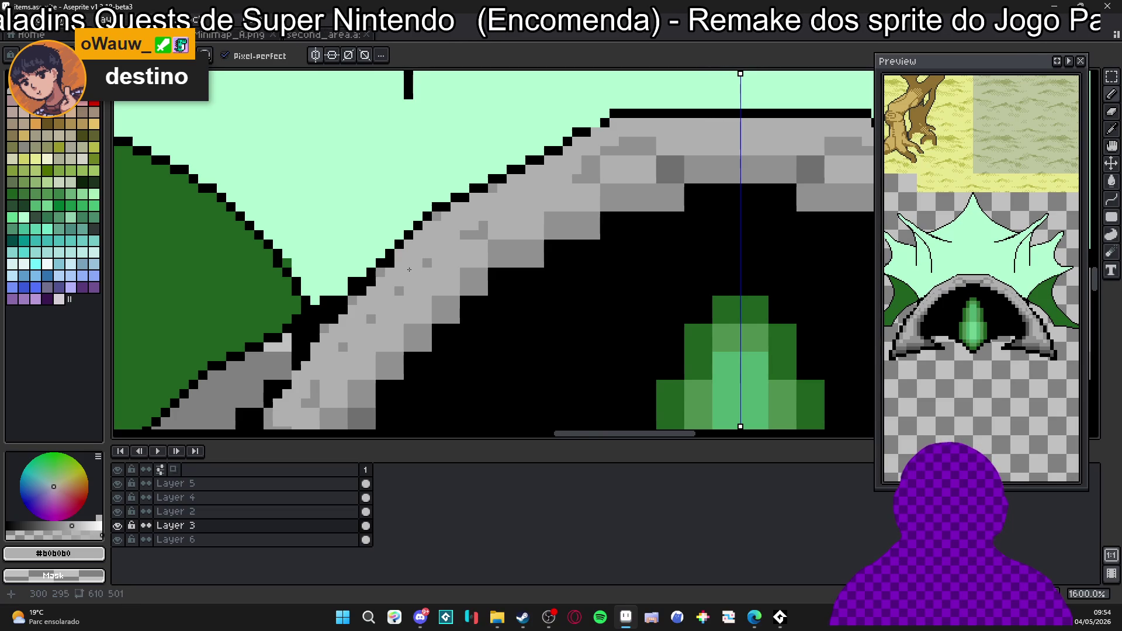
pyautogui.keyDown('alt'); pyautogui.click(350, 250); pyautogui.keyUp('alt')
pyautogui.moveTo(355, 283); pyautogui.dragTo(384, 281)
pyautogui.keyDown('alt'); pyautogui.click(384, 281); pyautogui.keyUp('alt')
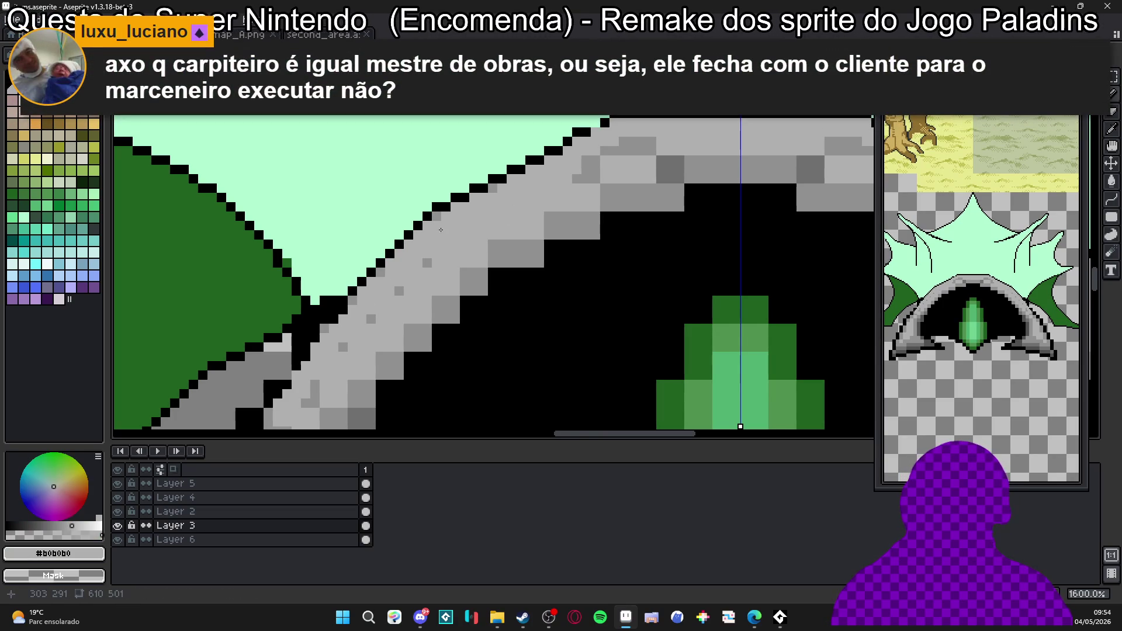
pyautogui.keyDown('alt'); pyautogui.click(438, 215); pyautogui.keyUp('alt')
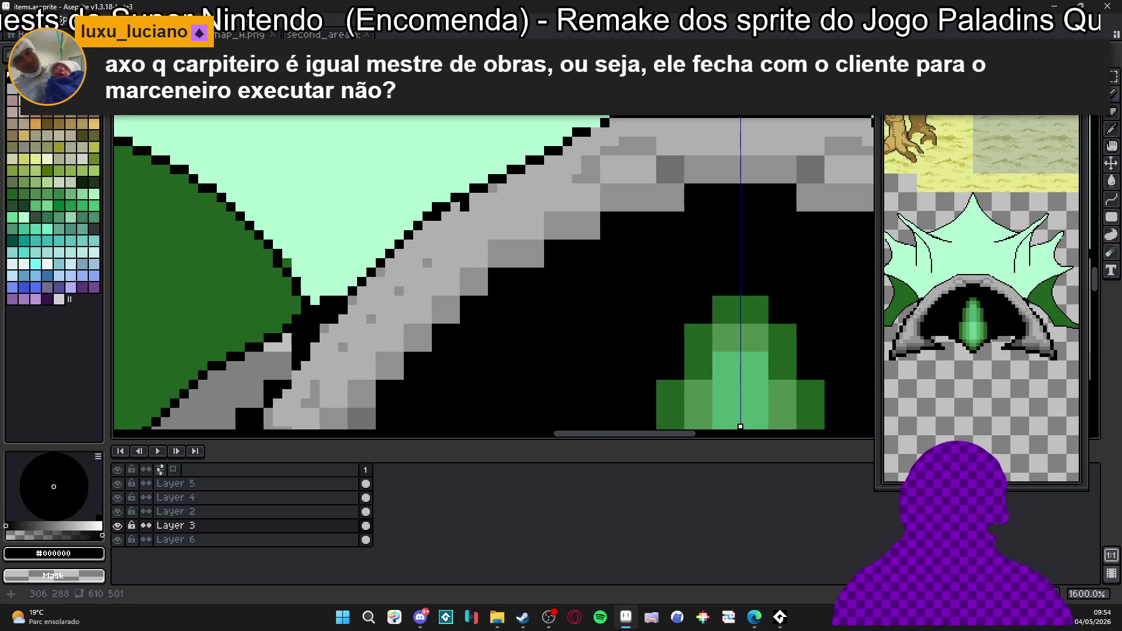
pyautogui.keyDown('alt'); pyautogui.click(428, 198); pyautogui.keyUp('alt')
pyautogui.keyDown('alt'); pyautogui.click(462, 199); pyautogui.keyUp('alt')
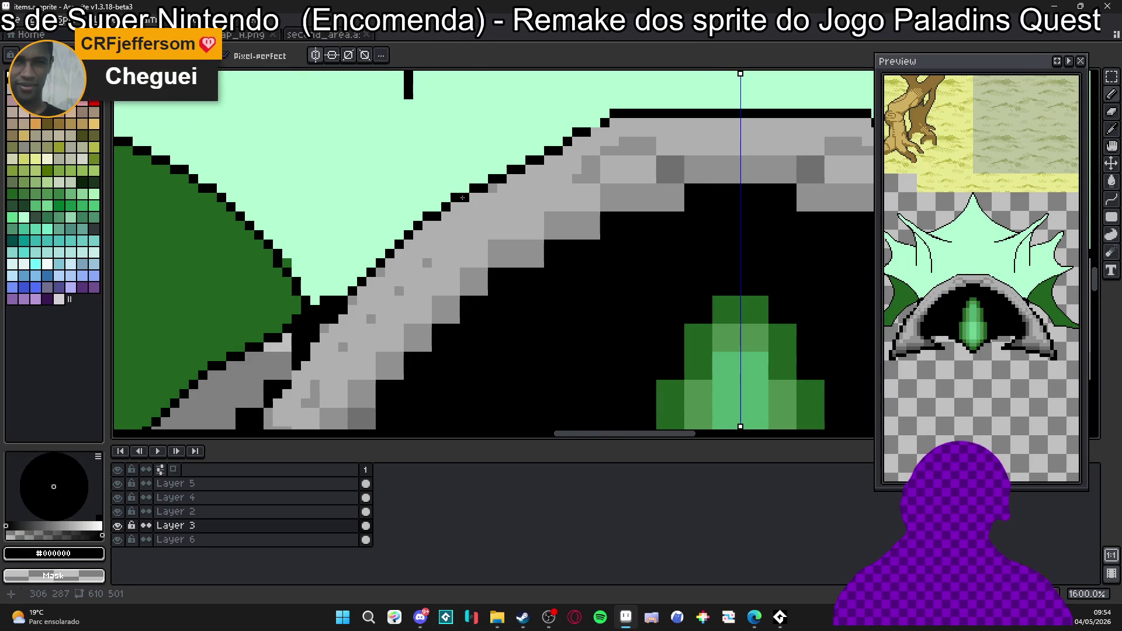
pyautogui.scroll(-1, 463, 193)
pyautogui.scroll(1, 526, 166)
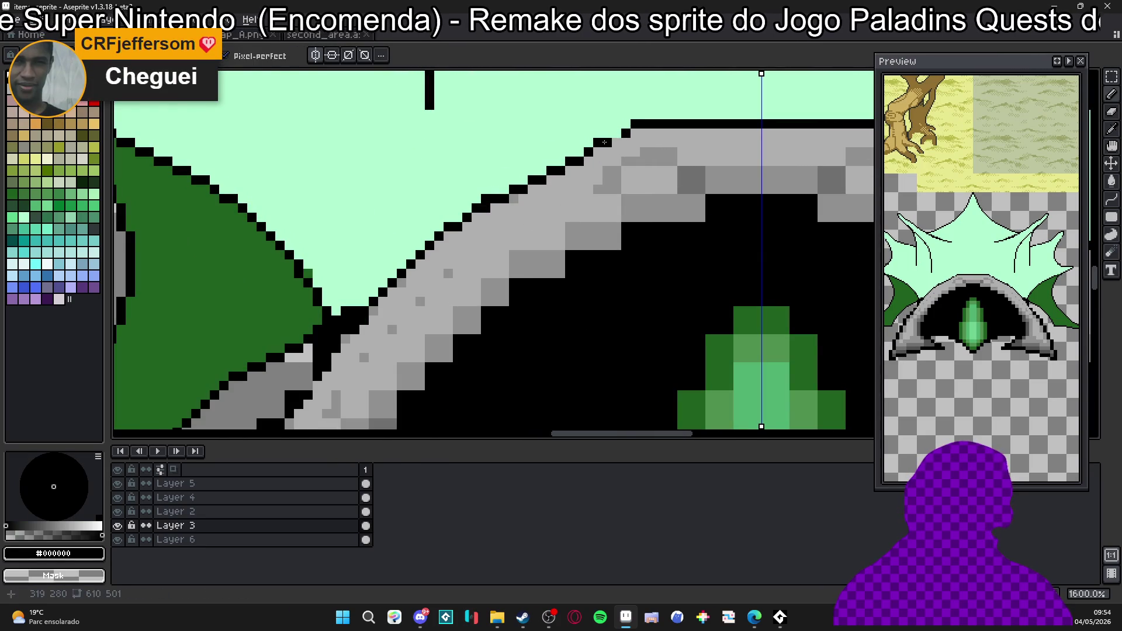
# Reshape the arch-top outline into a smooth staircase, clearing the old steps with mint.
pyautogui.moveTo(639, 140); pyautogui.dragTo(581, 172)
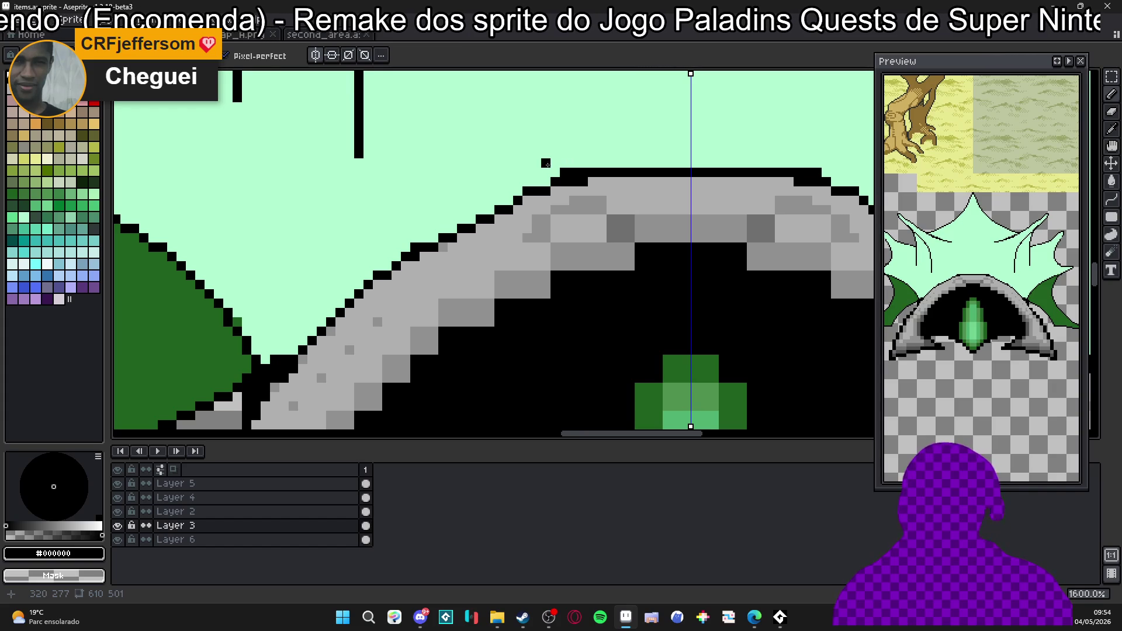
pyautogui.scroll(2, 543, 187)
pyautogui.scroll(1, 543, 186)
pyautogui.keyDown('alt'); pyautogui.click(453, 168); pyautogui.keyUp('alt')
pyautogui.moveTo(465, 202); pyautogui.dragTo(511, 198)
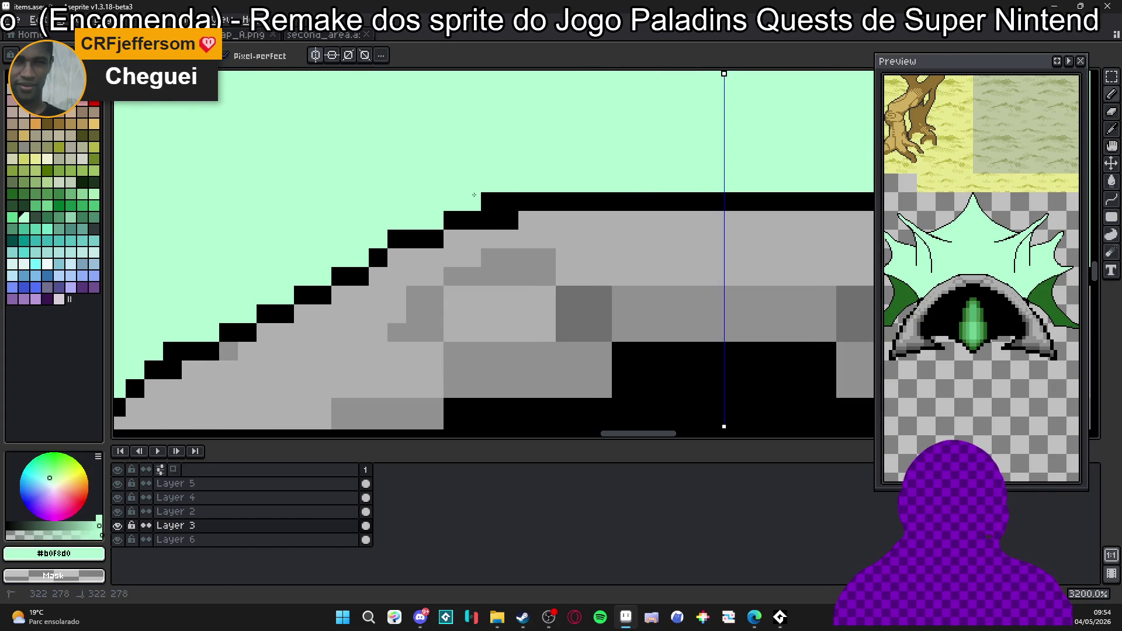
pyautogui.scroll(-2, 512, 198)
pyautogui.scroll(2, 462, 231)
pyautogui.keyDown('alt'); pyautogui.click(461, 230); pyautogui.keyUp('alt')
pyautogui.keyDown('alt'); pyautogui.click(463, 179); pyautogui.keyUp('alt')
pyautogui.click(483, 213)
pyautogui.click(538, 213)
pyautogui.keyDown('alt'); pyautogui.click(594, 180); pyautogui.keyUp('alt')
pyautogui.click(539, 194)
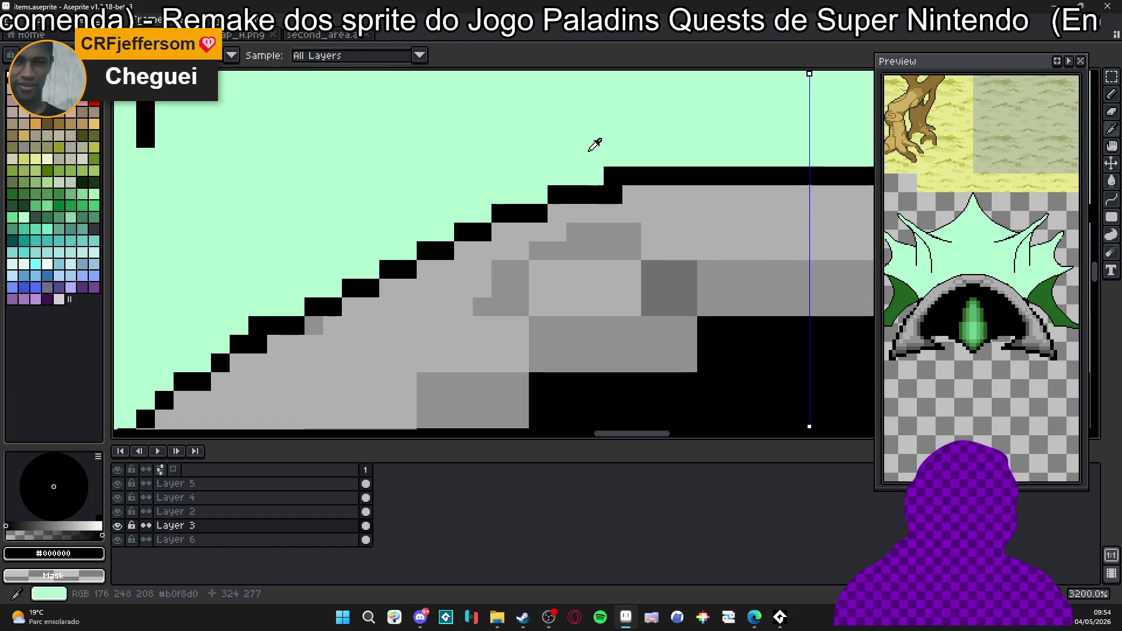
pyautogui.click(614, 194)
pyautogui.keyDown('alt'); pyautogui.click(625, 171); pyautogui.keyUp('alt')
pyautogui.scroll(-3, 624, 171)
pyautogui.scroll(-2, 494, 176)
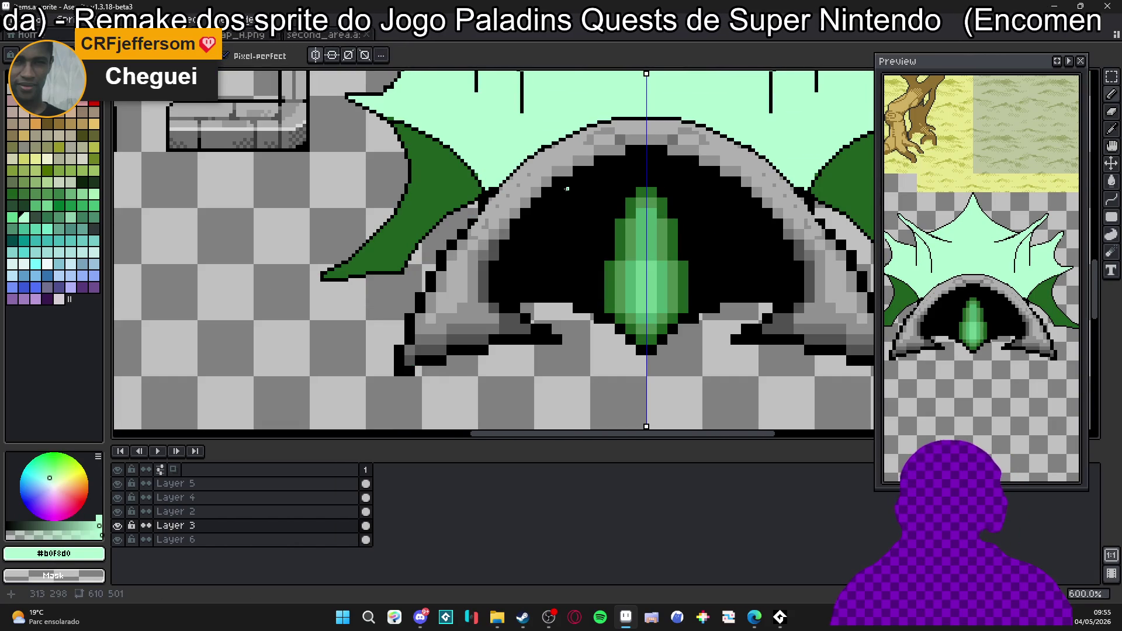
pyautogui.scroll(1, 560, 182)
pyautogui.scroll(1, 517, 171)
pyautogui.scroll(1, 482, 168)
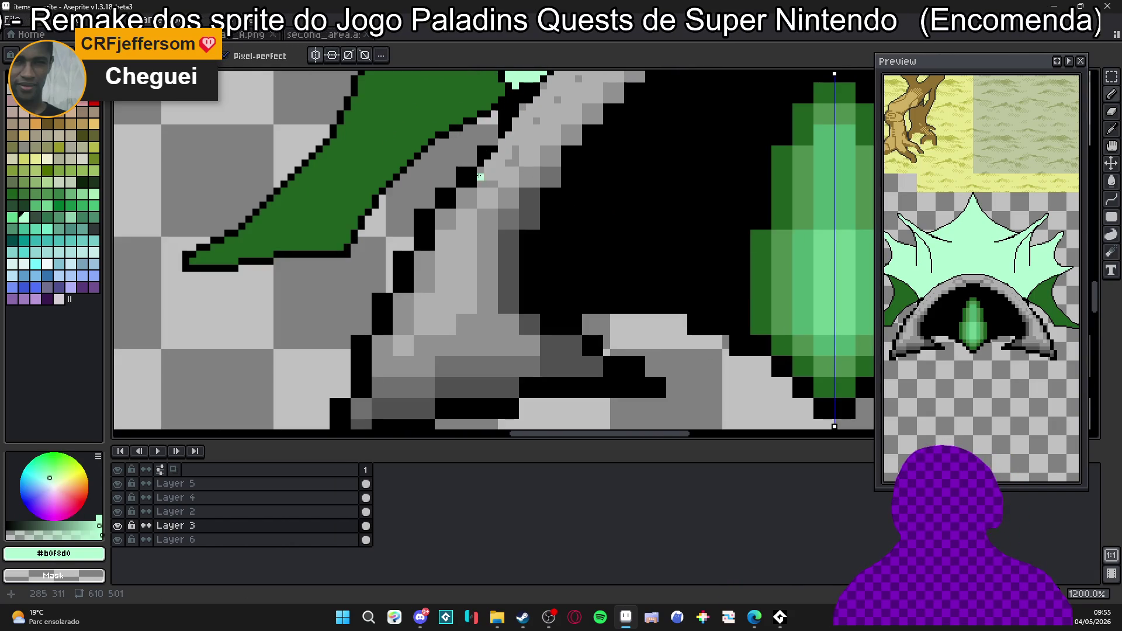
# Draw a mirrored light-grey highlight stroke along the arch's inner lower edges.
pyautogui.press('e')
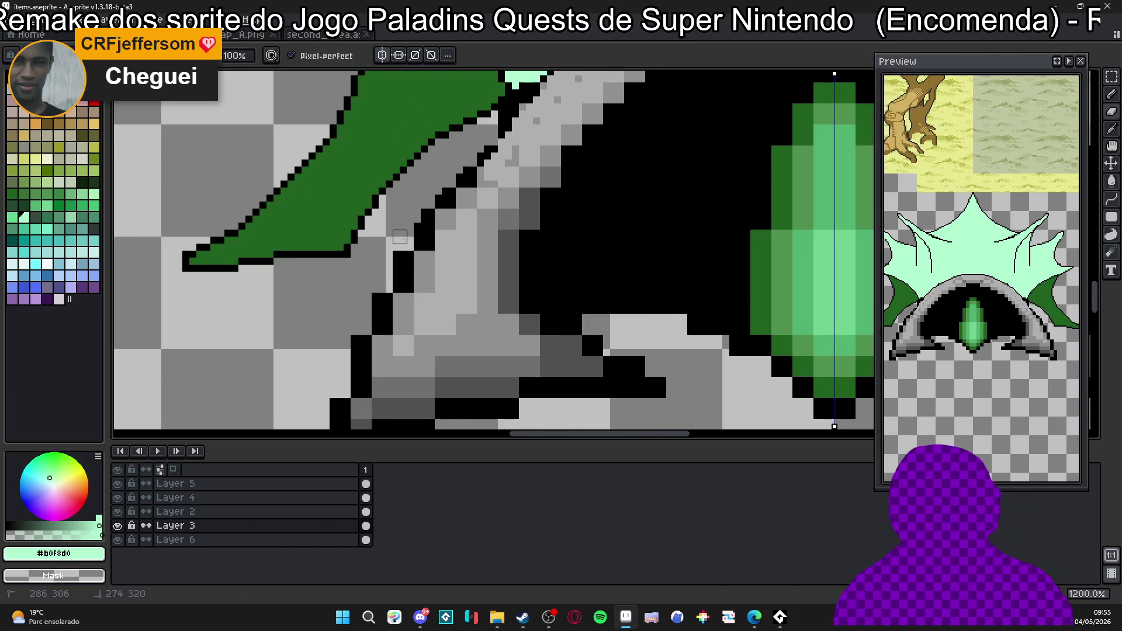
pyautogui.moveTo(352, 357)
pyautogui.mouseDown()
pyautogui.moveTo(367, 257)
pyautogui.moveTo(331, 340)
pyautogui.mouseUp()
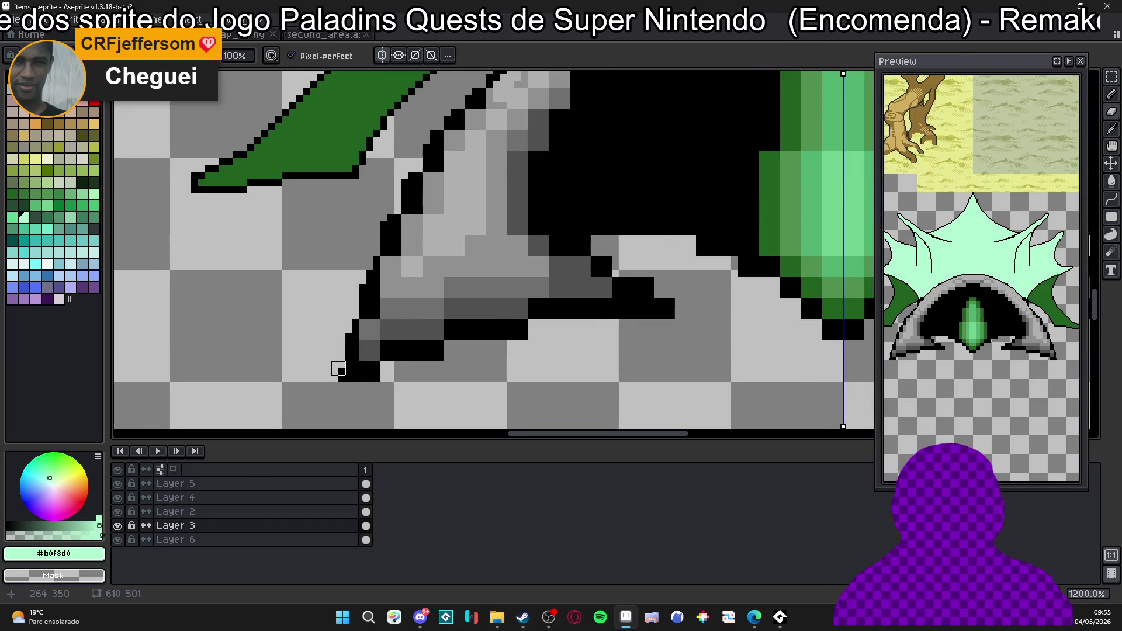
pyautogui.scroll(-3, 352, 312)
pyautogui.scroll(3, 430, 217)
pyautogui.keyDown('alt'); pyautogui.click(430, 217); pyautogui.keyUp('alt')
pyautogui.moveTo(431, 218); pyautogui.dragTo(447, 186)
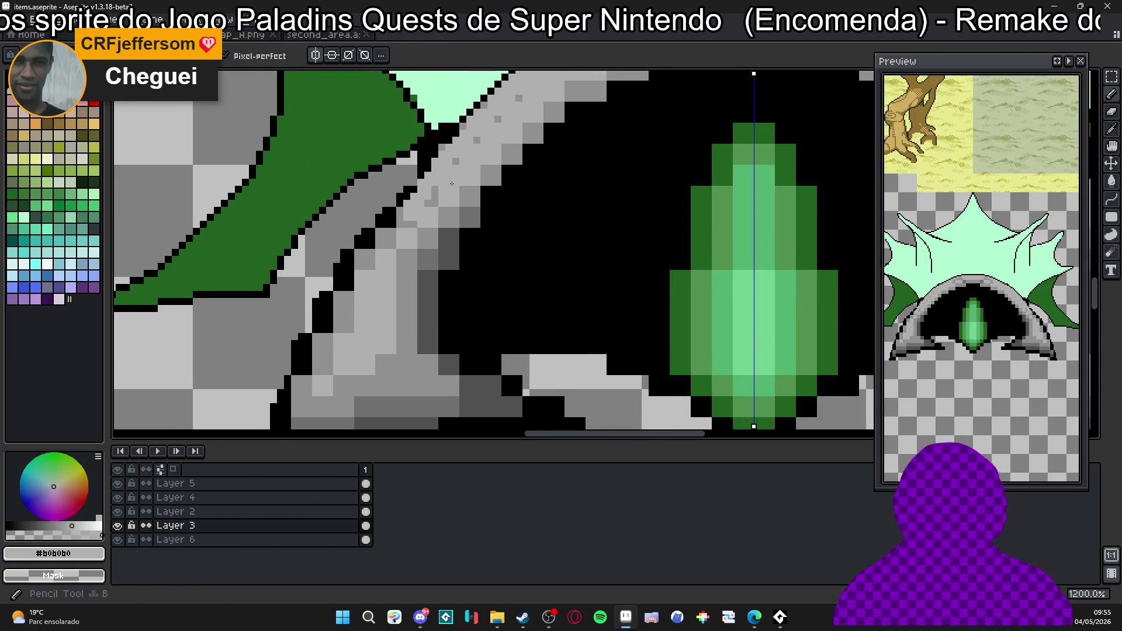
pyautogui.scroll(-1, 504, 113)
pyautogui.scroll(-1, 491, 132)
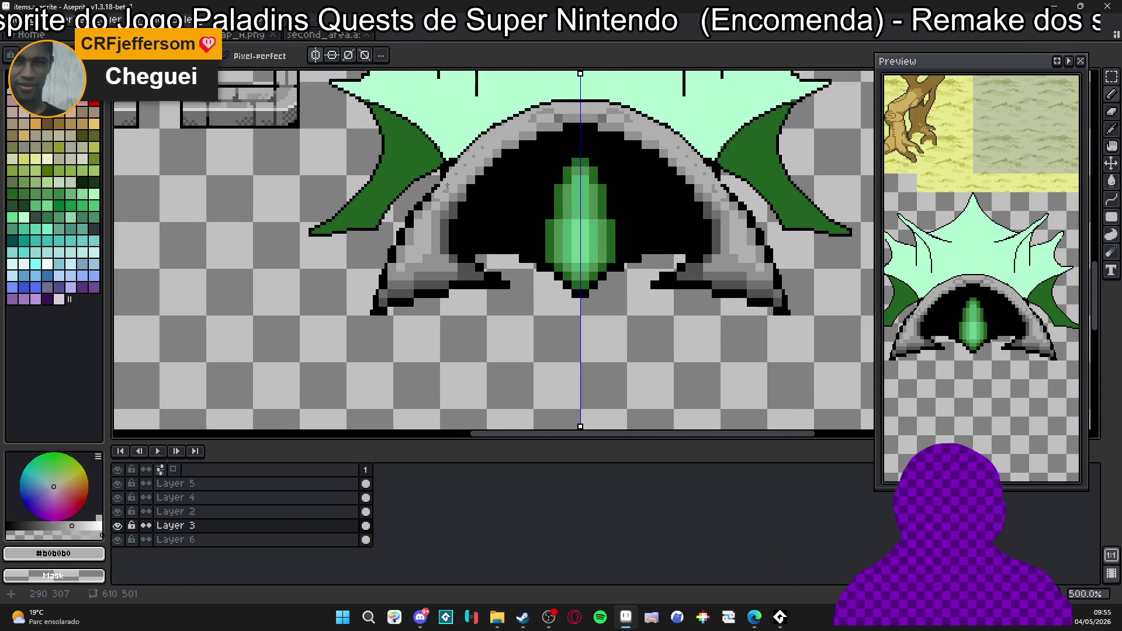
pyautogui.scroll(1, 485, 144)
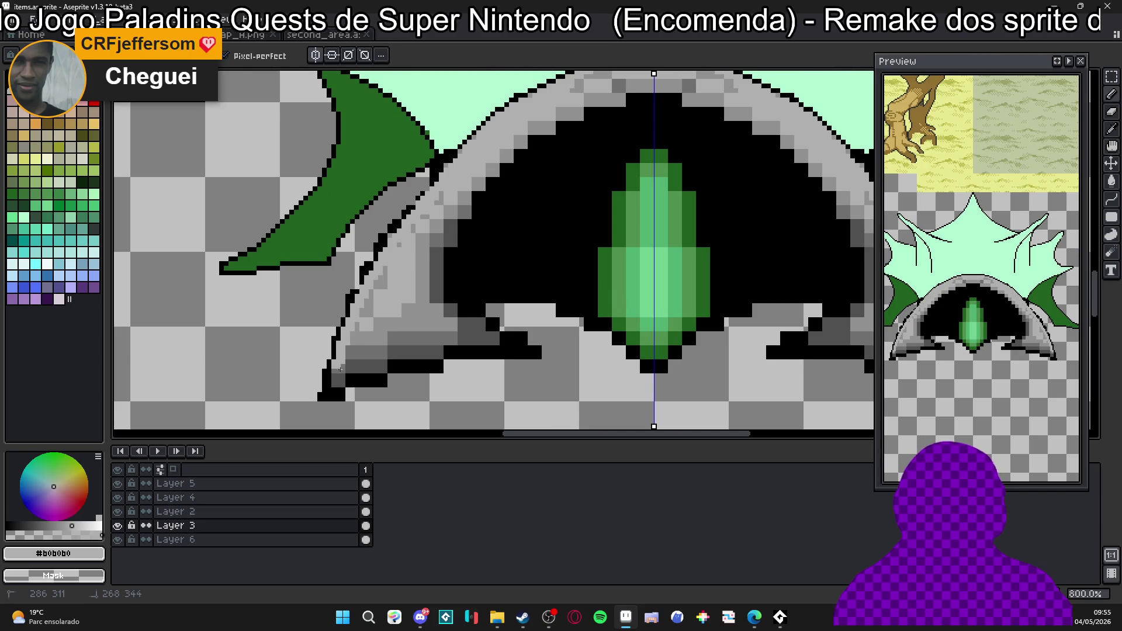
pyautogui.moveTo(347, 384)
pyautogui.mouseDown()
pyautogui.moveTo(514, 353)
pyautogui.moveTo(492, 346)
pyautogui.mouseUp()
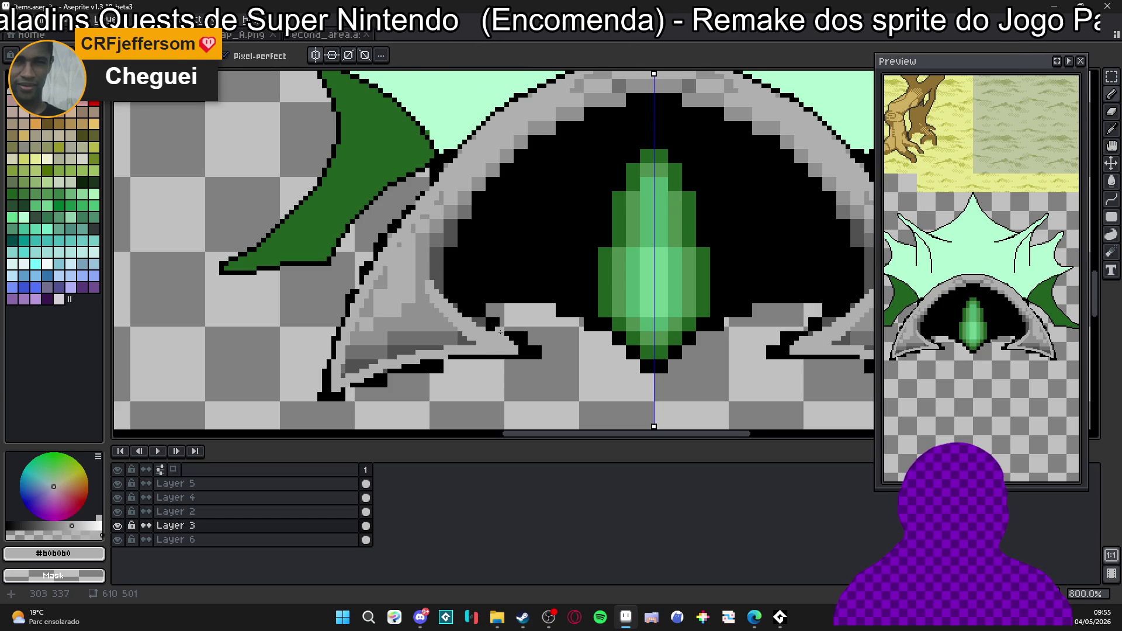
pyautogui.scroll(1, 501, 334)
pyautogui.scroll(1, 435, 328)
# Paint light grey over the dark shading along the arch's inner left diagonal.
pyautogui.moveTo(435, 329)
pyautogui.mouseDown()
pyautogui.moveTo(380, 228)
pyautogui.moveTo(421, 274)
pyautogui.mouseUp()
pyautogui.moveTo(359, 231); pyautogui.dragTo(394, 157)
pyautogui.scroll(5, 394, 157)
pyautogui.moveTo(463, 169); pyautogui.dragTo(355, 366)
pyautogui.click(392, 298)
pyautogui.moveTo(416, 204); pyautogui.dragTo(405, 275)
pyautogui.scroll(-1, 394, 298)
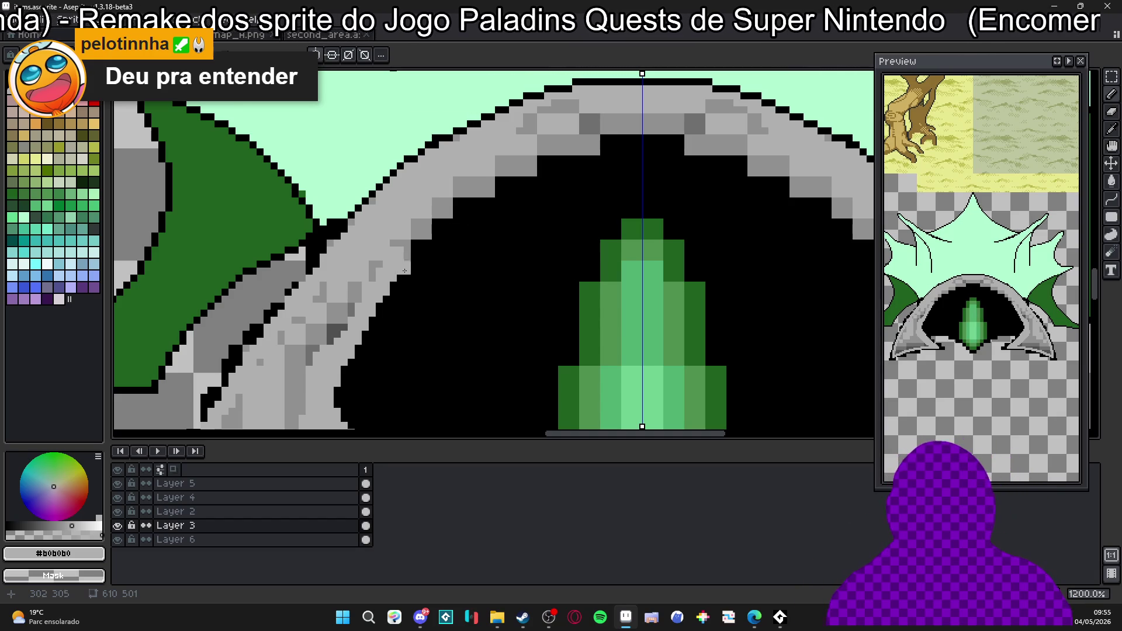
# Repaint the arch's inner edge and top in light grey, with a black edge accent.
pyautogui.moveTo(394, 262)
pyautogui.mouseDown()
pyautogui.moveTo(464, 201)
pyautogui.moveTo(595, 139)
pyautogui.moveTo(636, 142)
pyautogui.mouseUp()
pyautogui.keyDown('alt'); pyautogui.click(613, 163); pyautogui.keyUp('alt')
pyautogui.moveTo(474, 217)
pyautogui.mouseDown()
pyautogui.moveTo(587, 168)
pyautogui.moveTo(518, 171)
pyautogui.mouseUp()
pyautogui.keyDown('alt'); pyautogui.click(615, 152); pyautogui.keyUp('alt')
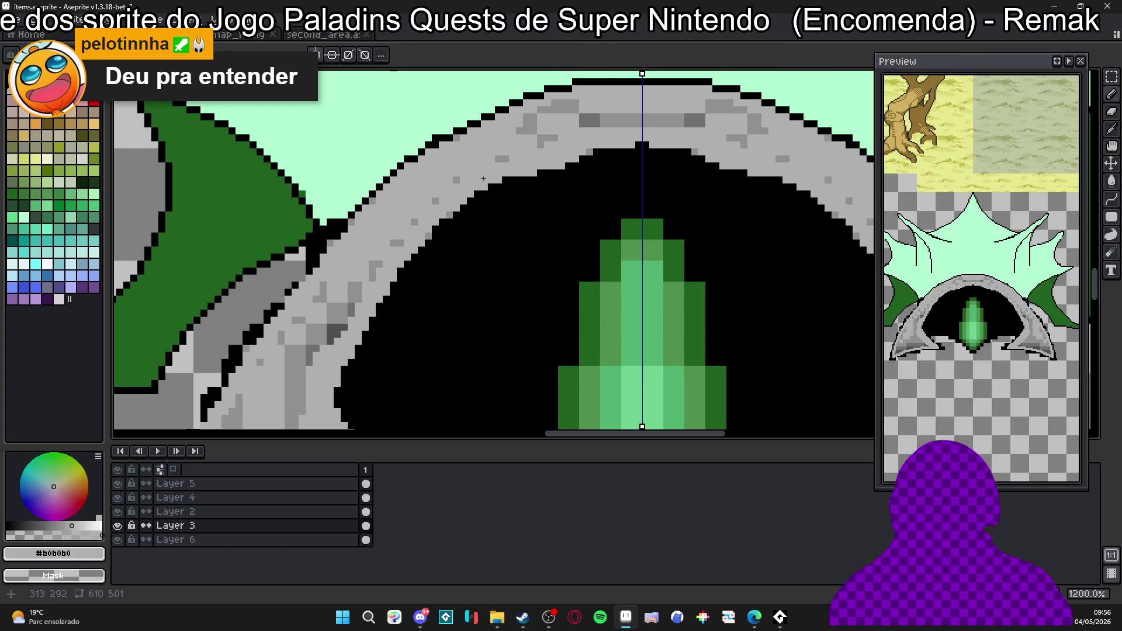
pyautogui.moveTo(578, 115)
pyautogui.mouseDown()
pyautogui.moveTo(597, 118)
pyautogui.moveTo(553, 111)
pyautogui.moveTo(505, 137)
pyautogui.mouseUp()
pyautogui.moveTo(582, 106); pyautogui.dragTo(673, 121)
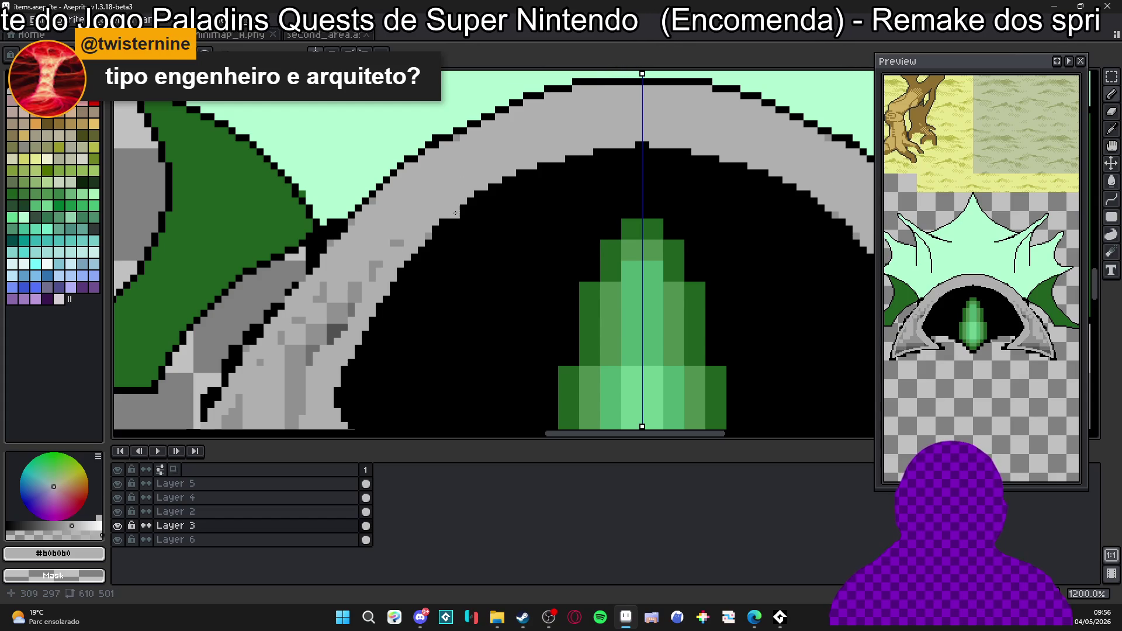
# Lighten the remaining dark grey down the arch side and lower arch.
pyautogui.keyDown('alt'); pyautogui.click(463, 225); pyautogui.keyUp('alt')
pyautogui.moveTo(425, 235); pyautogui.dragTo(472, 168)
pyautogui.keyDown('alt'); pyautogui.click(387, 211); pyautogui.keyUp('alt')
pyautogui.moveTo(400, 219)
pyautogui.mouseDown()
pyautogui.moveTo(332, 301)
pyautogui.moveTo(335, 349)
pyautogui.mouseUp()
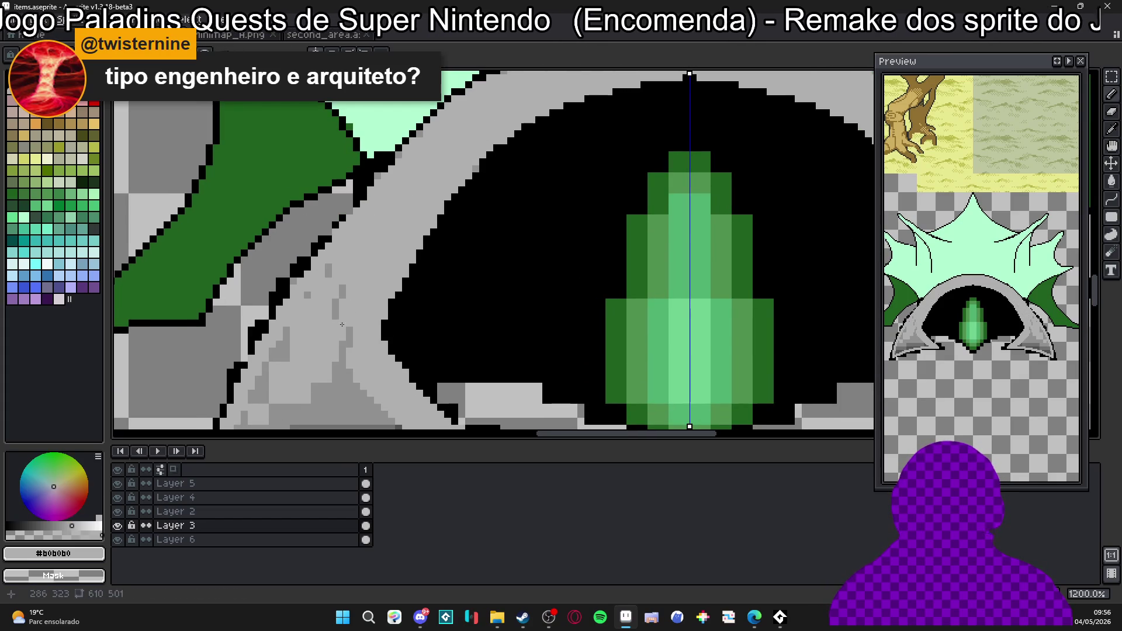
pyautogui.scroll(-3, 348, 330)
pyautogui.moveTo(337, 247)
pyautogui.mouseDown()
pyautogui.moveTo(354, 349)
pyautogui.moveTo(223, 396)
pyautogui.moveTo(350, 353)
pyautogui.mouseUp()
pyautogui.moveTo(227, 395)
pyautogui.mouseDown()
pyautogui.moveTo(368, 326)
pyautogui.moveTo(346, 267)
pyautogui.mouseUp()
pyautogui.moveTo(324, 312)
pyautogui.mouseDown()
pyautogui.moveTo(287, 340)
pyautogui.moveTo(263, 290)
pyautogui.moveTo(313, 213)
pyautogui.mouseUp()
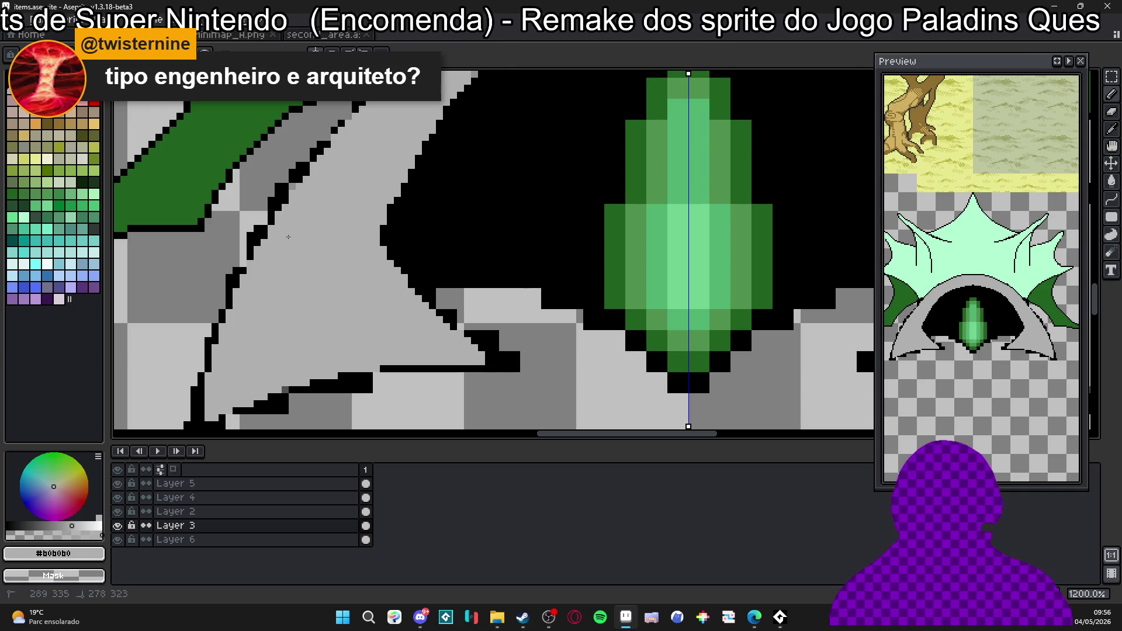
pyautogui.scroll(-6, 315, 185)
pyautogui.scroll(1, 333, 255)
pyautogui.scroll(1, 349, 315)
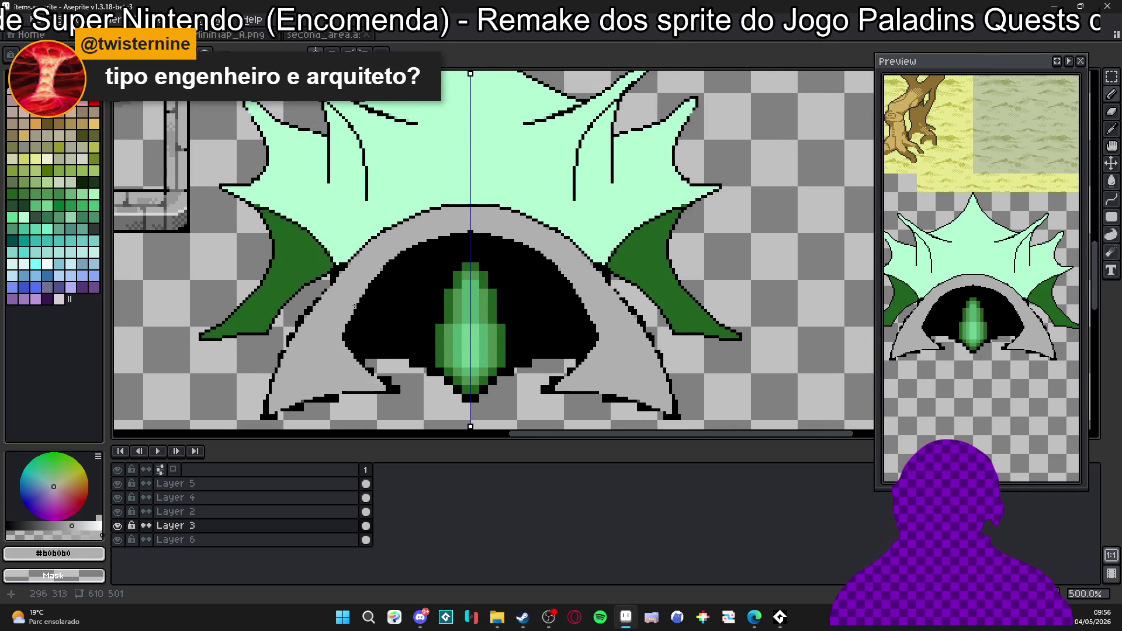
pyautogui.scroll(1, 274, 389)
pyautogui.scroll(1, 501, 138)
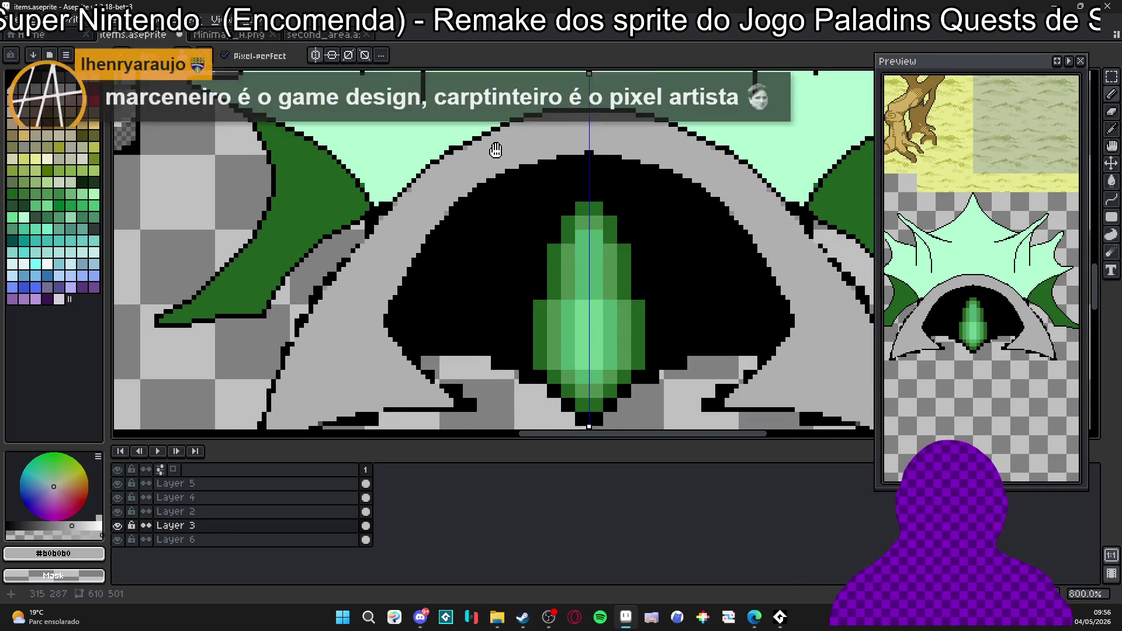
pyautogui.scroll(-1, 518, 152)
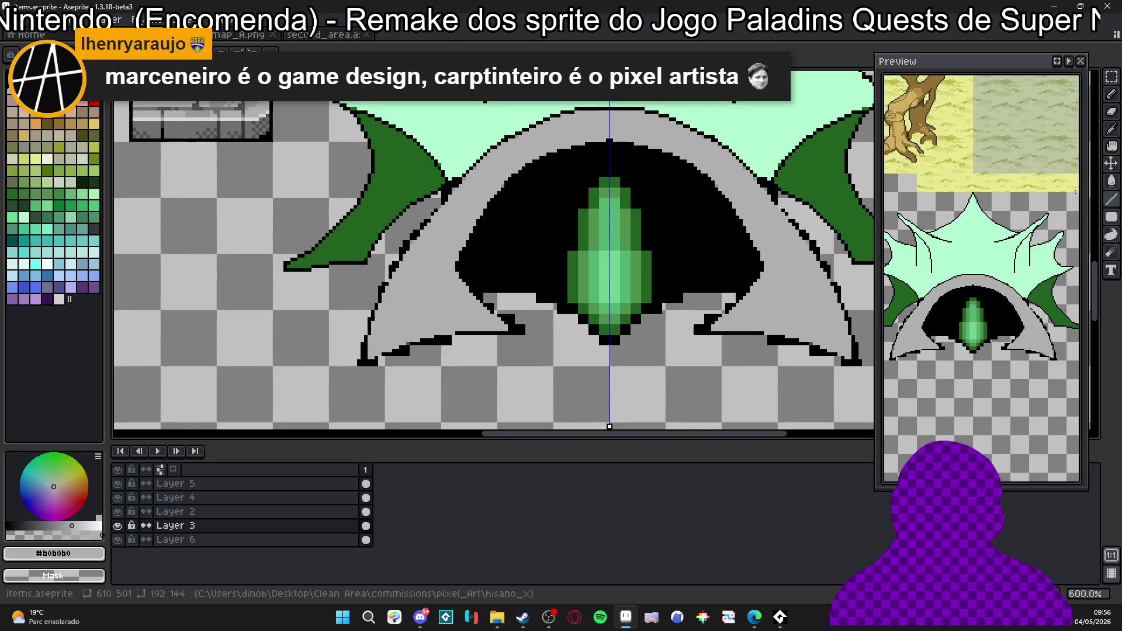
# Draw a mirrored black curve along the arch's left edge, replacing a straight attempt.
pyautogui.click(5, 527)
pyautogui.scroll(1, 615, 307)
pyautogui.scroll(-1, 736, 281)
pyautogui.moveTo(582, 106); pyautogui.dragTo(379, 353)
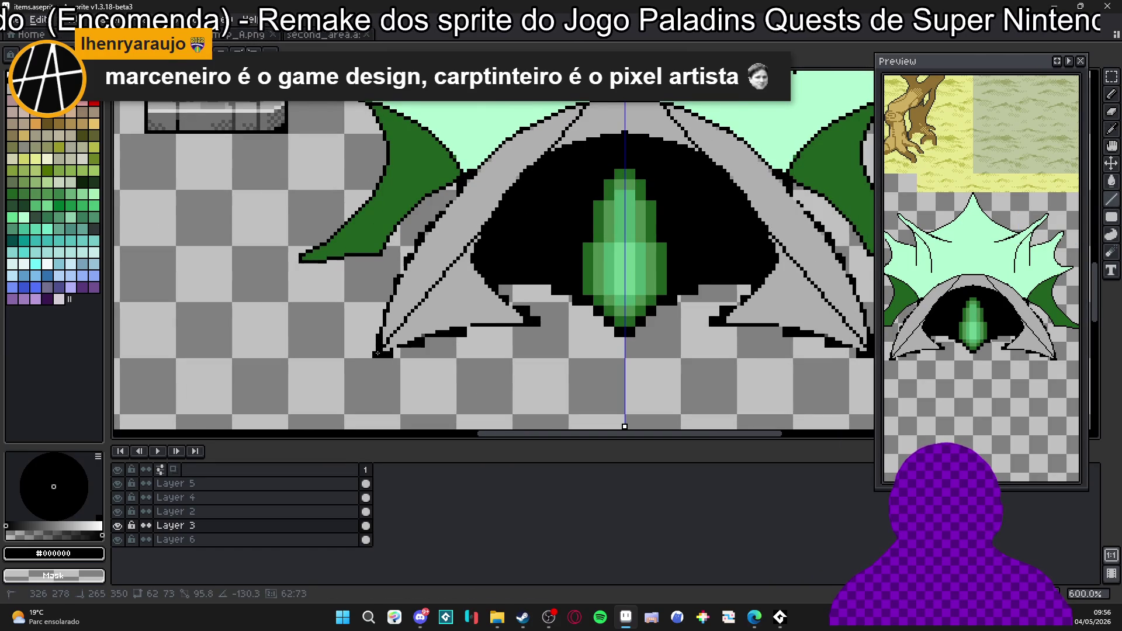
pyautogui.hotkey('ctrl', 'z')
pyautogui.click(1098, 204)
pyautogui.moveTo(597, 118); pyautogui.dragTo(382, 351)
pyautogui.moveTo(429, 263)
pyautogui.mouseDown()
pyautogui.moveTo(469, 139)
pyautogui.moveTo(513, 113)
pyautogui.moveTo(421, 189)
pyautogui.moveTo(429, 165)
pyautogui.mouseUp()
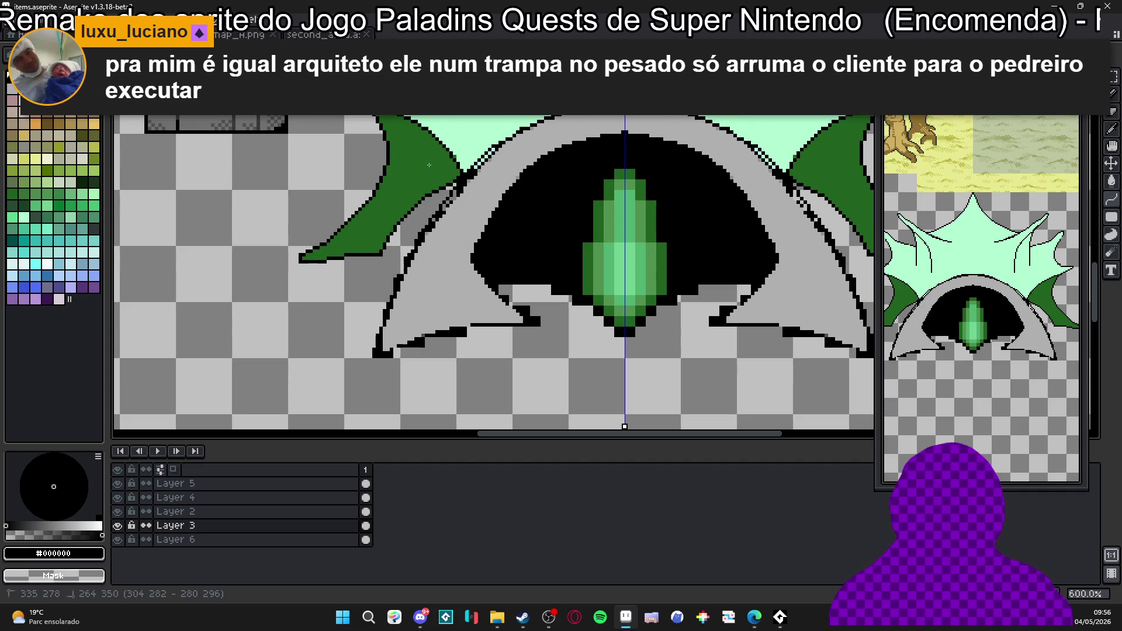
pyautogui.scroll(1, 553, 211)
# Thin the arch's diagonal outline by painting excess black pixels grey (#b0b0b0).
pyautogui.keyDown('alt'); pyautogui.click(547, 208); pyautogui.keyUp('alt')
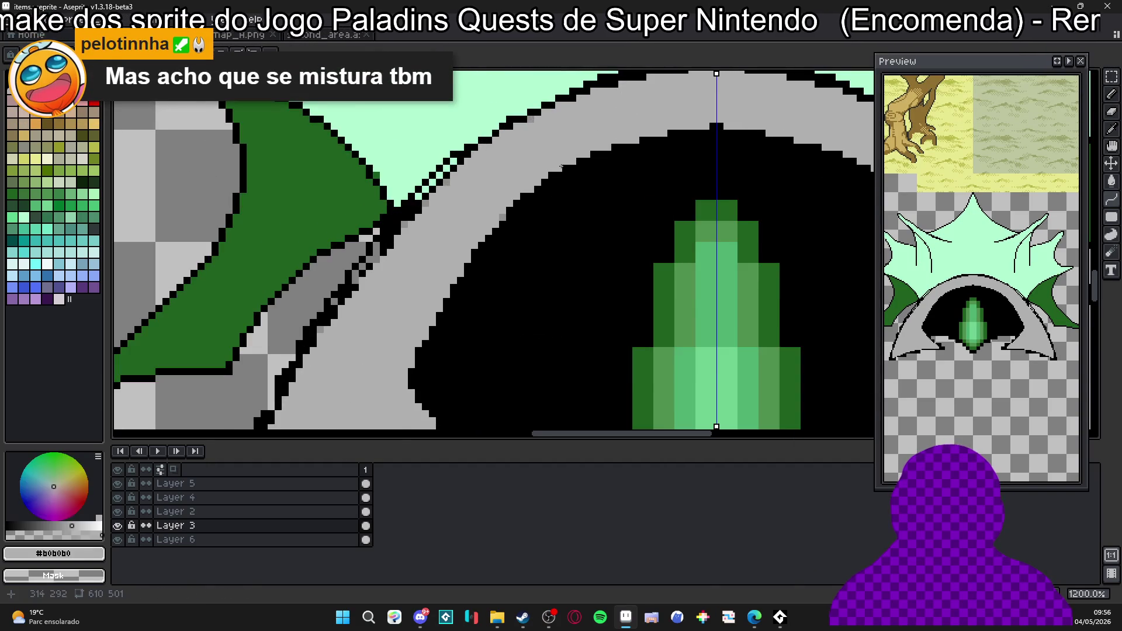
pyautogui.scroll(2, 548, 209)
pyautogui.click(453, 205)
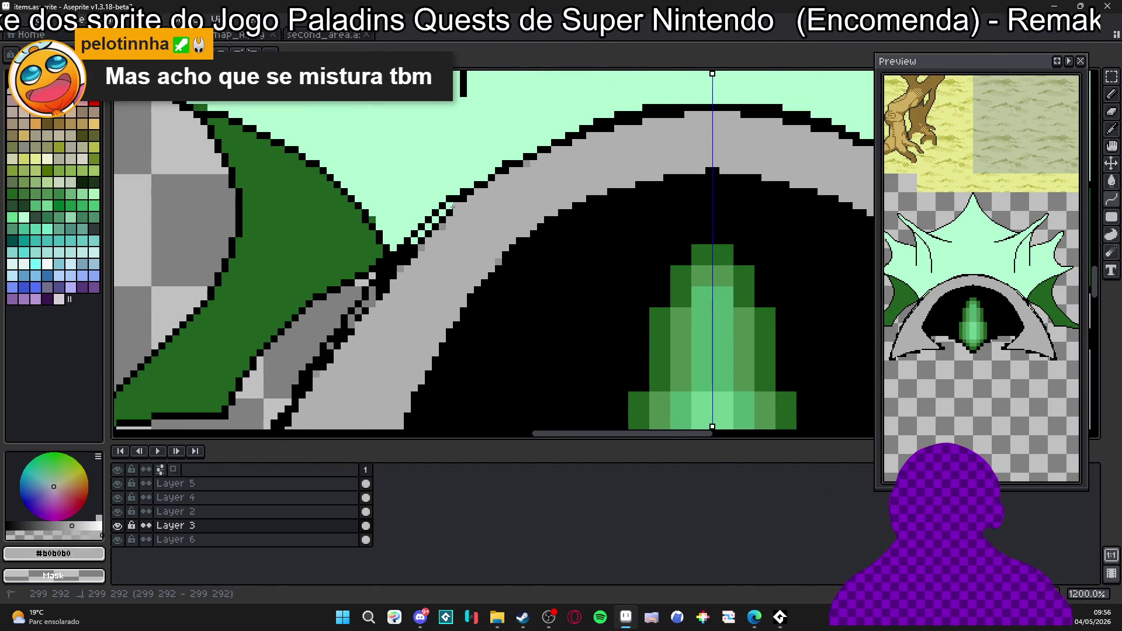
pyautogui.click(438, 224)
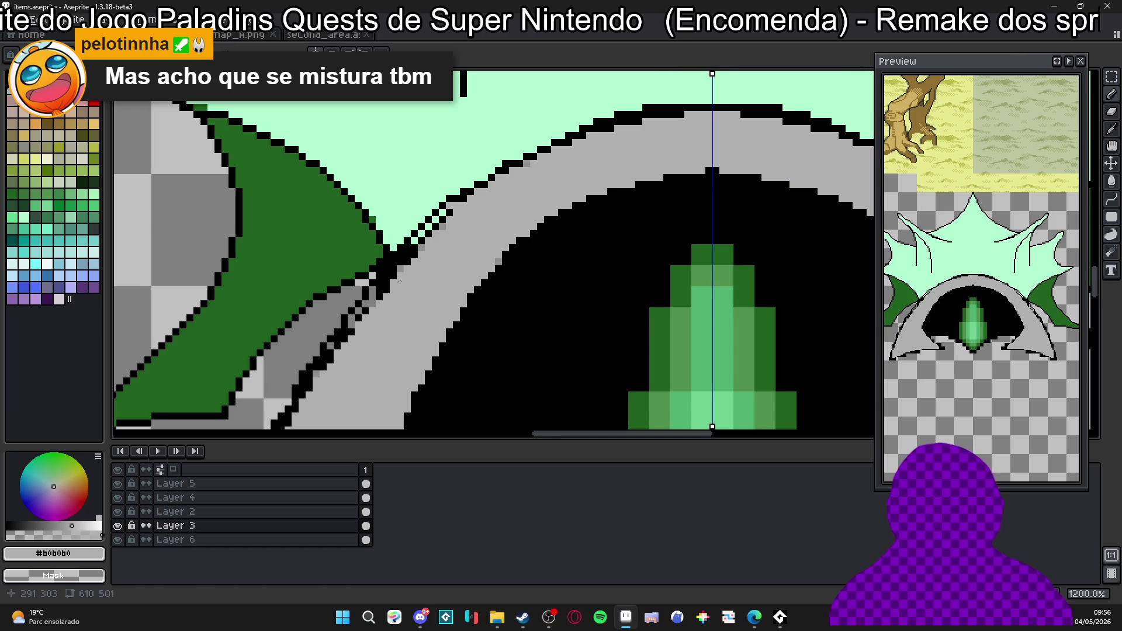
pyautogui.scroll(-1, 500, 230)
pyautogui.scroll(-1, 500, 229)
pyautogui.scroll(1, 500, 230)
pyautogui.scroll(1, 500, 230)
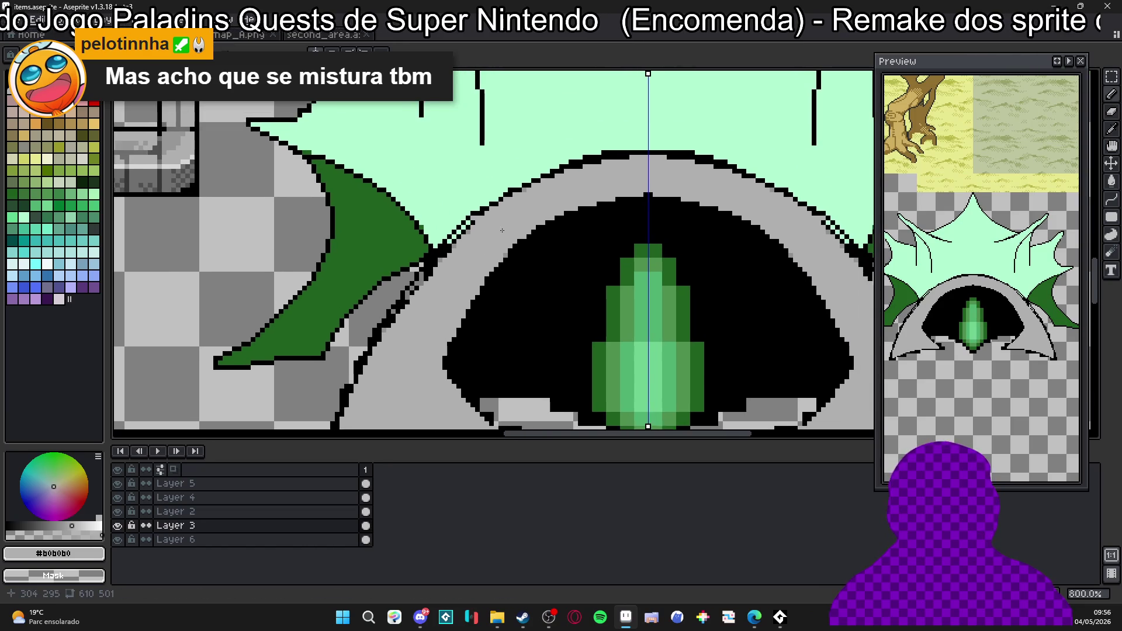
pyautogui.scroll(1, 509, 158)
pyautogui.keyDown('alt'); pyautogui.click(742, 107); pyautogui.keyUp('alt')
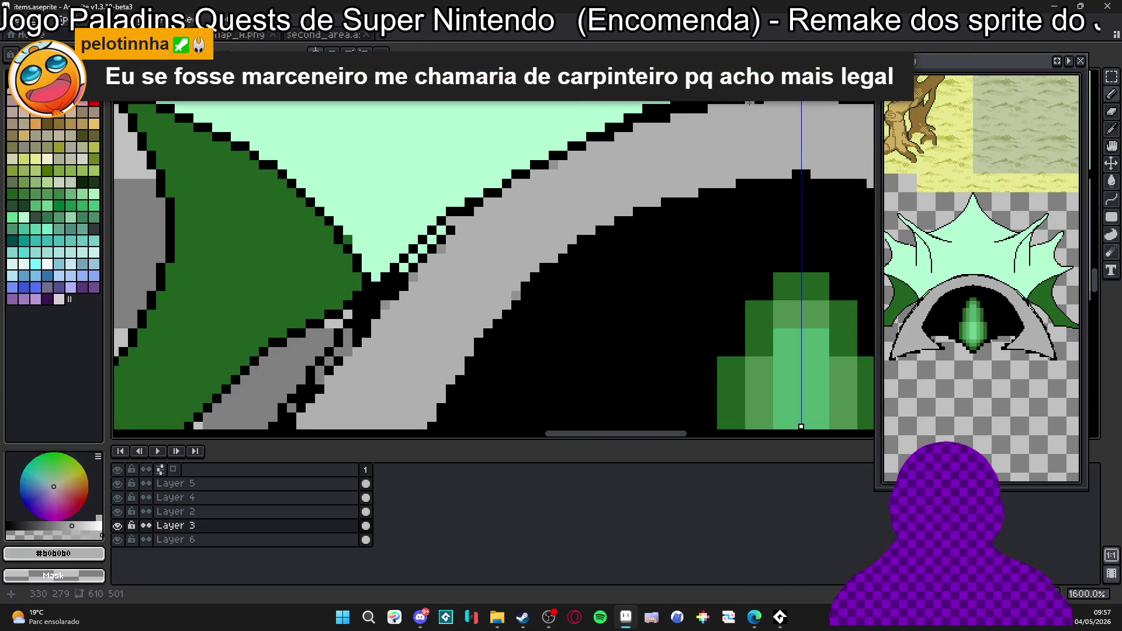
pyautogui.moveTo(754, 102); pyautogui.dragTo(732, 102)
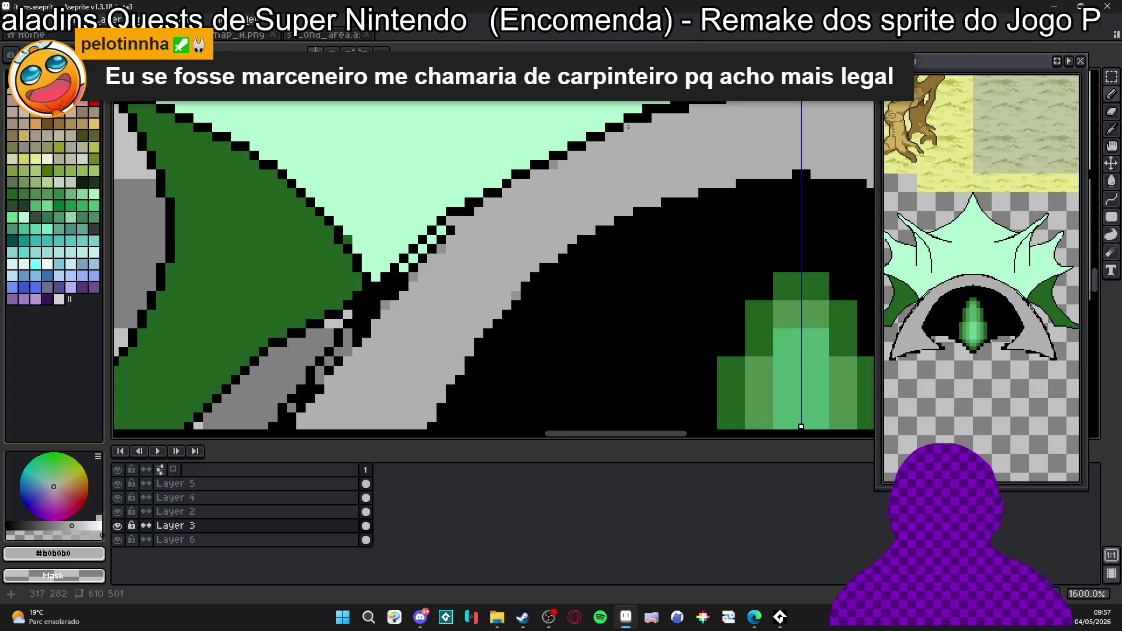
pyautogui.scroll(-2, 526, 187)
pyautogui.hscroll(-2, 526, 186)
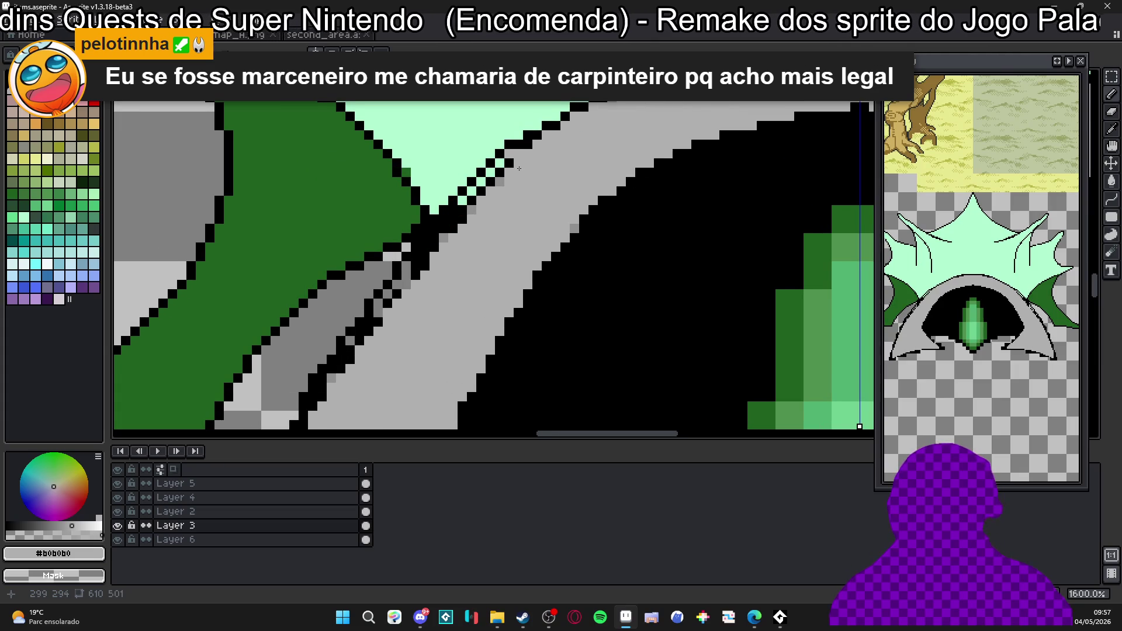
pyautogui.moveTo(449, 236); pyautogui.dragTo(497, 180)
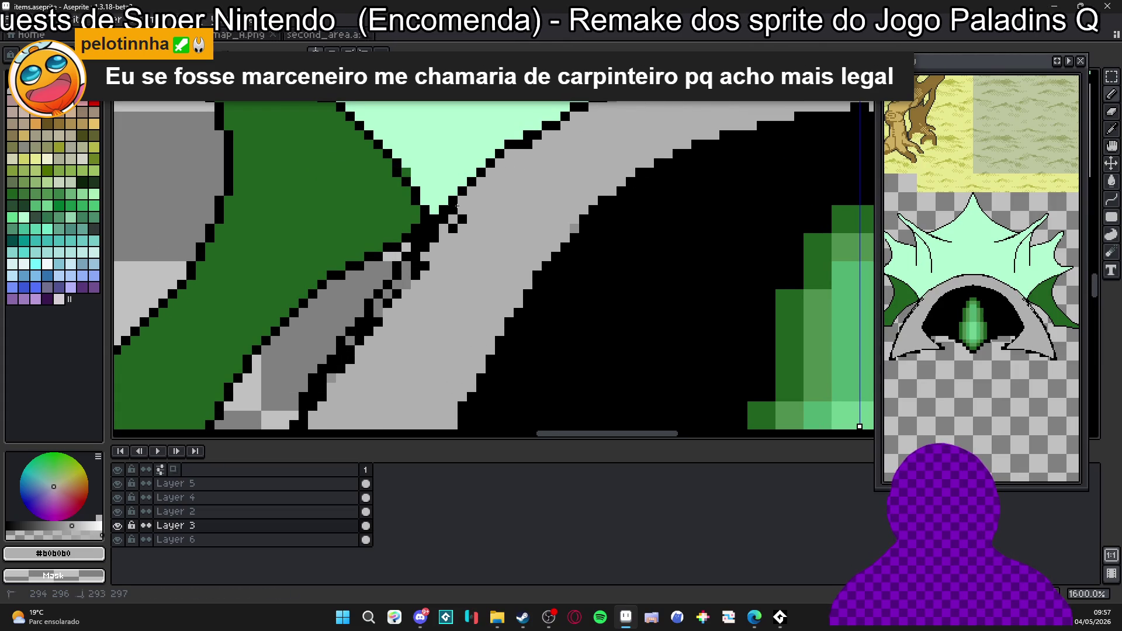
pyautogui.moveTo(425, 248)
pyautogui.mouseDown()
pyautogui.moveTo(435, 230)
pyautogui.moveTo(378, 317)
pyautogui.mouseUp()
pyautogui.click(402, 290)
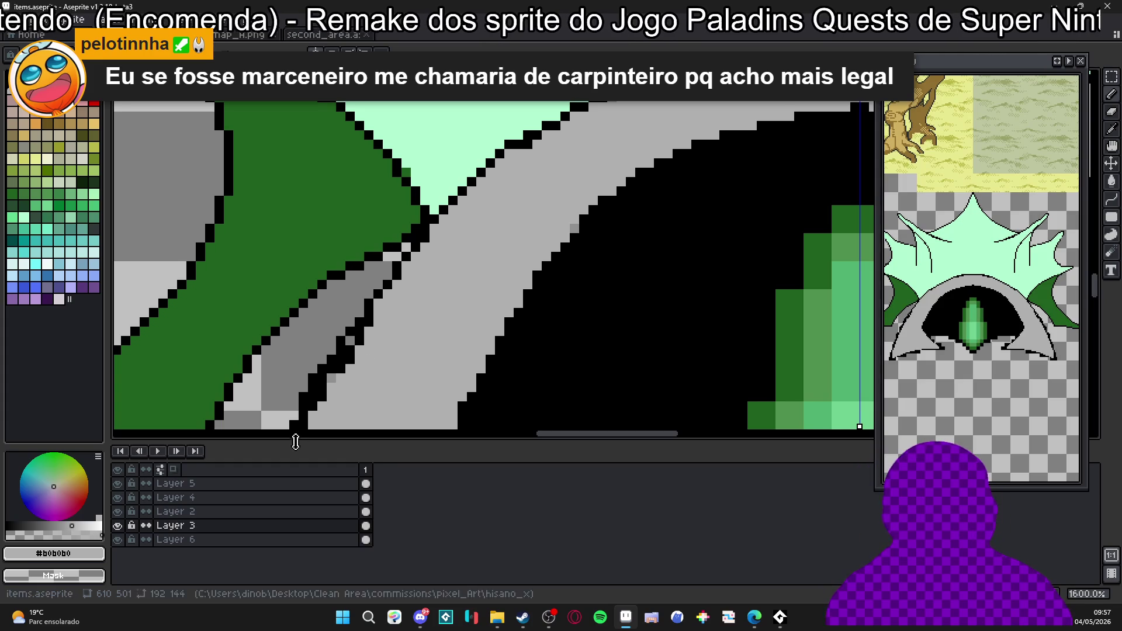
# Thin the lower-left outline down to the arch base, painting extra black columns grey.
pyautogui.moveTo(383, 342)
pyautogui.mouseDown()
pyautogui.moveTo(445, 230)
pyautogui.moveTo(406, 257)
pyautogui.mouseUp()
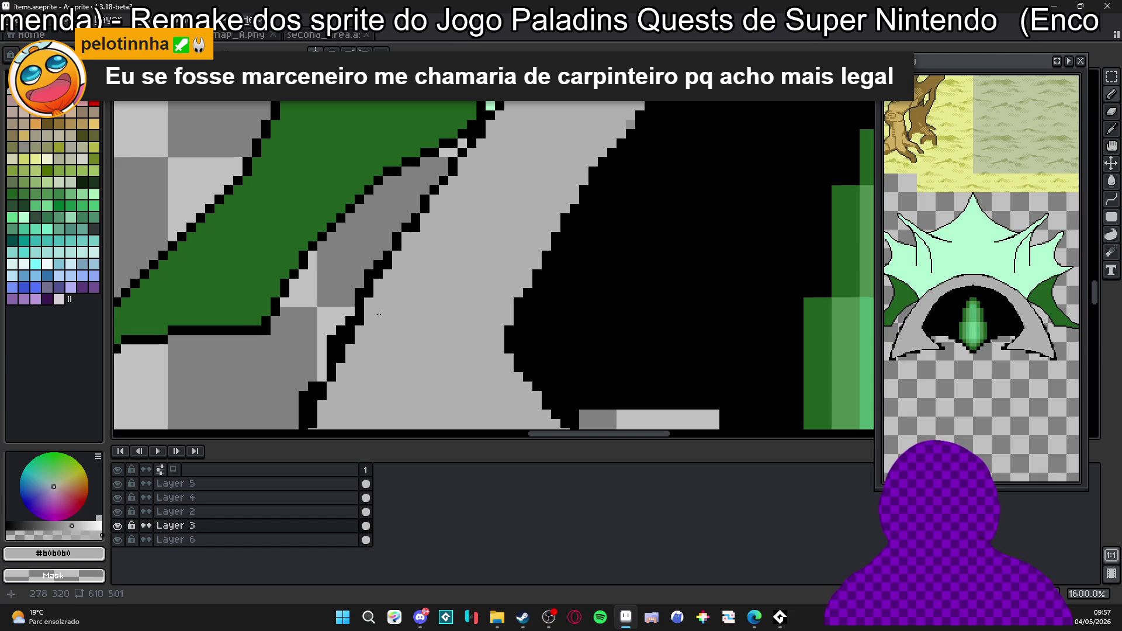
pyautogui.click(342, 352)
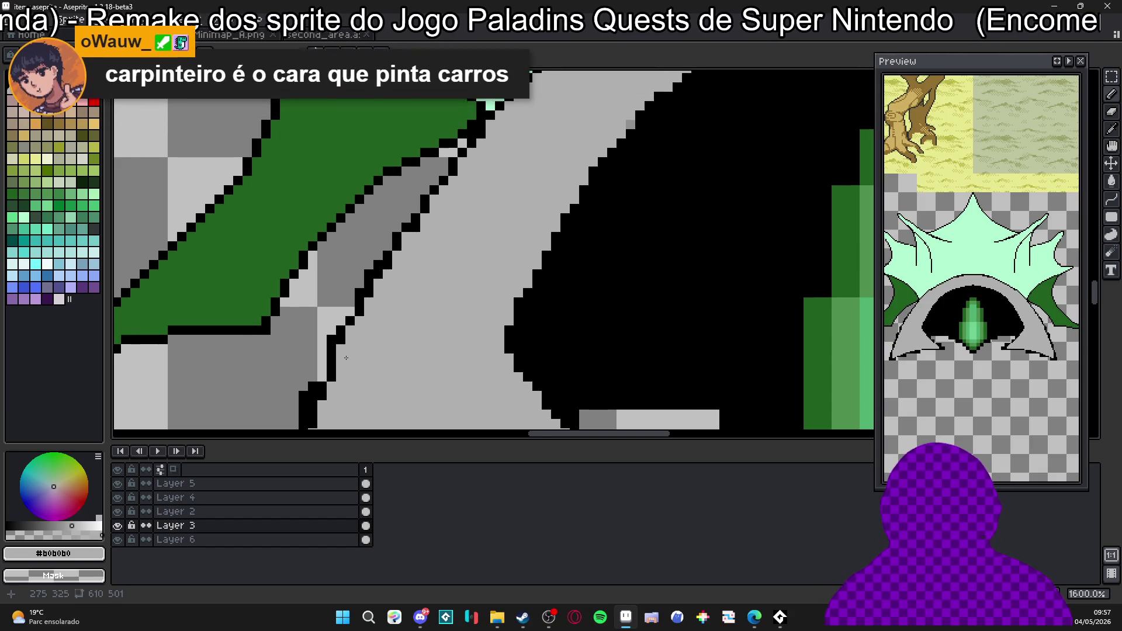
pyautogui.click(333, 366)
pyautogui.moveTo(344, 363); pyautogui.dragTo(406, 250)
pyautogui.click(409, 249)
pyautogui.hotkey('ctrl', 'z')
pyautogui.moveTo(397, 247); pyautogui.dragTo(398, 272)
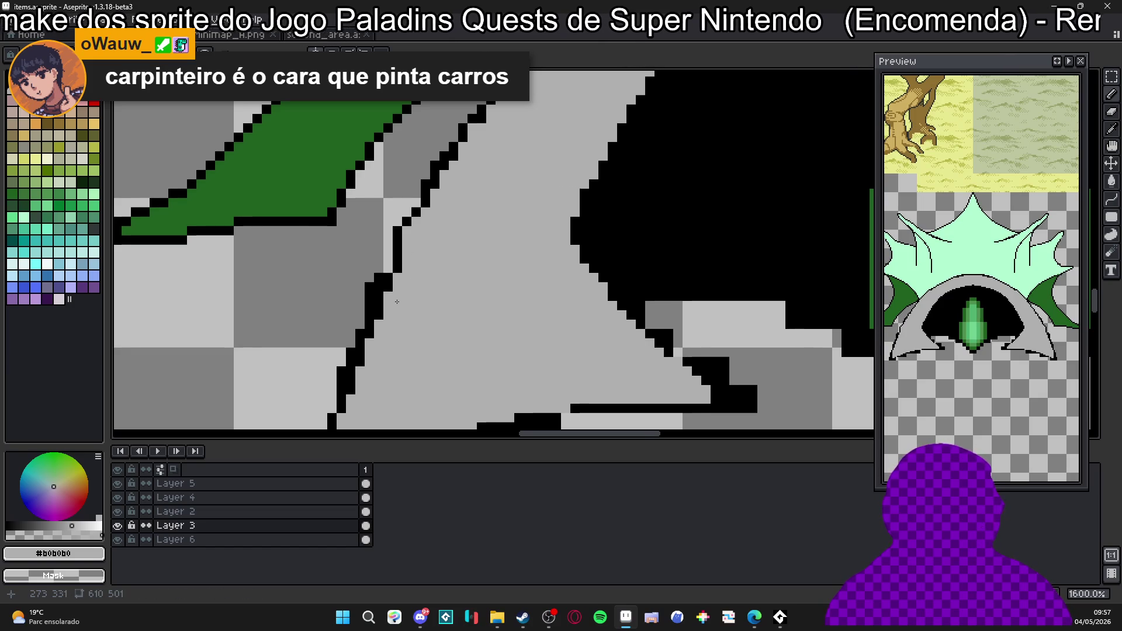
pyautogui.click(374, 274)
pyautogui.moveTo(369, 281); pyautogui.dragTo(355, 320)
pyautogui.click(351, 351)
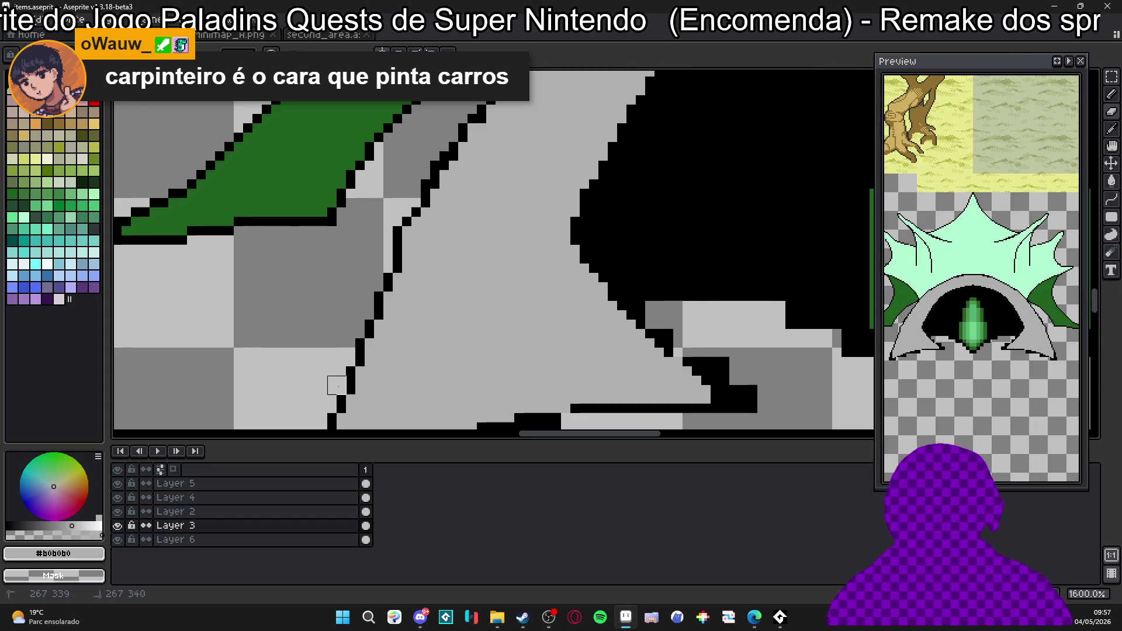
pyautogui.scroll(-2, 336, 376)
pyautogui.scroll(2, 313, 353)
pyautogui.moveTo(312, 353); pyautogui.dragTo(303, 412)
pyautogui.scroll(-2, 304, 404)
pyautogui.scroll(1, 362, 284)
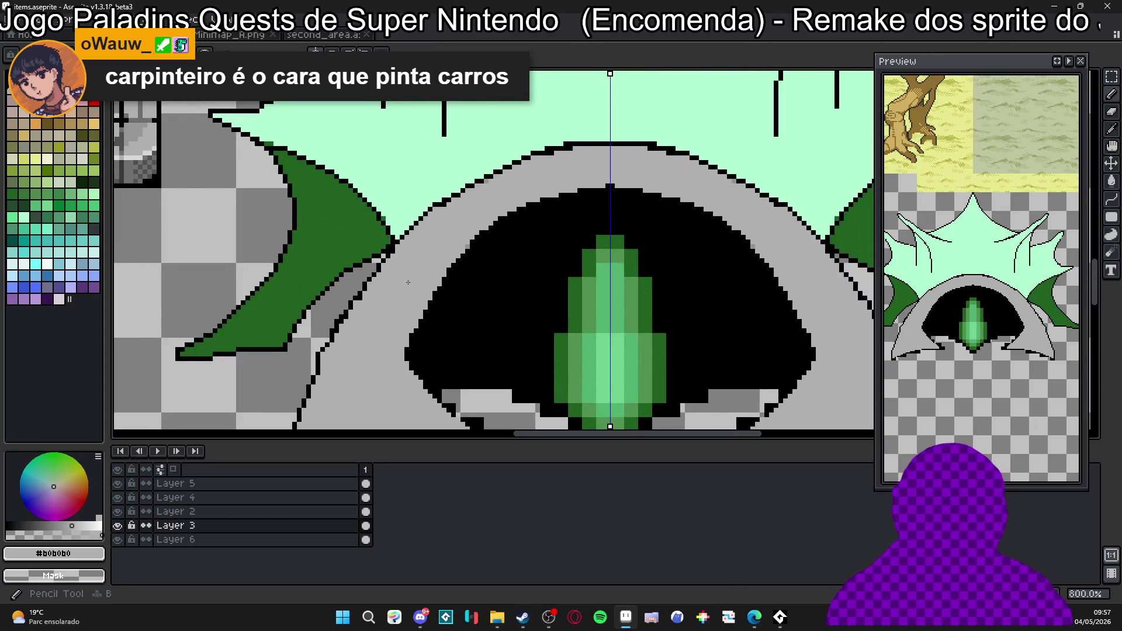
pyautogui.scroll(1, 450, 204)
# Swap stray black and grey pixels along the arch's upper-left inner outline into a clean step.
pyautogui.moveTo(450, 204); pyautogui.dragTo(427, 255)
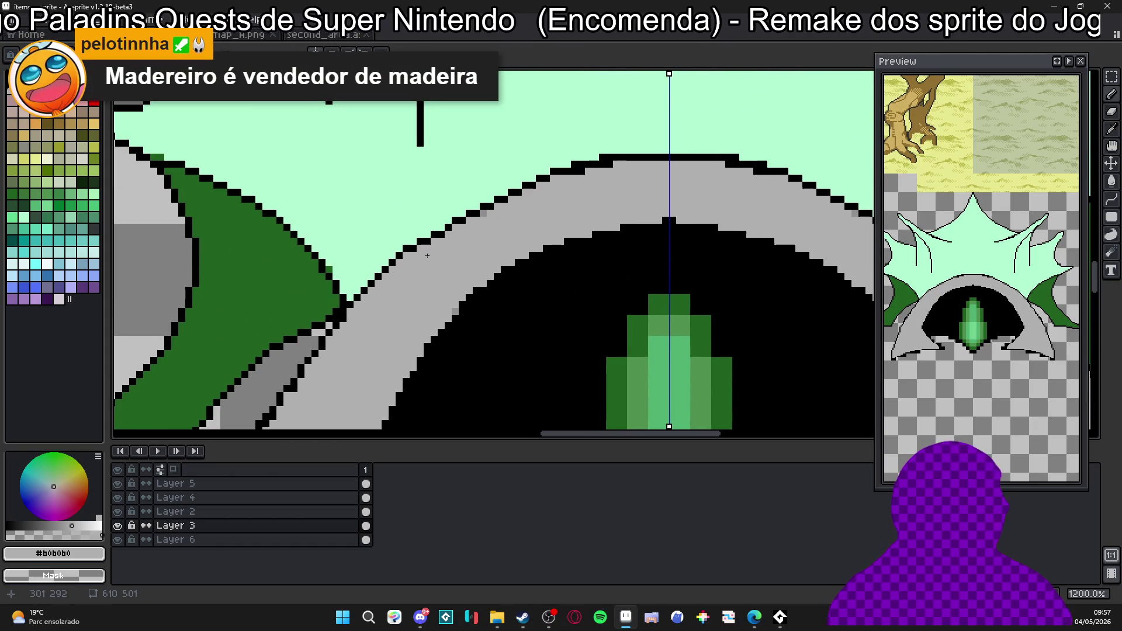
pyautogui.scroll(1, 427, 255)
pyautogui.scroll(-1, 426, 255)
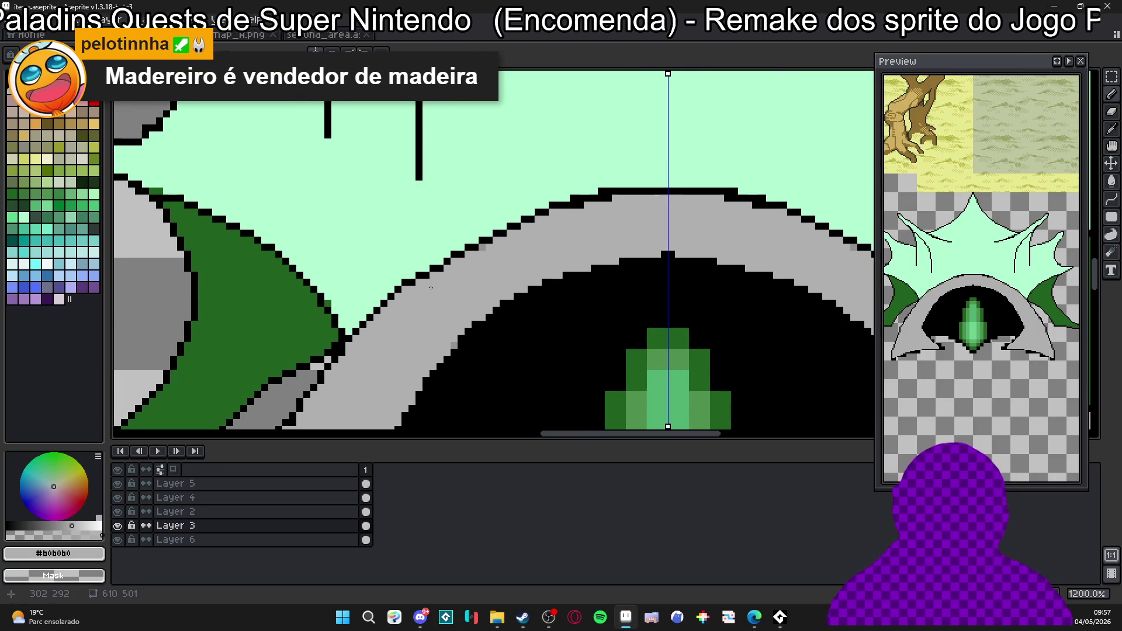
pyautogui.click(447, 227)
pyautogui.scroll(1, 457, 236)
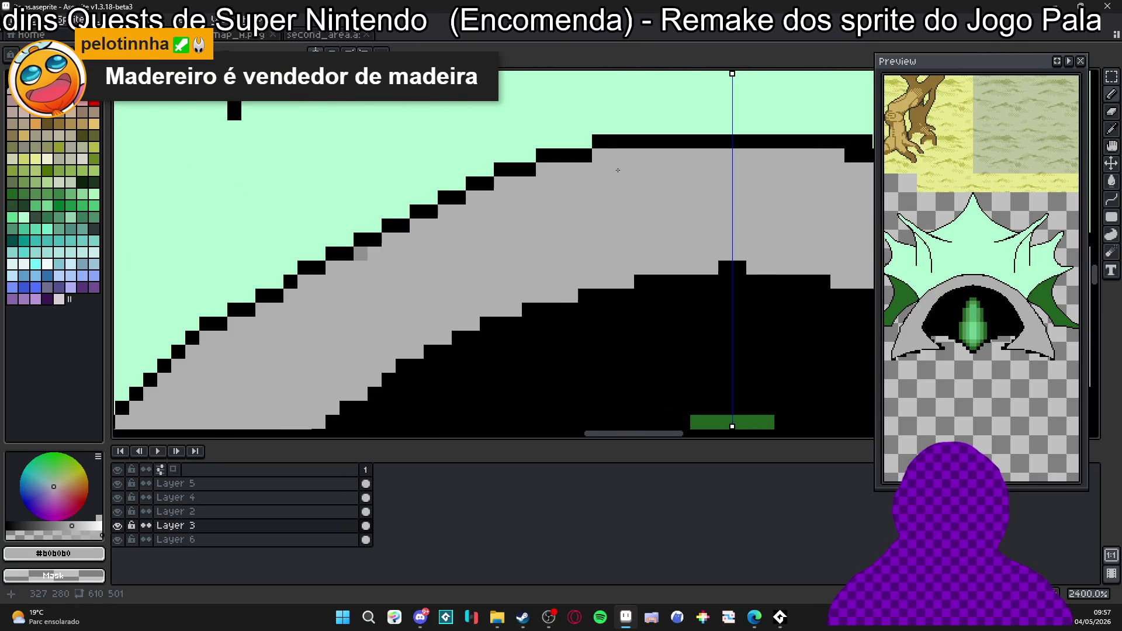
pyautogui.scroll(-2, 543, 230)
pyautogui.scroll(1, 542, 231)
pyautogui.scroll(1, 529, 161)
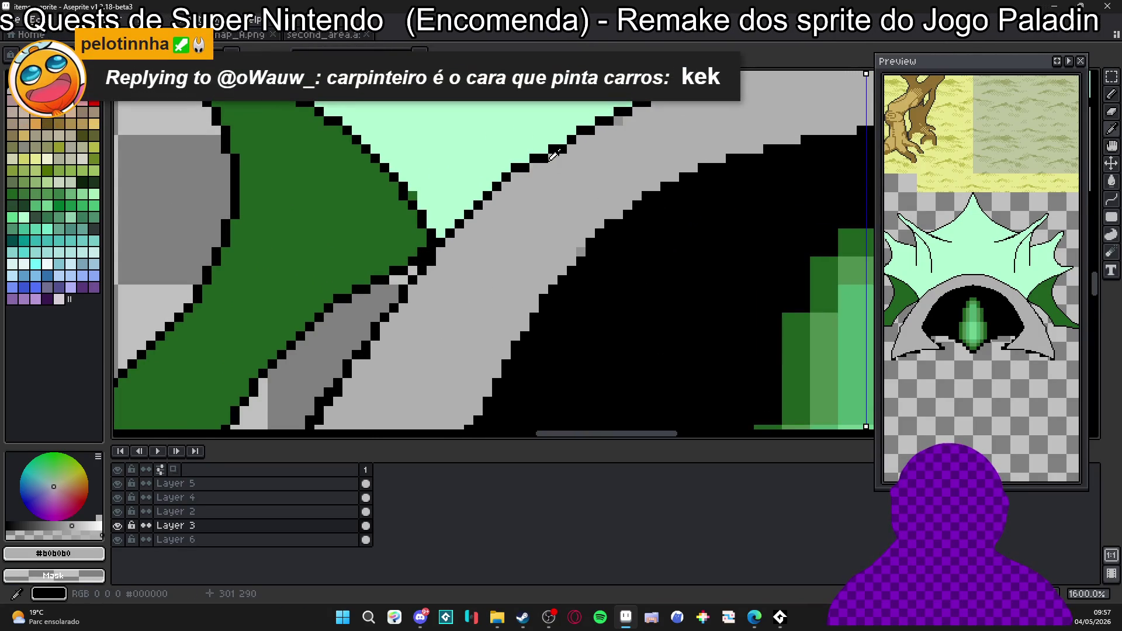
pyautogui.keyDown('alt'); pyautogui.click(529, 160); pyautogui.keyUp('alt')
pyautogui.scroll(-2, 407, 266)
pyautogui.scroll(-1, 437, 216)
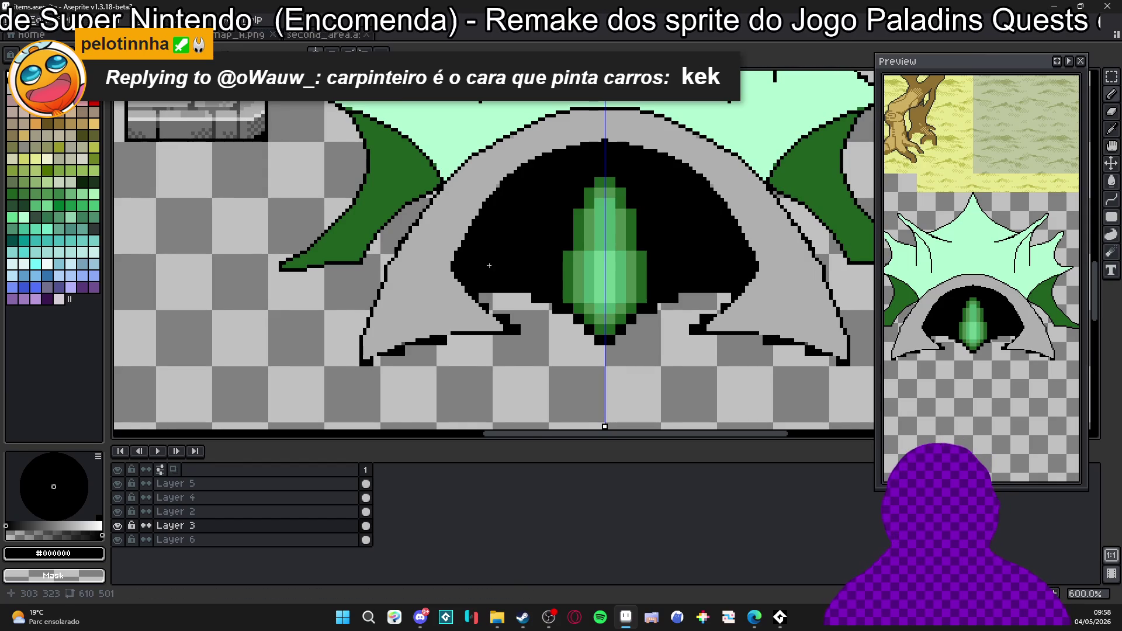
pyautogui.scroll(2, 490, 256)
pyautogui.scroll(2, 434, 243)
pyautogui.keyDown('alt'); pyautogui.click(433, 243); pyautogui.keyUp('alt')
pyautogui.rightClick(337, 299)
pyautogui.click(322, 327)
pyautogui.scroll(-1, 394, 245)
pyautogui.scroll(-1, 394, 246)
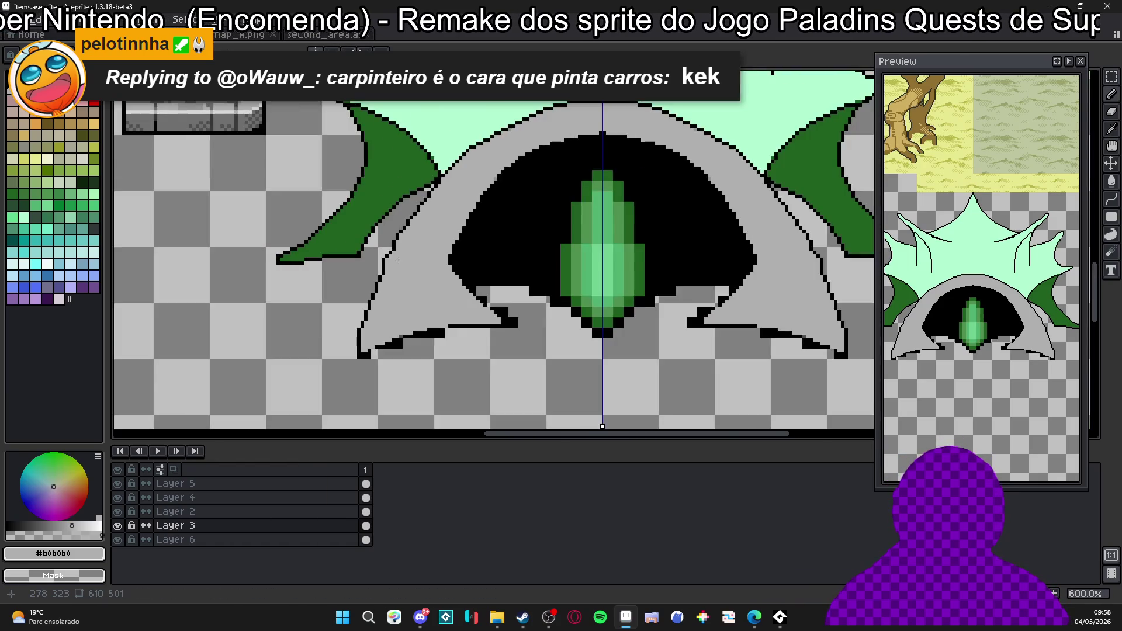
pyautogui.scroll(1, 391, 250)
pyautogui.scroll(1, 390, 250)
pyautogui.keyDown('alt'); pyautogui.click(388, 250); pyautogui.keyUp('alt')
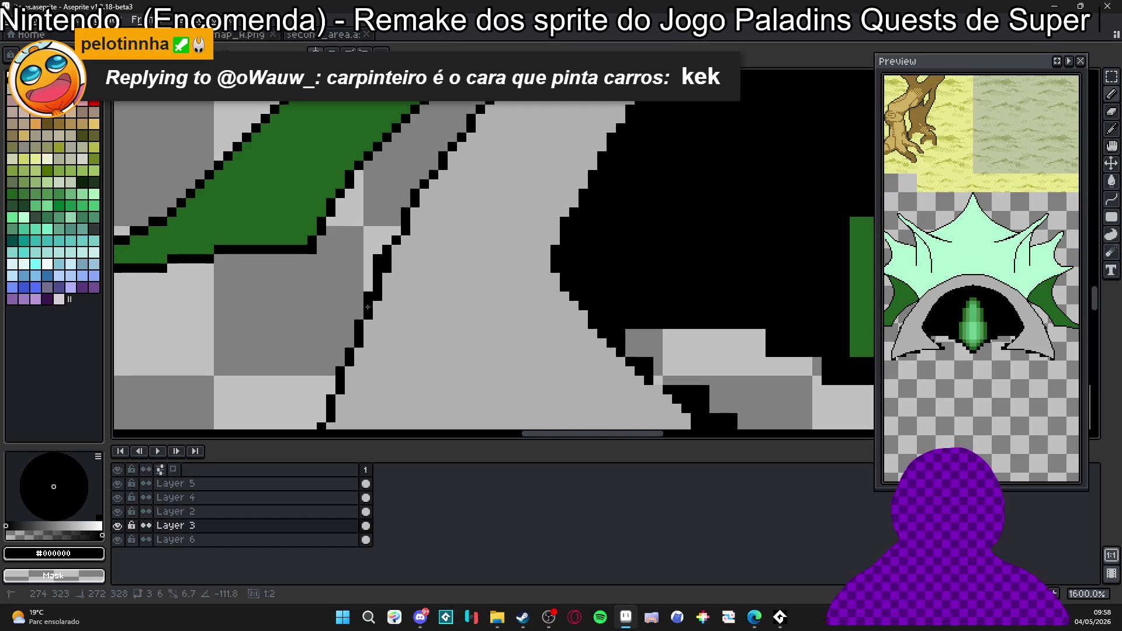
pyautogui.press('e')
pyautogui.click(374, 264)
pyautogui.press('b')
pyautogui.click(396, 260)
pyautogui.click(388, 260)
pyautogui.click(401, 232)
pyautogui.scroll(-3, 404, 219)
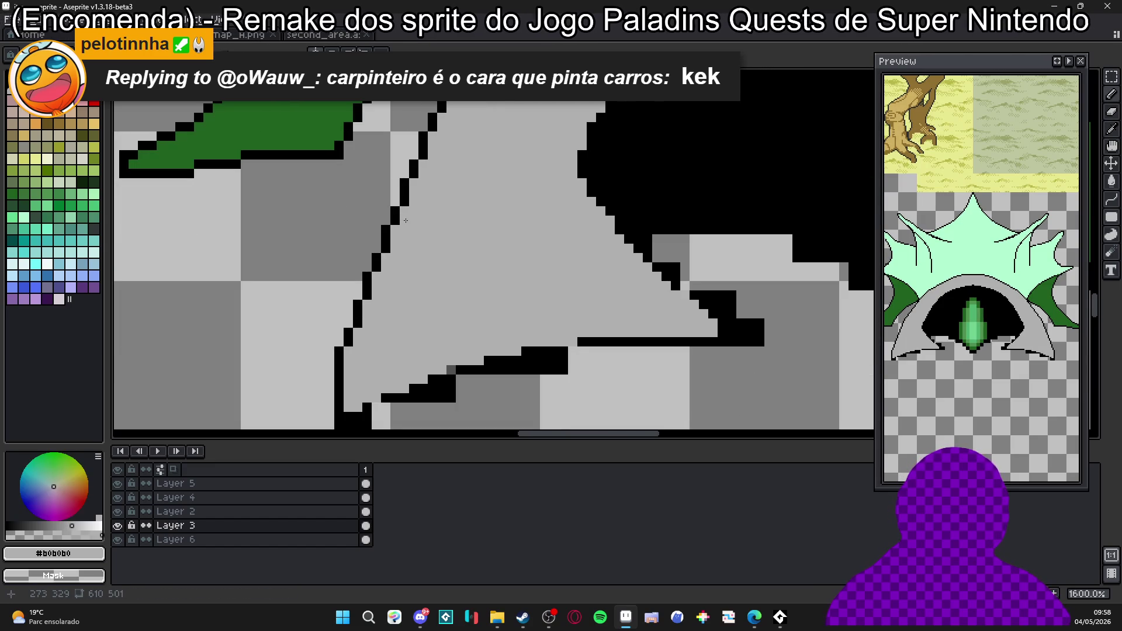
# Redraw the black outline down the arch's left side and extend it toward the base.
pyautogui.keyDown('alt'); pyautogui.click(387, 206); pyautogui.keyUp('alt')
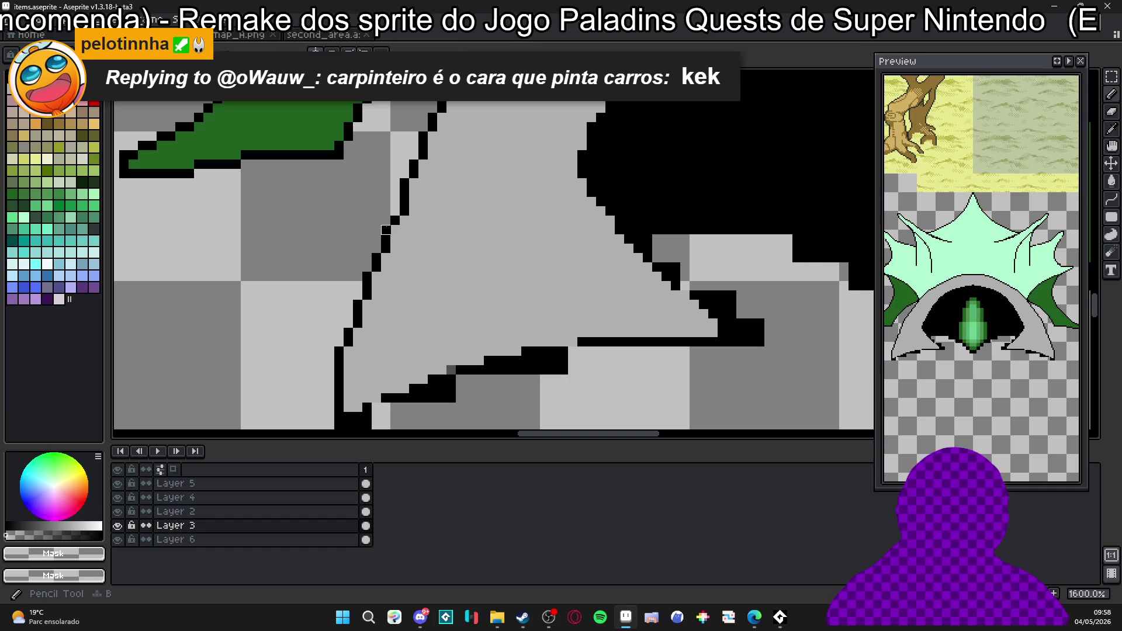
pyautogui.keyDown('alt'); pyautogui.click(393, 221); pyautogui.keyUp('alt')
pyautogui.moveTo(345, 341); pyautogui.dragTo(393, 222)
pyautogui.moveTo(349, 344); pyautogui.dragTo(349, 374)
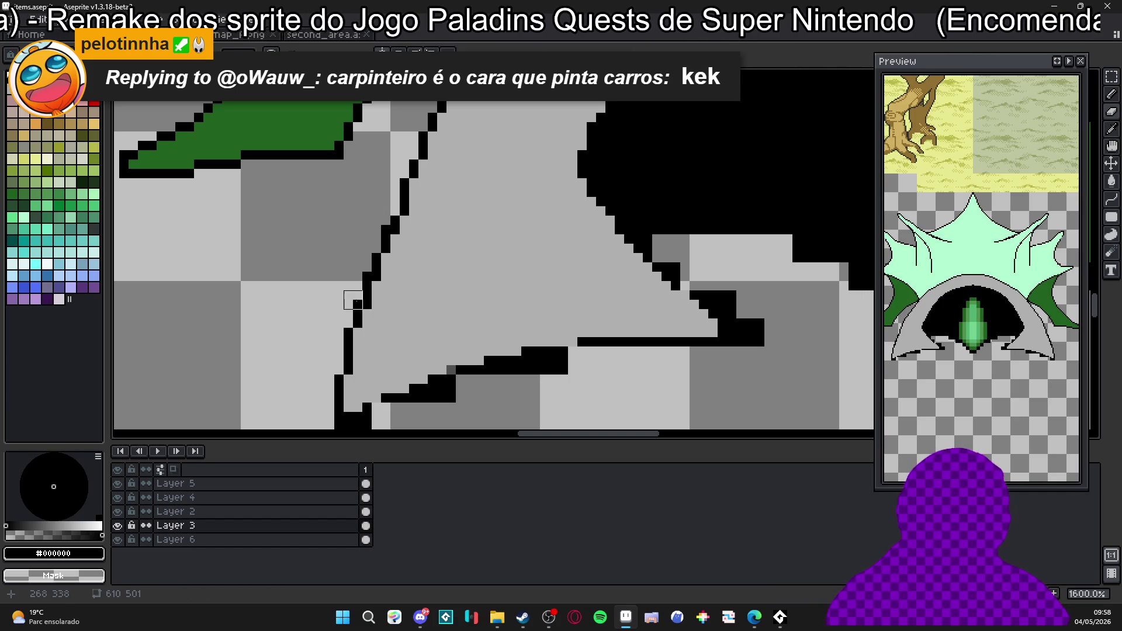
pyautogui.press('b')
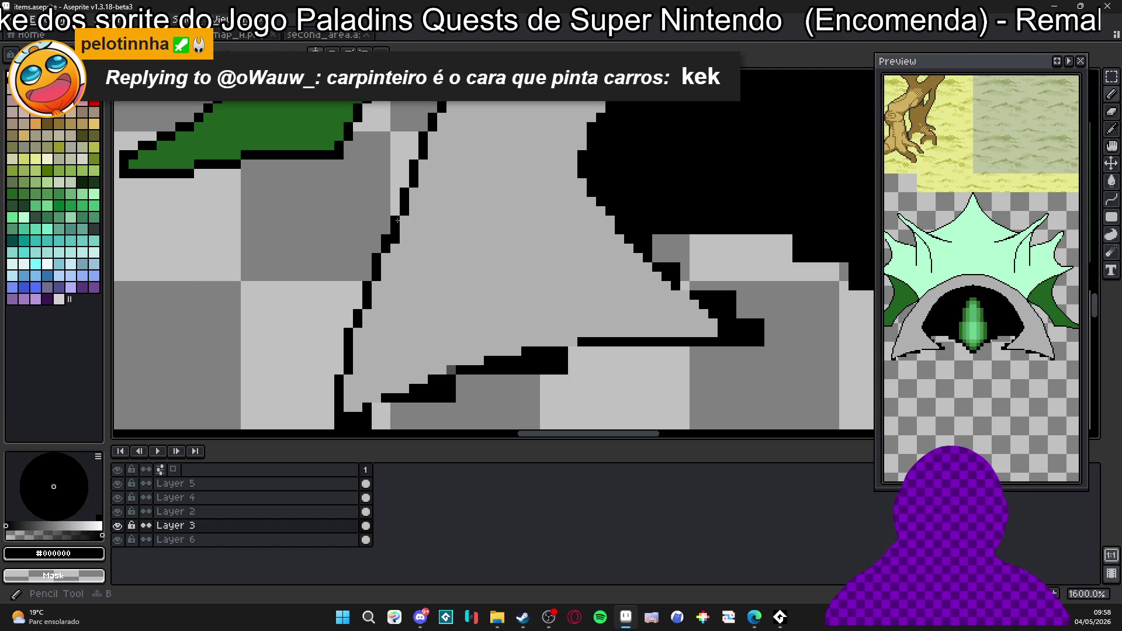
pyautogui.scroll(-1, 381, 225)
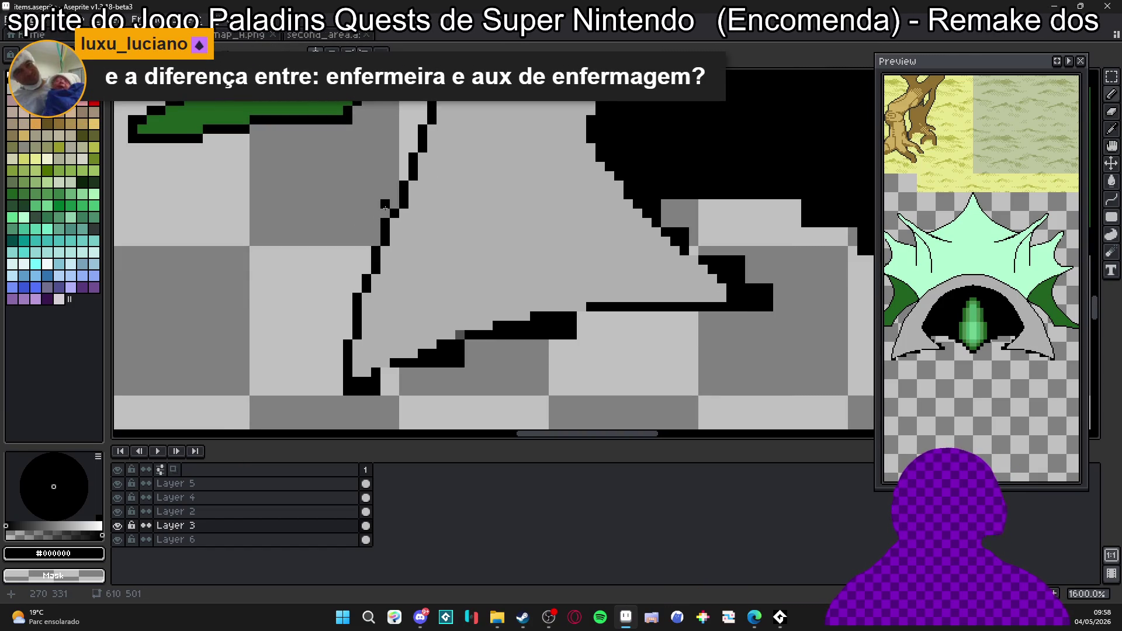
pyautogui.scroll(1, 368, 289)
pyautogui.scroll(1, 368, 290)
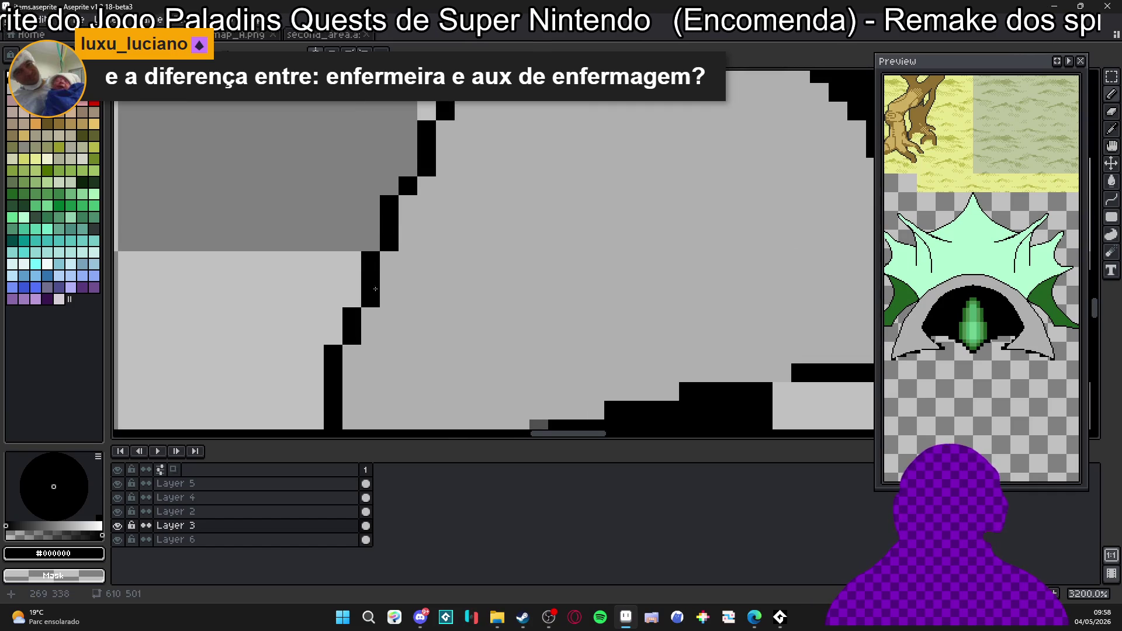
pyautogui.scroll(1, 361, 293)
# Erase leftover outline pixels and redraw the lower outline one column over as a thin stepped diagonal.
pyautogui.rightClick(356, 266)
pyautogui.rightClick(393, 172)
pyautogui.click(413, 191)
pyautogui.press('e')
pyautogui.click(393, 191)
pyautogui.press('b')
pyautogui.click(395, 222)
pyautogui.click(394, 247)
pyautogui.rightClick(375, 229)
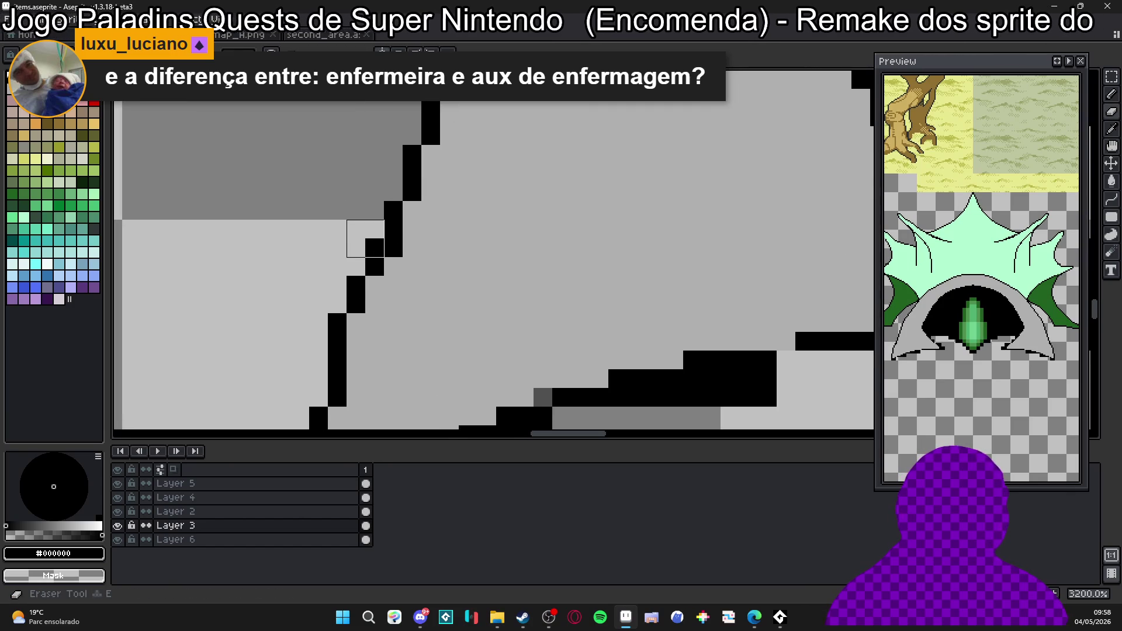
pyautogui.click(374, 285)
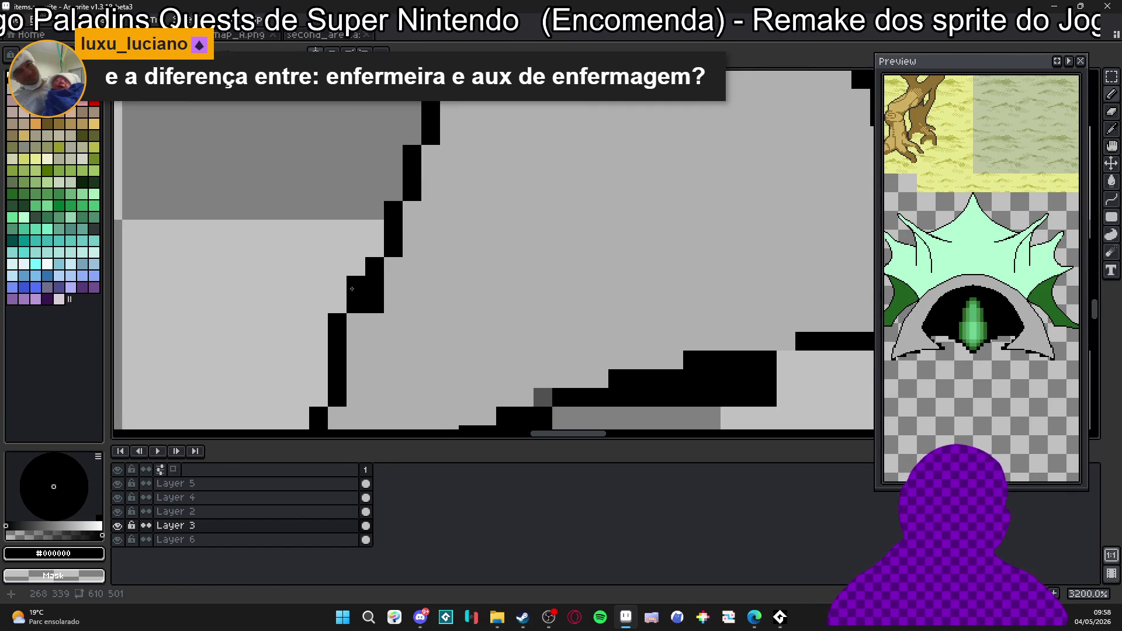
pyautogui.scroll(-3, 380, 247)
pyautogui.scroll(1, 381, 249)
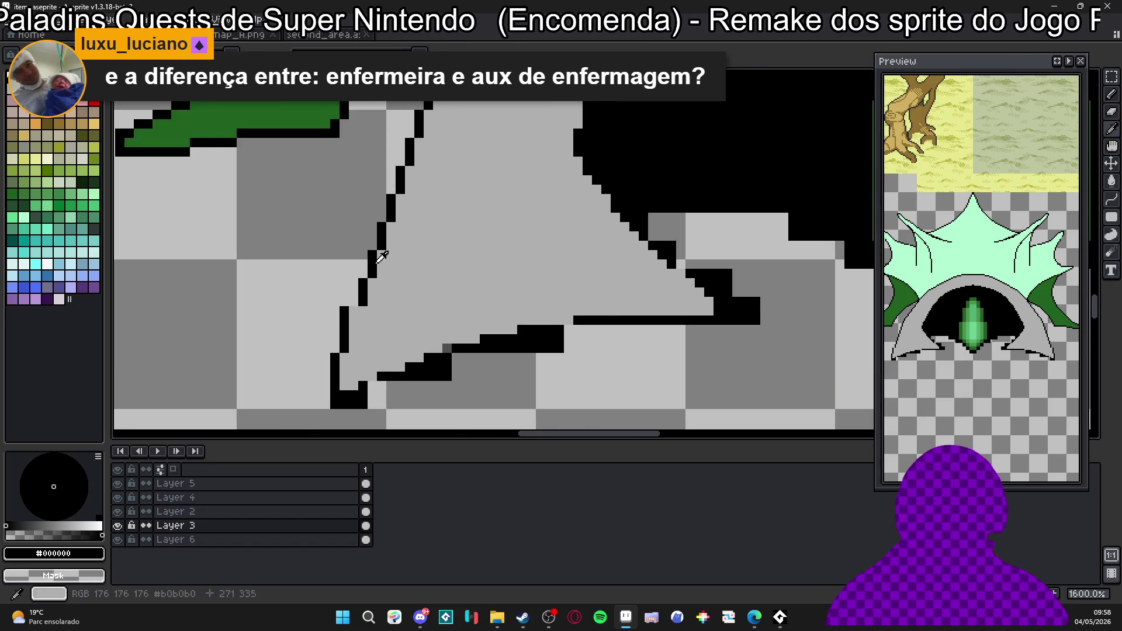
pyautogui.moveTo(354, 302); pyautogui.dragTo(354, 330)
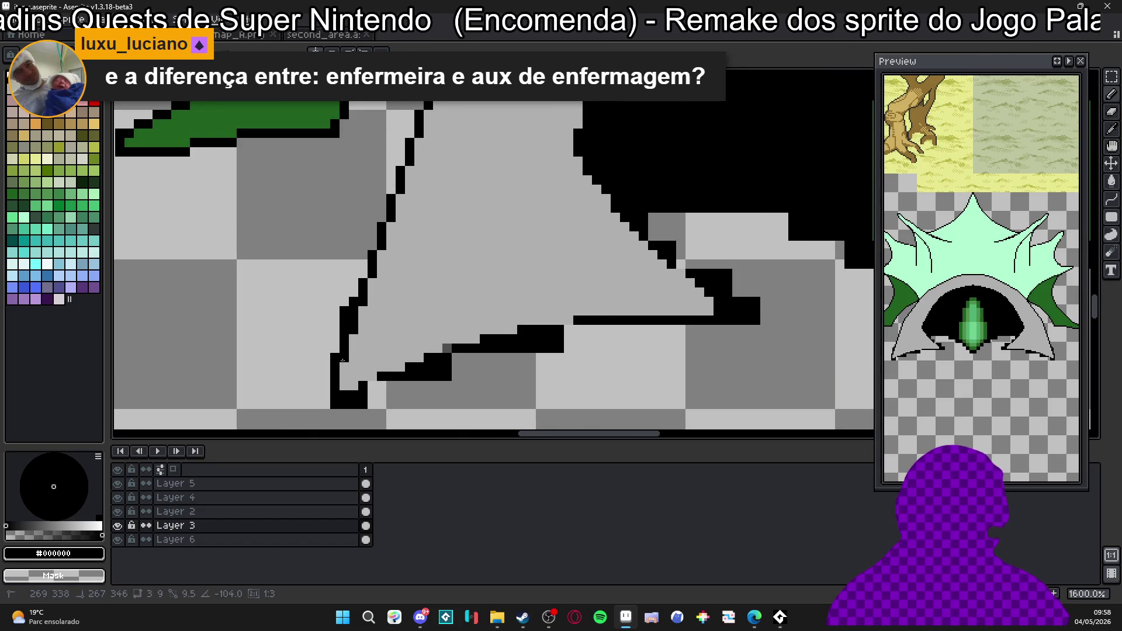
pyautogui.rightClick(343, 320)
pyautogui.press('e')
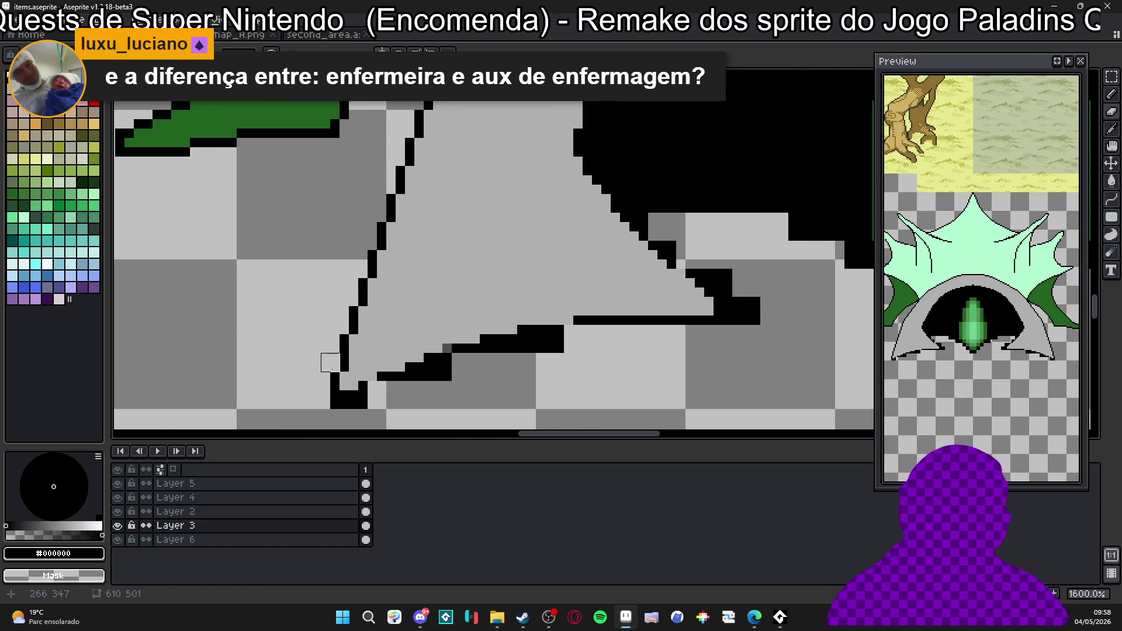
pyautogui.scroll(-3, 331, 363)
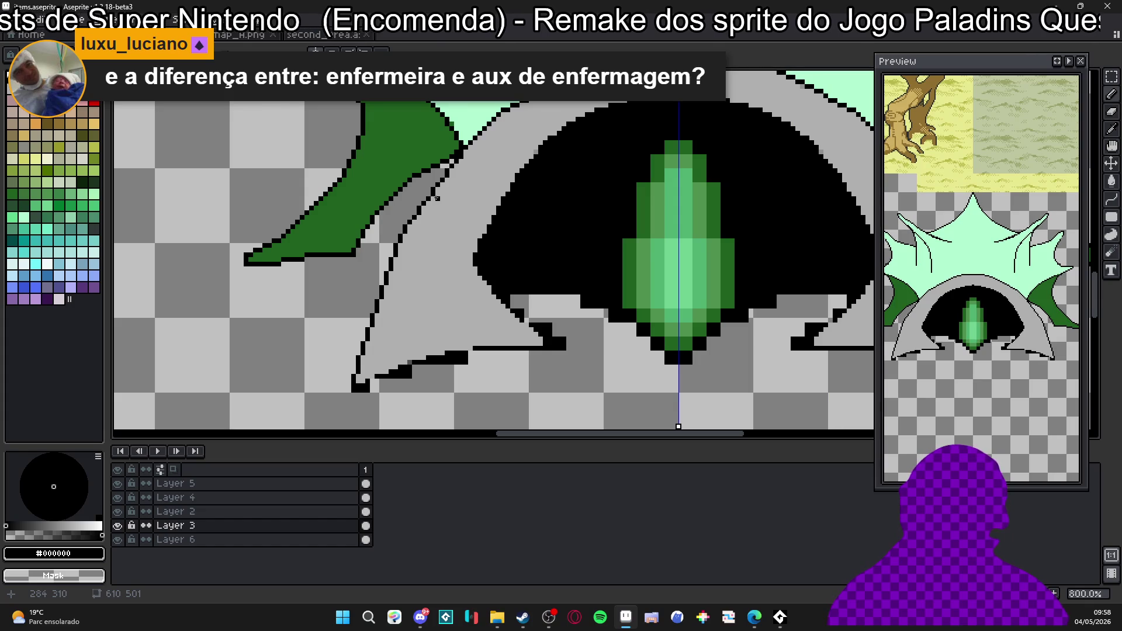
pyautogui.scroll(3, 418, 286)
pyautogui.scroll(2, 405, 204)
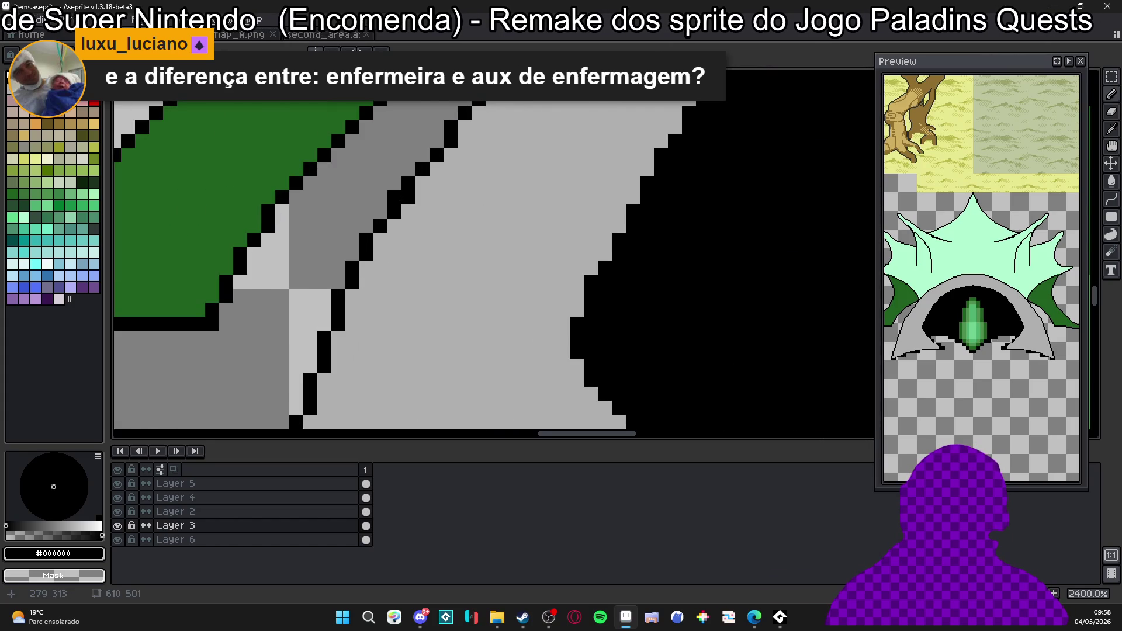
pyautogui.scroll(-3, 401, 201)
pyautogui.scroll(2, 465, 257)
# Erase the thick black outline and horizontal pixel row under the left inner spike.
pyautogui.press('e')
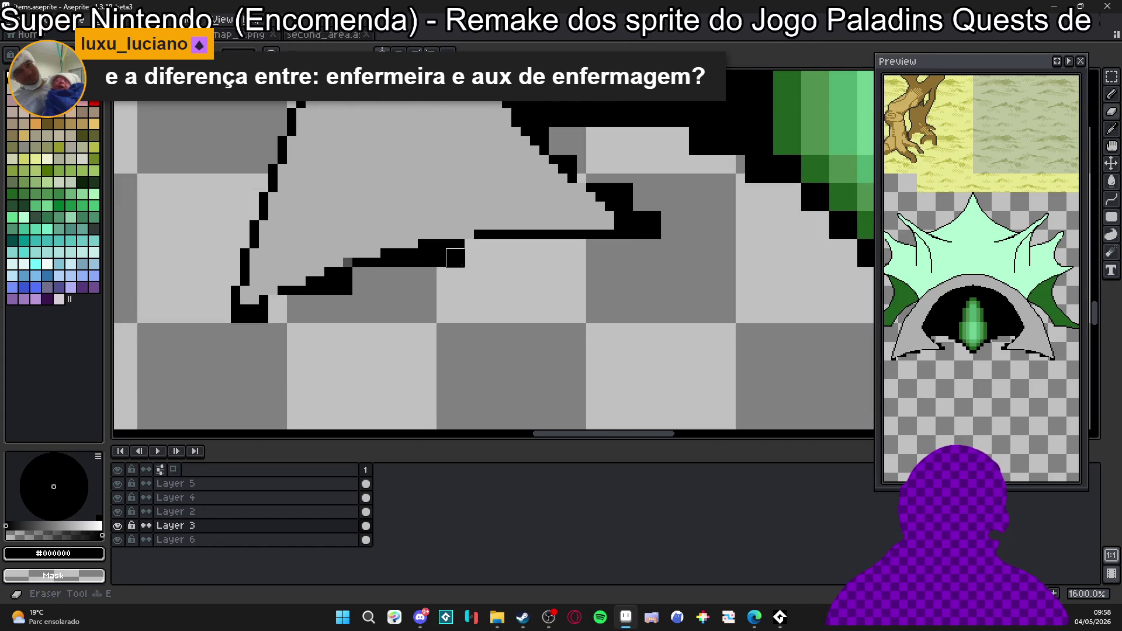
pyautogui.moveTo(465, 249)
pyautogui.mouseDown()
pyautogui.moveTo(431, 242)
pyautogui.moveTo(401, 256)
pyautogui.moveTo(445, 268)
pyautogui.moveTo(351, 267)
pyautogui.moveTo(250, 307)
pyautogui.mouseUp()
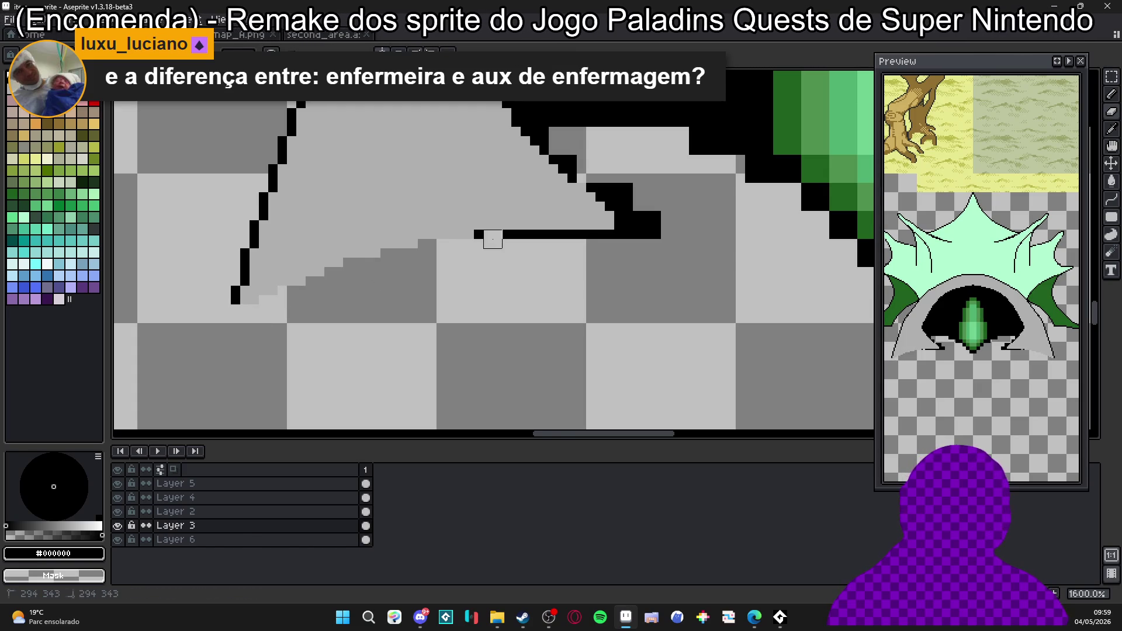
pyautogui.moveTo(492, 239); pyautogui.dragTo(690, 238)
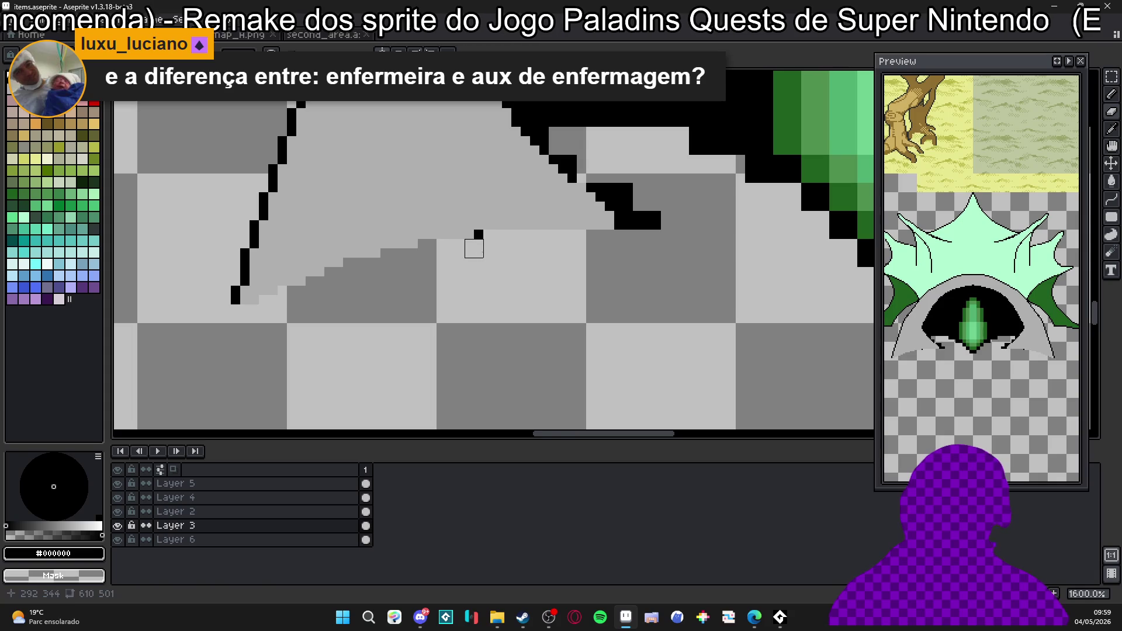
pyautogui.moveTo(483, 240)
pyautogui.mouseDown()
pyautogui.moveTo(437, 283)
pyautogui.moveTo(549, 366)
pyautogui.mouseUp()
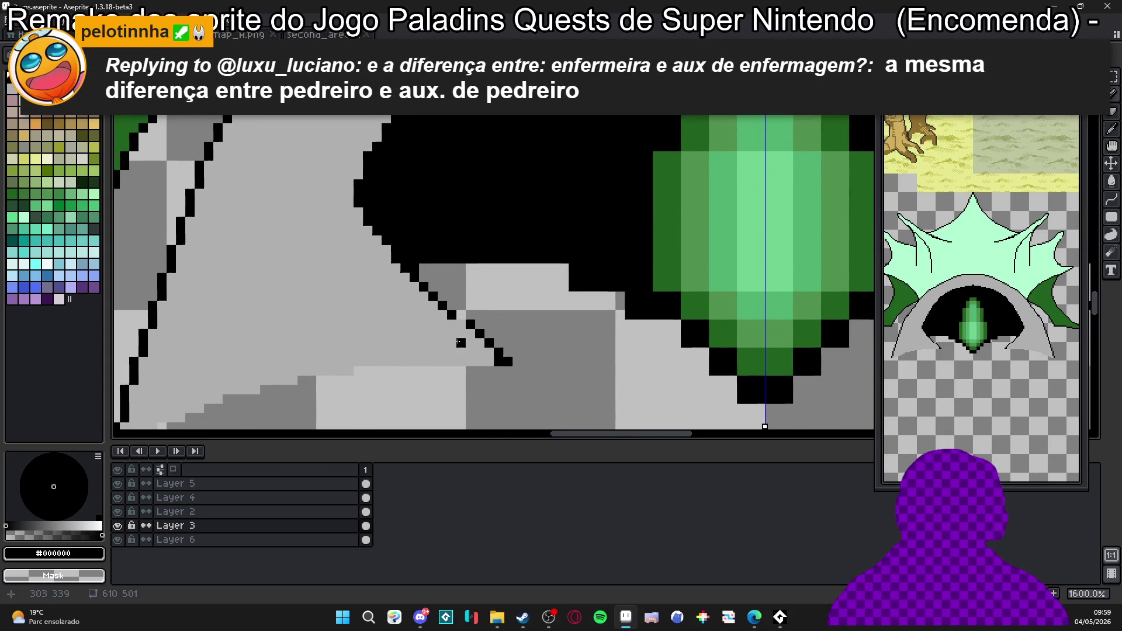
pyautogui.moveTo(494, 367); pyautogui.dragTo(520, 376)
# Draw a thin black diagonal along the arch edge toward the crystal, undoing the over-thick stroke.
pyautogui.keyDown('alt'); pyautogui.click(523, 364); pyautogui.keyUp('alt')
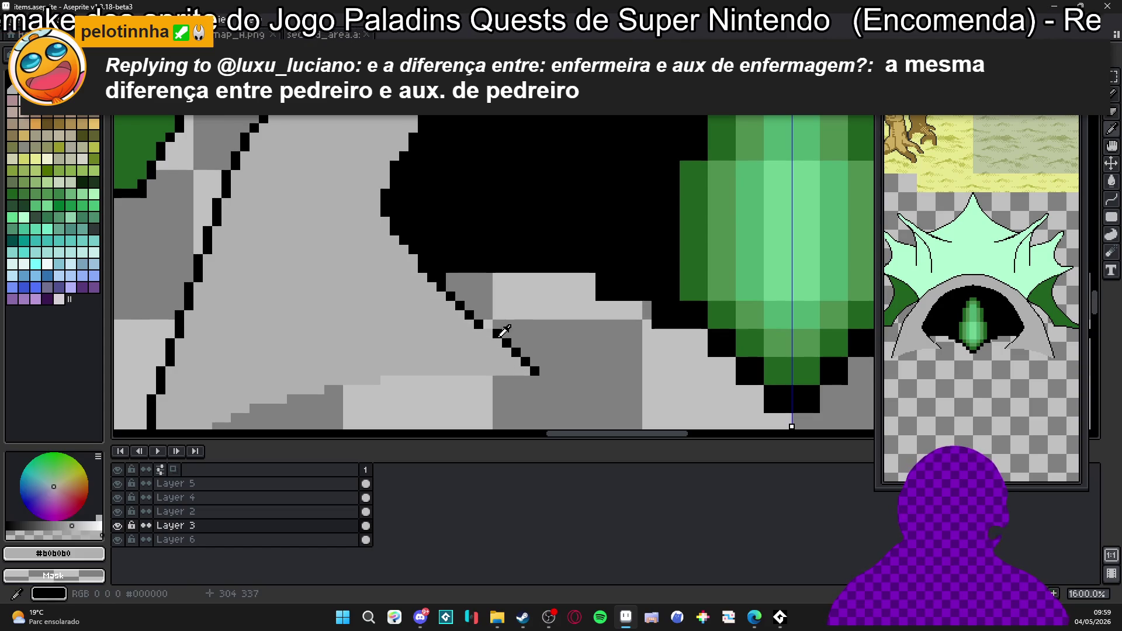
pyautogui.keyDown('alt'); pyautogui.click(480, 332); pyautogui.keyUp('alt')
pyautogui.moveTo(493, 334); pyautogui.dragTo(507, 351)
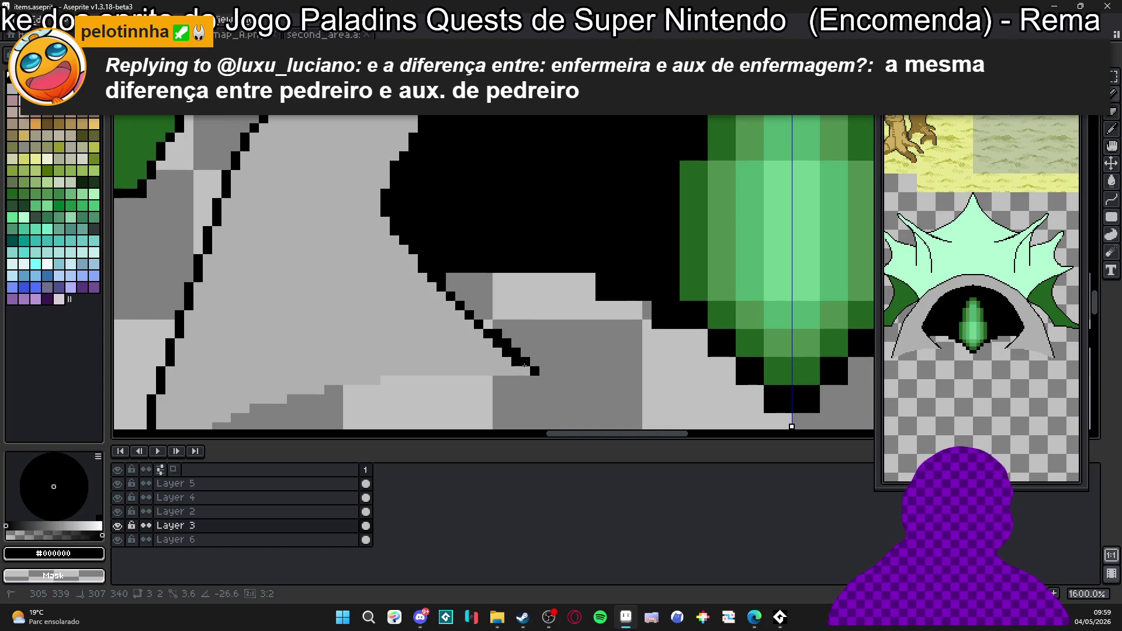
pyautogui.hotkey('ctrl', 'z')
pyautogui.hotkey('ctrl', 'z')
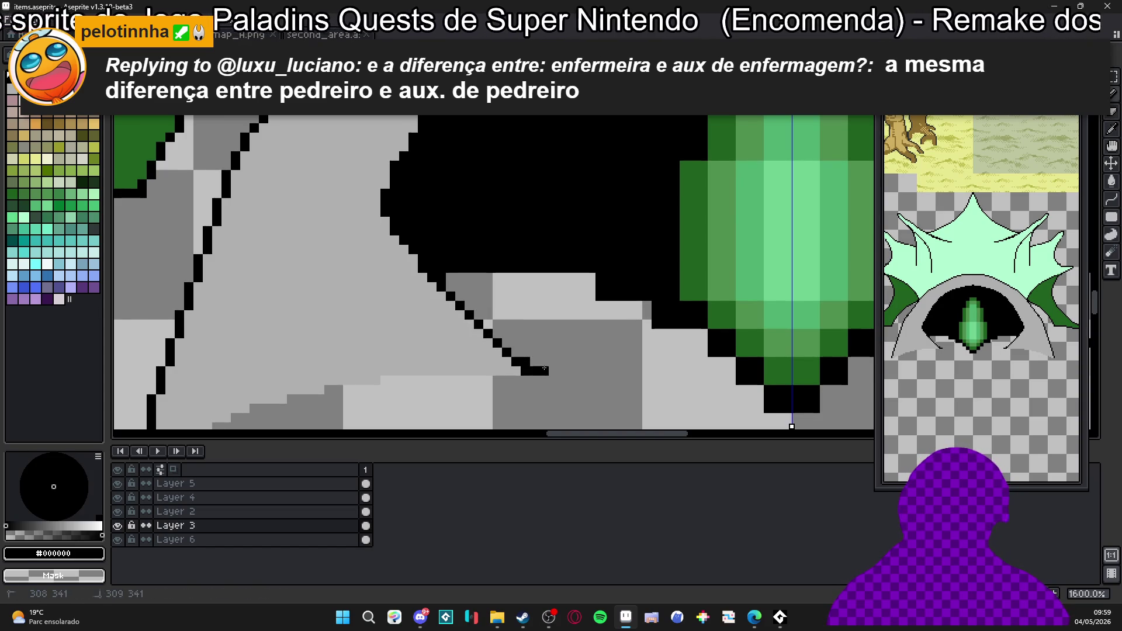
pyautogui.scroll(-3, 463, 330)
pyautogui.scroll(3, 450, 309)
pyautogui.scroll(1, 451, 308)
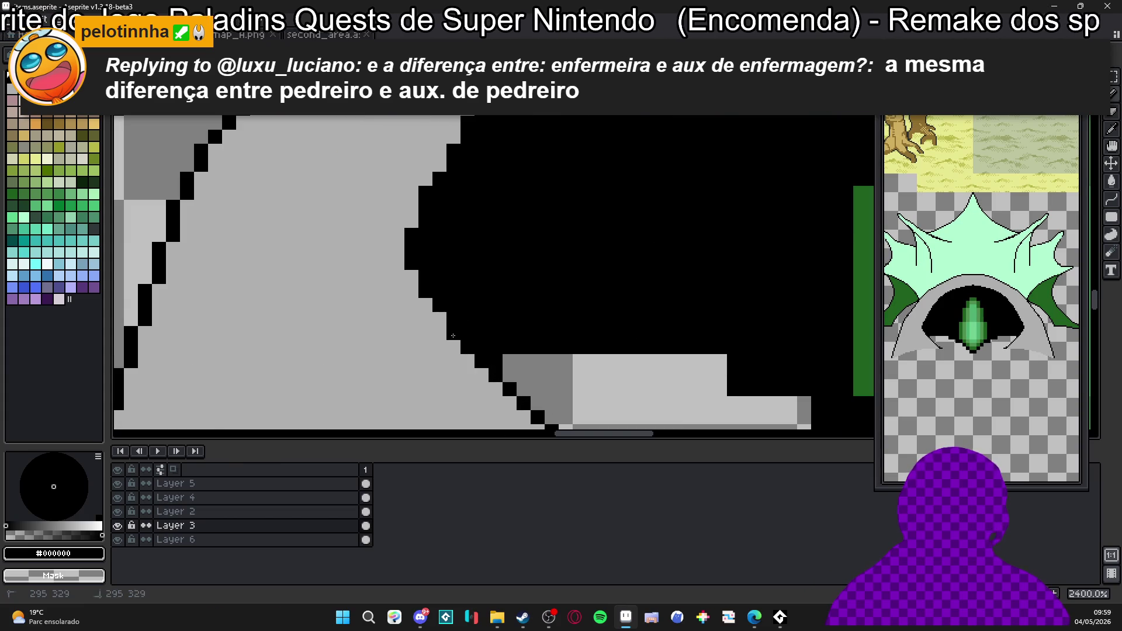
pyautogui.scroll(-1, 474, 311)
pyautogui.scroll(-3, 467, 296)
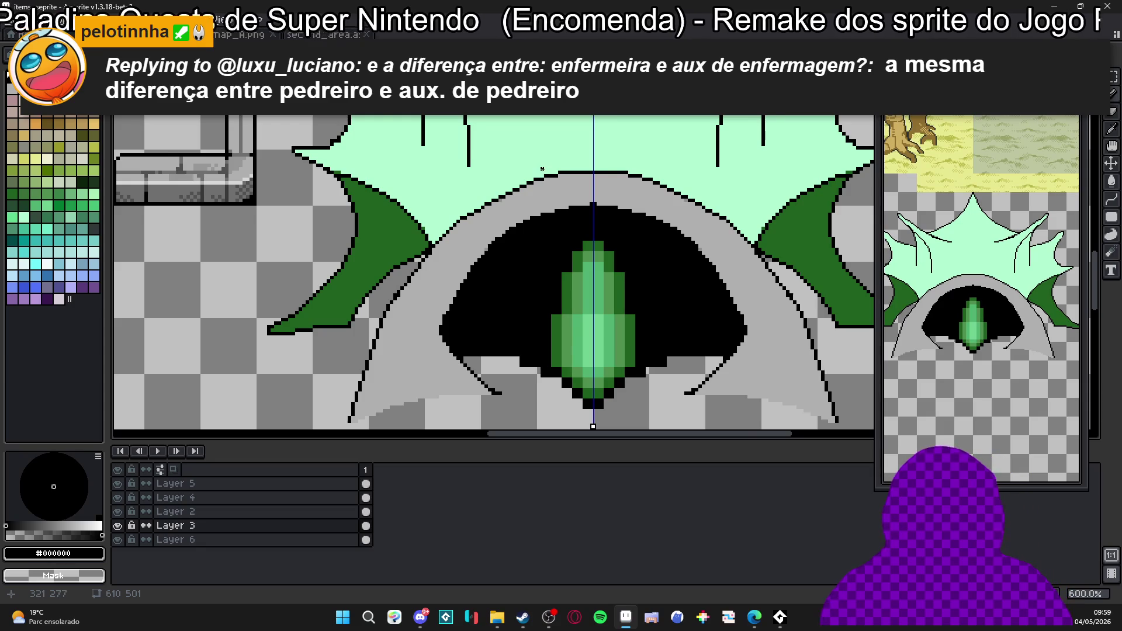
pyautogui.scroll(2, 542, 168)
pyautogui.scroll(2, 535, 176)
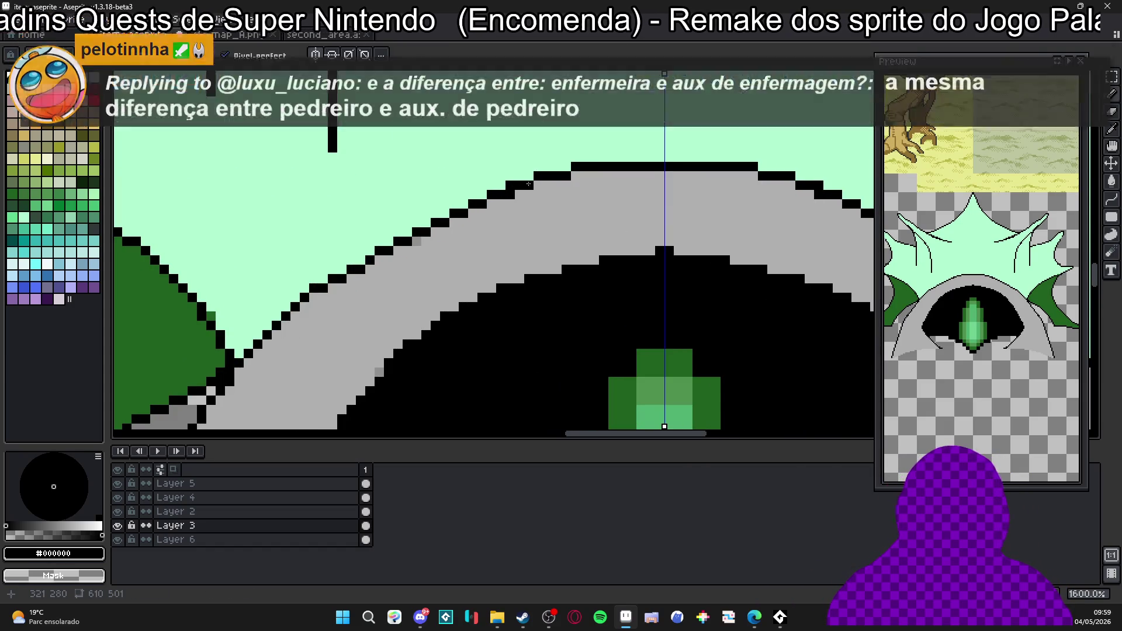
# Rework the arch top: mirrored black outline row, mint above it and grey fill at the centre.
pyautogui.keyDown('alt'); pyautogui.click(508, 188); pyautogui.keyUp('alt')
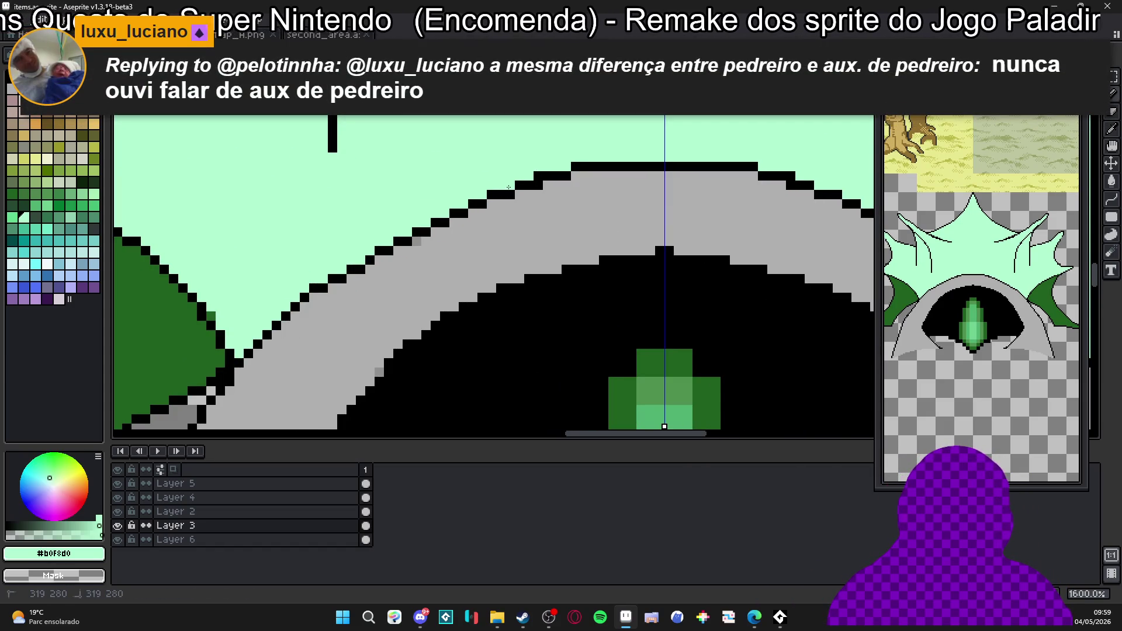
pyautogui.scroll(-3, 582, 170)
pyautogui.scroll(2, 582, 170)
pyautogui.keyDown('alt'); pyautogui.click(571, 180); pyautogui.keyUp('alt')
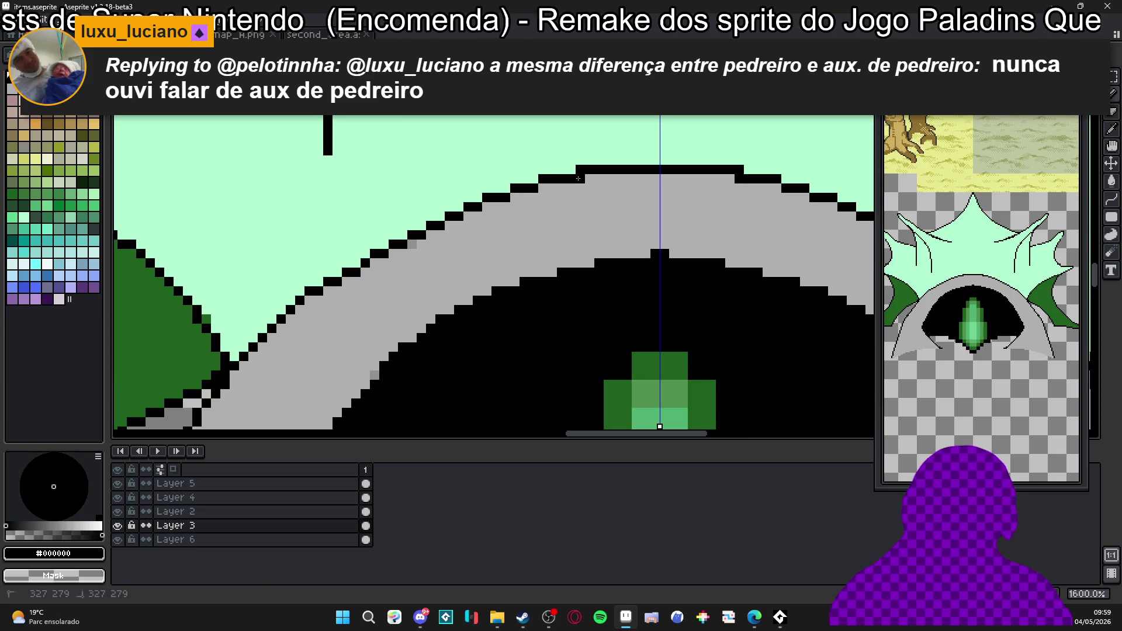
pyautogui.click(581, 176)
pyautogui.keyDown('alt'); pyautogui.click(579, 160); pyautogui.keyUp('alt')
pyautogui.keyDown('alt'); pyautogui.click(614, 180); pyautogui.keyUp('alt')
pyautogui.click(656, 169)
pyautogui.moveTo(635, 159); pyautogui.dragTo(654, 160)
pyautogui.click(627, 160)
pyautogui.keyDown('alt'); pyautogui.click(634, 181); pyautogui.keyUp('alt')
pyautogui.click(628, 171)
pyautogui.click(581, 170)
pyautogui.keyDown('alt'); pyautogui.click(581, 179); pyautogui.keyUp('alt')
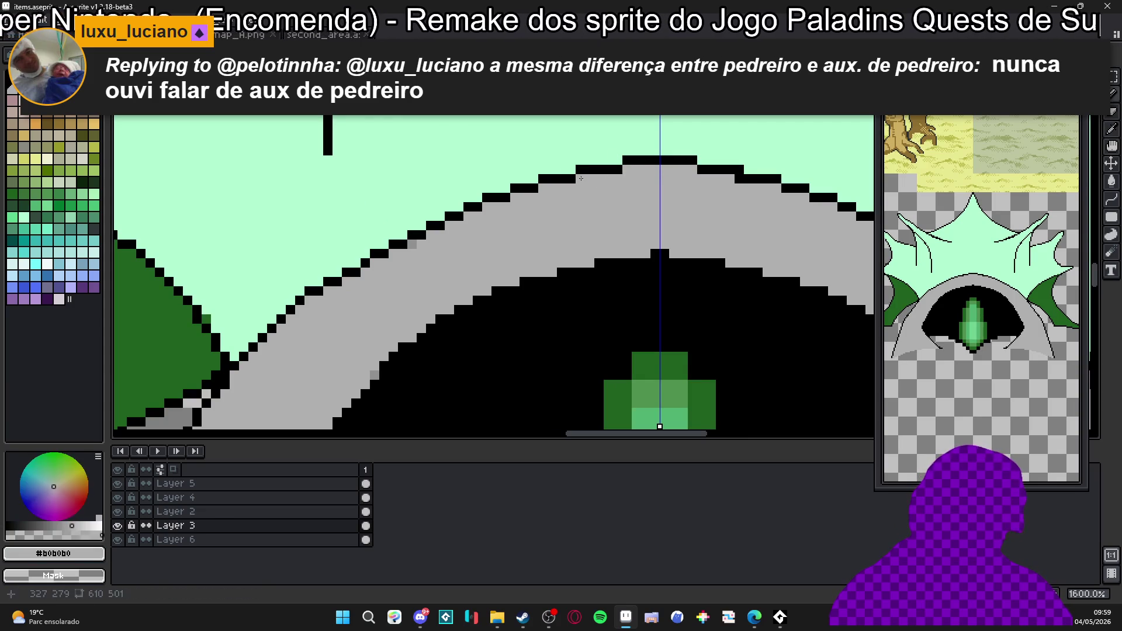
pyautogui.keyDown('alt'); pyautogui.click(546, 176); pyautogui.keyUp('alt')
pyautogui.click(536, 178)
pyautogui.click(533, 189)
pyautogui.scroll(-4, 531, 188)
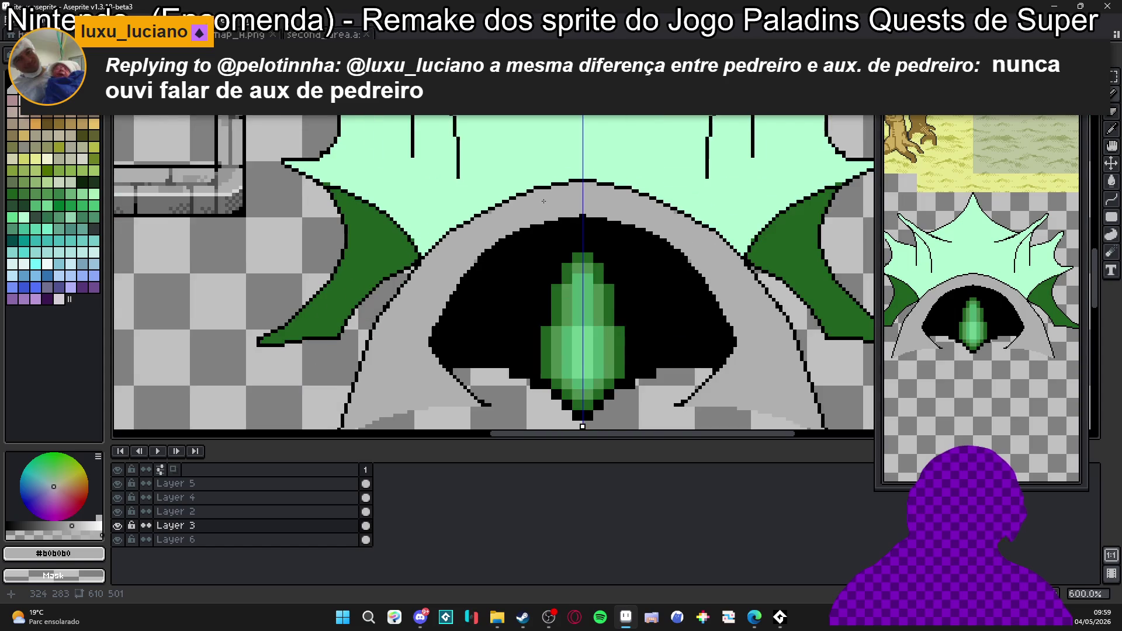
# Draw the black outline down the arch's left edge, undoing a trial erasure of its upper part.
pyautogui.moveTo(518, 230); pyautogui.dragTo(503, 208)
pyautogui.scroll(-1, 535, 197)
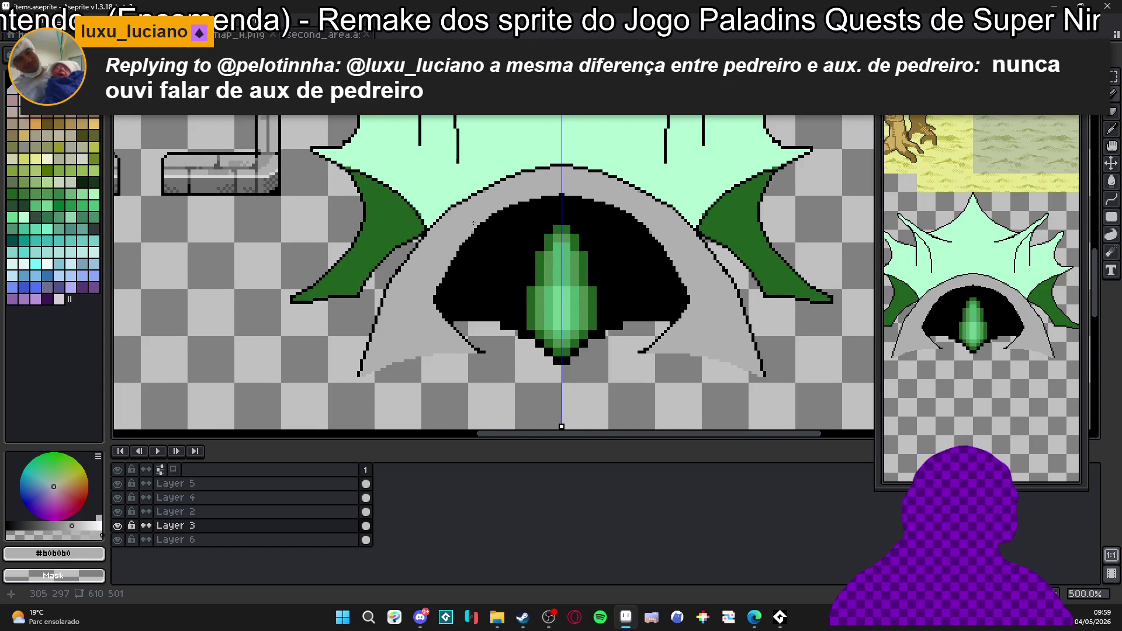
pyautogui.moveTo(408, 266); pyautogui.dragTo(456, 191)
pyautogui.scroll(4, 455, 192)
pyautogui.press('b')
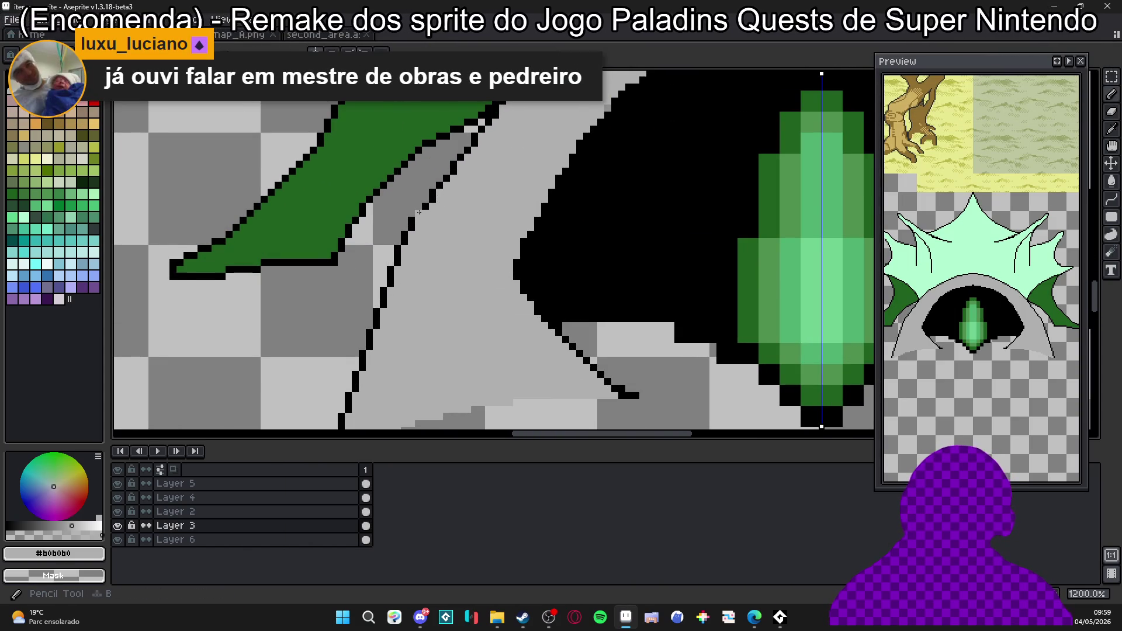
pyautogui.keyDown('alt'); pyautogui.click(416, 219); pyautogui.keyUp('alt')
pyautogui.moveTo(404, 260); pyautogui.dragTo(355, 416)
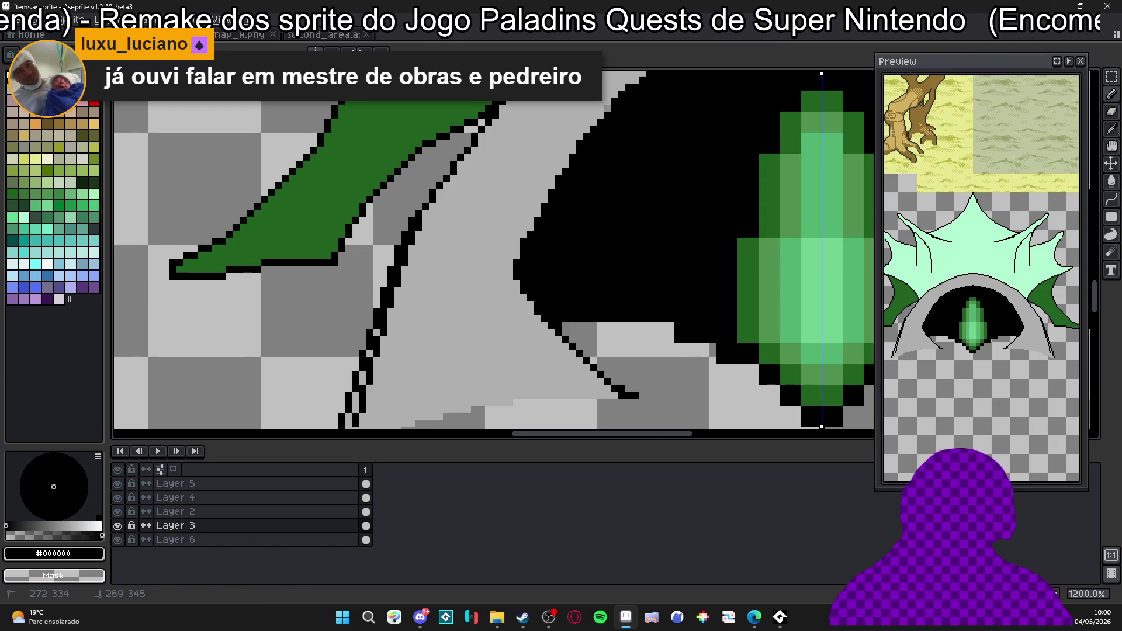
pyautogui.scroll(-3, 351, 386)
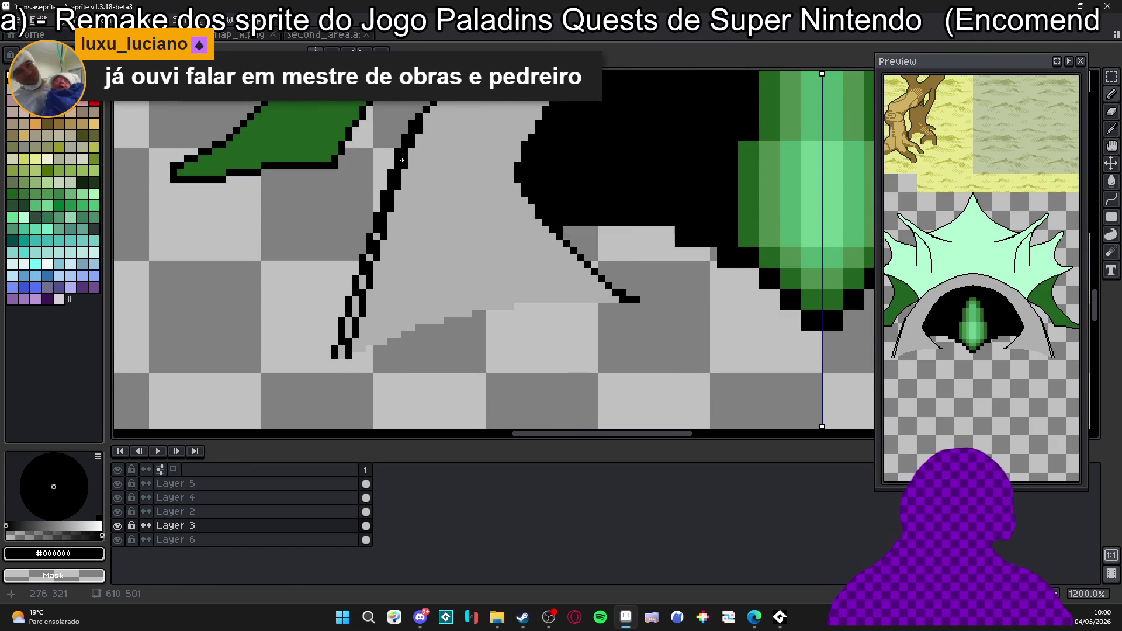
pyautogui.scroll(2, 368, 263)
pyautogui.press('e')
pyautogui.moveTo(389, 196); pyautogui.dragTo(381, 225)
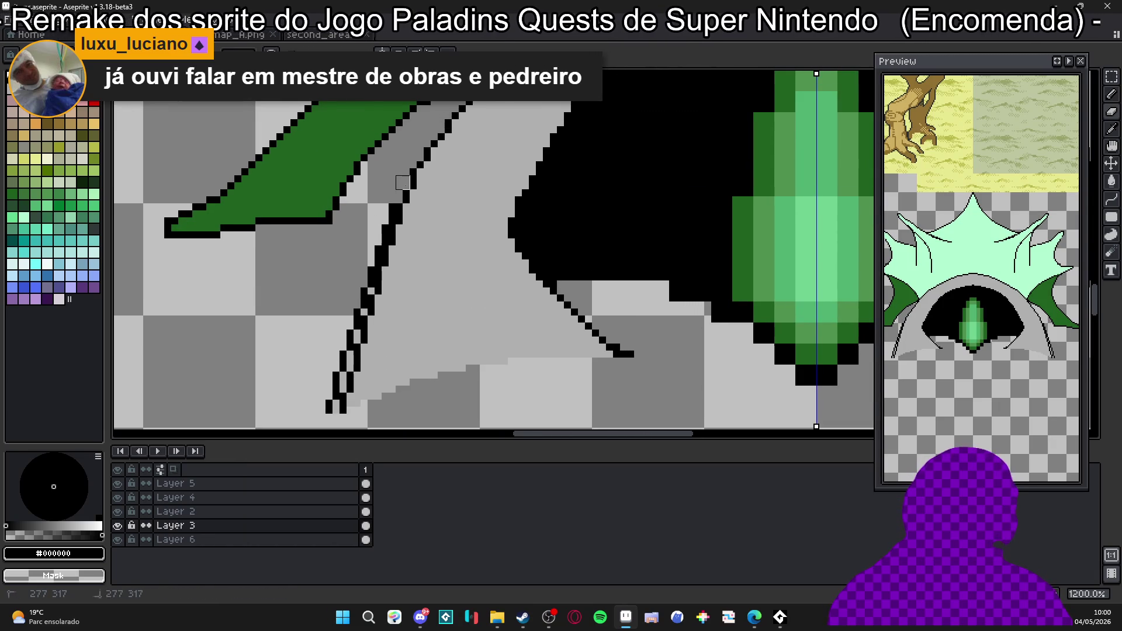
pyautogui.moveTo(383, 230); pyautogui.dragTo(389, 218)
pyautogui.hotkey('ctrl', 'z')
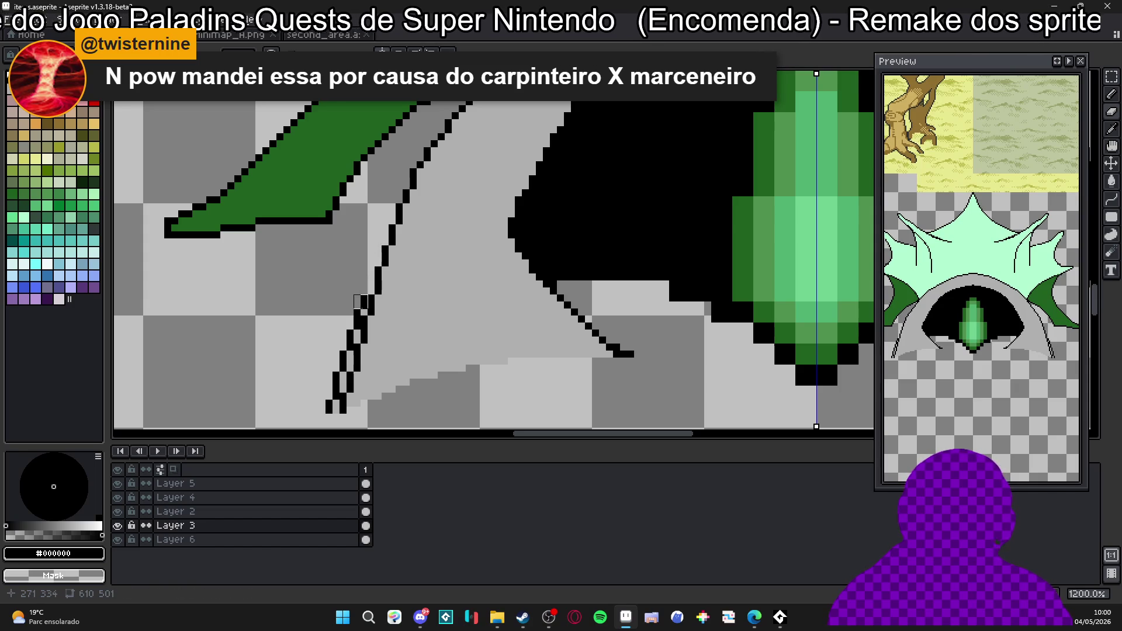
# Erase the stray black pixels from the thin inner line down to the arch's lower-left base.
pyautogui.moveTo(358, 312); pyautogui.dragTo(354, 288)
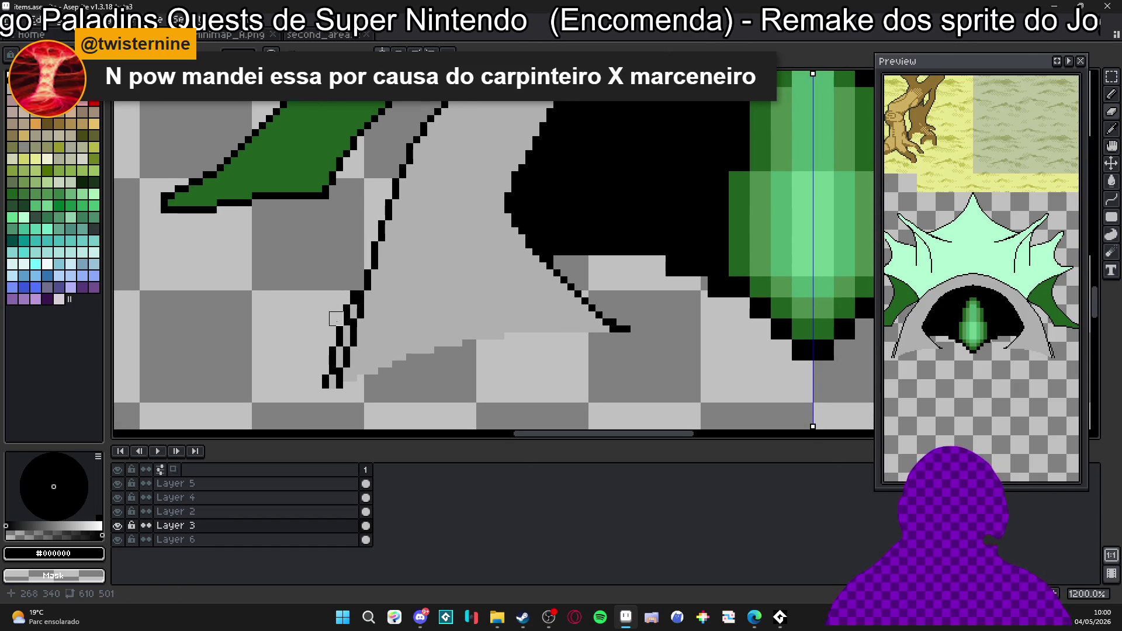
pyautogui.scroll(1, 337, 313)
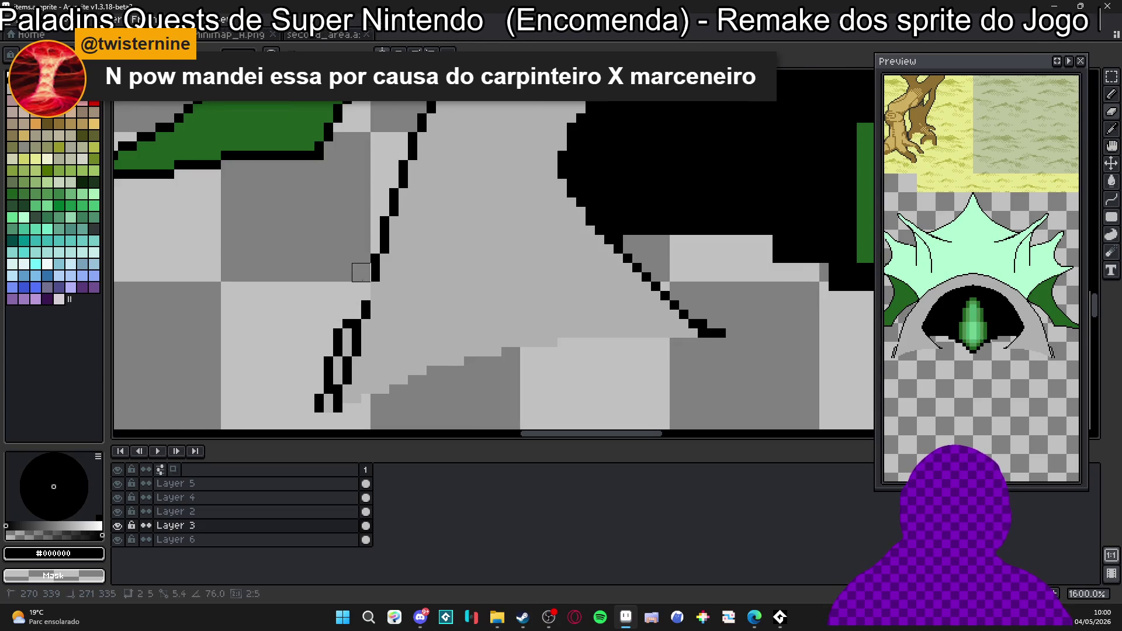
pyautogui.press('e')
pyautogui.click(357, 289)
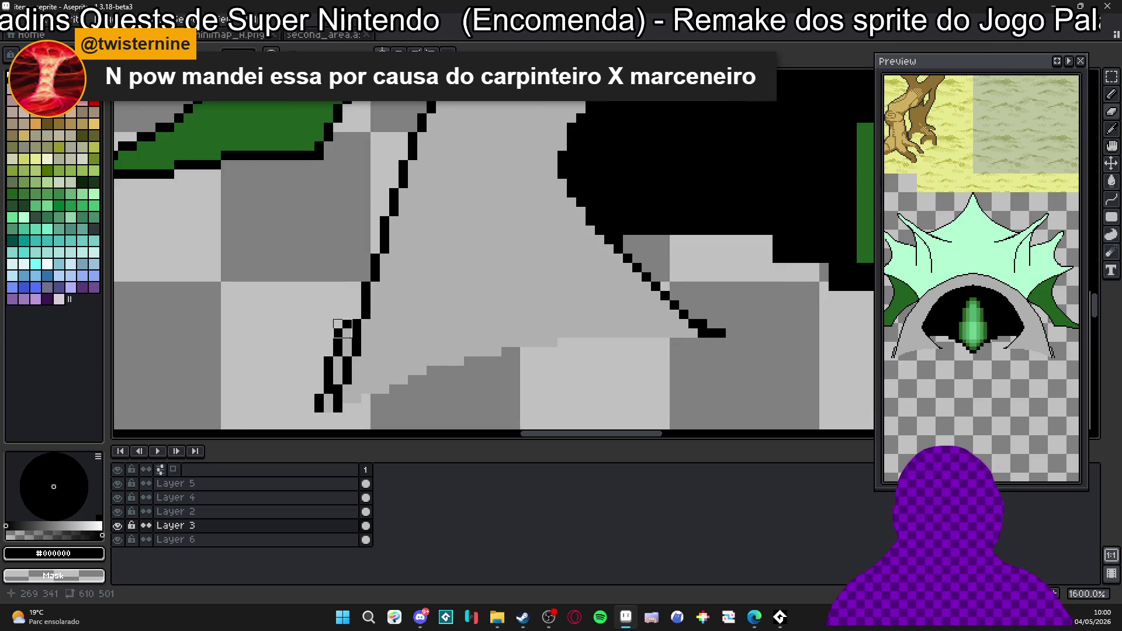
pyautogui.click(334, 348)
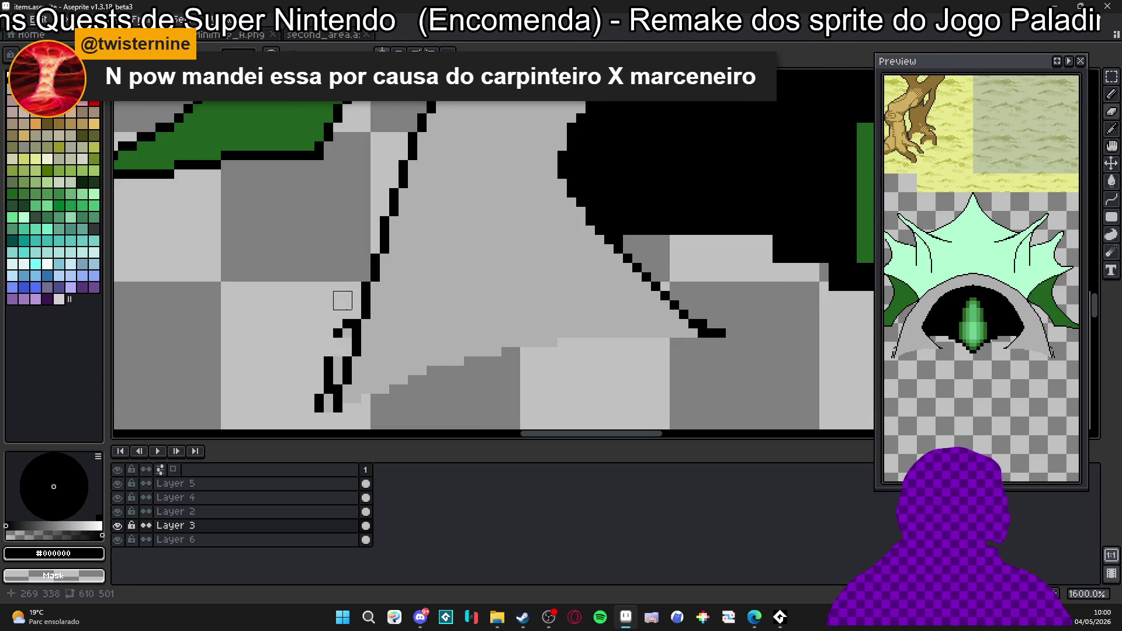
pyautogui.click(340, 330)
pyautogui.click(332, 373)
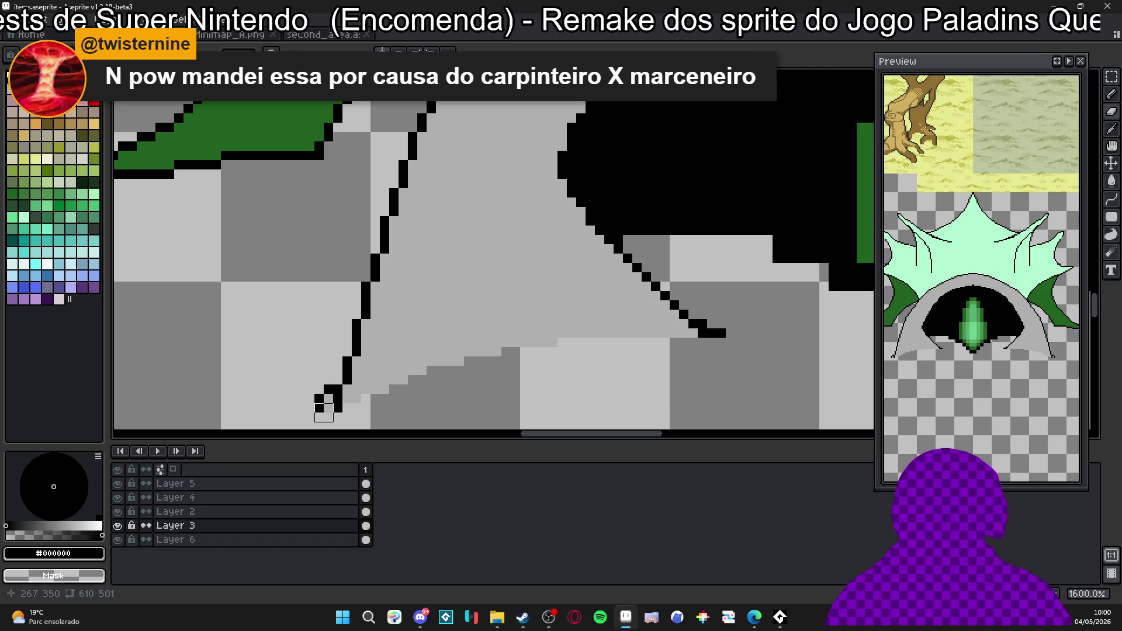
pyautogui.click(329, 400)
pyautogui.scroll(-2, 325, 376)
pyautogui.scroll(-2, 337, 377)
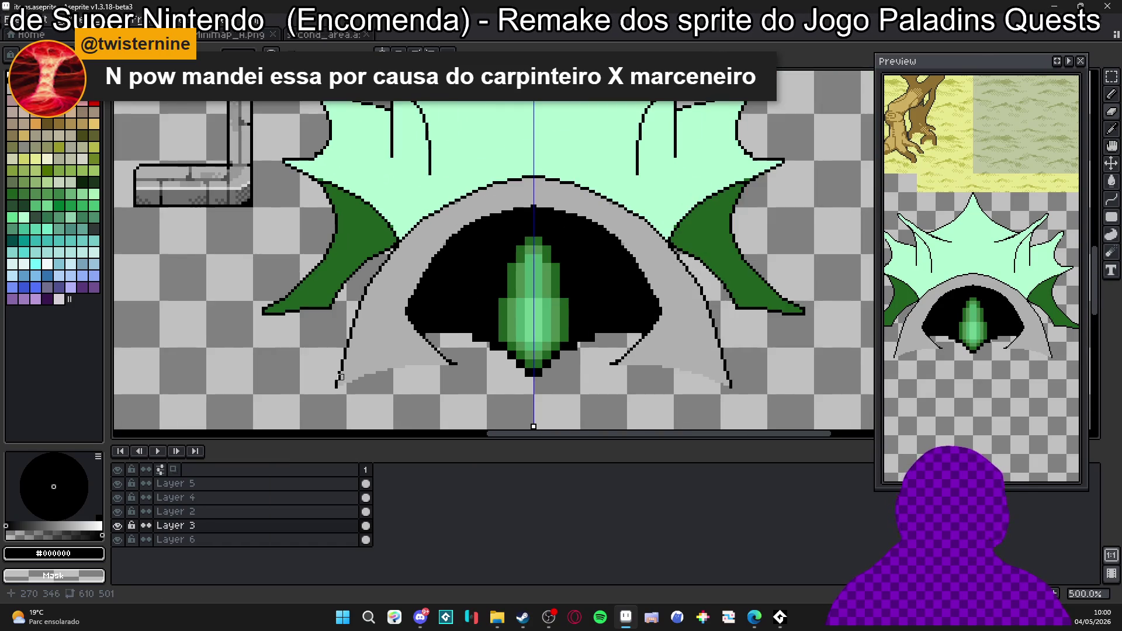
pyautogui.scroll(2, 367, 297)
pyautogui.scroll(2, 363, 299)
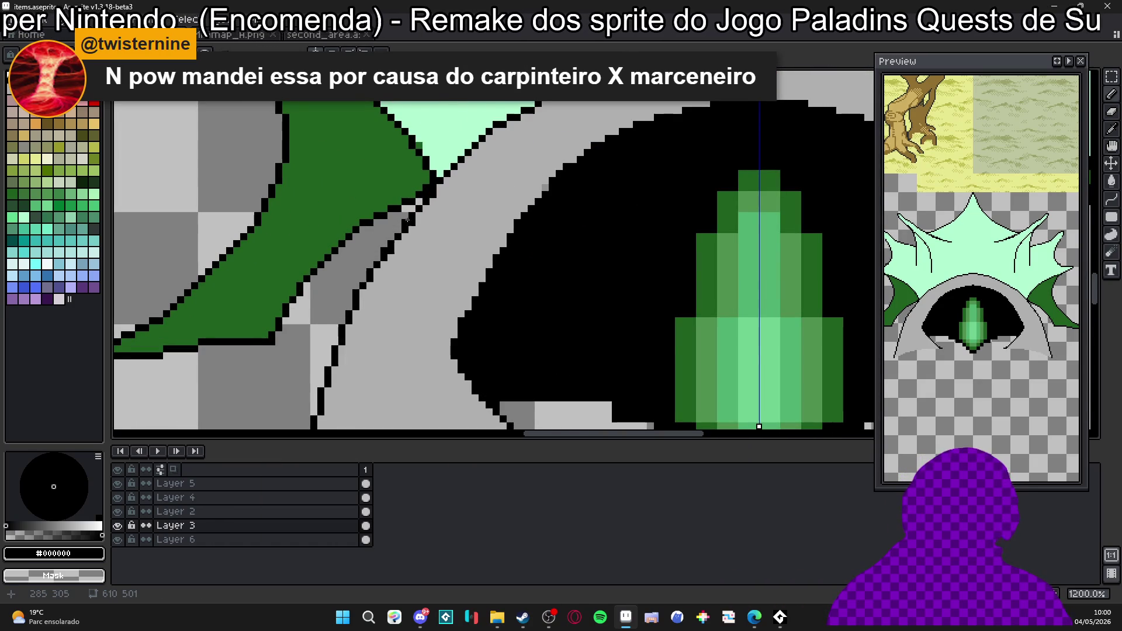
# Paint dark green #206020 along both crystal sides with symmetry on.
pyautogui.moveTo(384, 285); pyautogui.dragTo(392, 234)
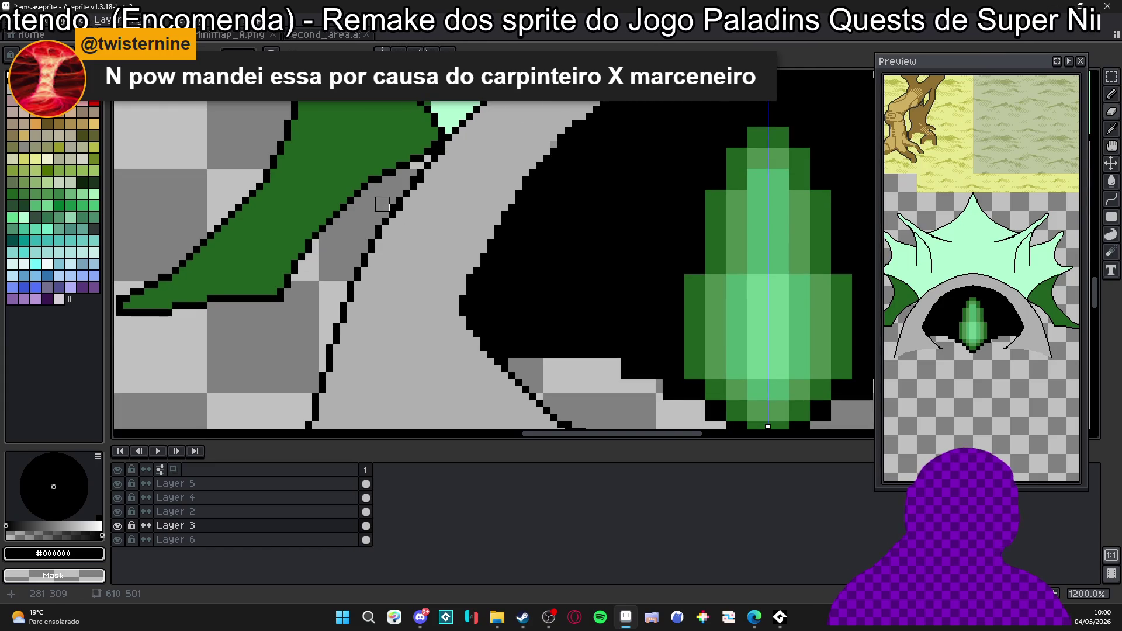
pyautogui.scroll(-3, 334, 274)
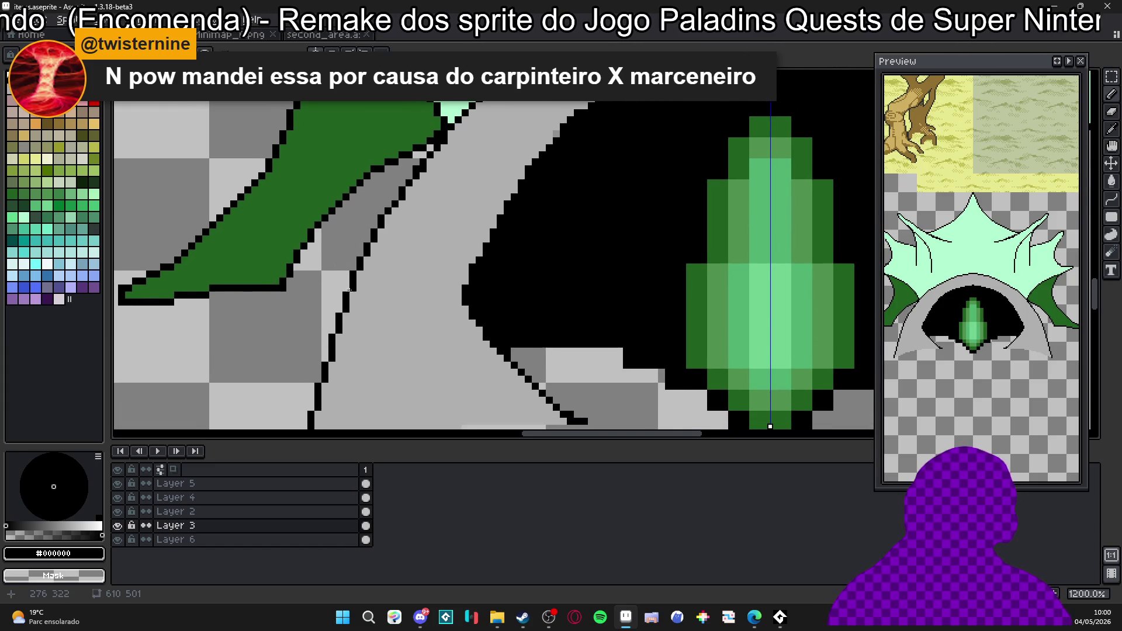
pyautogui.scroll(3, 414, 273)
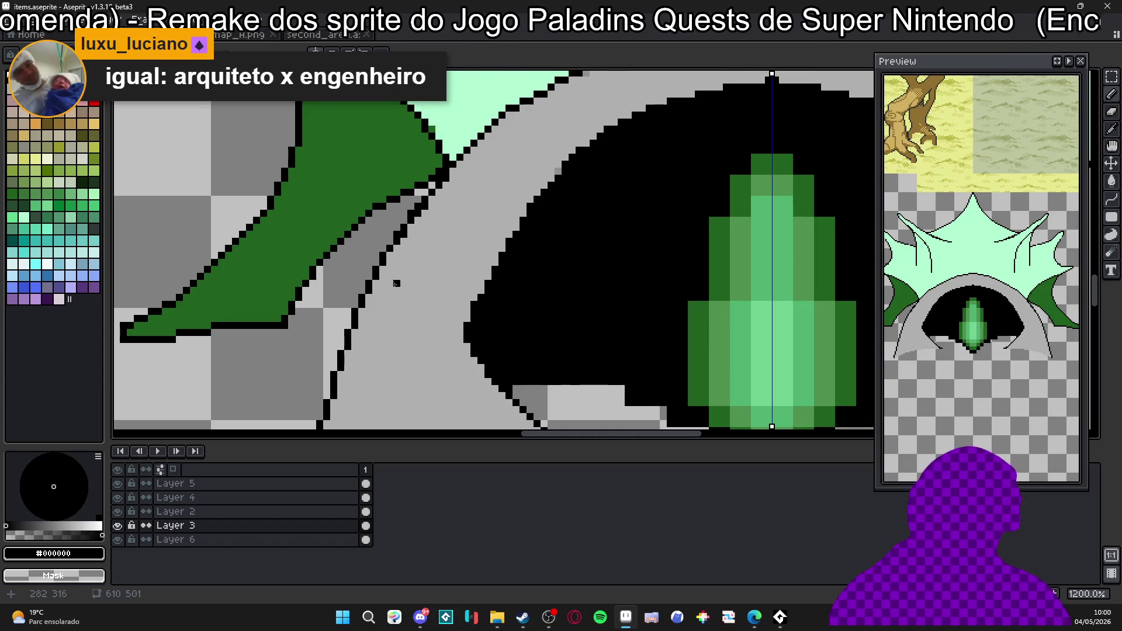
pyautogui.scroll(-3, 368, 318)
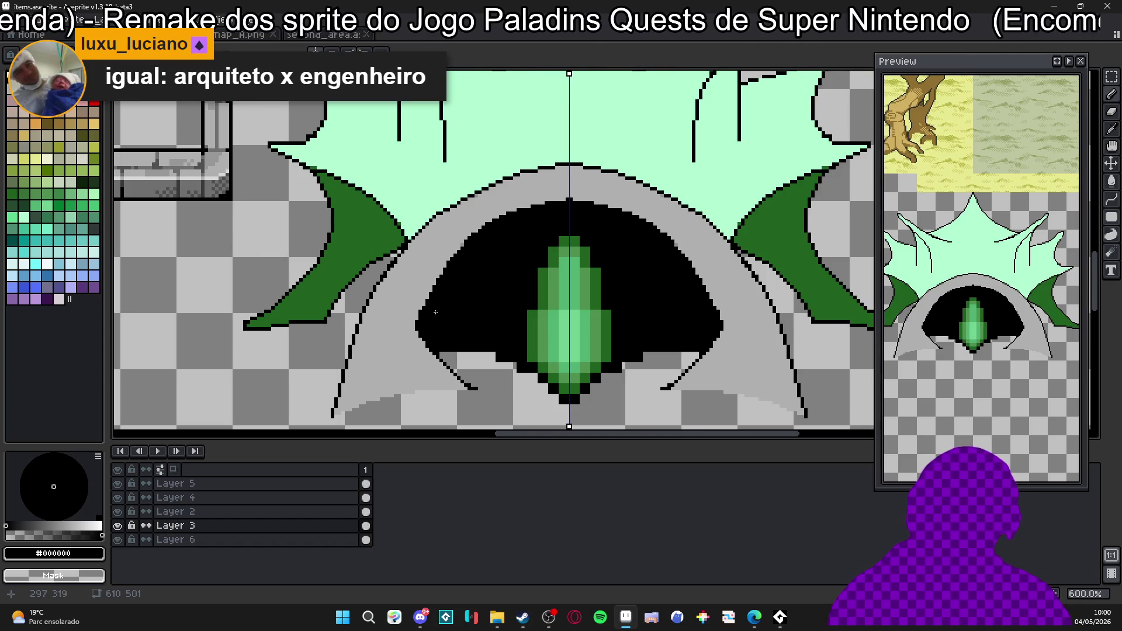
pyautogui.scroll(2, 489, 308)
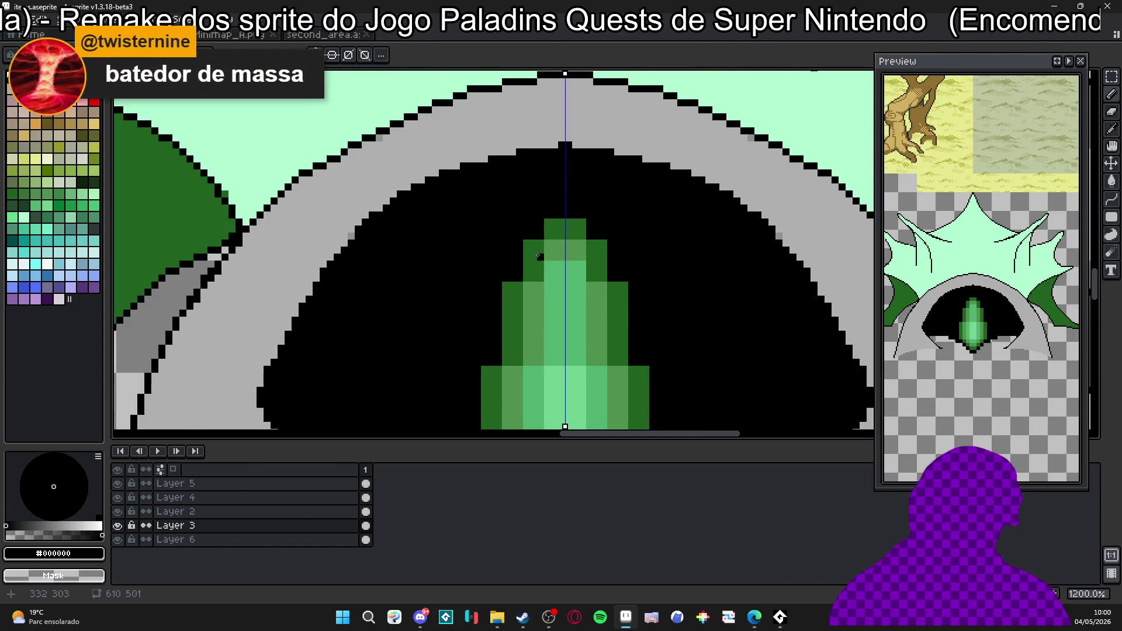
pyautogui.keyDown('alt'); pyautogui.click(522, 265); pyautogui.keyUp('alt')
pyautogui.moveTo(500, 310); pyautogui.dragTo(491, 366)
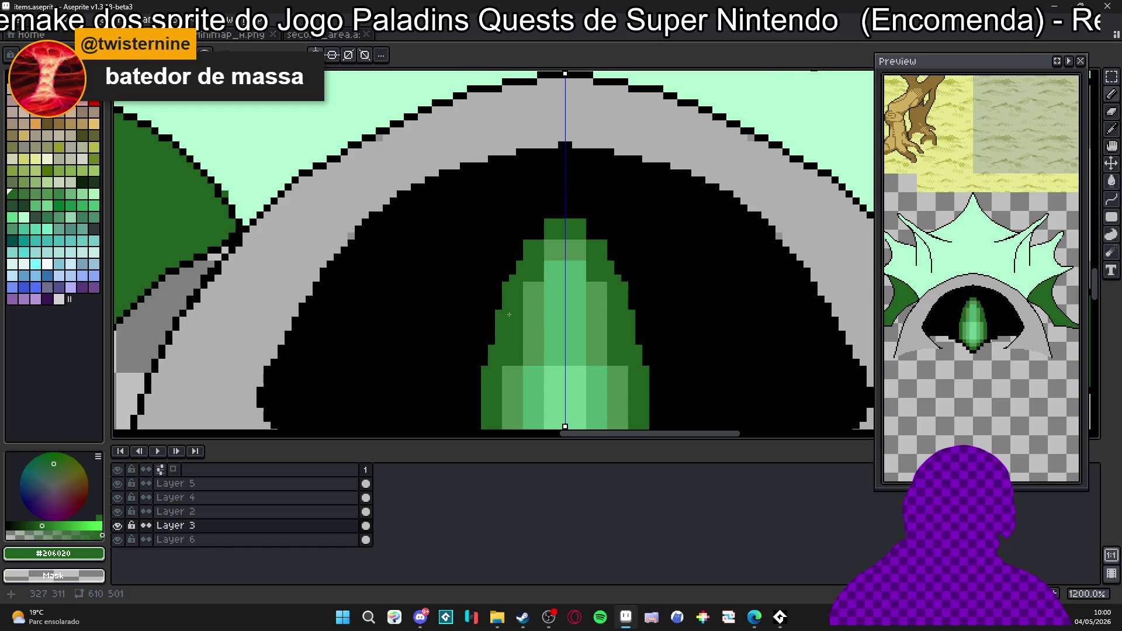
pyautogui.press('g')
# Bucket-fill every light green stripe of the crystal with dark green, down to its bottom pixels.
pyautogui.click(533, 325)
pyautogui.click(555, 316)
pyautogui.click(555, 250)
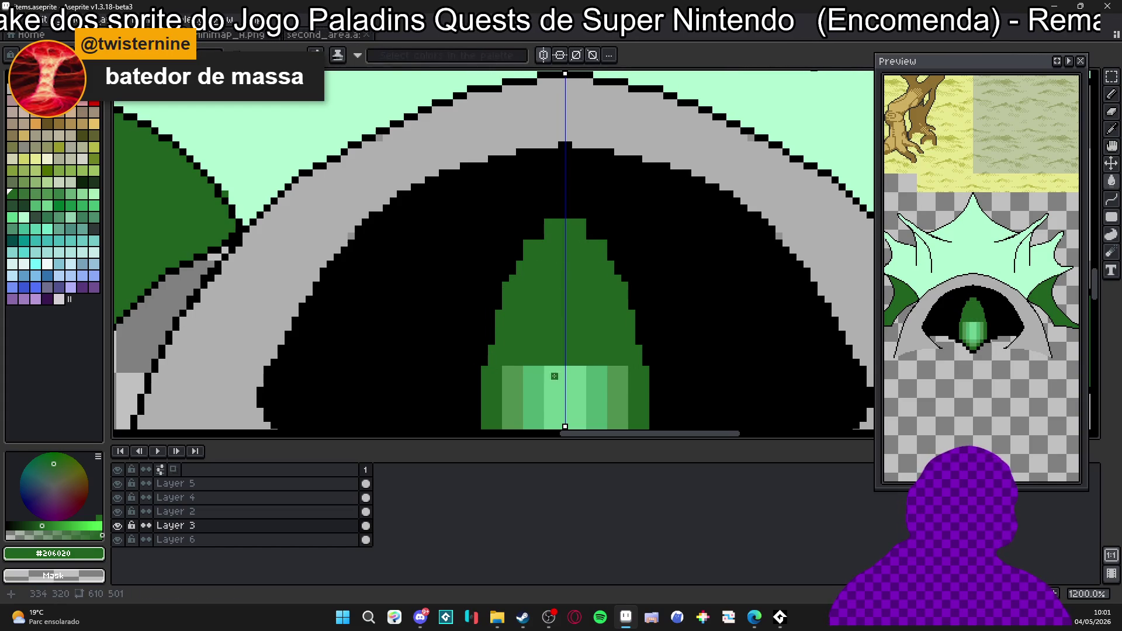
pyautogui.moveTo(554, 375); pyautogui.dragTo(532, 295)
pyautogui.click(542, 338)
pyautogui.click(594, 338)
pyautogui.click(539, 421)
pyautogui.scroll(-1, 526, 351)
pyautogui.scroll(1, 533, 419)
pyautogui.scroll(1, 533, 419)
# Round the crystal's top with dark green pixels and black corner pixels.
pyautogui.press('b')
pyautogui.keyDown('alt'); pyautogui.click(556, 125); pyautogui.keyUp('alt')
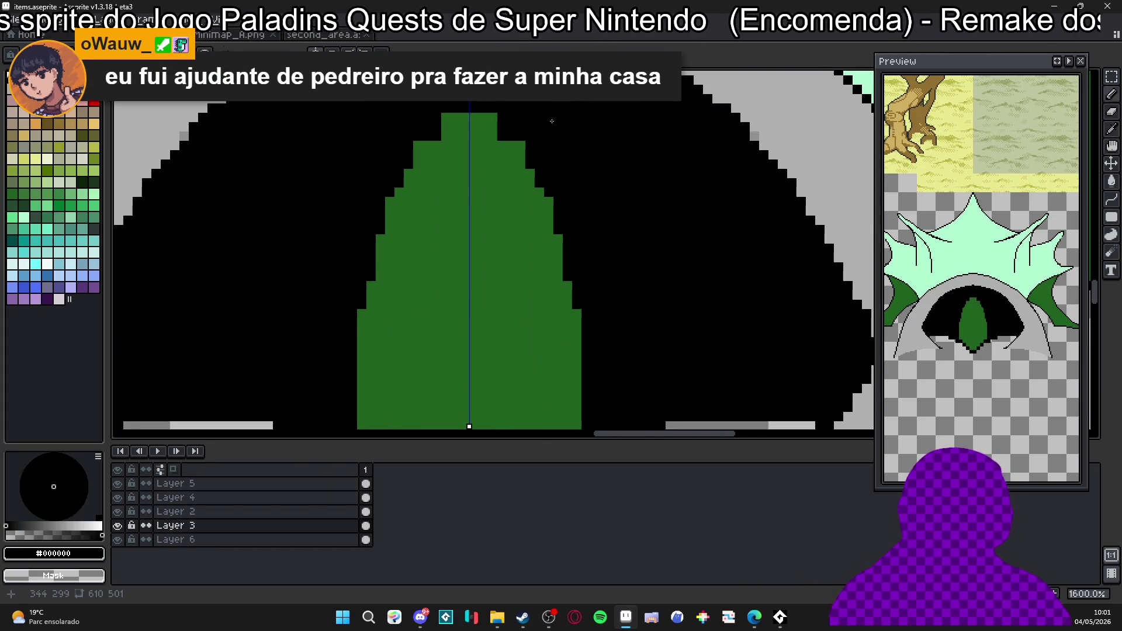
pyautogui.keyDown('alt'); pyautogui.click(504, 149); pyautogui.keyUp('alt')
pyautogui.click(509, 134)
pyautogui.click(502, 135)
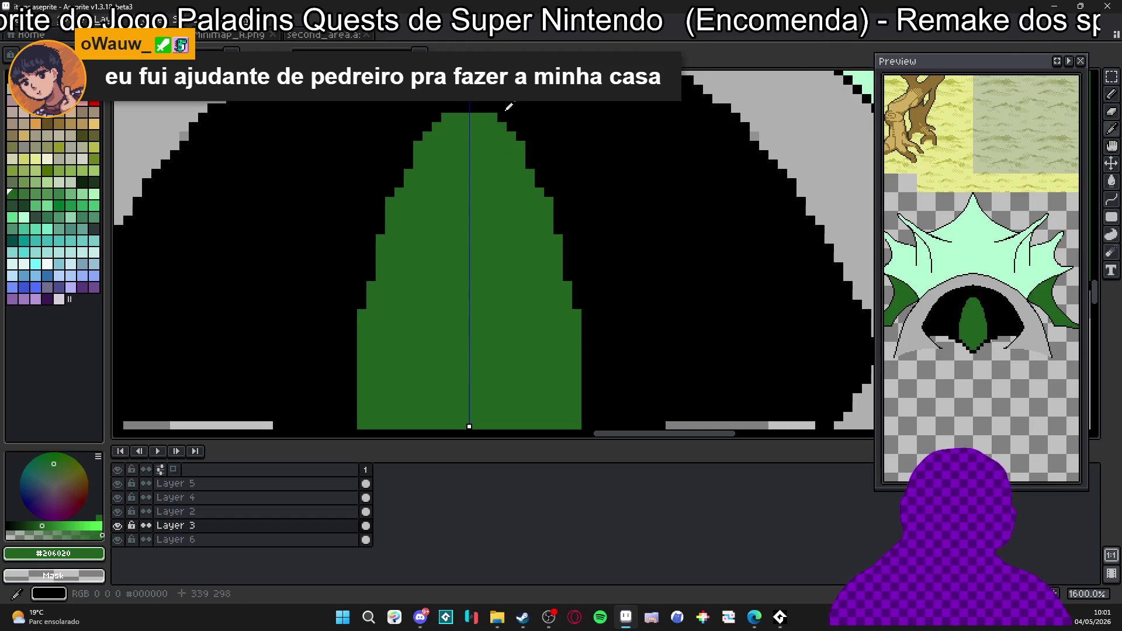
pyautogui.click(445, 118)
pyautogui.click(501, 127)
pyautogui.click(436, 126)
pyautogui.click(509, 133)
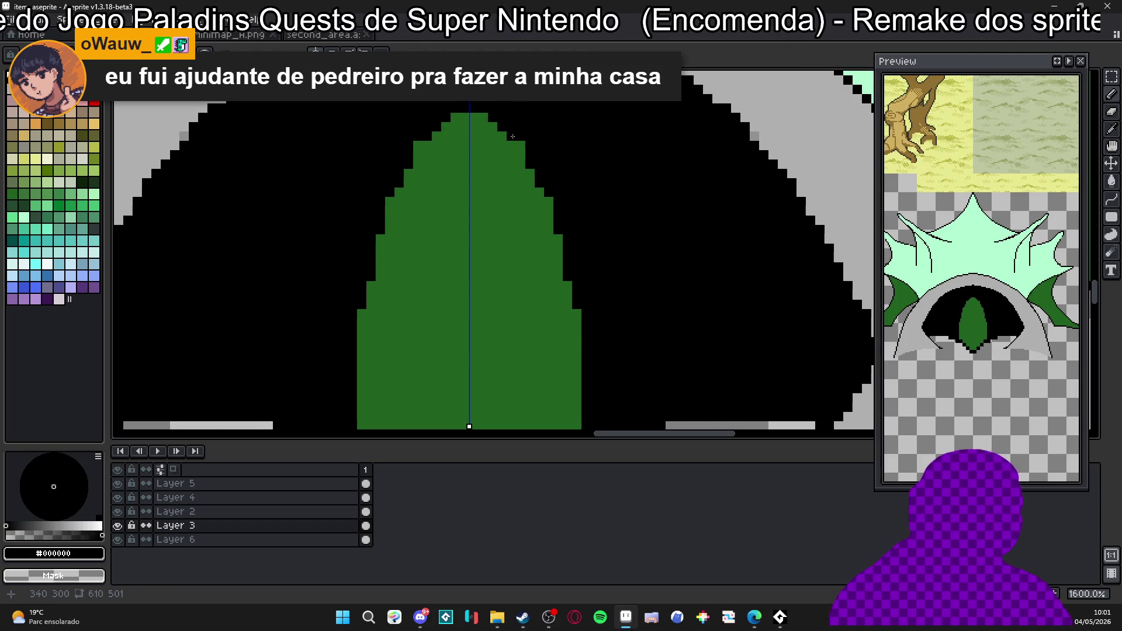
# Trim the crystal's right and lower edges and bottom row with black.
pyautogui.click(530, 173)
pyautogui.click(549, 202)
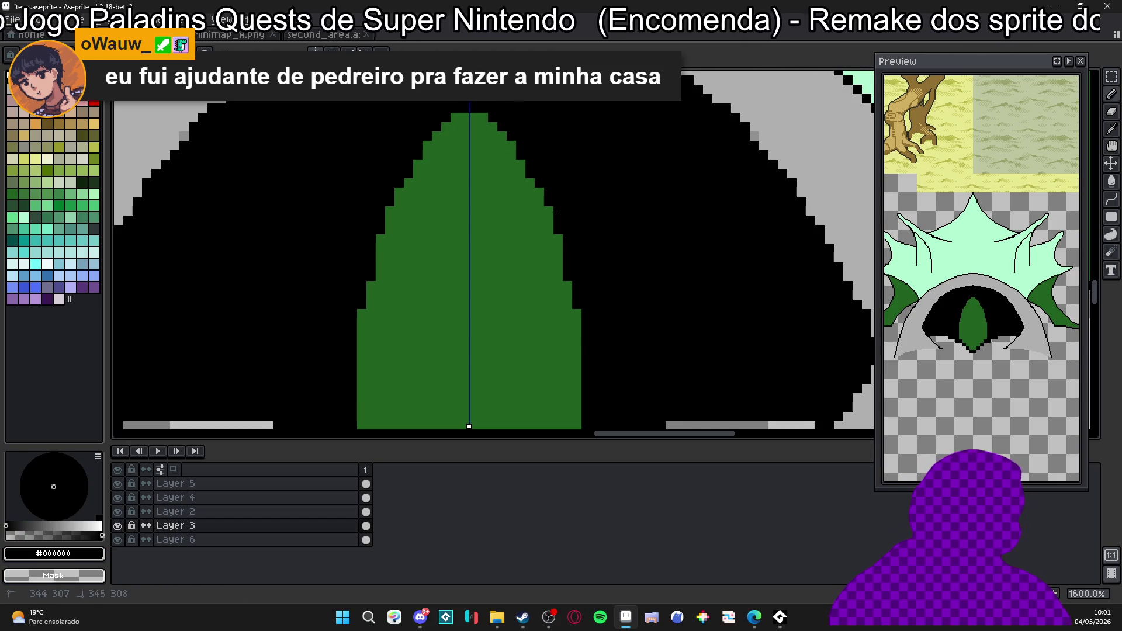
pyautogui.moveTo(558, 233); pyautogui.dragTo(577, 351)
pyautogui.scroll(-5, 562, 325)
pyautogui.click(560, 320)
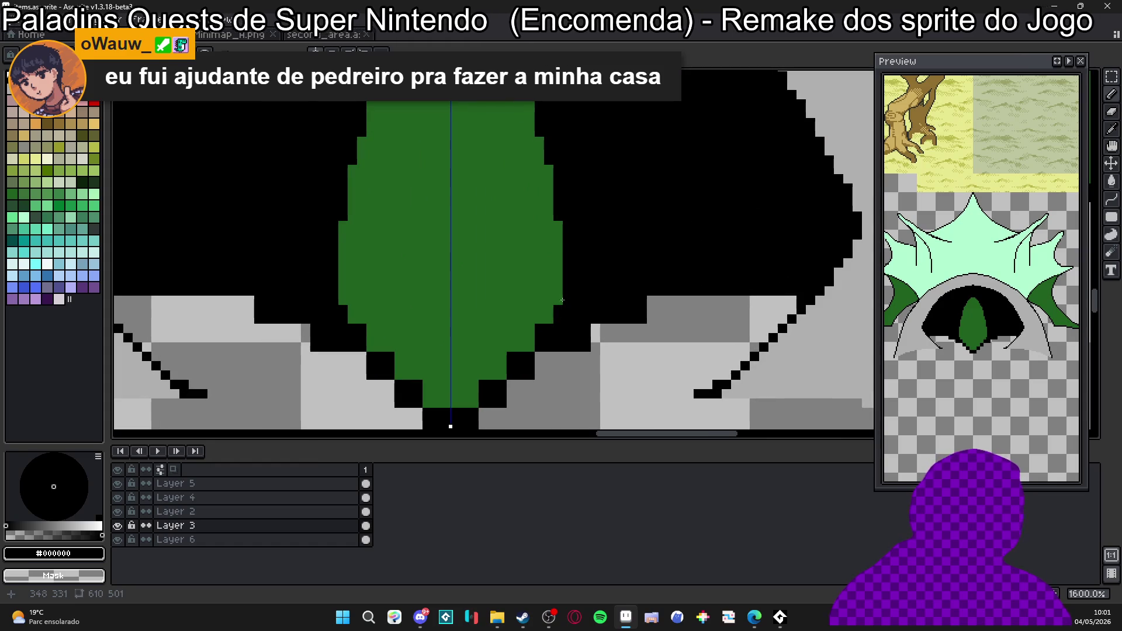
pyautogui.click(540, 333)
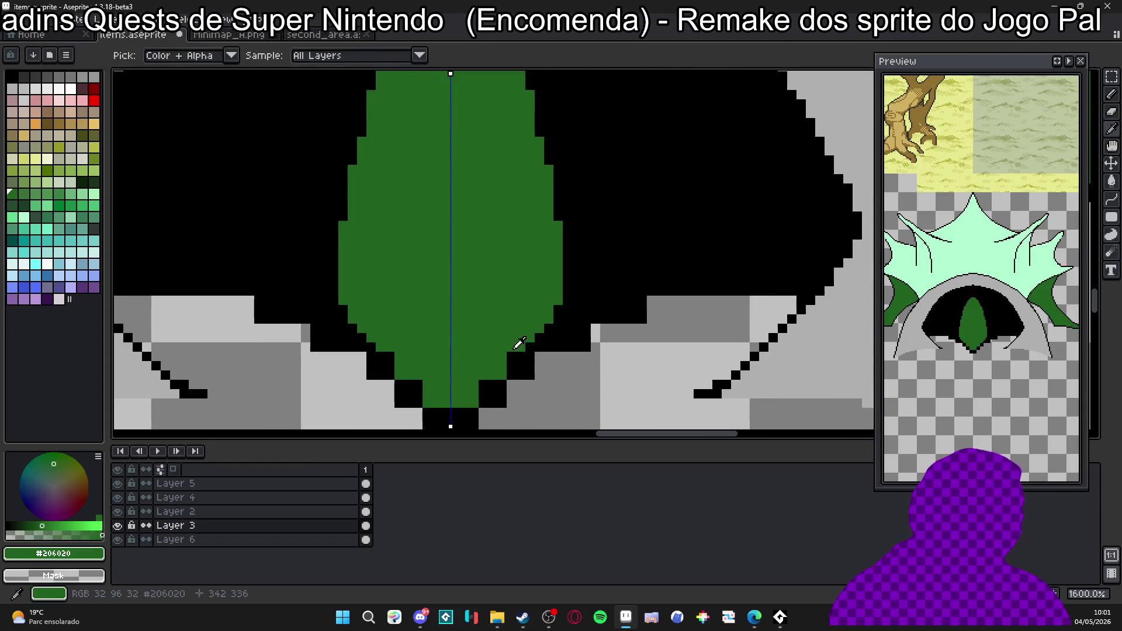
pyautogui.scroll(-1, 496, 360)
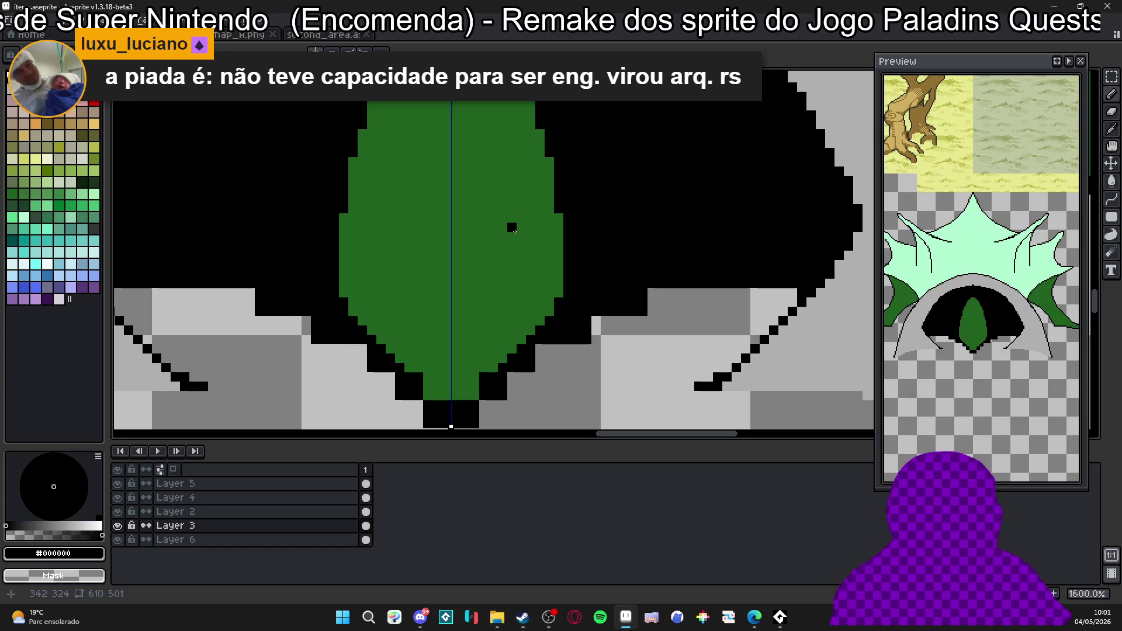
pyautogui.scroll(2, 437, 364)
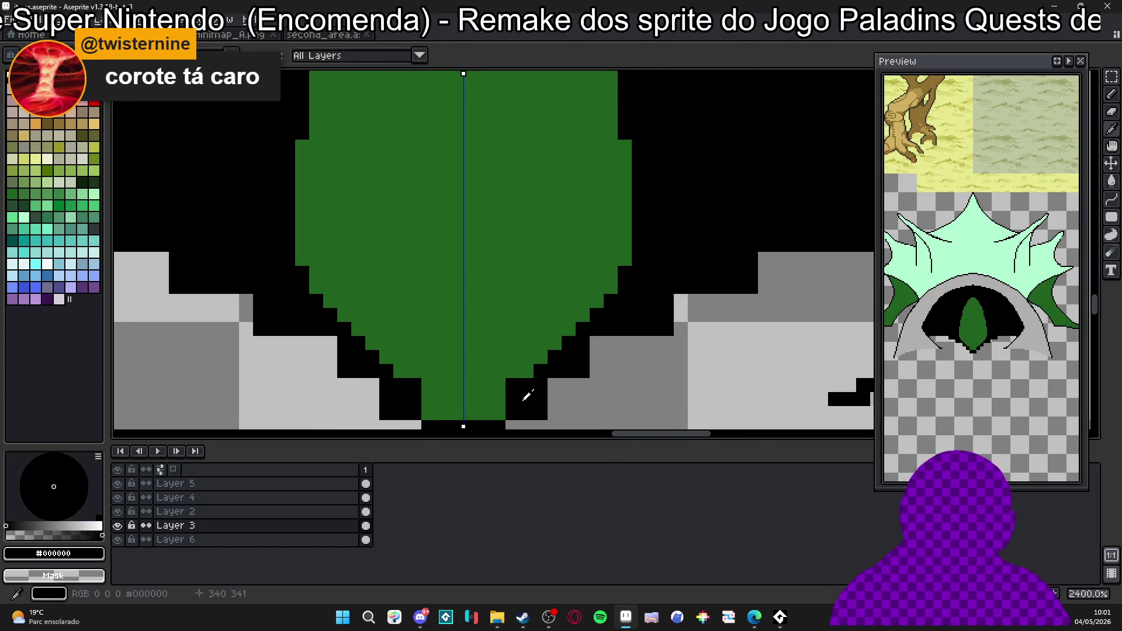
pyautogui.moveTo(428, 412); pyautogui.dragTo(499, 412)
# Taper the crystal's tip and trim its left edge with black pixels.
pyautogui.click(428, 400)
pyautogui.moveTo(429, 399)
pyautogui.mouseDown()
pyautogui.moveTo(443, 399)
pyautogui.moveTo(423, 382)
pyautogui.mouseUp()
pyautogui.click(453, 397)
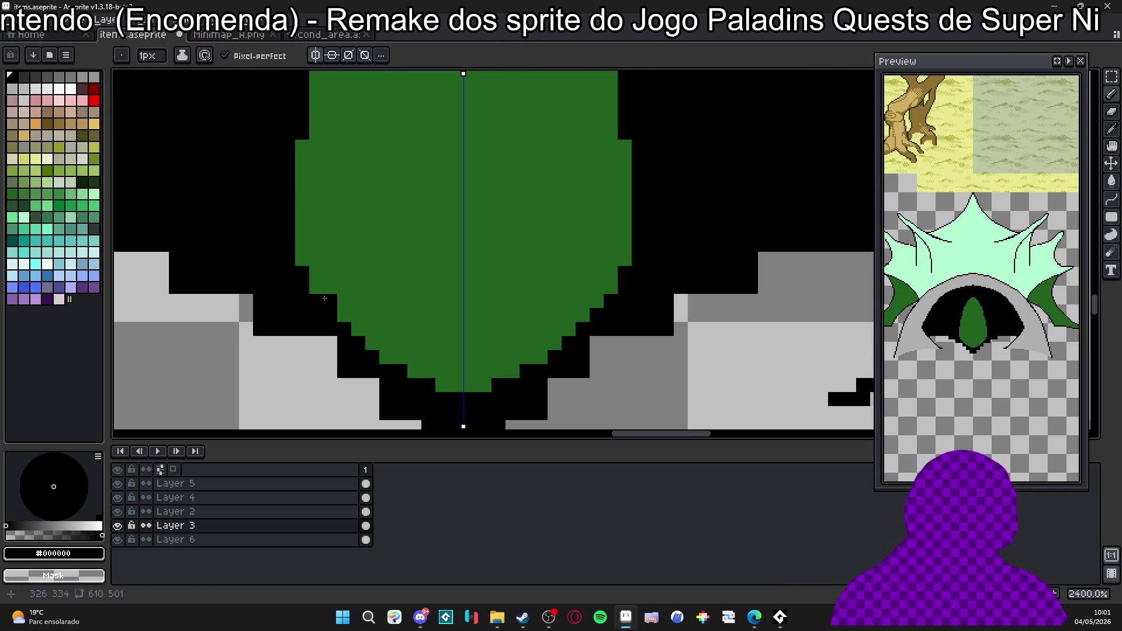
pyautogui.moveTo(318, 272); pyautogui.dragTo(317, 287)
pyautogui.click(302, 259)
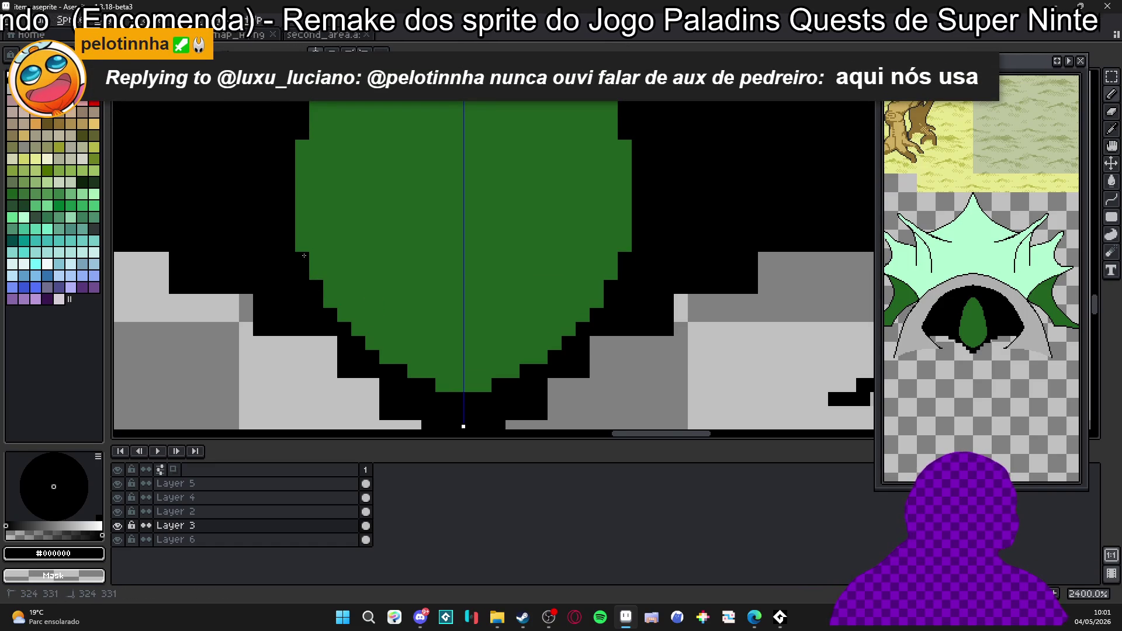
pyautogui.scroll(-1, 324, 239)
pyautogui.scroll(-2, 324, 238)
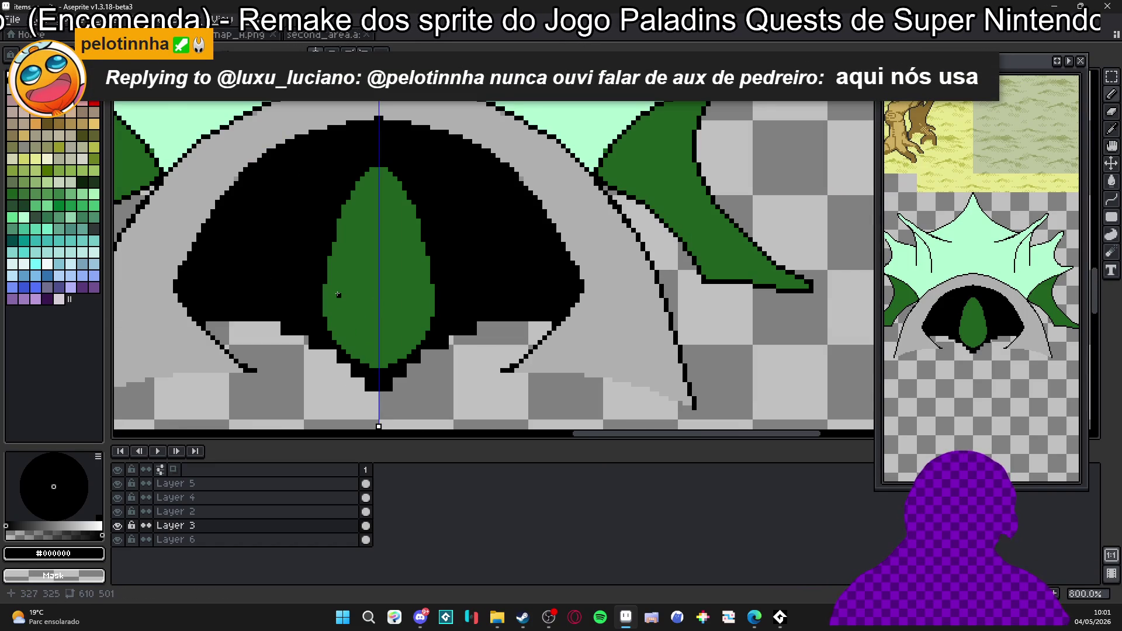
pyautogui.scroll(2, 315, 186)
pyautogui.scroll(2, 378, 211)
# Repaint the crystal's left edge dark green, fix stray black with arch grey, then sample the mint crest colour.
pyautogui.keyDown('alt'); pyautogui.click(378, 211); pyautogui.keyUp('alt')
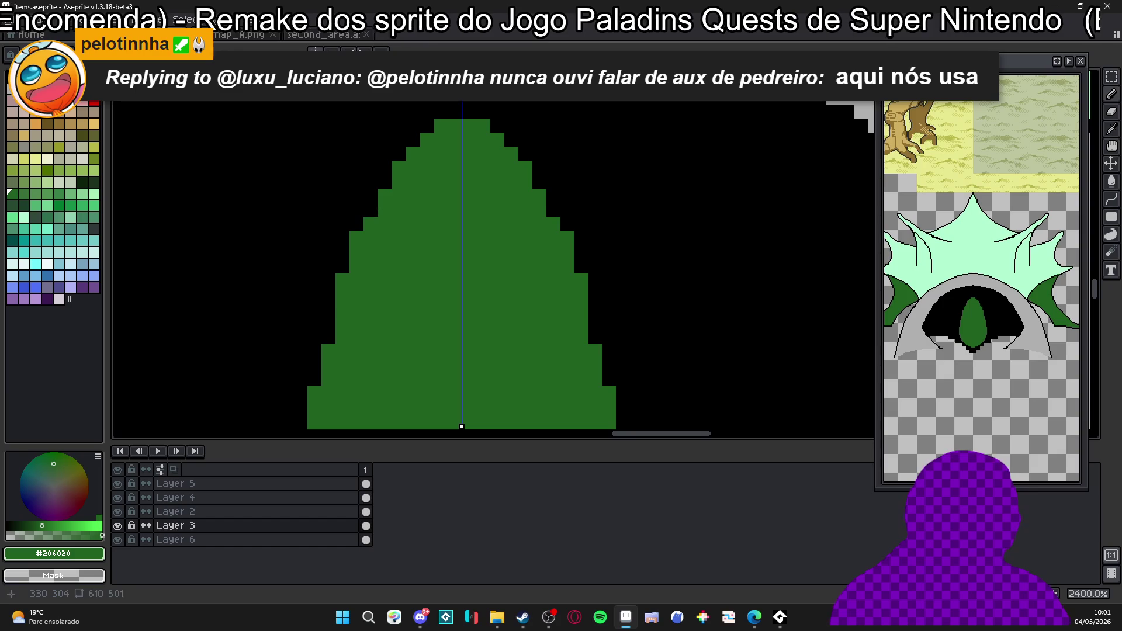
pyautogui.moveTo(379, 199)
pyautogui.mouseDown()
pyautogui.moveTo(385, 168)
pyautogui.moveTo(455, 134)
pyautogui.mouseUp()
pyautogui.scroll(2, 385, 168)
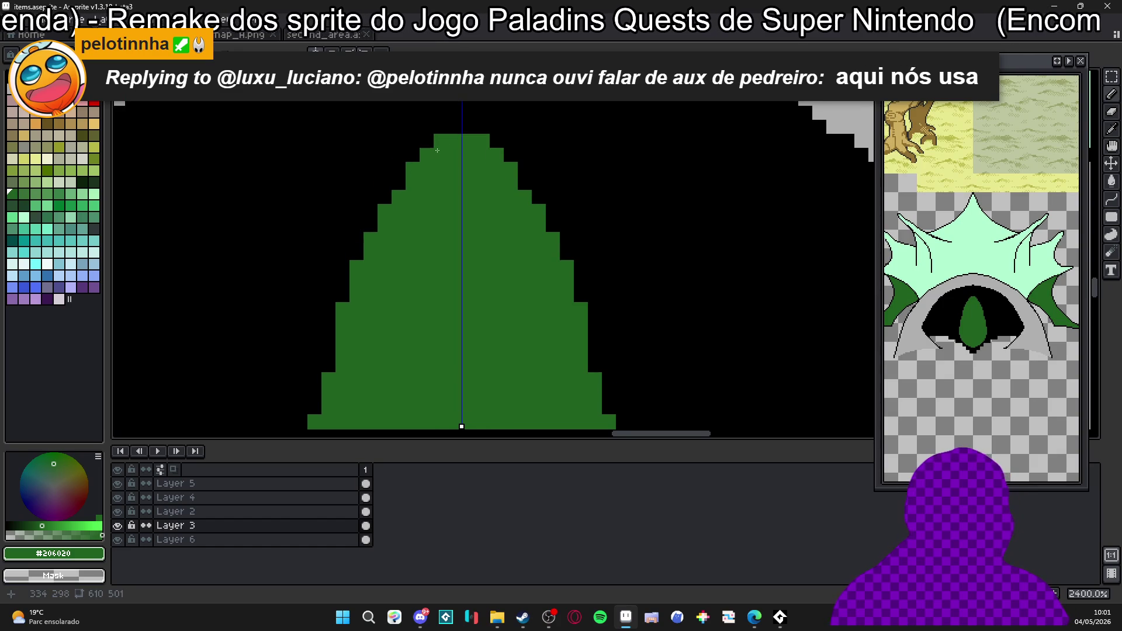
pyautogui.scroll(-3, 437, 151)
pyautogui.scroll(-1, 442, 163)
pyautogui.scroll(2, 443, 168)
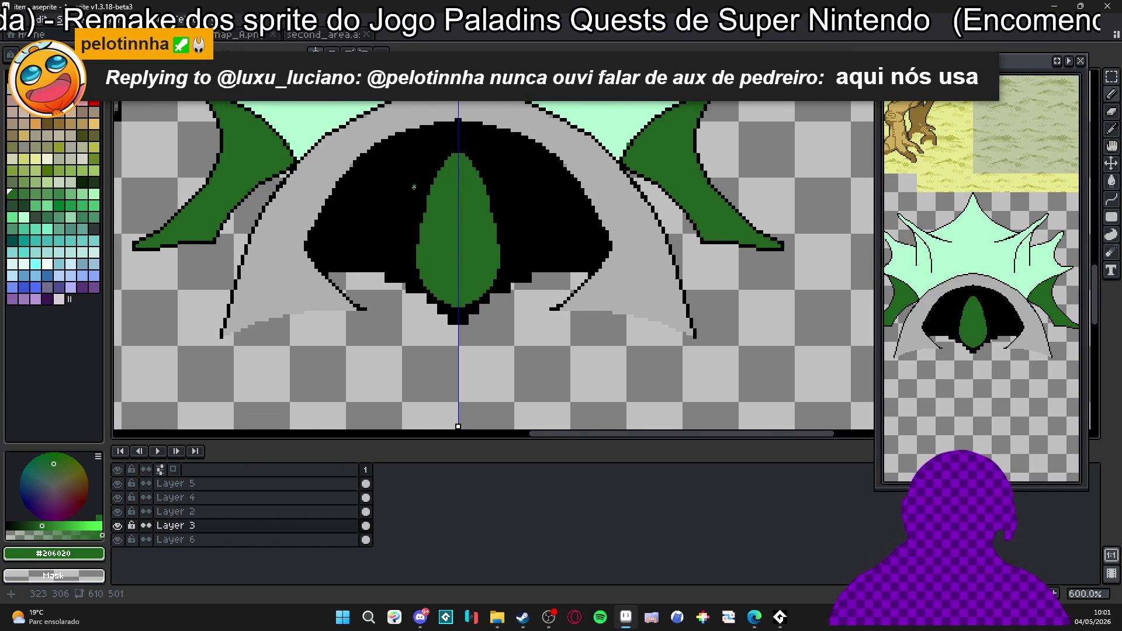
pyautogui.scroll(3, 309, 271)
pyautogui.keyDown('alt'); pyautogui.click(316, 274); pyautogui.keyUp('alt')
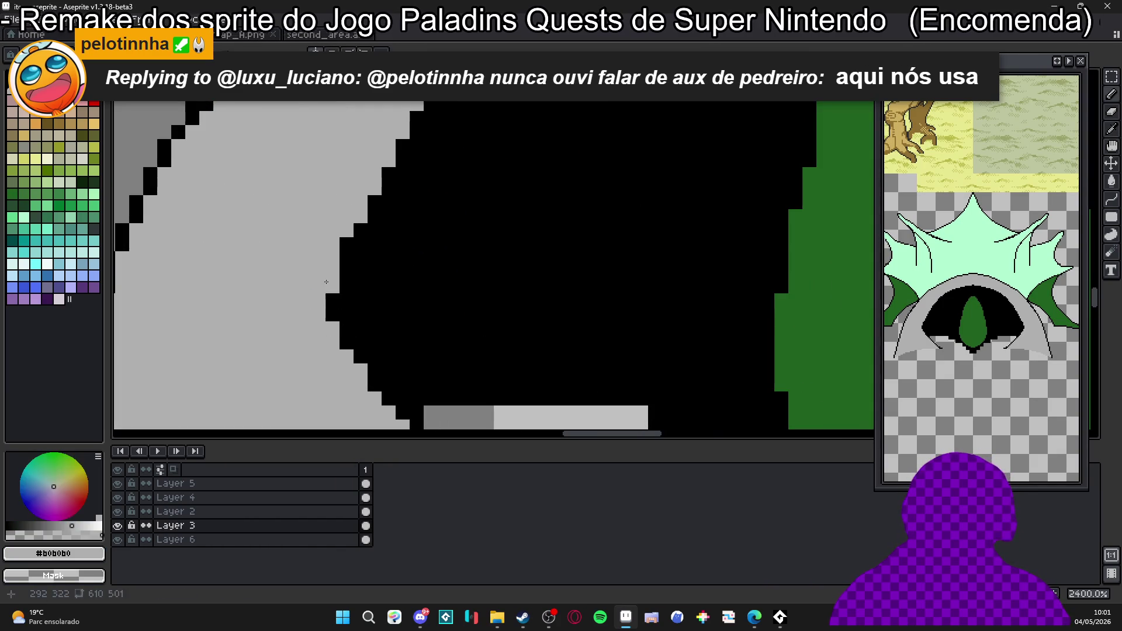
pyautogui.moveTo(332, 287); pyautogui.dragTo(343, 348)
pyautogui.scroll(-4, 347, 323)
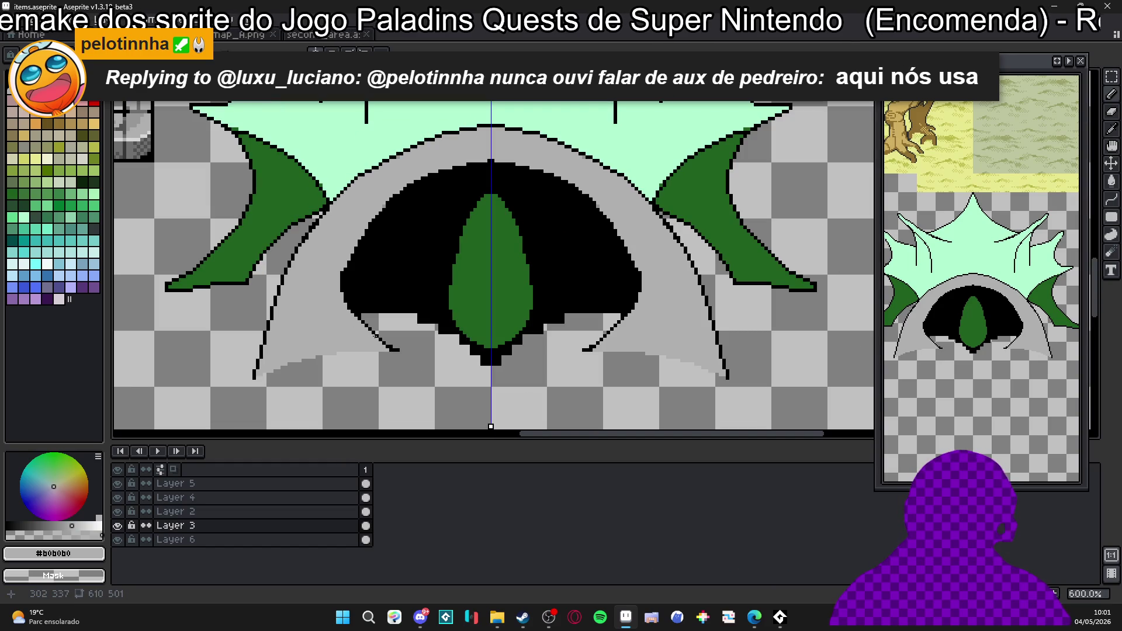
pyautogui.scroll(3, 525, 352)
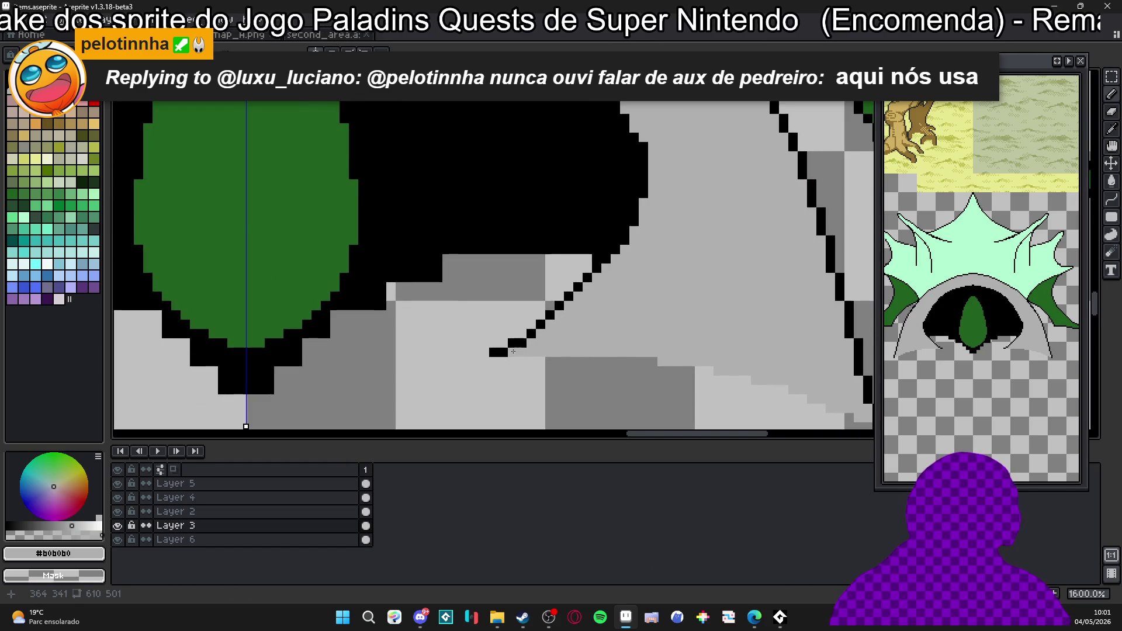
pyautogui.scroll(-3, 513, 351)
pyautogui.scroll(1, 553, 288)
pyautogui.scroll(1, 553, 289)
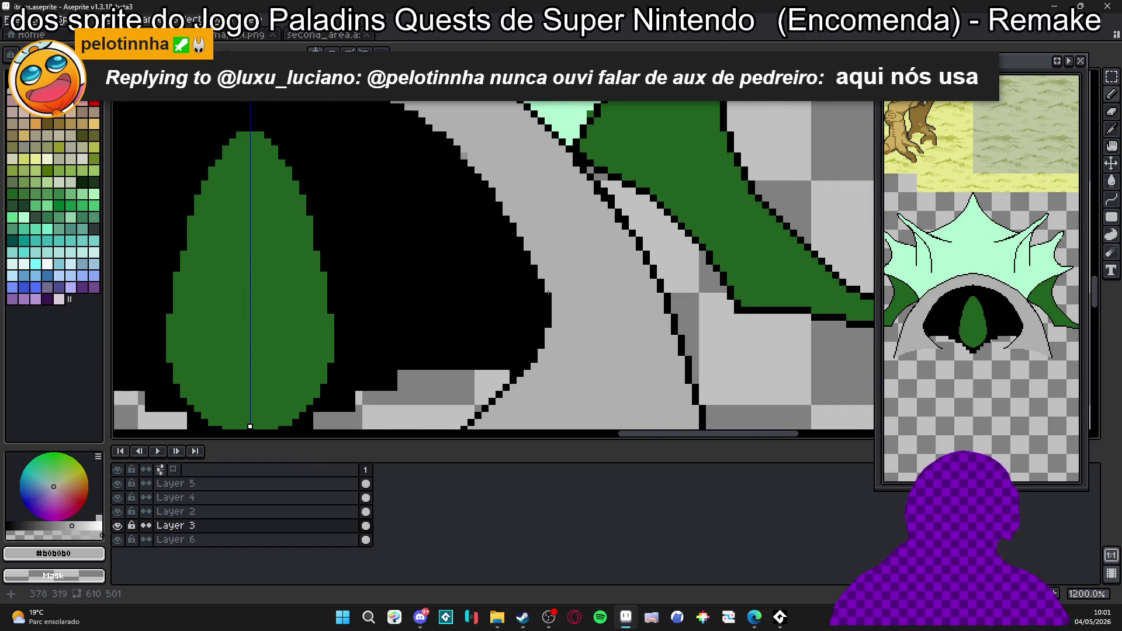
pyautogui.scroll(-1, 548, 293)
pyautogui.scroll(-1, 476, 310)
pyautogui.scroll(-1, 453, 302)
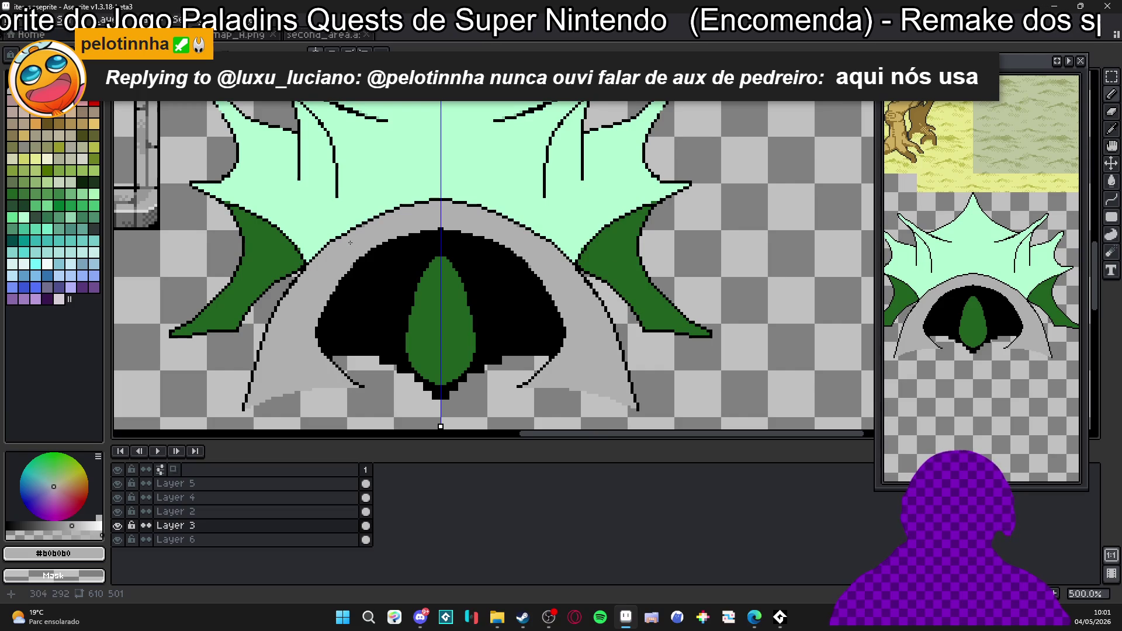
pyautogui.scroll(4, 408, 214)
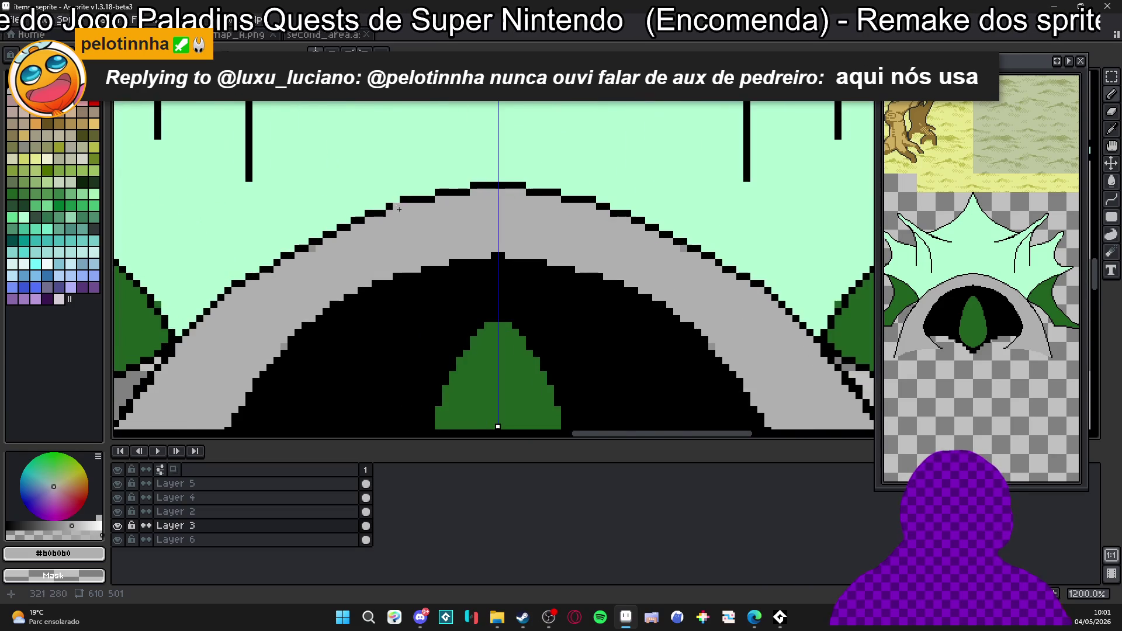
pyautogui.keyDown('alt'); pyautogui.click(404, 206); pyautogui.keyUp('alt')
pyautogui.keyDown('alt'); pyautogui.click(396, 192); pyautogui.keyUp('alt')
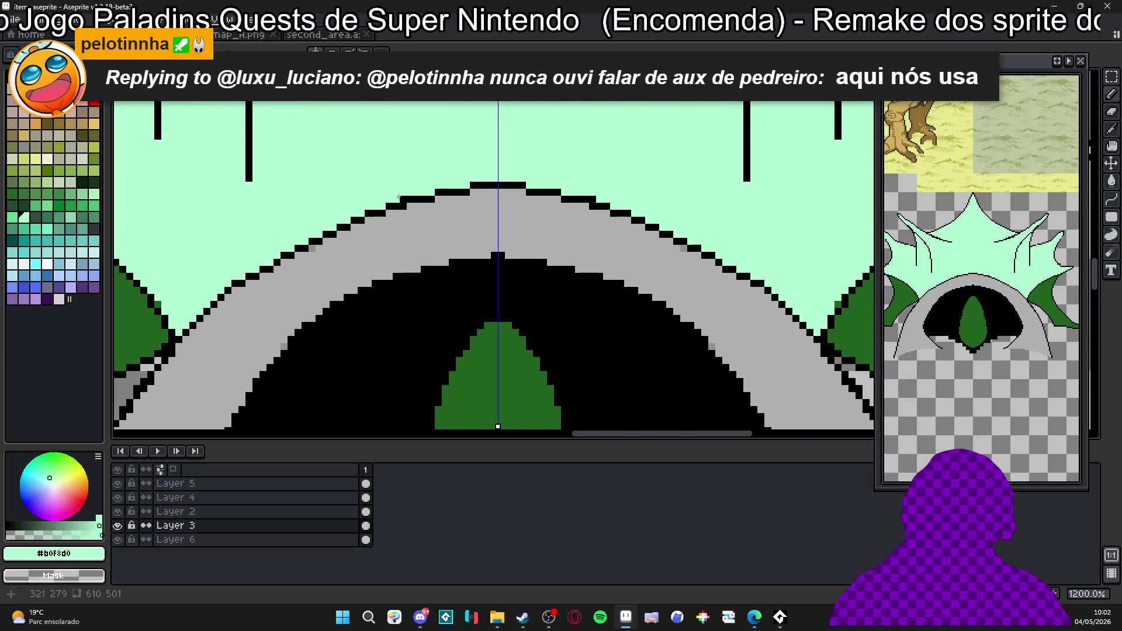
pyautogui.scroll(-4, 508, 211)
pyautogui.scroll(1, 422, 221)
pyautogui.scroll(1, 430, 215)
# Sample the arch's light grey #b0b0b0 as the drawing colour.
pyautogui.keyDown('alt'); pyautogui.click(437, 209); pyautogui.keyUp('alt')
pyautogui.scroll(-3, 419, 216)
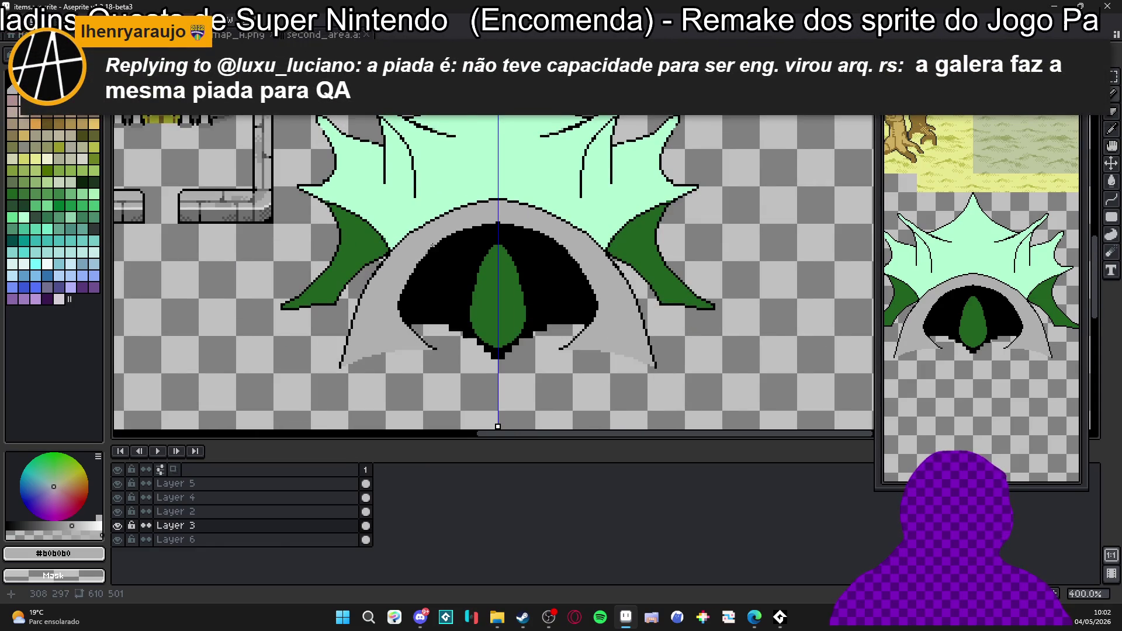
pyautogui.scroll(-1, 432, 246)
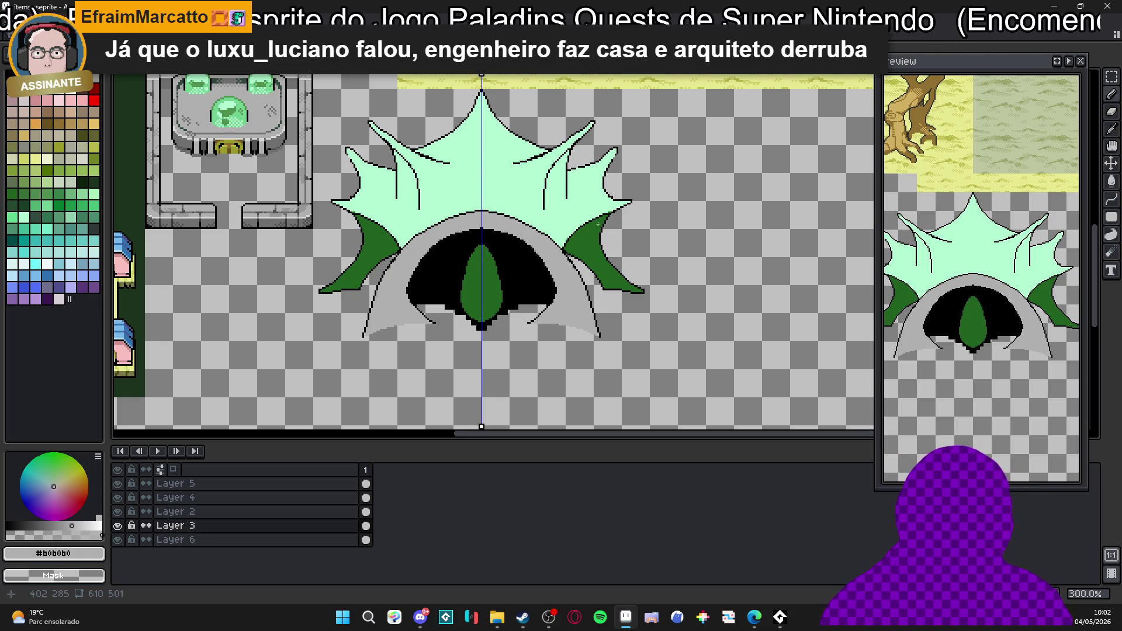
pyautogui.scroll(5, 359, 208)
pyautogui.scroll(3, 359, 208)
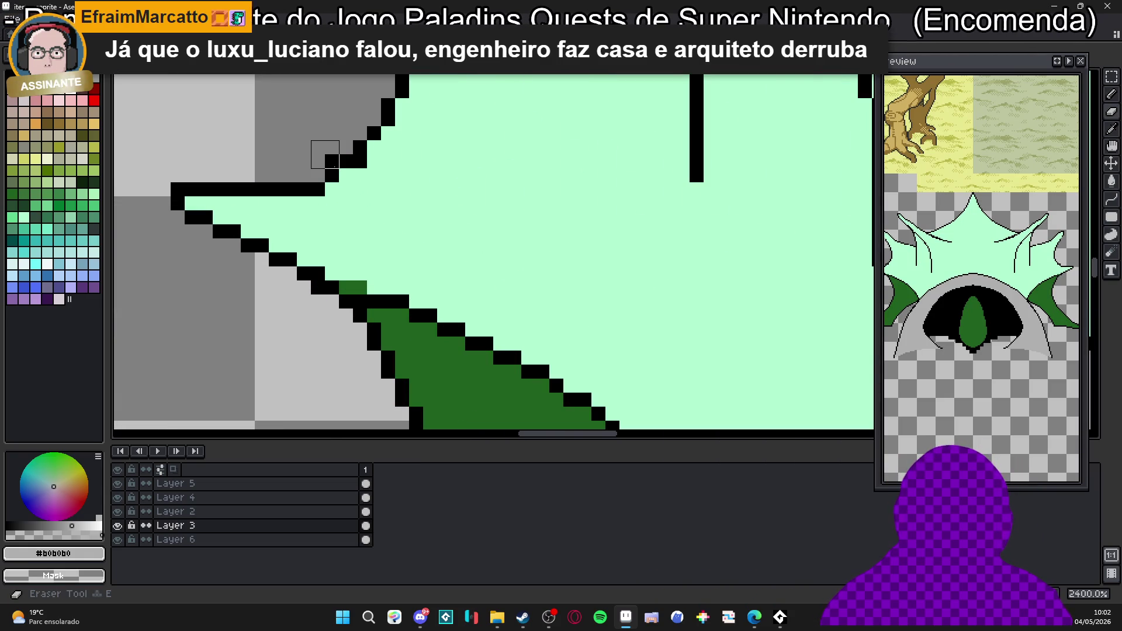
# Rebuild the left spike's outline staircase, swapping black, mint and grey pixels.
pyautogui.hotkey('ctrl', 'z')
pyautogui.keyDown('alt'); pyautogui.click(368, 176); pyautogui.keyUp('alt')
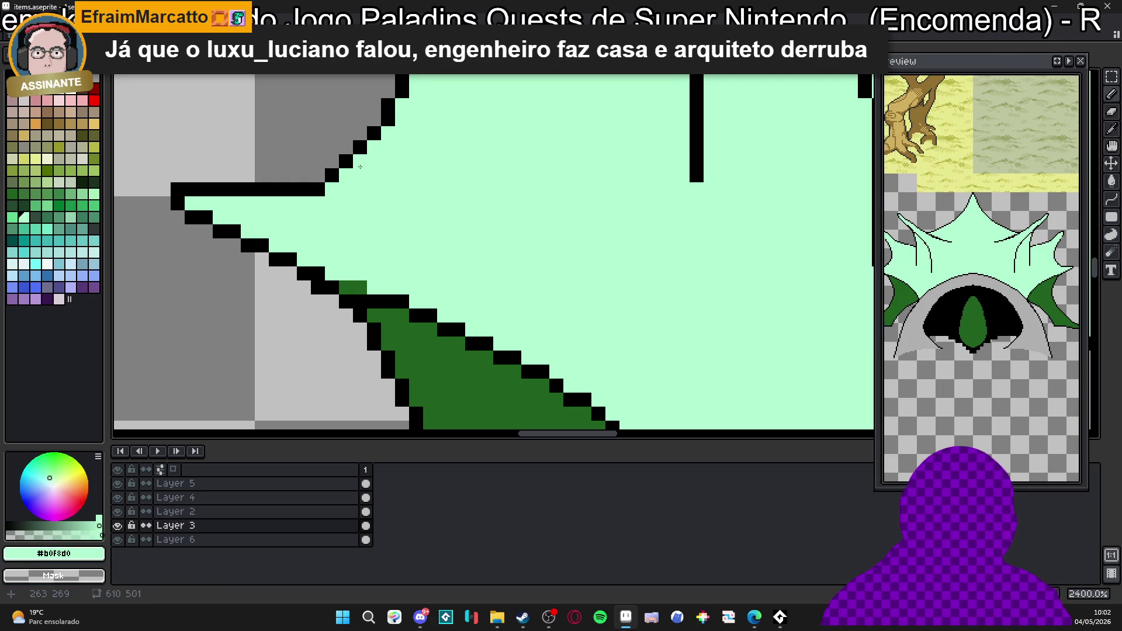
pyautogui.click(360, 162)
pyautogui.keyDown('alt'); pyautogui.click(350, 158); pyautogui.keyUp('alt')
pyautogui.click(374, 148)
pyautogui.rightClick(359, 148)
pyautogui.click(360, 162)
pyautogui.click(347, 175)
pyautogui.scroll(-5, 339, 155)
pyautogui.scroll(-4, 369, 166)
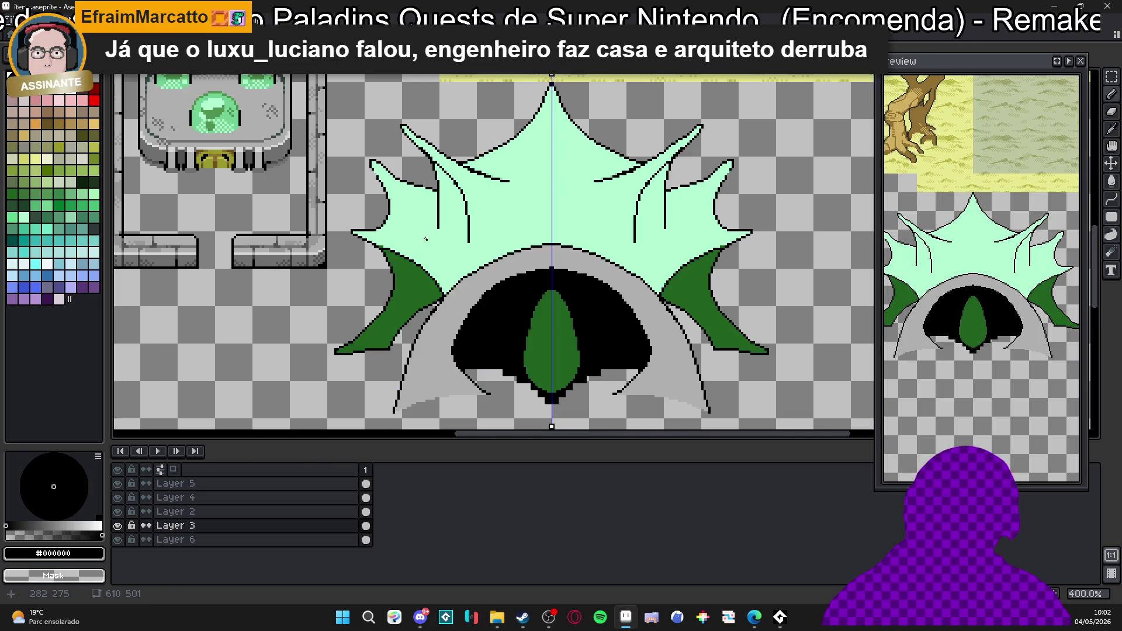
pyautogui.scroll(7, 383, 176)
pyautogui.scroll(3, 383, 175)
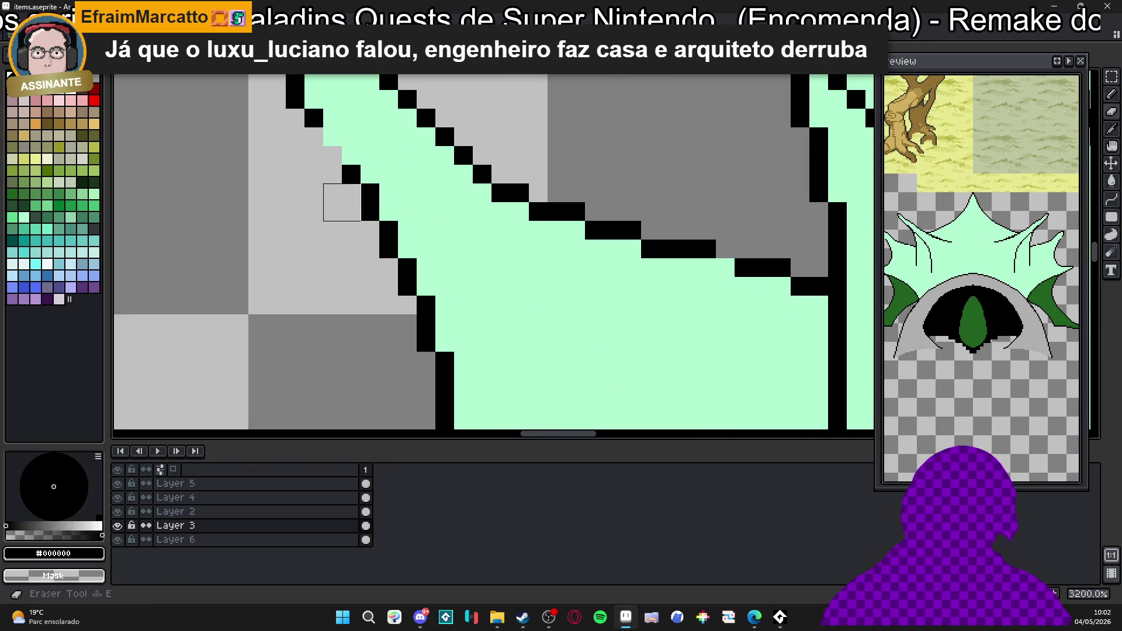
# Touch up single black and mint pixels along the spike outlines, removing a misplaced one.
pyautogui.press('e')
pyautogui.scroll(-1, 333, 118)
pyautogui.scroll(1, 285, 115)
pyautogui.scroll(-4, 289, 114)
pyautogui.scroll(-2, 357, 198)
pyautogui.scroll(4, 356, 197)
pyautogui.press('b')
pyautogui.press('e')
pyautogui.press('b')
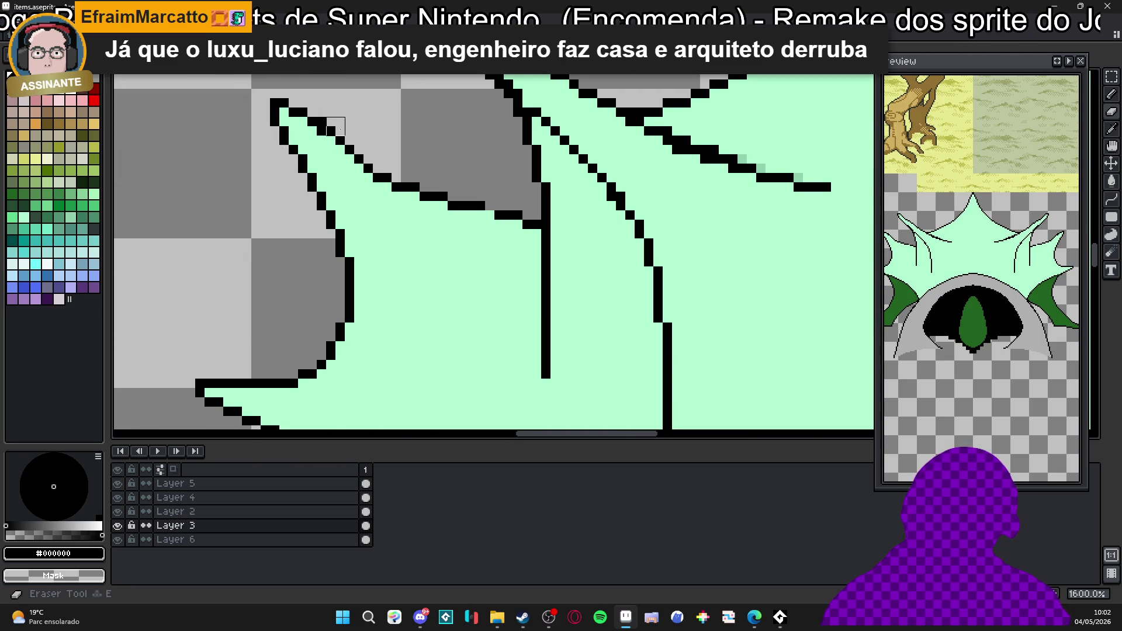
pyautogui.click(342, 149)
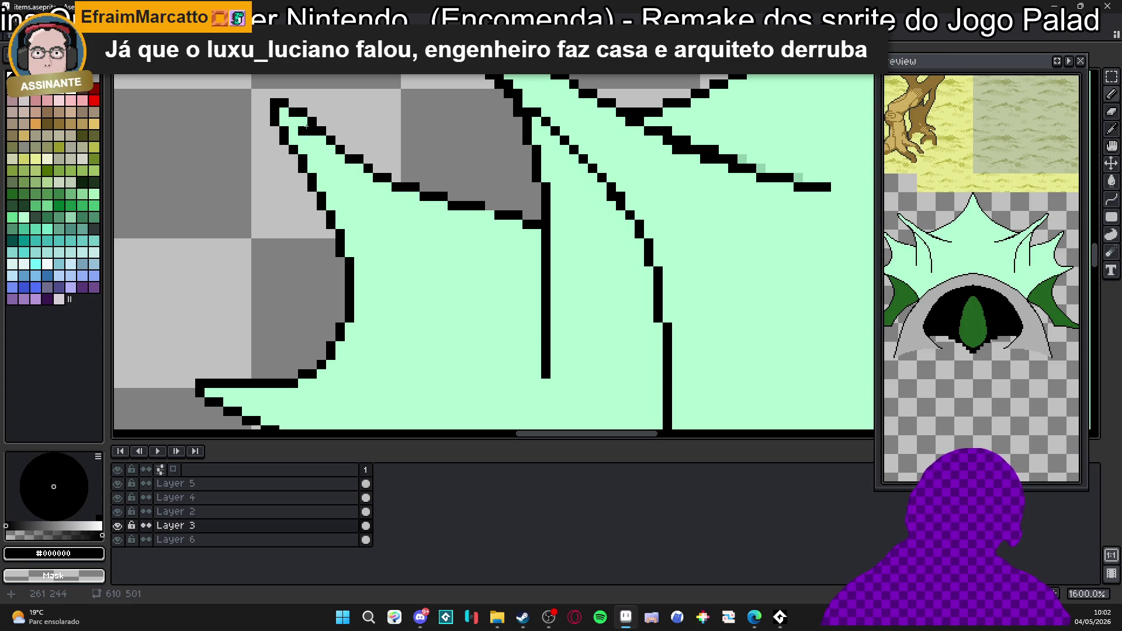
pyautogui.scroll(1, 307, 107)
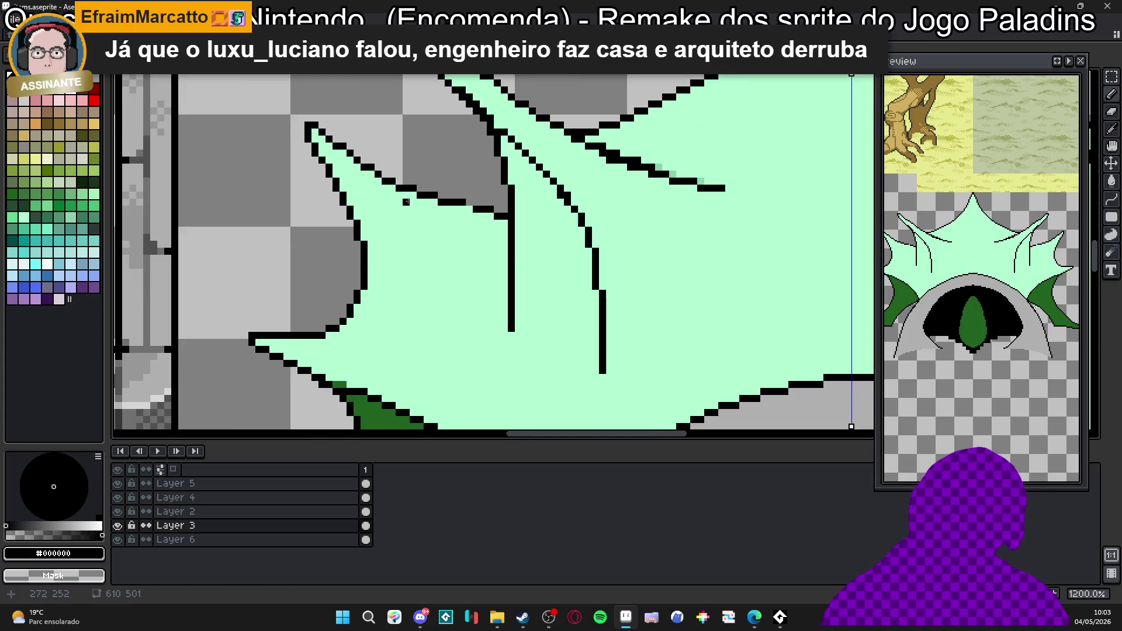
pyautogui.scroll(1, 375, 165)
pyautogui.rightClick(376, 182)
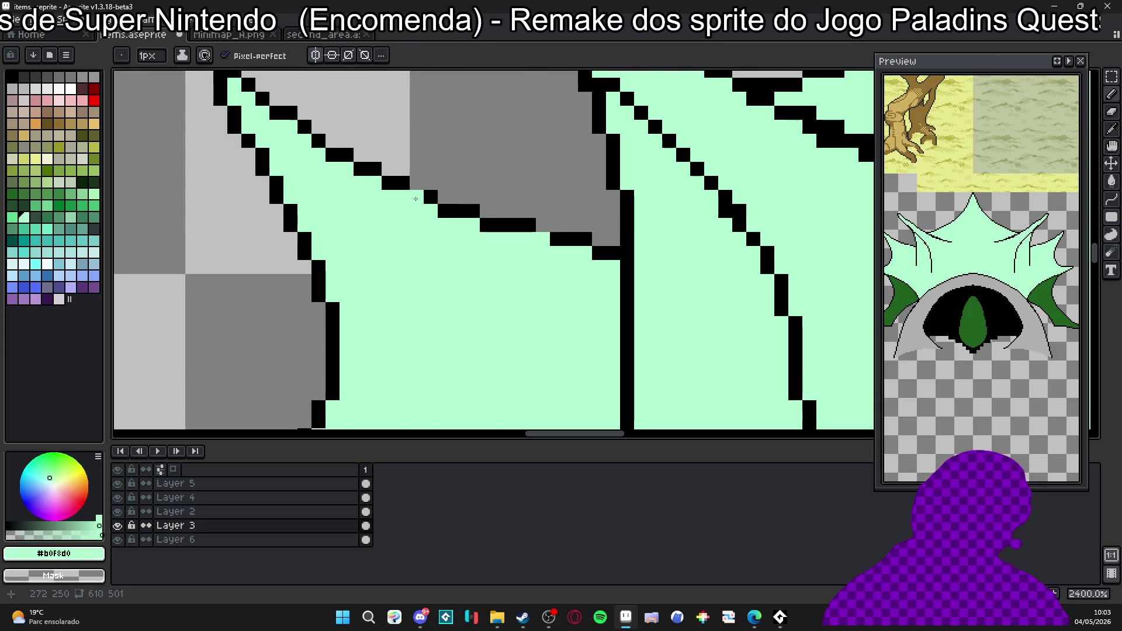
pyautogui.click(488, 230)
pyautogui.rightClick(488, 230)
pyautogui.click(516, 233)
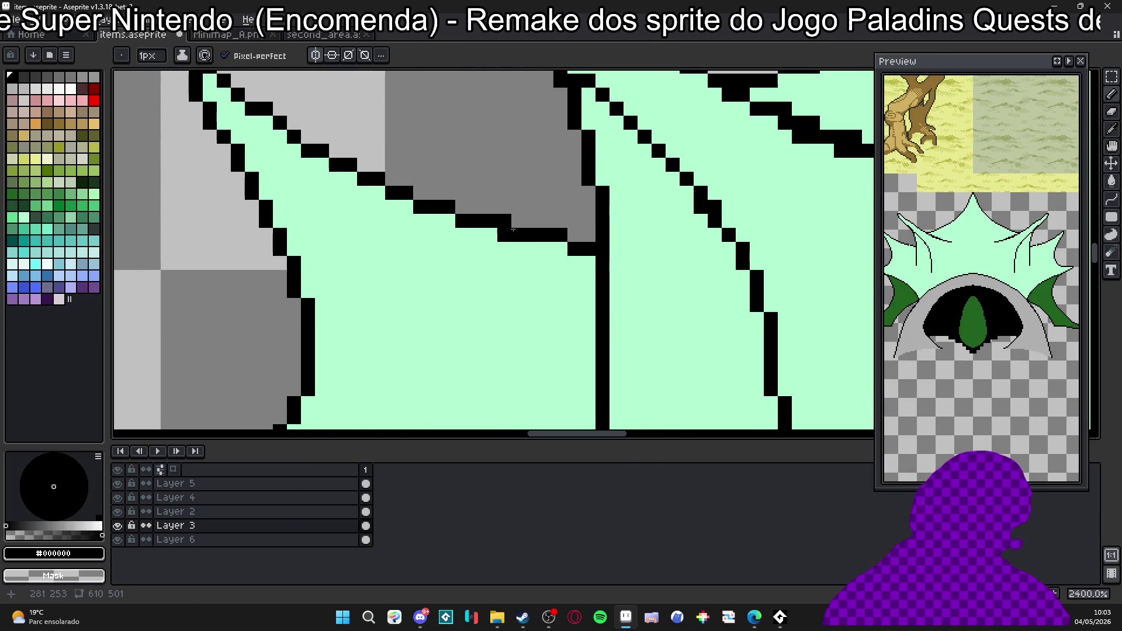
pyautogui.scroll(-6, 512, 233)
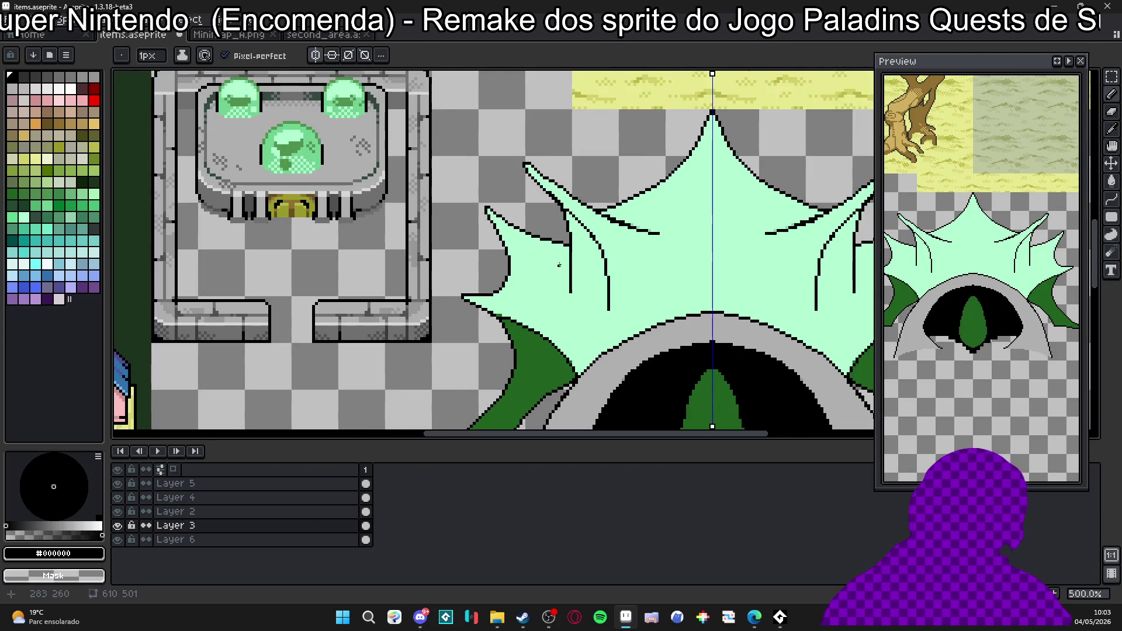
pyautogui.scroll(-2, 543, 238)
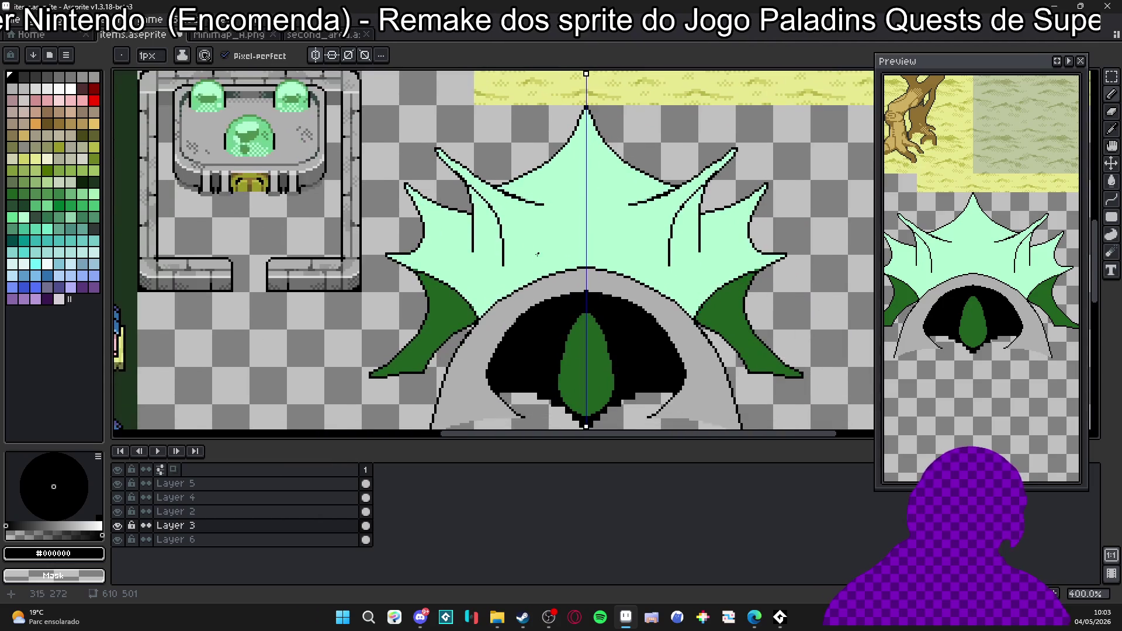
pyautogui.scroll(5, 495, 266)
# Add a final black outline pixel on the right spike and save items.aseprite.
pyautogui.press('x')
pyautogui.scroll(2, 492, 265)
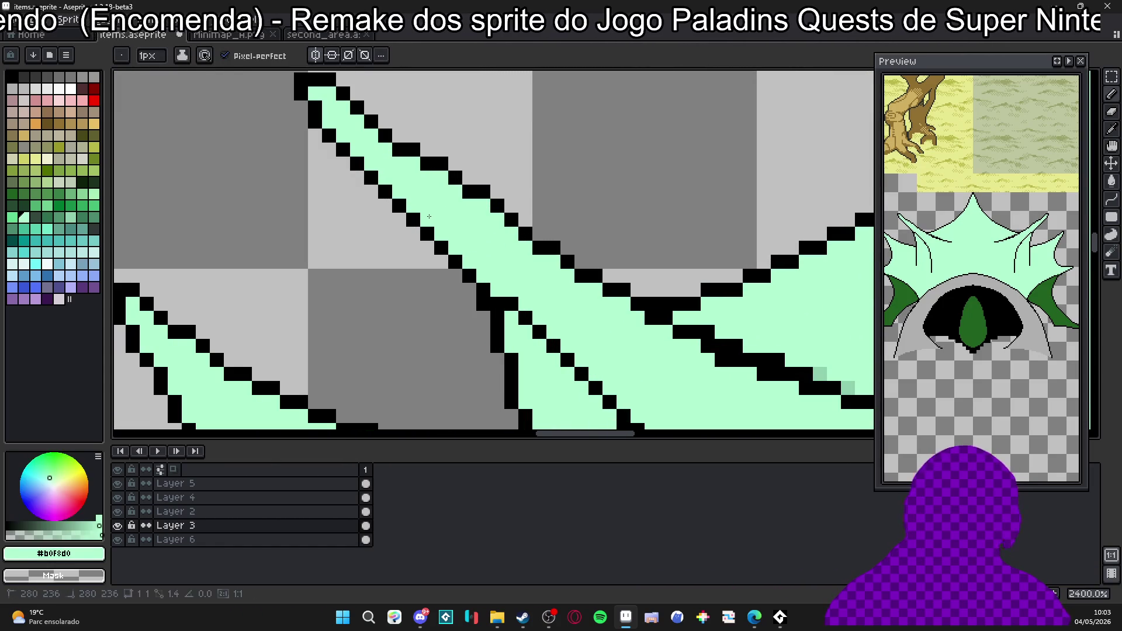
pyautogui.scroll(-5, 460, 260)
pyautogui.scroll(4, 458, 240)
pyautogui.press('x')
pyautogui.click(529, 269)
pyautogui.scroll(-2, 572, 245)
pyautogui.scroll(-1, 562, 250)
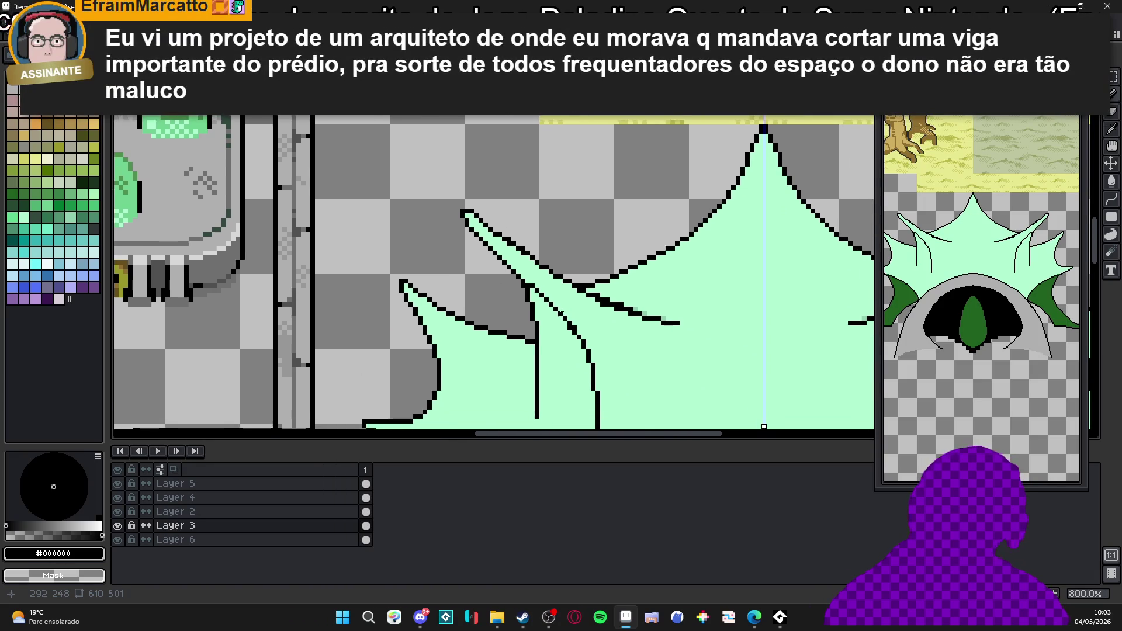
pyautogui.scroll(-2, 544, 259)
pyautogui.hotkey('ctrl', 's')
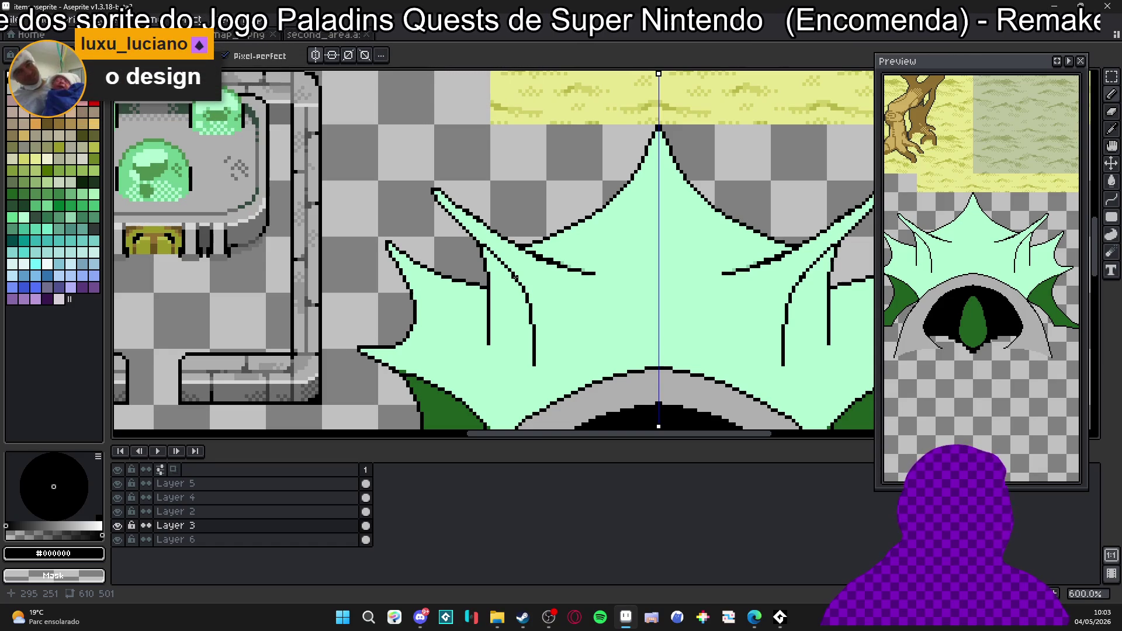
pyautogui.scroll(4, 498, 298)
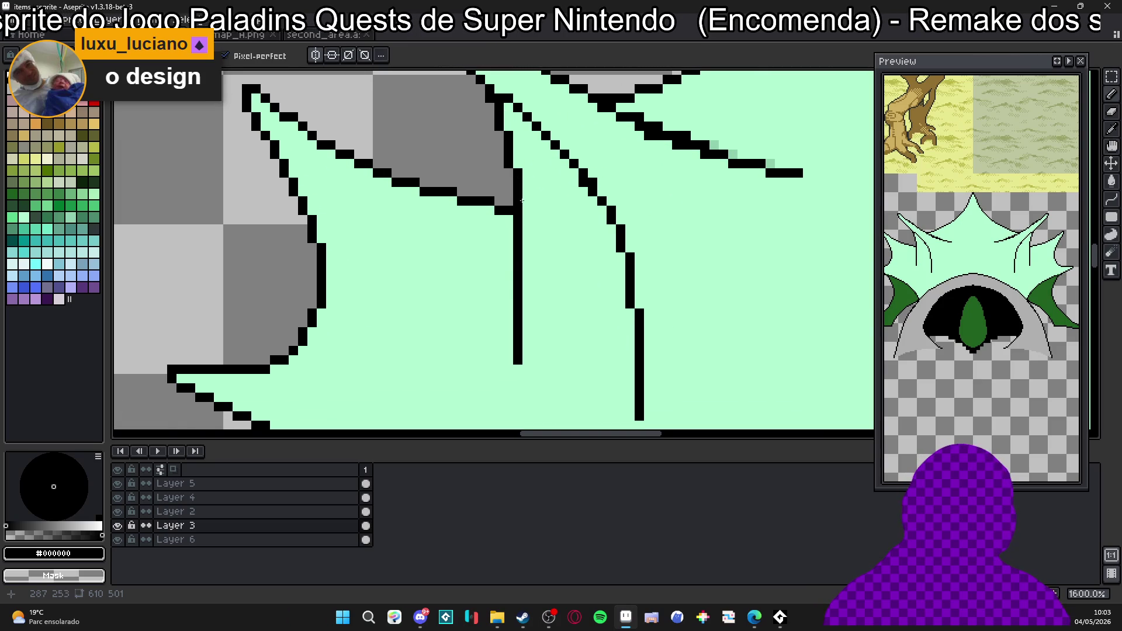
# Clear the old black inner line on the left spike back to mint.
pyautogui.moveTo(526, 246); pyautogui.dragTo(526, 361)
pyautogui.keyDown('alt'); pyautogui.click(509, 298); pyautogui.keyUp('alt')
pyautogui.moveTo(521, 275); pyautogui.dragTo(520, 359)
pyautogui.scroll(-4, 522, 360)
pyautogui.scroll(3, 522, 360)
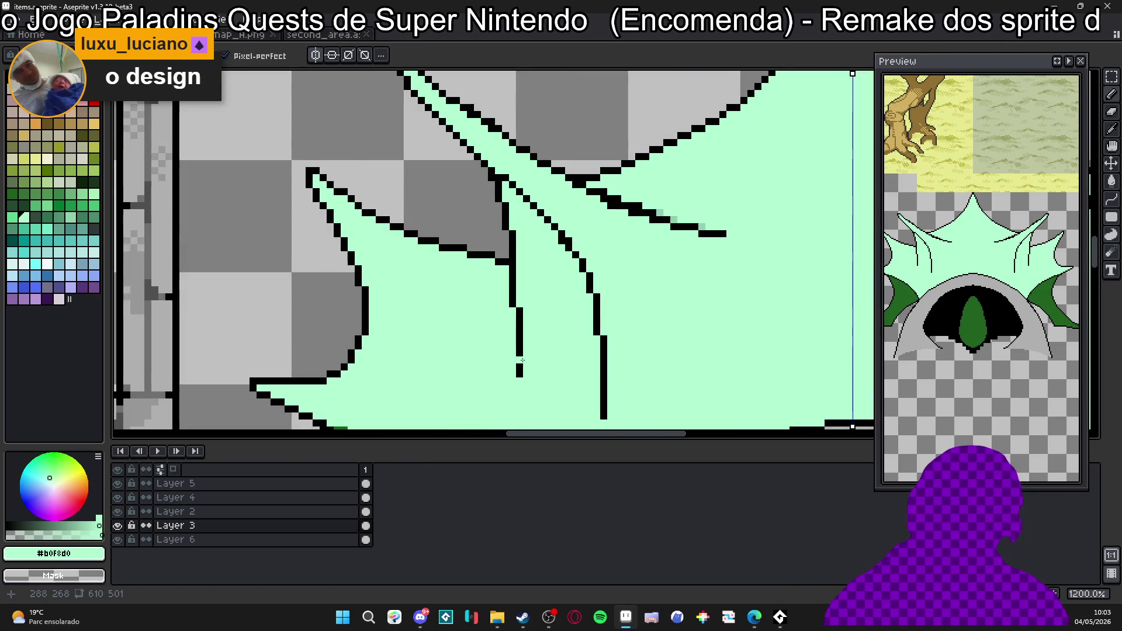
pyautogui.scroll(-3, 522, 360)
pyautogui.press('b')
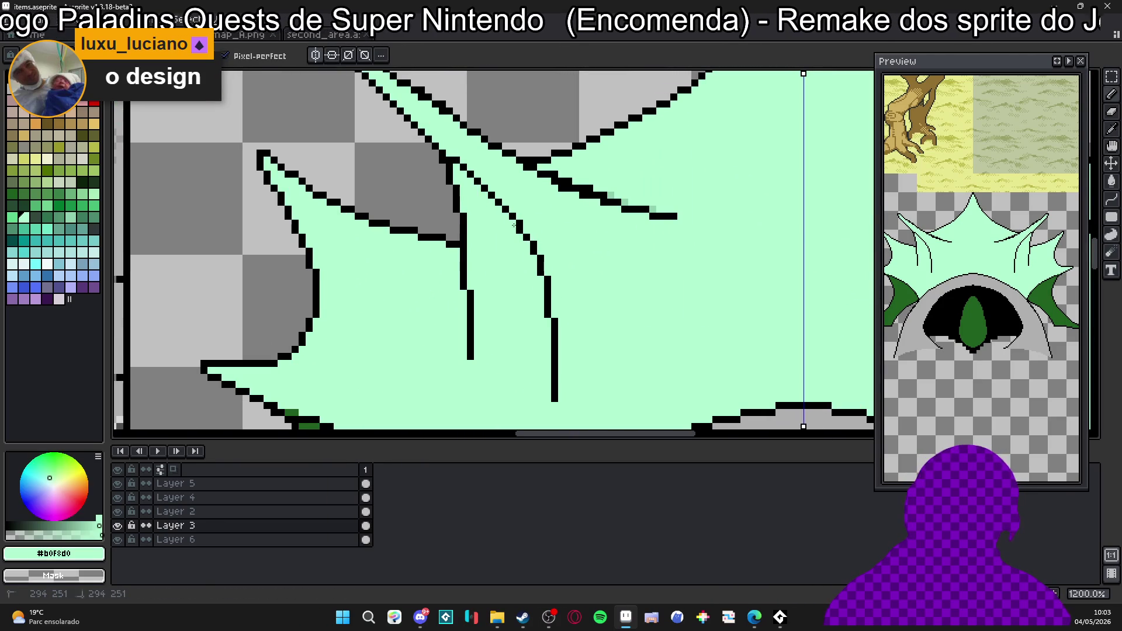
pyautogui.moveTo(539, 254); pyautogui.dragTo(554, 399)
# Redraw the spike's inner black line curving right and clean its stray pixels to mint.
pyautogui.keyDown('alt'); pyautogui.click(527, 228); pyautogui.keyUp('alt')
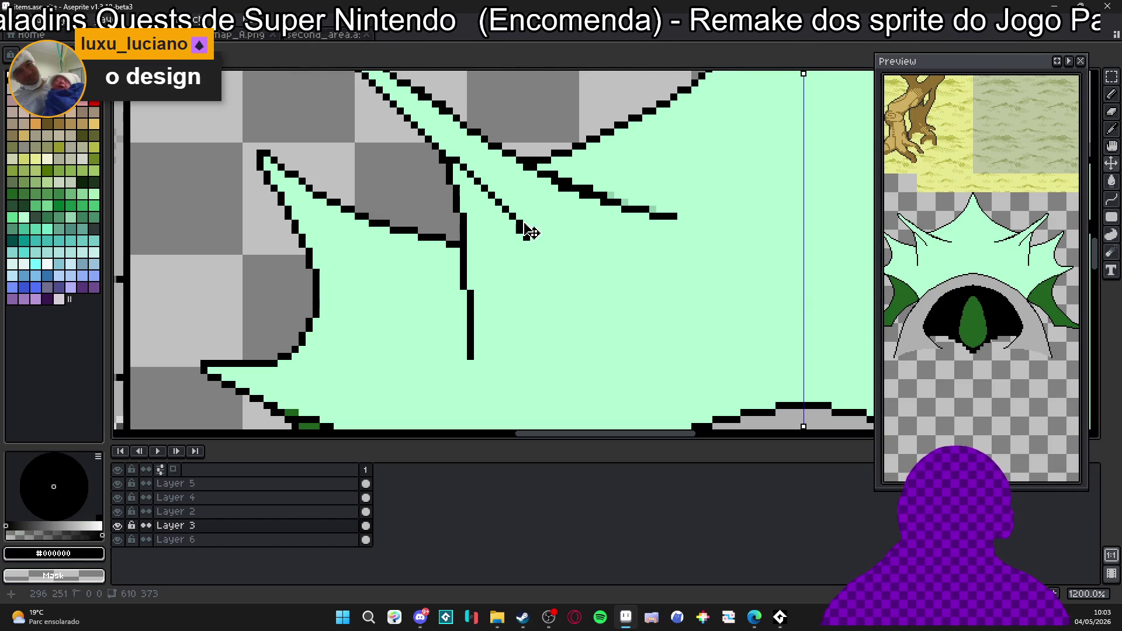
pyautogui.moveTo(525, 230); pyautogui.dragTo(544, 334)
pyautogui.hotkey('ctrl', 'z')
pyautogui.hotkey('ctrl', 'z')
pyautogui.moveTo(526, 231); pyautogui.dragTo(553, 320)
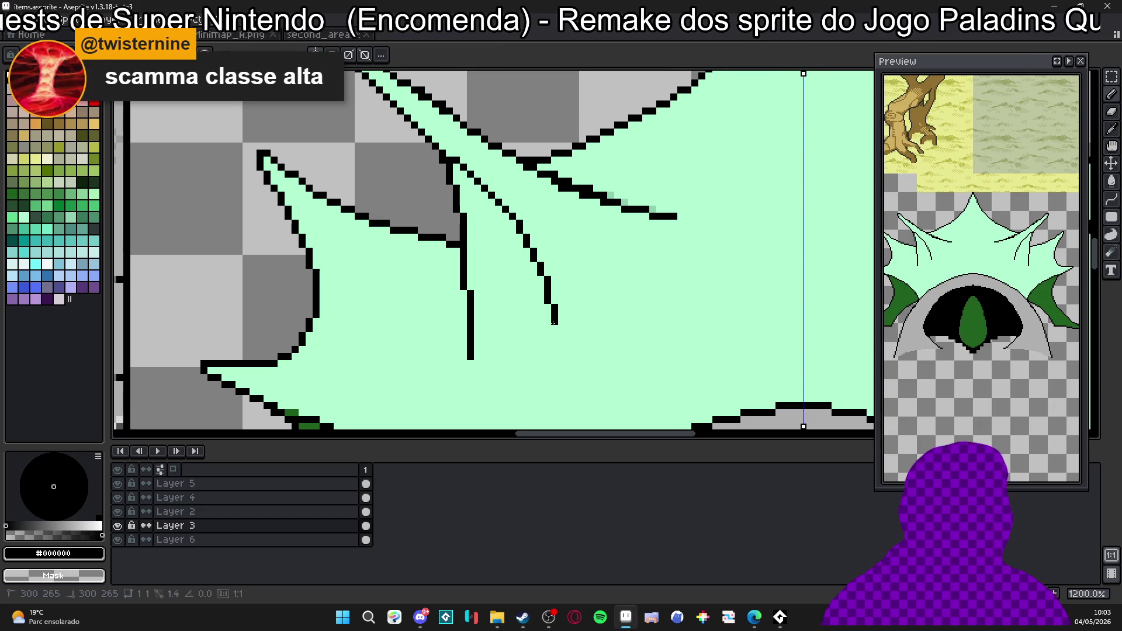
pyautogui.click(548, 321)
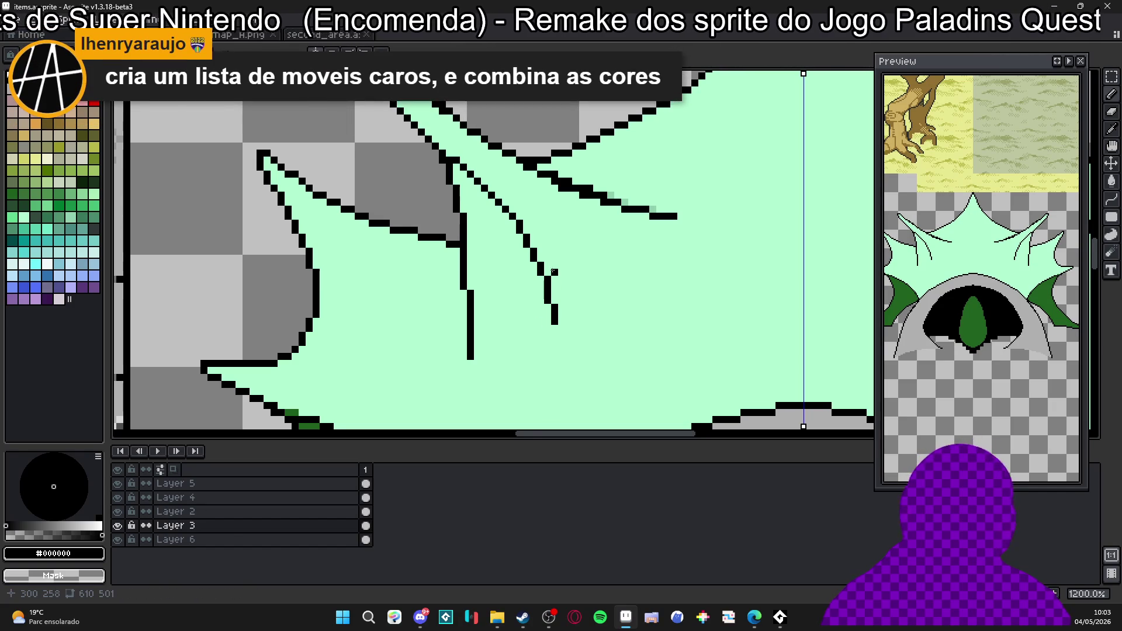
pyautogui.scroll(1, 543, 260)
pyautogui.keyDown('alt'); pyautogui.click(559, 279); pyautogui.keyUp('alt')
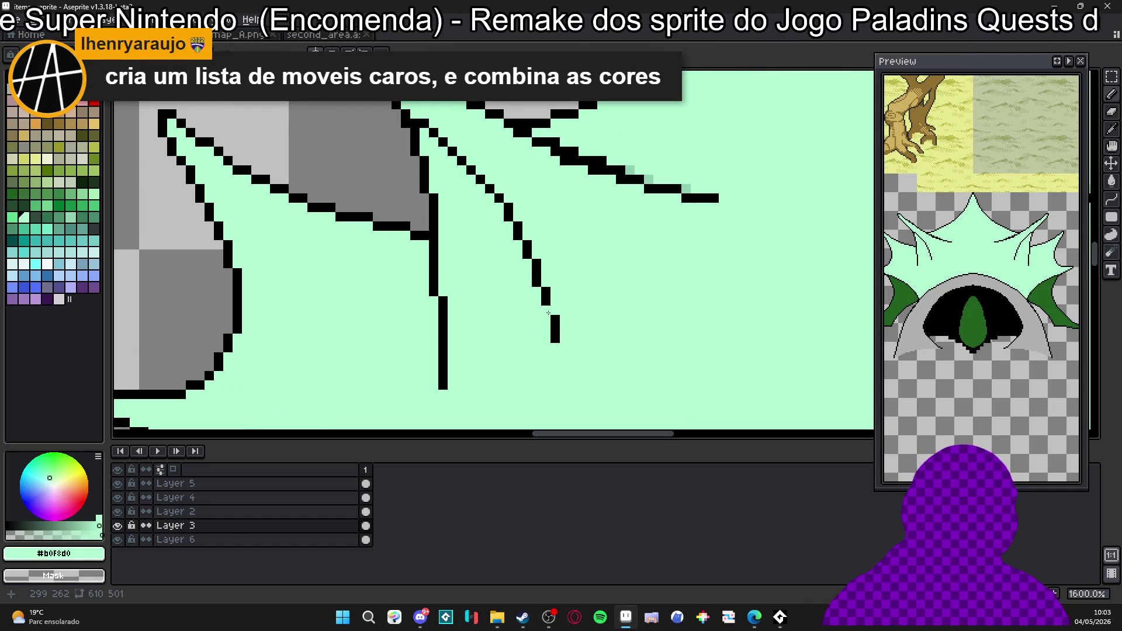
pyautogui.keyDown('alt'); pyautogui.click(547, 309); pyautogui.keyUp('alt')
pyautogui.keyDown('alt'); pyautogui.click(561, 309); pyautogui.keyUp('alt')
pyautogui.click(555, 333)
pyautogui.scroll(-1, 571, 301)
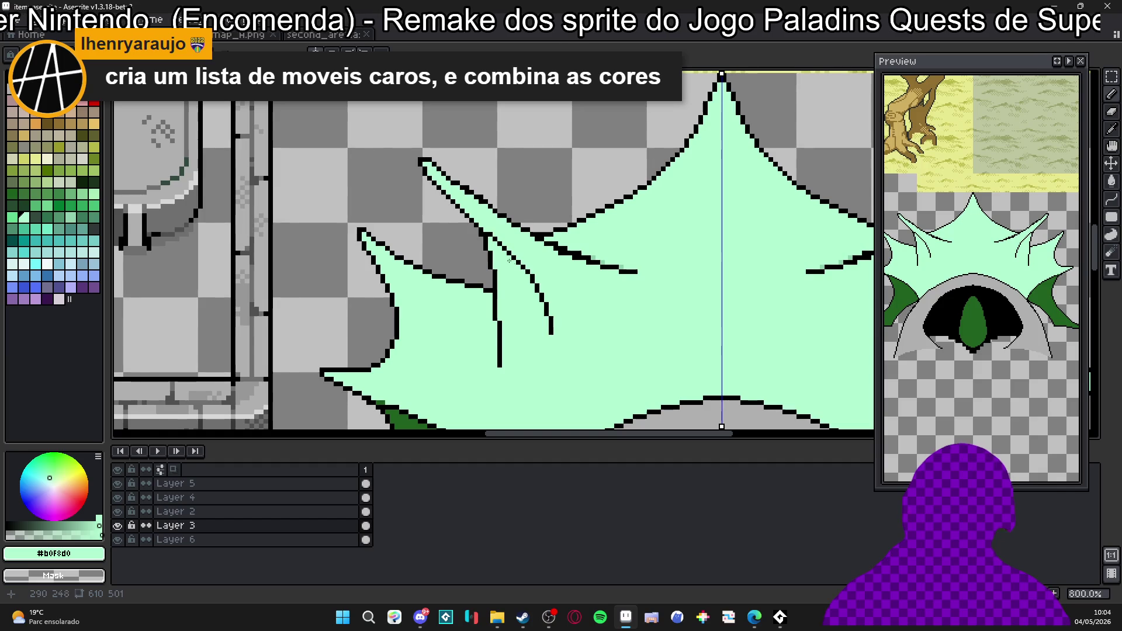
pyautogui.scroll(2, 468, 235)
# Refine the line's upper end pixel by pixel, swapping black and mint.
pyautogui.press('e')
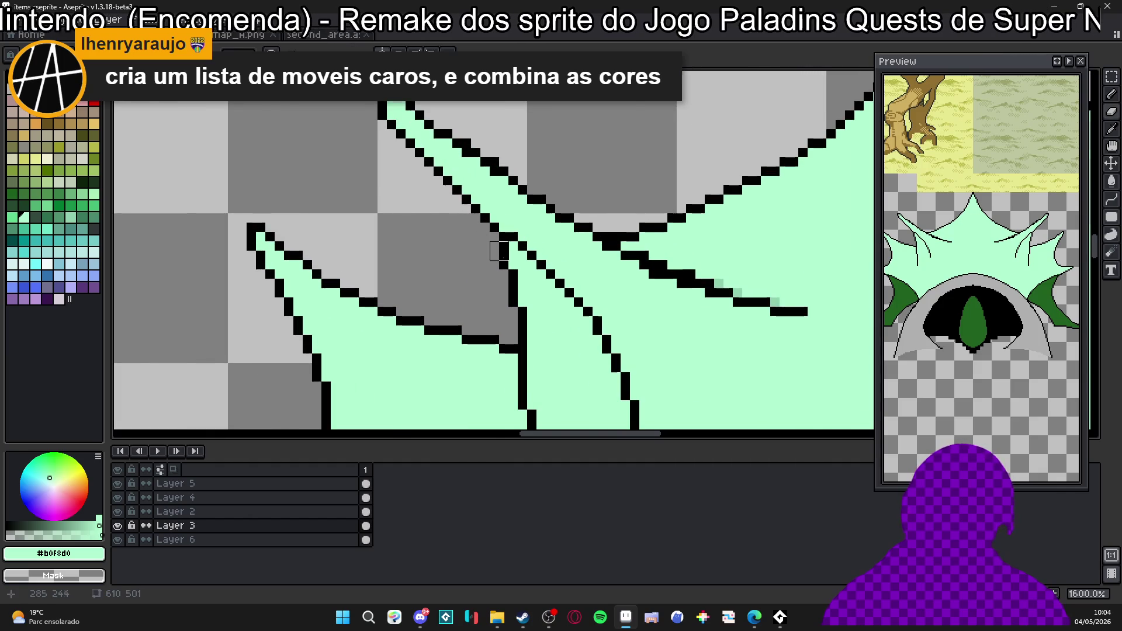
pyautogui.scroll(-2, 491, 241)
pyautogui.scroll(2, 626, 269)
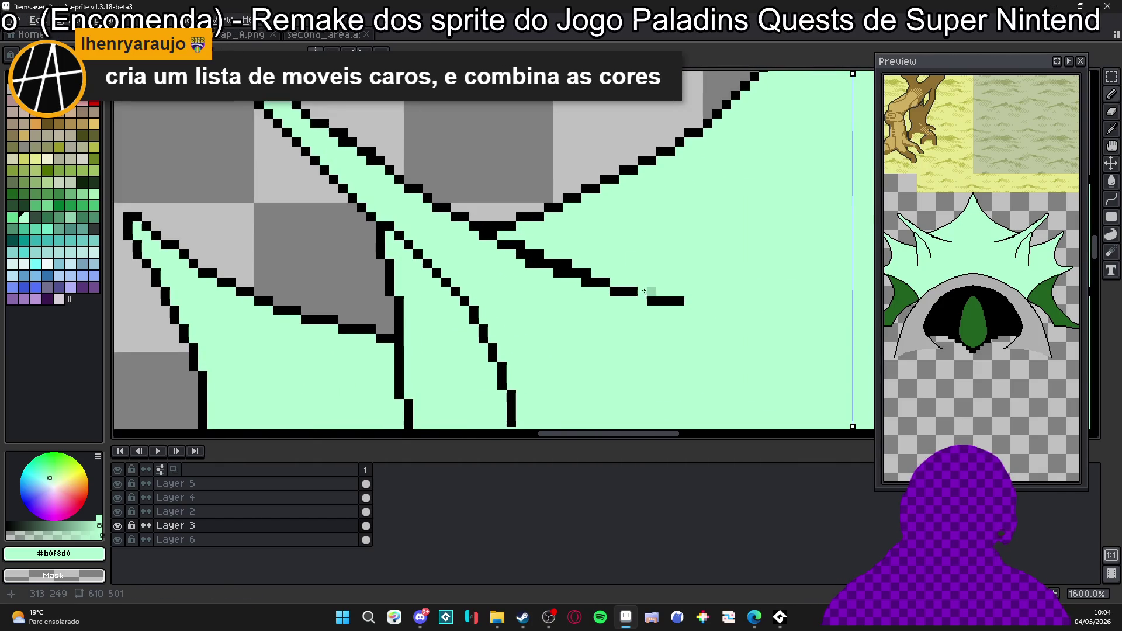
pyautogui.click(529, 263)
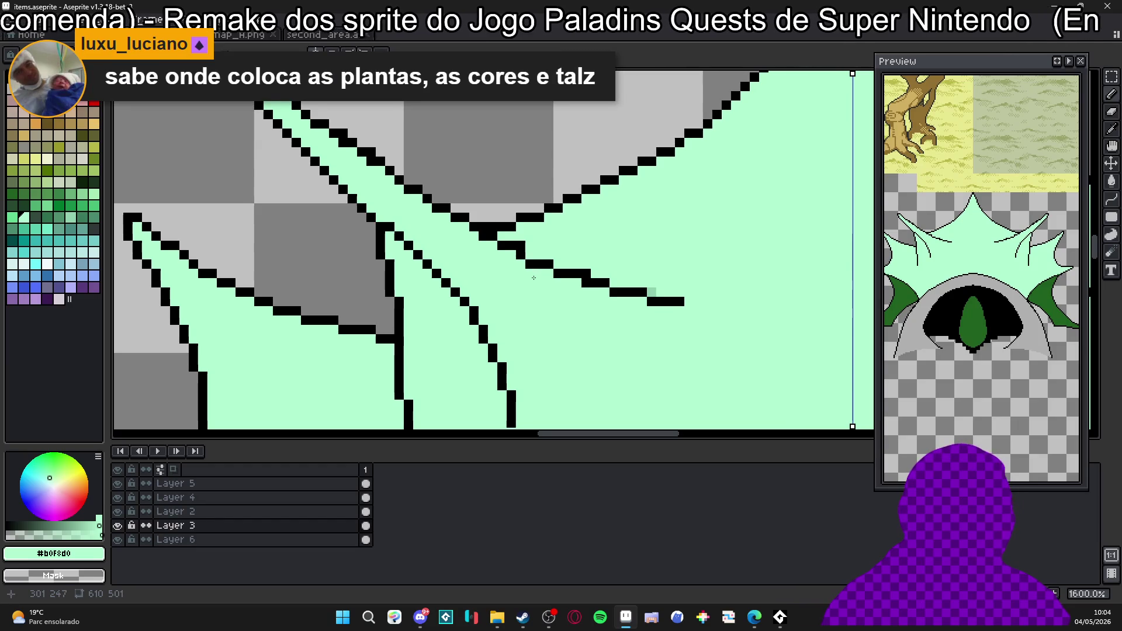
pyautogui.press('x')
pyautogui.click(530, 256)
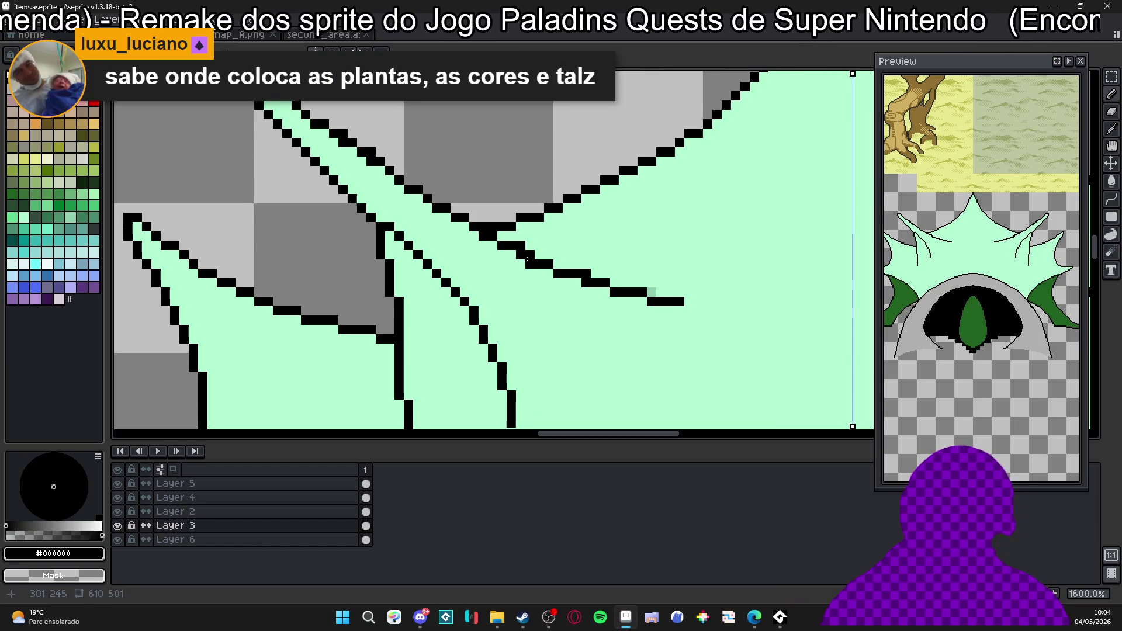
pyautogui.press('x')
pyautogui.click(530, 263)
pyautogui.click(522, 247)
pyautogui.press('x')
pyautogui.click(558, 264)
pyautogui.press('x')
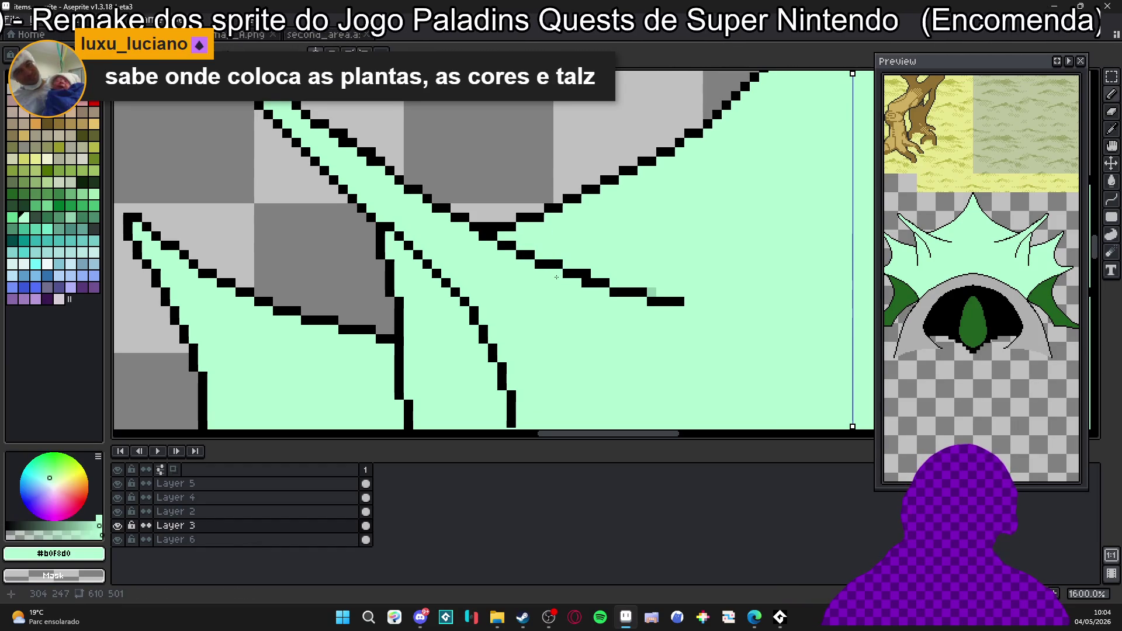
# Extend the line's lower end with black pixels and fill below it in mint.
pyautogui.press('x')
pyautogui.click(613, 283)
pyautogui.press('x')
pyautogui.press('x')
pyautogui.click(651, 292)
pyautogui.press('x')
pyautogui.press('x')
pyautogui.click(690, 303)
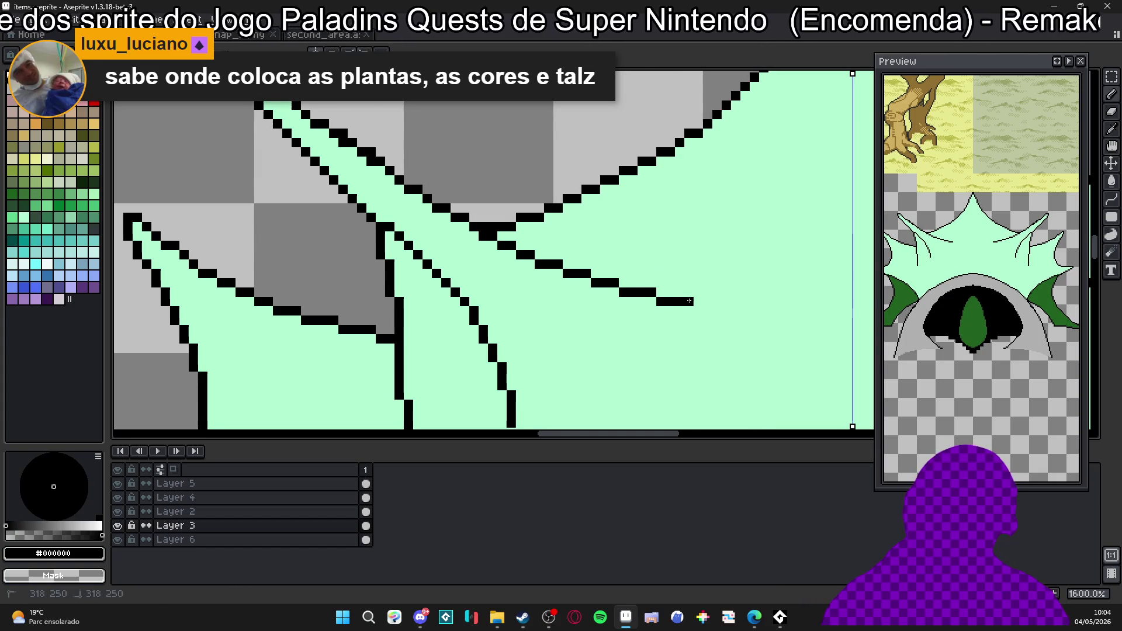
pyautogui.scroll(-2, 673, 306)
pyautogui.scroll(-3, 673, 306)
pyautogui.scroll(-1, 673, 306)
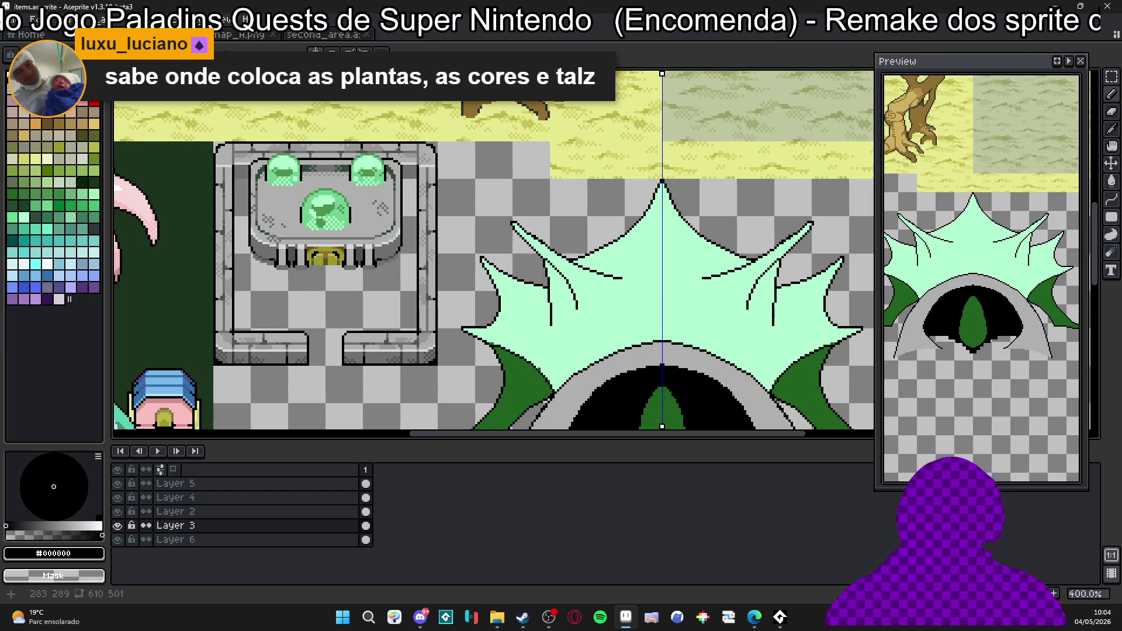
# Extend the right green fin over the grey arch pixels and touch up its black outline.
pyautogui.moveTo(550, 322); pyautogui.dragTo(499, 201)
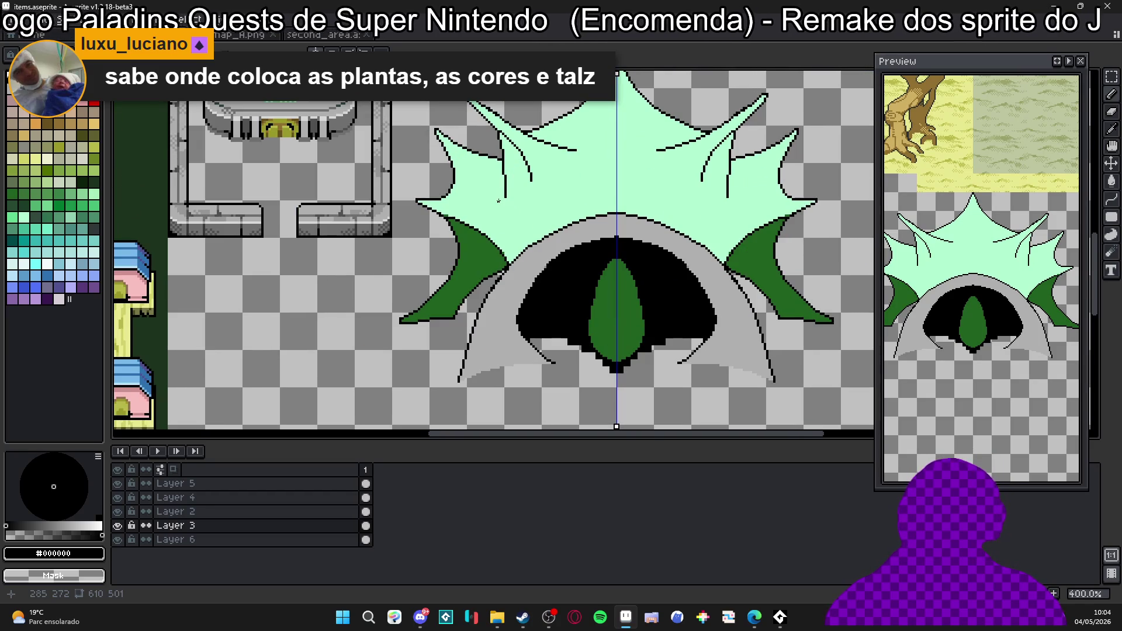
pyautogui.scroll(8, 672, 257)
pyautogui.keyDown('alt'); pyautogui.click(775, 242); pyautogui.keyUp('alt')
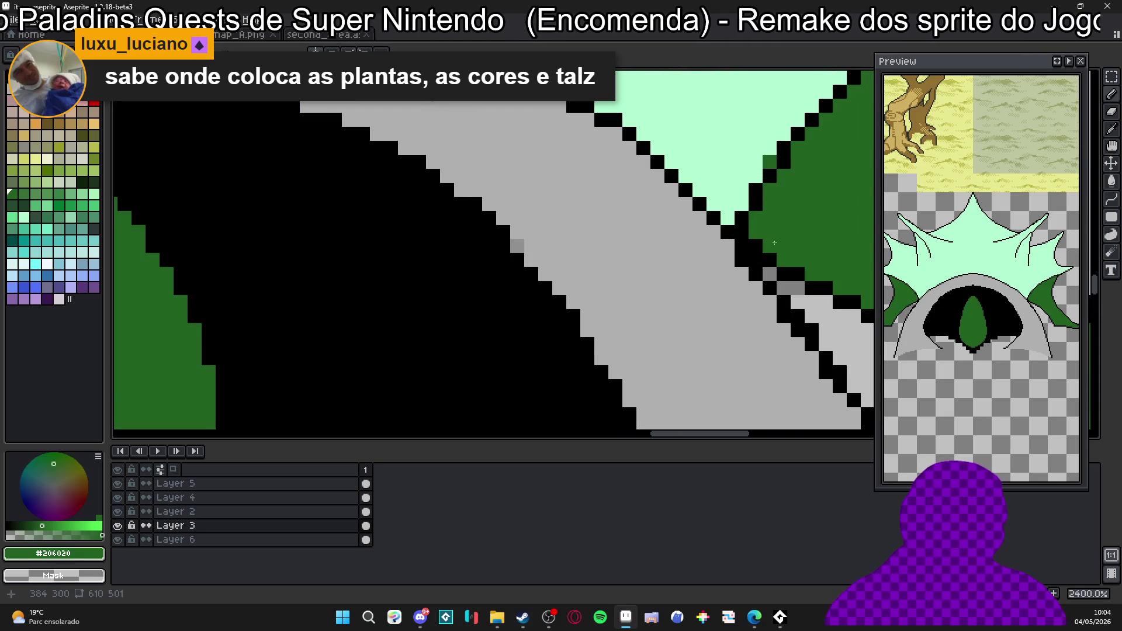
pyautogui.moveTo(769, 259)
pyautogui.mouseDown()
pyautogui.moveTo(716, 287)
pyautogui.moveTo(709, 307)
pyautogui.moveTo(692, 288)
pyautogui.mouseUp()
pyautogui.keyDown('alt'); pyautogui.click(696, 306); pyautogui.keyUp('alt')
pyautogui.keyDown('alt'); pyautogui.click(738, 290); pyautogui.keyUp('alt')
pyautogui.click(738, 307)
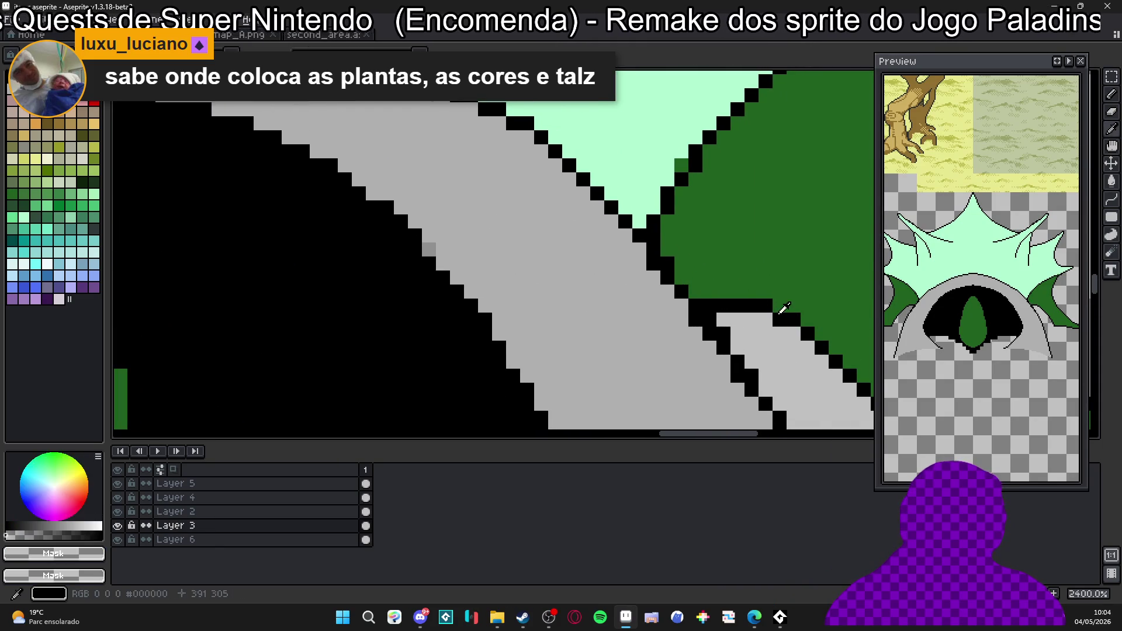
pyautogui.click(765, 321)
pyautogui.keyDown('alt'); pyautogui.click(793, 321); pyautogui.keyUp('alt')
pyautogui.click(798, 334)
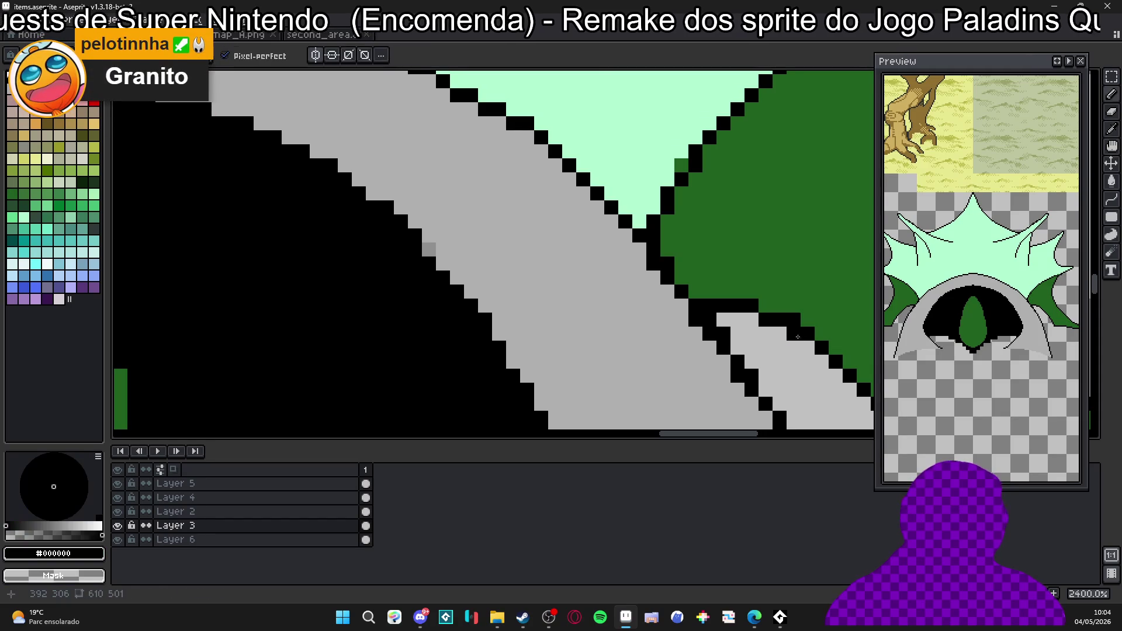
pyautogui.keyDown('alt'); pyautogui.click(788, 326); pyautogui.keyUp('alt')
pyautogui.scroll(-5, 788, 333)
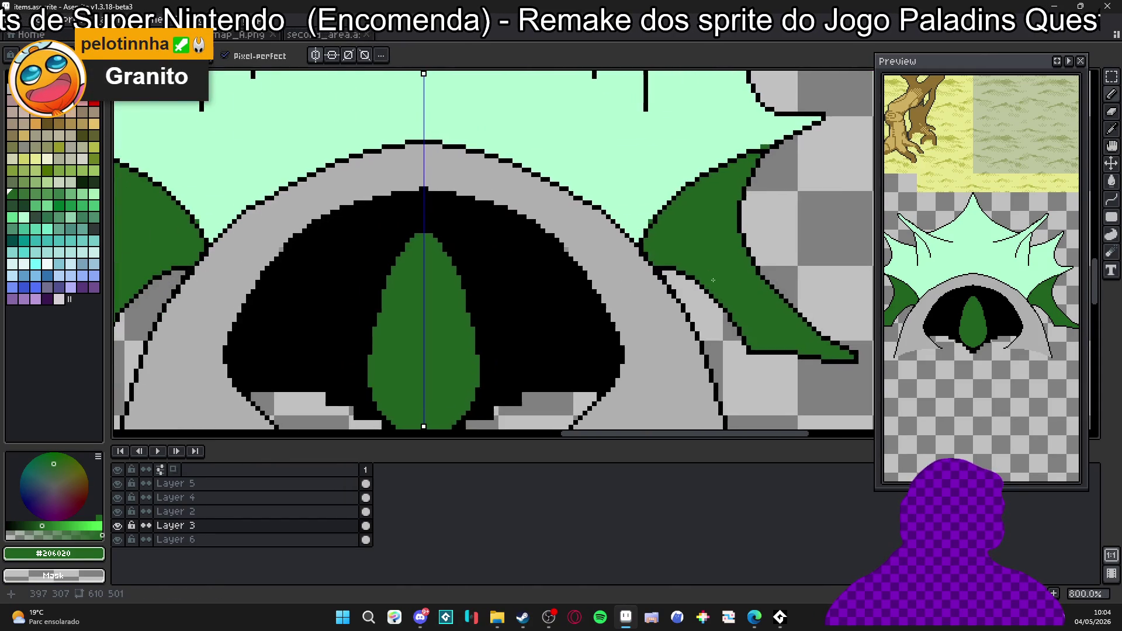
# Give the crest spike a clean one-pixel black outline, removing doubled pixels.
pyautogui.moveTo(674, 272); pyautogui.dragTo(660, 267)
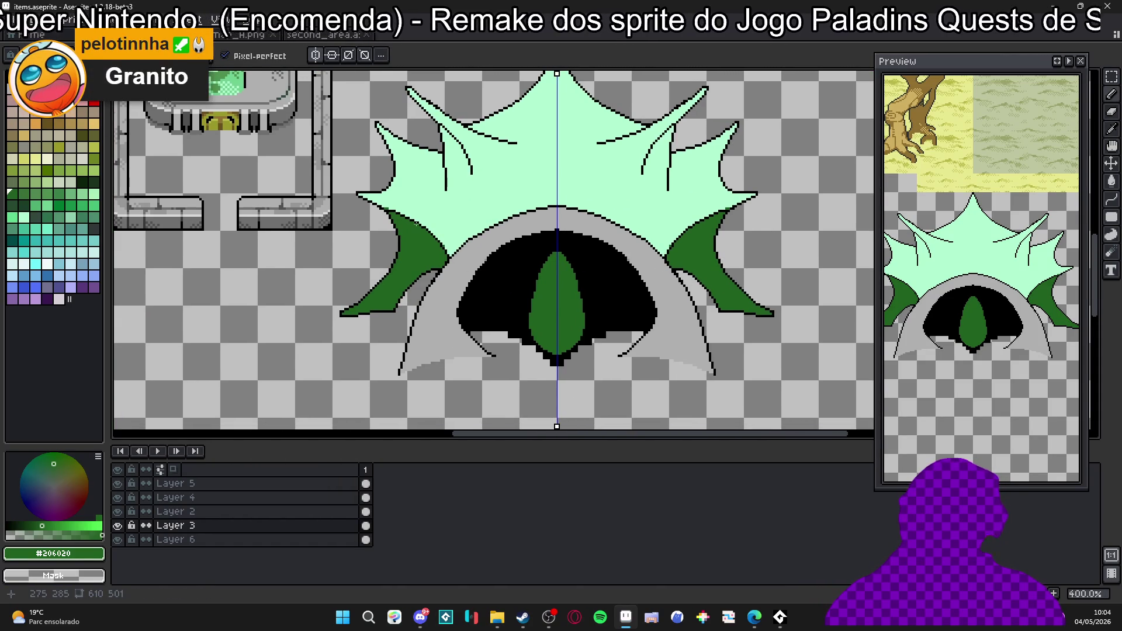
pyautogui.moveTo(276, 264); pyautogui.dragTo(653, 248)
pyautogui.scroll(3, 653, 248)
pyautogui.scroll(5, 654, 247)
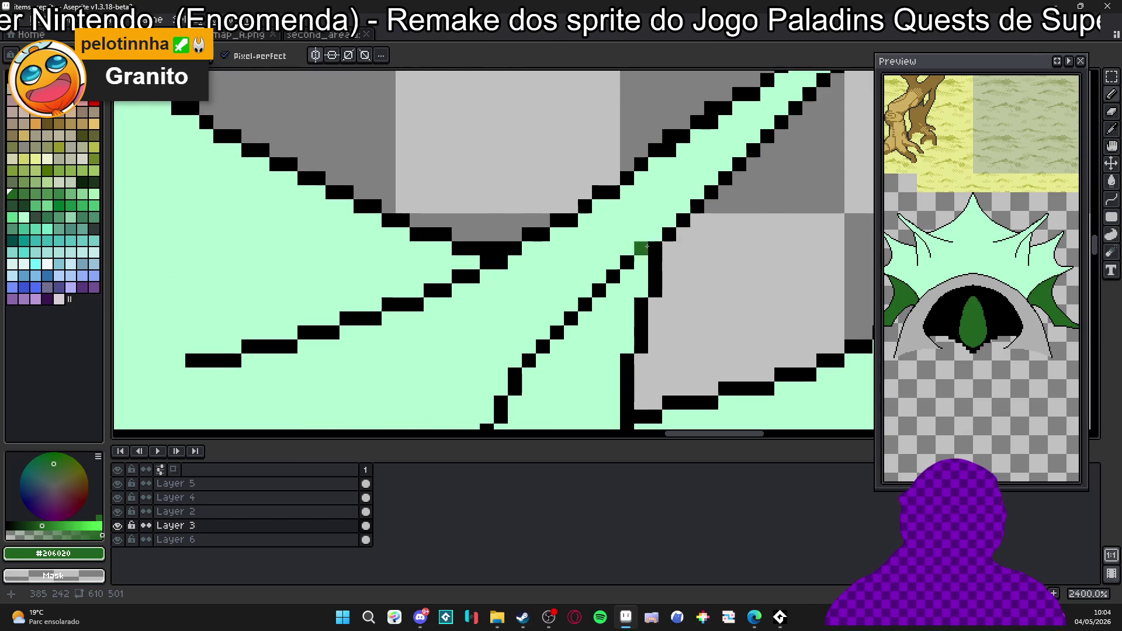
pyautogui.keyDown('alt'); pyautogui.click(654, 249); pyautogui.keyUp('alt')
pyautogui.scroll(3, 656, 201)
pyautogui.keyDown('shift'); pyautogui.click(741, 186); pyautogui.keyUp('shift')
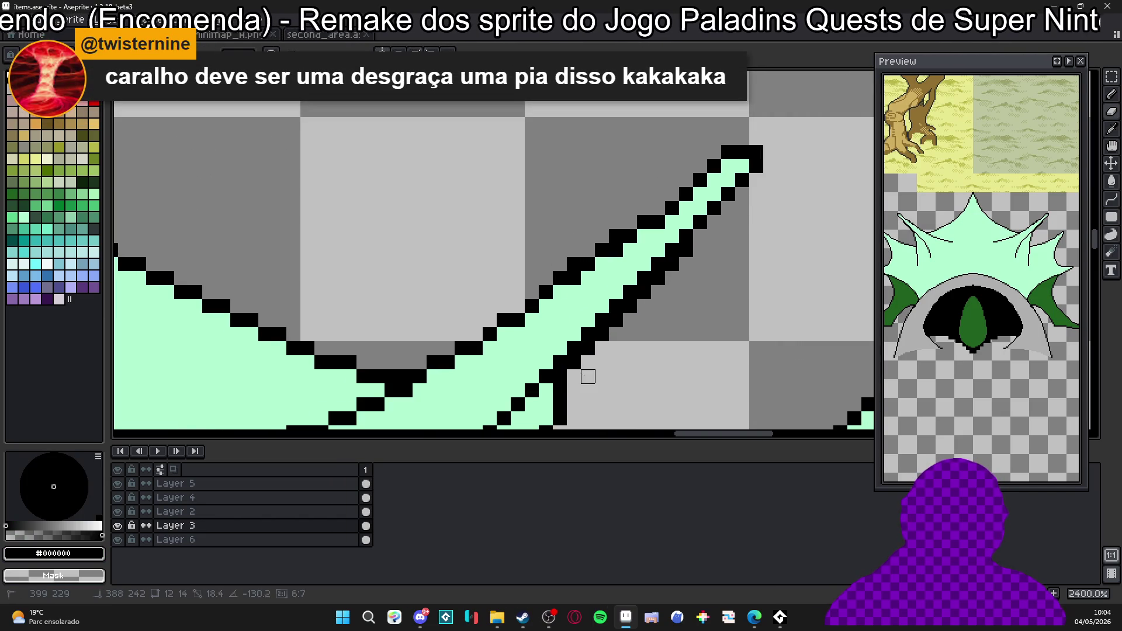
pyautogui.moveTo(588, 377); pyautogui.dragTo(682, 220)
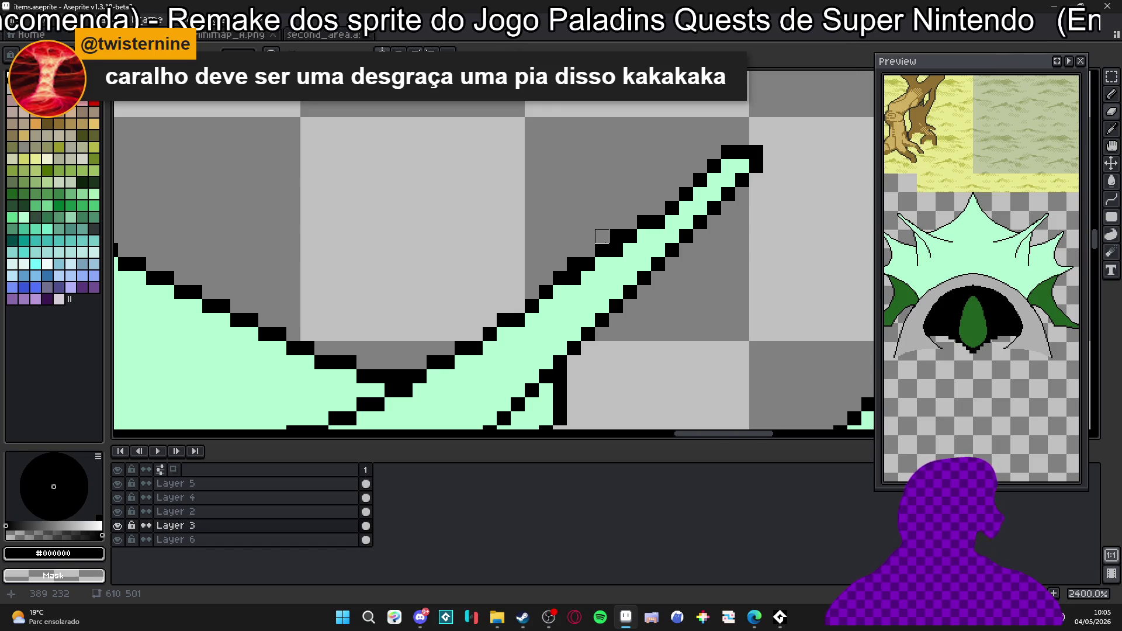
pyautogui.scroll(-3, 601, 278)
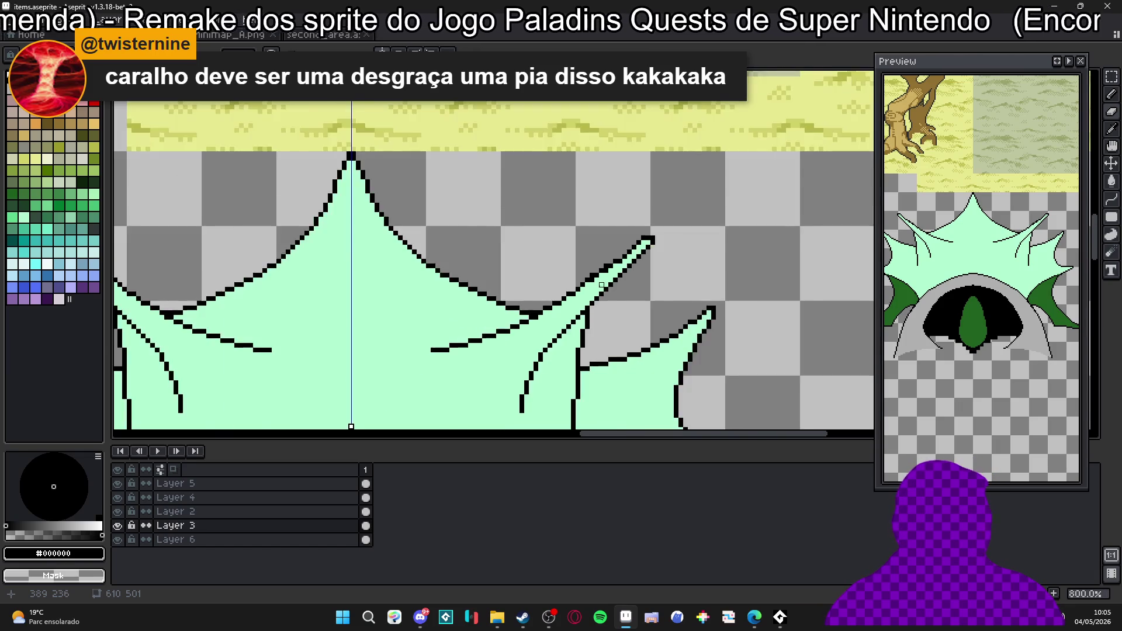
pyautogui.scroll(-2, 571, 281)
pyautogui.scroll(-2, 526, 286)
pyautogui.scroll(-1, 494, 288)
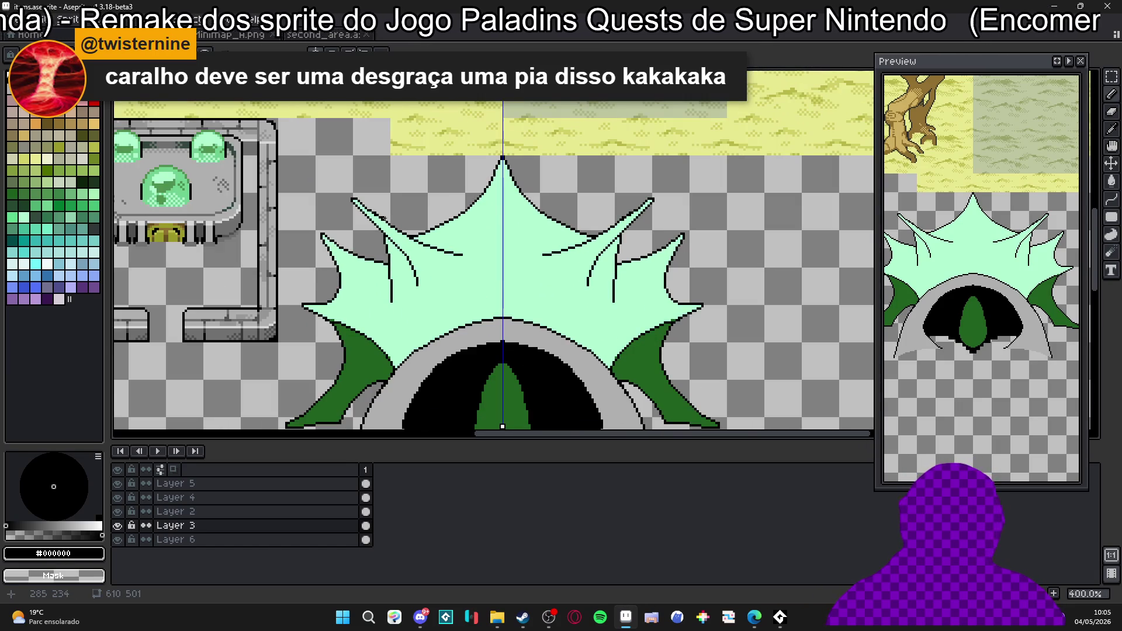
pyautogui.scroll(6, 381, 219)
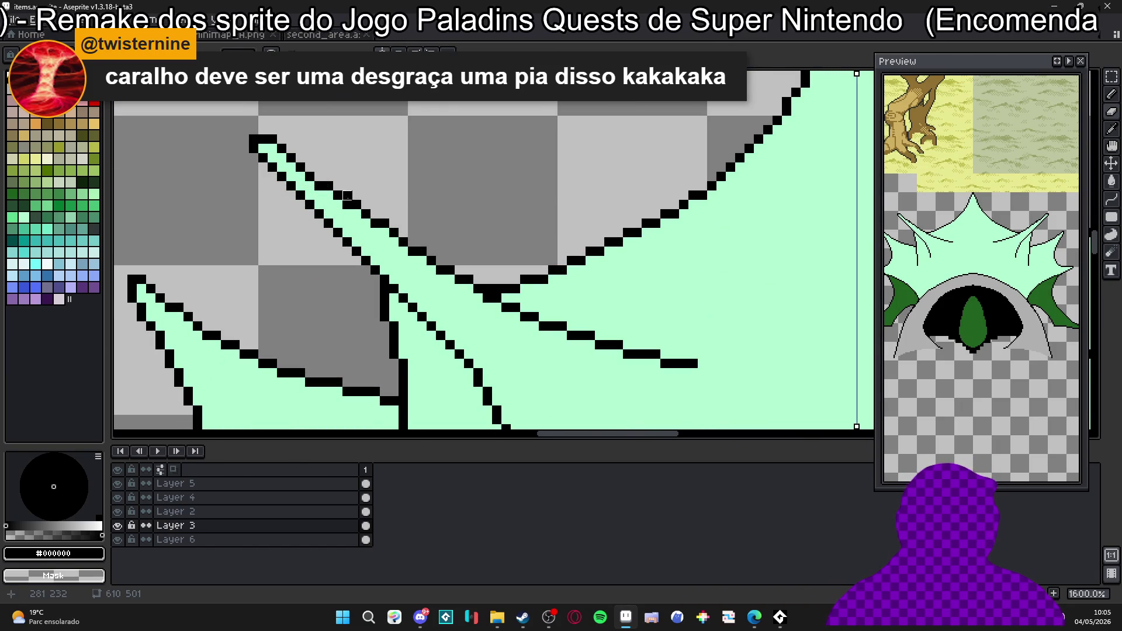
pyautogui.scroll(-3, 347, 195)
pyautogui.scroll(-2, 347, 194)
# Review the finished sprite, then switch to the minimap_A.png tab.
pyautogui.moveTo(387, 333); pyautogui.dragTo(386, 243)
pyautogui.scroll(-1, 387, 243)
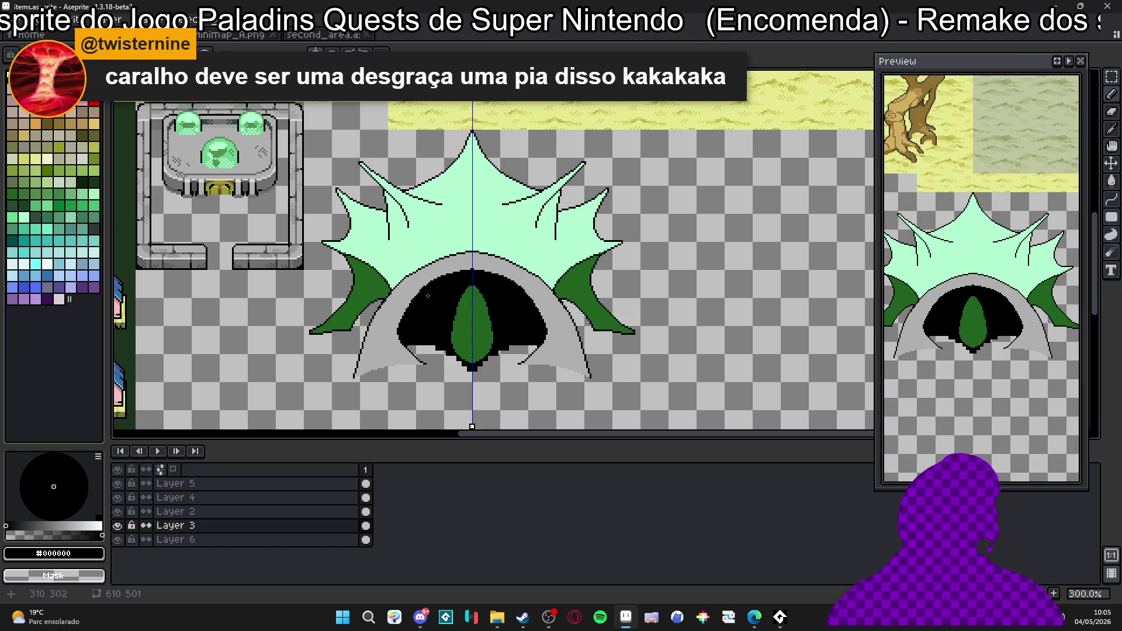
pyautogui.scroll(-1, 422, 313)
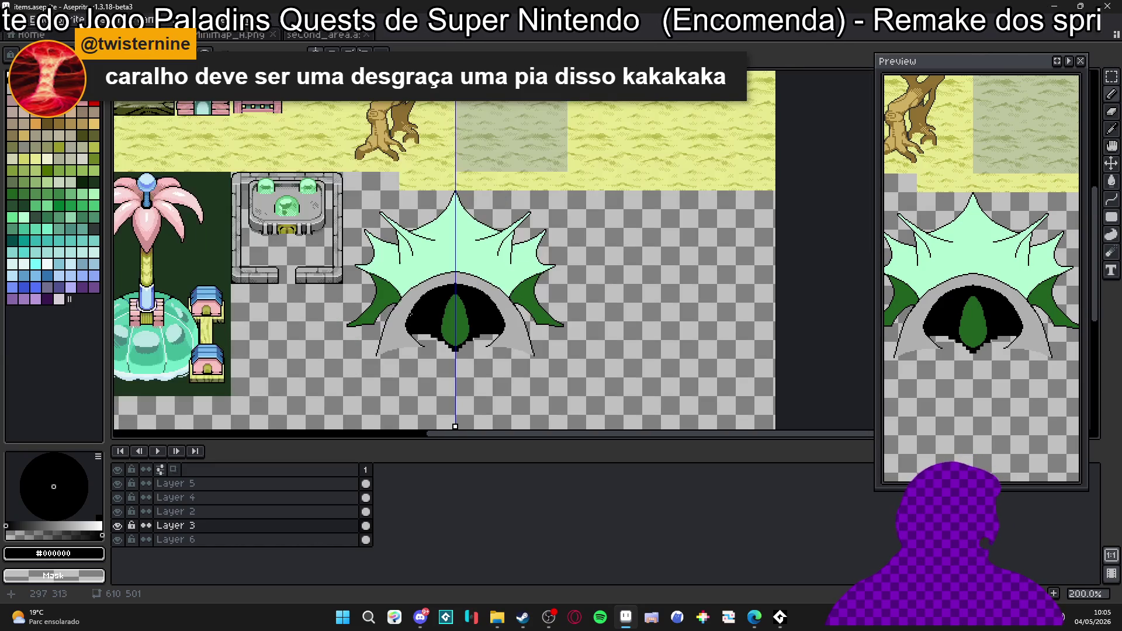
pyautogui.scroll(2, 428, 270)
pyautogui.scroll(3, 394, 285)
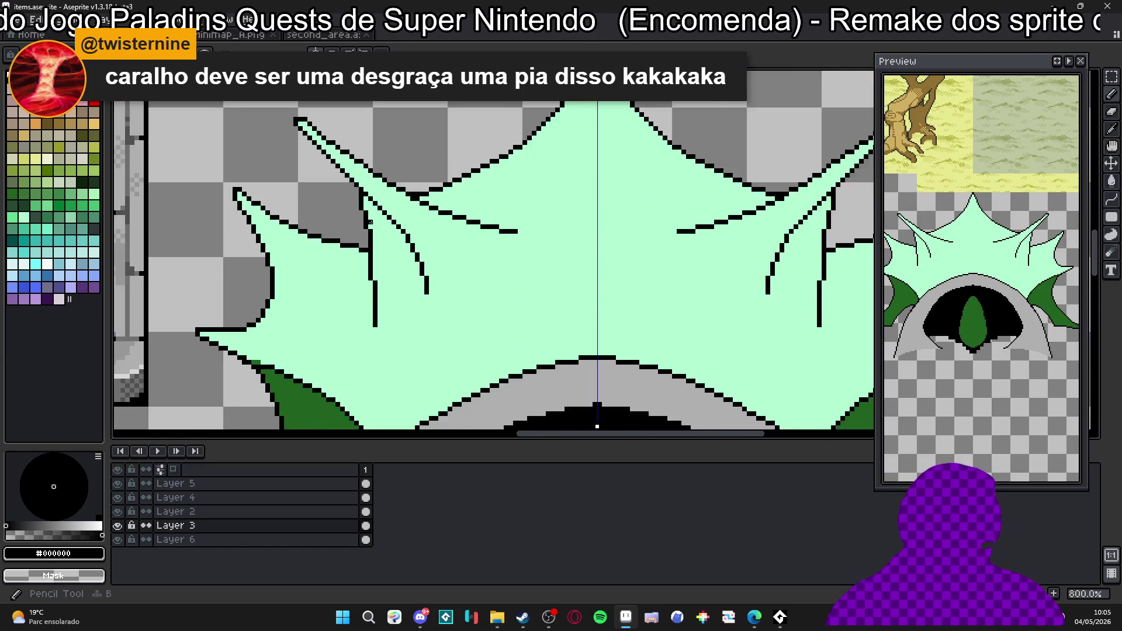
pyautogui.scroll(2, 363, 304)
pyautogui.scroll(-2, 367, 308)
pyautogui.scroll(-2, 377, 311)
pyautogui.scroll(-1, 384, 314)
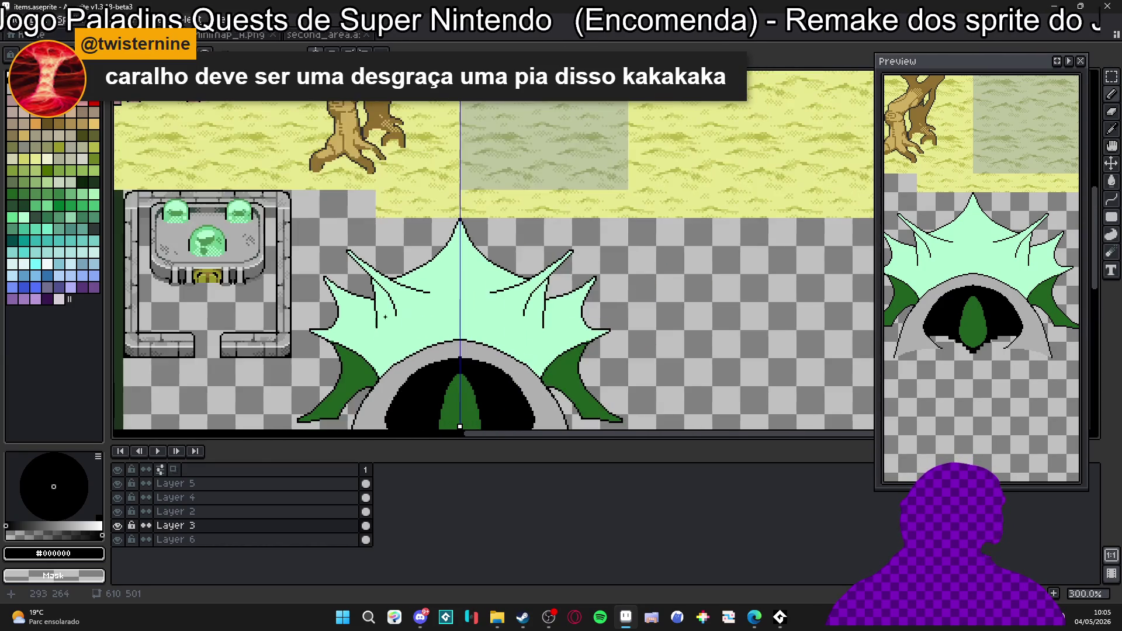
pyautogui.scroll(-1, 390, 317)
pyautogui.scroll(-1, 390, 311)
pyautogui.scroll(3, 403, 303)
pyautogui.scroll(-1, 421, 289)
pyautogui.scroll(-1, 439, 277)
pyautogui.scroll(-1, 441, 273)
pyautogui.scroll(2, 437, 275)
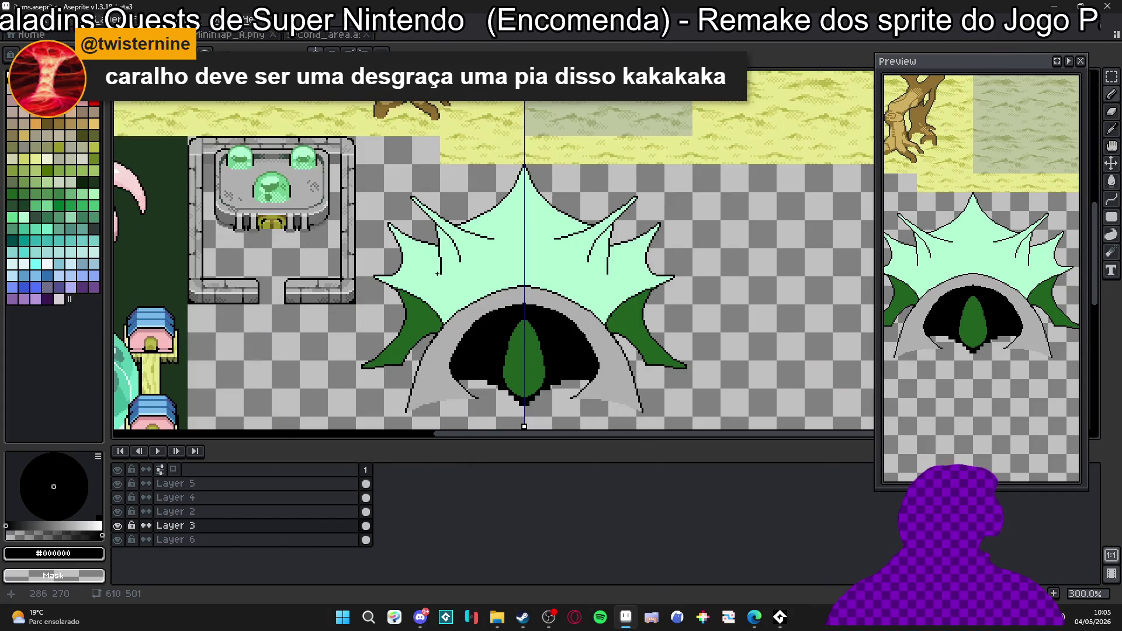
pyautogui.scroll(-1, 427, 273)
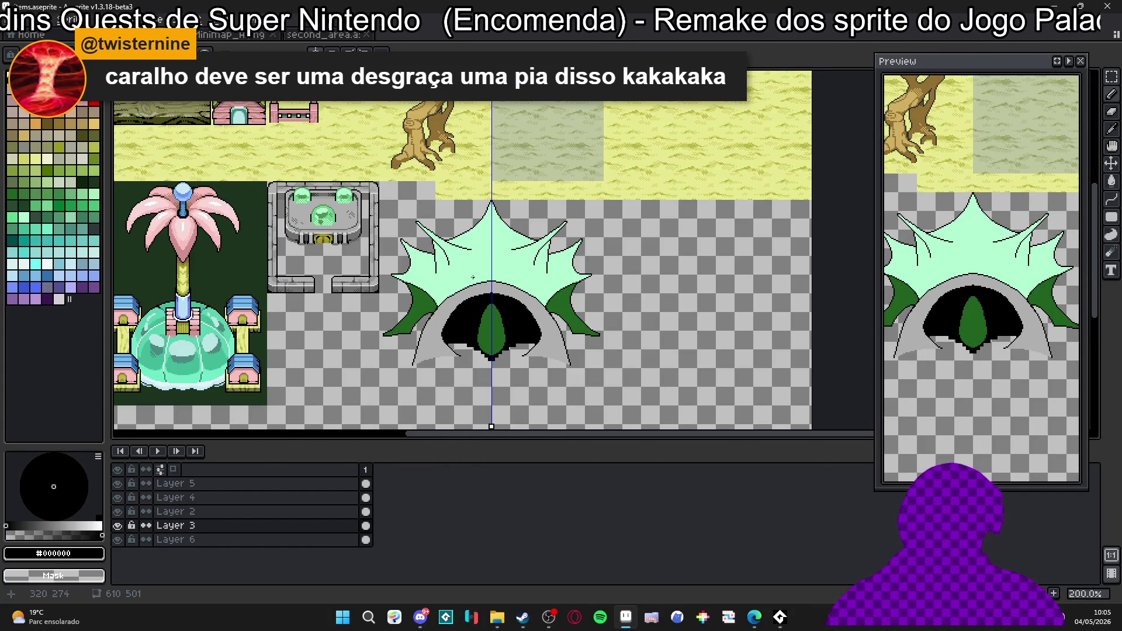
pyautogui.moveTo(473, 278); pyautogui.dragTo(492, 300)
pyautogui.hotkey('ctrl', 'Tab')
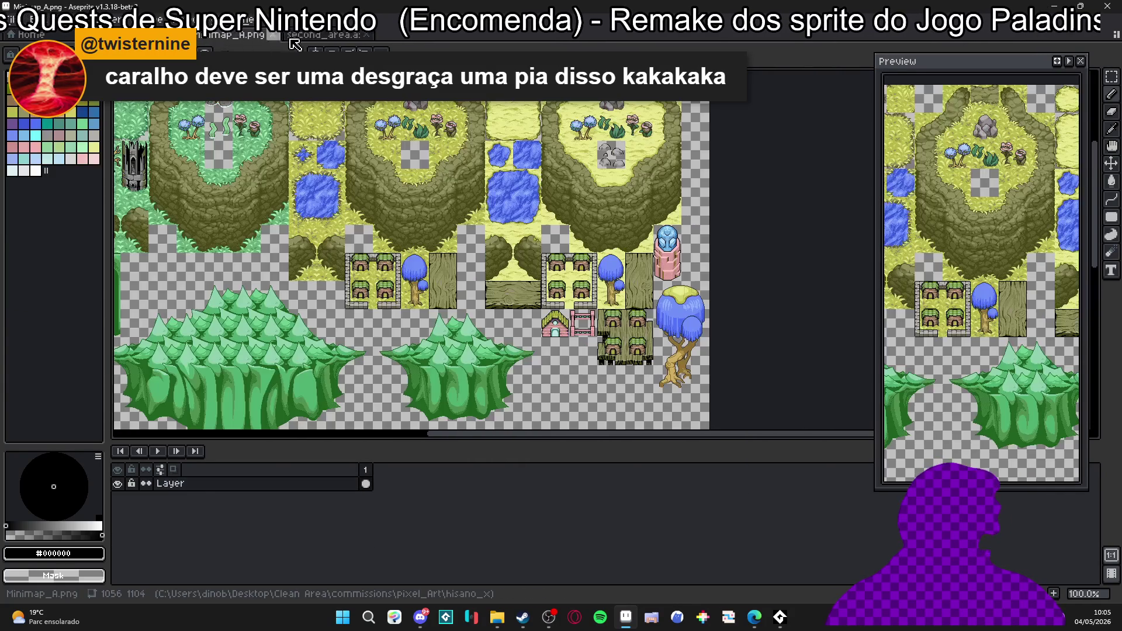
# Switch to the second_area map to see the entrance, then back to items.aseprite.
pyautogui.hotkey('ctrl', 'Tab')
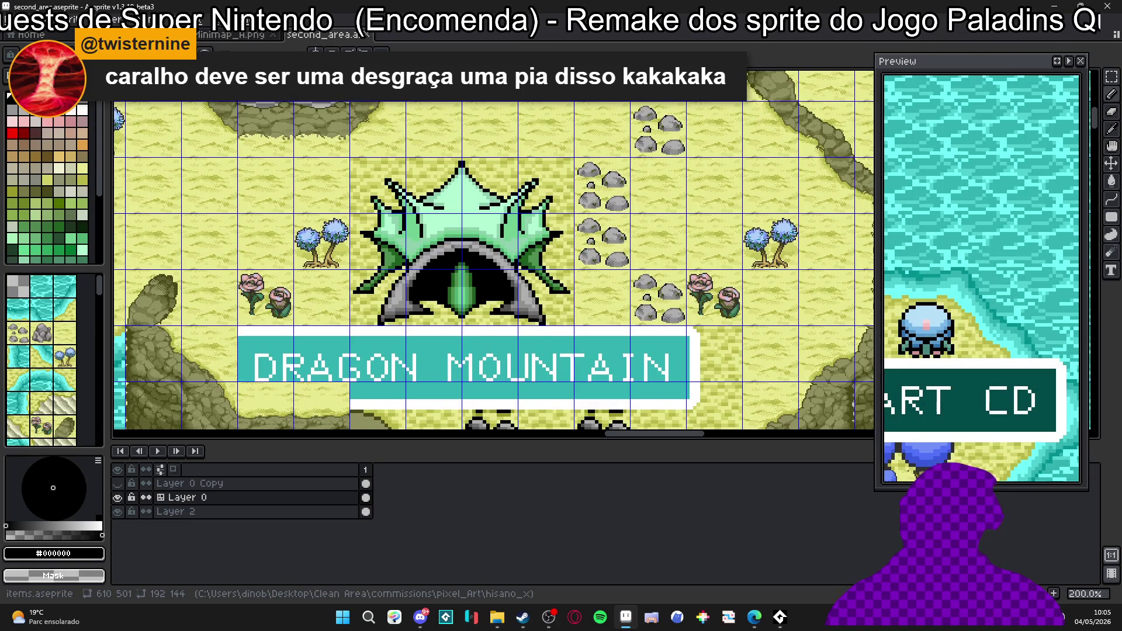
pyautogui.hotkey('ctrl', 'Tab')
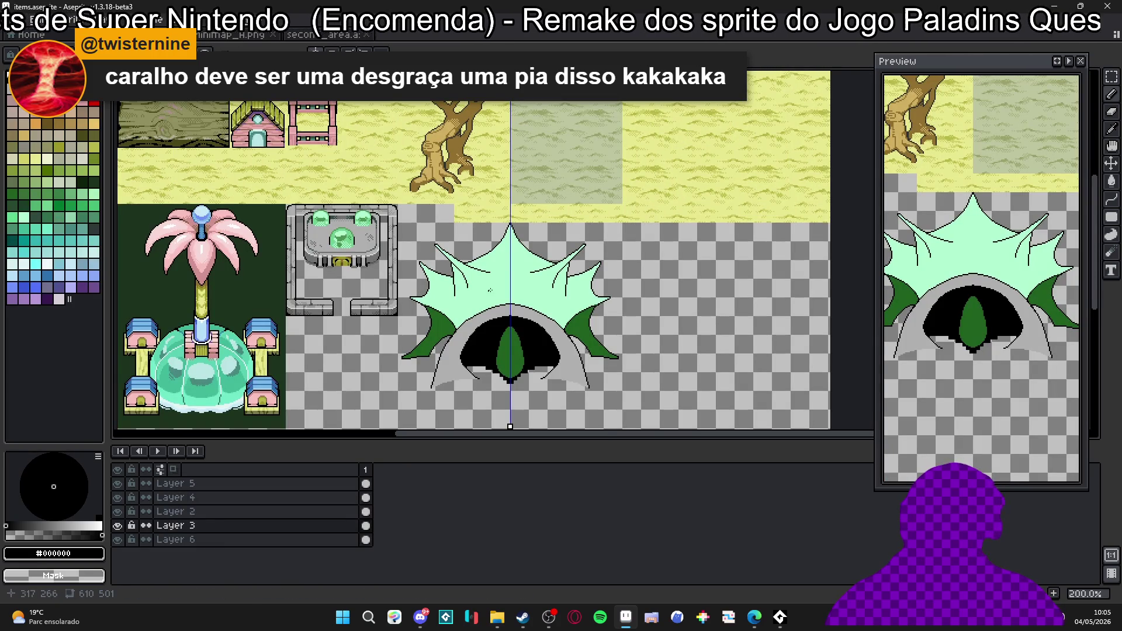
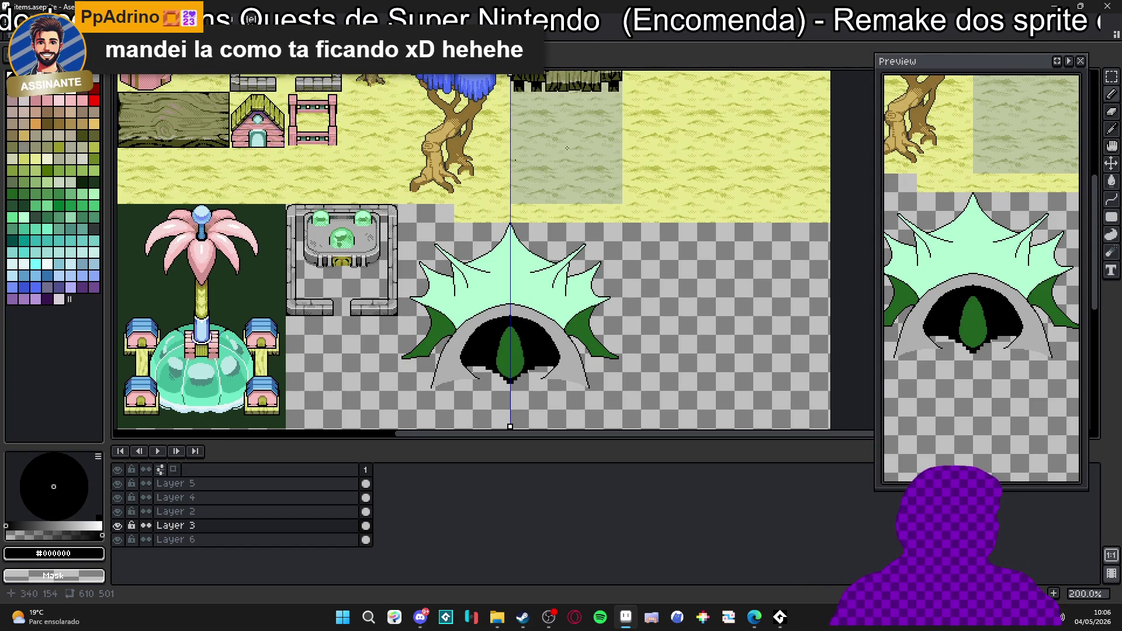
pyautogui.scroll(-2, 461, 293)
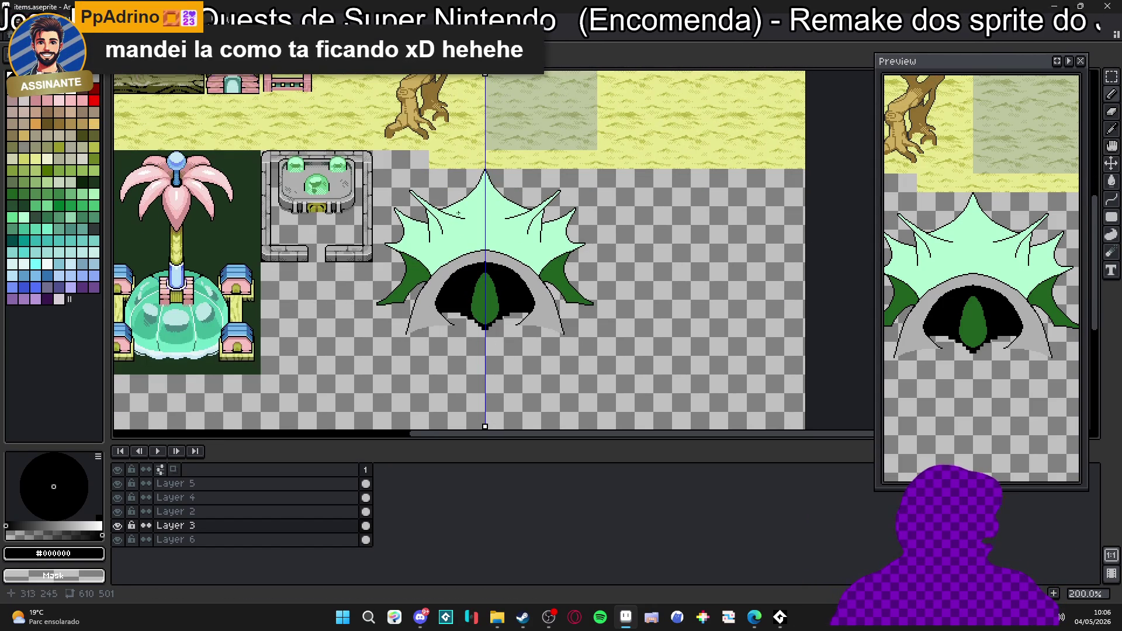
pyautogui.scroll(2, 426, 259)
pyautogui.scroll(-3, 417, 233)
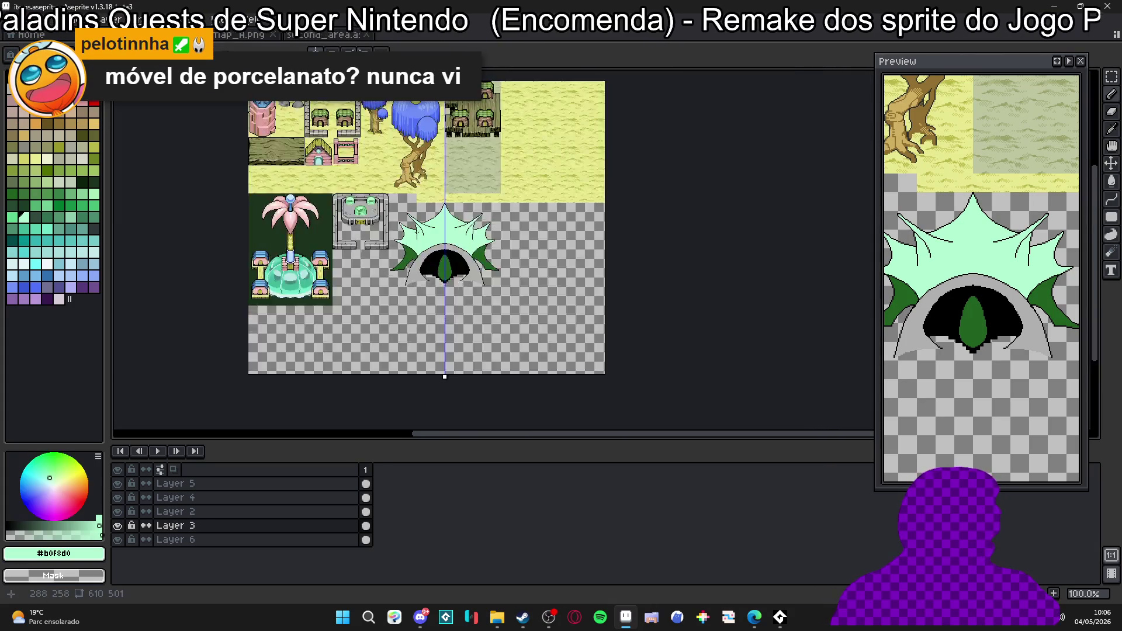
pyautogui.scroll(1, 416, 230)
# Split the editor so the second_area reference map sits in its own pane beside the cave sprite.
pyautogui.click(236, 35)
pyautogui.click(320, 35)
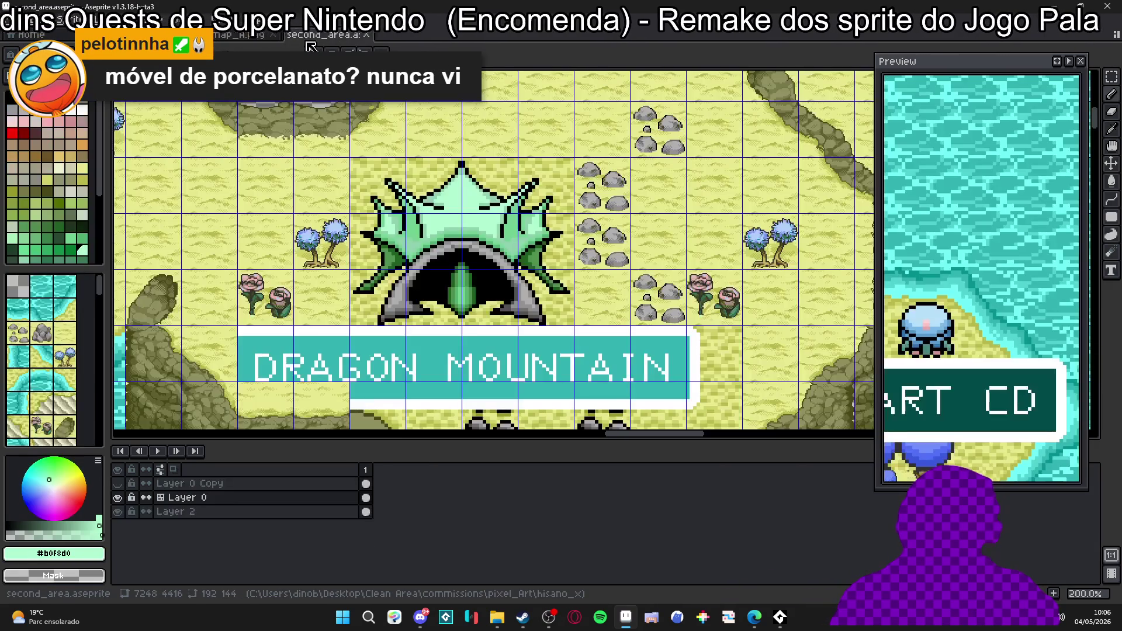
pyautogui.moveTo(317, 43)
pyautogui.mouseDown()
pyautogui.moveTo(140, 221)
pyautogui.moveTo(158, 246)
pyautogui.mouseUp()
pyautogui.hotkey('ctrl', 'Tab')
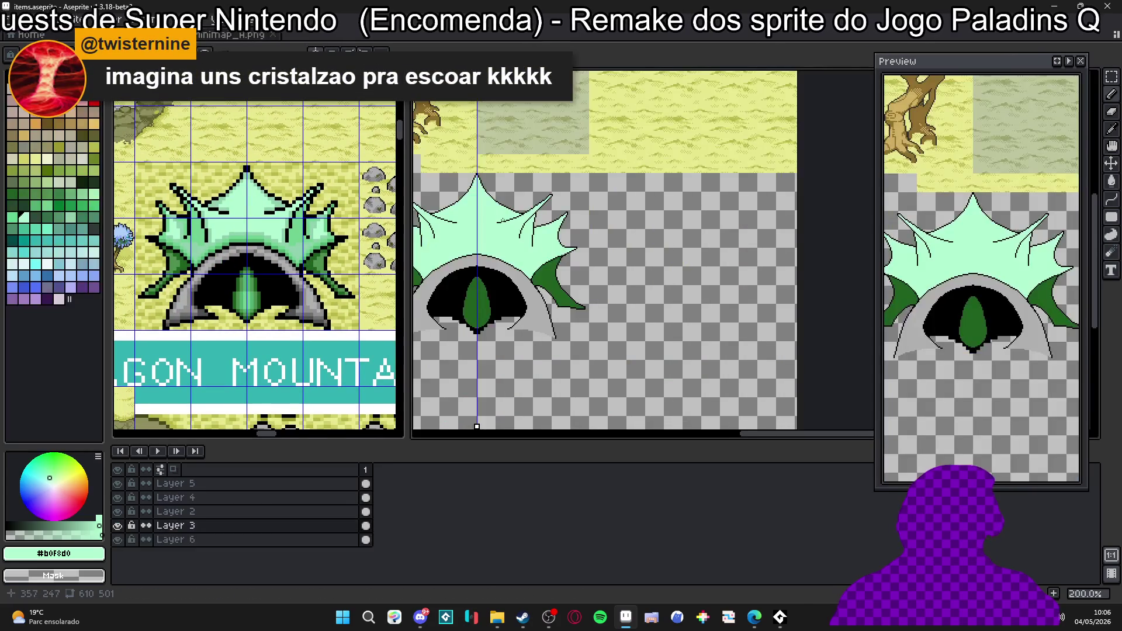
pyautogui.scroll(2, 196, 255)
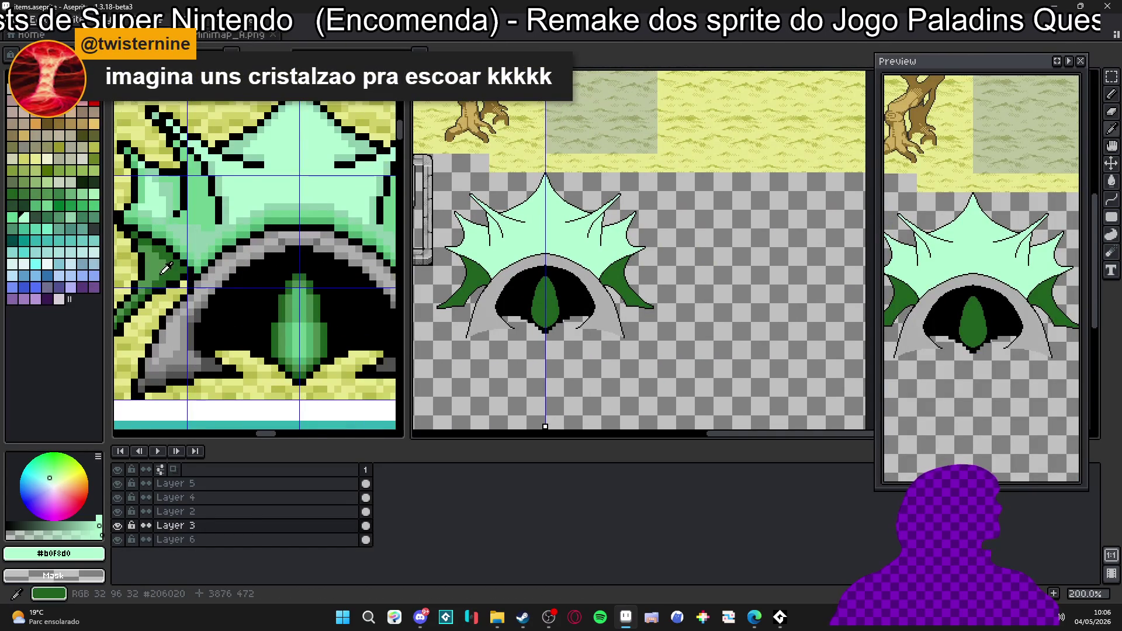
pyautogui.scroll(1, 451, 252)
pyautogui.scroll(3, 451, 251)
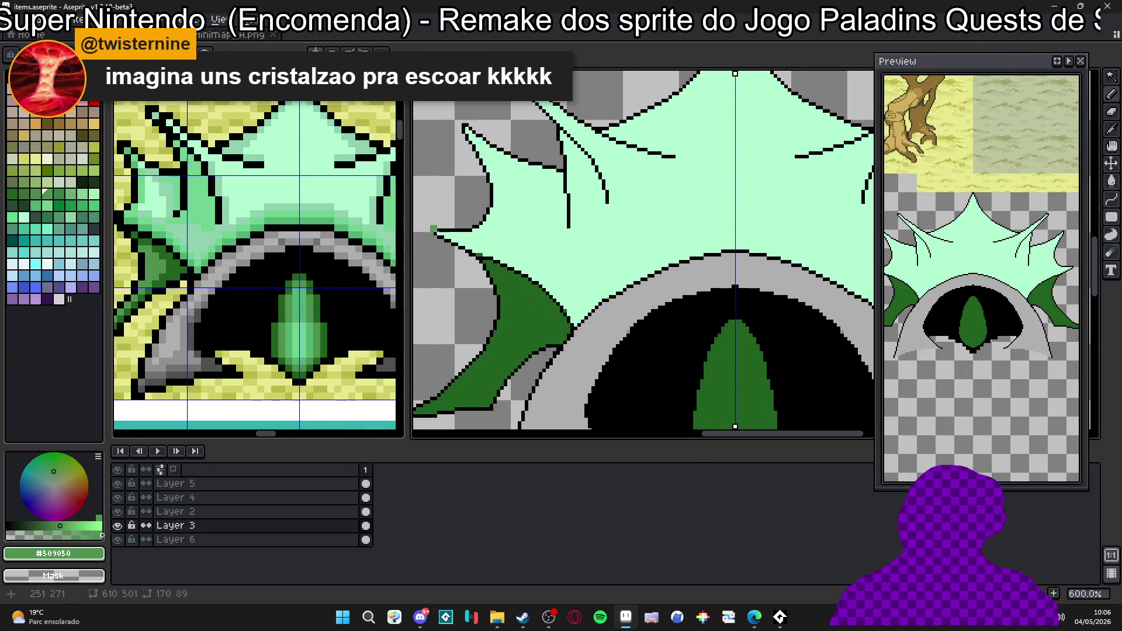
# Draw mid-green crease lines on the left spike and bucket-fill the wedges beside them darker green.
pyautogui.moveTo(435, 234)
pyautogui.mouseDown()
pyautogui.moveTo(625, 279)
pyautogui.moveTo(595, 295)
pyautogui.mouseUp()
pyautogui.press('b')
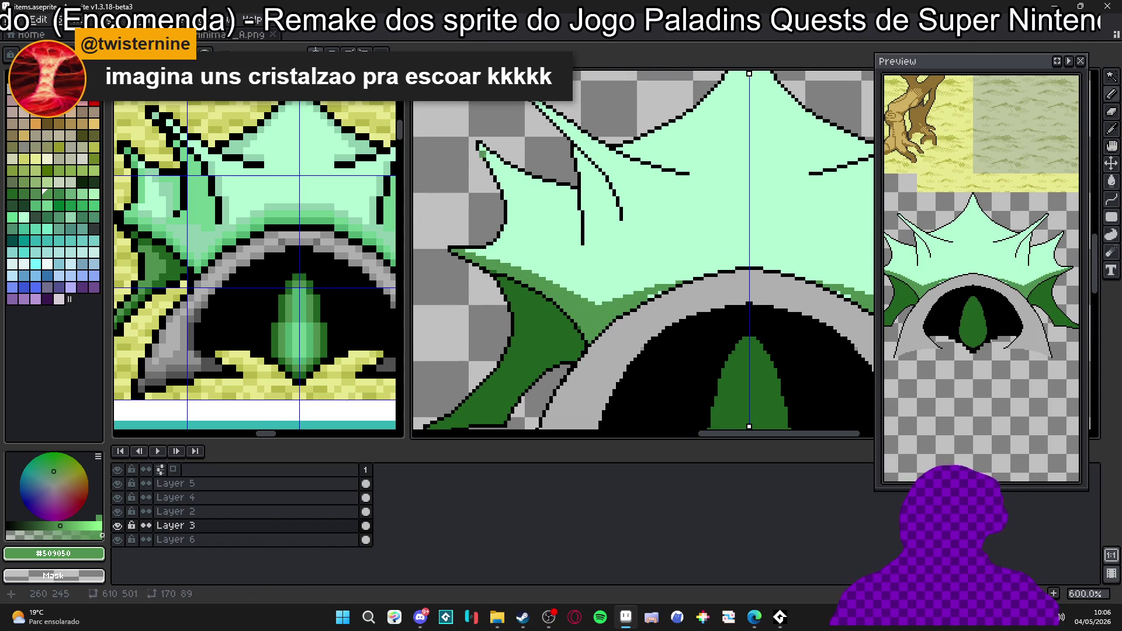
pyautogui.moveTo(483, 150); pyautogui.dragTo(570, 249)
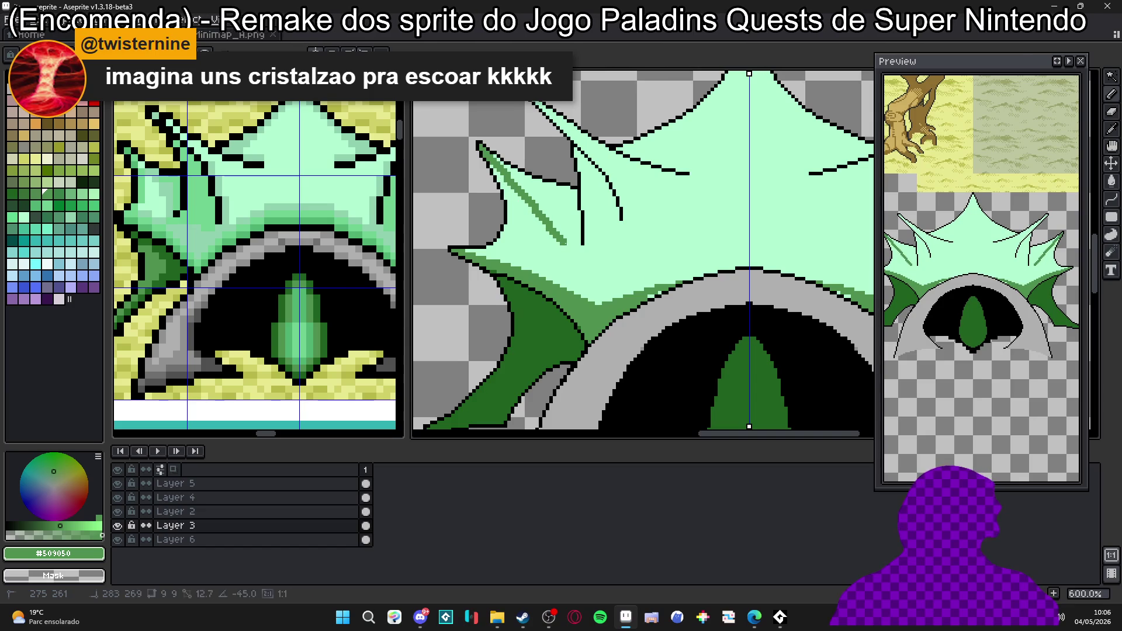
pyautogui.press('g')
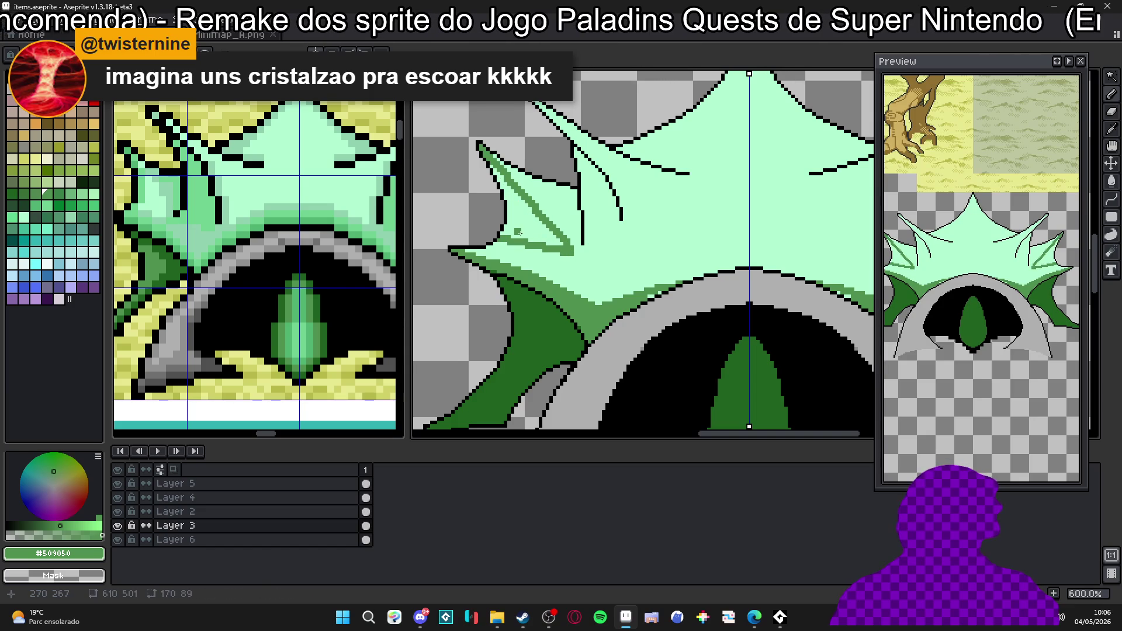
pyautogui.click(517, 234)
pyautogui.hscroll(1, 554, 234)
pyautogui.press('b')
pyautogui.click(566, 231)
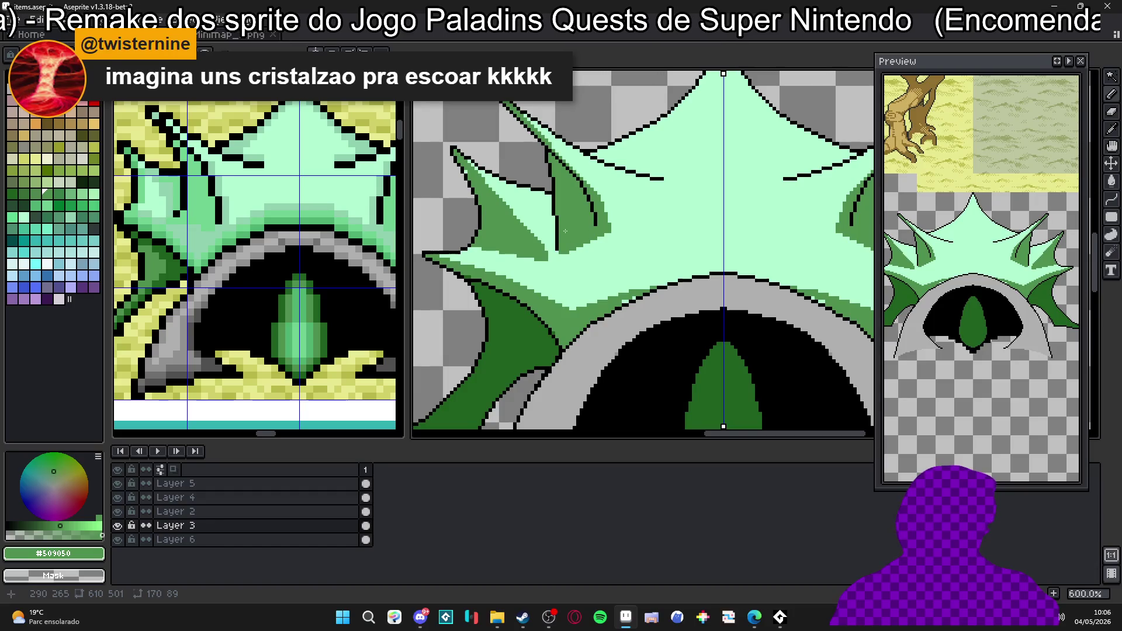
pyautogui.scroll(1, 581, 235)
# Paint a mint #b0f8d0 highlight inside the dark spike and shade the star's left arm #509050.
pyautogui.keyDown('alt'); pyautogui.click(590, 255); pyautogui.keyUp('alt')
pyautogui.moveTo(563, 254); pyautogui.dragTo(593, 235)
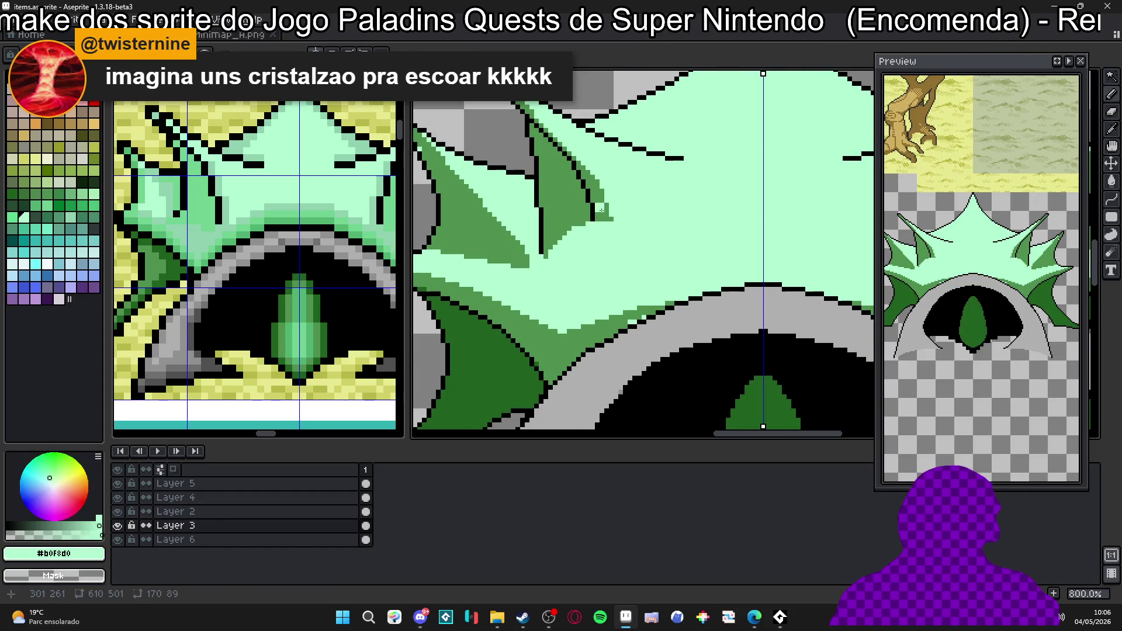
pyautogui.scroll(-1, 591, 238)
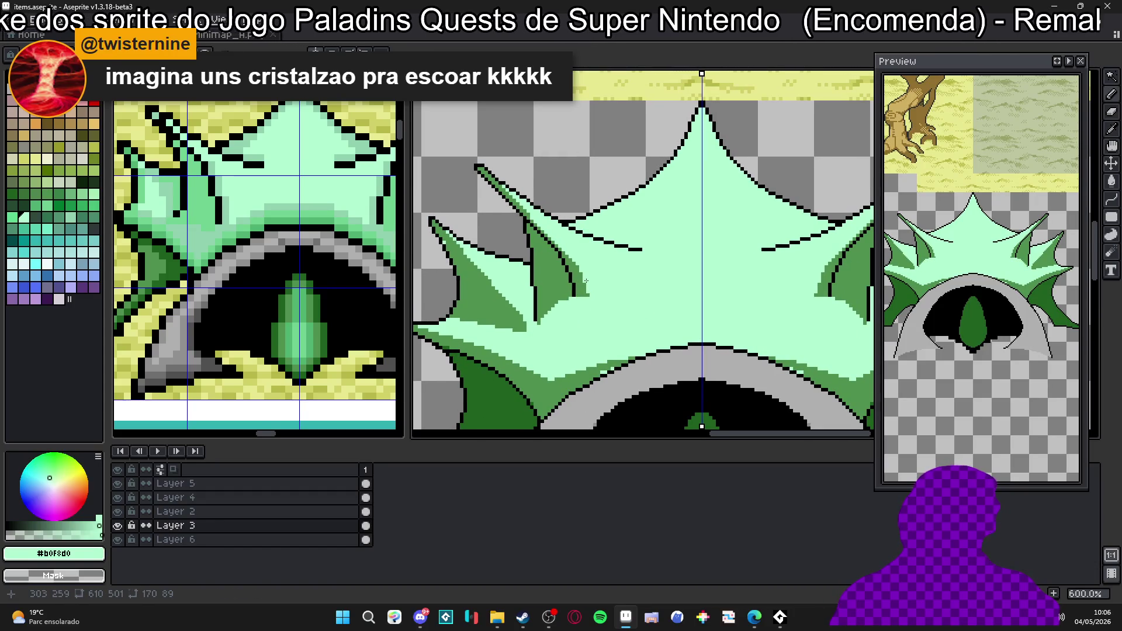
pyautogui.scroll(1, 573, 266)
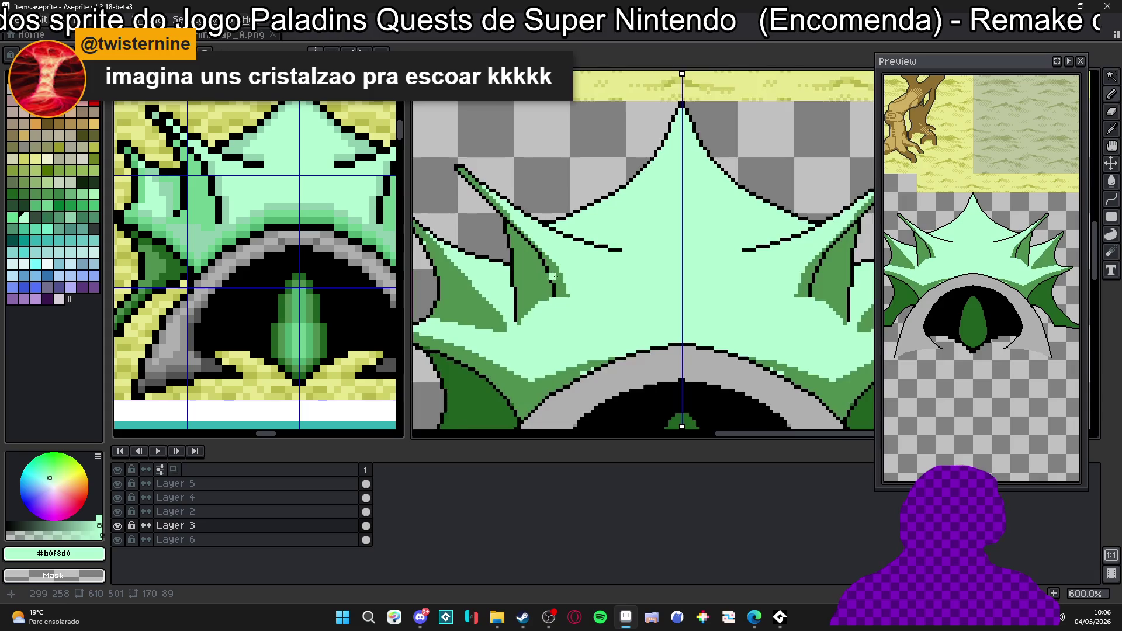
pyautogui.scroll(1, 570, 272)
pyautogui.keyDown('alt'); pyautogui.click(561, 278); pyautogui.keyUp('alt')
pyautogui.scroll(-2, 561, 291)
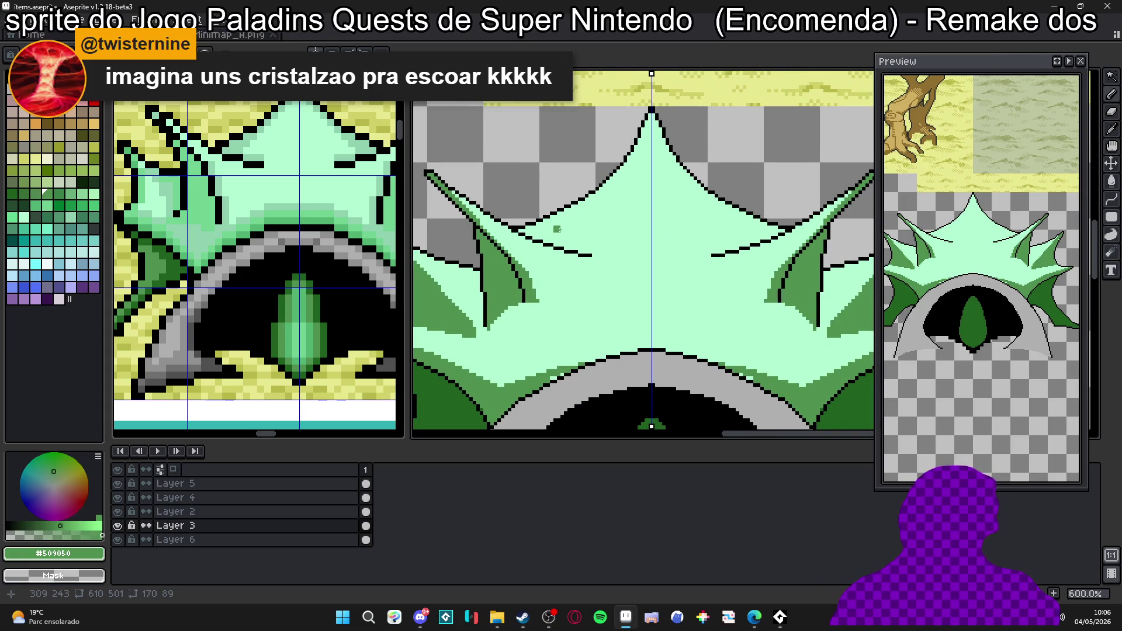
pyautogui.scroll(1, 559, 215)
pyautogui.moveTo(560, 205)
pyautogui.mouseDown()
pyautogui.moveTo(549, 224)
pyautogui.moveTo(562, 254)
pyautogui.moveTo(575, 259)
pyautogui.moveTo(575, 249)
pyautogui.mouseUp()
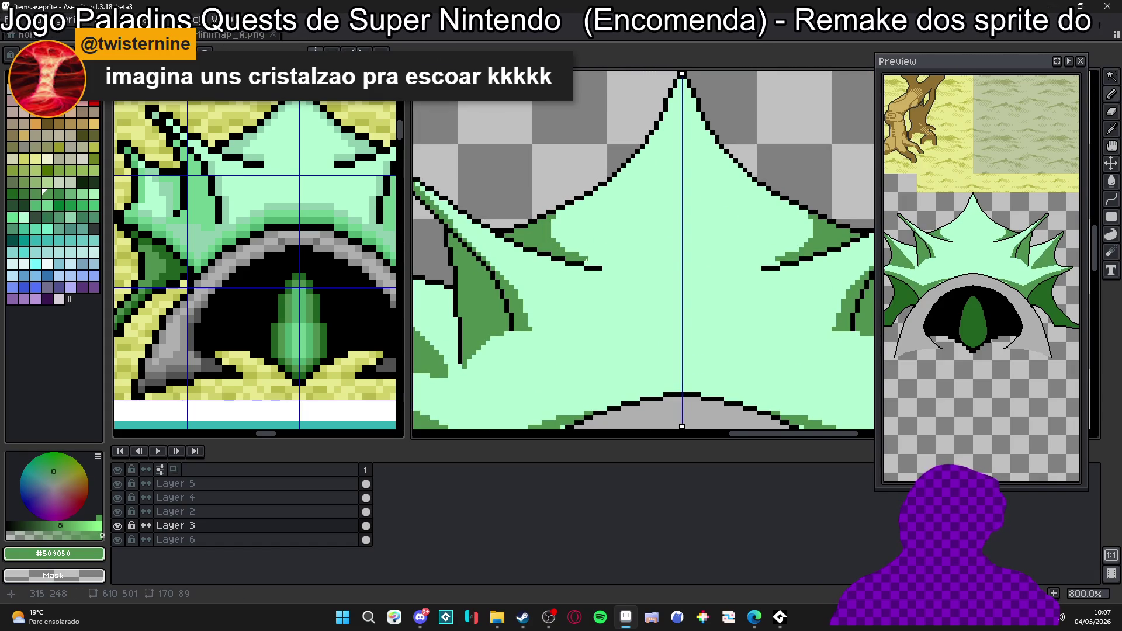
pyautogui.keyDown('alt'); pyautogui.click(583, 258); pyautogui.keyUp('alt')
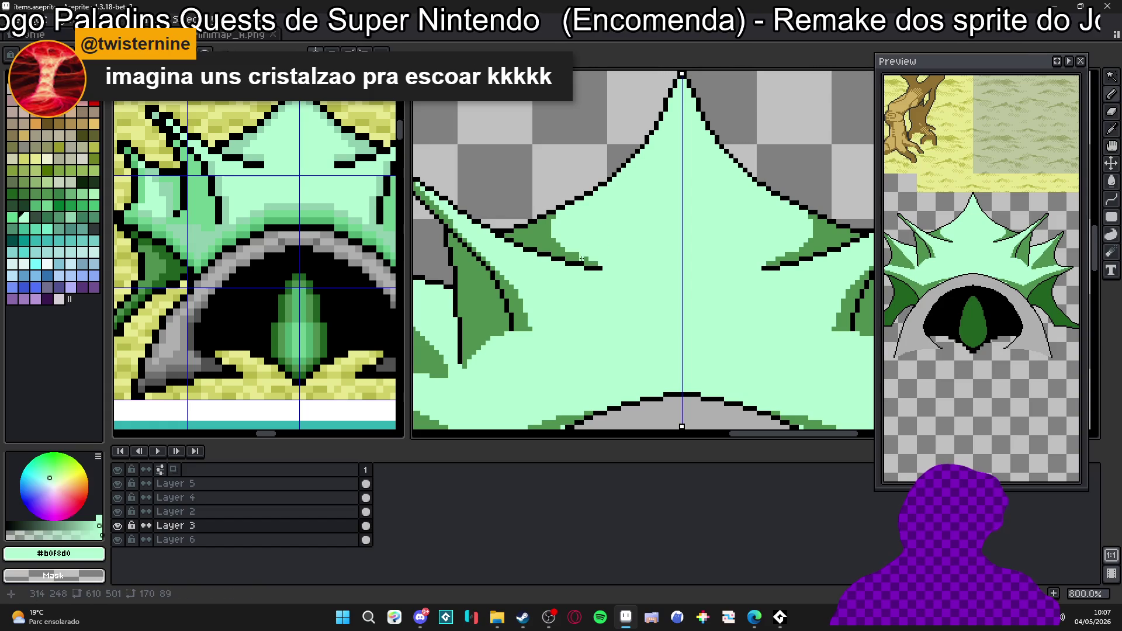
pyautogui.keyDown('alt'); pyautogui.click(553, 240); pyautogui.keyUp('alt')
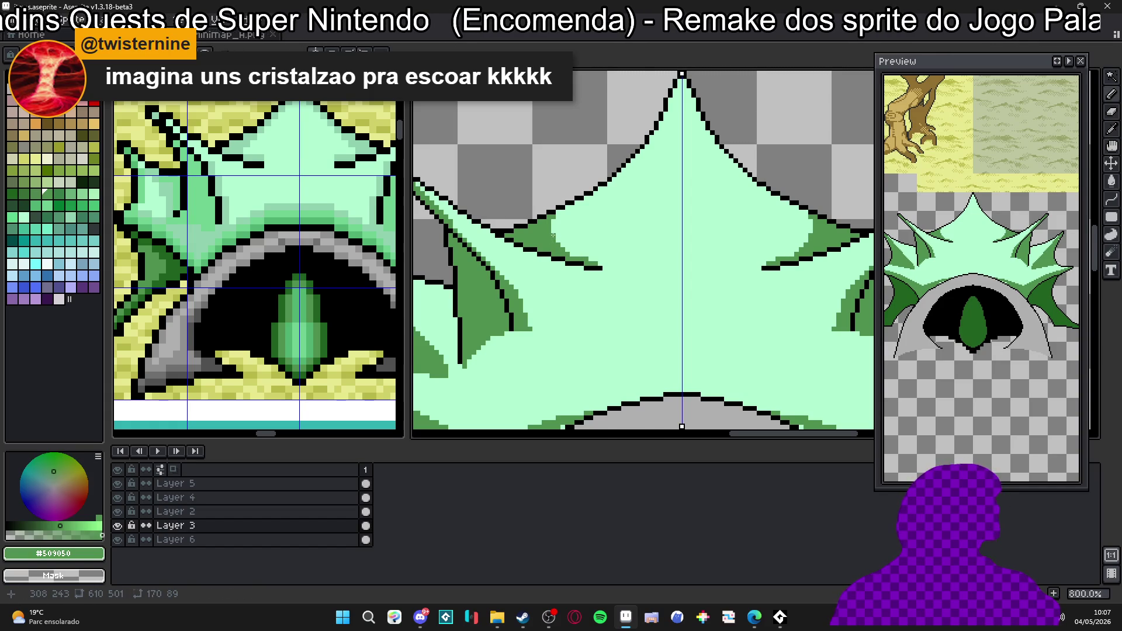
pyautogui.scroll(-1, 553, 236)
pyautogui.scroll(4, 727, 184)
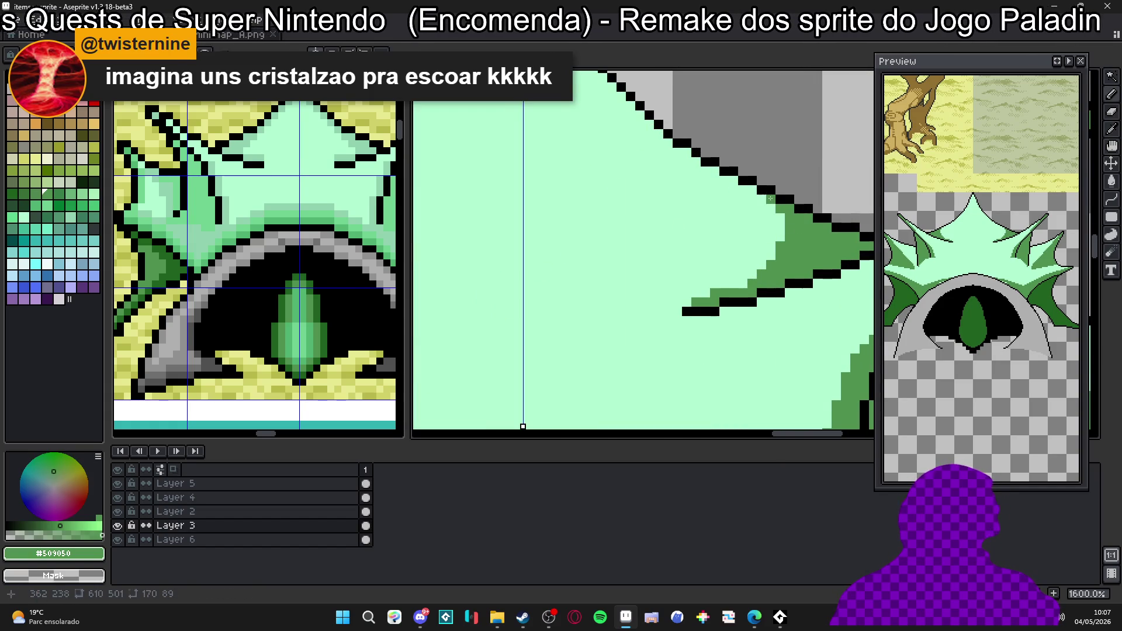
pyautogui.scroll(-2, 736, 181)
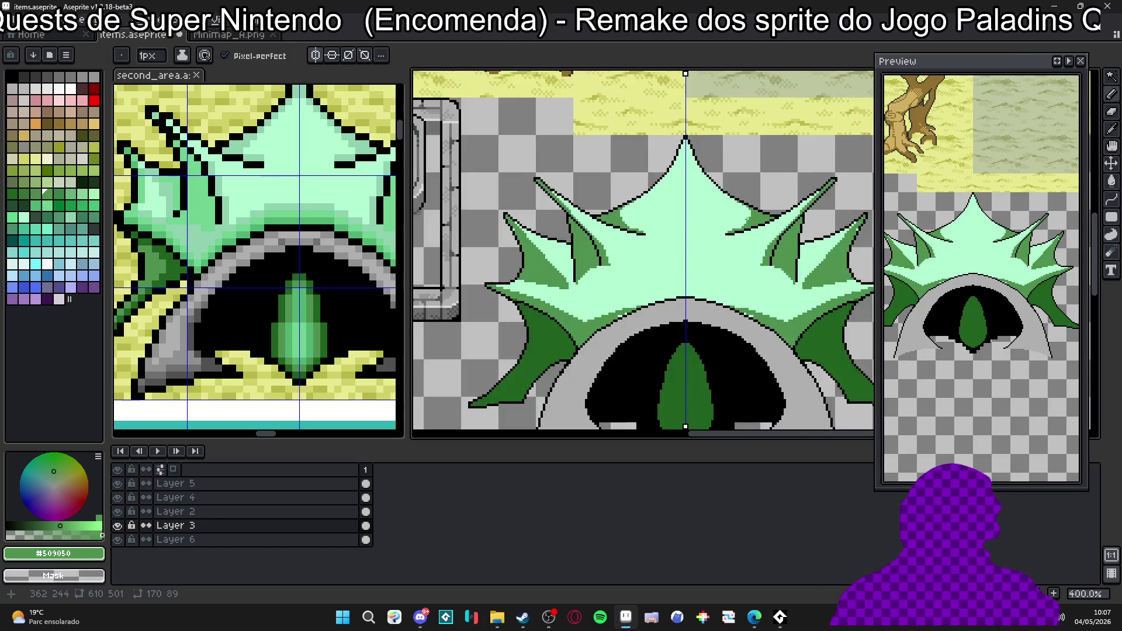
pyautogui.scroll(2, 726, 257)
# Repaint stray green spike-edge pixels mint #b0f8d0, then sample #509050 with a 1px brush.
pyautogui.keyDown('alt'); pyautogui.click(725, 257); pyautogui.keyUp('alt')
pyautogui.click(734, 257)
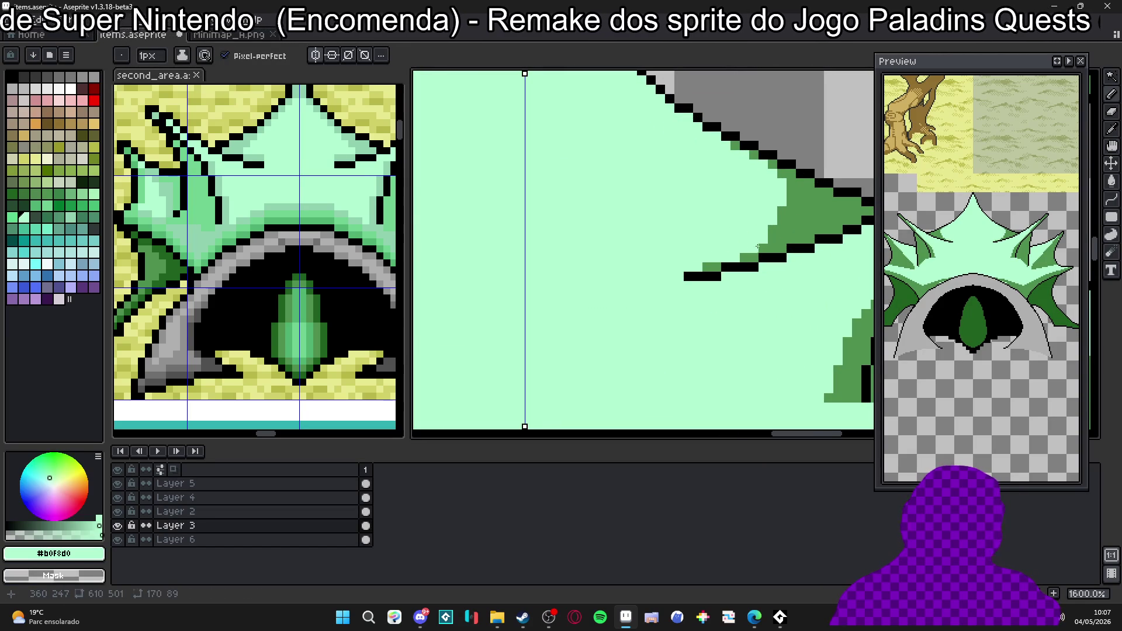
pyautogui.click(778, 220)
pyautogui.click(780, 239)
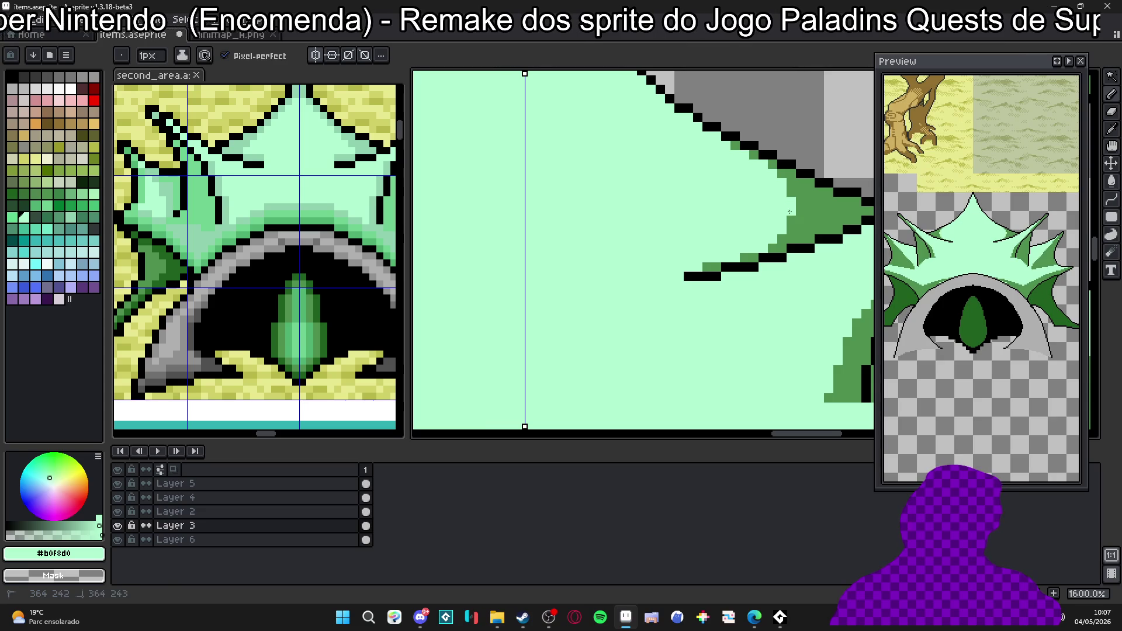
pyautogui.scroll(-3, 783, 219)
pyautogui.scroll(-1, 770, 233)
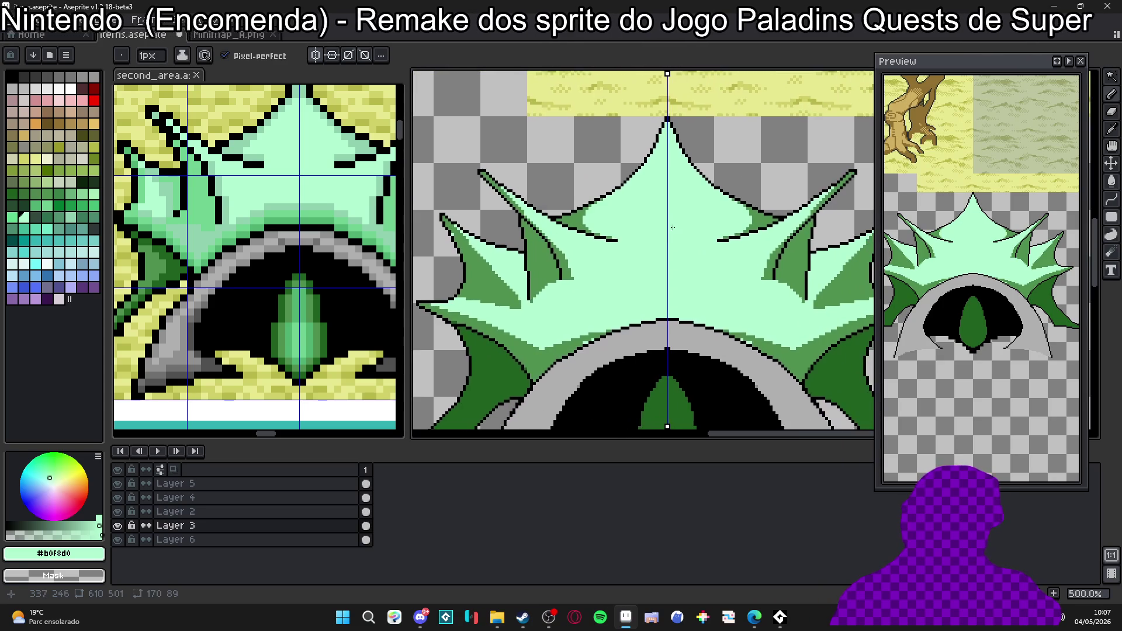
pyautogui.scroll(1, 658, 263)
pyautogui.click(550, 298)
pyautogui.scroll(4, 550, 299)
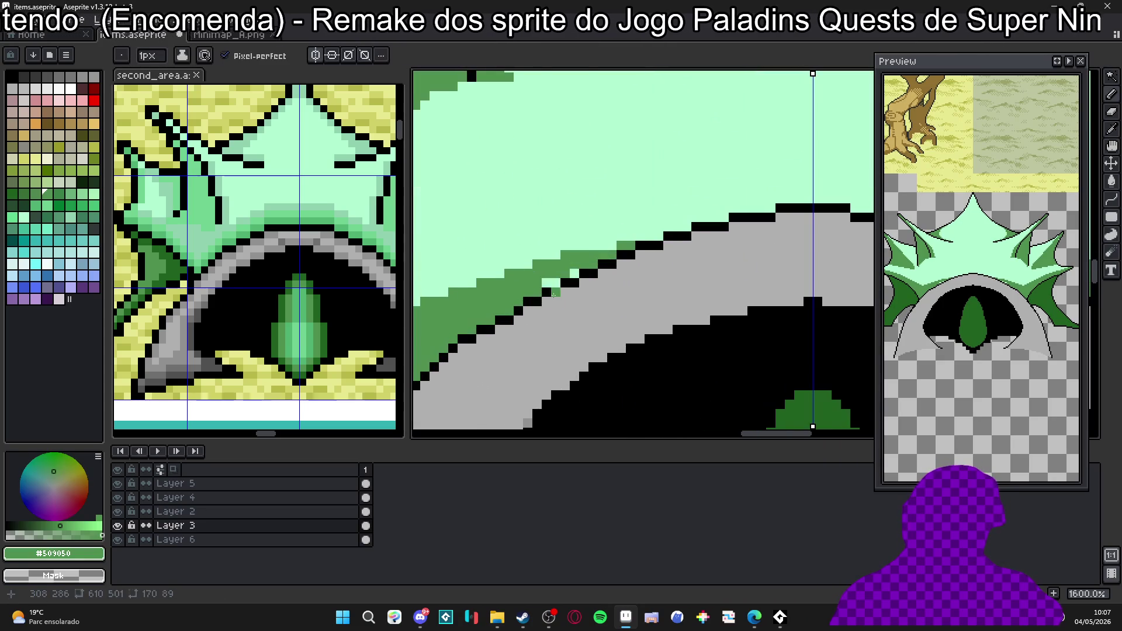
pyautogui.scroll(-6, 603, 297)
pyautogui.press('-')
pyautogui.press('-')
pyautogui.press('-')
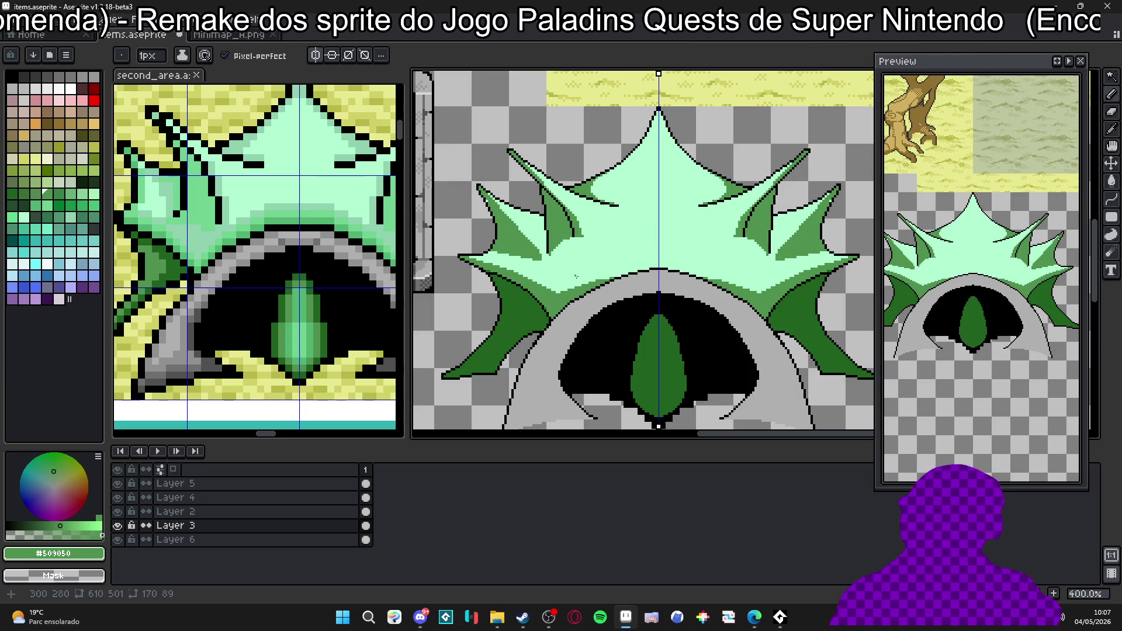
pyautogui.scroll(-2, 575, 278)
pyautogui.scroll(-2, 575, 277)
pyautogui.scroll(3, 581, 280)
pyautogui.scroll(1, 582, 278)
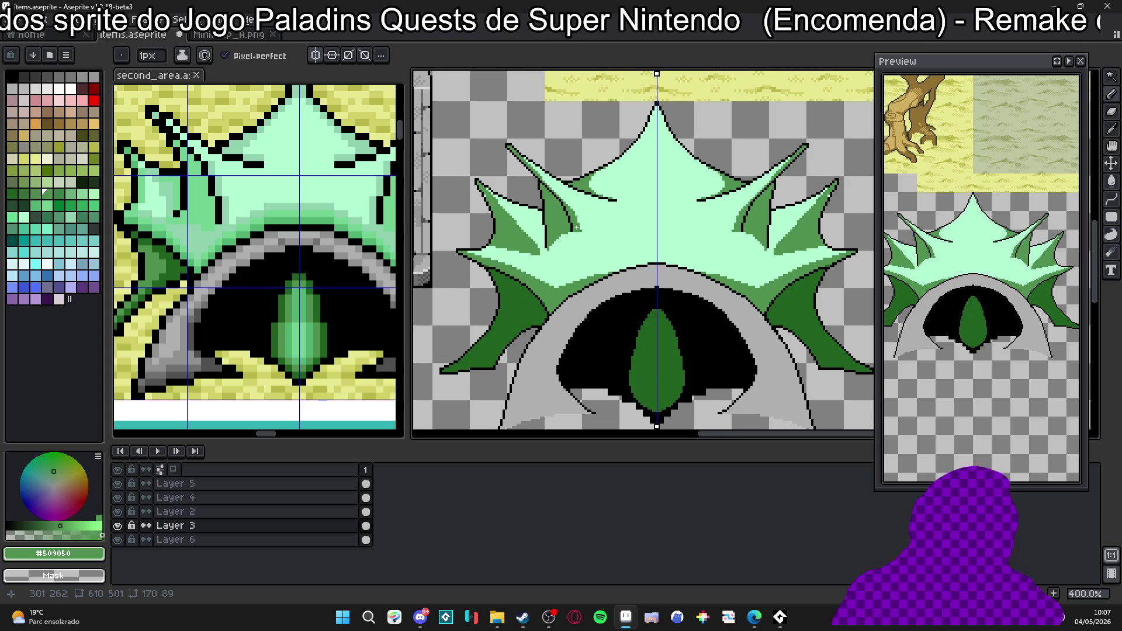
pyautogui.scroll(2, 564, 245)
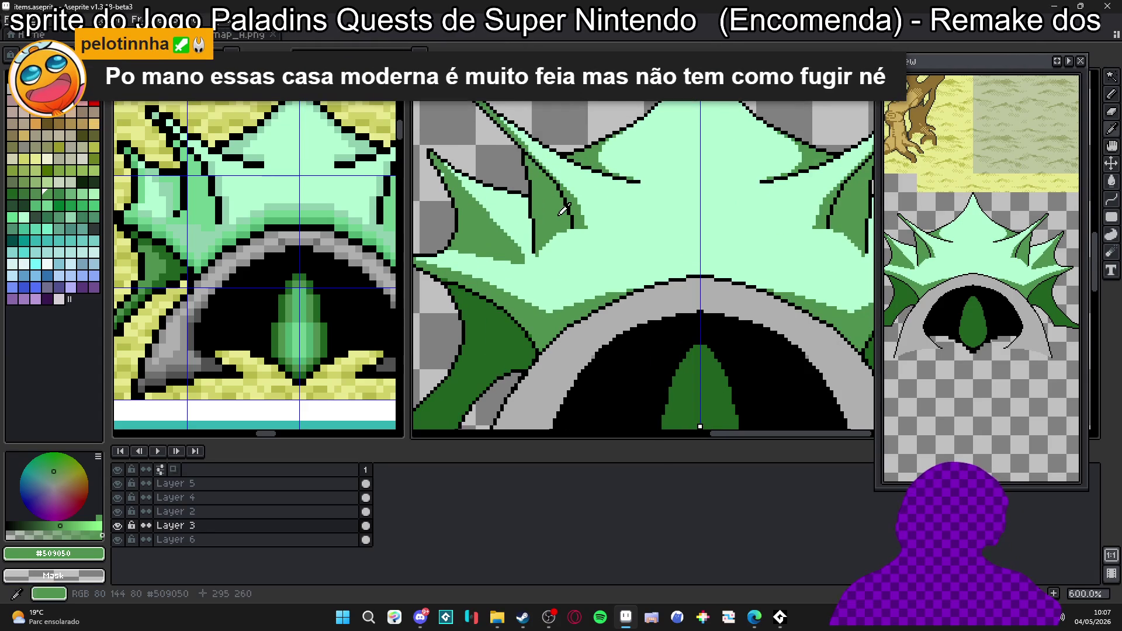
pyautogui.scroll(2, 564, 245)
# Draw a short dark-green line and bucket-fill the enclosed light area beside it dark green.
pyautogui.moveTo(576, 237)
pyautogui.mouseDown()
pyautogui.moveTo(553, 382)
pyautogui.moveTo(511, 290)
pyautogui.mouseUp()
pyautogui.press('g')
pyautogui.click(572, 257)
pyautogui.keyDown('alt'); pyautogui.click(626, 259); pyautogui.keyUp('alt')
pyautogui.scroll(-3, 618, 275)
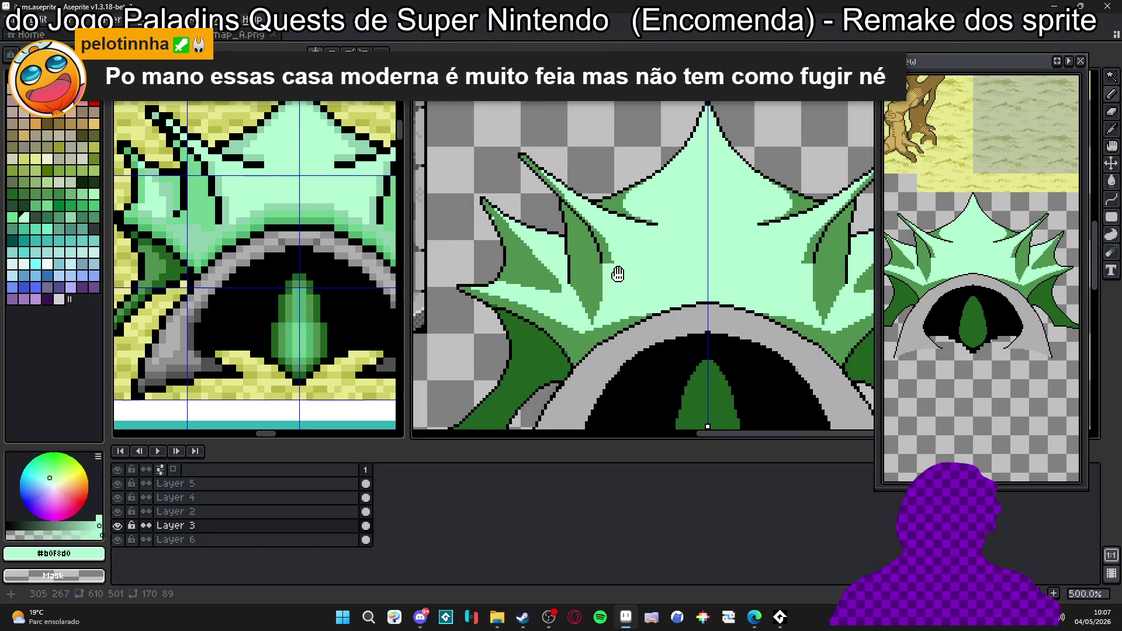
pyautogui.scroll(1, 618, 273)
pyautogui.keyDown('alt'); pyautogui.click(530, 273); pyautogui.keyUp('alt')
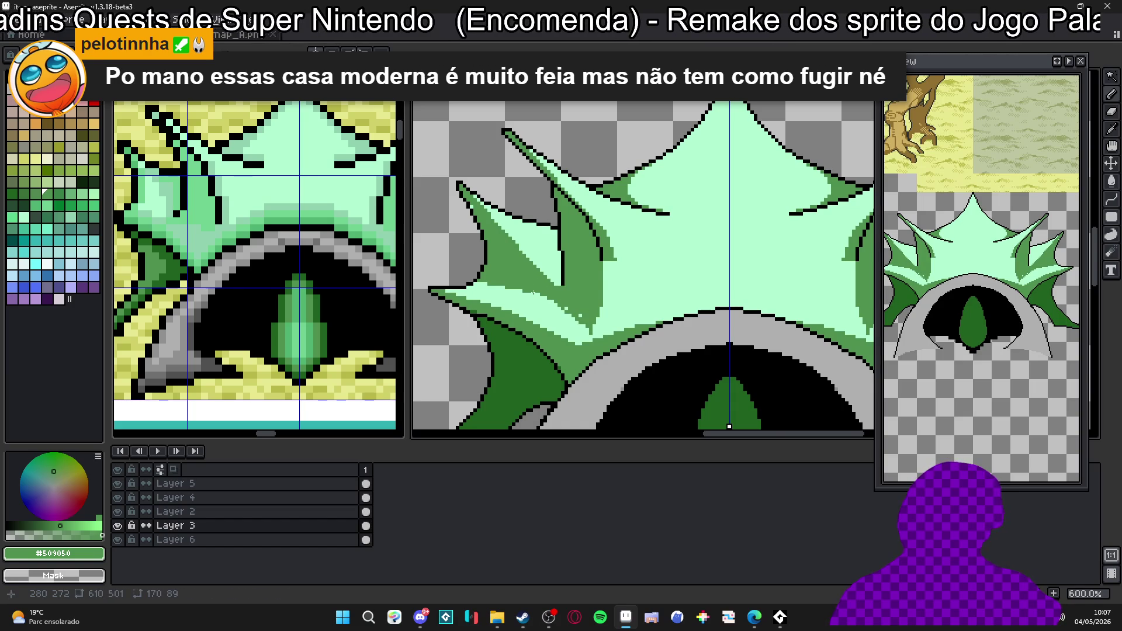
pyautogui.scroll(1, 555, 305)
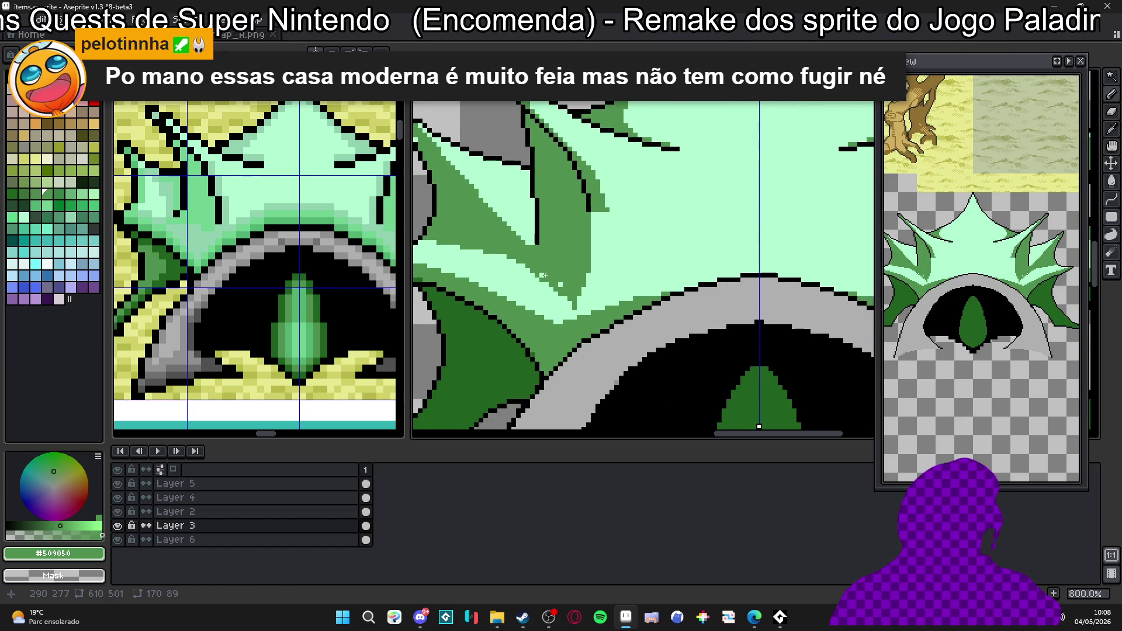
pyautogui.moveTo(562, 290)
pyautogui.mouseDown()
pyautogui.moveTo(505, 261)
pyautogui.moveTo(574, 305)
pyautogui.mouseUp()
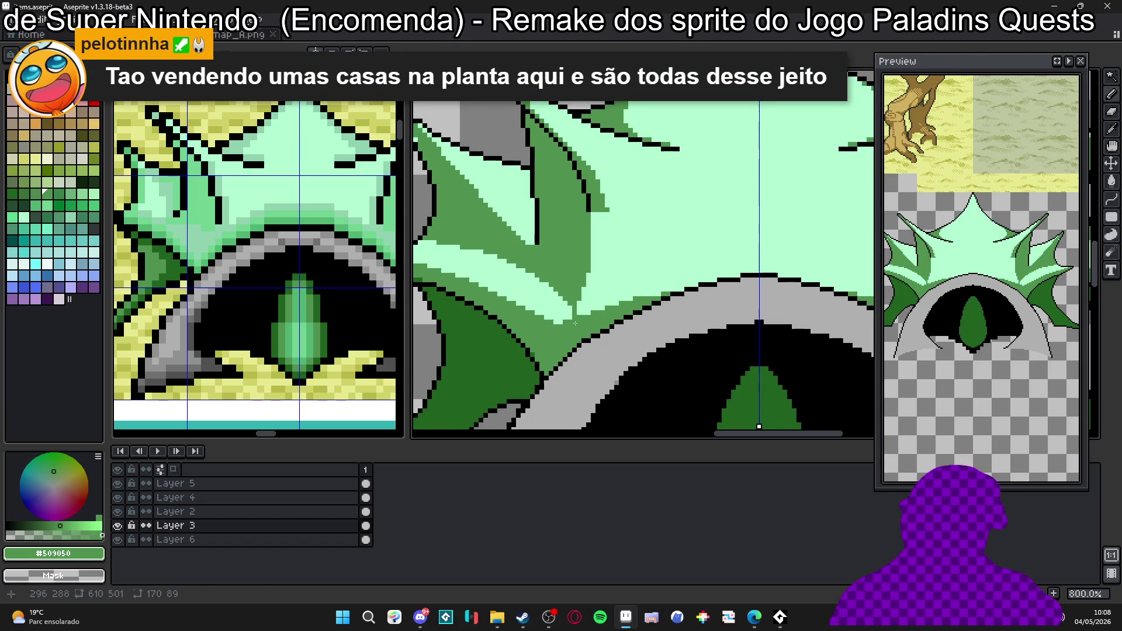
pyautogui.scroll(-1, 563, 321)
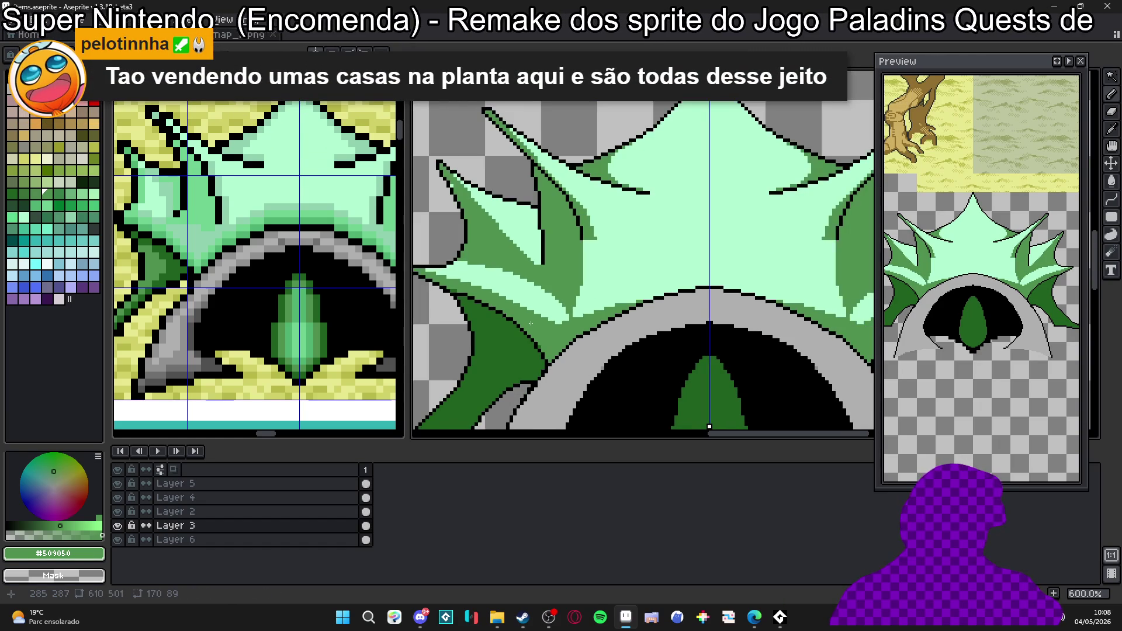
pyautogui.scroll(2, 471, 226)
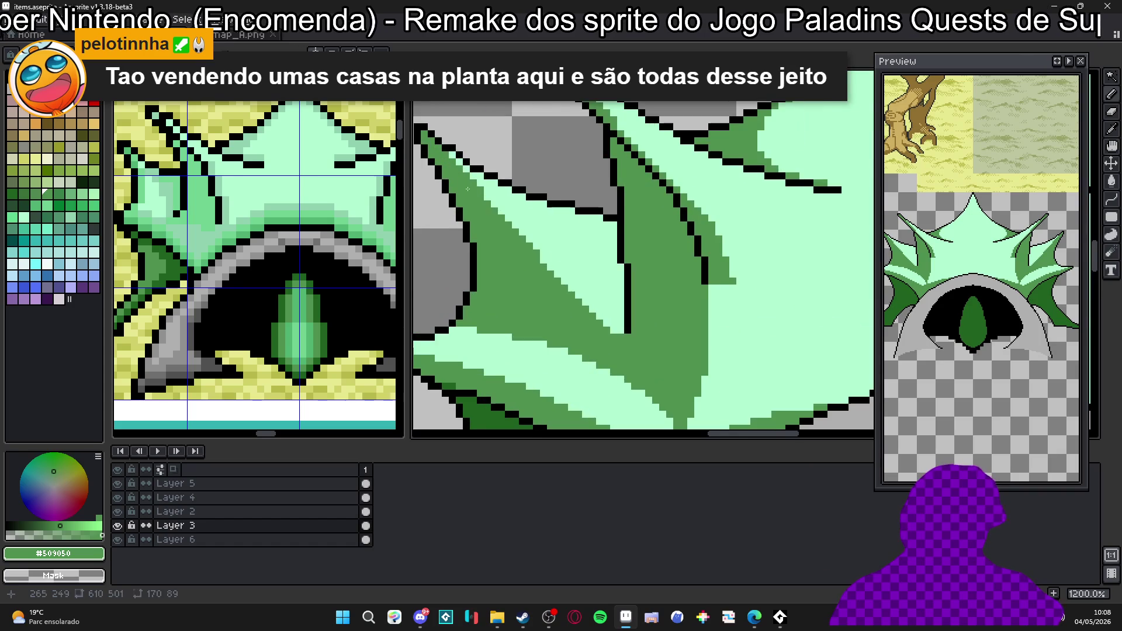
pyautogui.scroll(-2, 526, 232)
pyautogui.scroll(2, 599, 240)
# Fix a stray dark-green pixel with mint and extend the dark-green shading down the spike edge.
pyautogui.keyDown('alt'); pyautogui.click(631, 211); pyautogui.keyUp('alt')
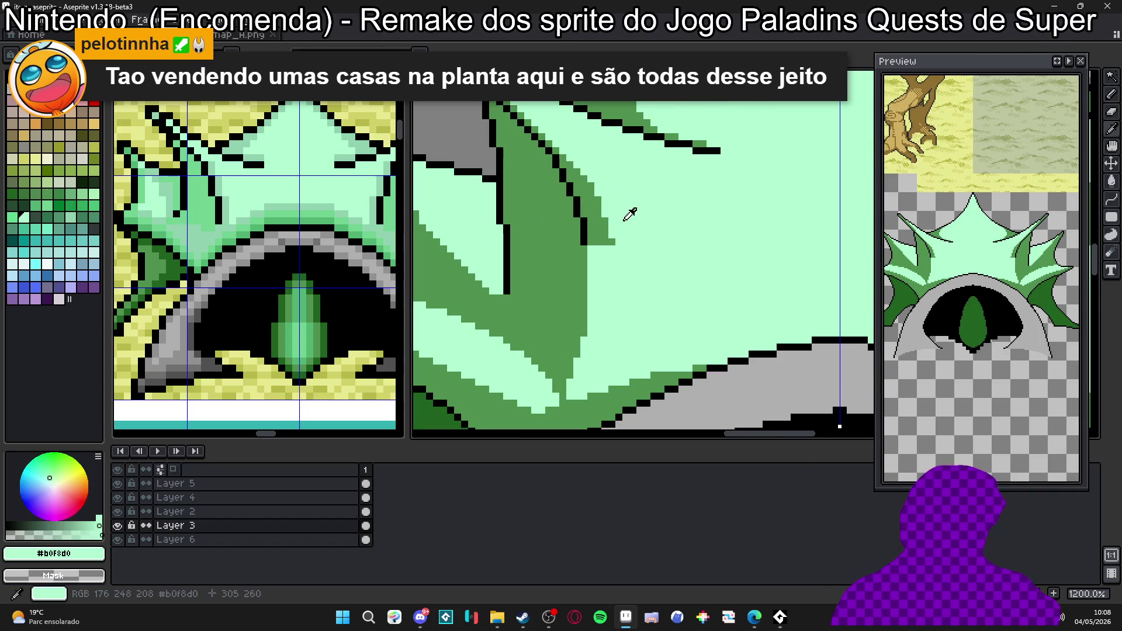
pyautogui.click(605, 240)
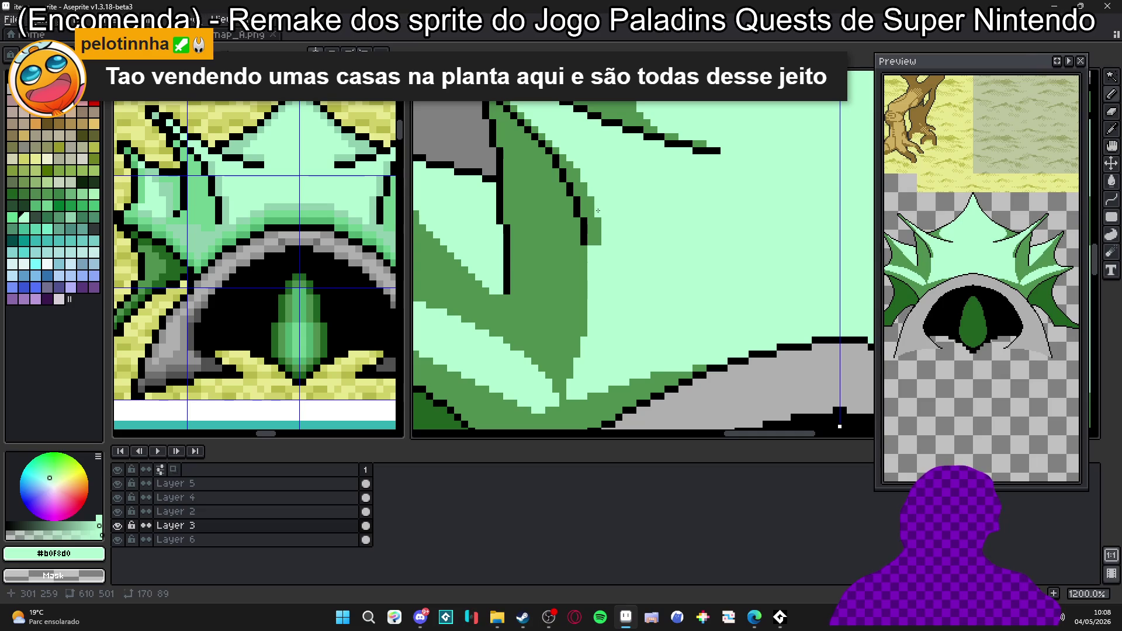
pyautogui.keyDown('alt'); pyautogui.click(598, 212); pyautogui.keyUp('alt')
pyautogui.moveTo(591, 255); pyautogui.dragTo(591, 314)
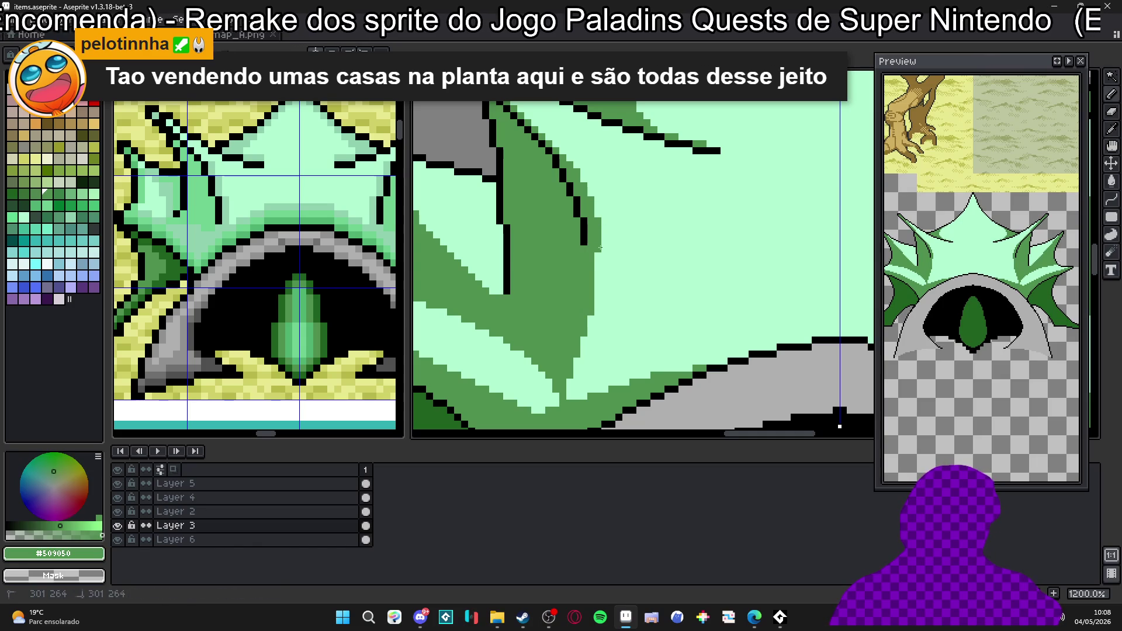
pyautogui.scroll(-2, 553, 392)
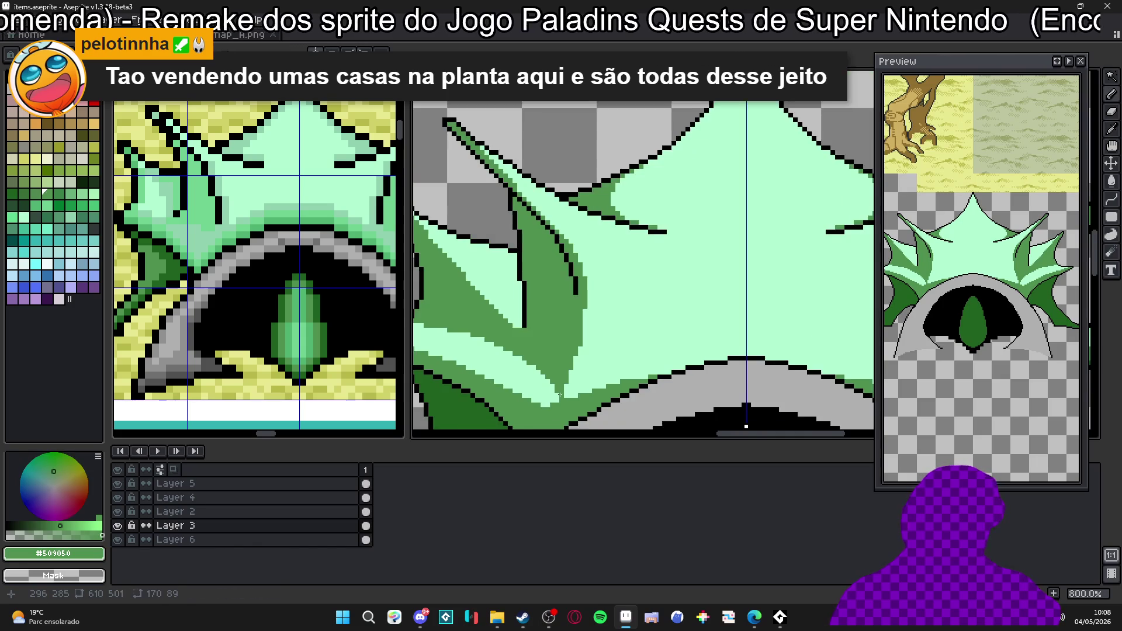
pyautogui.scroll(1, 559, 394)
pyautogui.scroll(-1, 563, 363)
pyautogui.scroll(1, 570, 359)
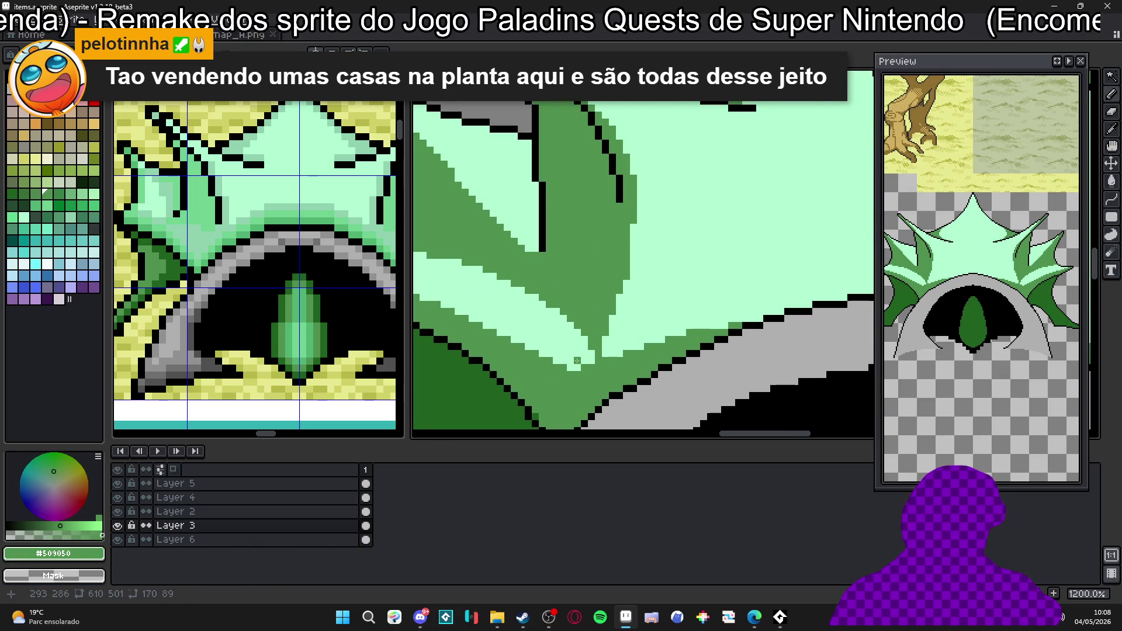
pyautogui.keyDown('alt'); pyautogui.click(579, 358); pyautogui.keyUp('alt')
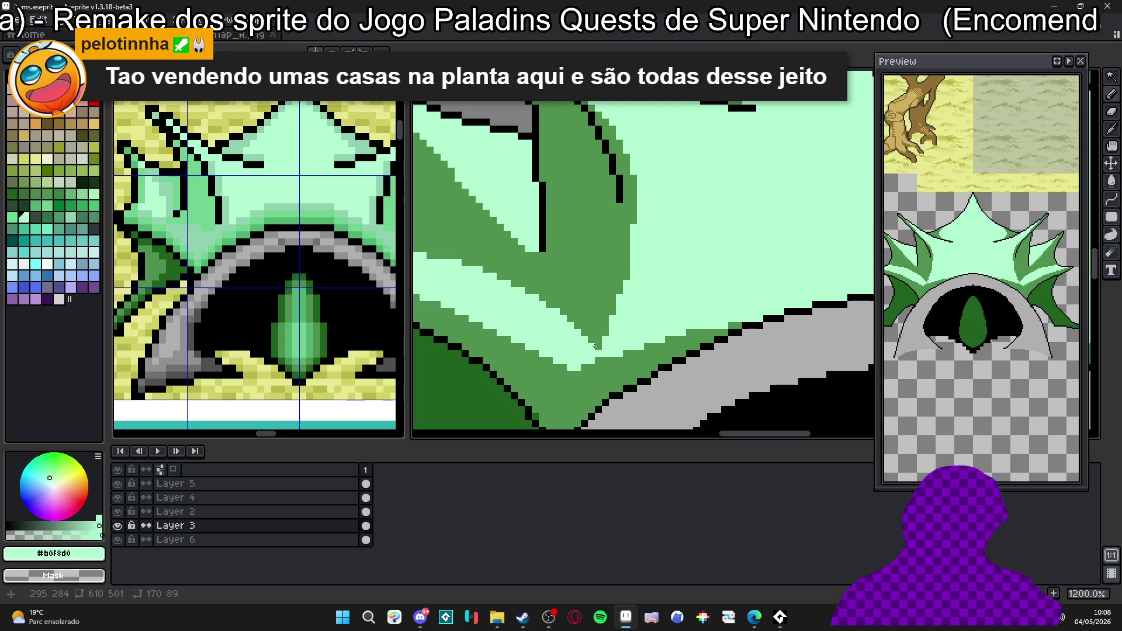
pyautogui.scroll(-2, 600, 349)
pyautogui.scroll(2, 612, 351)
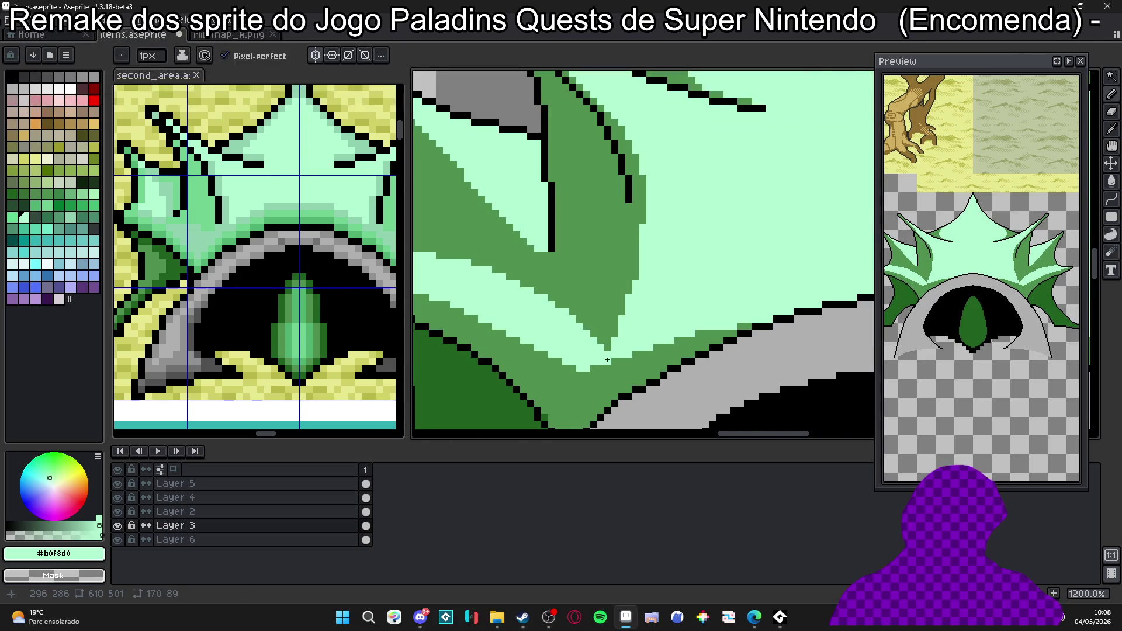
pyautogui.scroll(-3, 614, 352)
pyautogui.scroll(-1, 601, 355)
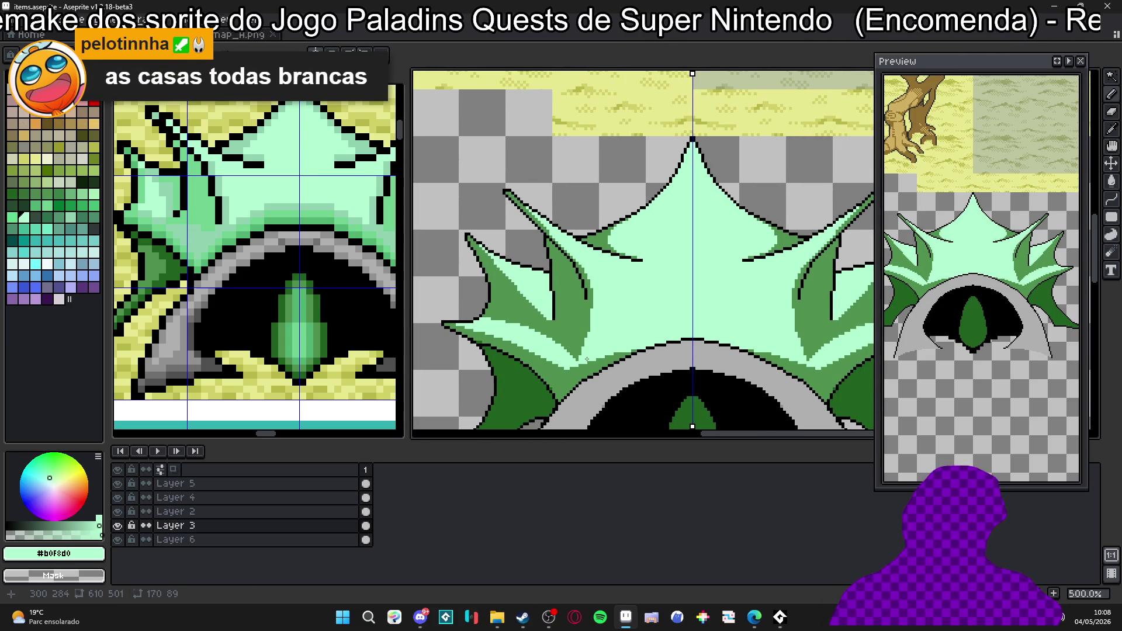
pyautogui.scroll(1, 588, 351)
pyautogui.scroll(1, 561, 333)
pyautogui.keyDown('alt'); pyautogui.click(540, 306); pyautogui.keyUp('alt')
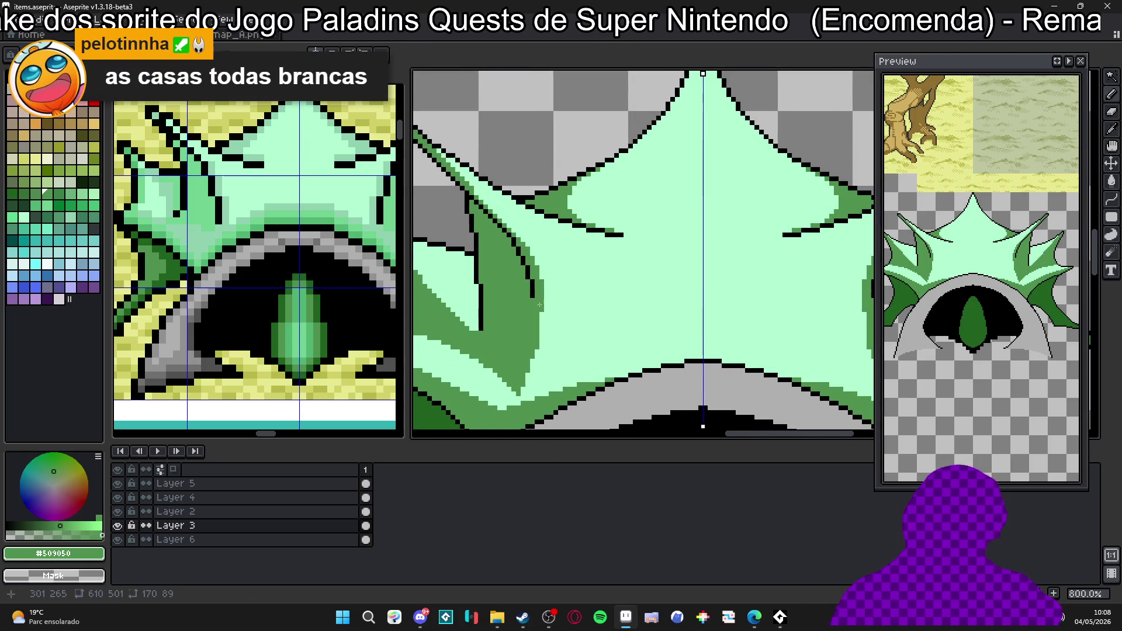
pyautogui.moveTo(539, 304)
pyautogui.mouseDown()
pyautogui.moveTo(560, 317)
pyautogui.moveTo(567, 376)
pyautogui.mouseUp()
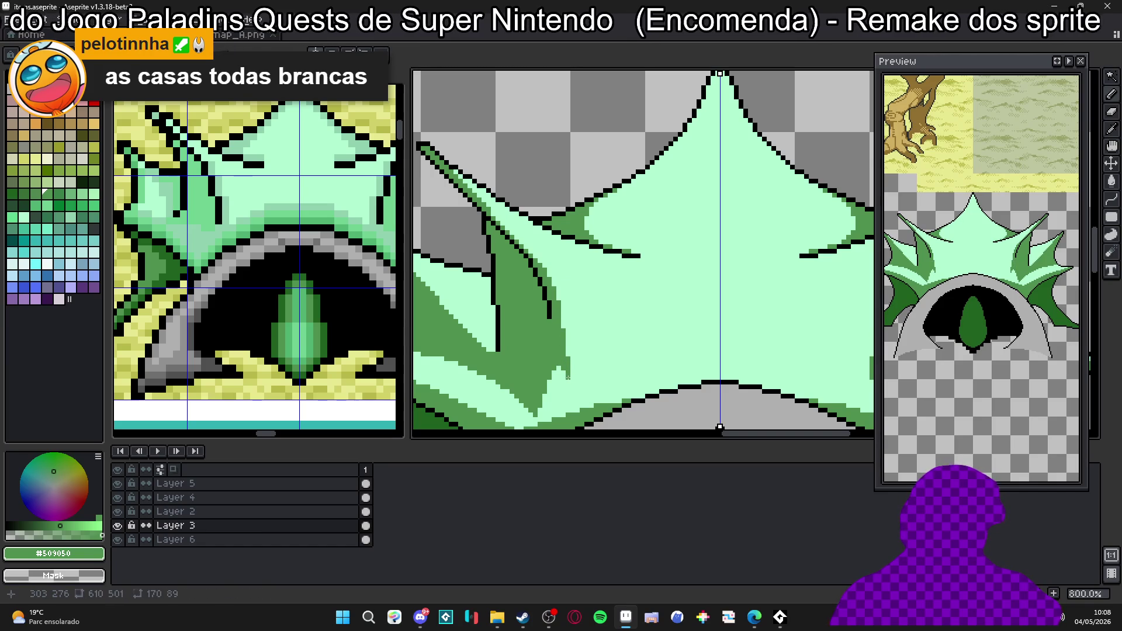
pyautogui.scroll(1, 571, 375)
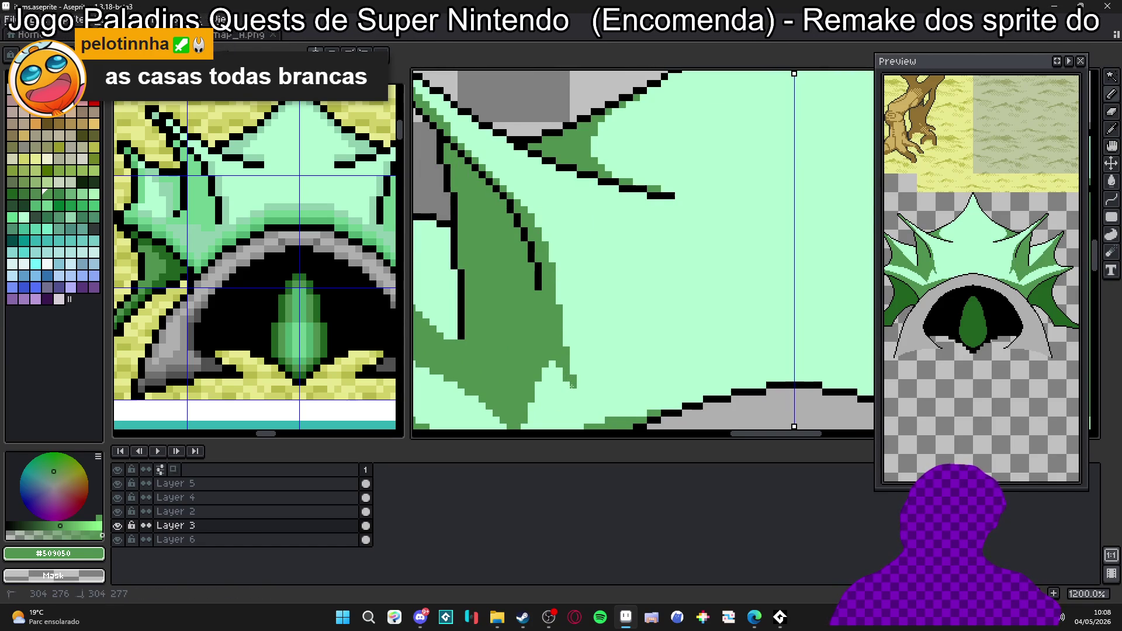
pyautogui.scroll(-2, 571, 391)
pyautogui.scroll(-1, 561, 369)
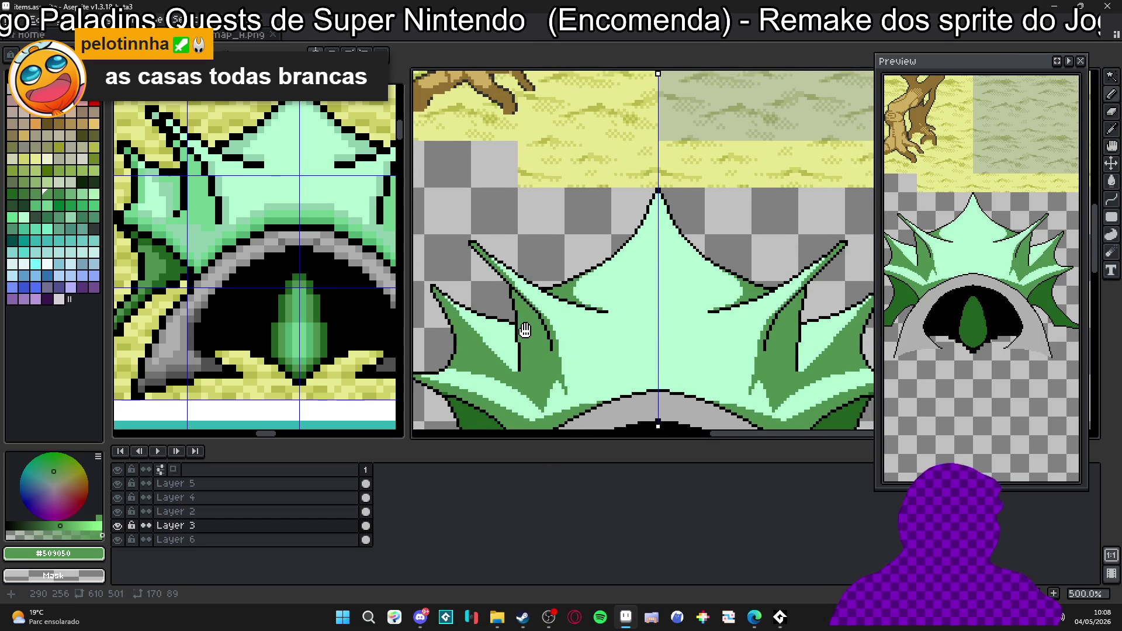
pyautogui.scroll(-2, 552, 336)
pyautogui.scroll(3, 553, 336)
pyautogui.scroll(2, 563, 327)
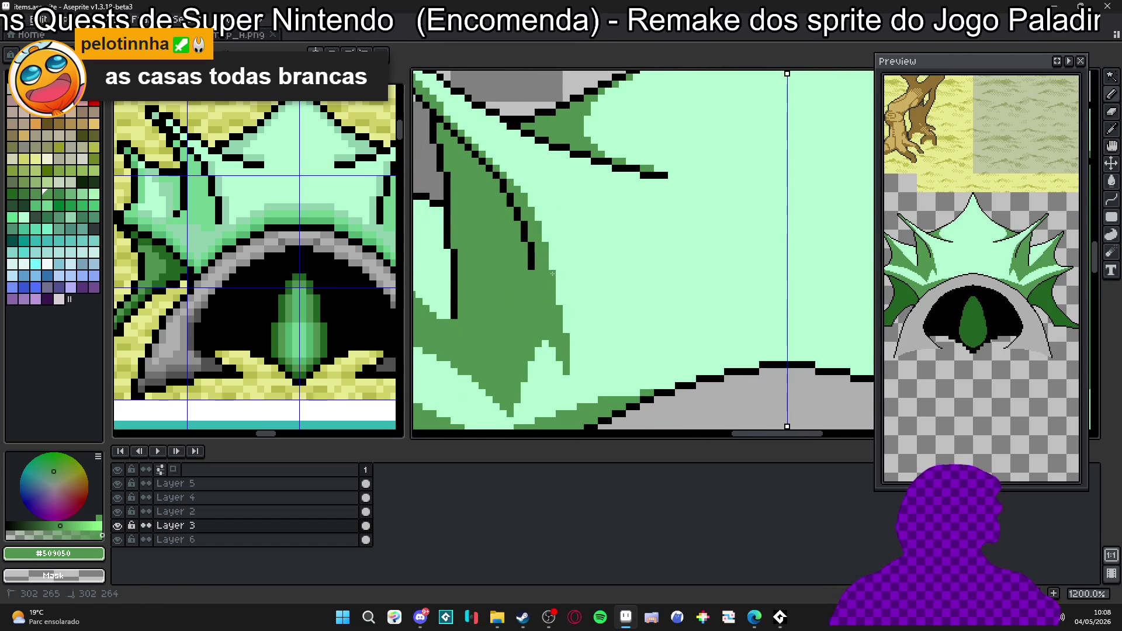
pyautogui.scroll(-5, 608, 360)
pyautogui.scroll(-1, 595, 325)
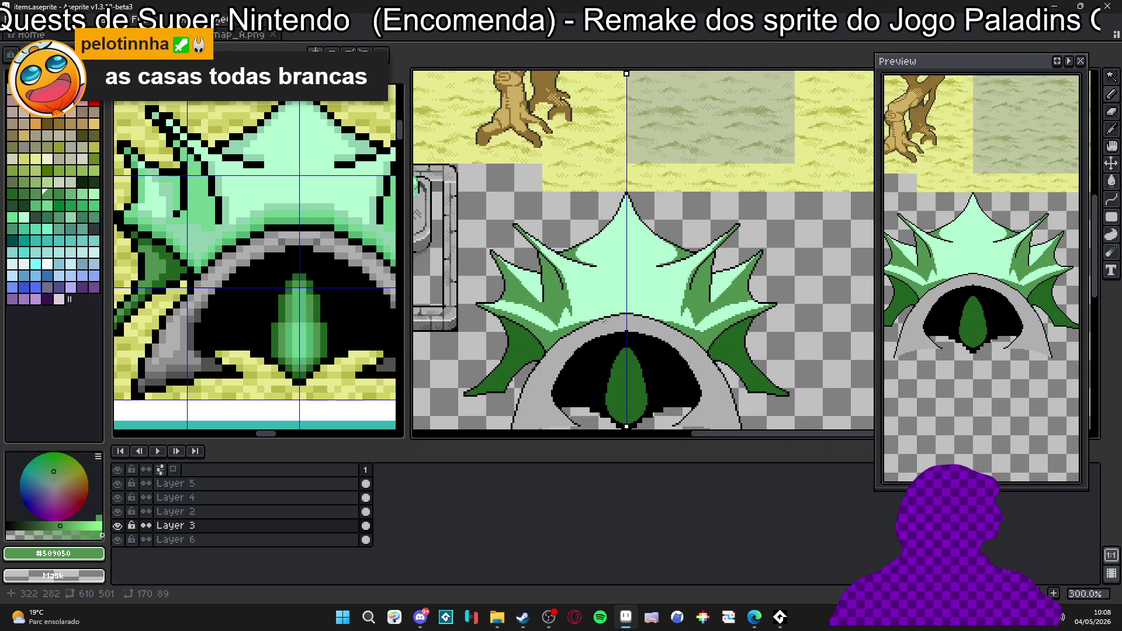
pyautogui.scroll(1, 605, 302)
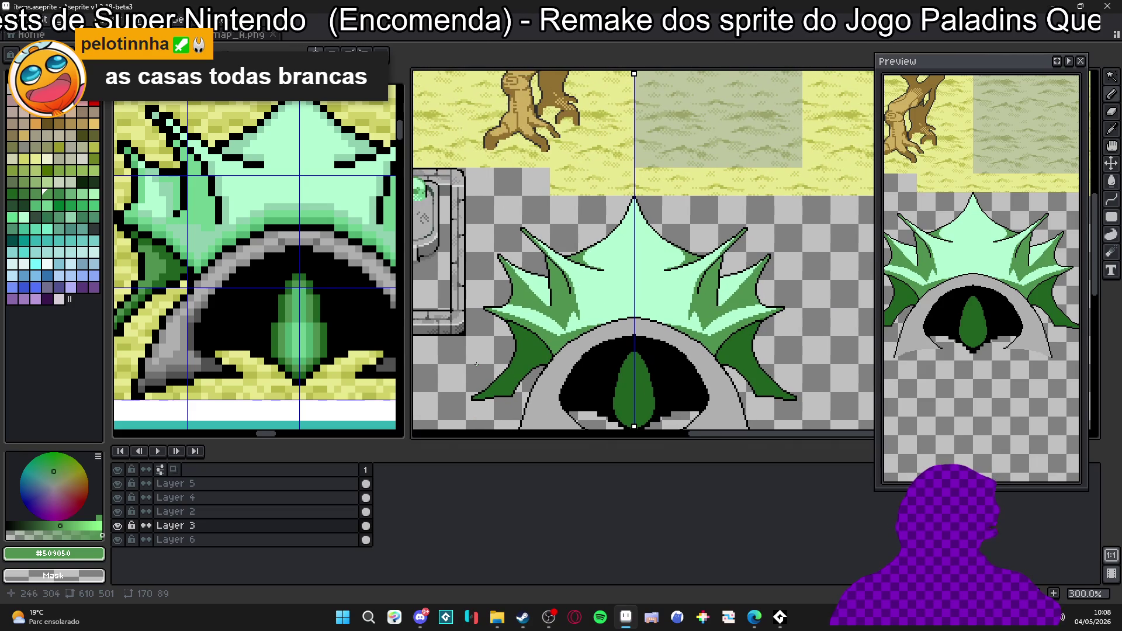
pyautogui.scroll(1, 540, 323)
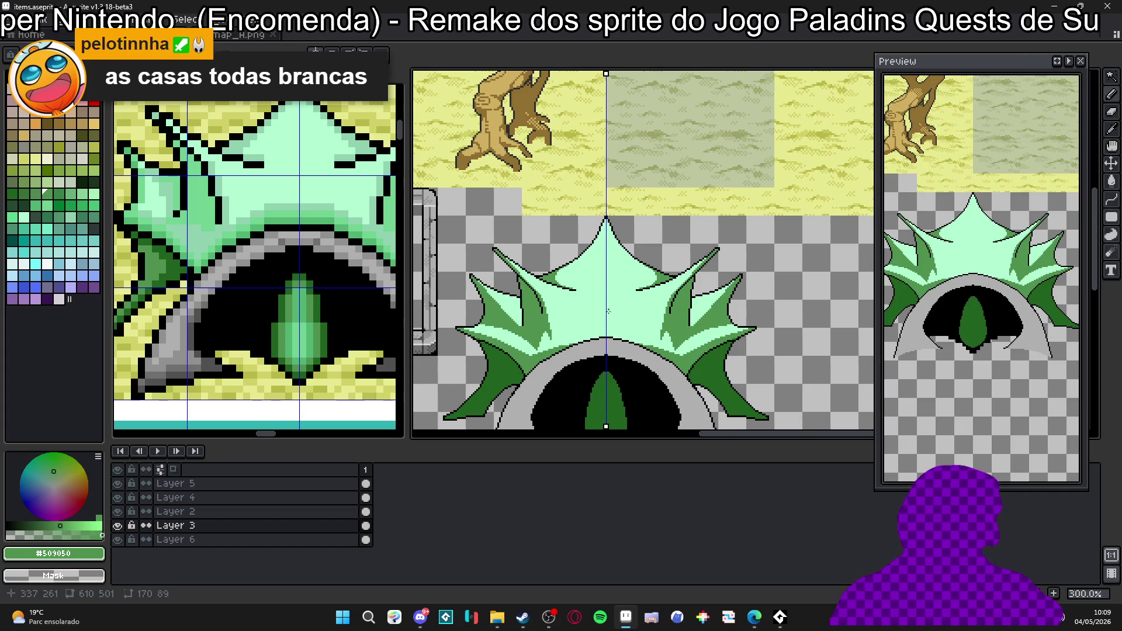
pyautogui.scroll(2, 607, 310)
pyautogui.scroll(1, 604, 321)
# Draw an arc above the grey arch and fill it into a dark-green band rising at the centre.
pyautogui.moveTo(526, 351); pyautogui.dragTo(676, 356)
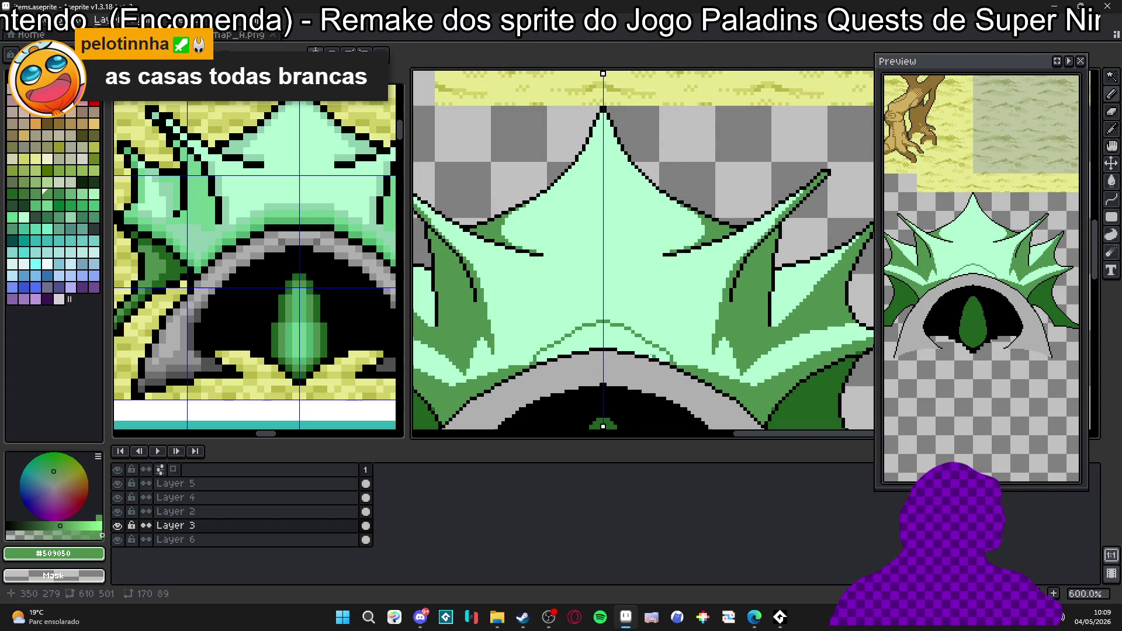
pyautogui.click(614, 345)
pyautogui.scroll(1, 604, 313)
pyautogui.moveTo(603, 313); pyautogui.dragTo(505, 373)
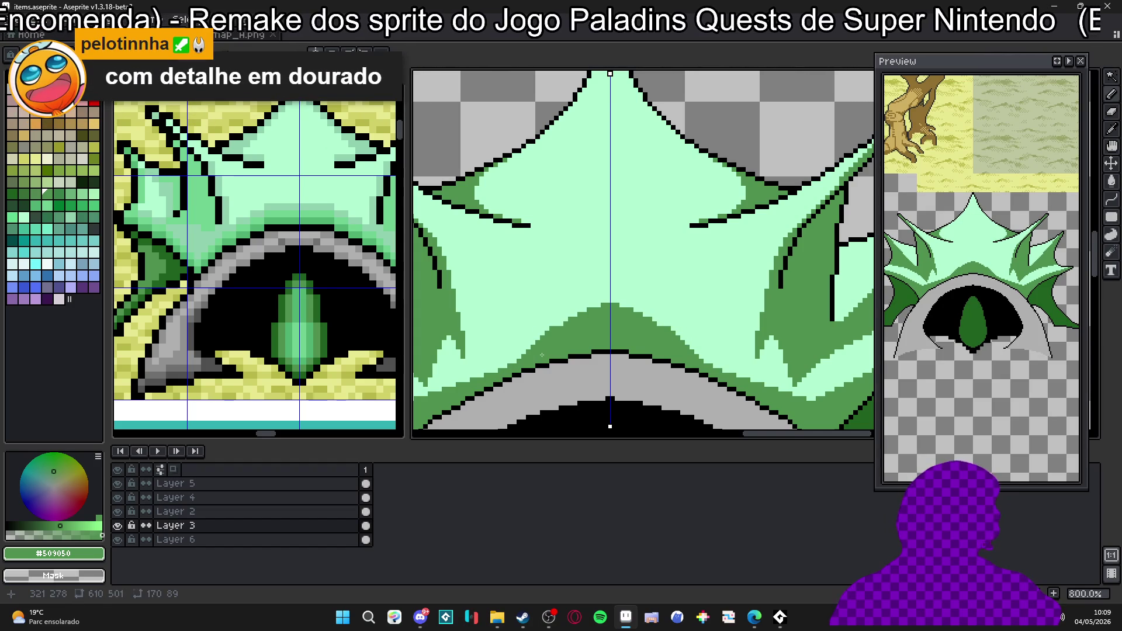
pyautogui.scroll(1, 545, 324)
pyautogui.keyDown('alt'); pyautogui.click(547, 293); pyautogui.keyUp('alt')
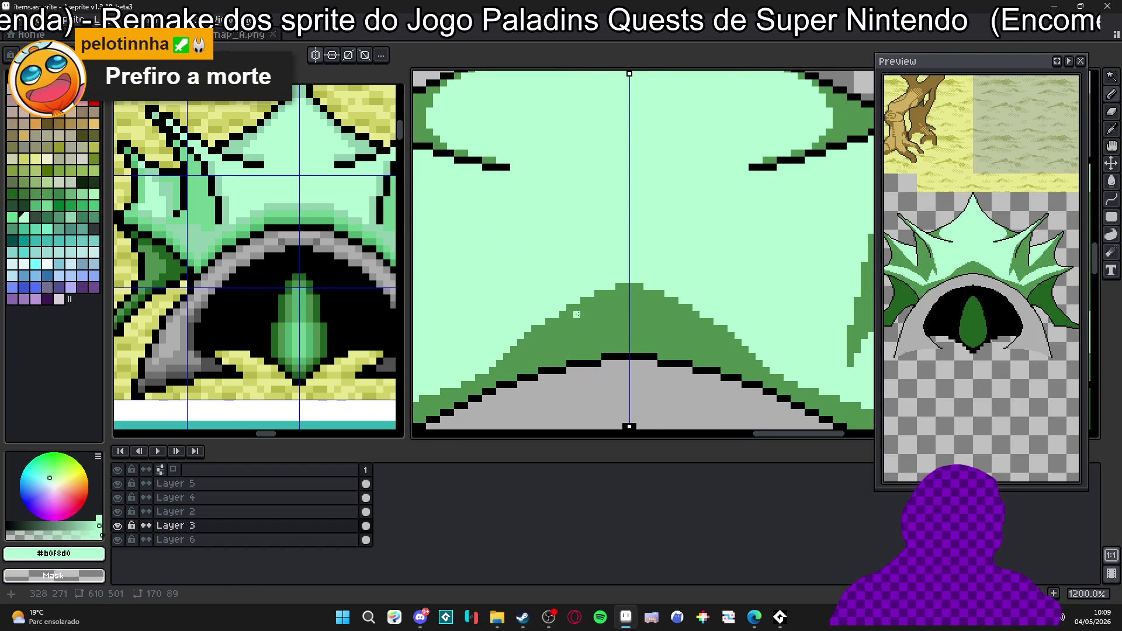
# Widen the top of the dark-green mound and smooth its corners with mint pixels.
pyautogui.keyDown('alt'); pyautogui.click(545, 327); pyautogui.keyUp('alt')
pyautogui.scroll(1, 543, 324)
pyautogui.moveTo(568, 299)
pyautogui.mouseDown()
pyautogui.moveTo(631, 281)
pyautogui.moveTo(607, 275)
pyautogui.mouseUp()
pyautogui.keyDown('alt'); pyautogui.click(578, 288); pyautogui.keyUp('alt')
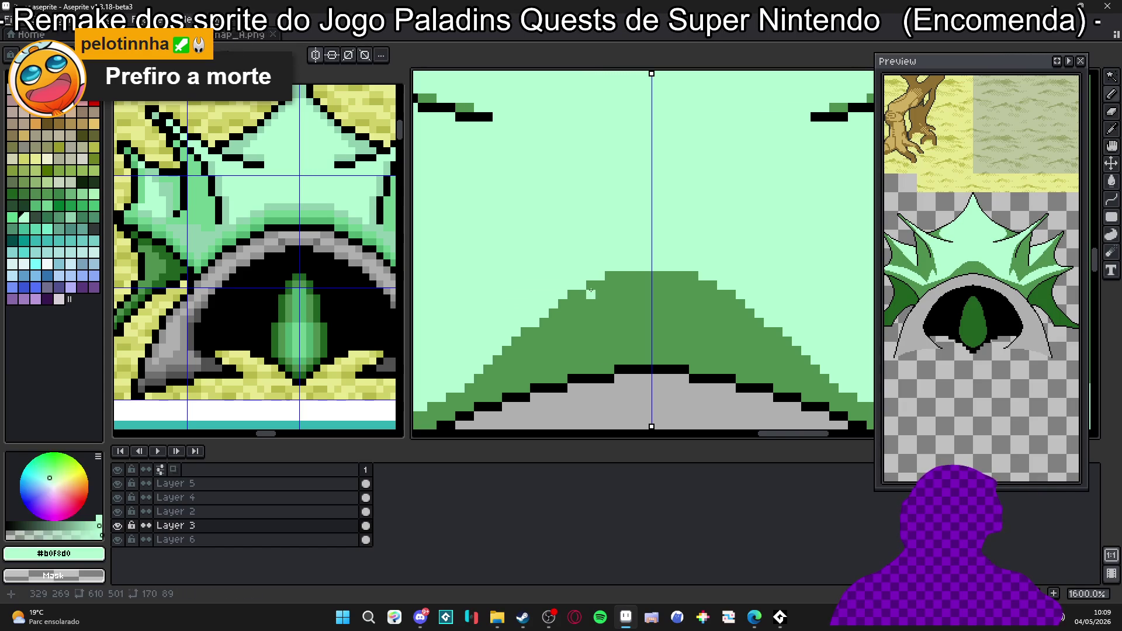
pyautogui.click(591, 286)
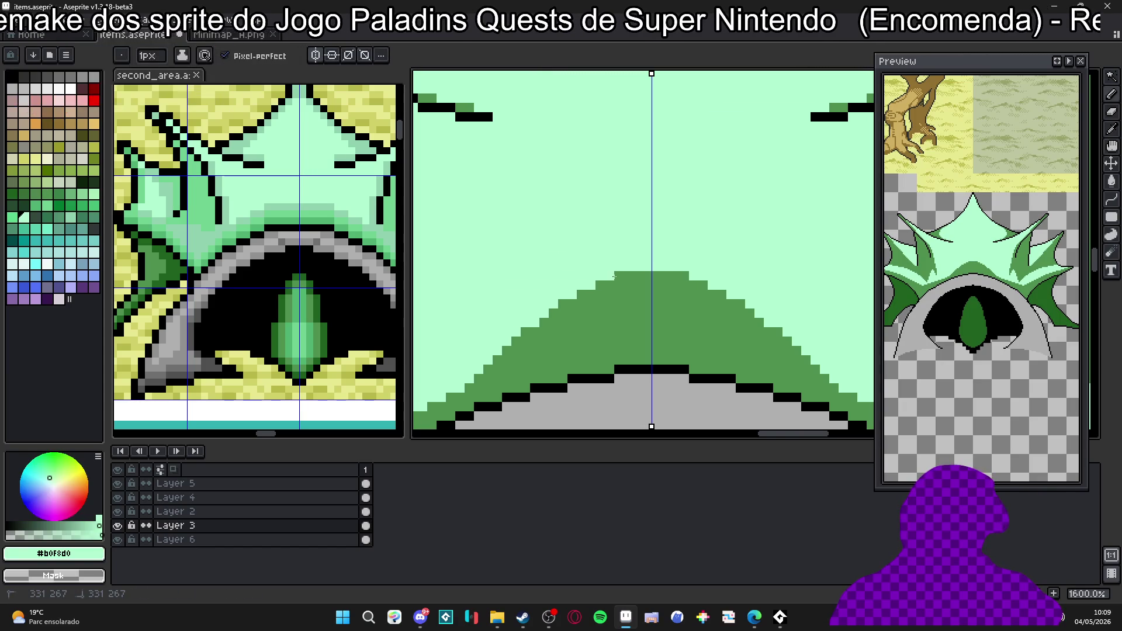
pyautogui.scroll(-2, 620, 277)
pyautogui.scroll(-1, 597, 298)
pyautogui.scroll(3, 531, 342)
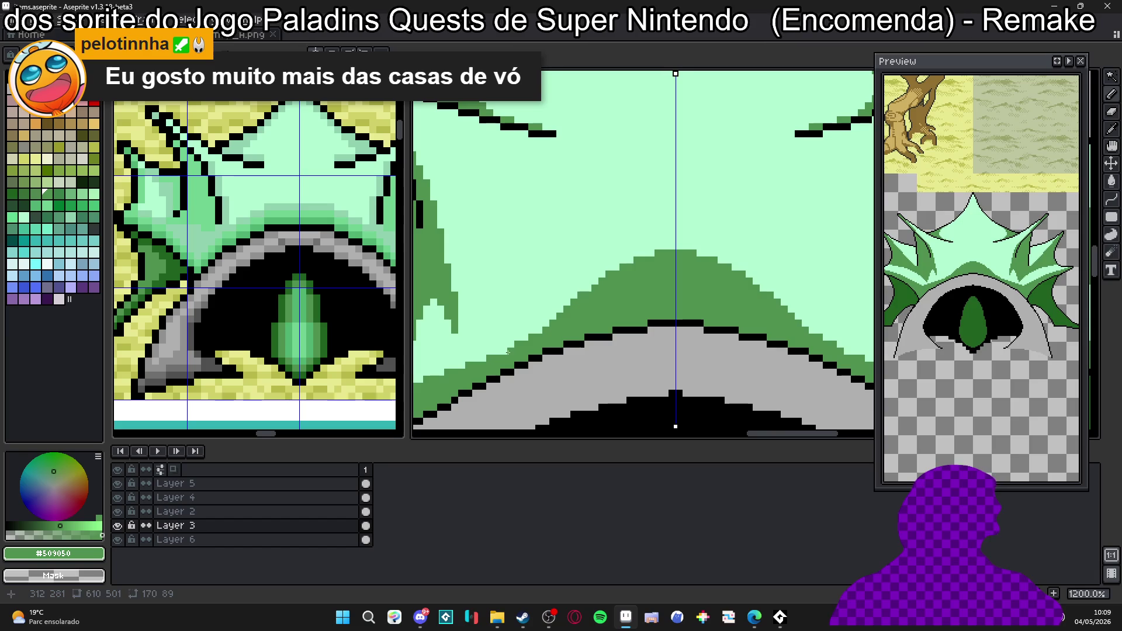
pyautogui.scroll(-2, 503, 352)
pyautogui.scroll(-1, 527, 346)
pyautogui.scroll(-1, 561, 337)
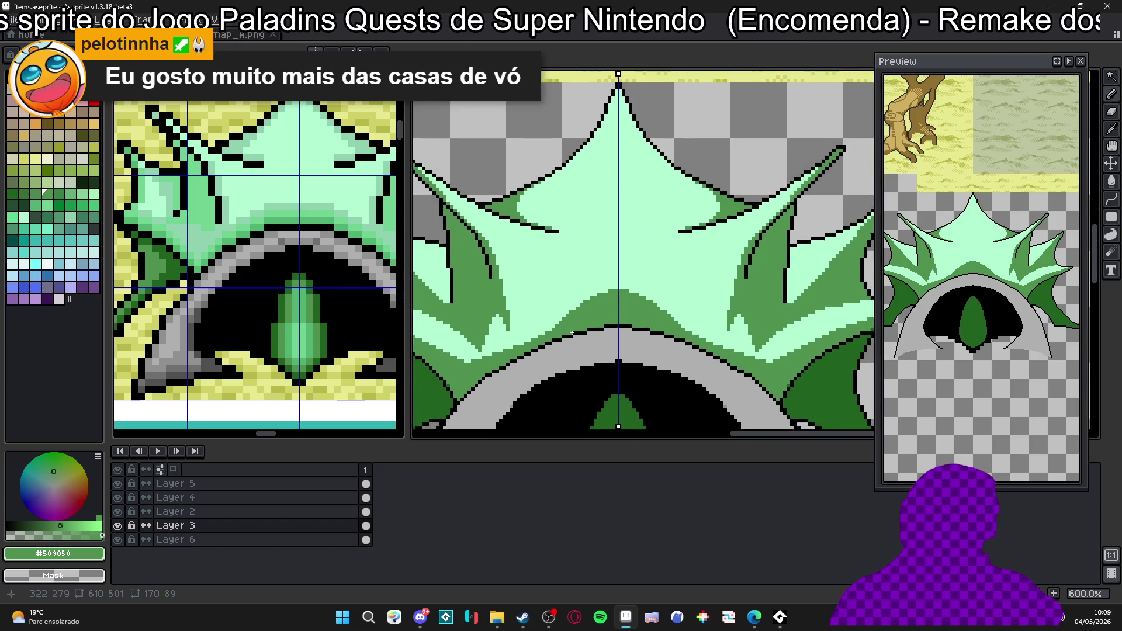
pyautogui.scroll(-1, 588, 331)
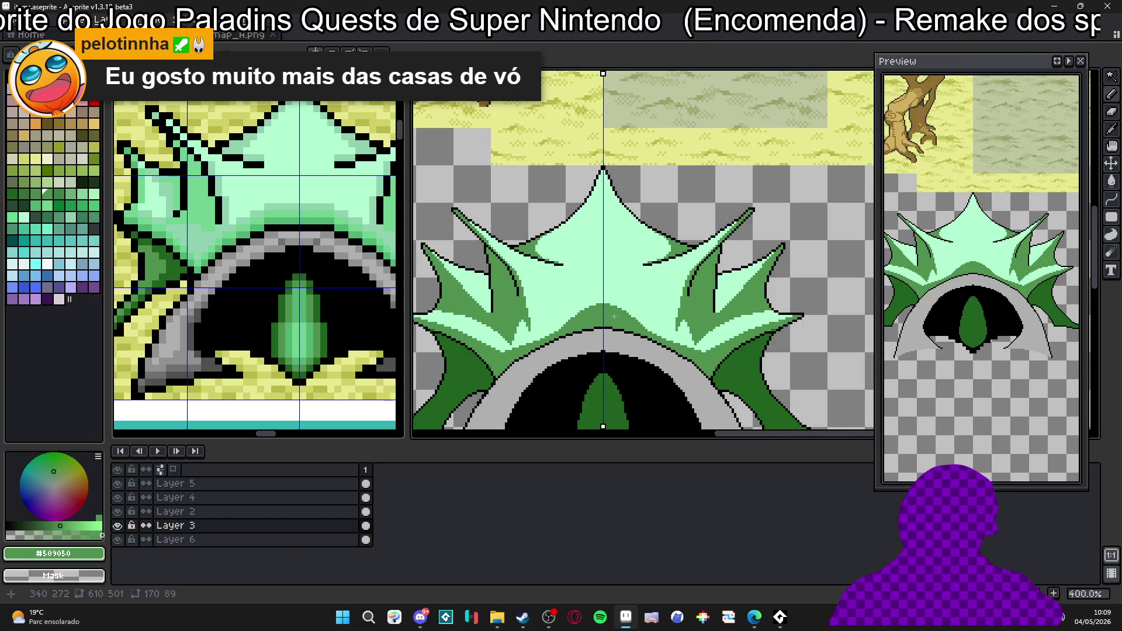
pyautogui.scroll(-1, 579, 321)
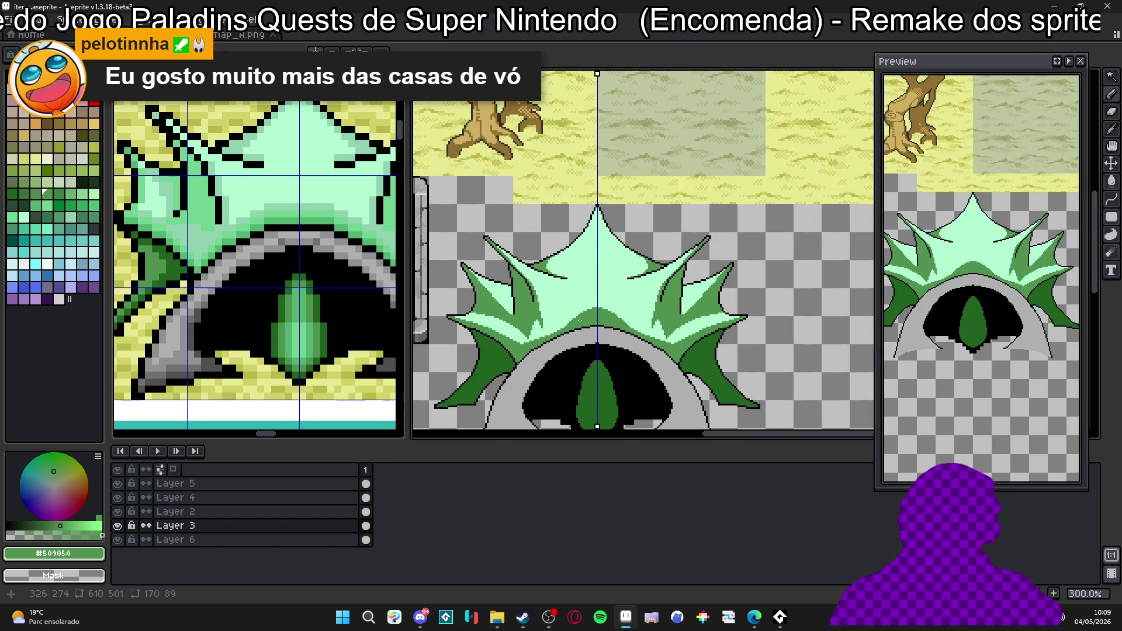
pyautogui.scroll(2, 581, 321)
pyautogui.scroll(1, 597, 325)
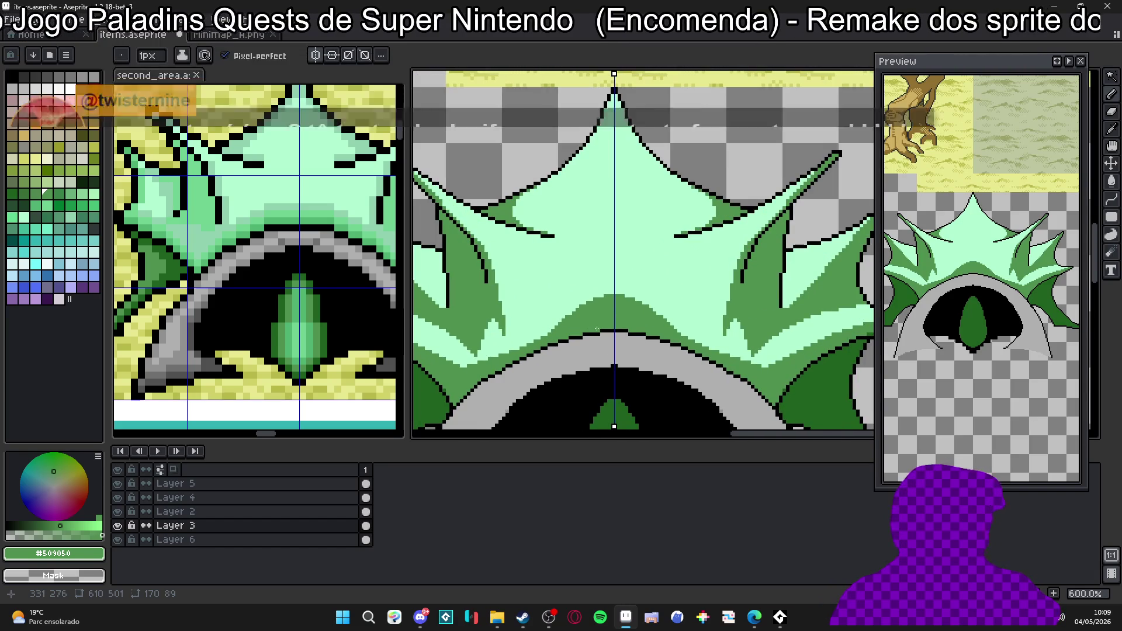
pyautogui.scroll(-1, 600, 325)
pyautogui.scroll(-1, 604, 327)
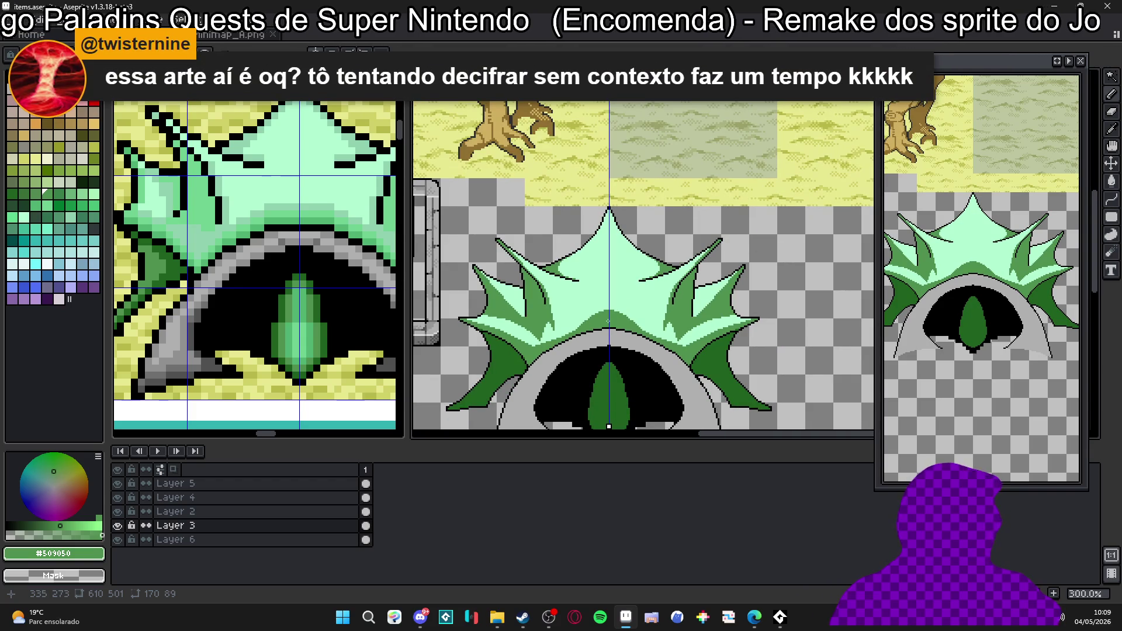
pyautogui.scroll(2, 598, 322)
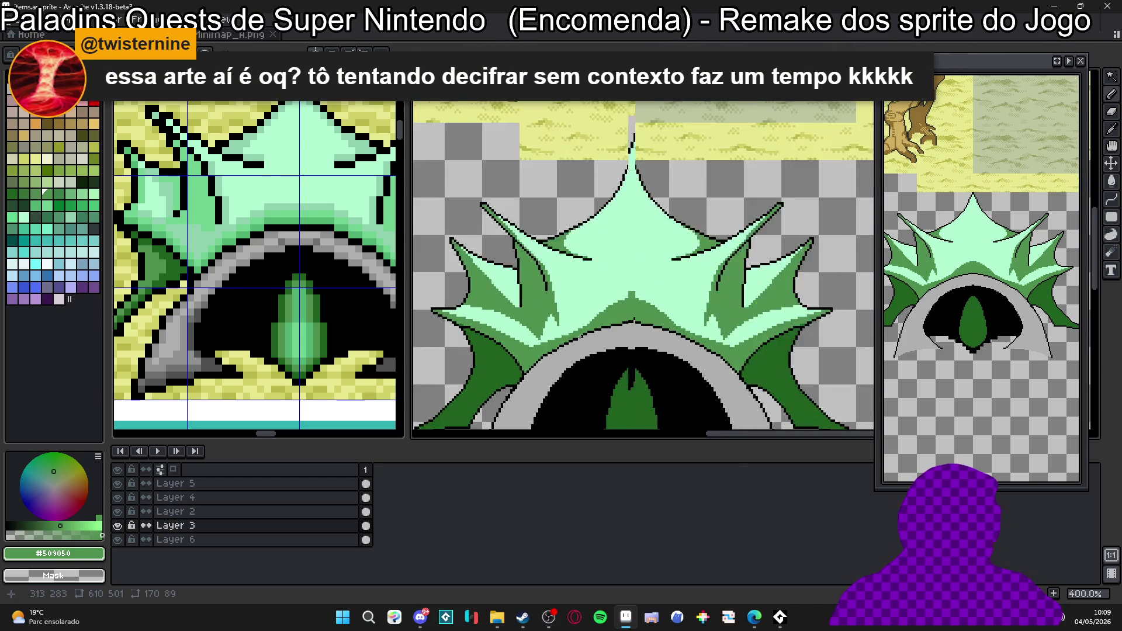
pyautogui.scroll(2, 592, 323)
pyautogui.keyDown('alt'); pyautogui.click(579, 327); pyautogui.keyUp('alt')
pyautogui.scroll(2, 573, 329)
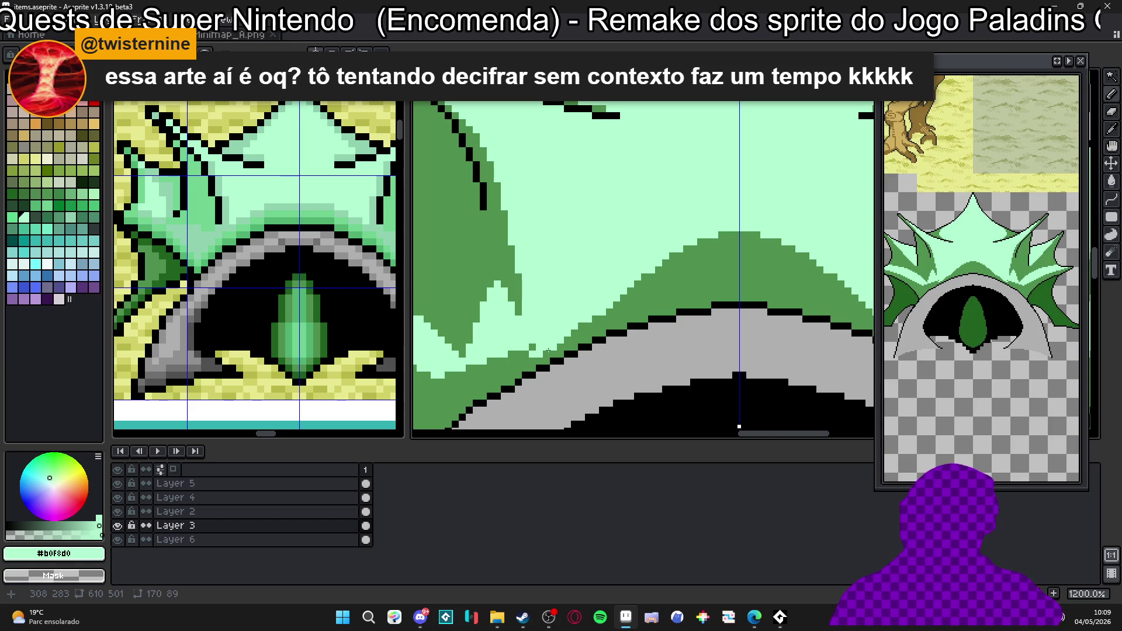
pyautogui.keyDown('alt'); pyautogui.click(632, 281); pyautogui.keyUp('alt')
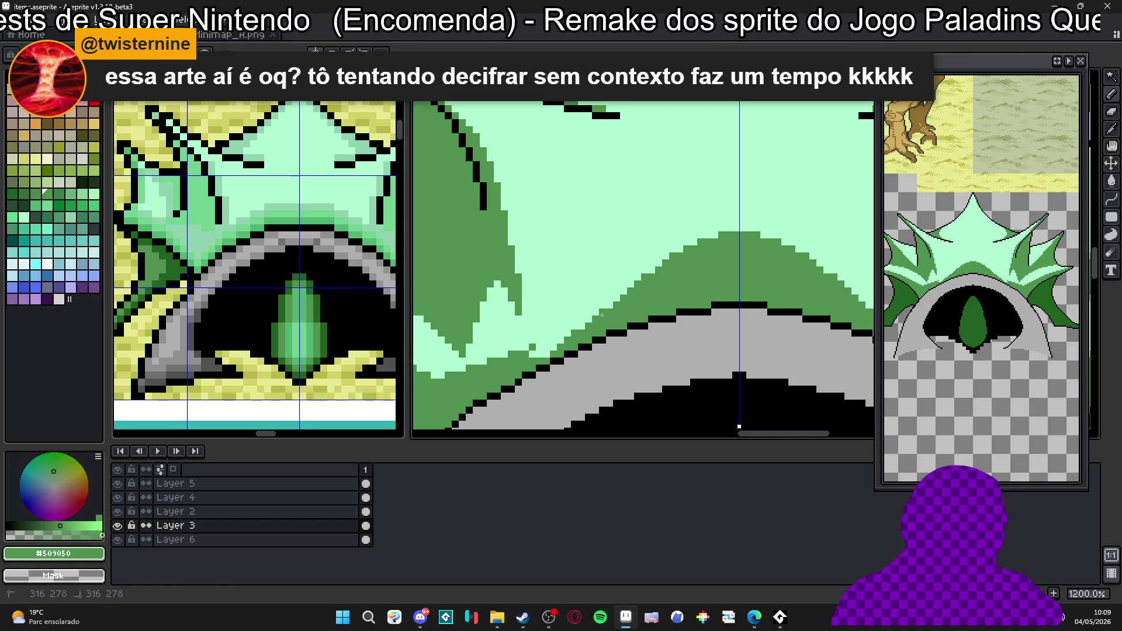
pyautogui.click(687, 250)
pyautogui.scroll(-2, 539, 325)
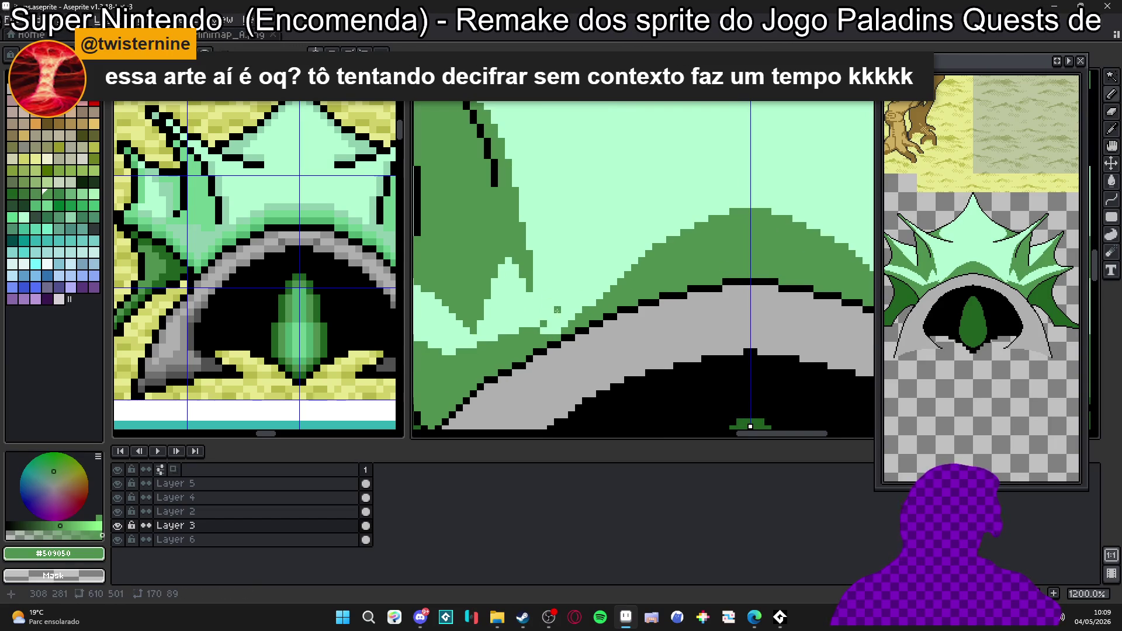
# Add green pixels at the eye's lower tip and save the items sprite file.
pyautogui.keyDown('alt'); pyautogui.click(540, 330); pyautogui.keyUp('alt')
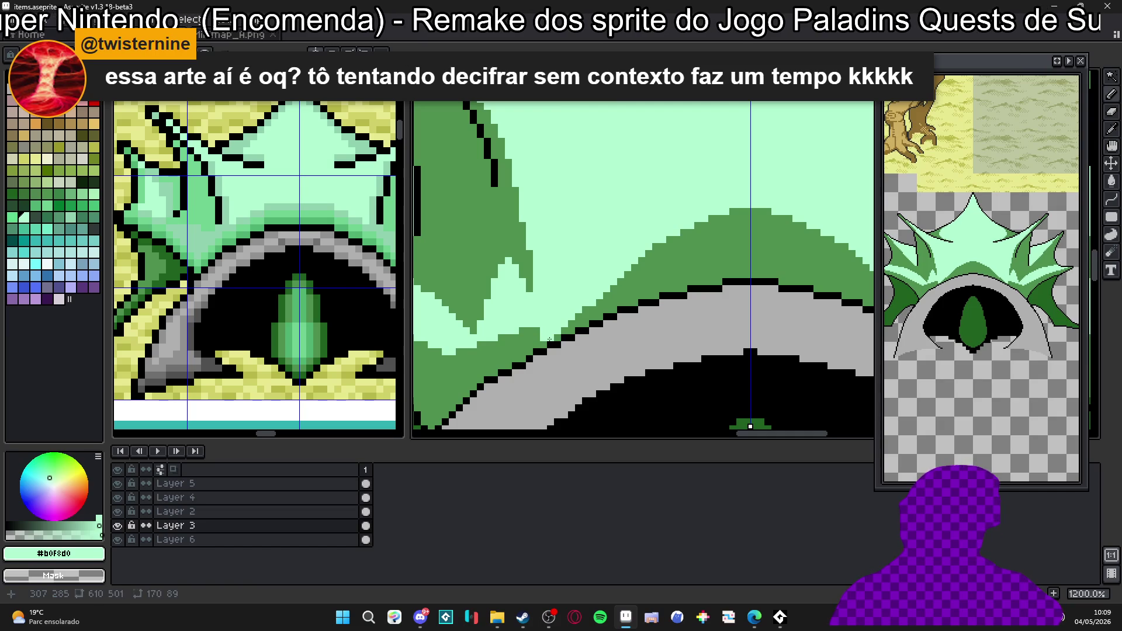
pyautogui.moveTo(509, 341); pyautogui.dragTo(529, 343)
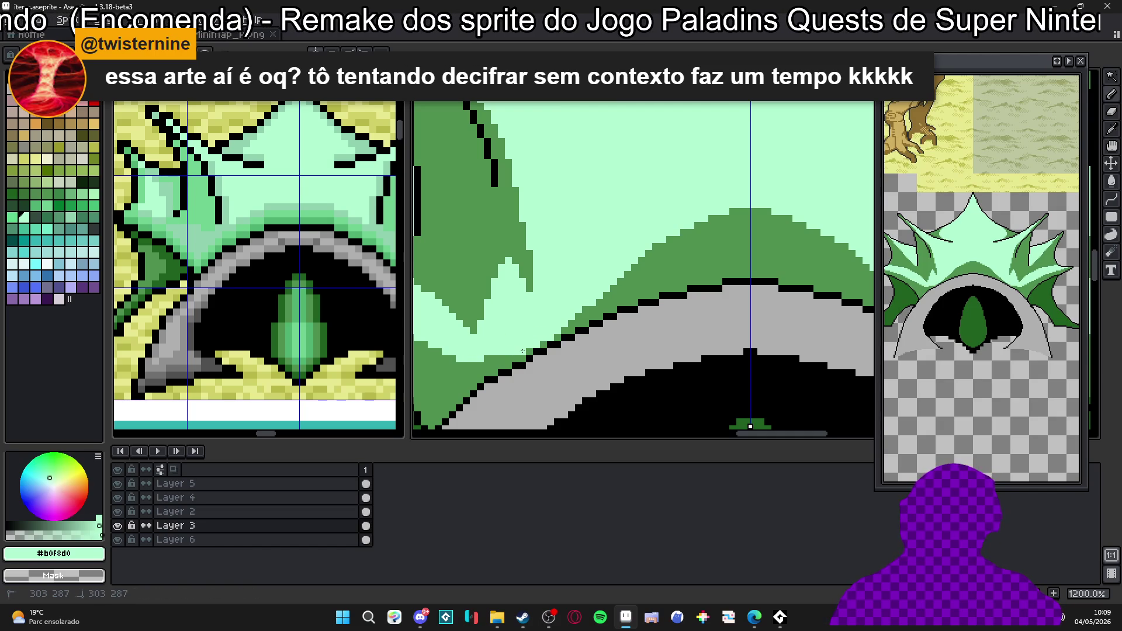
pyautogui.scroll(-1, 499, 355)
pyautogui.scroll(-1, 498, 355)
pyautogui.scroll(-1, 512, 360)
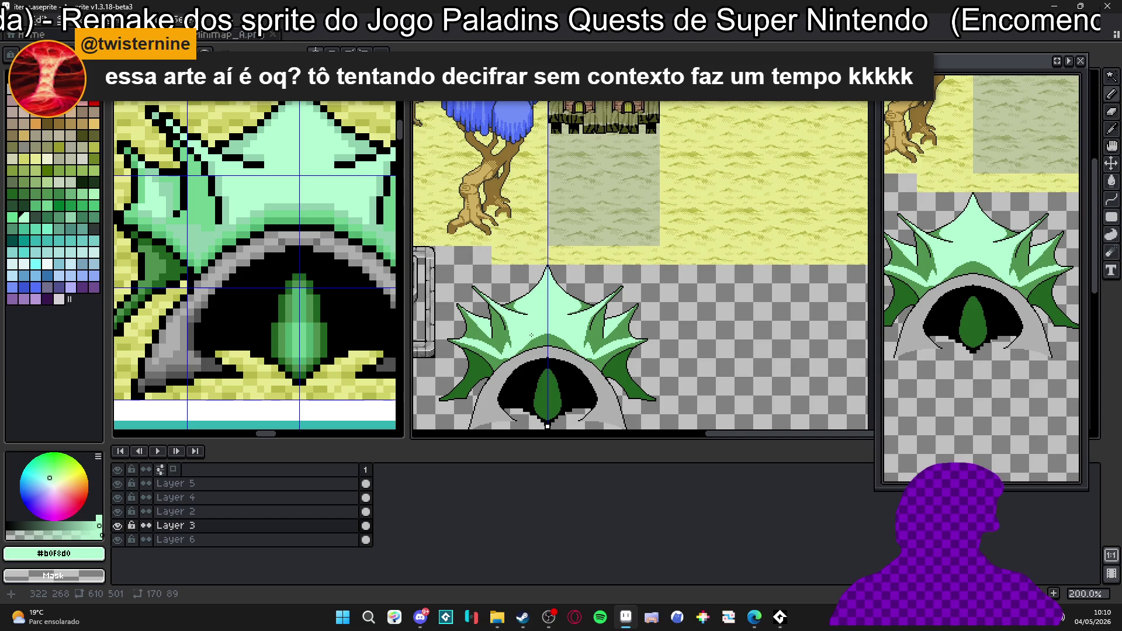
pyautogui.moveTo(533, 336); pyautogui.dragTo(512, 348)
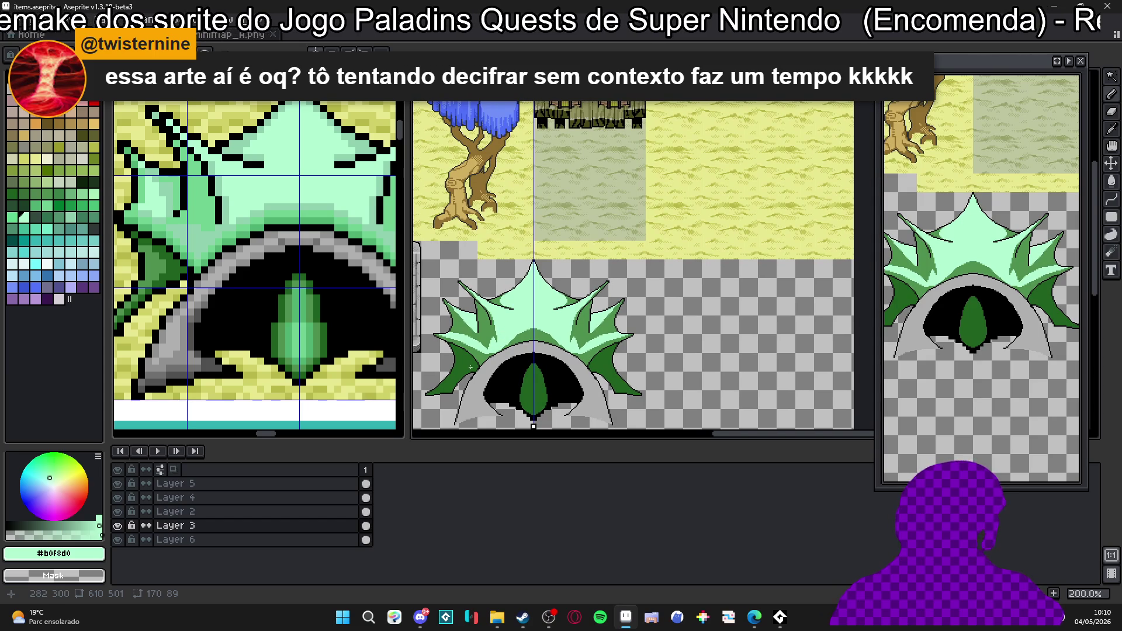
pyautogui.moveTo(485, 375); pyautogui.dragTo(501, 373)
pyautogui.hotkey('ctrl', 's')
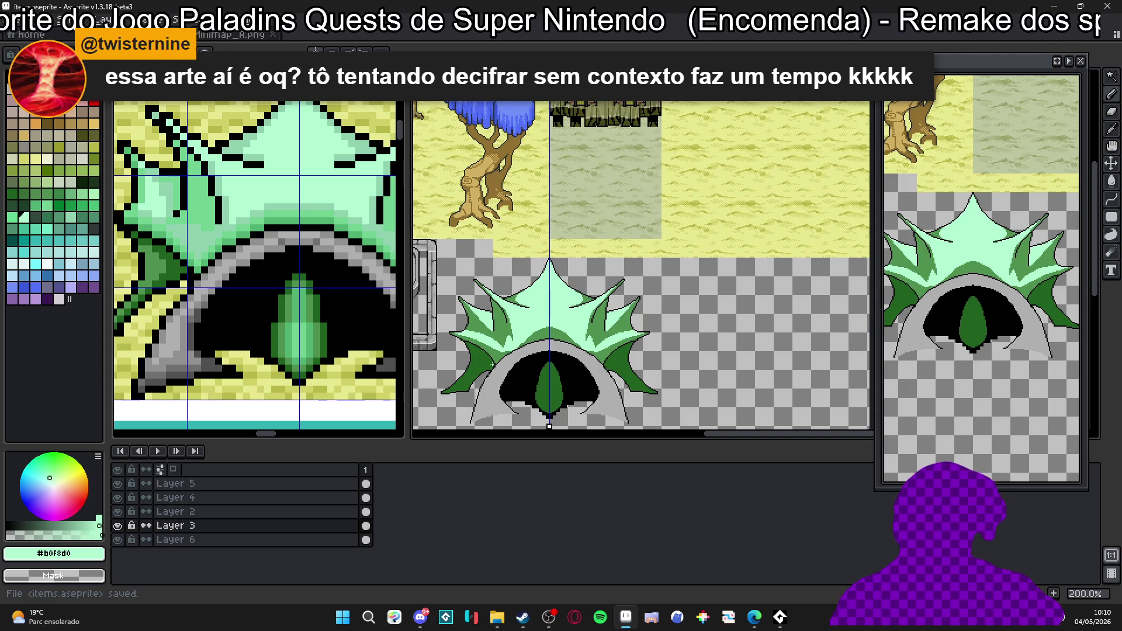
pyautogui.scroll(-1, 636, 279)
pyautogui.scroll(-1, 636, 280)
pyautogui.scroll(-1, 636, 279)
pyautogui.scroll(-1, 635, 279)
pyautogui.scroll(1, 592, 333)
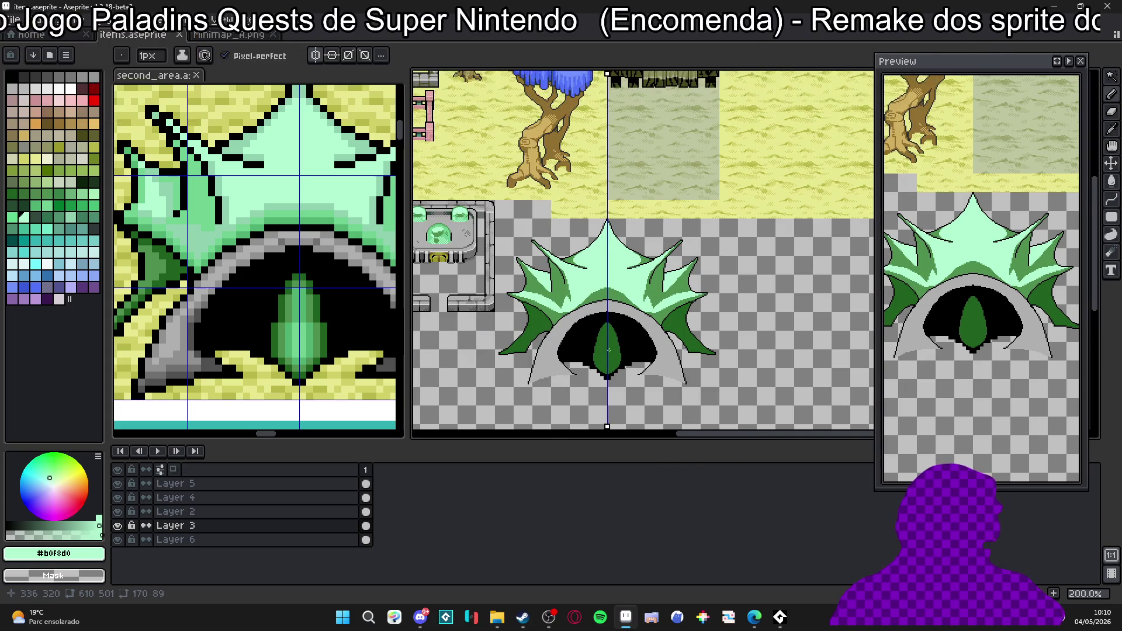
pyautogui.scroll(2, 606, 352)
pyautogui.scroll(1, 567, 363)
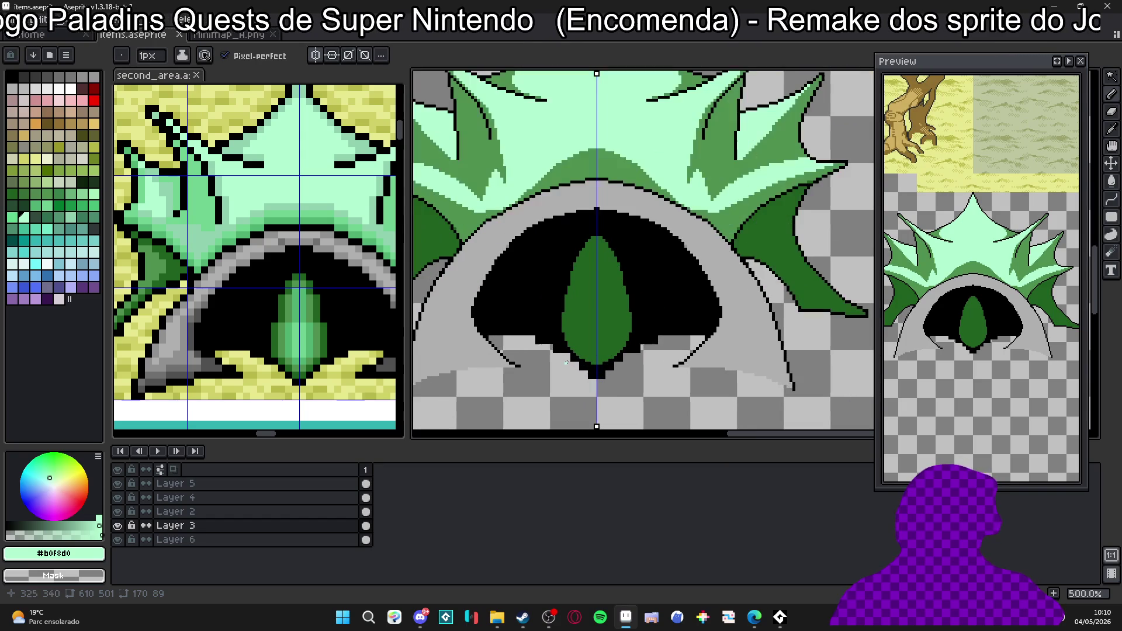
pyautogui.scroll(2, 533, 354)
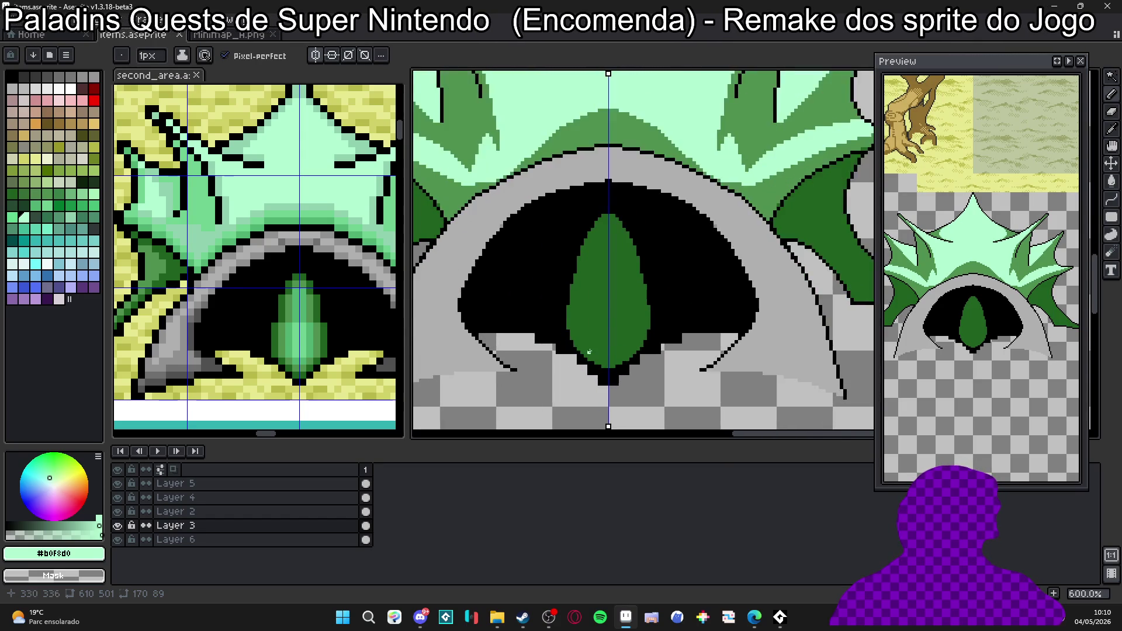
pyautogui.scroll(2, 552, 360)
pyautogui.keyDown('alt'); pyautogui.click(564, 364); pyautogui.keyUp('alt')
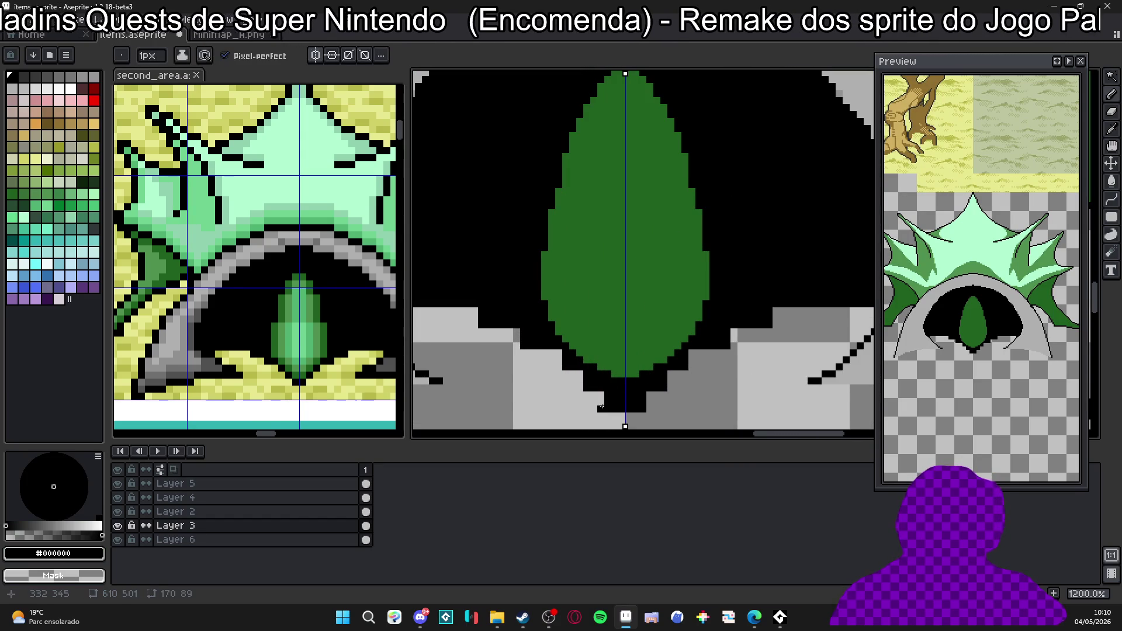
pyautogui.scroll(-1, 585, 396)
pyautogui.scroll(-5, 284, 313)
# After checking the map, outline the green eye's lower and upper-left edges in black, mirrored.
pyautogui.click(285, 313)
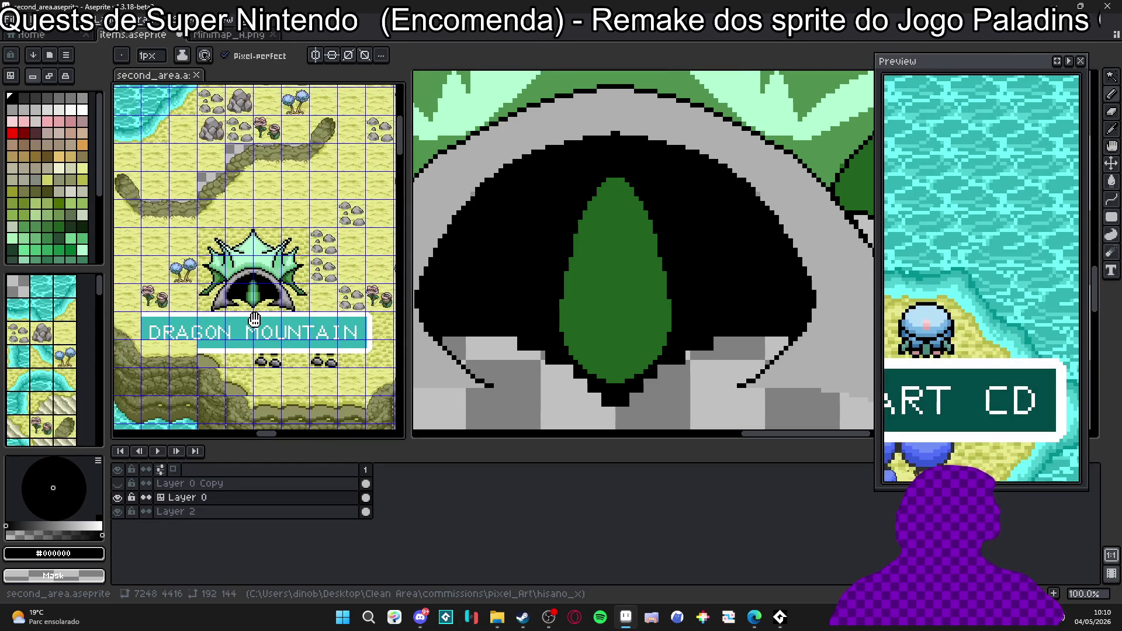
pyautogui.scroll(2, 285, 313)
pyautogui.scroll(-1, 283, 314)
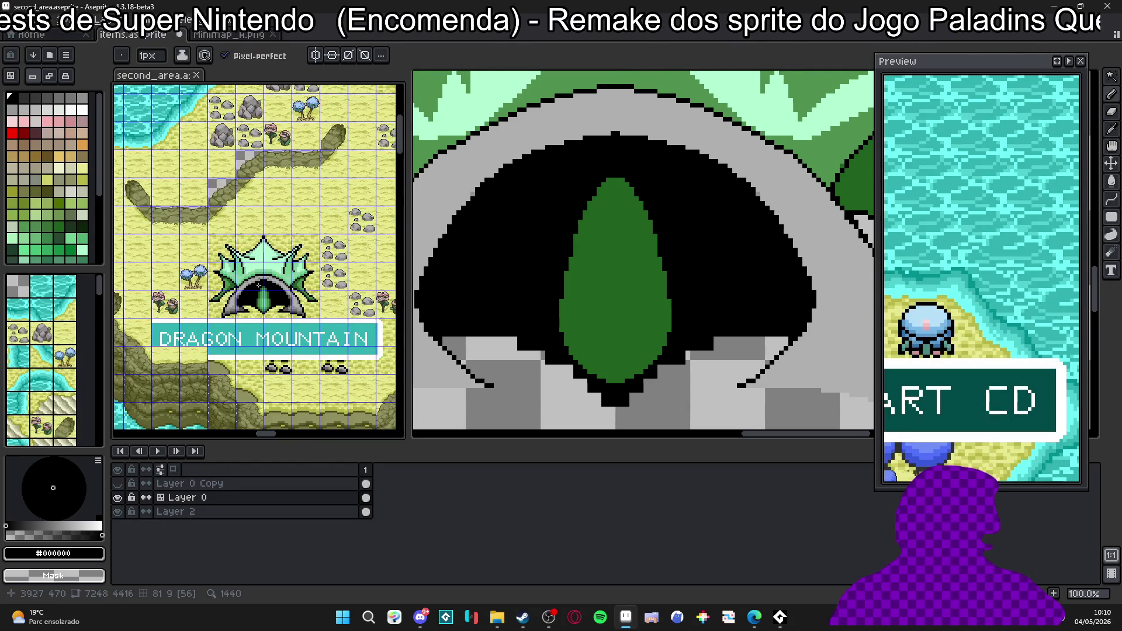
pyautogui.scroll(1, 258, 285)
pyautogui.scroll(-1, 285, 296)
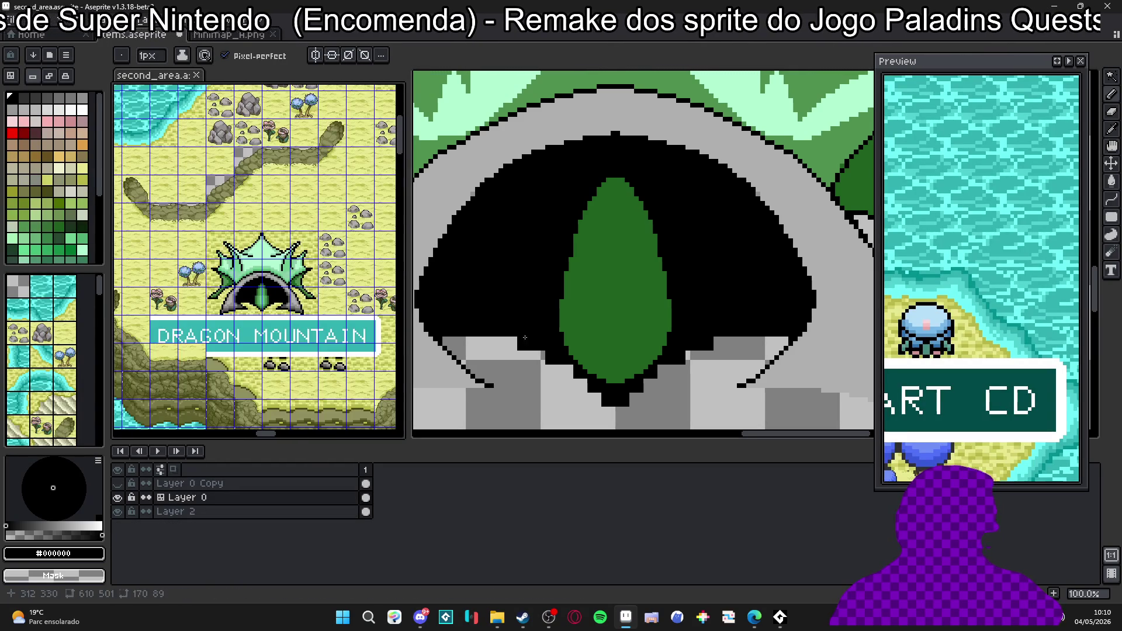
pyautogui.click(618, 374)
pyautogui.scroll(2, 618, 375)
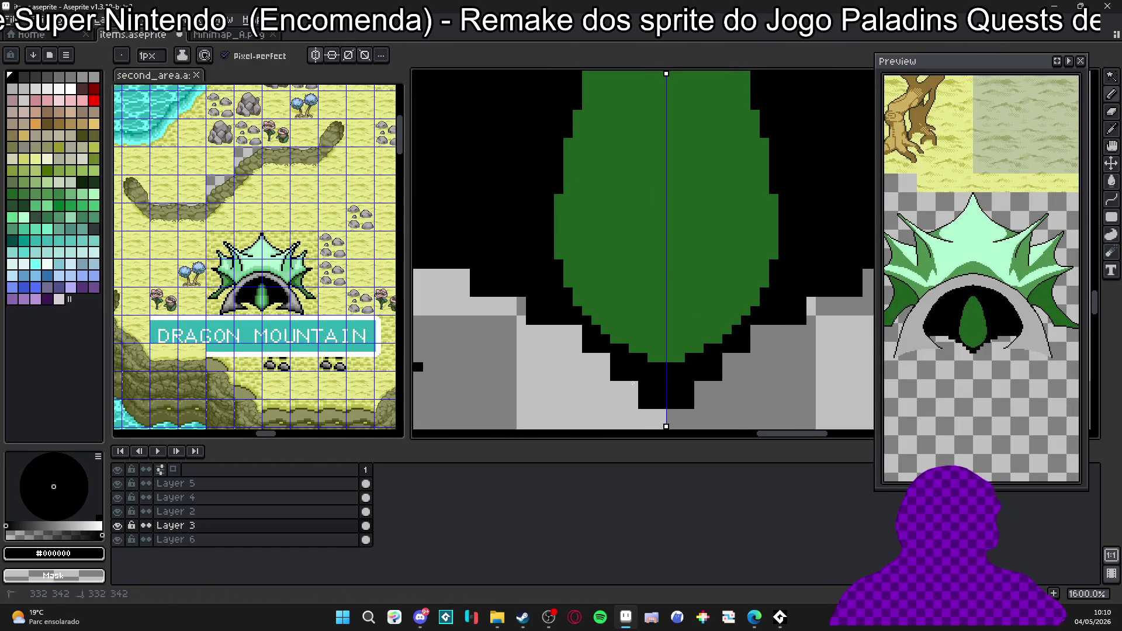
pyautogui.moveTo(614, 372)
pyautogui.mouseDown()
pyautogui.moveTo(587, 353)
pyautogui.moveTo(603, 359)
pyautogui.mouseUp()
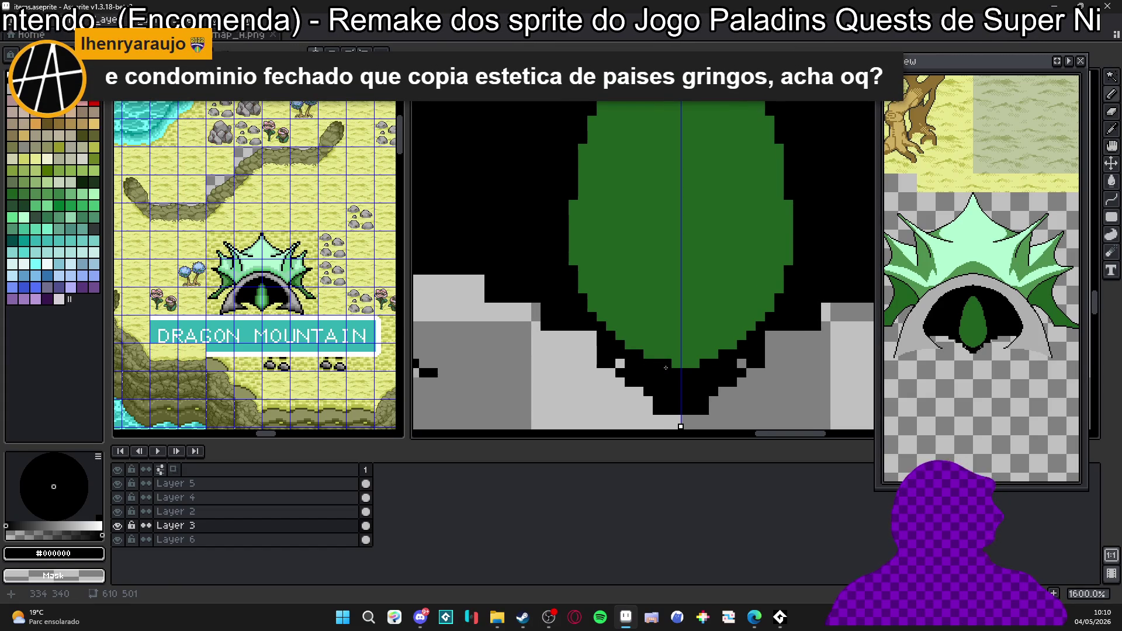
pyautogui.moveTo(643, 380); pyautogui.dragTo(571, 321)
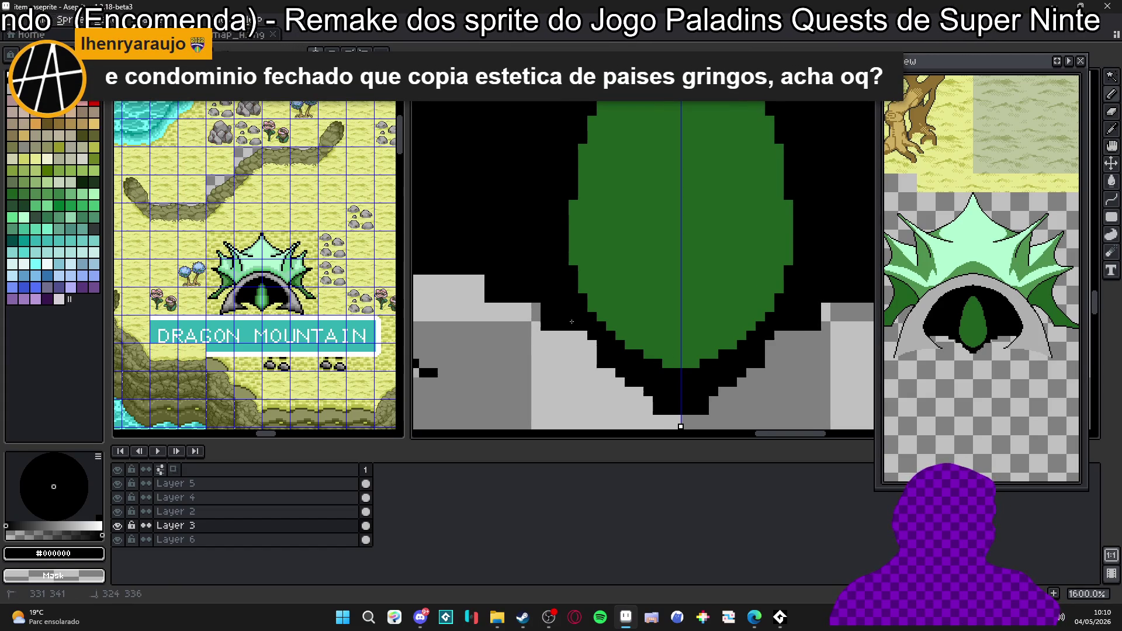
pyautogui.moveTo(647, 391); pyautogui.dragTo(546, 308)
pyautogui.moveTo(621, 379); pyautogui.dragTo(539, 300)
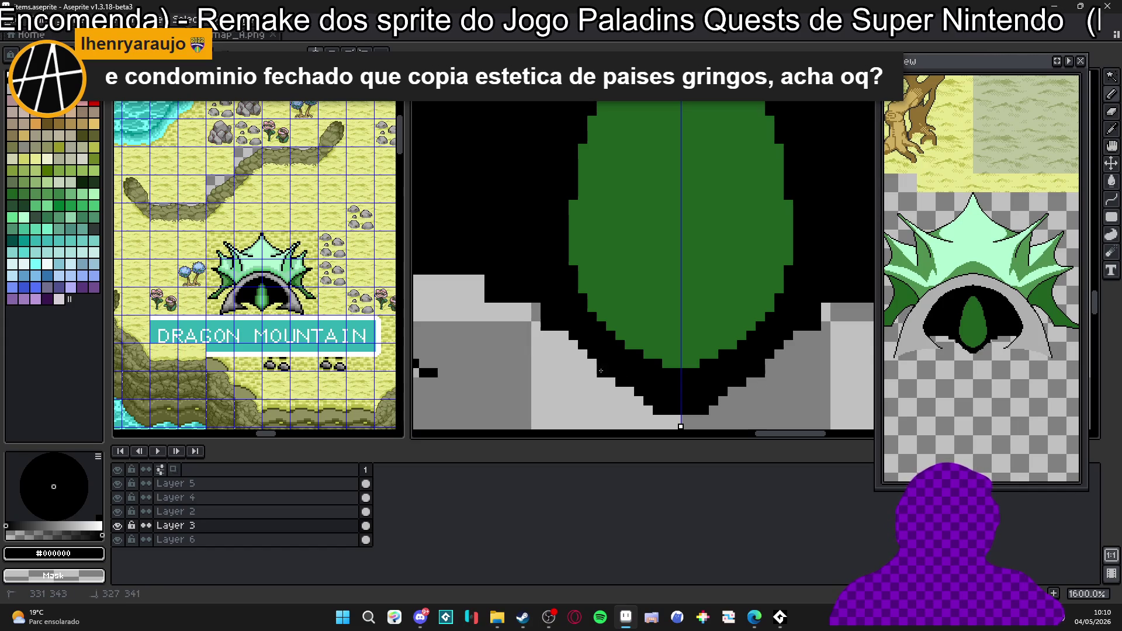
pyautogui.moveTo(626, 383); pyautogui.dragTo(500, 286)
pyautogui.moveTo(630, 392); pyautogui.dragTo(506, 303)
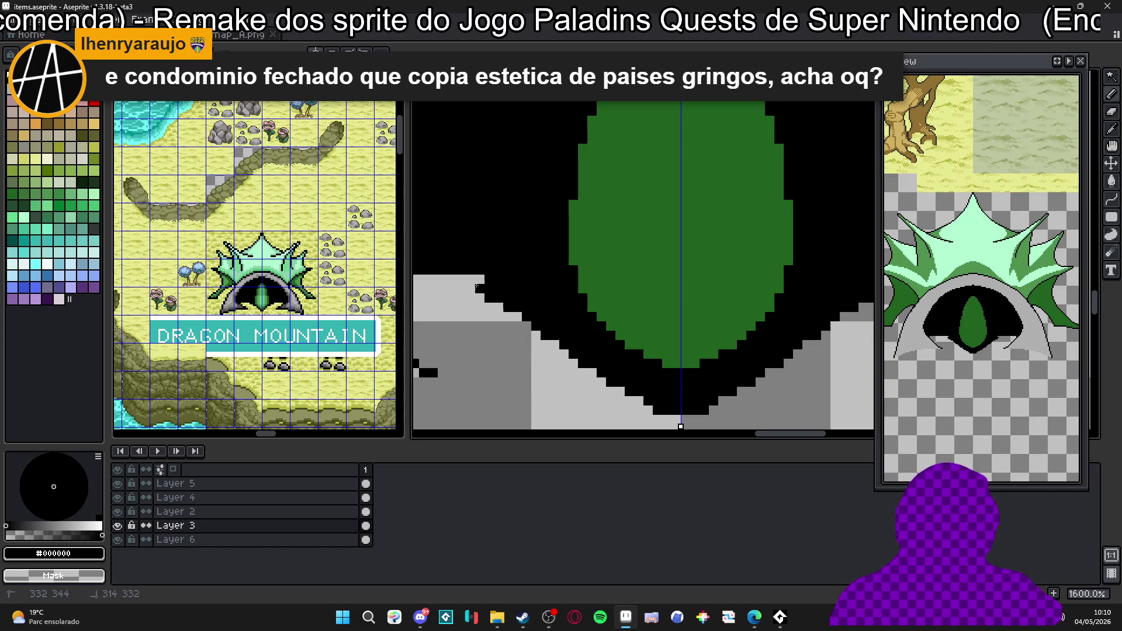
pyautogui.scroll(-2, 464, 279)
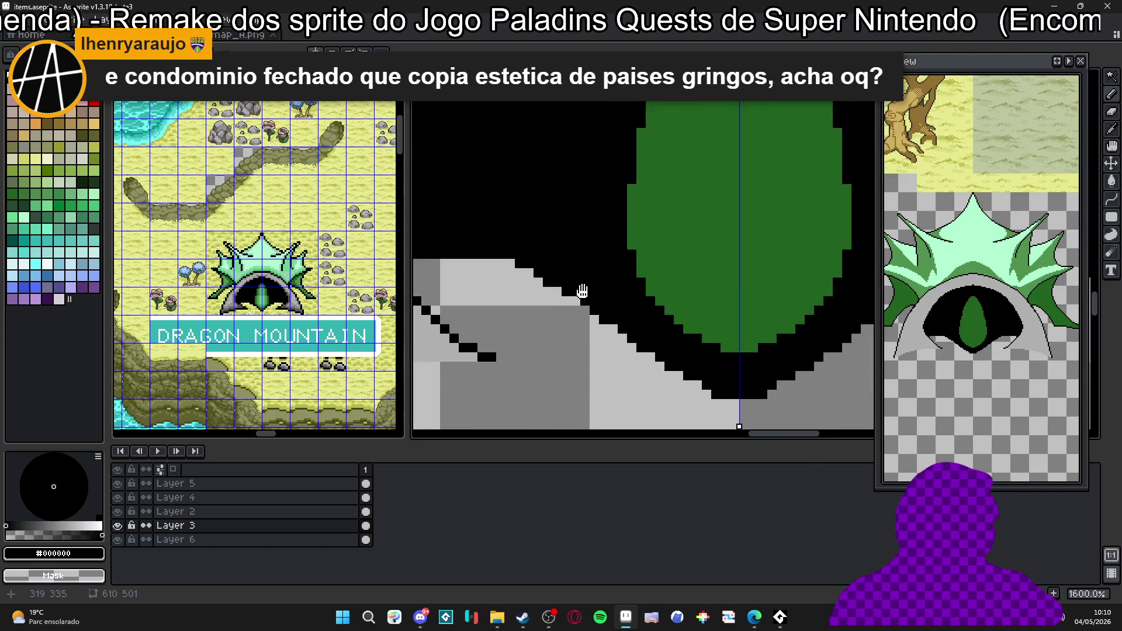
# Redraw the grey rock's stepped staircase edge with black pixels.
pyautogui.moveTo(474, 235); pyautogui.dragTo(566, 279)
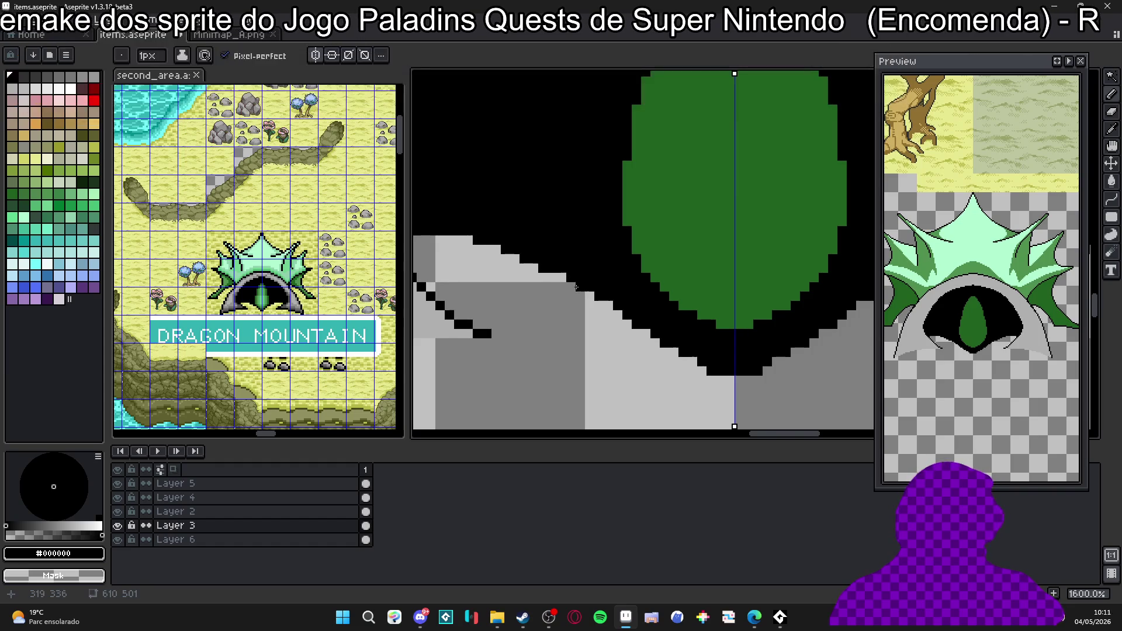
pyautogui.moveTo(563, 271); pyautogui.dragTo(603, 285)
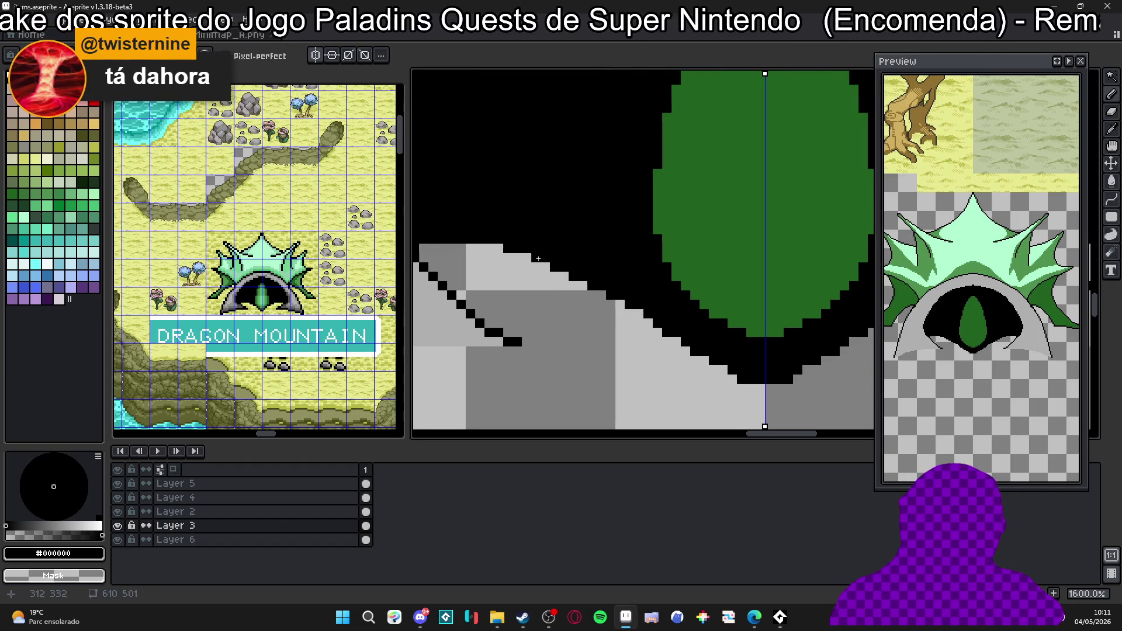
pyautogui.moveTo(533, 259); pyautogui.dragTo(501, 250)
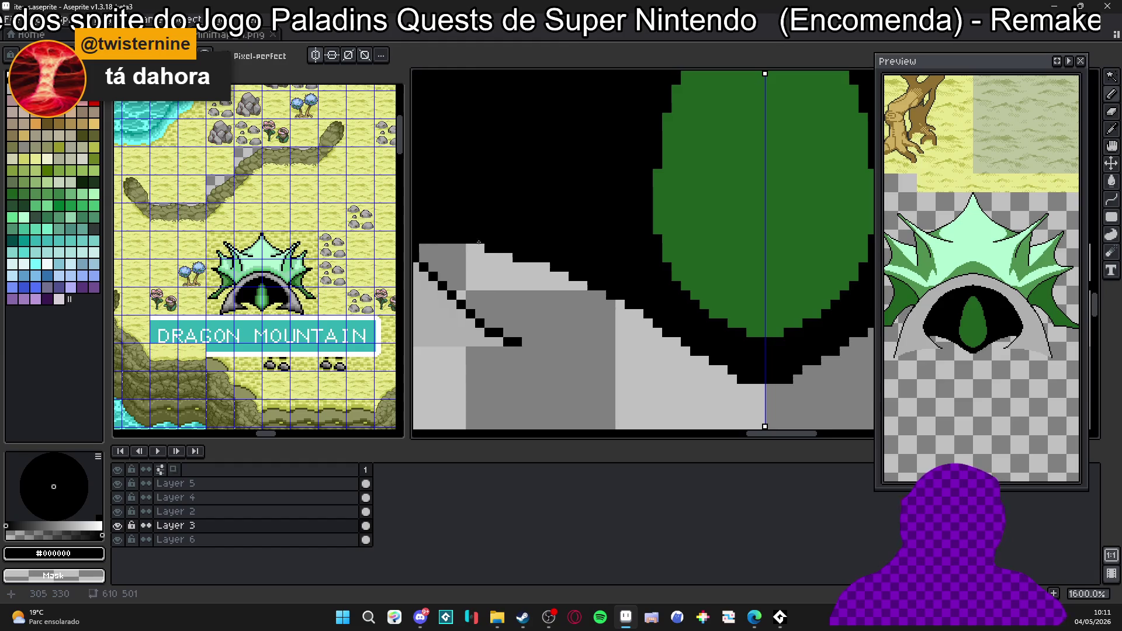
pyautogui.scroll(-3, 473, 240)
pyautogui.scroll(3, 651, 327)
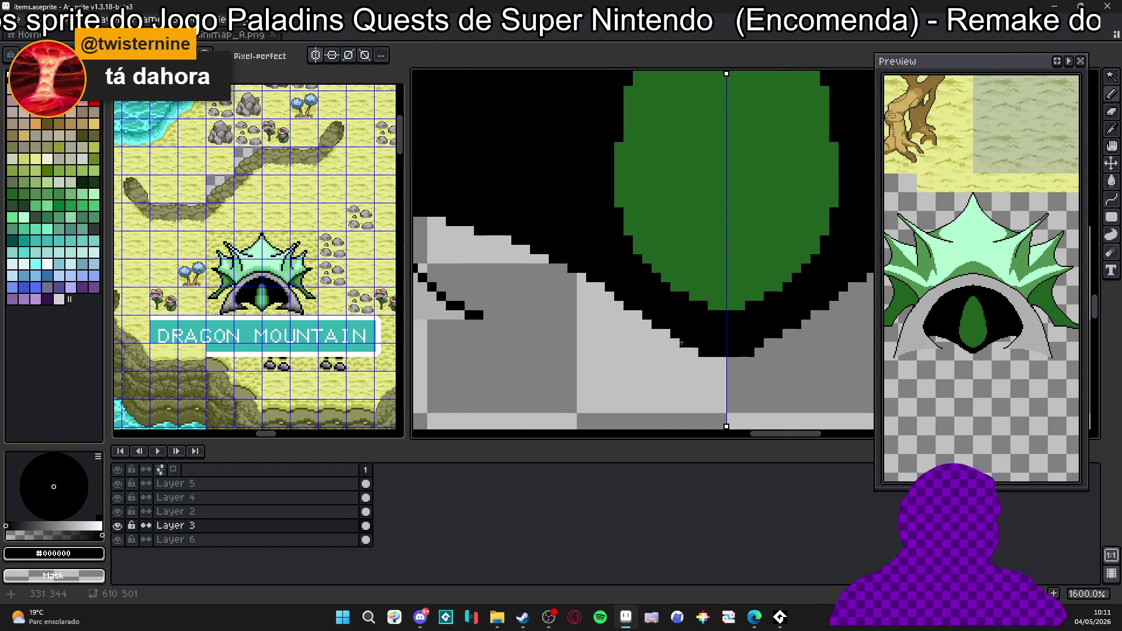
pyautogui.press('e')
pyautogui.scroll(-3, 713, 352)
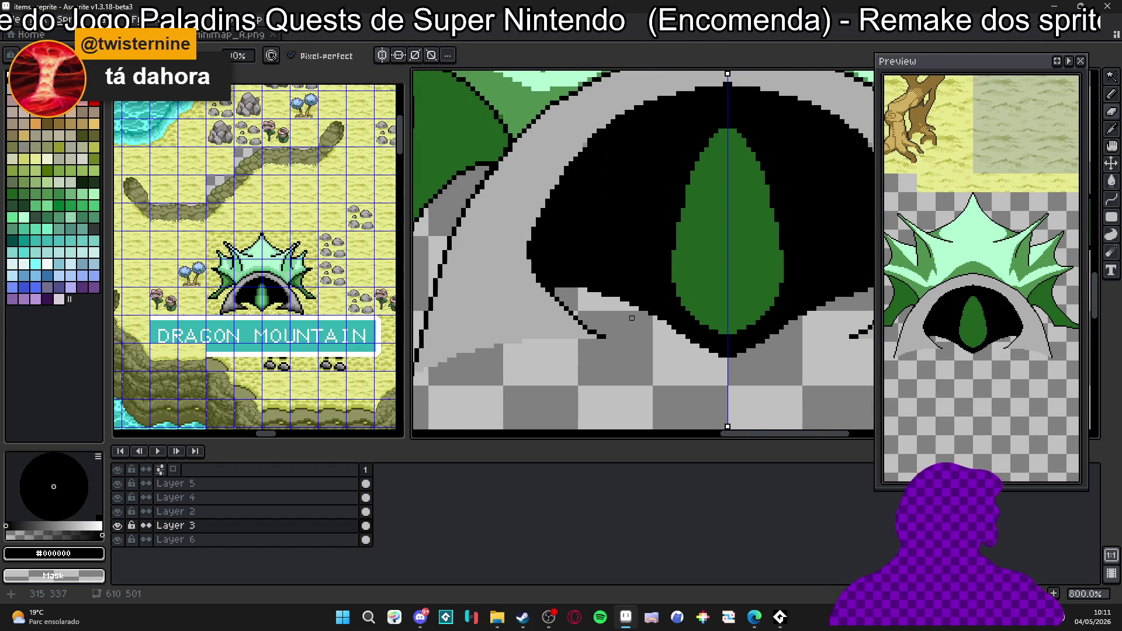
pyautogui.scroll(-2, 632, 317)
pyautogui.scroll(3, 614, 312)
# Try a short dark-green line on the rock and undo it.
pyautogui.press('b')
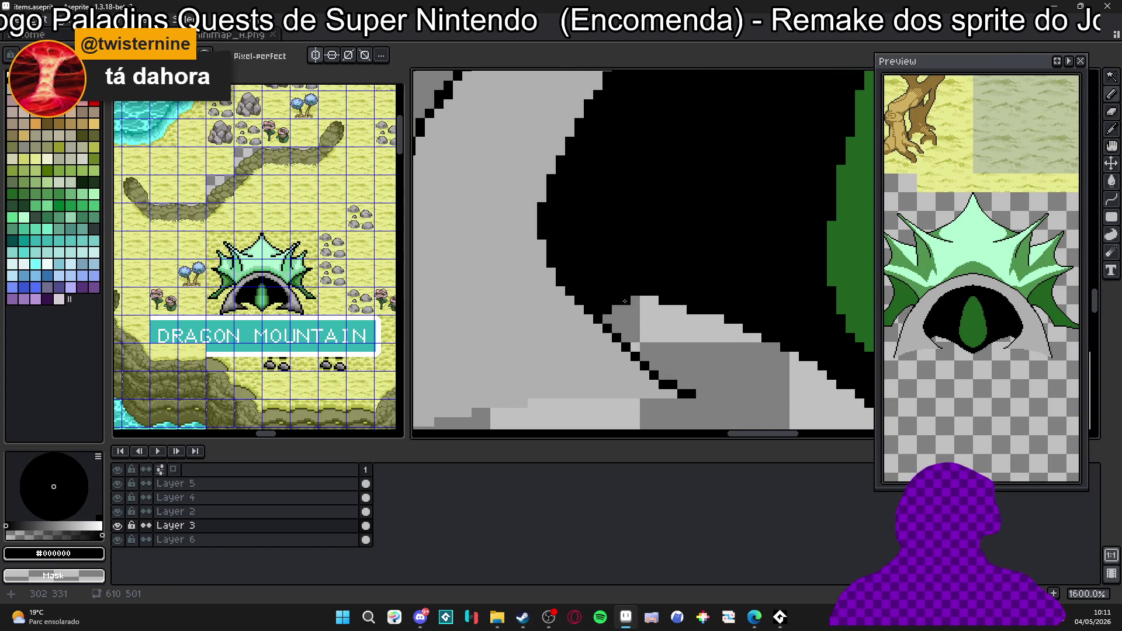
pyautogui.hscroll(2, 605, 300)
pyautogui.scroll(-3, 584, 301)
pyautogui.scroll(2, 588, 263)
pyautogui.click(81, 183)
pyautogui.scroll(1, 614, 263)
pyautogui.moveTo(579, 263); pyautogui.dragTo(649, 276)
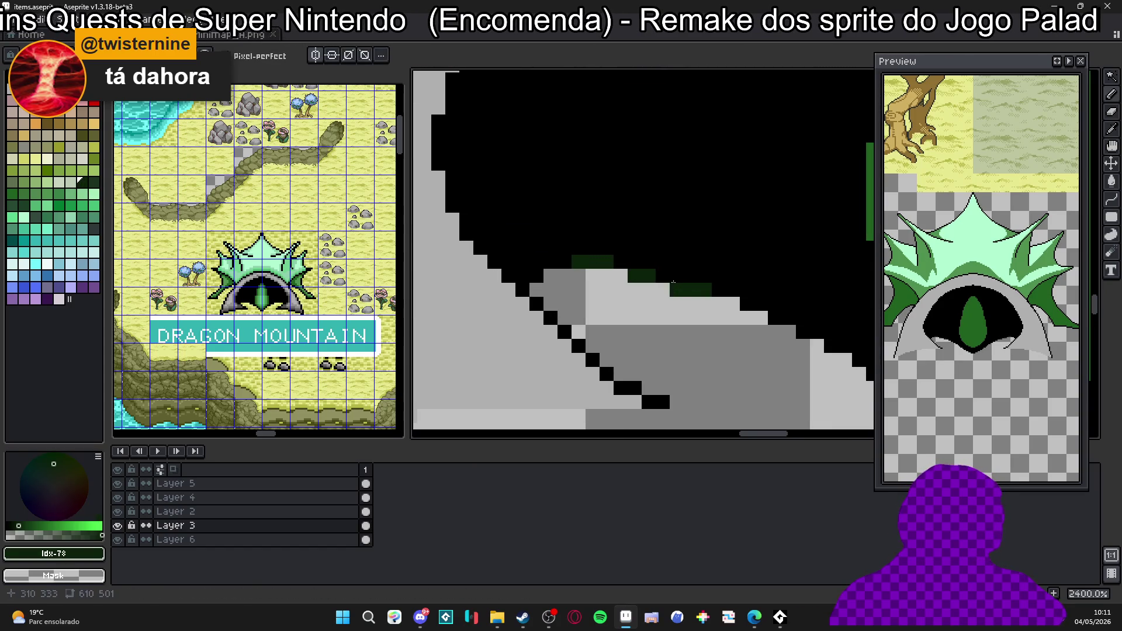
pyautogui.scroll(-1, 683, 286)
pyautogui.scroll(-1, 600, 287)
pyautogui.scroll(1, 600, 288)
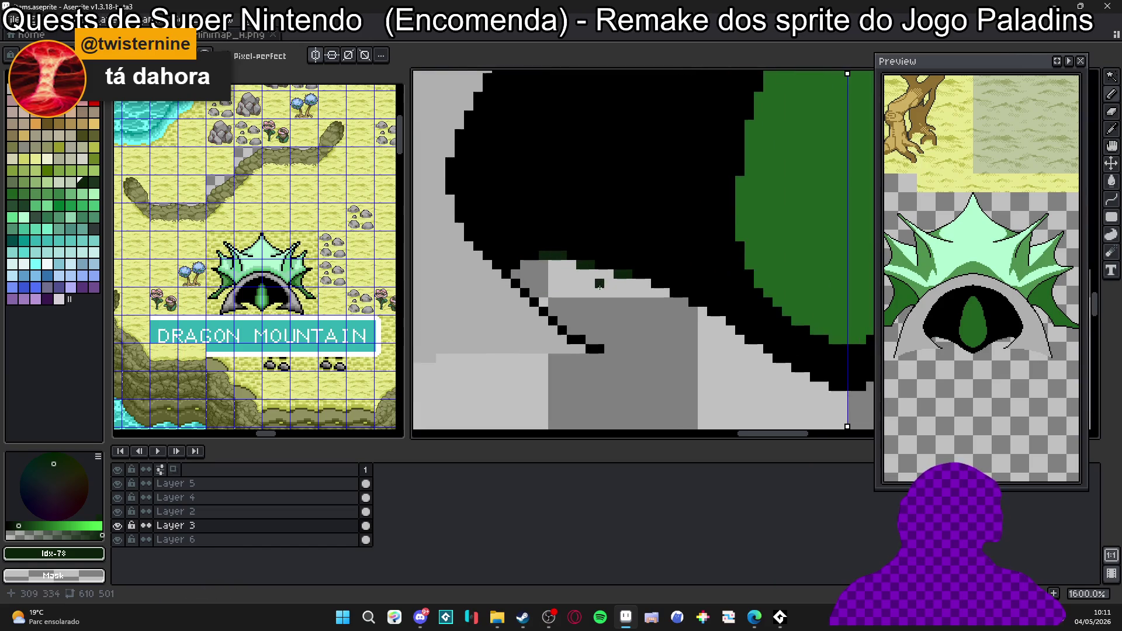
pyautogui.scroll(2, 610, 264)
pyautogui.hotkey('ctrl', 'z')
pyautogui.hotkey('ctrl', 'z')
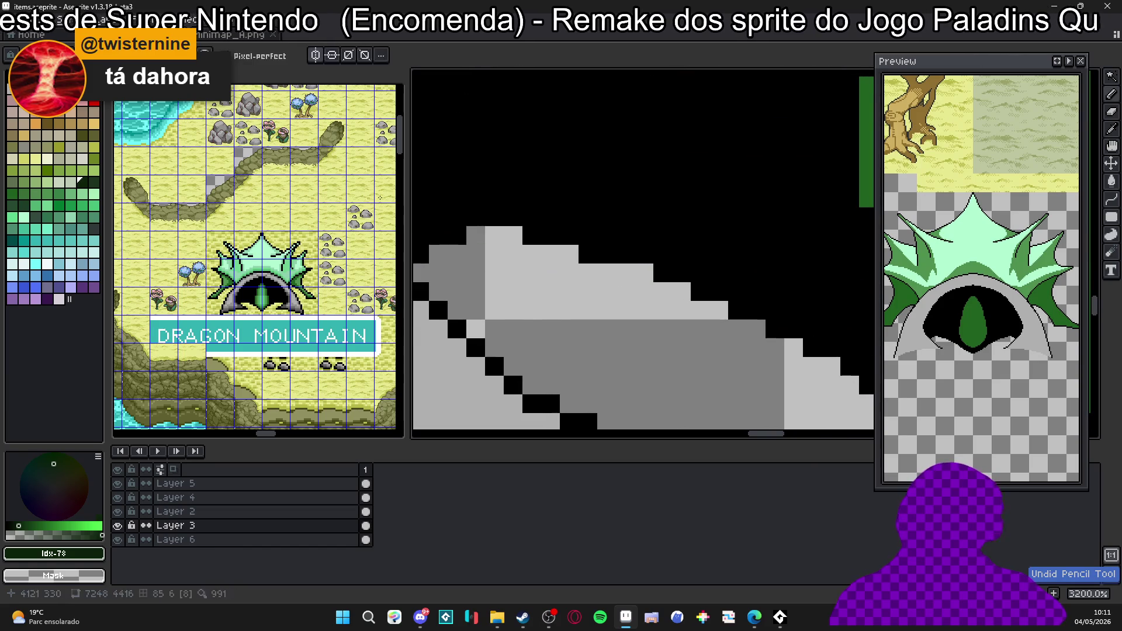
# Pencil a stepped staircase of dark olive pixels along the inner rock's top edge.
pyautogui.click(82, 133)
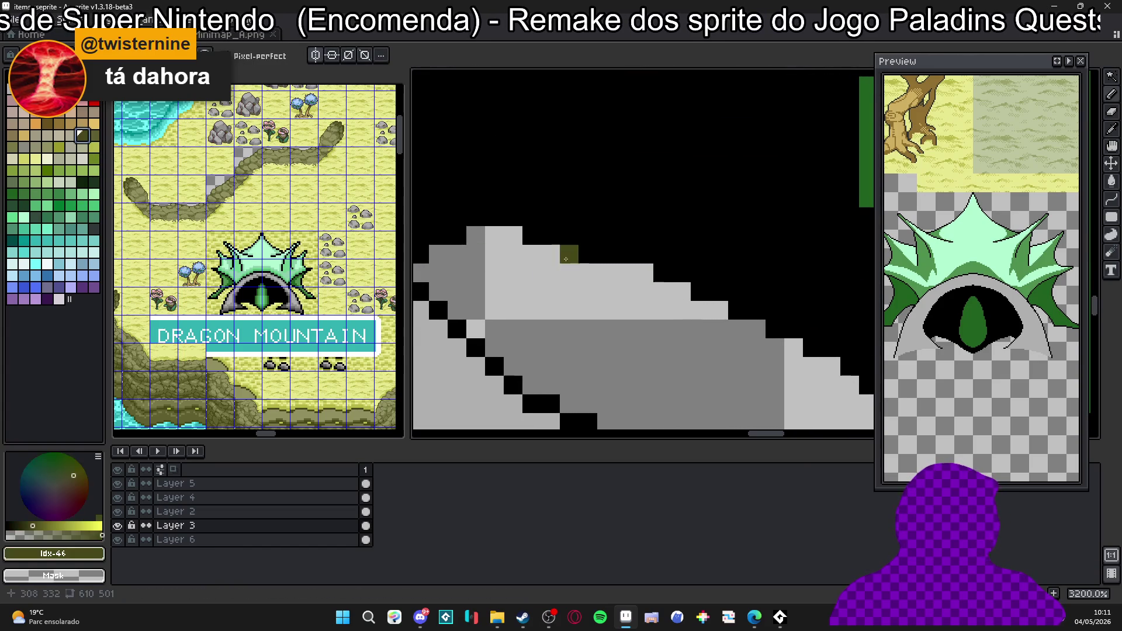
pyautogui.moveTo(519, 236); pyautogui.dragTo(476, 235)
pyautogui.moveTo(568, 254); pyautogui.dragTo(587, 255)
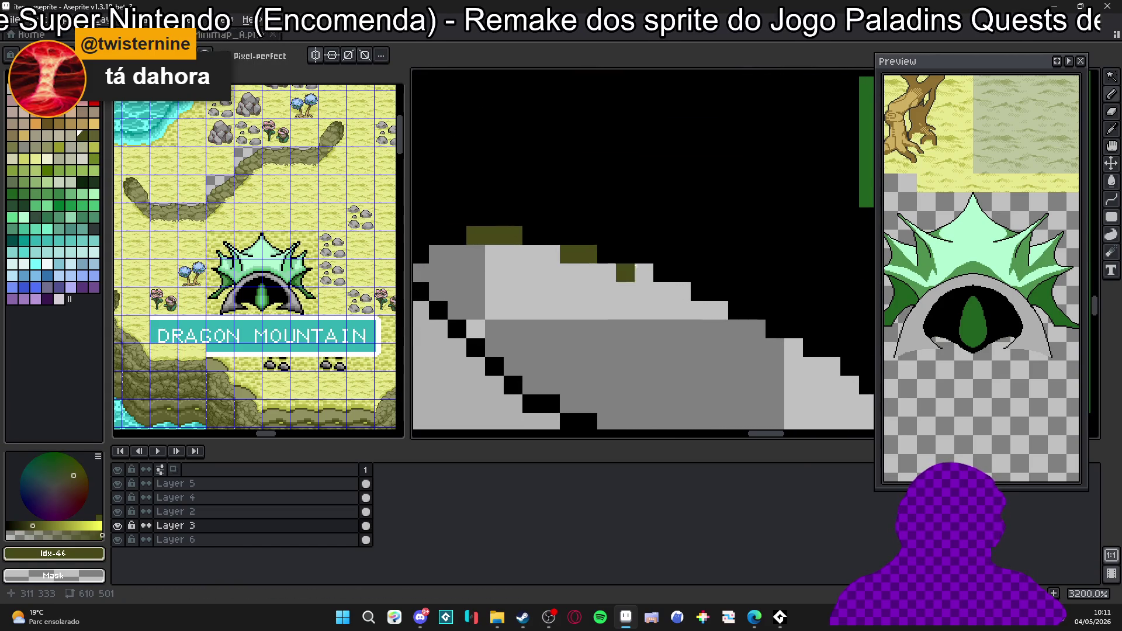
pyautogui.click(644, 273)
pyautogui.click(682, 291)
pyautogui.click(719, 311)
pyautogui.click(793, 347)
pyautogui.click(756, 329)
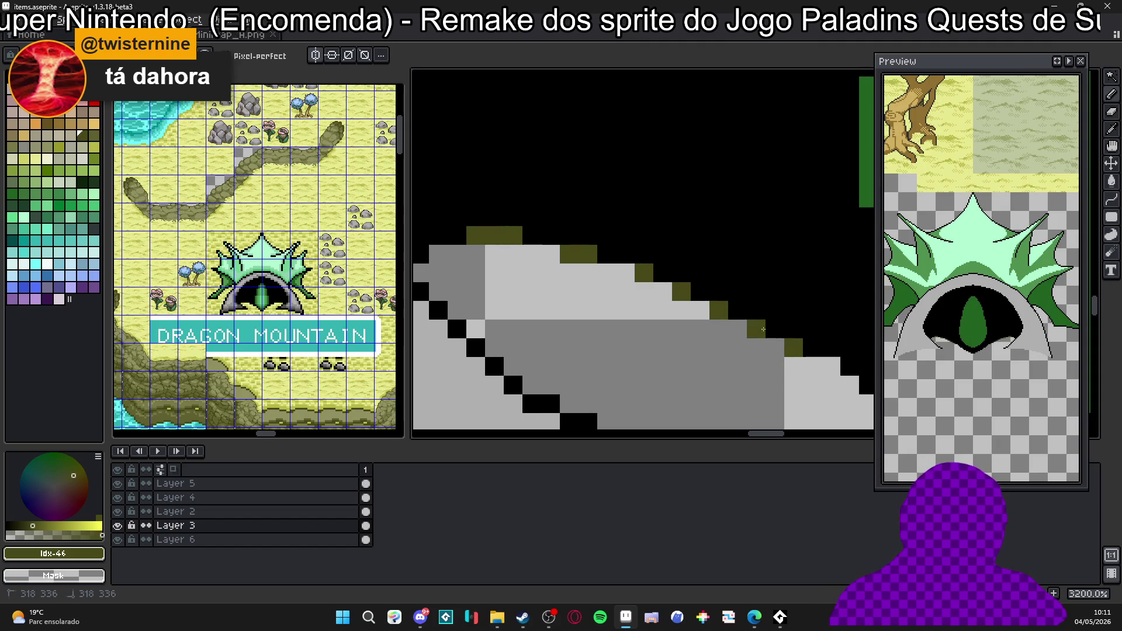
pyautogui.hscroll(5, 587, 295)
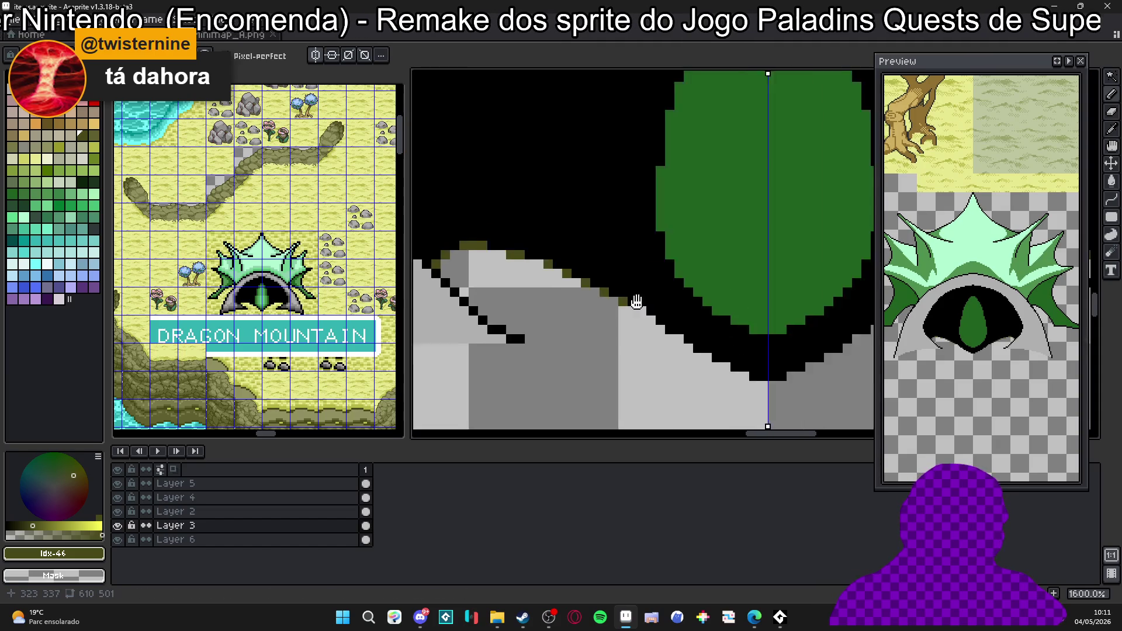
pyautogui.click(597, 278)
pyautogui.hscroll(5, 587, 290)
pyautogui.scroll(-2, 587, 290)
pyautogui.moveTo(558, 296); pyautogui.dragTo(587, 301)
pyautogui.hotkey('ctrl', 'z')
pyautogui.click(669, 351)
pyautogui.click(870, 333)
pyautogui.click(838, 352)
pyautogui.scroll(-1, 684, 362)
pyautogui.click(701, 368)
pyautogui.scroll(-3, 667, 351)
pyautogui.scroll(-3, 622, 338)
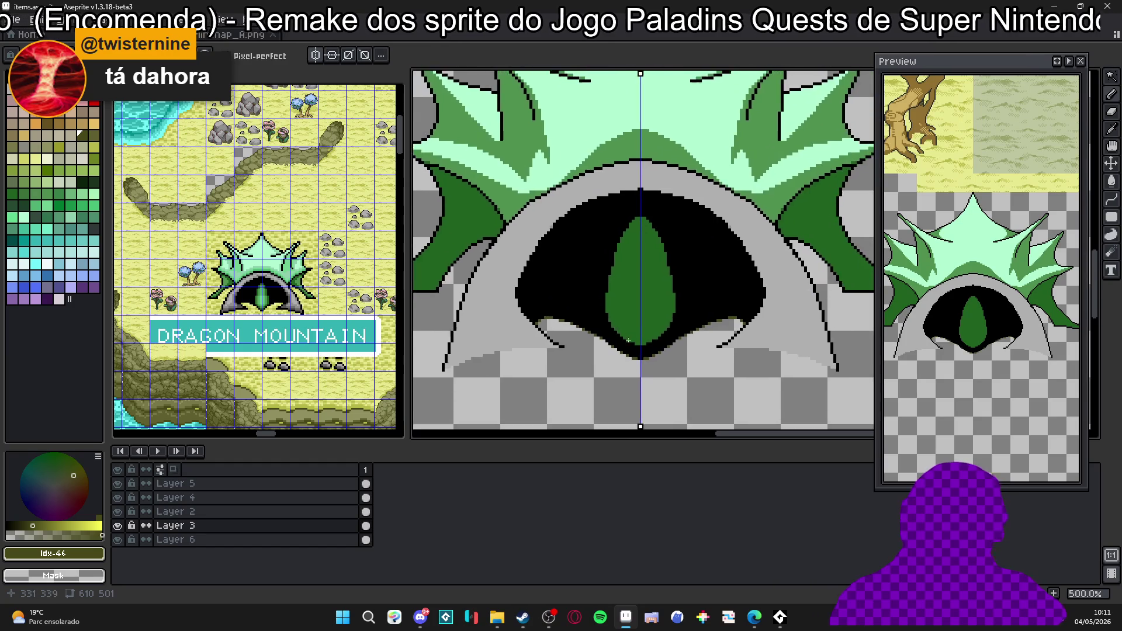
pyautogui.scroll(-2, 562, 287)
pyautogui.moveTo(562, 288); pyautogui.dragTo(584, 314)
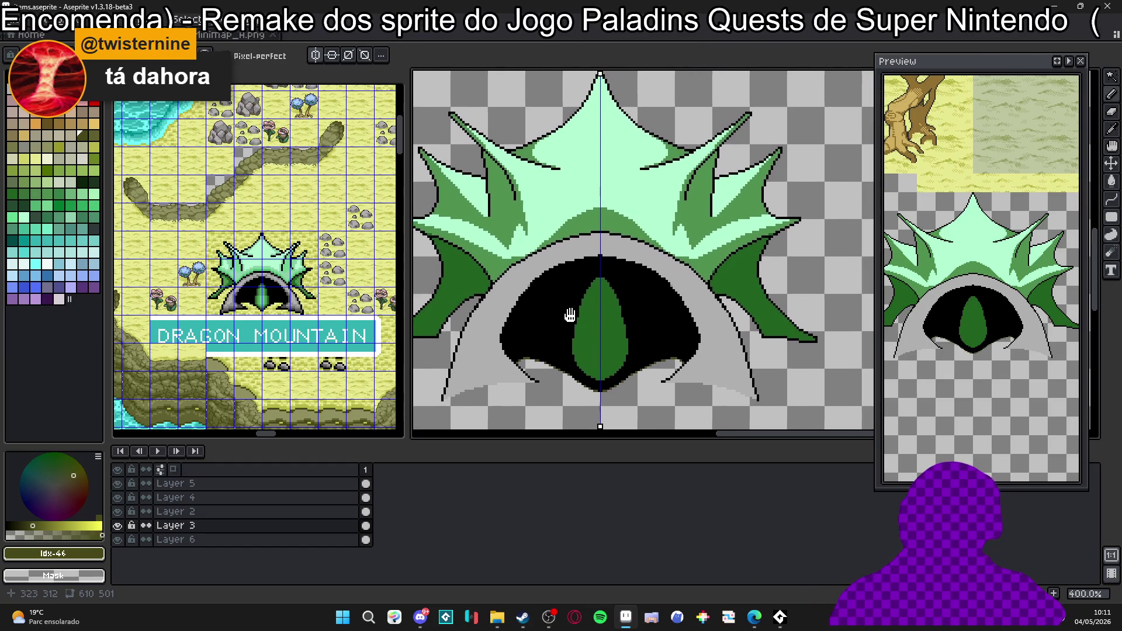
pyautogui.scroll(-2, 609, 314)
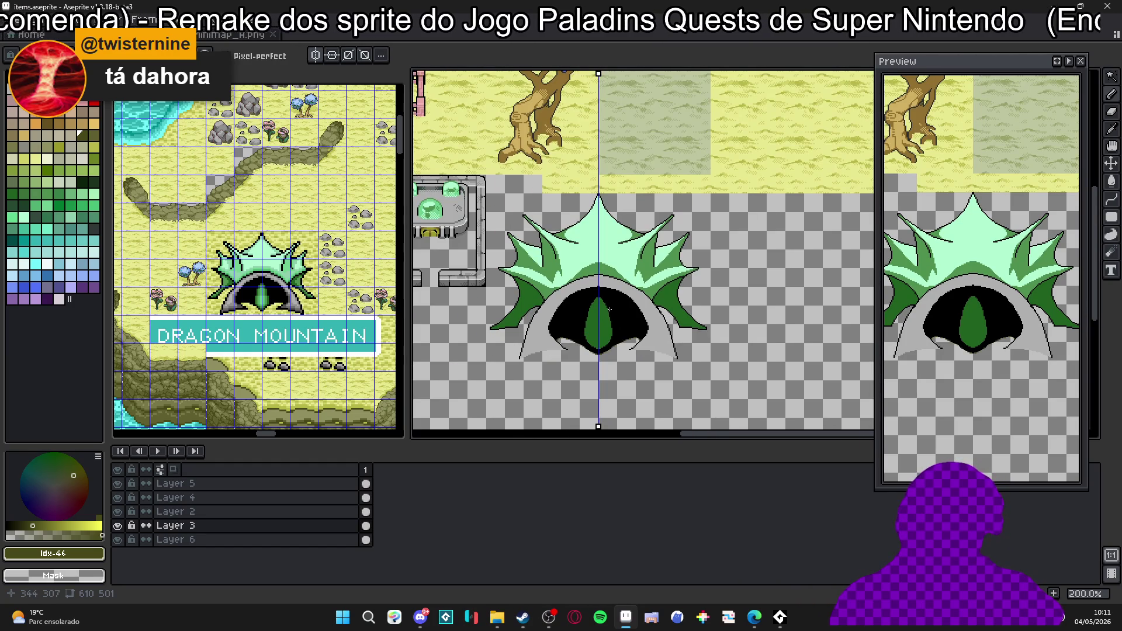
pyautogui.scroll(1, 604, 316)
pyautogui.scroll(1, 603, 315)
pyautogui.scroll(1, 603, 316)
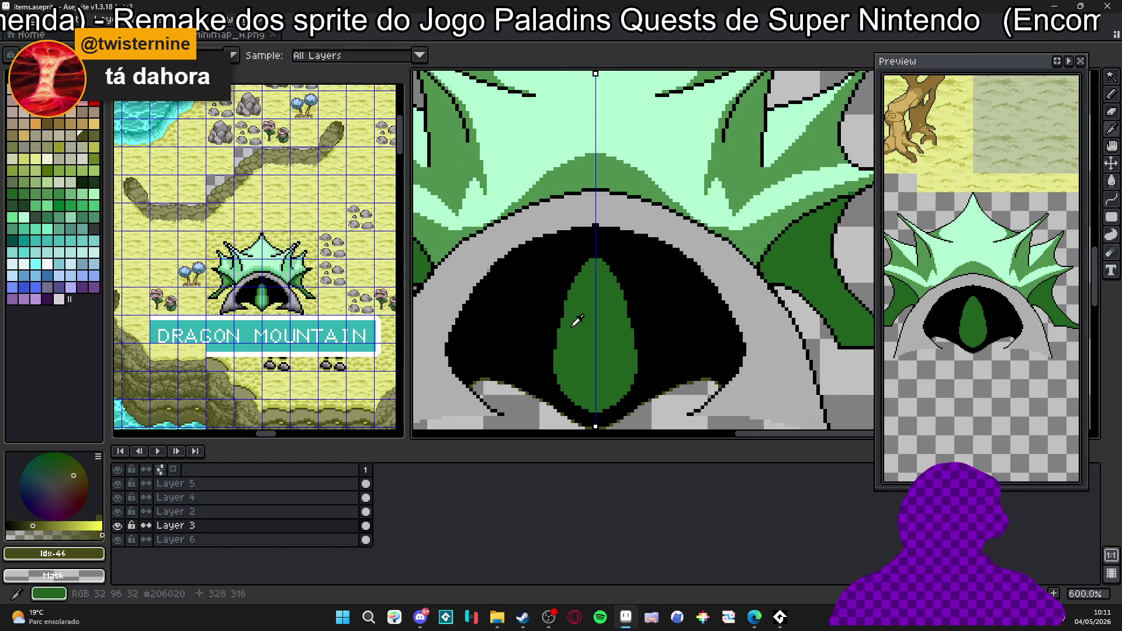
pyautogui.scroll(1, 570, 322)
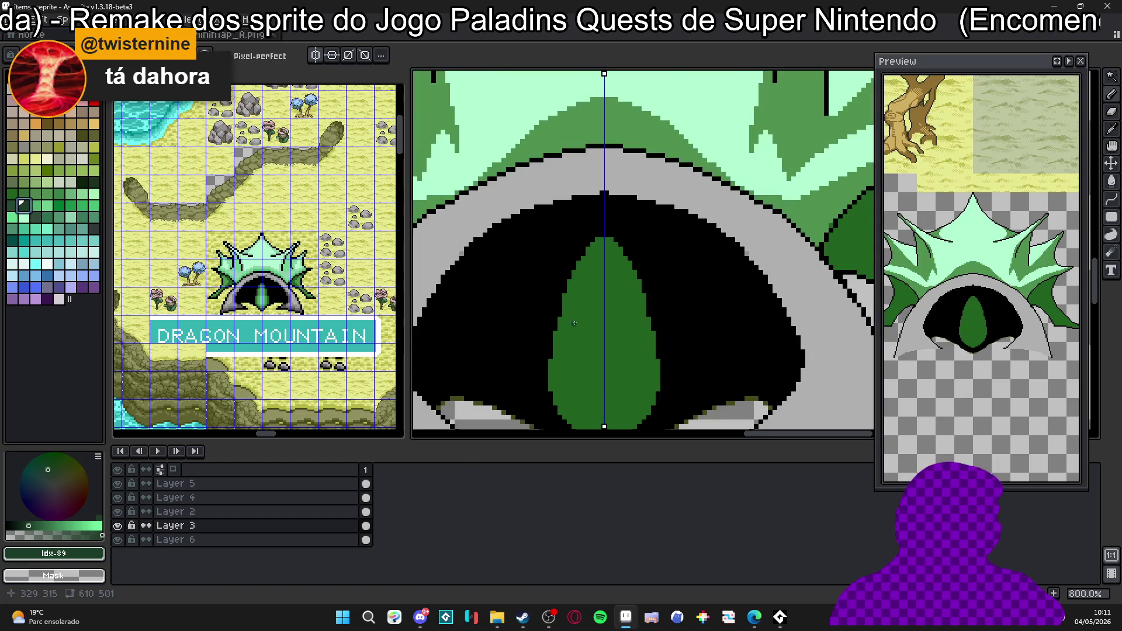
pyautogui.scroll(1, 595, 301)
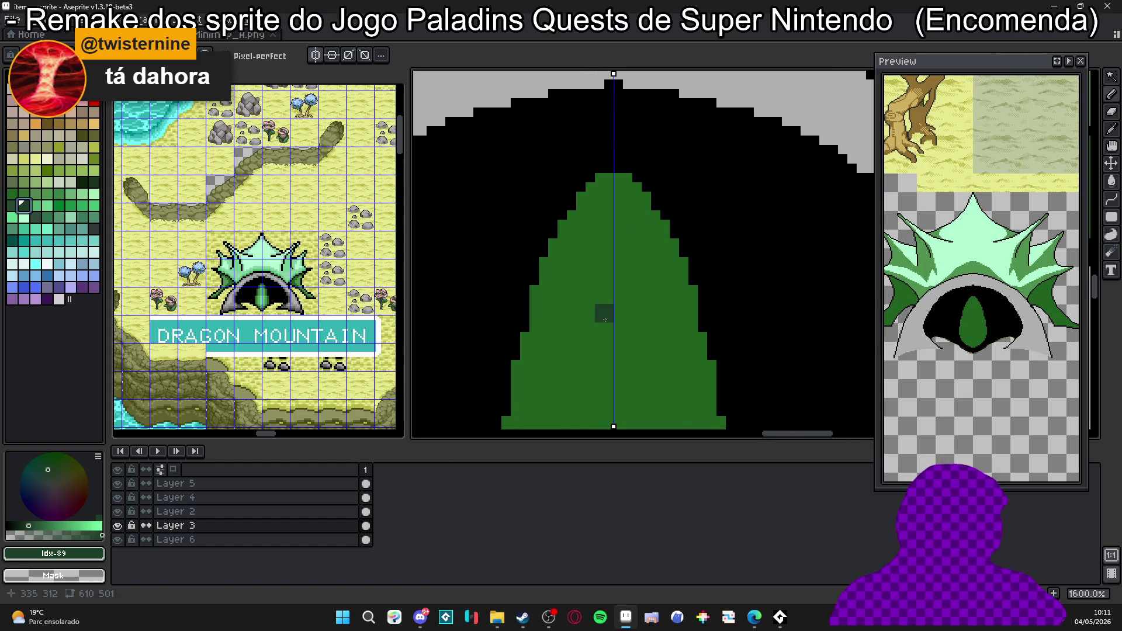
pyautogui.moveTo(616, 311)
pyautogui.mouseDown()
pyautogui.moveTo(701, 358)
pyautogui.moveTo(712, 416)
pyautogui.mouseUp()
# Bucket-fill the eye's upper shape dark green and draw dark-green edges down its sides.
pyautogui.press('g')
pyautogui.click(649, 303)
pyautogui.press('b')
pyautogui.keyDown('alt'); pyautogui.click(677, 318); pyautogui.keyUp('alt')
pyautogui.moveTo(589, 361); pyautogui.dragTo(582, 295)
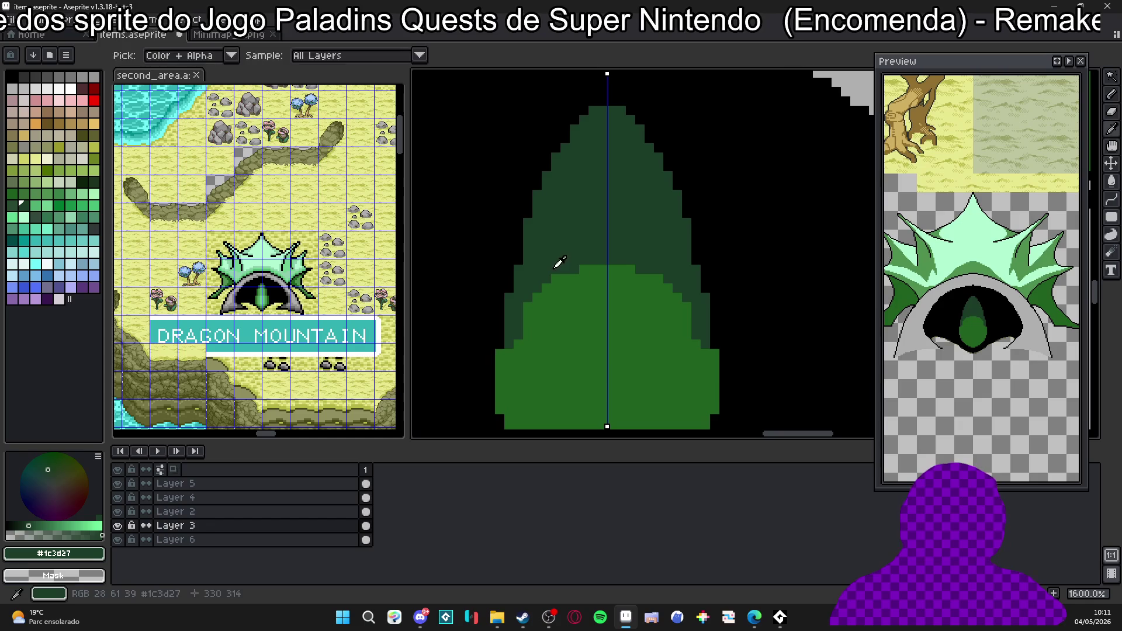
pyautogui.moveTo(507, 348); pyautogui.dragTo(501, 379)
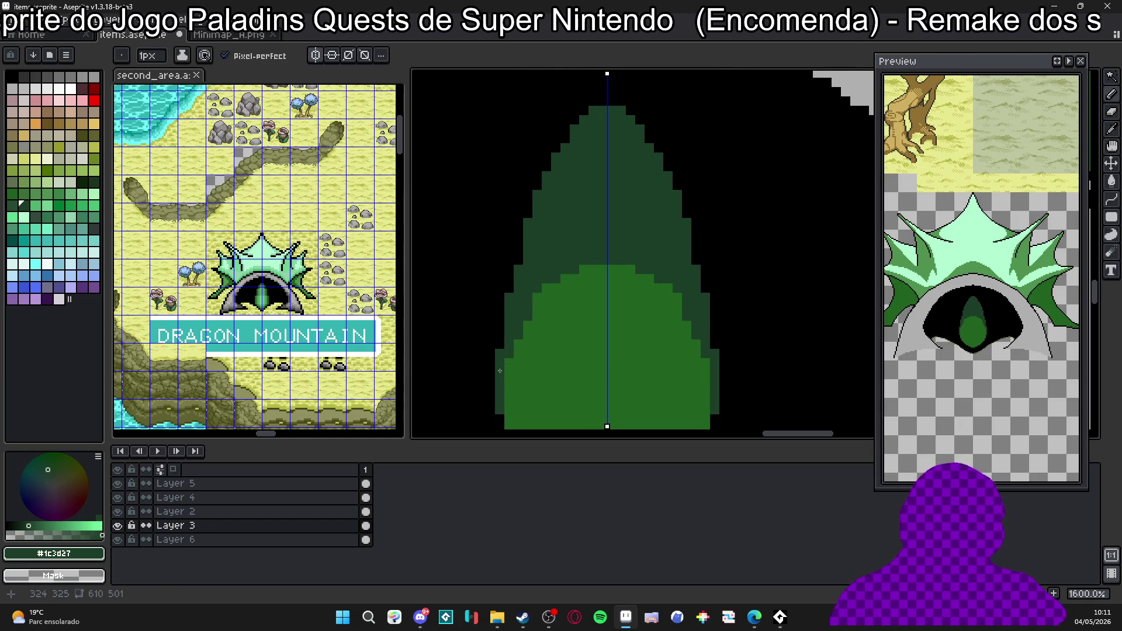
# Add brighter green along the lower mound's top edge, try a black pixel in the dark shape and undo it.
pyautogui.keyDown('alt'); pyautogui.click(573, 287); pyautogui.keyUp('alt')
pyautogui.moveTo(574, 270); pyautogui.dragTo(601, 262)
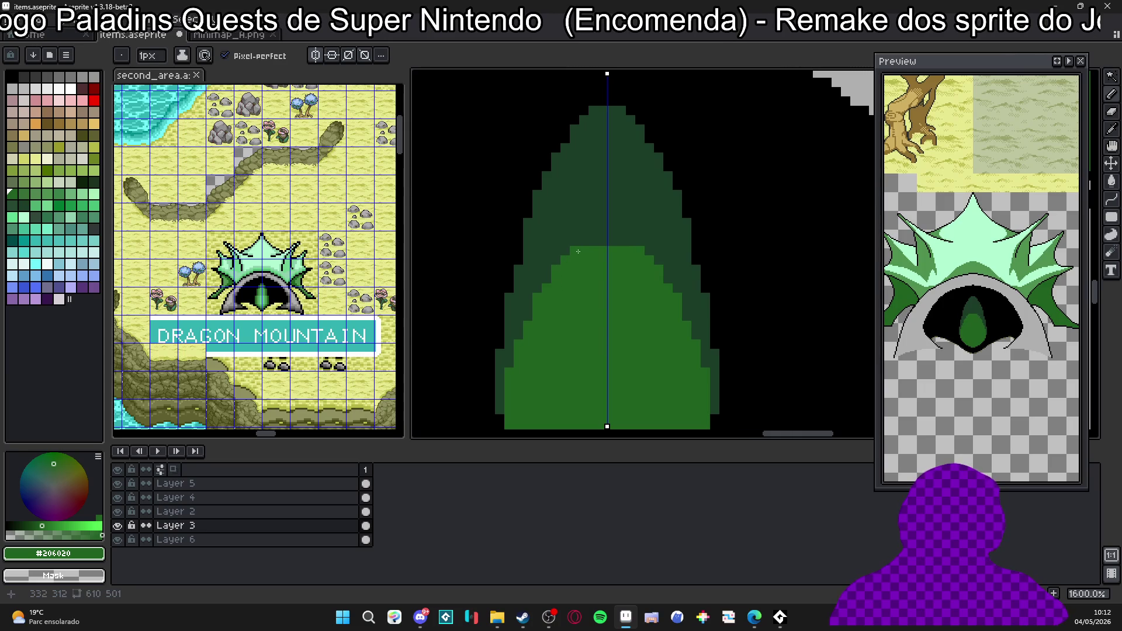
pyautogui.scroll(-1, 586, 242)
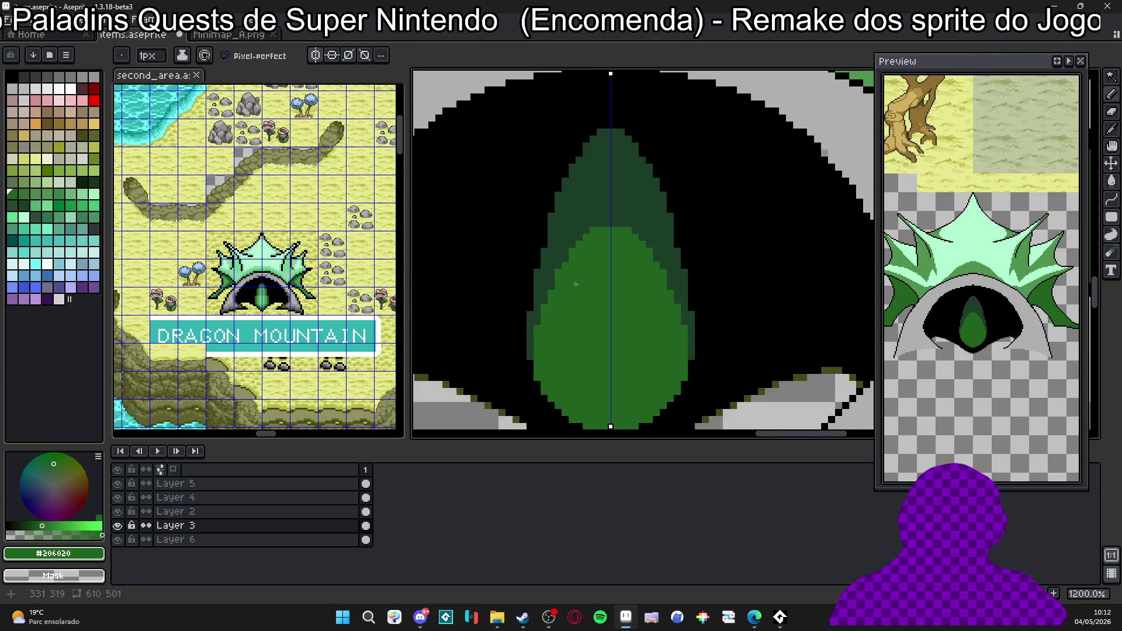
pyautogui.keyDown('alt'); pyautogui.click(545, 298); pyautogui.keyUp('alt')
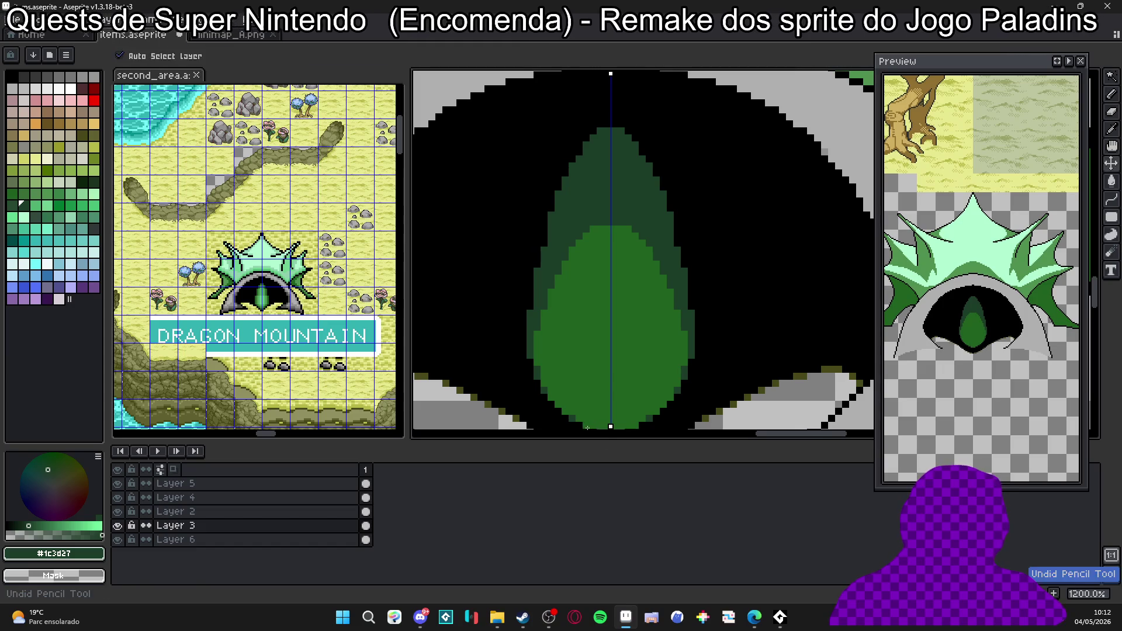
pyautogui.scroll(1, 563, 332)
pyautogui.keyDown('alt'); pyautogui.click(627, 177); pyautogui.keyUp('alt')
pyautogui.scroll(2, 627, 176)
pyautogui.click(600, 204)
pyautogui.hotkey('ctrl', 'z')
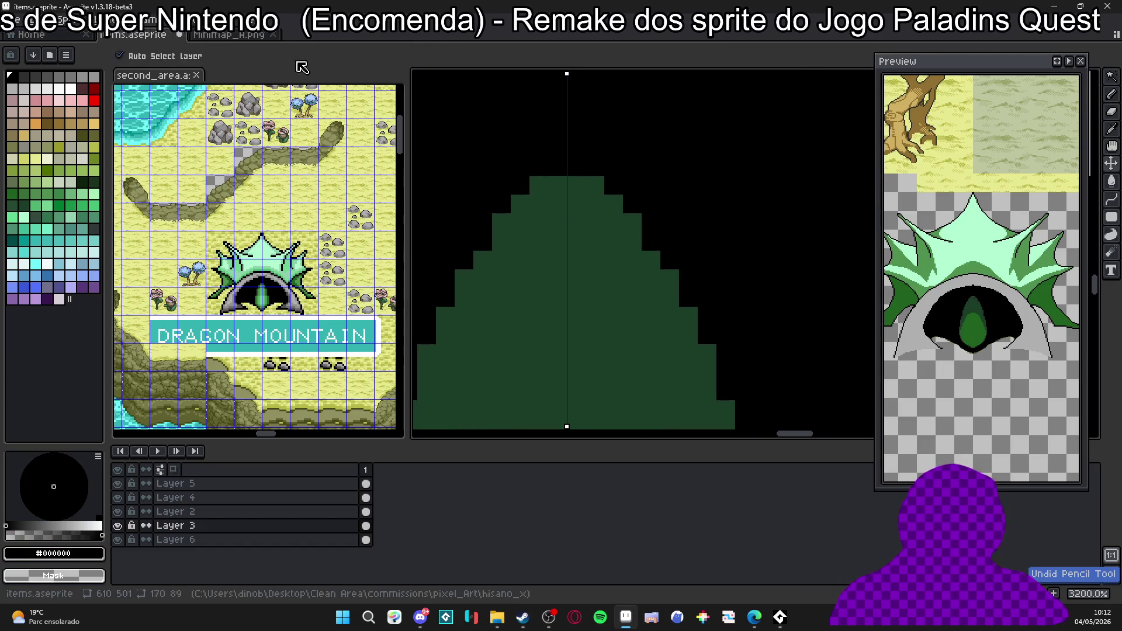
# Make a diagonal two-pixel black checkerboard custom brush with Ctrl+B, undoing a test stamp.
pyautogui.click(577, 222)
pyautogui.press('m')
pyautogui.moveTo(566, 213)
pyautogui.mouseDown()
pyautogui.moveTo(586, 232)
pyautogui.moveTo(557, 222)
pyautogui.mouseUp()
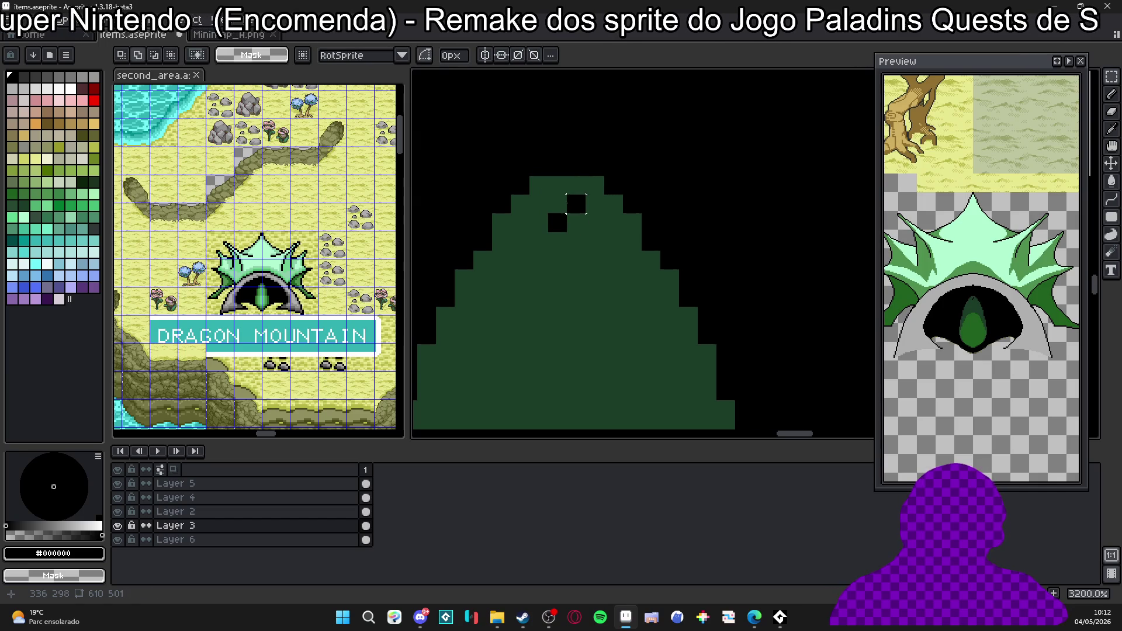
pyautogui.hotkey('ctrl', 'z')
pyautogui.hotkey('ctrl', 'z')
pyautogui.press('b')
pyautogui.click(550, 206)
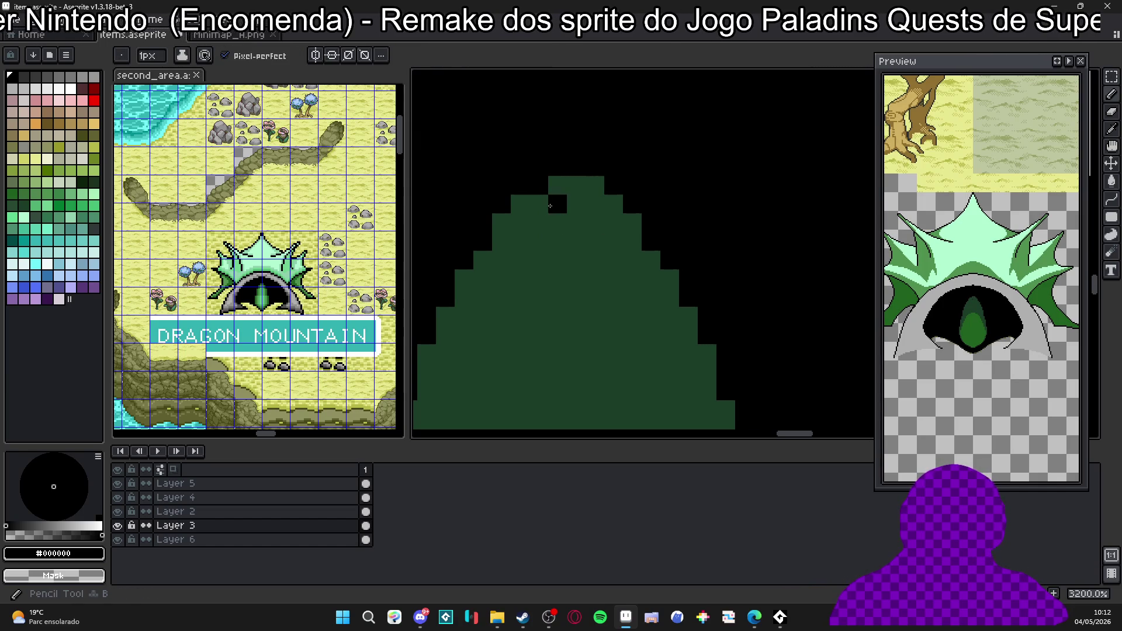
pyautogui.hotkey('ctrl', 'b')
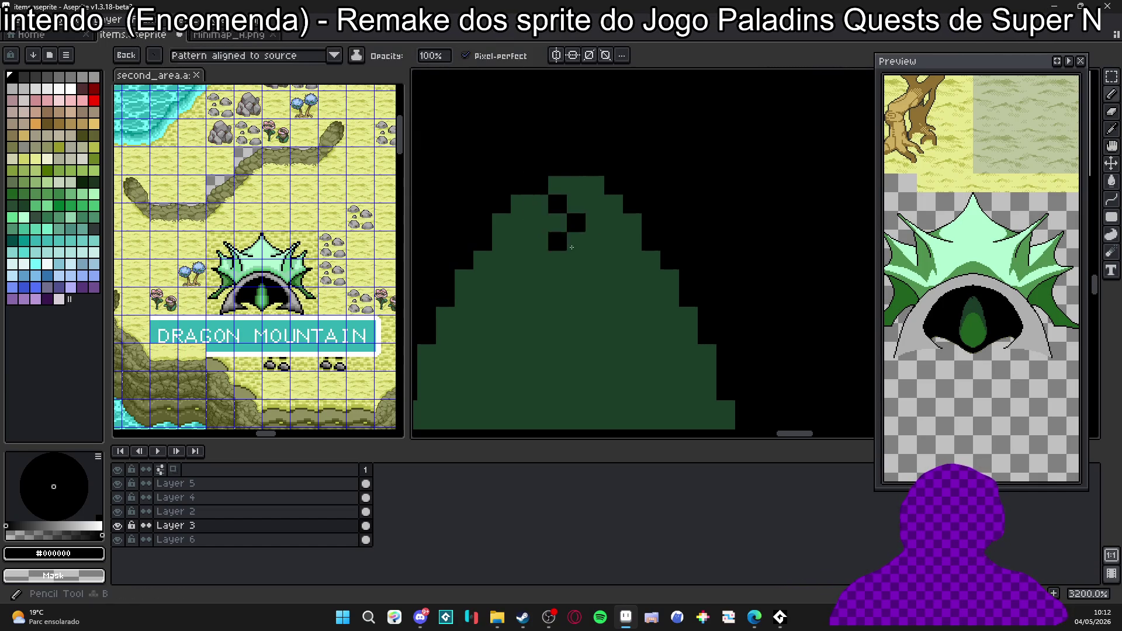
pyautogui.click(556, 281)
pyautogui.hotkey('ctrl', 'z')
pyautogui.press('w')
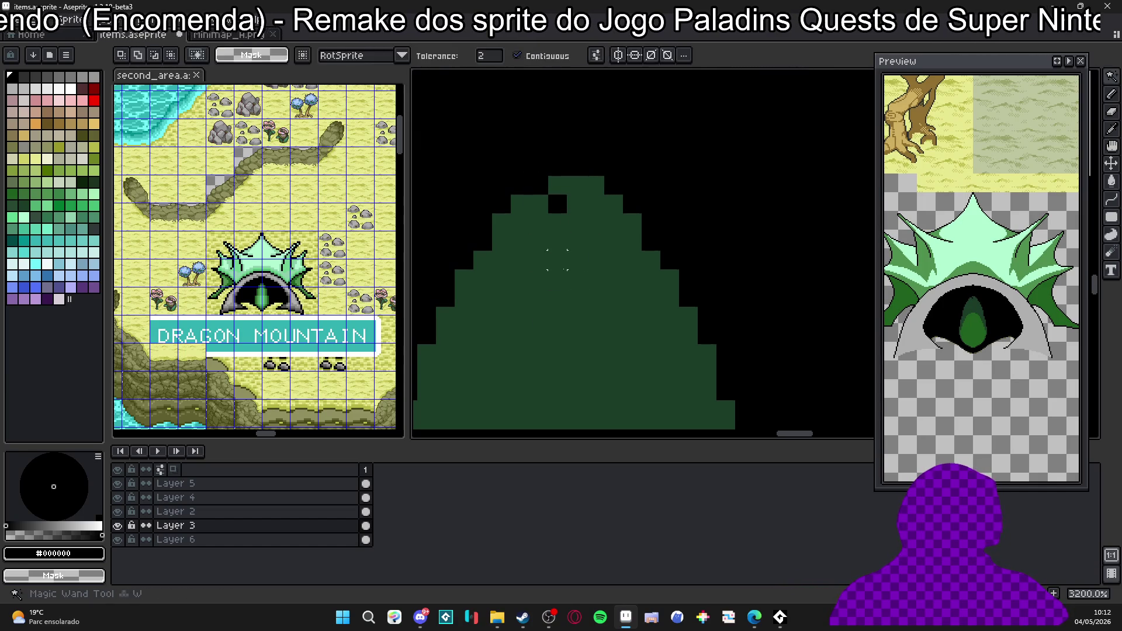
pyautogui.scroll(-1, 582, 244)
pyautogui.press('b')
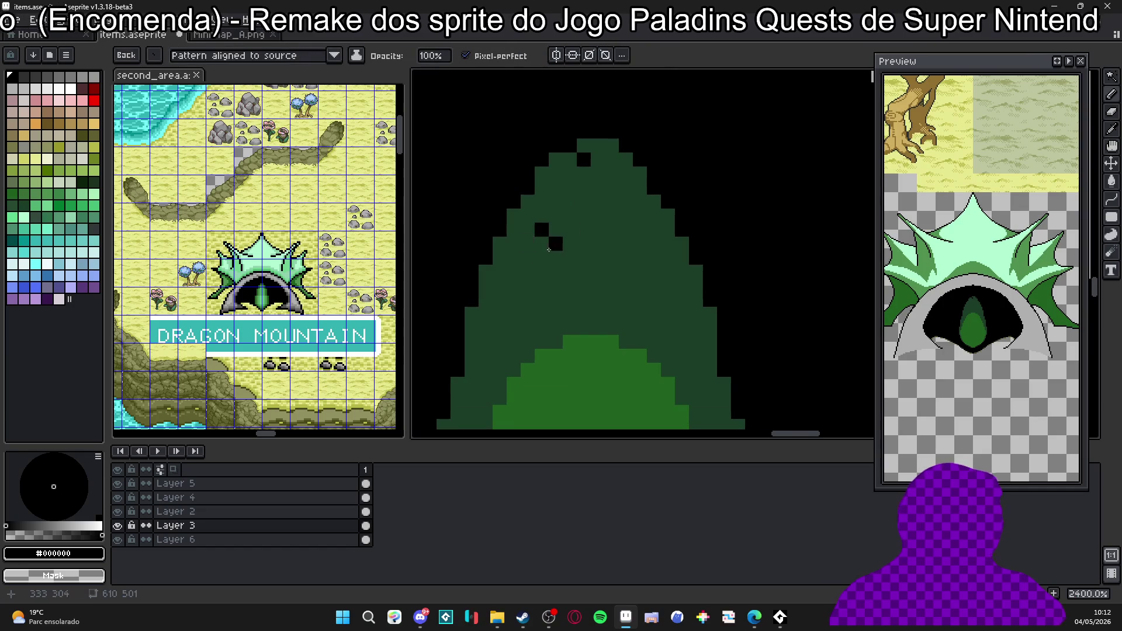
# Dither black checkerboard over the eye's dark-green tip and down both flanks.
pyautogui.click(593, 159)
pyautogui.moveTo(594, 159)
pyautogui.mouseDown()
pyautogui.moveTo(614, 158)
pyautogui.moveTo(565, 182)
pyautogui.mouseUp()
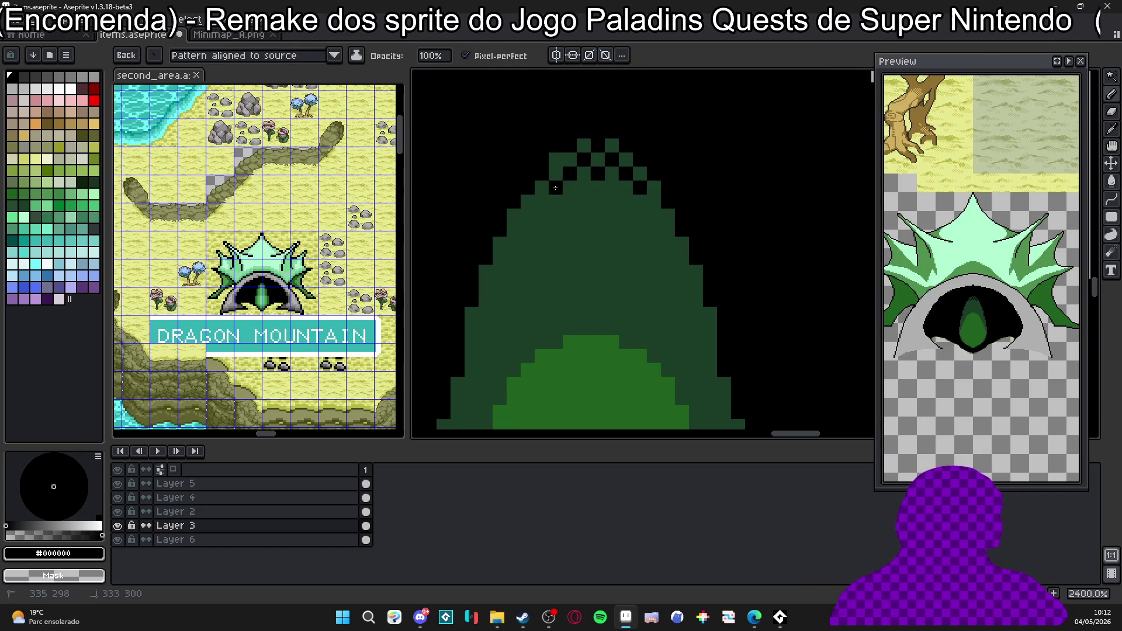
pyautogui.moveTo(635, 178); pyautogui.dragTo(594, 147)
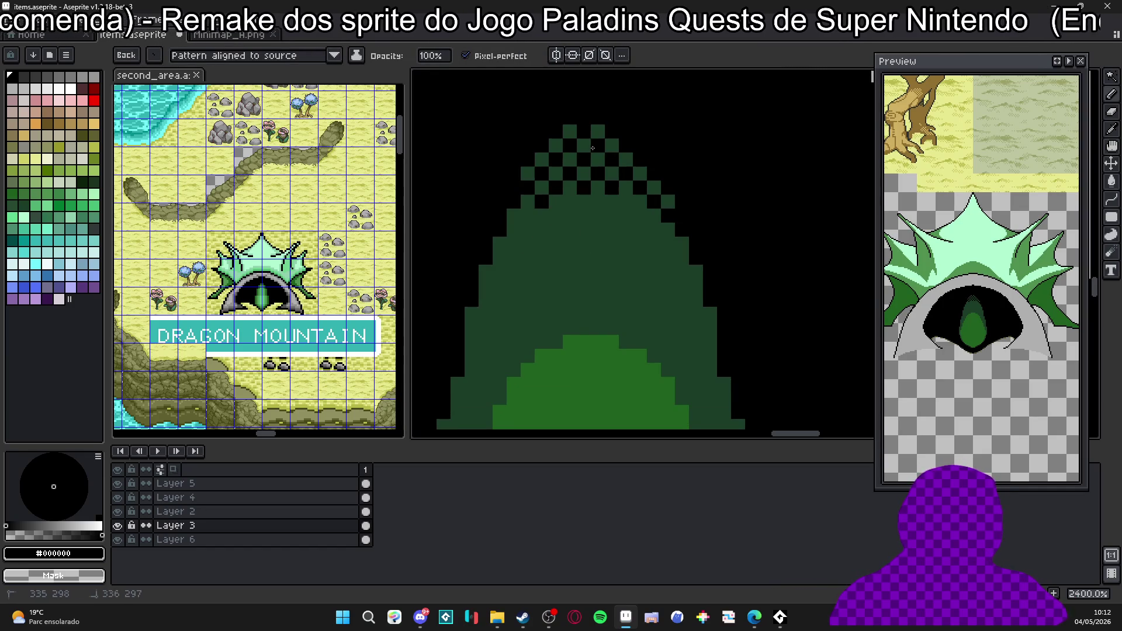
pyautogui.moveTo(636, 194)
pyautogui.mouseDown()
pyautogui.moveTo(565, 201)
pyautogui.moveTo(518, 246)
pyautogui.moveTo(678, 265)
pyautogui.mouseUp()
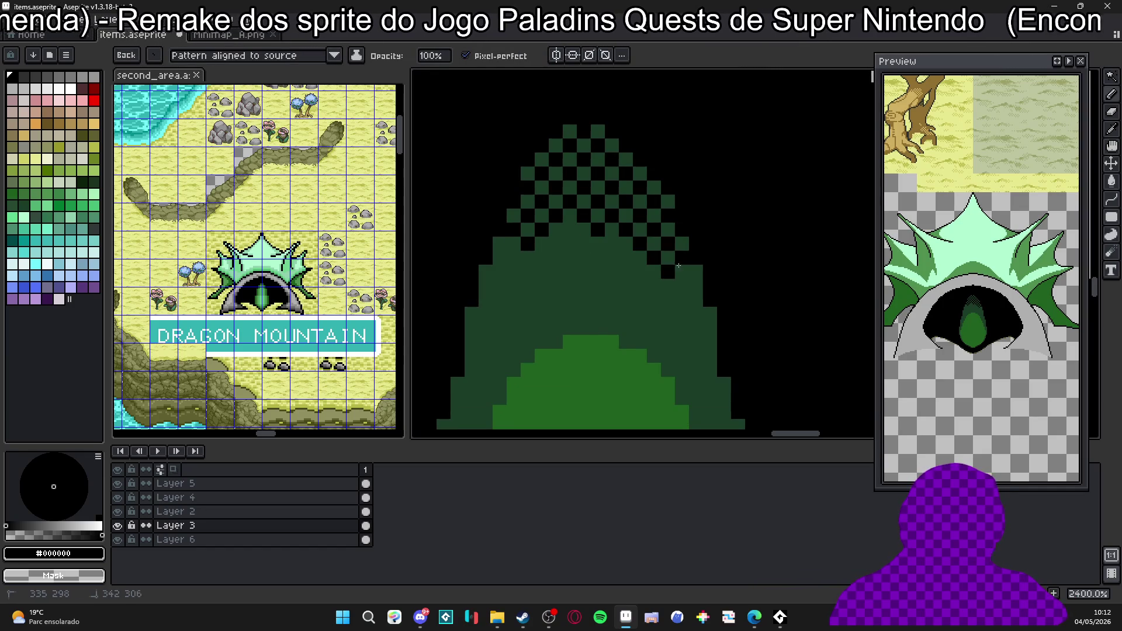
pyautogui.moveTo(526, 243)
pyautogui.mouseDown()
pyautogui.moveTo(586, 246)
pyautogui.moveTo(691, 281)
pyautogui.moveTo(506, 290)
pyautogui.mouseUp()
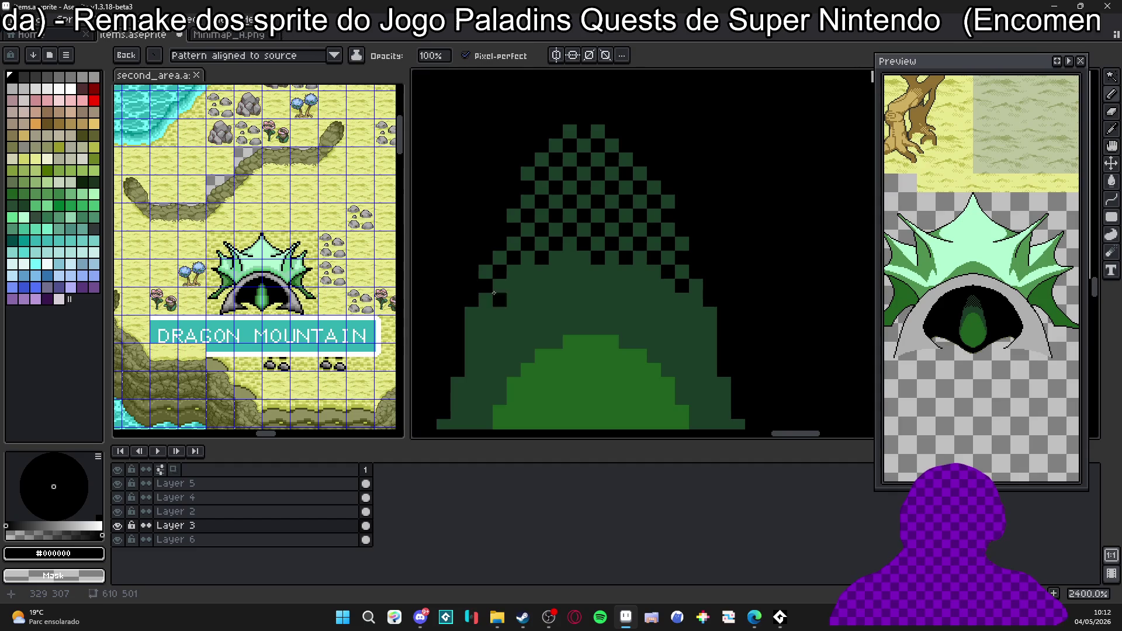
pyautogui.press('Escape')
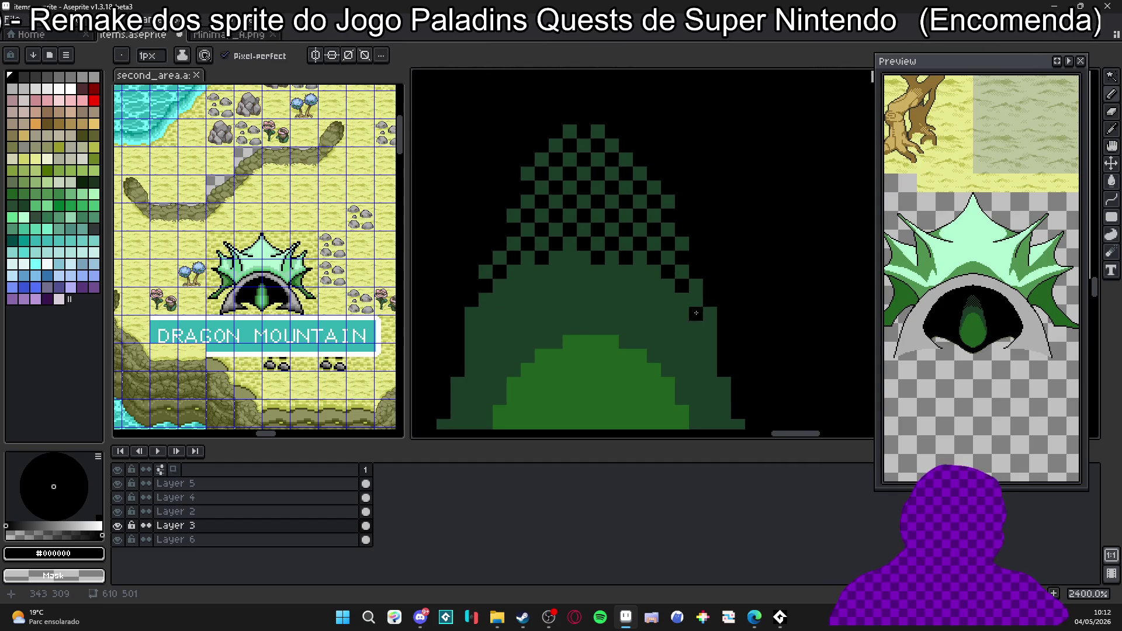
pyautogui.scroll(3, 641, 270)
pyautogui.scroll(-2, 726, 250)
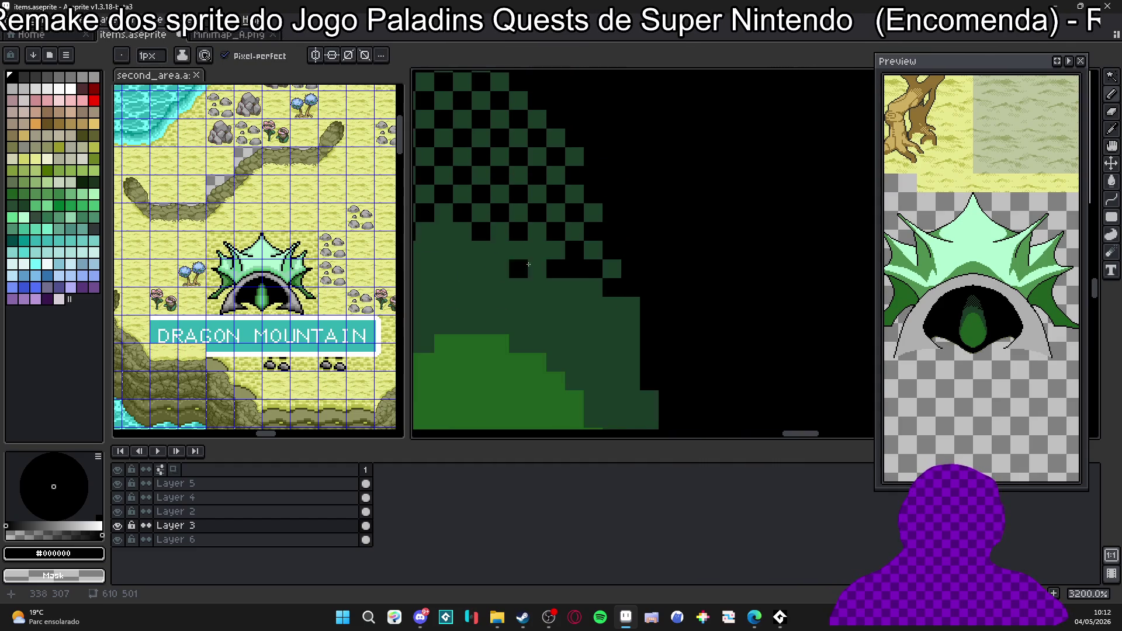
# Touch up the dithered edge with single black pixels along the left flank.
pyautogui.click(726, 249)
pyautogui.hotkey('ctrl', 'z')
pyautogui.click(619, 231)
pyautogui.click(565, 272)
pyautogui.click(564, 288)
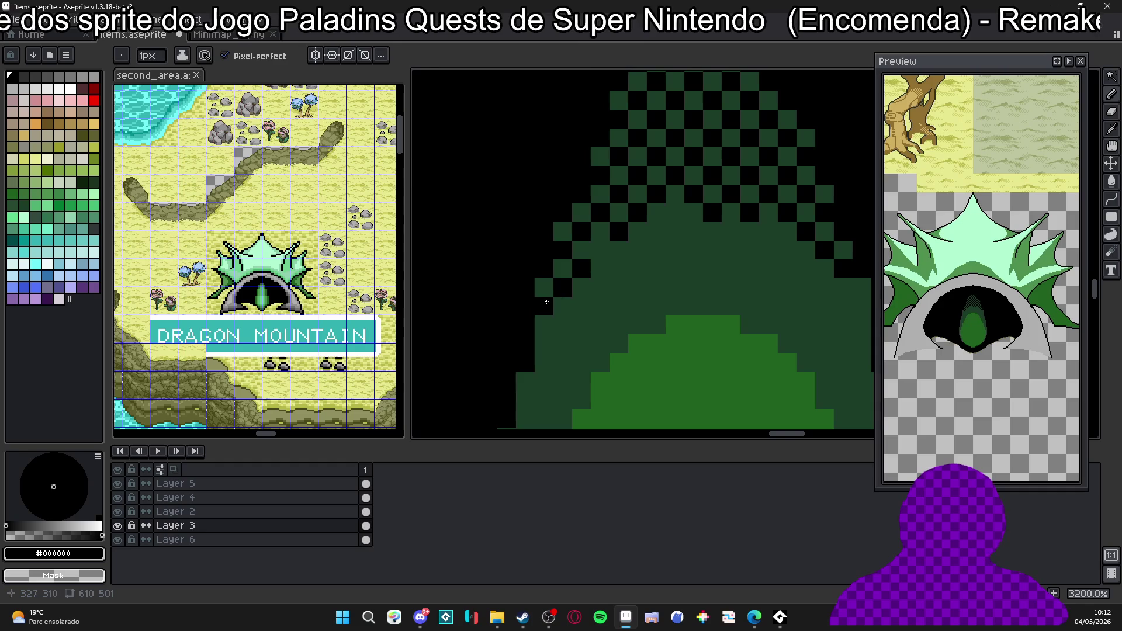
pyautogui.scroll(-2, 547, 307)
pyautogui.scroll(-3, 644, 284)
pyautogui.scroll(-1, 645, 286)
pyautogui.scroll(2, 623, 255)
pyautogui.scroll(3, 622, 257)
pyautogui.scroll(2, 618, 261)
pyautogui.click(617, 263)
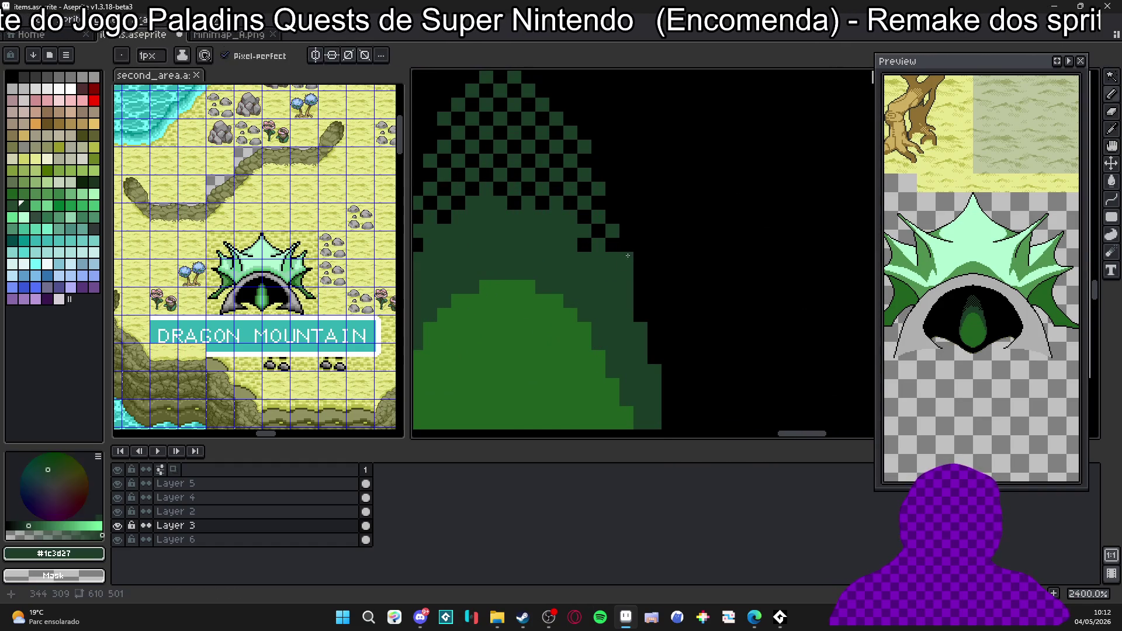
pyautogui.scroll(-7, 629, 262)
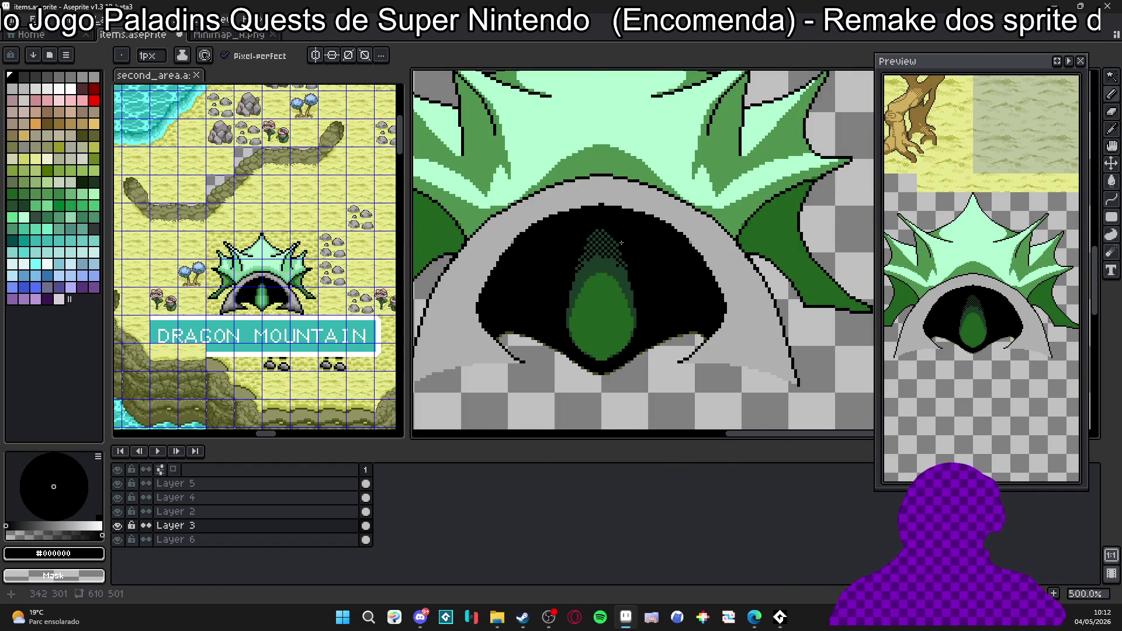
pyautogui.scroll(-2, 622, 251)
pyautogui.scroll(-1, 619, 252)
pyautogui.scroll(2, 612, 253)
pyautogui.scroll(2, 606, 255)
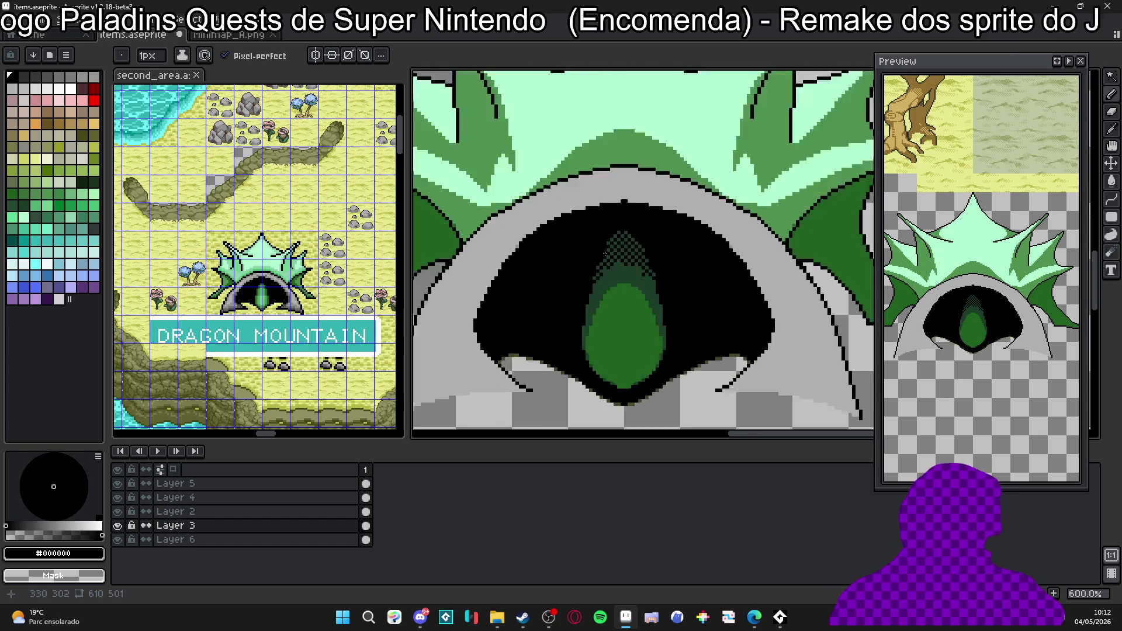
pyautogui.scroll(3, 604, 255)
pyautogui.scroll(1, 596, 232)
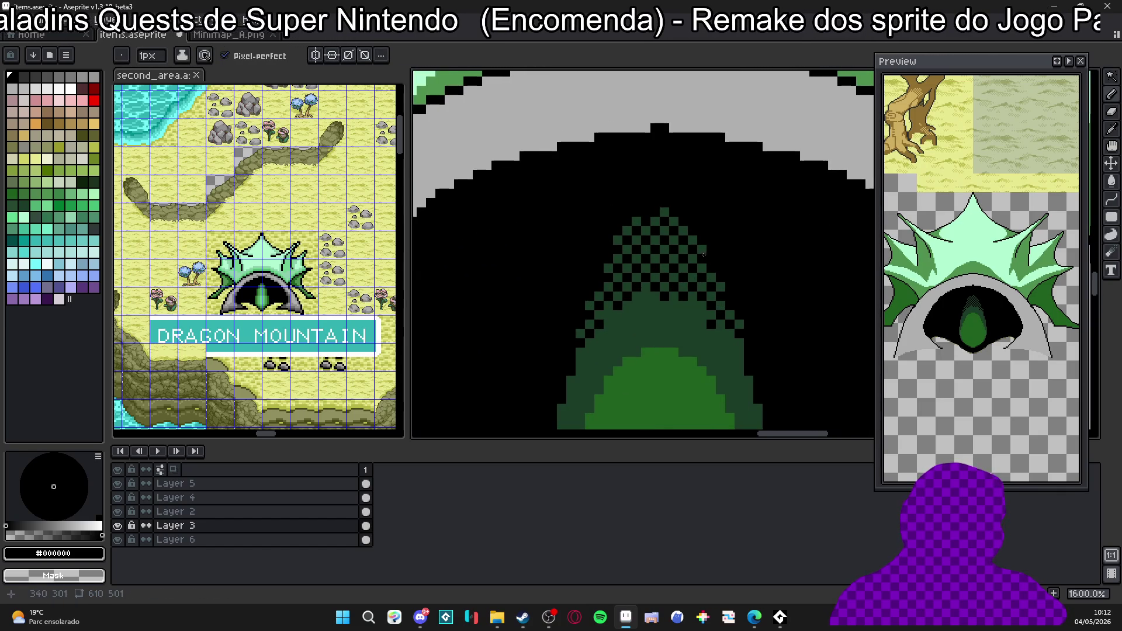
# Recolour a stray black pixel dark green and add a black pixel into the green dither.
pyautogui.keyDown('alt'); pyautogui.click(644, 215); pyautogui.keyUp('alt')
pyautogui.scroll(-1, 647, 212)
pyautogui.scroll(2, 647, 212)
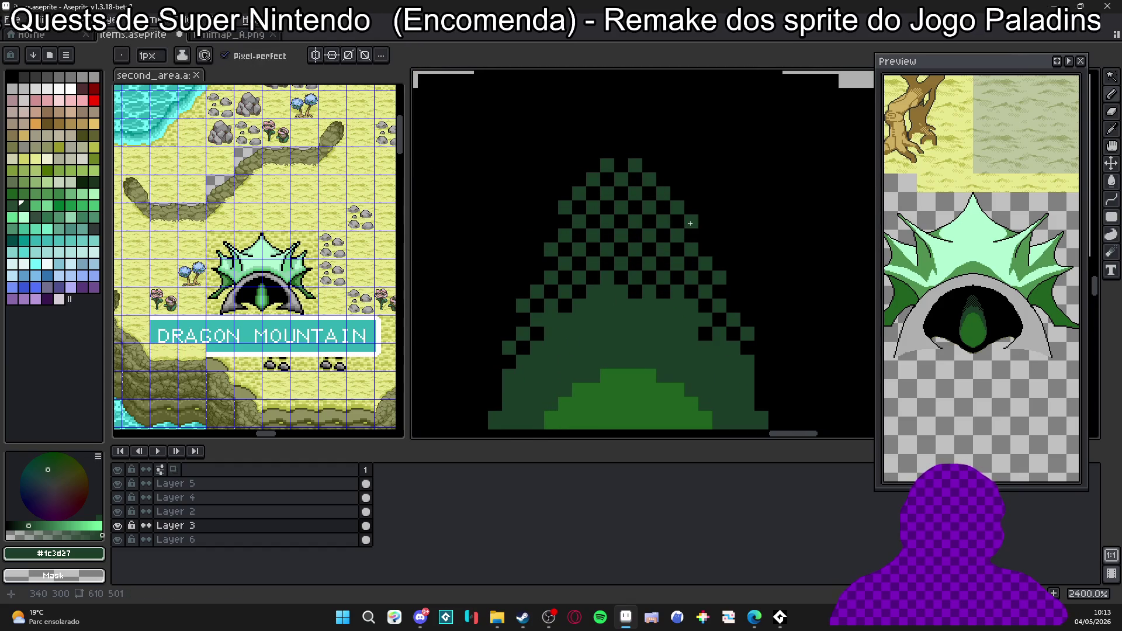
pyautogui.scroll(-1, 690, 244)
pyautogui.scroll(1, 690, 243)
pyautogui.keyDown('alt'); pyautogui.click(690, 255); pyautogui.keyUp('alt')
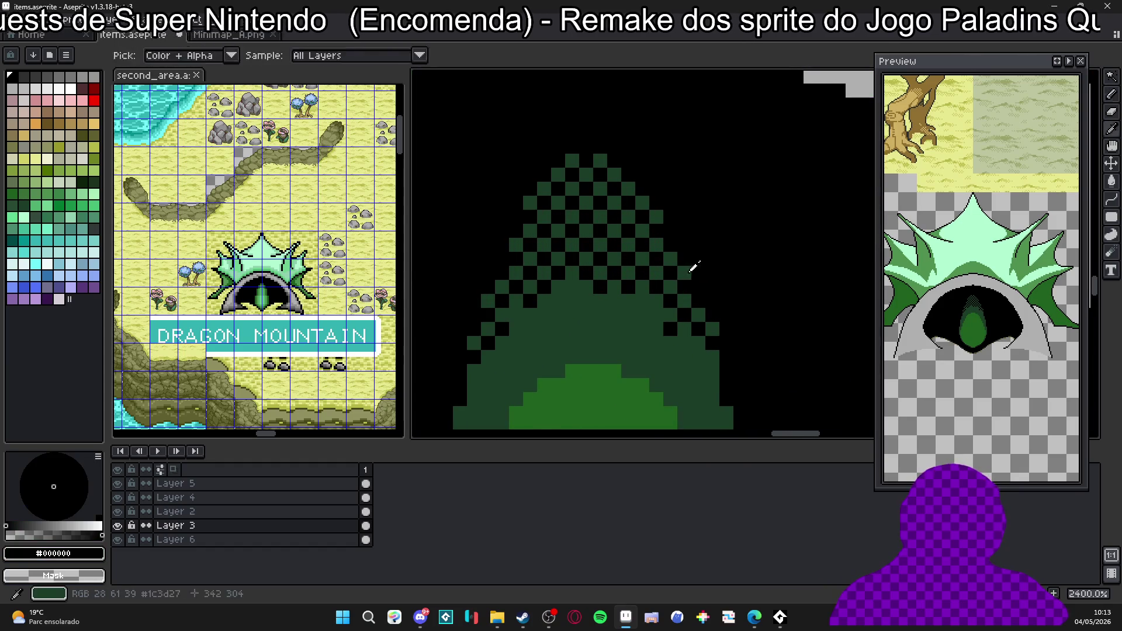
pyautogui.scroll(-2, 686, 289)
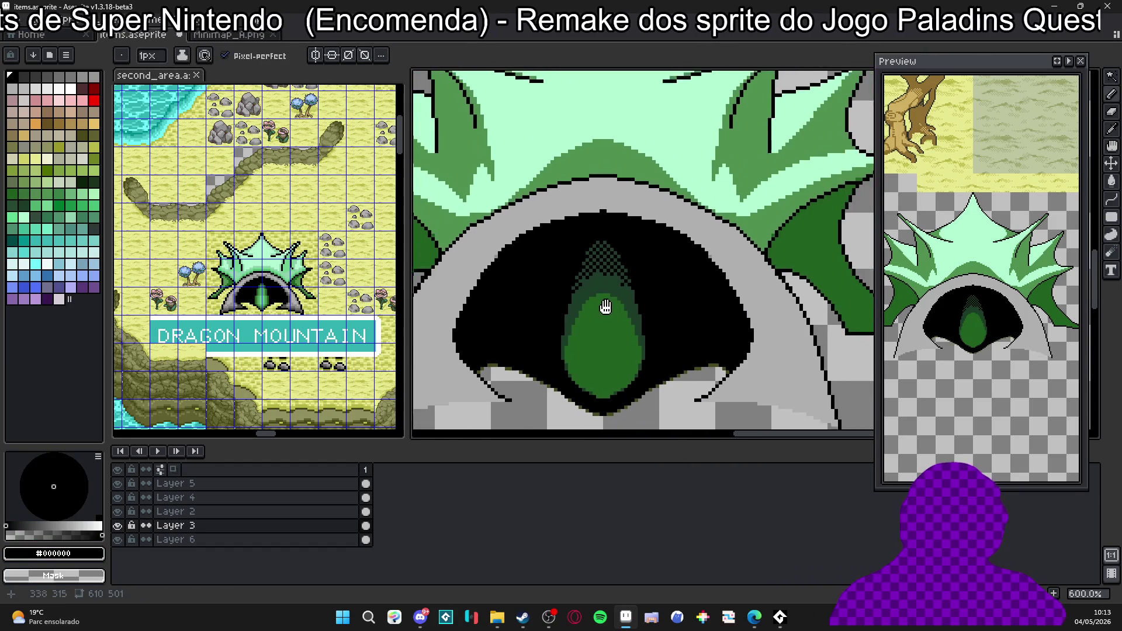
pyautogui.scroll(1, 611, 273)
pyautogui.keyDown('alt'); pyautogui.click(611, 272); pyautogui.keyUp('alt')
pyautogui.click(629, 257)
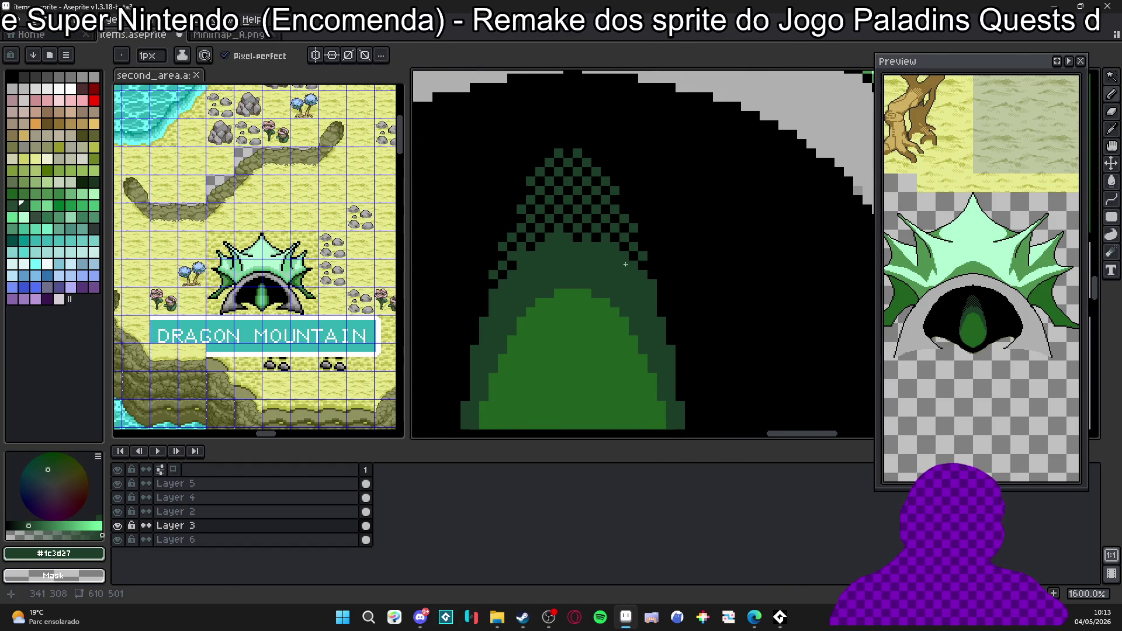
pyautogui.scroll(-1, 625, 264)
pyautogui.scroll(2, 597, 238)
pyautogui.keyDown('alt'); pyautogui.click(591, 260); pyautogui.keyUp('alt')
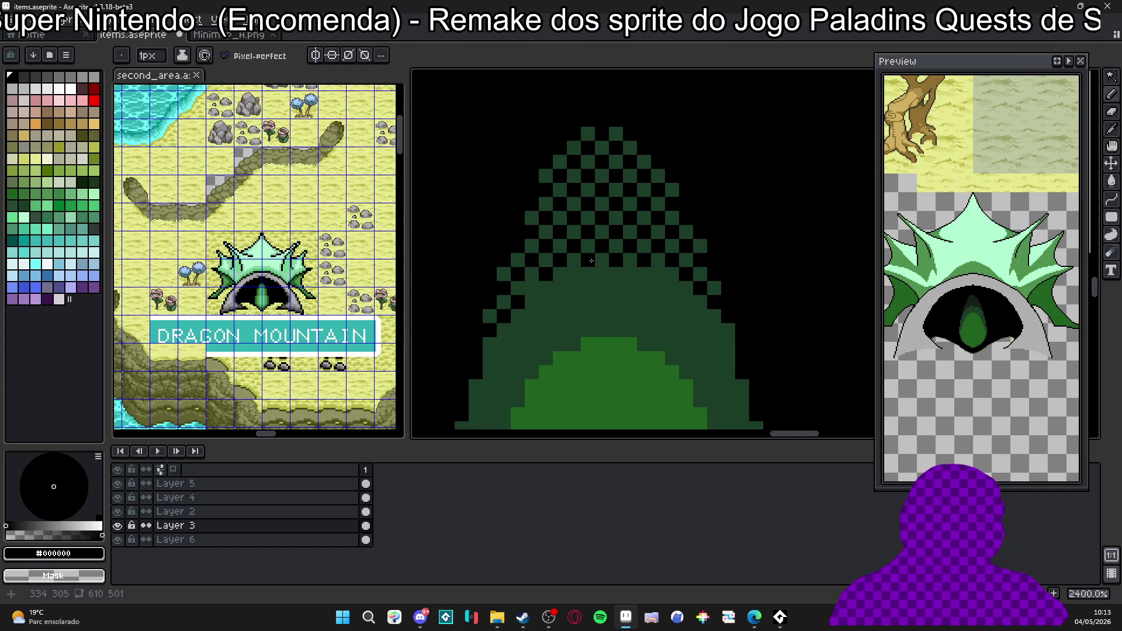
pyautogui.keyDown('alt'); pyautogui.click(558, 297); pyautogui.keyUp('alt')
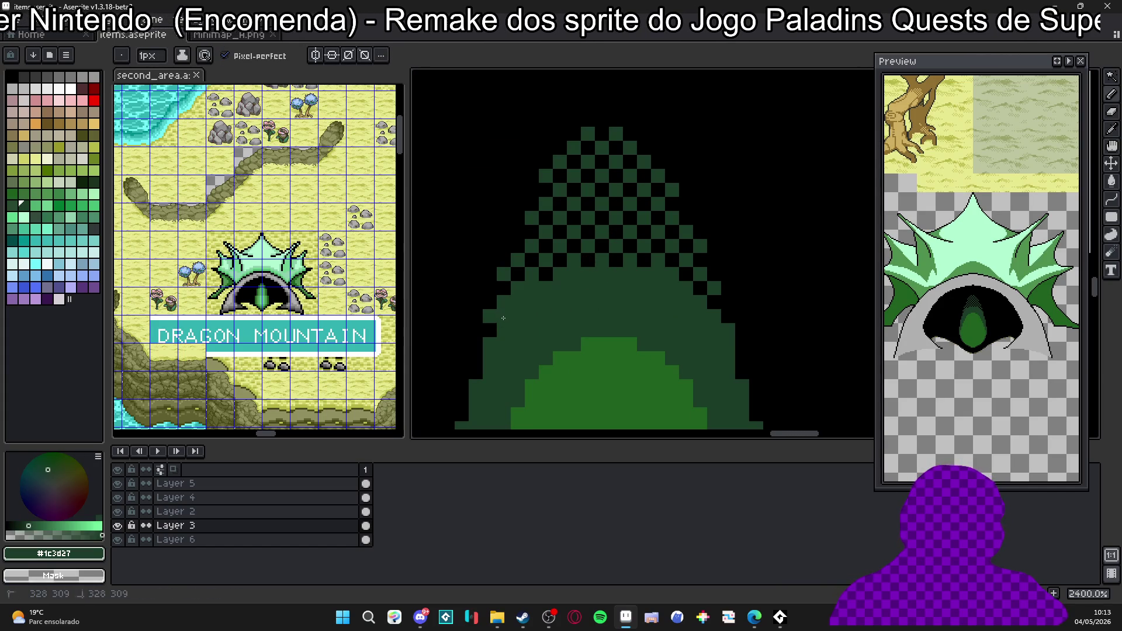
pyautogui.keyDown('alt'); pyautogui.click(500, 289); pyautogui.keyUp('alt')
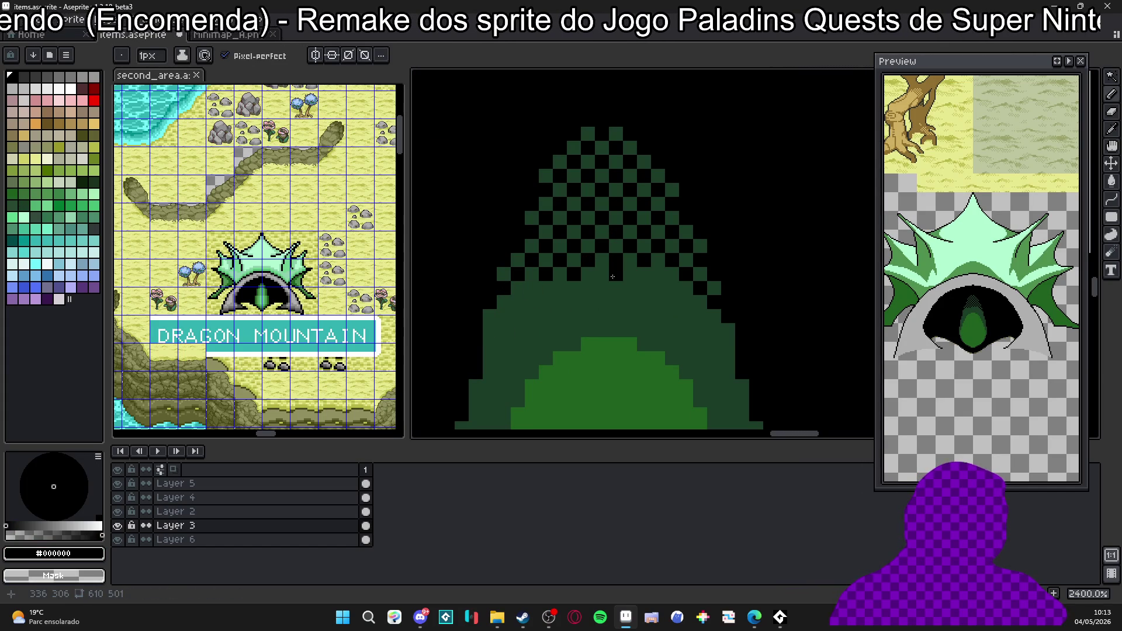
pyautogui.click(502, 316)
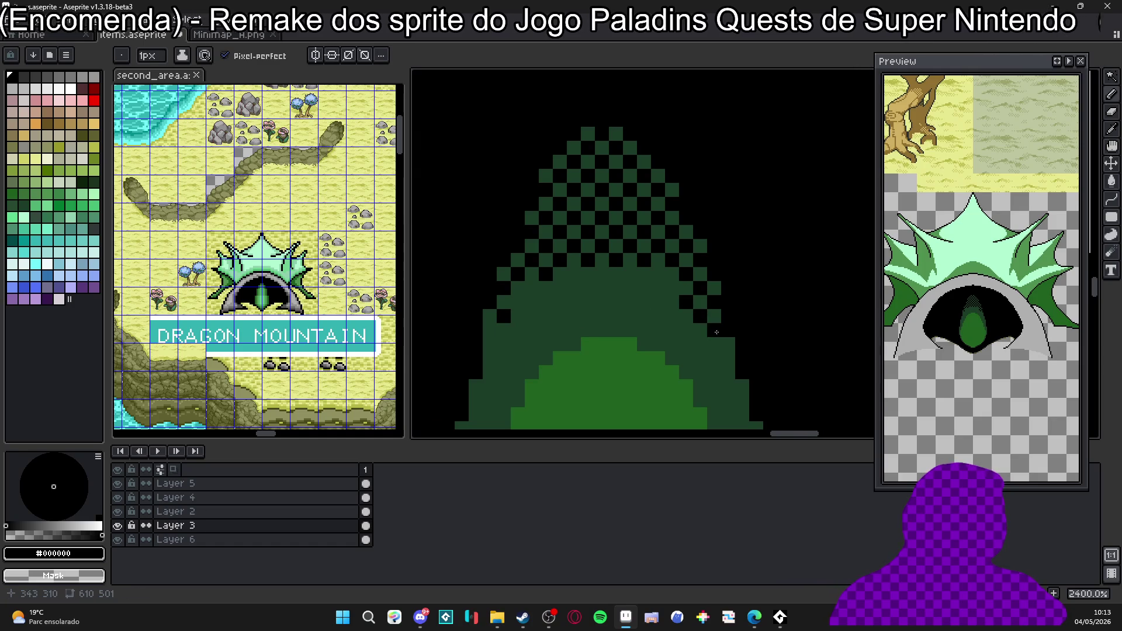
pyautogui.scroll(-3, 717, 332)
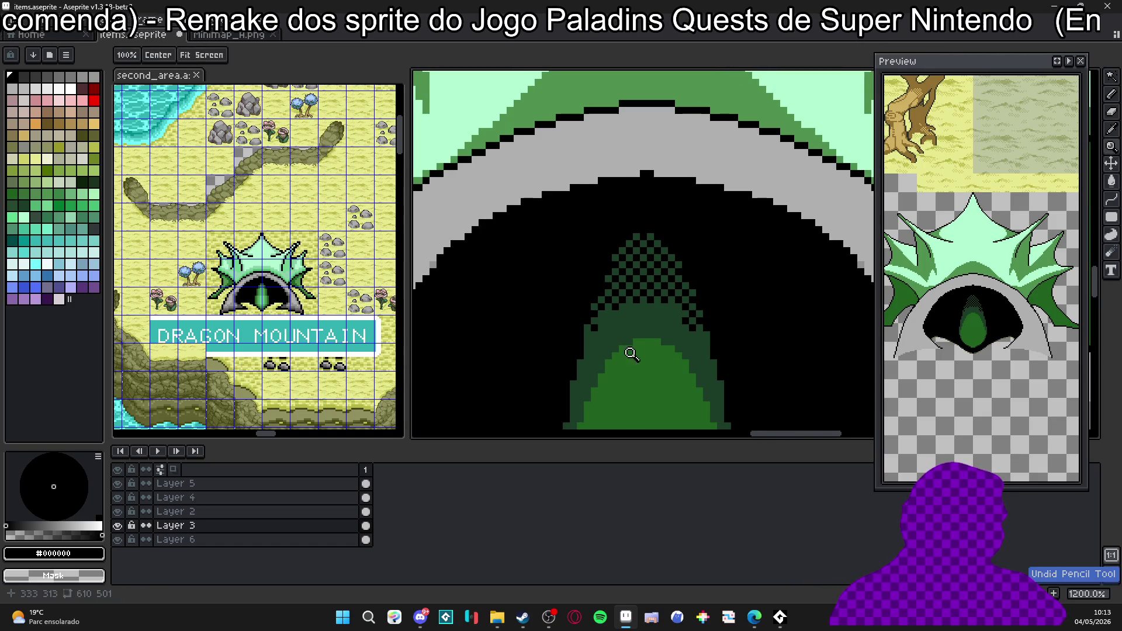
pyautogui.scroll(2, 605, 303)
# Darken pixels along the eye's right edge with a deeper green, undoing the last stroke.
pyautogui.keyDown('alt'); pyautogui.click(616, 277); pyautogui.keyUp('alt')
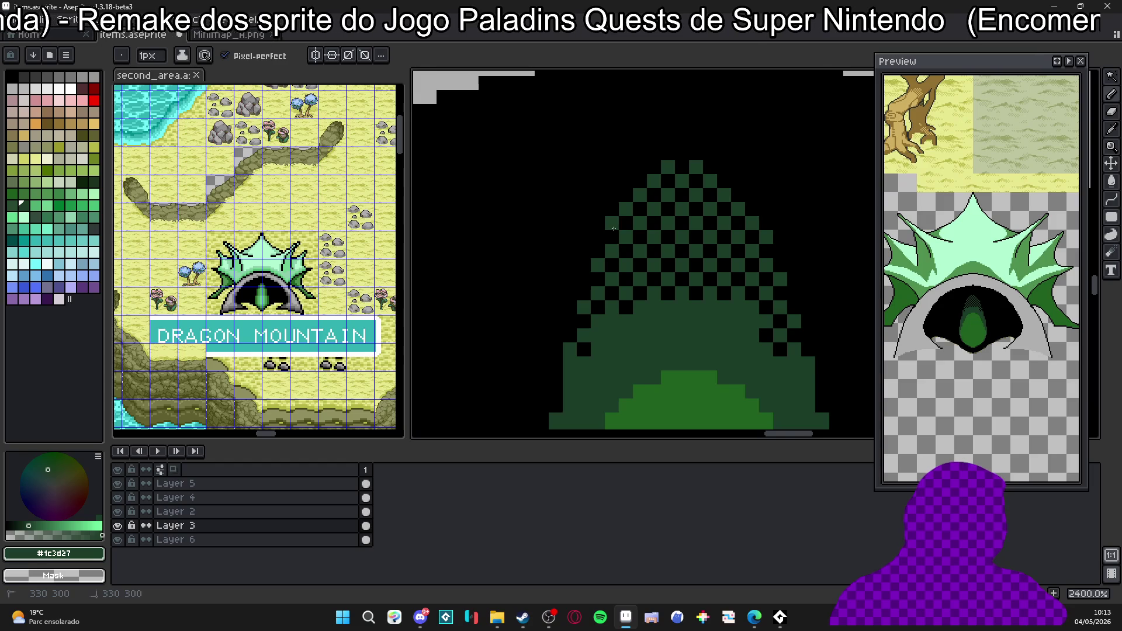
pyautogui.scroll(-2, 614, 228)
pyautogui.scroll(2, 611, 278)
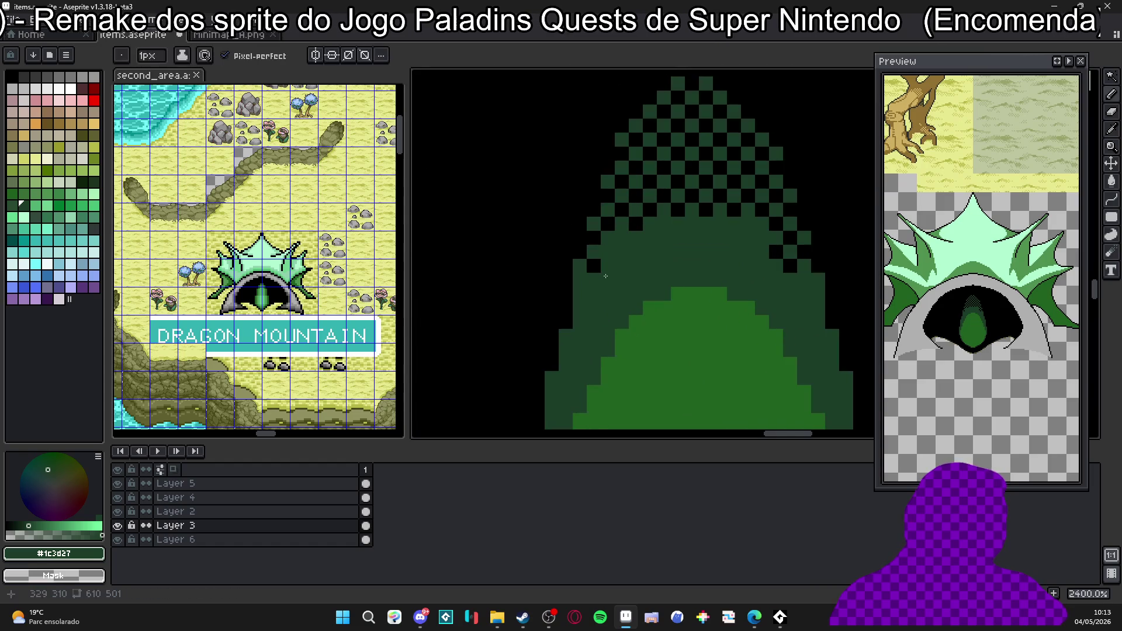
pyautogui.keyDown('alt'); pyautogui.click(788, 243); pyautogui.keyUp('alt')
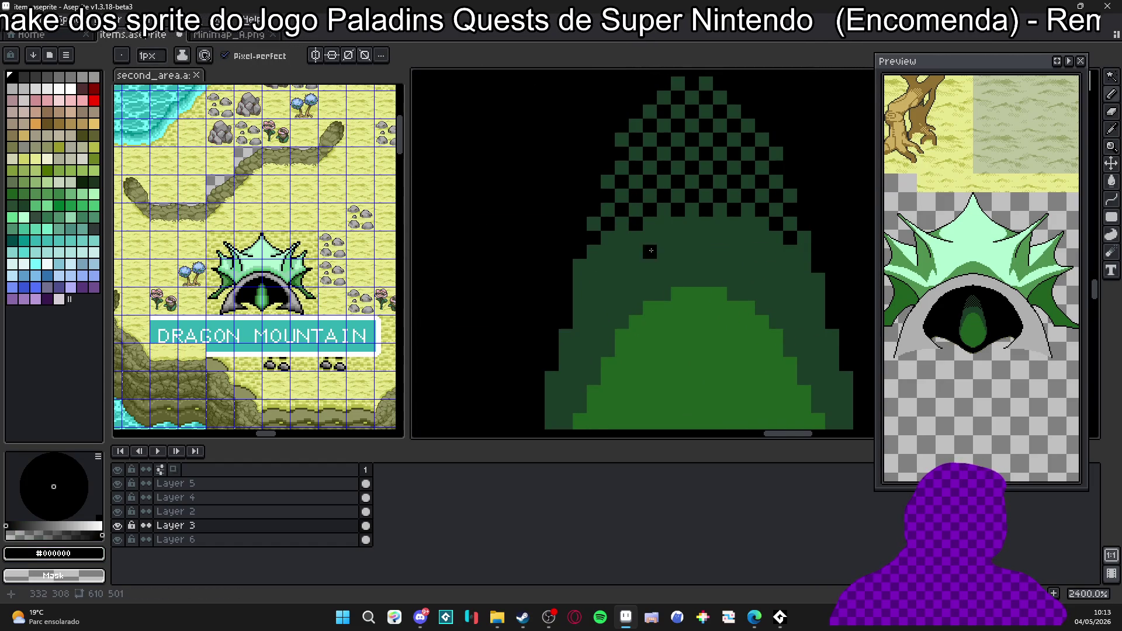
pyautogui.scroll(-4, 650, 239)
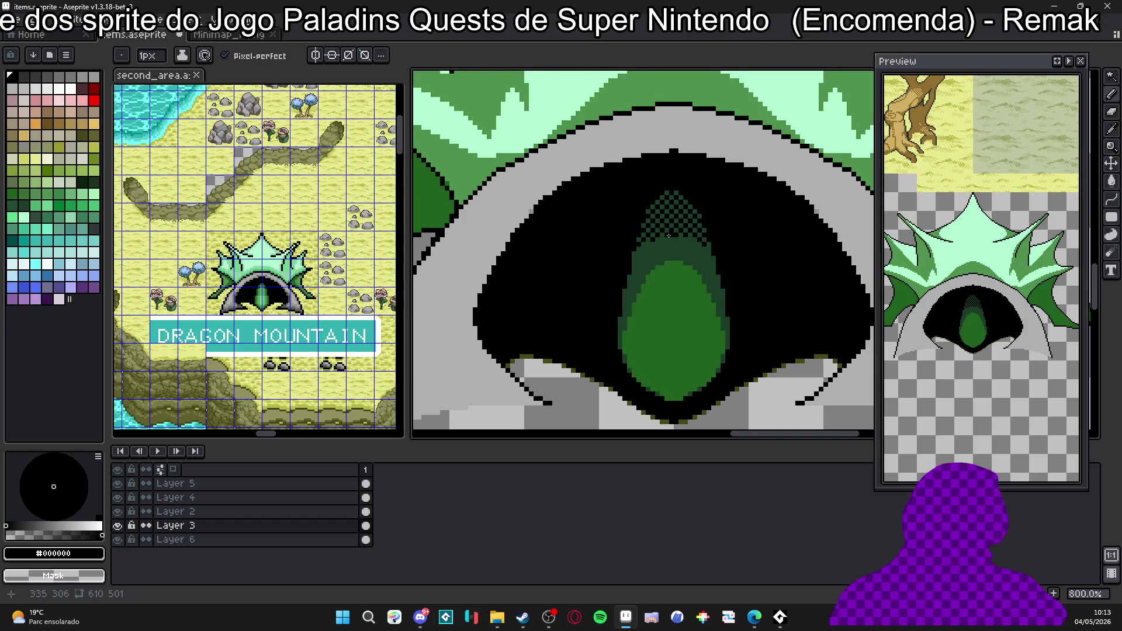
pyautogui.scroll(-2, 716, 252)
pyautogui.scroll(2, 680, 250)
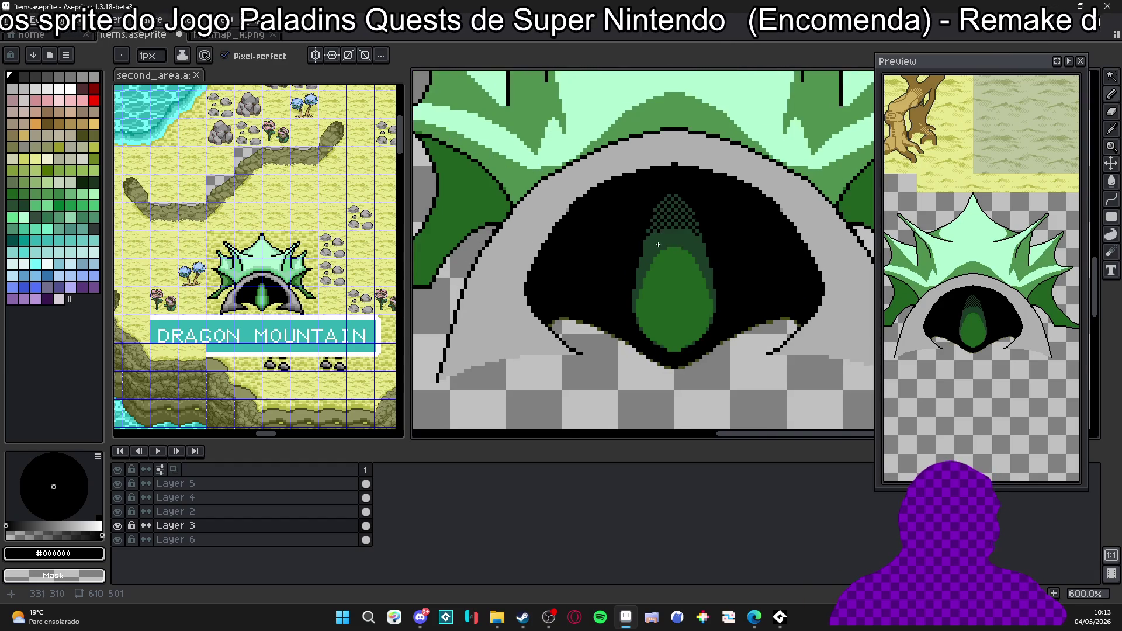
pyautogui.scroll(2, 649, 241)
pyautogui.scroll(1, 647, 238)
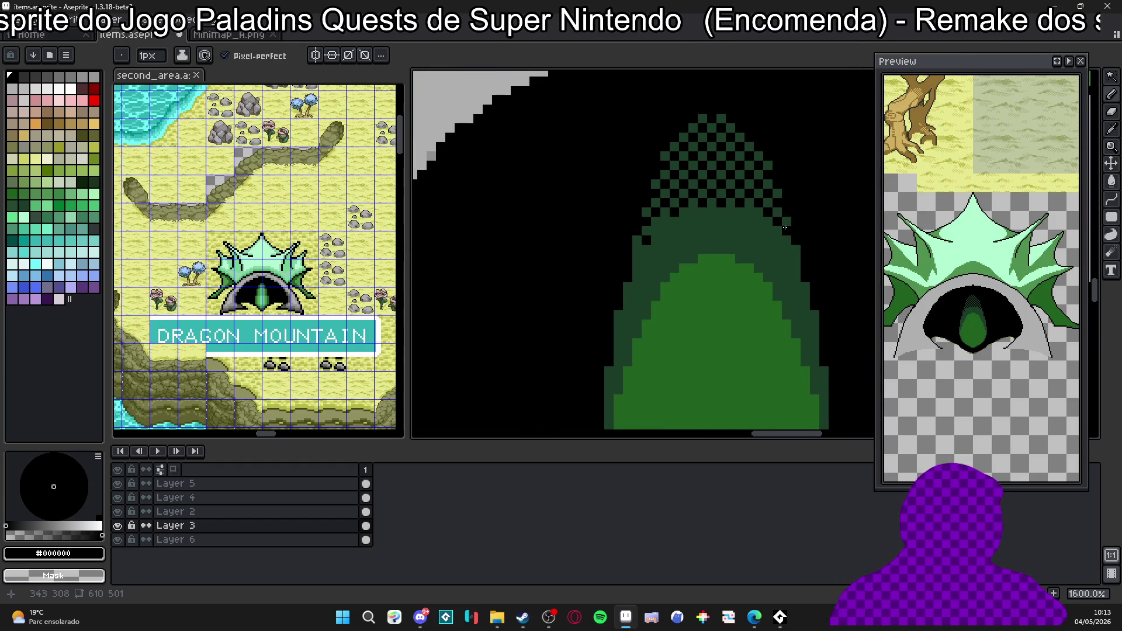
pyautogui.scroll(-2, 731, 266)
pyautogui.scroll(-2, 577, 231)
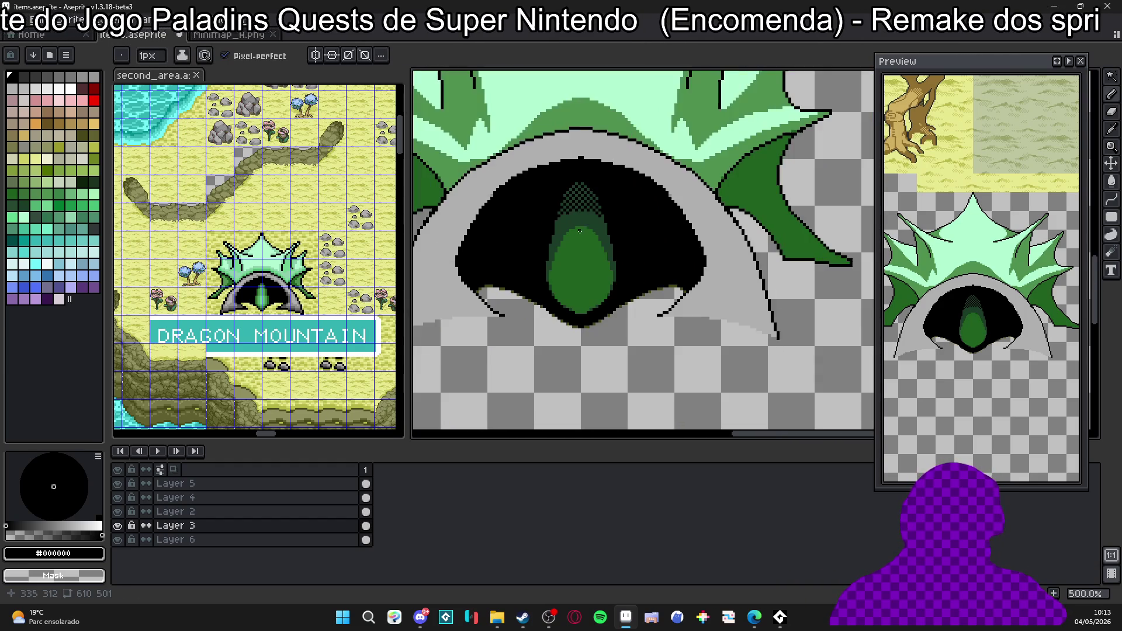
pyautogui.scroll(4, 612, 246)
pyautogui.keyDown('alt'); pyautogui.click(602, 231); pyautogui.keyUp('alt')
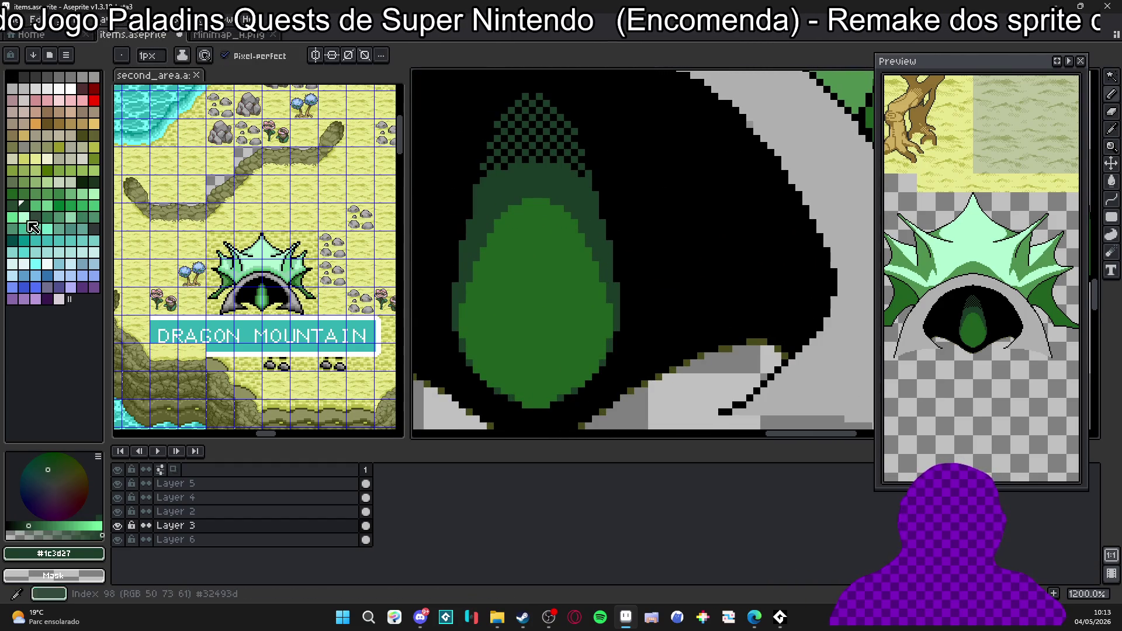
pyautogui.scroll(3, 675, 216)
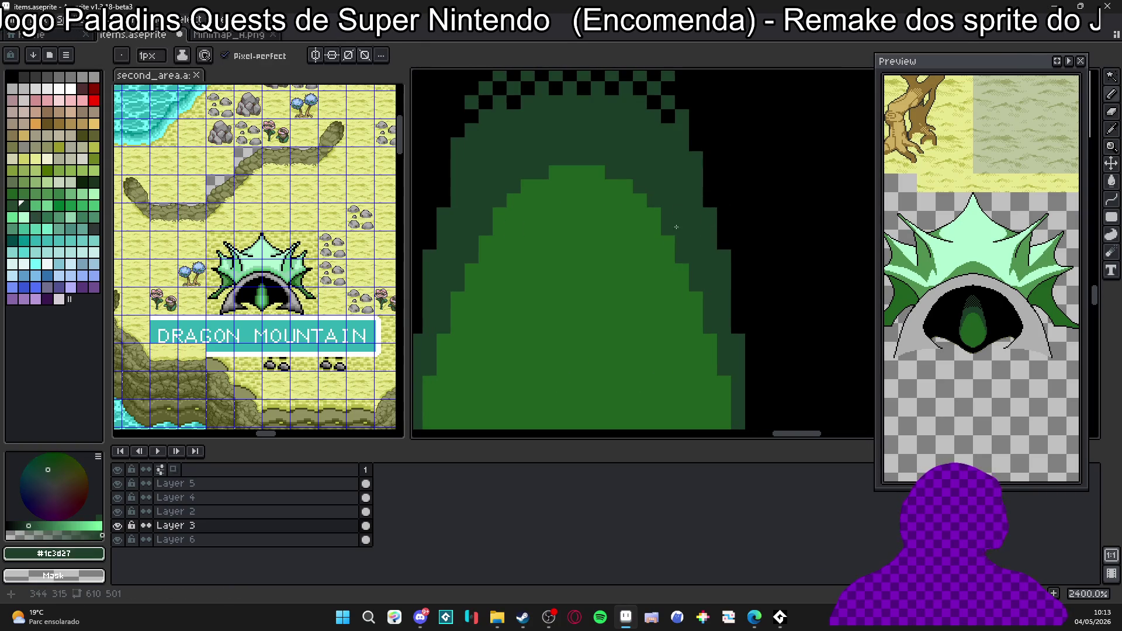
pyautogui.click(82, 181)
pyautogui.moveTo(717, 185); pyautogui.dragTo(717, 207)
pyautogui.moveTo(737, 261); pyautogui.dragTo(737, 281)
pyautogui.scroll(-3, 703, 129)
pyautogui.scroll(-2, 704, 130)
pyautogui.hotkey('ctrl', 'z')
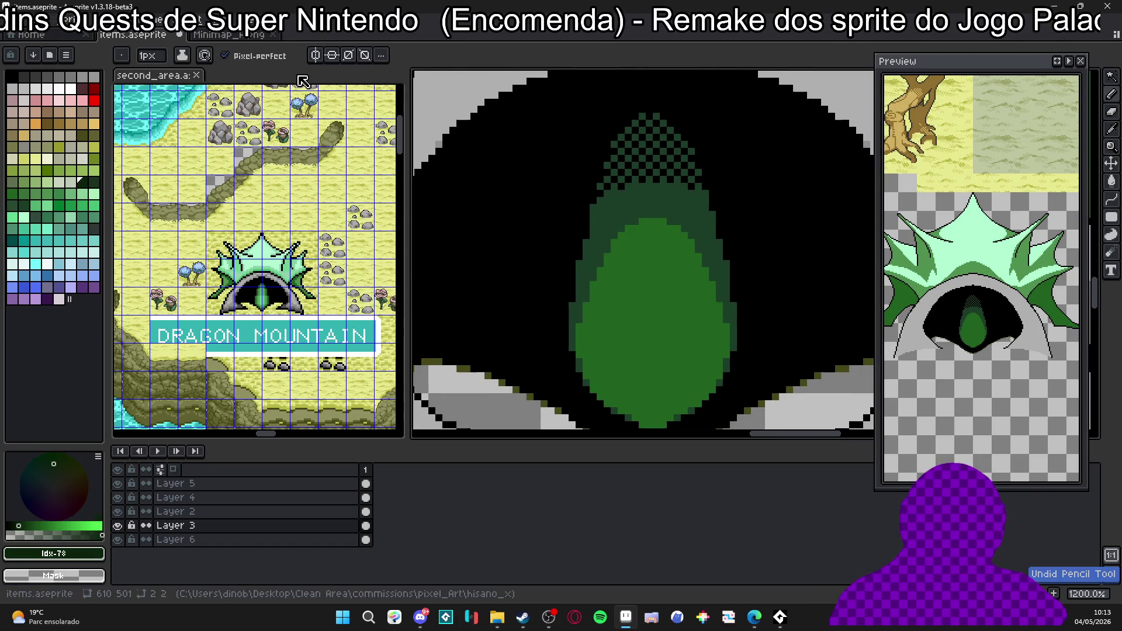
pyautogui.scroll(3, 601, 189)
# Add mirrored darker-green pixels along both side edges of the eye.
pyautogui.moveTo(606, 195); pyautogui.dragTo(606, 214)
pyautogui.moveTo(589, 261); pyautogui.dragTo(587, 276)
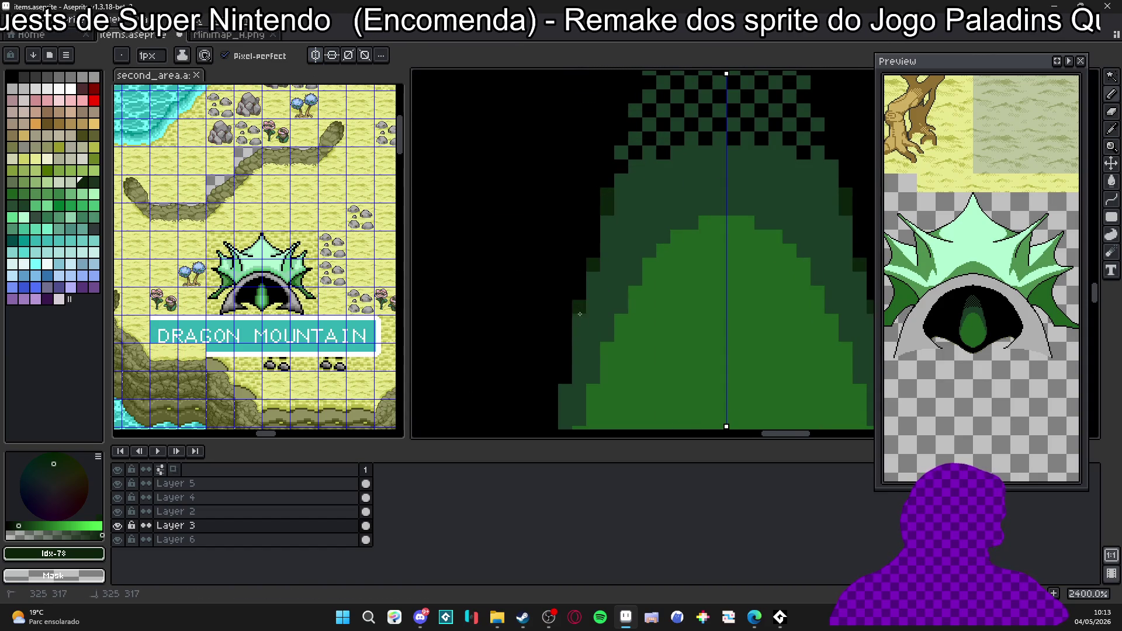
pyautogui.moveTo(568, 408); pyautogui.dragTo(518, 291)
pyautogui.scroll(-2, 519, 292)
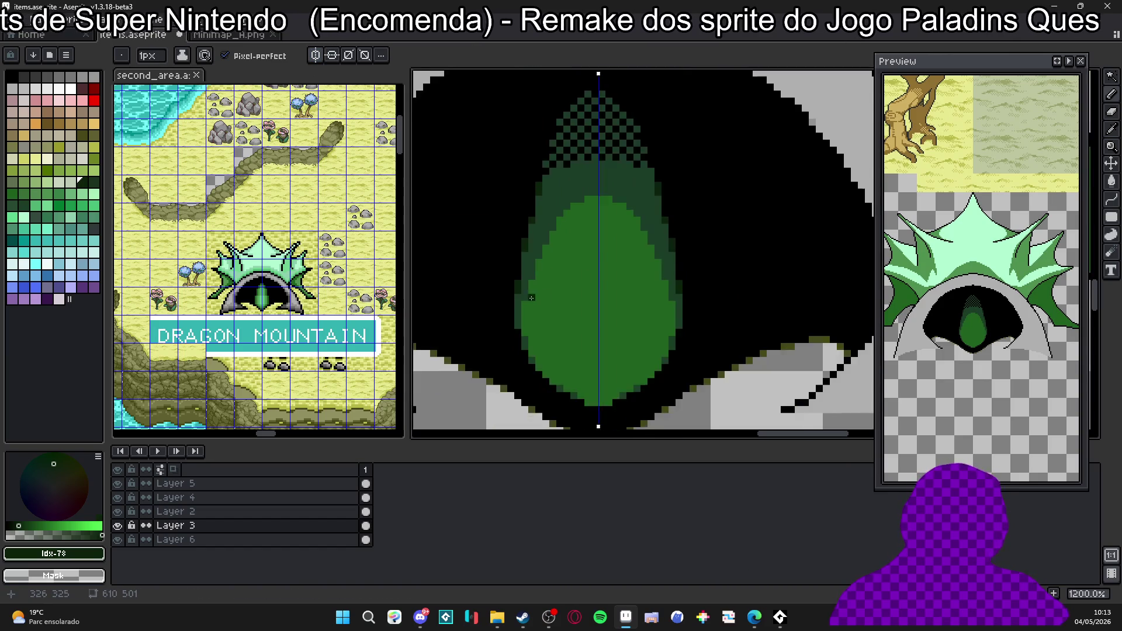
pyautogui.scroll(-1, 526, 263)
pyautogui.scroll(3, 550, 209)
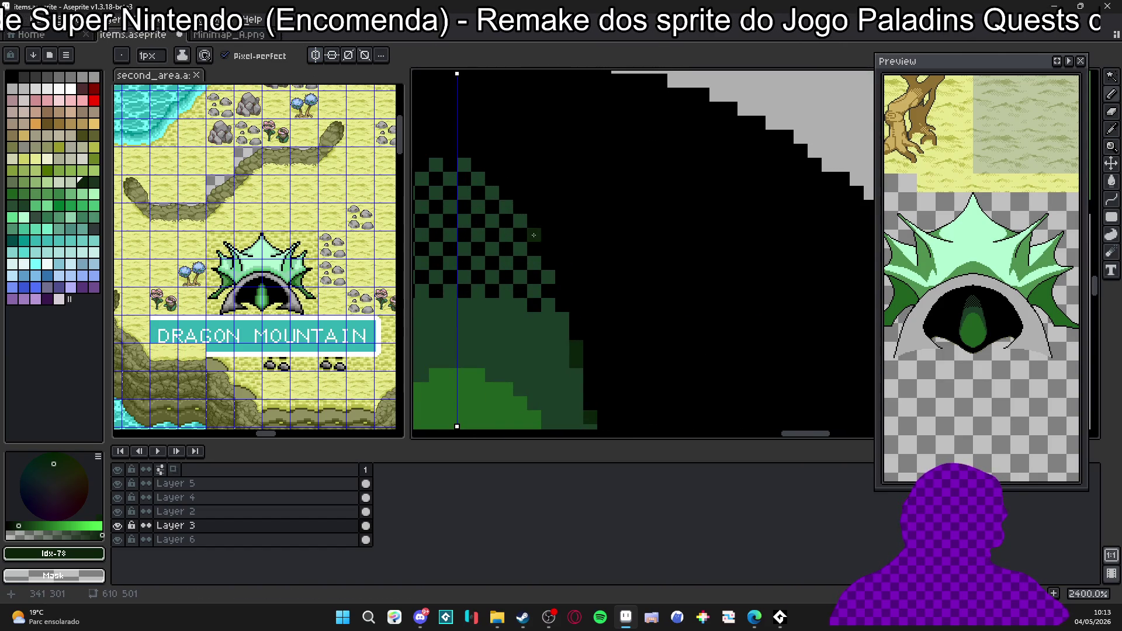
pyautogui.scroll(-3, 605, 221)
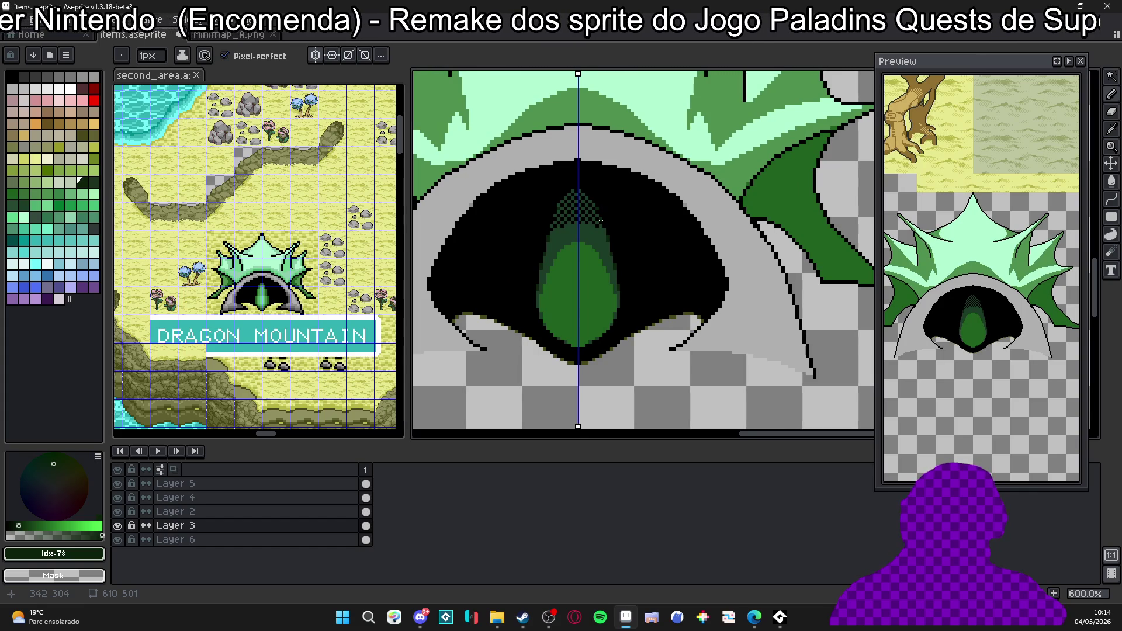
pyautogui.scroll(1, 616, 239)
pyautogui.scroll(-1, 605, 233)
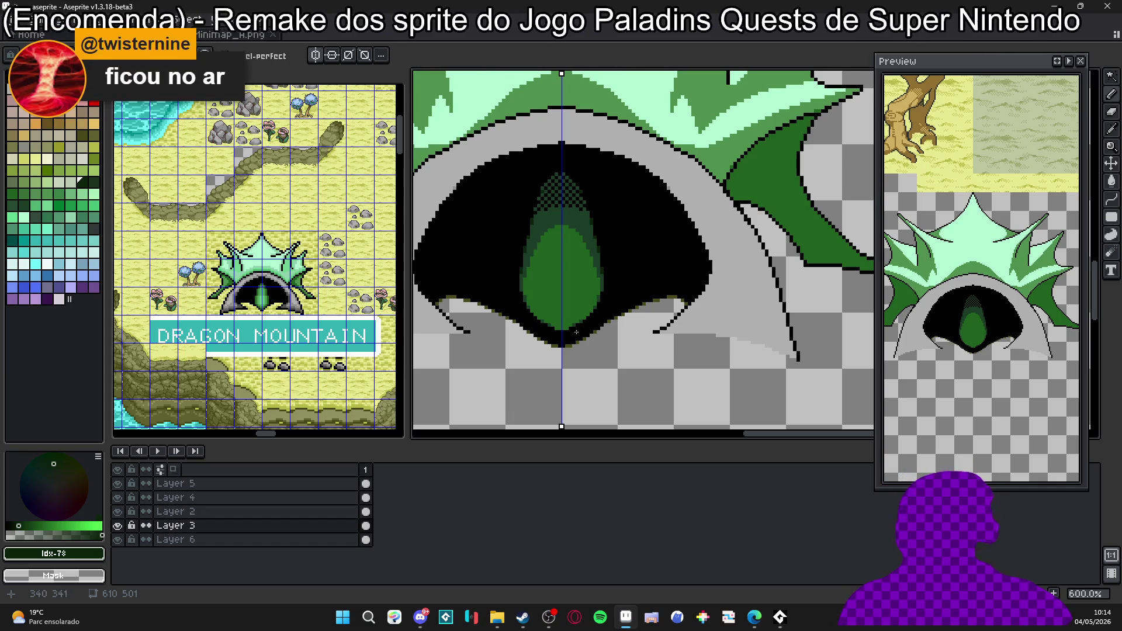
pyautogui.scroll(1, 543, 297)
pyautogui.scroll(1, 544, 289)
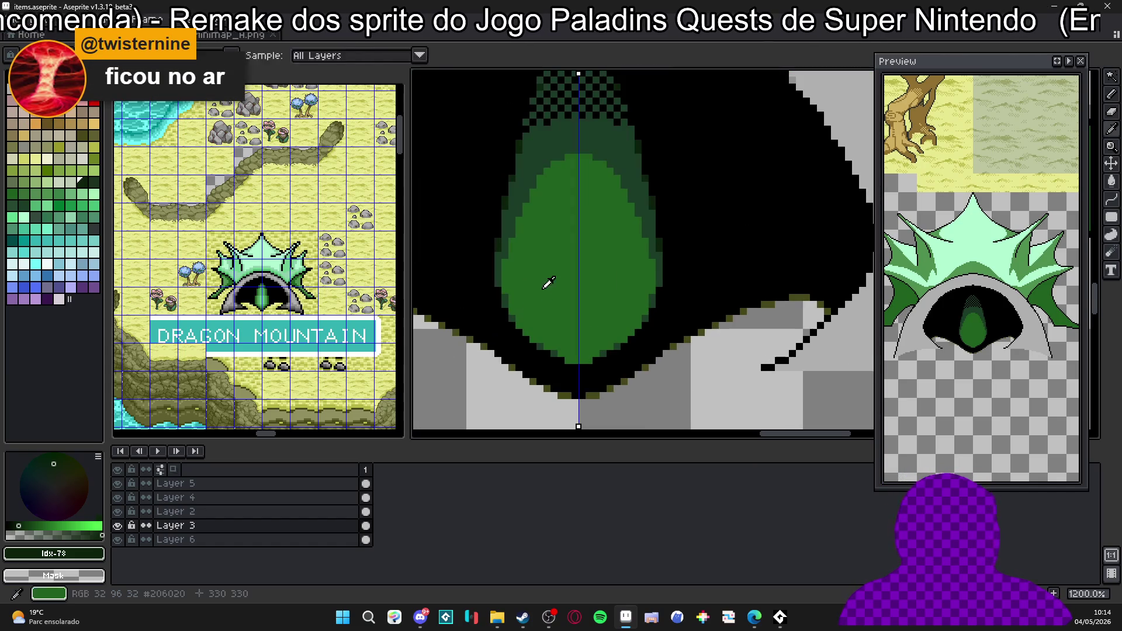
# Switch to light green and outline a mirrored highlight shape on the eye.
pyautogui.keyDown('alt'); pyautogui.click(547, 283); pyautogui.keyUp('alt')
pyautogui.keyDown('alt'); pyautogui.click(659, 242); pyautogui.keyUp('alt')
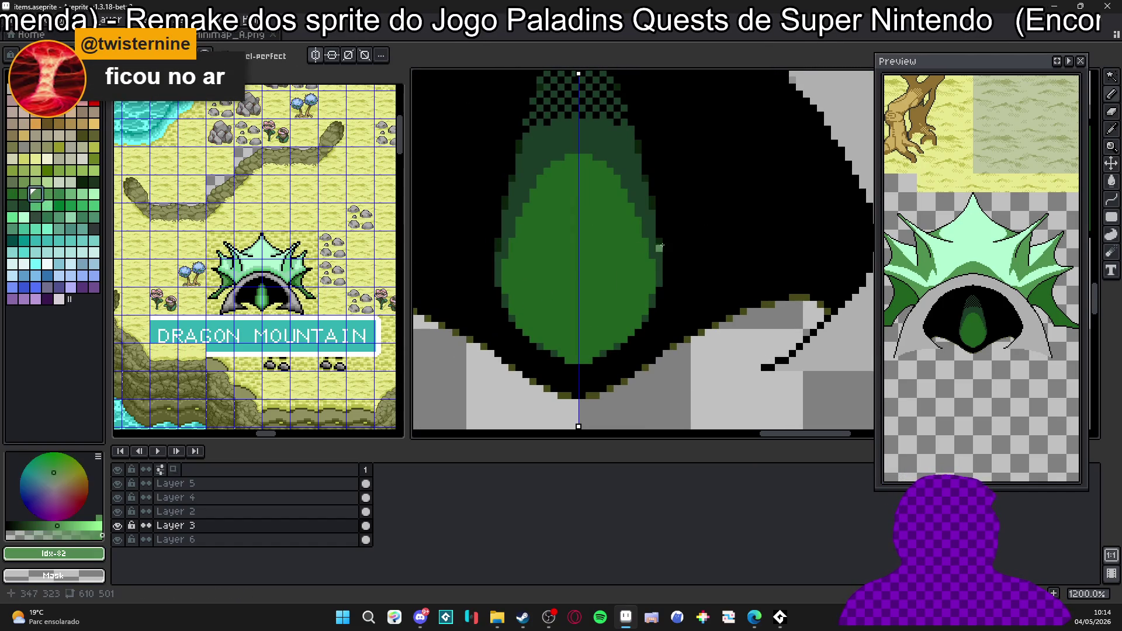
pyautogui.scroll(1, 561, 256)
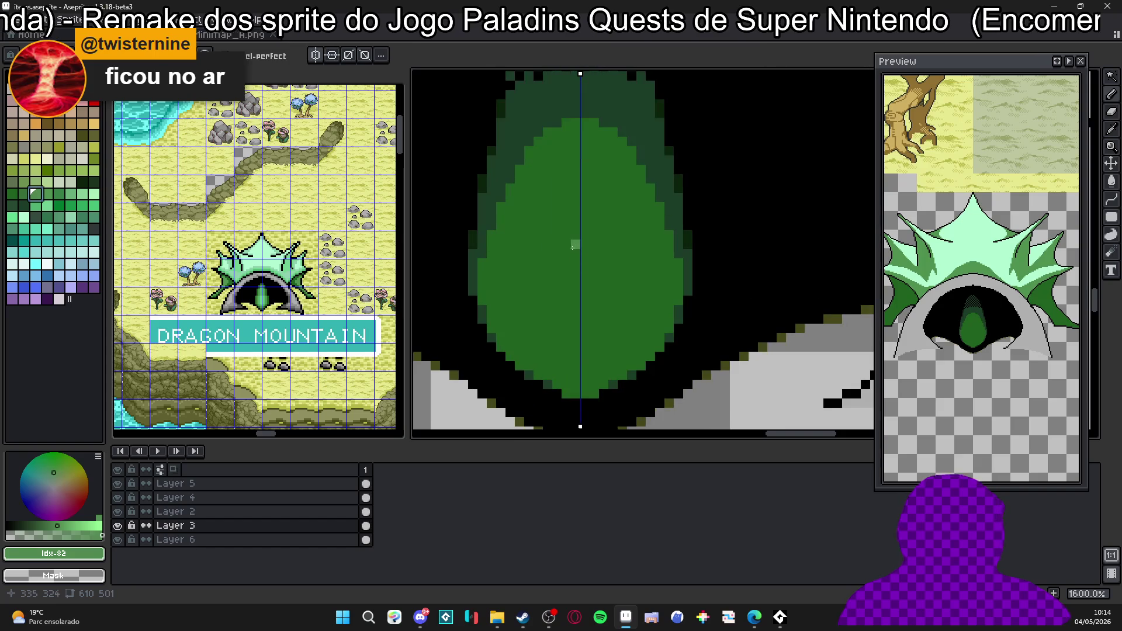
pyautogui.moveTo(575, 226); pyautogui.dragTo(574, 348)
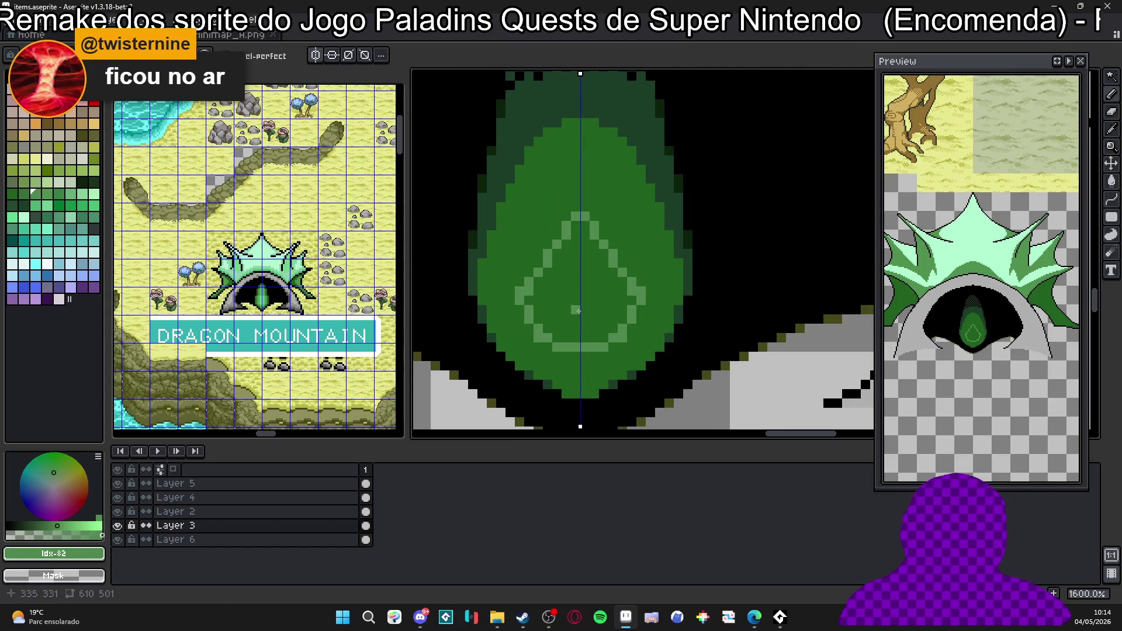
# Fill the highlight outline light green and trim its edges back to mid green.
pyautogui.press('g')
pyautogui.click(585, 267)
pyautogui.press('b')
pyautogui.scroll(1, 543, 304)
pyautogui.keyDown('alt'); pyautogui.click(539, 361); pyautogui.keyUp('alt')
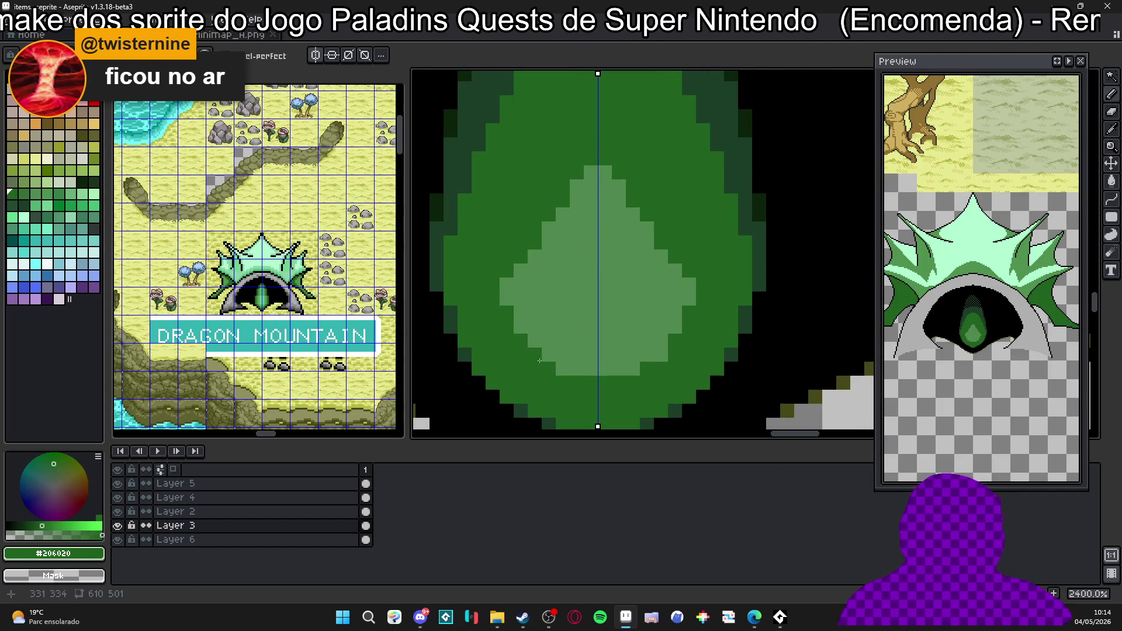
pyautogui.moveTo(517, 328); pyautogui.dragTo(508, 286)
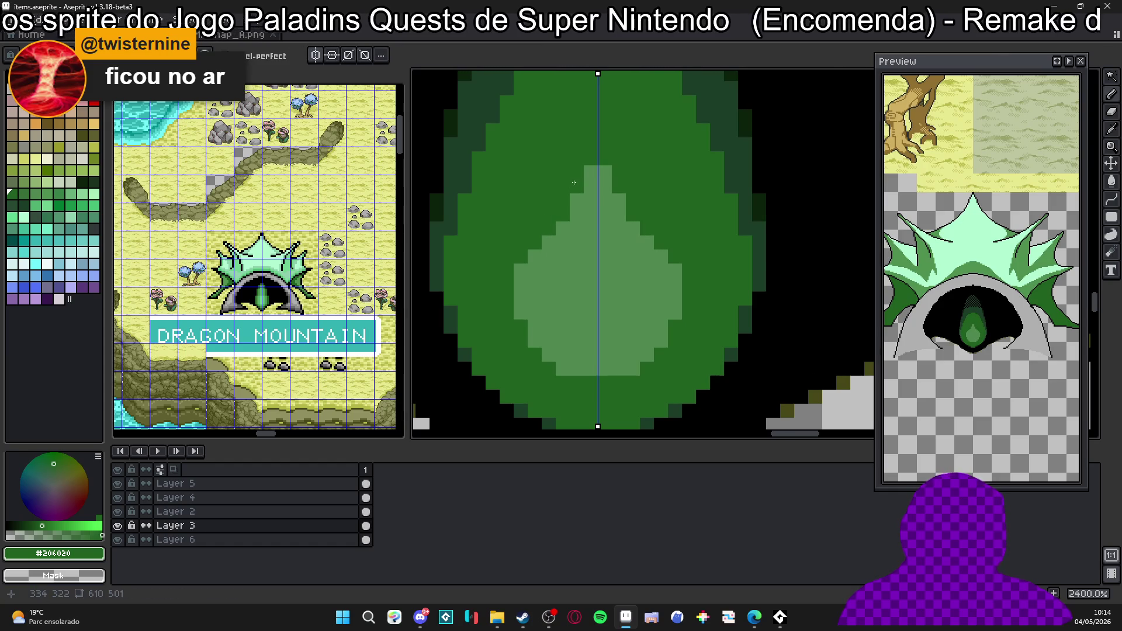
pyautogui.keyDown('alt'); pyautogui.click(576, 226); pyautogui.keyUp('alt')
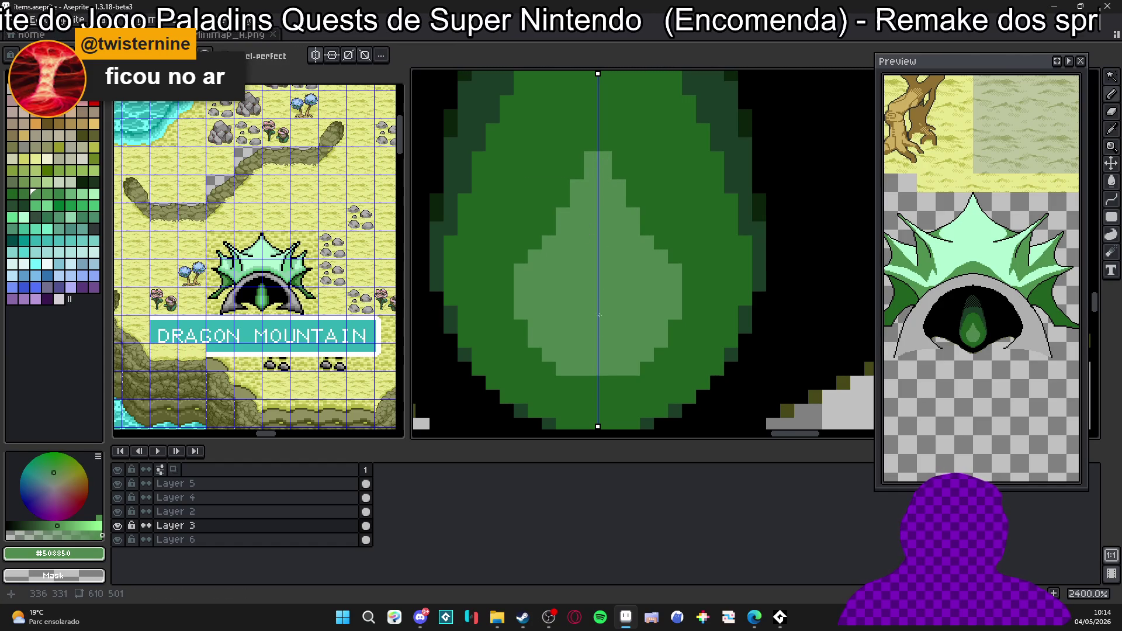
# Paint a dark-green block on the eye's lower part.
pyautogui.keyDown('alt'); pyautogui.click(639, 371); pyautogui.keyUp('alt')
pyautogui.moveTo(636, 370)
pyautogui.mouseDown()
pyautogui.moveTo(623, 308)
pyautogui.moveTo(592, 359)
pyautogui.mouseUp()
pyautogui.press('[')
pyautogui.click(591, 337)
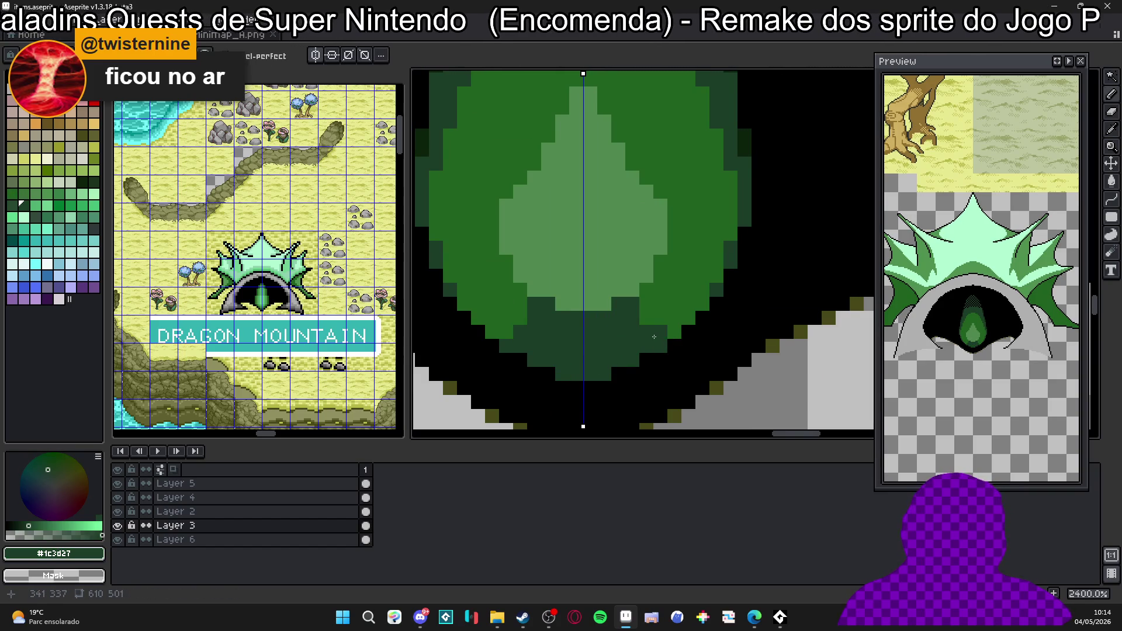
pyautogui.scroll(-2, 670, 325)
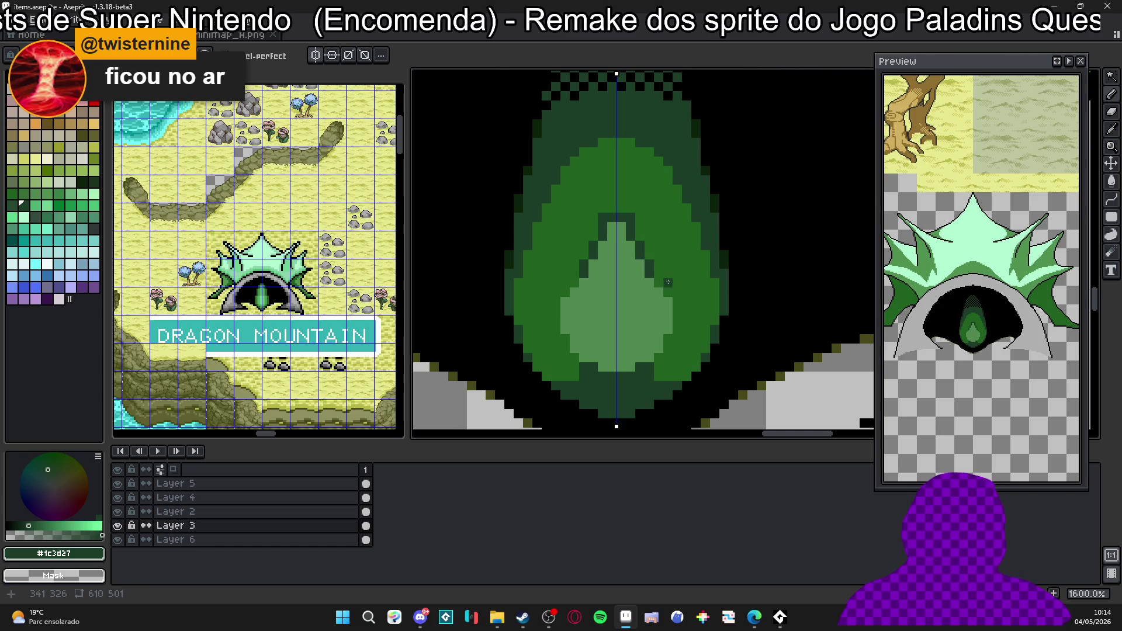
pyautogui.scroll(-3, 667, 291)
pyautogui.scroll(1, 672, 316)
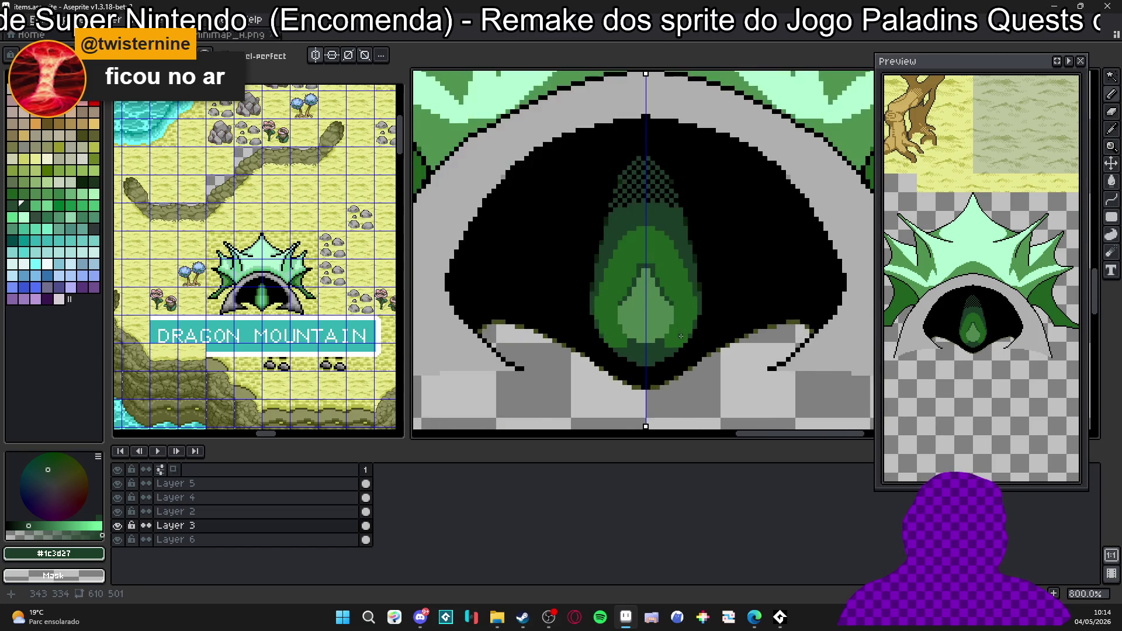
pyautogui.scroll(1, 676, 336)
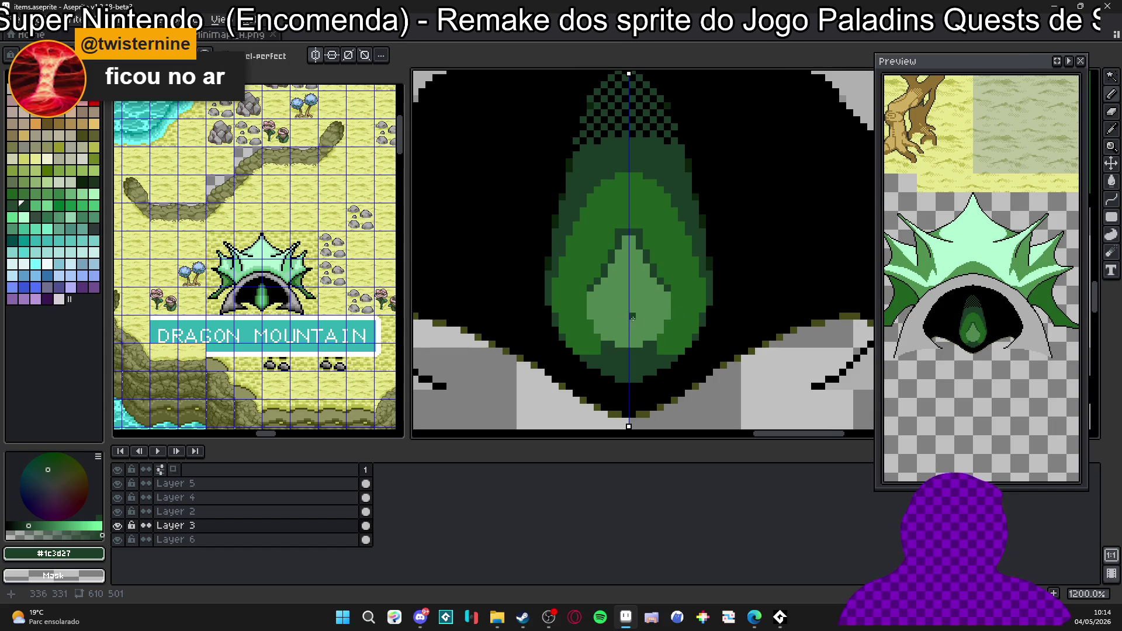
pyautogui.scroll(-4, 619, 347)
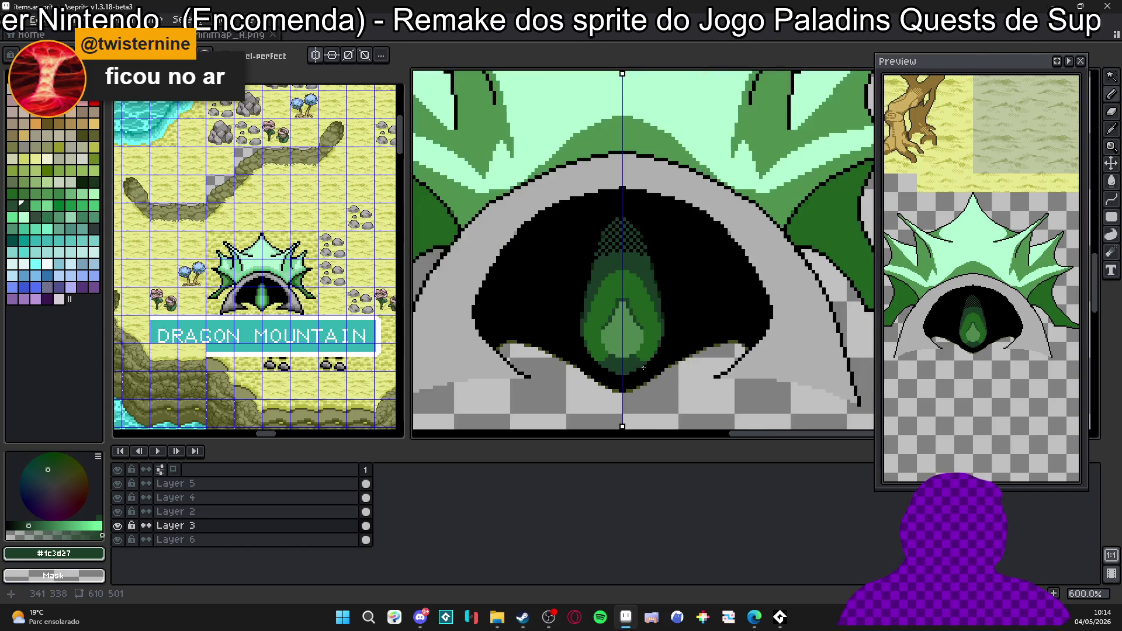
pyautogui.scroll(-1, 640, 371)
pyautogui.hscroll(2, 648, 342)
pyautogui.scroll(1, 644, 342)
pyautogui.scroll(1, 637, 329)
pyautogui.scroll(1, 632, 328)
pyautogui.scroll(-2, 609, 325)
pyautogui.scroll(-1, 617, 325)
pyautogui.scroll(2, 616, 324)
pyautogui.scroll(2, 616, 323)
# Add a lighter-green pixel block on the eye and set the brush back to one pixel.
pyautogui.keyDown('alt'); pyautogui.click(604, 307); pyautogui.keyUp('alt')
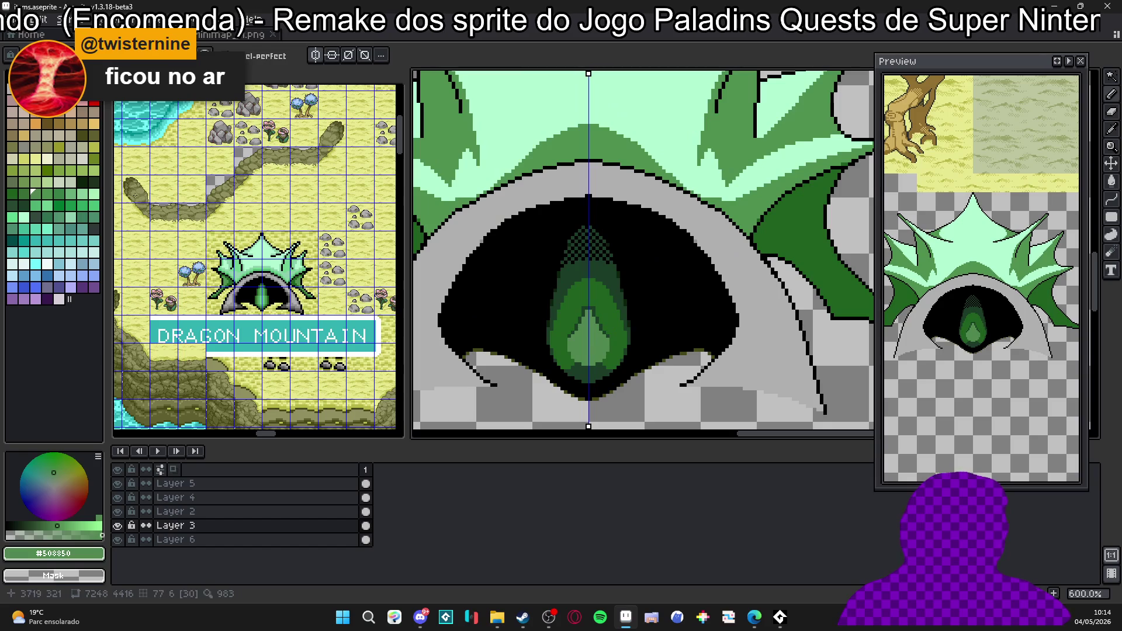
pyautogui.click(70, 194)
pyautogui.scroll(2, 591, 343)
pyautogui.press('+')
pyautogui.click(602, 332)
pyautogui.press('-')
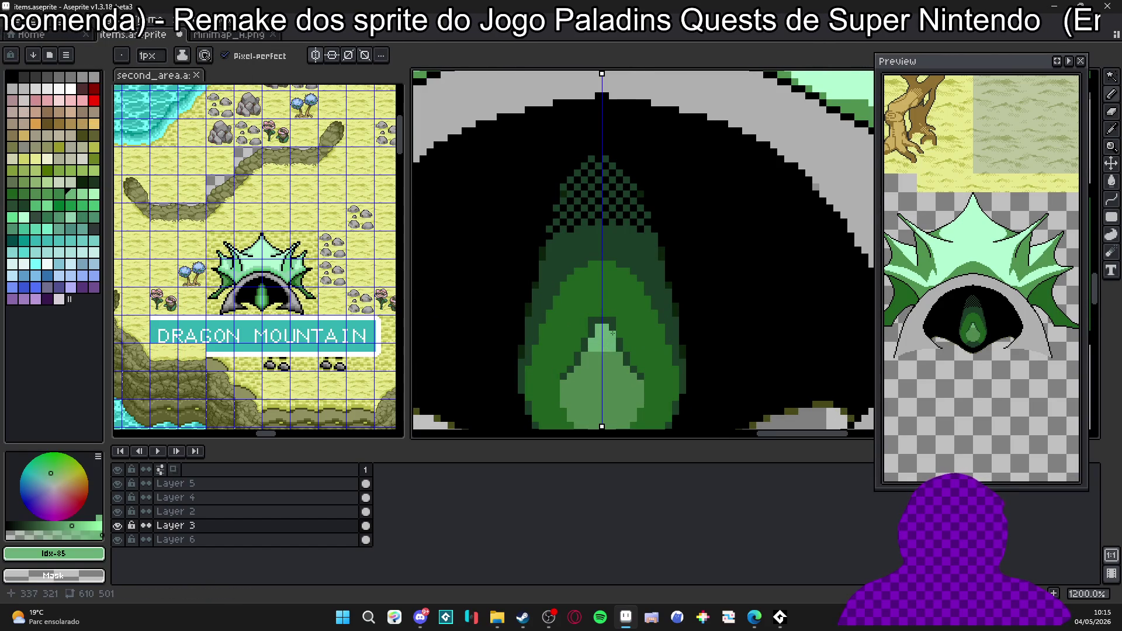
pyautogui.scroll(-3, 607, 348)
pyautogui.scroll(1, 609, 345)
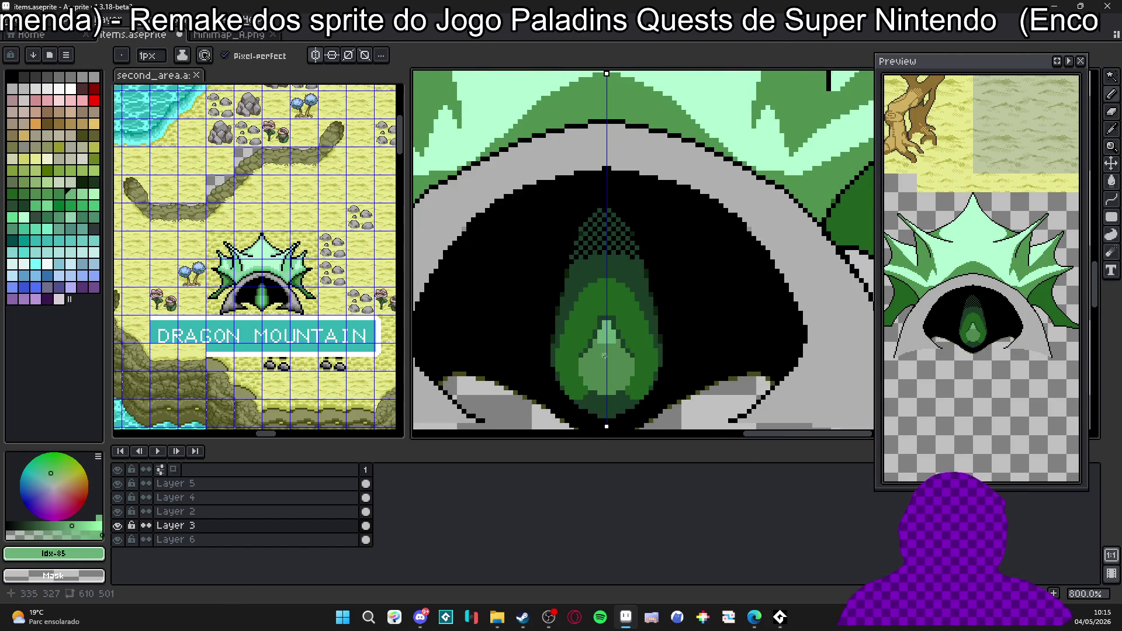
pyautogui.scroll(-1, 605, 357)
pyautogui.scroll(-1, 609, 342)
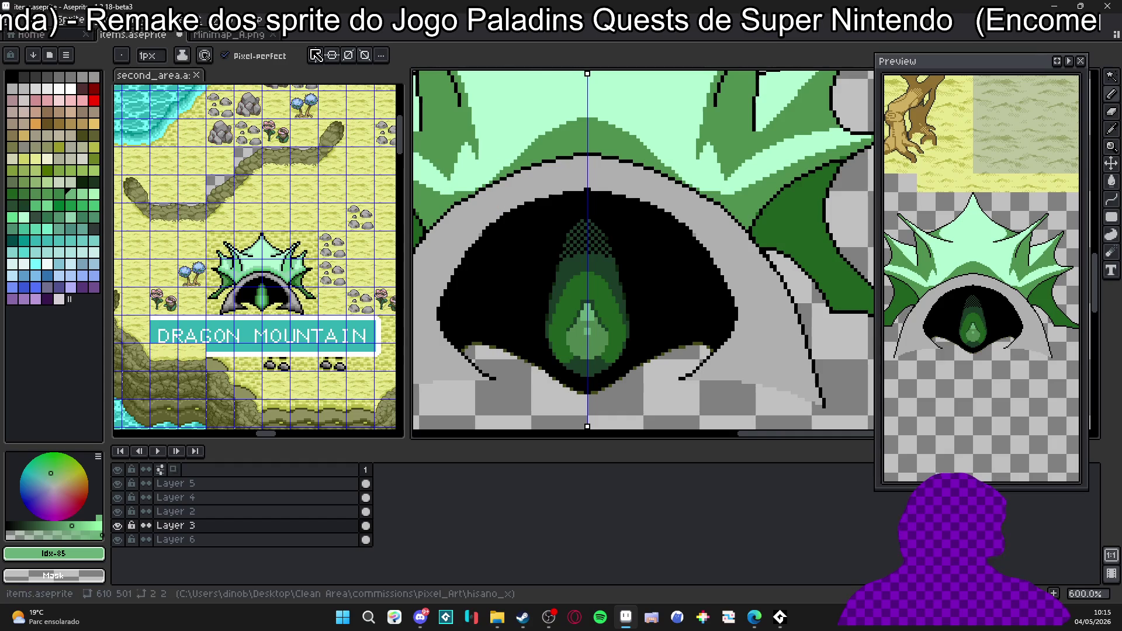
pyautogui.scroll(-1, 618, 309)
pyautogui.scroll(-1, 618, 310)
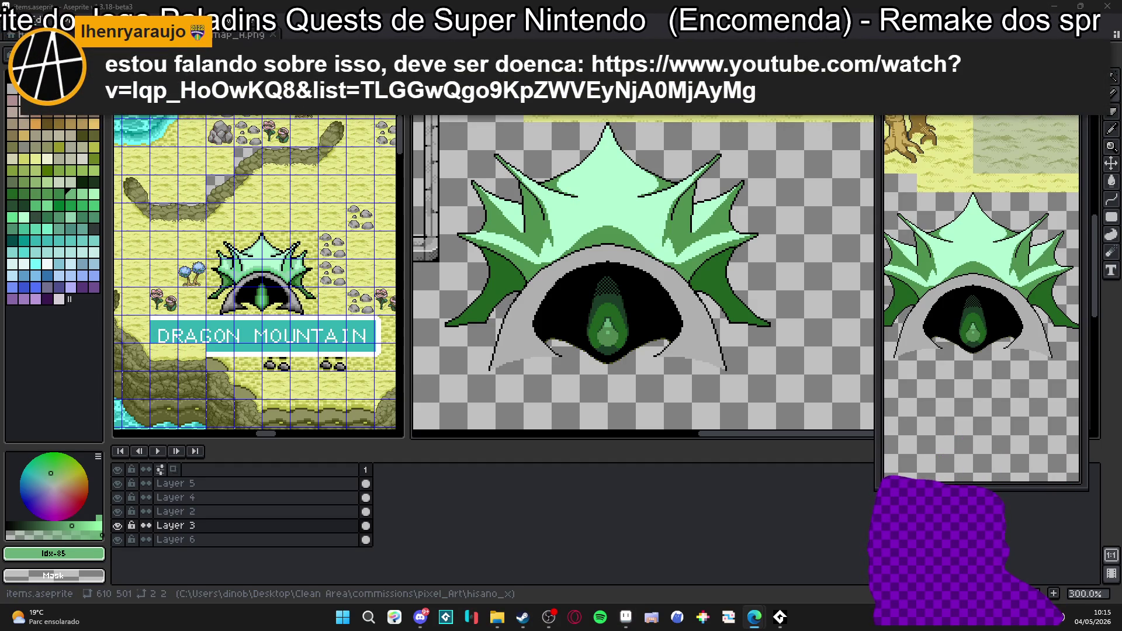
# Switch to the browser, mute the Liverpool Eco Residence video and skip through its early scenes.
pyautogui.hotkey('alt', 'Tab')
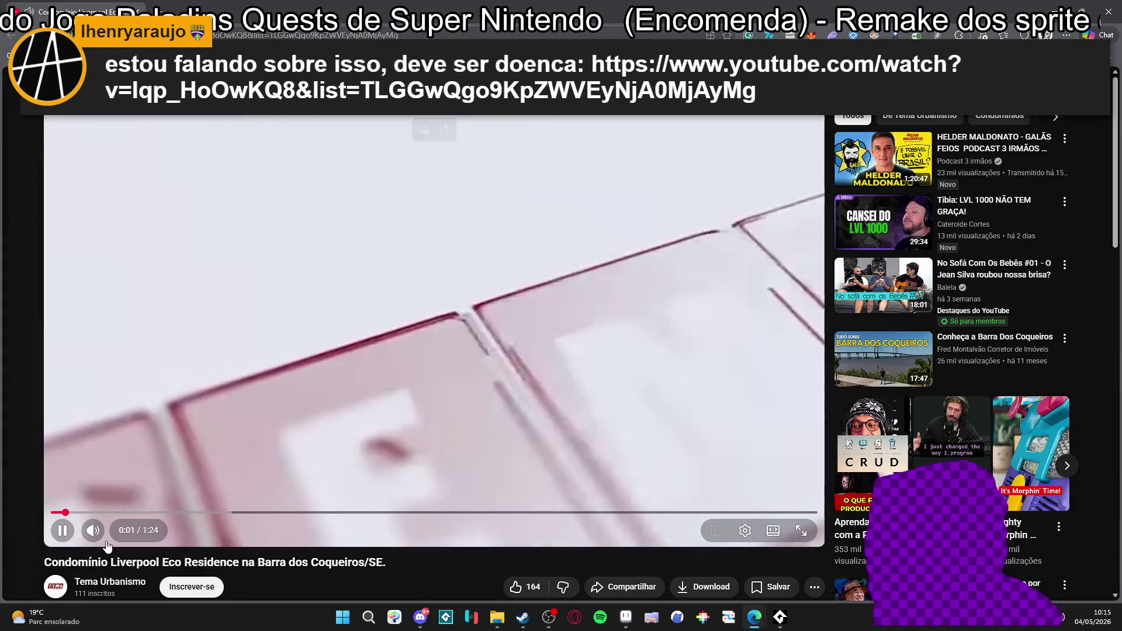
pyautogui.click(94, 530)
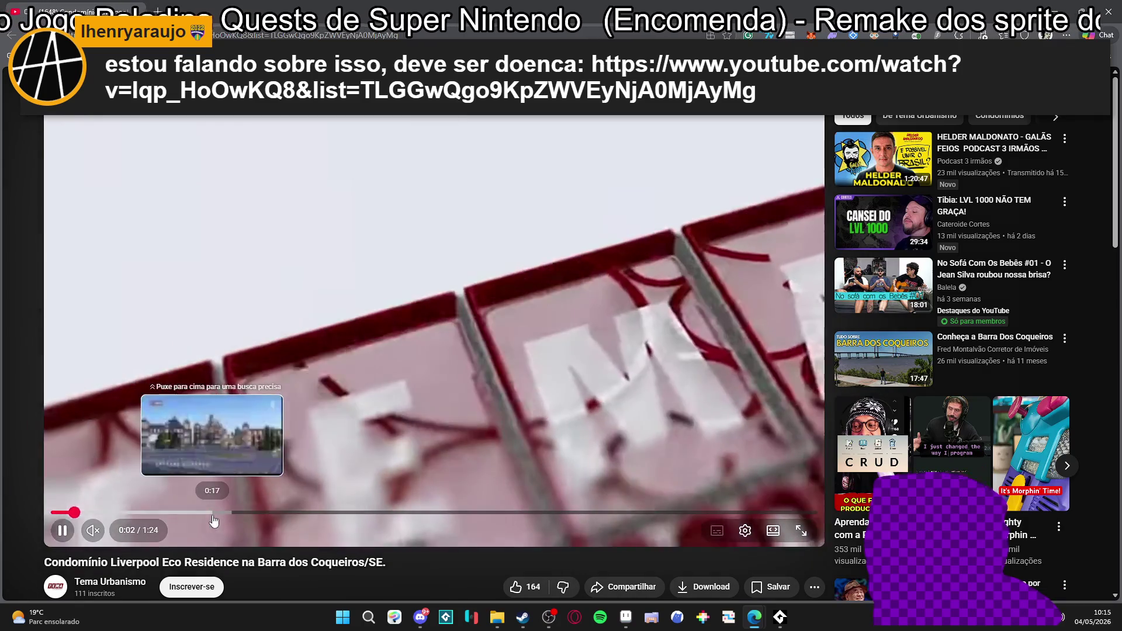
pyautogui.click(218, 513)
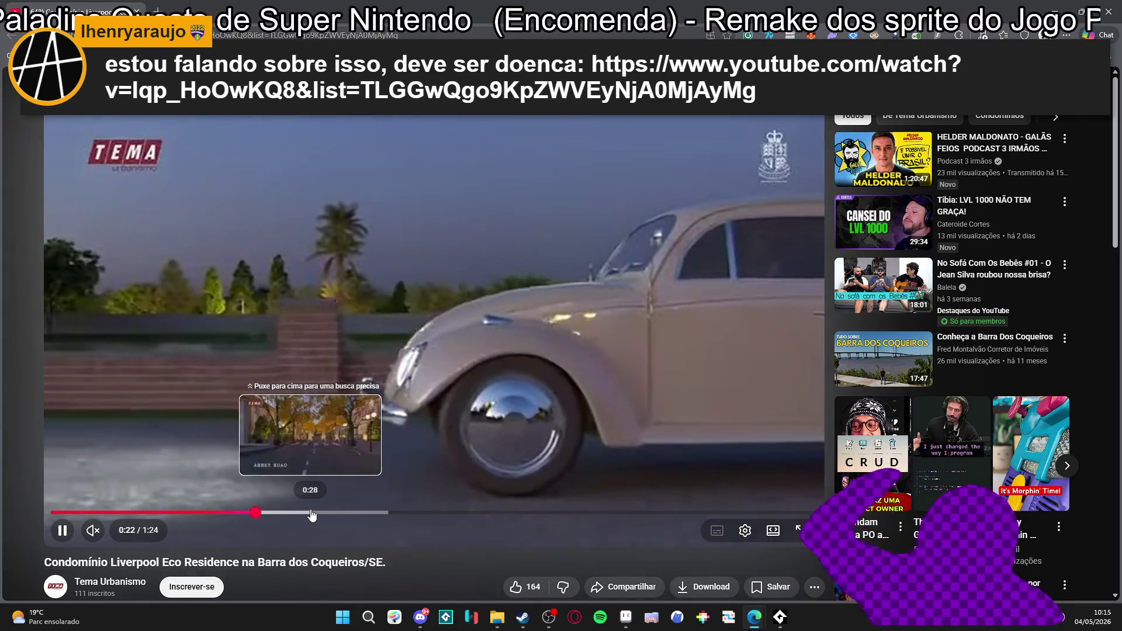
pyautogui.click(311, 513)
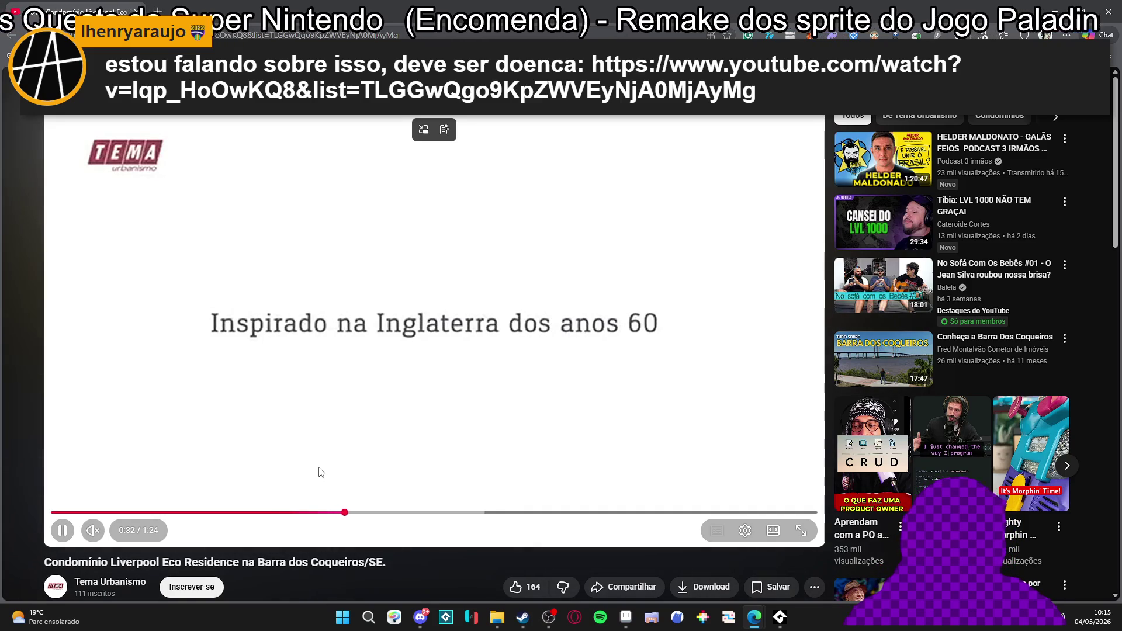
pyautogui.moveTo(399, 514); pyautogui.dragTo(438, 516)
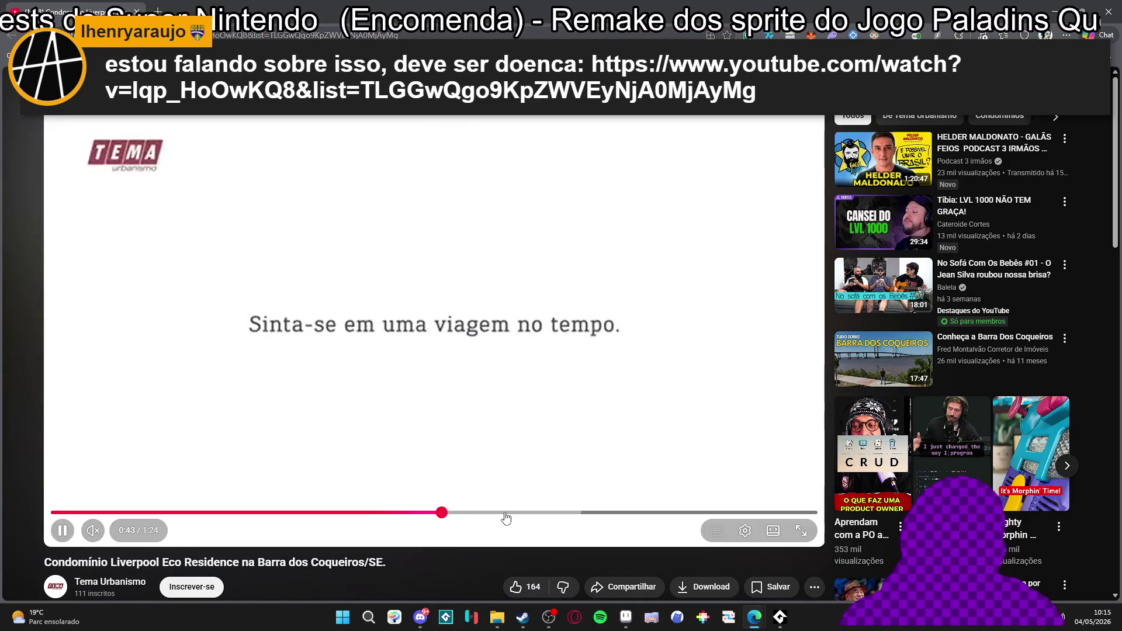
pyautogui.click(502, 517)
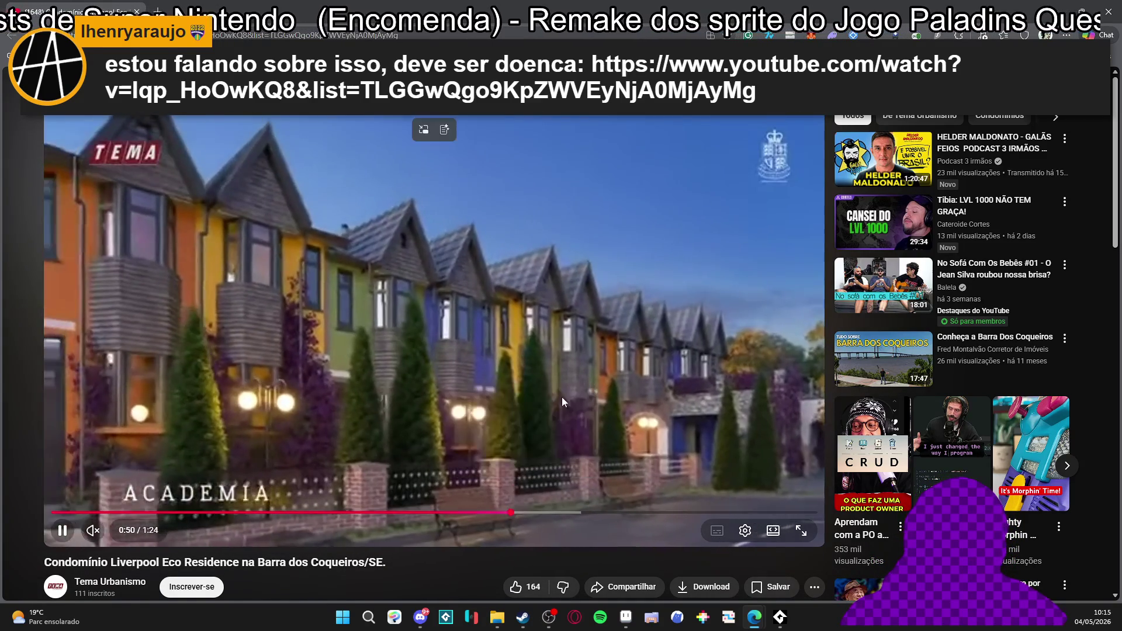
pyautogui.click(562, 396)
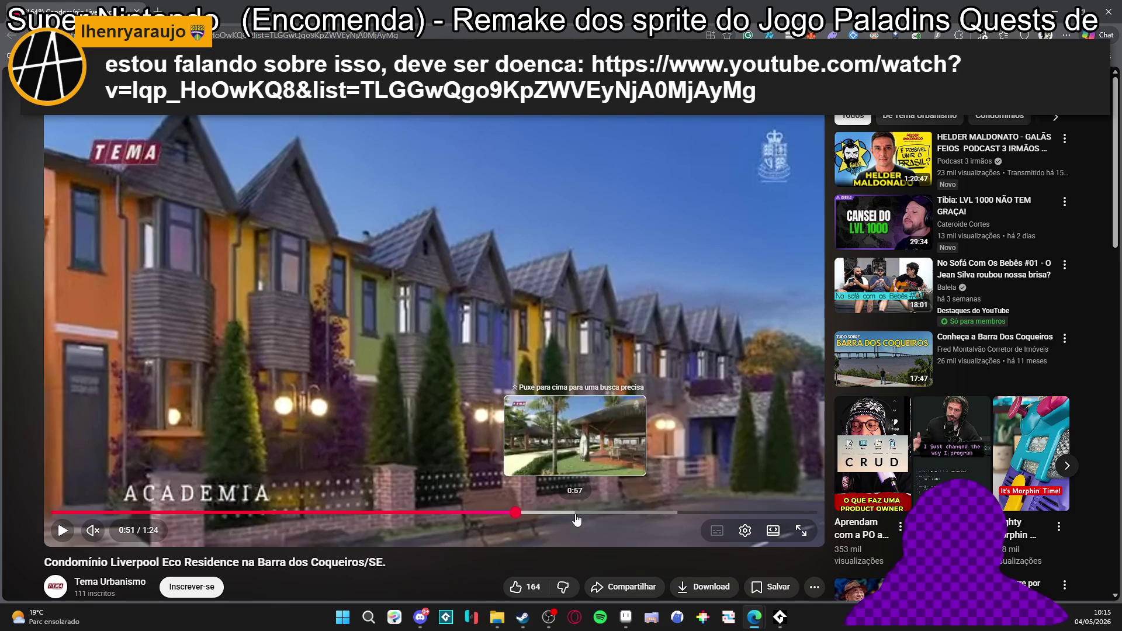
pyautogui.click(573, 513)
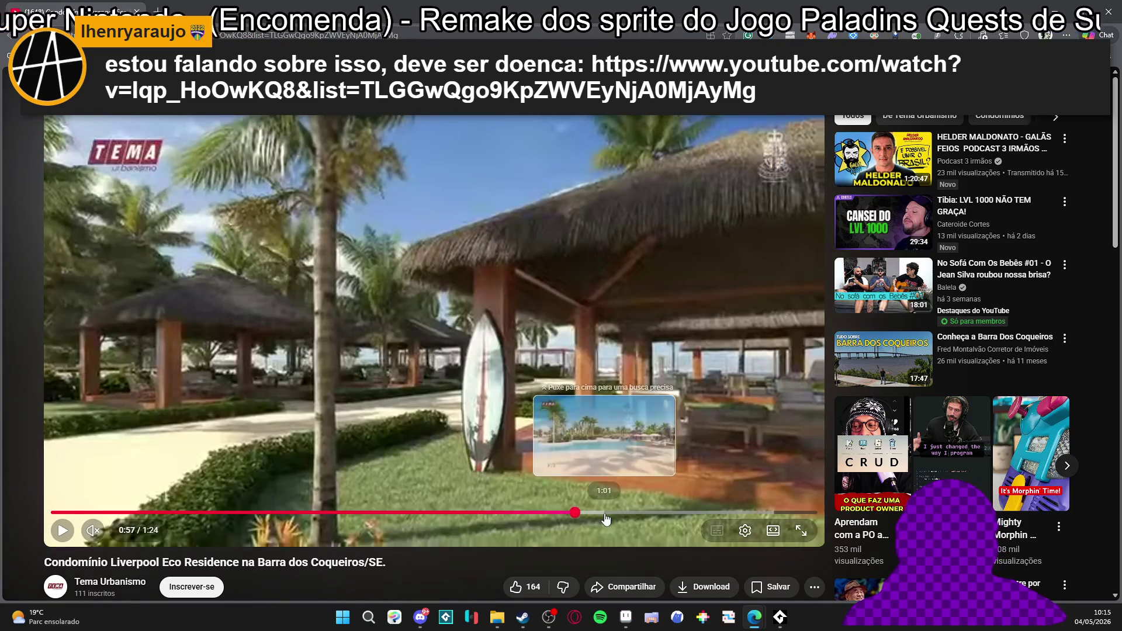
pyautogui.moveTo(601, 517)
pyautogui.mouseDown()
pyautogui.moveTo(558, 516)
pyautogui.moveTo(608, 514)
pyautogui.mouseUp()
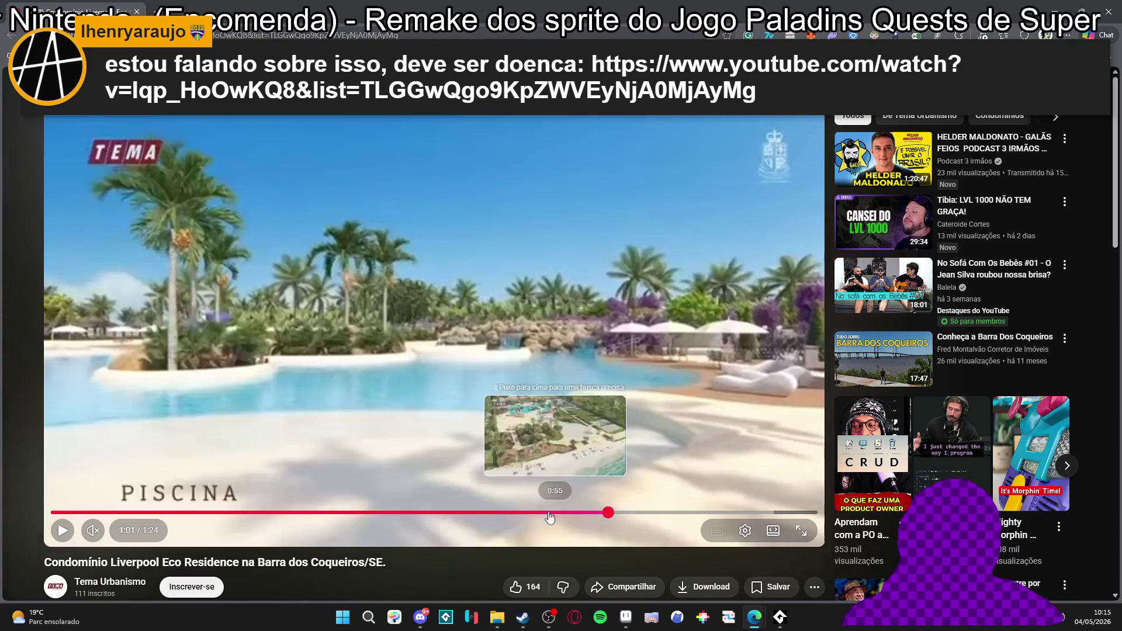
# Jump forward through the PUB, beach, quiosque, piscina and waterfall scenes to about 1:07.
pyautogui.click(412, 515)
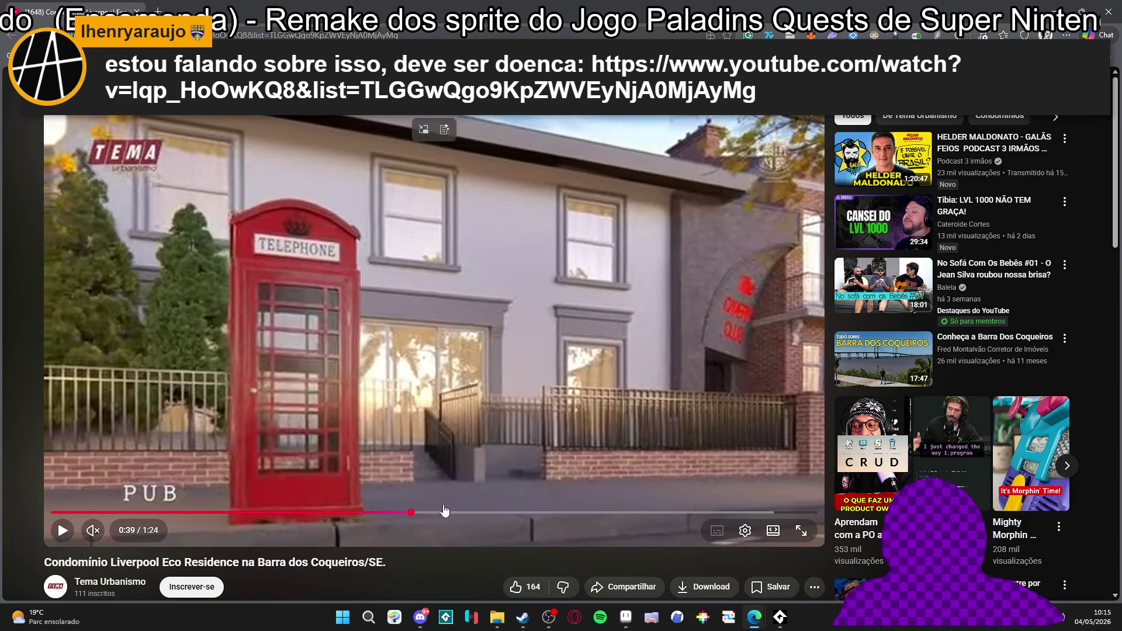
pyautogui.click(445, 512)
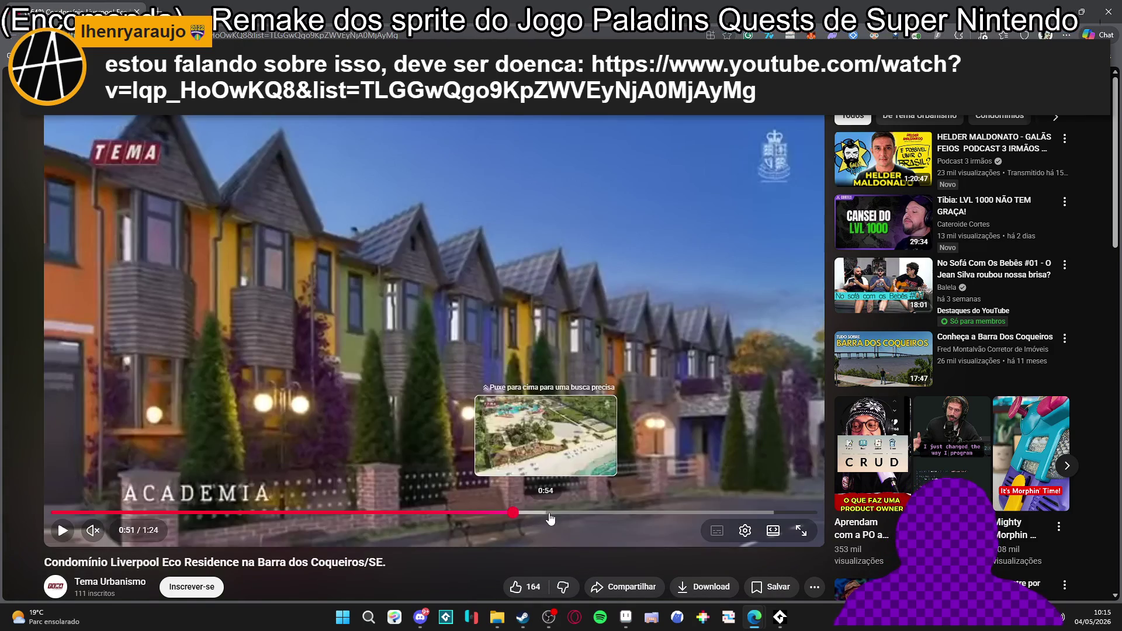
pyautogui.moveTo(538, 514); pyautogui.dragTo(555, 514)
pyautogui.click(588, 515)
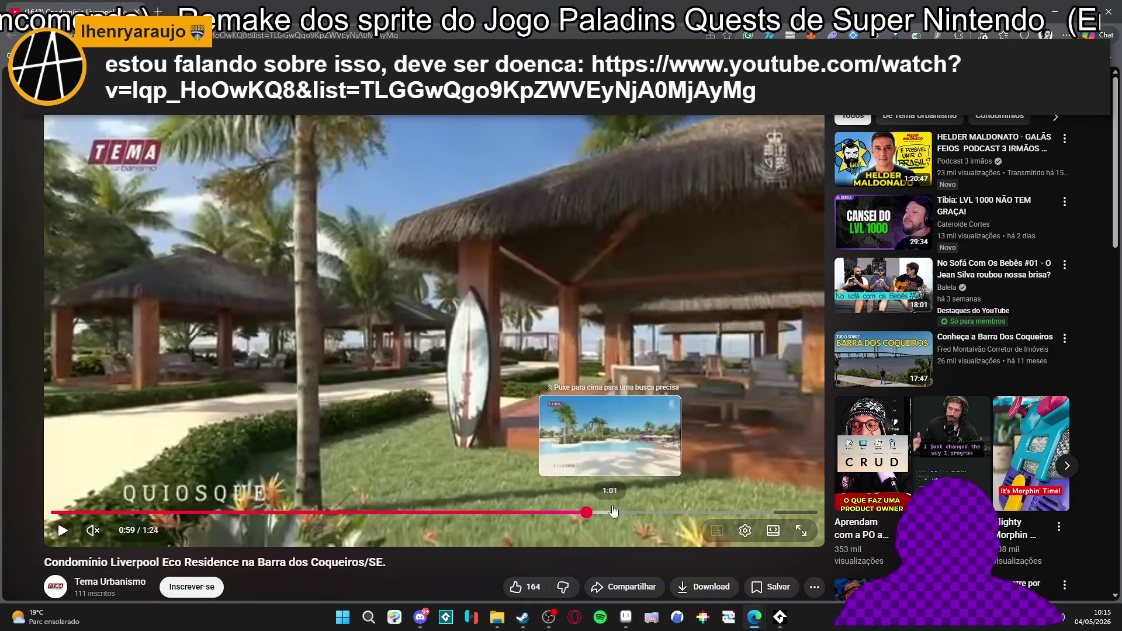
pyautogui.click(630, 514)
pyautogui.click(664, 514)
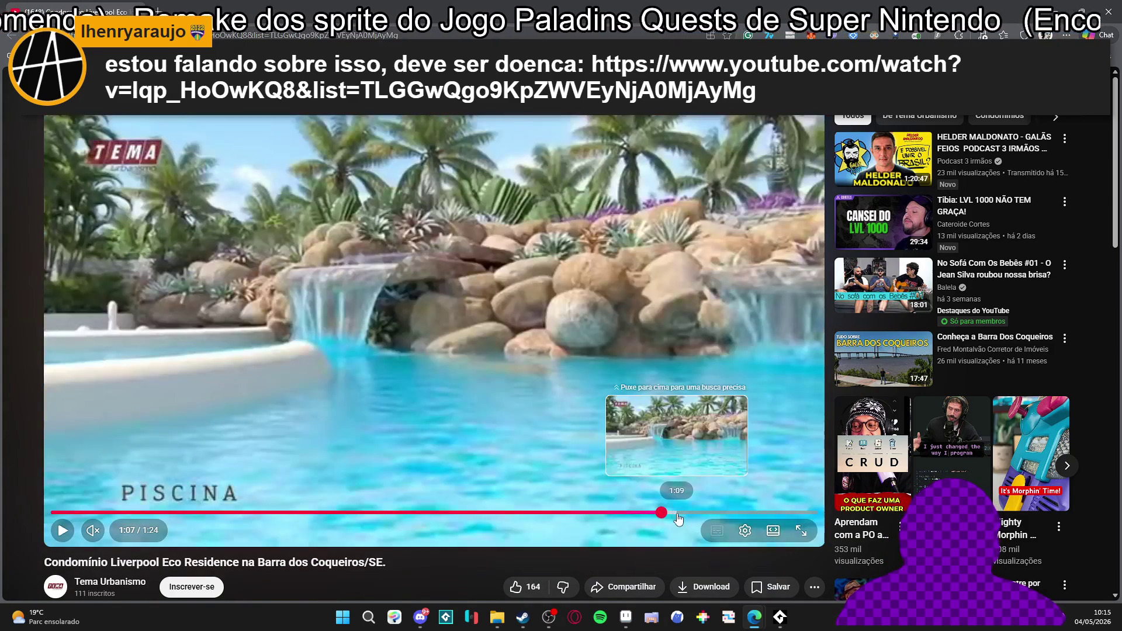
pyautogui.click(682, 512)
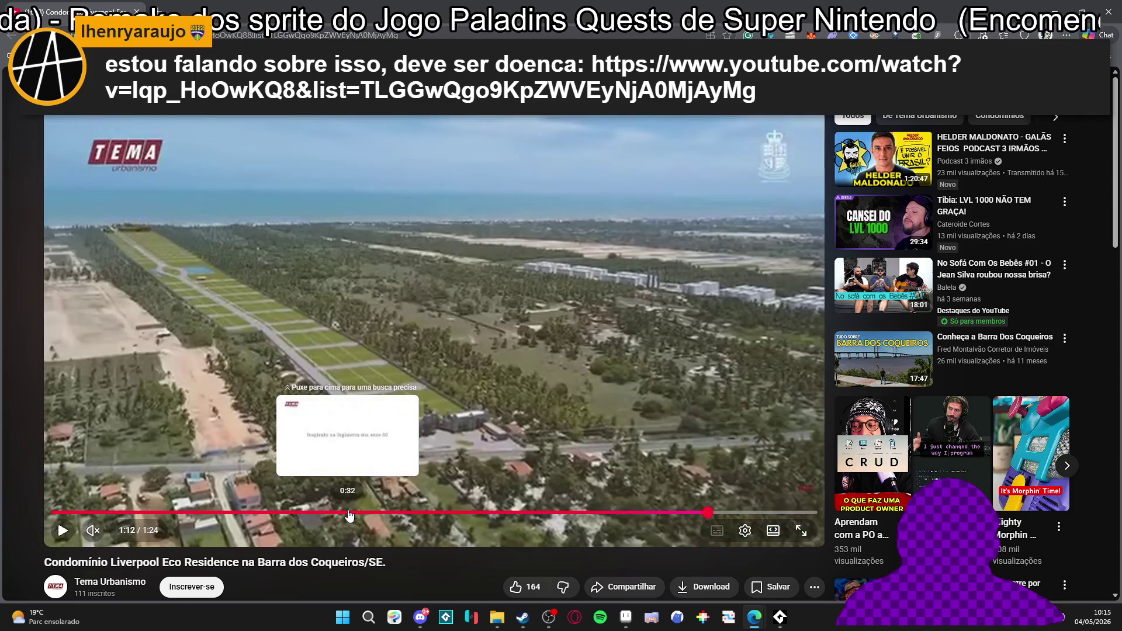
# Skim back through earlier scenes and resume playback from the brick building at 0:34.
pyautogui.click(349, 514)
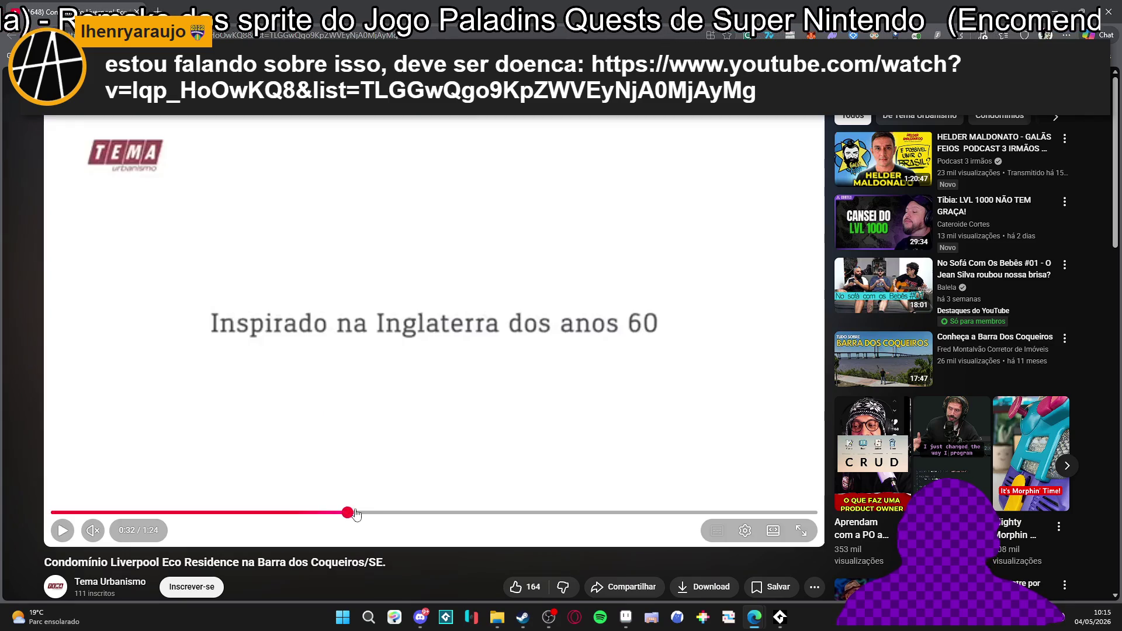
pyautogui.click(423, 514)
pyautogui.click(249, 514)
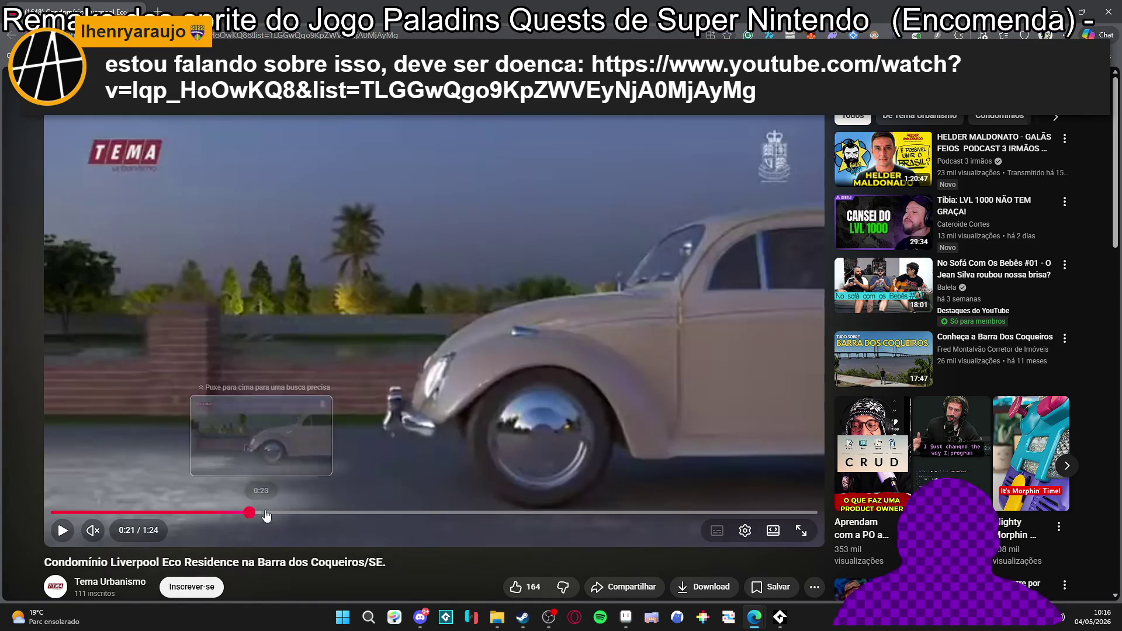
pyautogui.moveTo(311, 515); pyautogui.dragTo(311, 514)
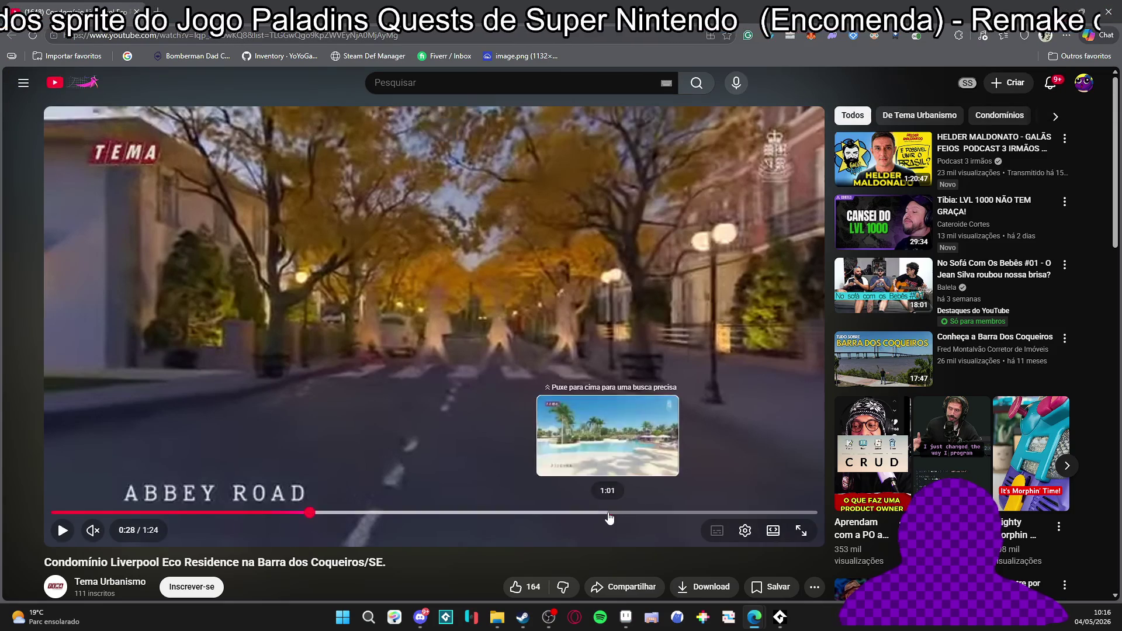
pyautogui.click(608, 512)
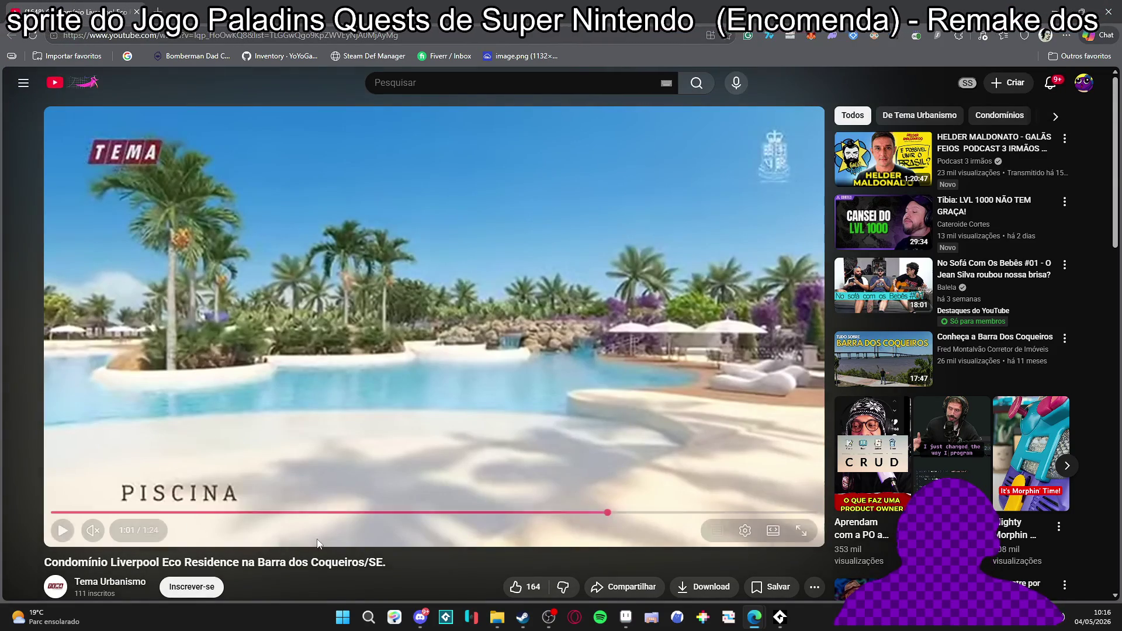
pyautogui.moveTo(342, 514); pyautogui.dragTo(367, 515)
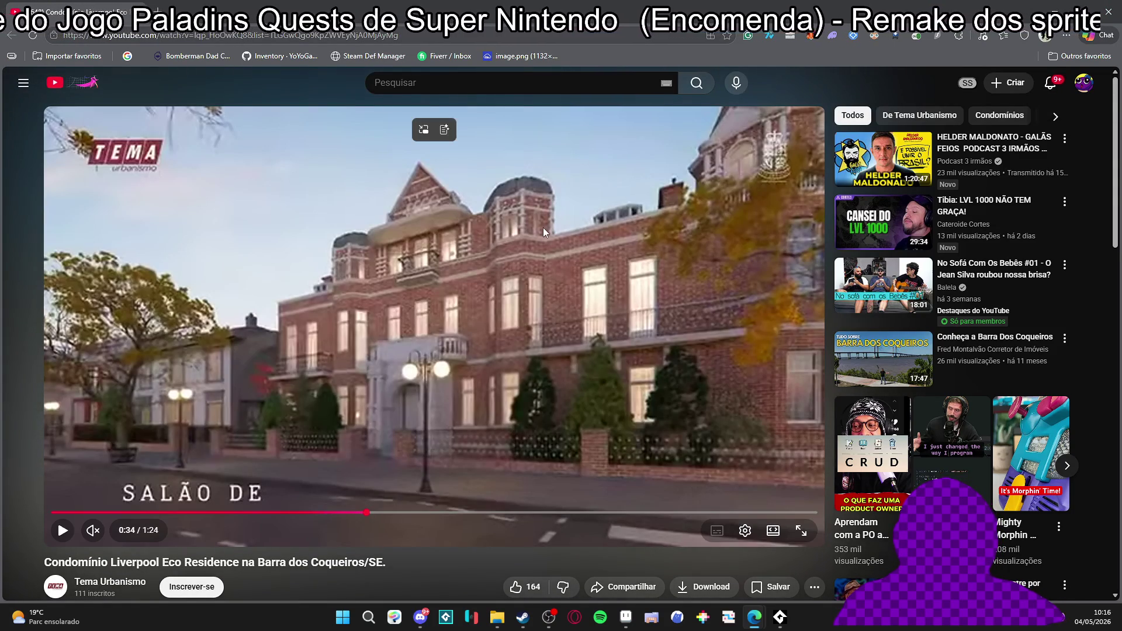
pyautogui.click(542, 227)
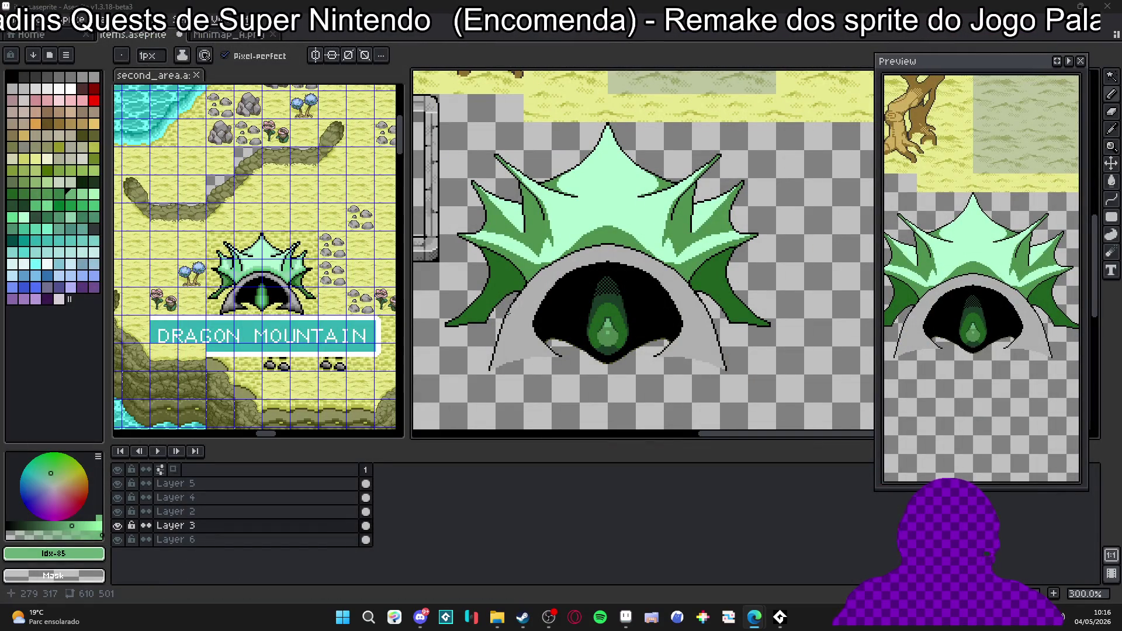
pyautogui.scroll(1, 644, 251)
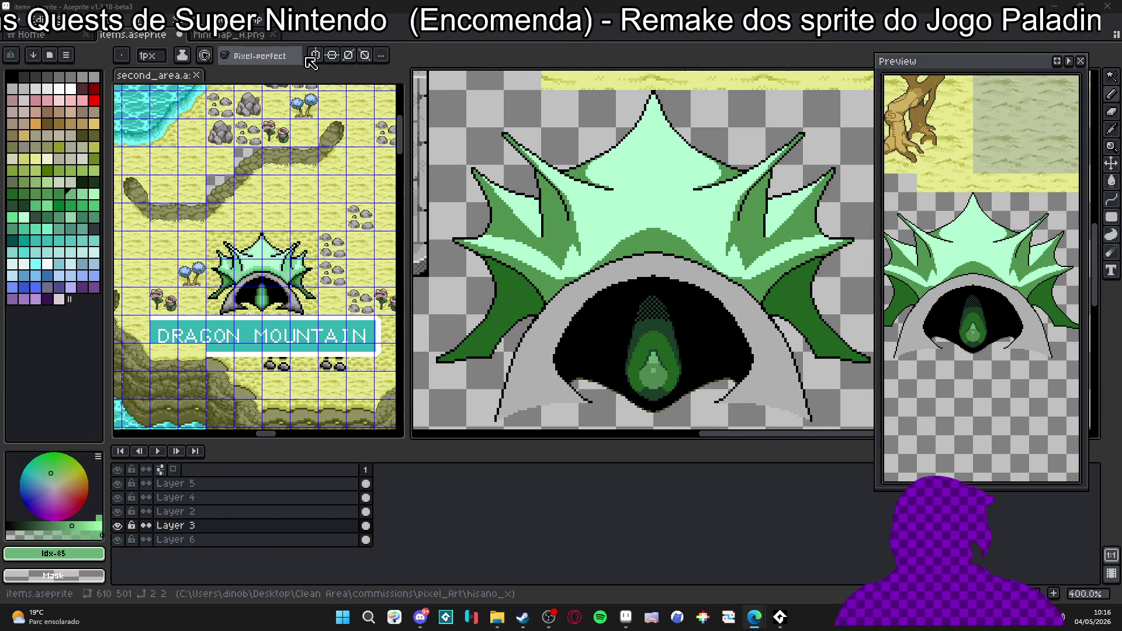
pyautogui.scroll(1, 618, 117)
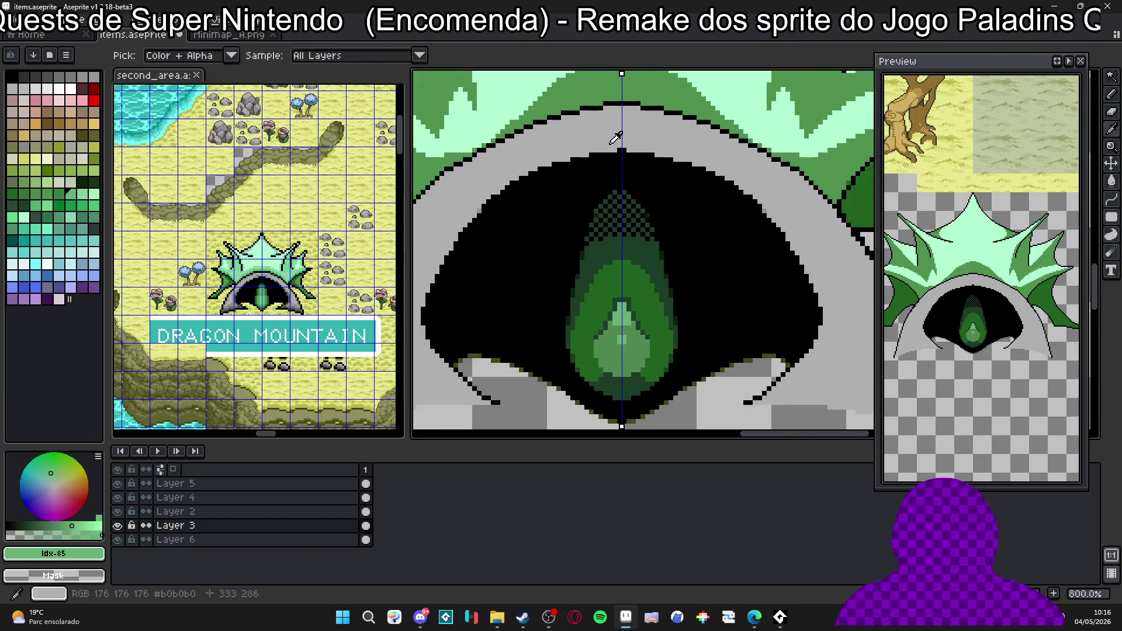
pyautogui.scroll(1, 622, 151)
# Pan to the cave interior and sample the darker arch grey #707070 as the drawing colour.
pyautogui.moveTo(424, 326); pyautogui.dragTo(687, 176)
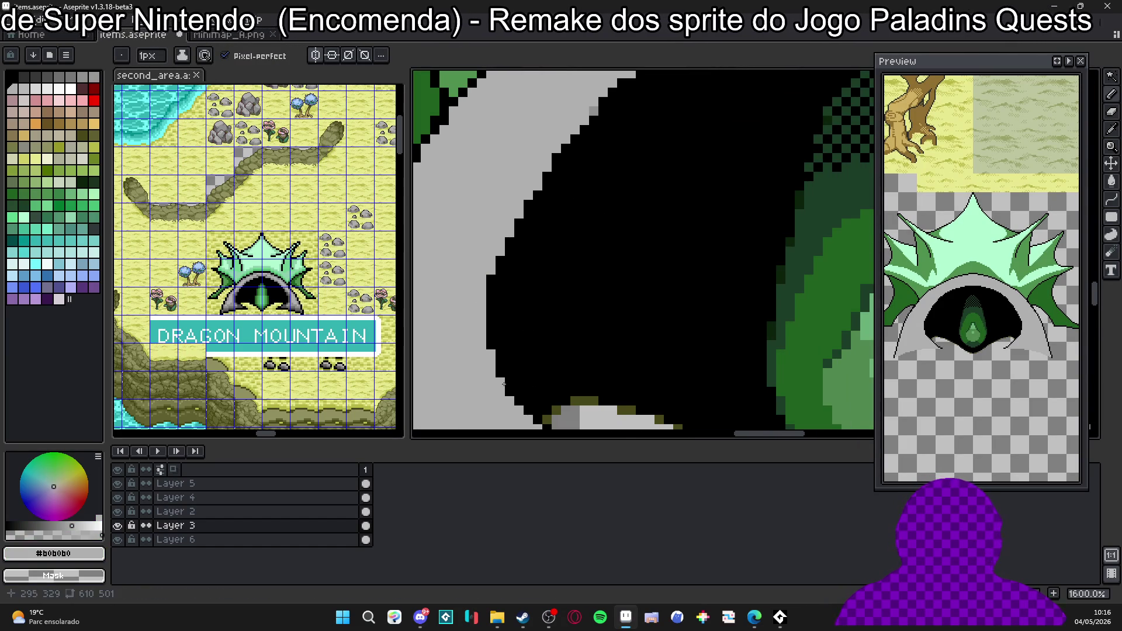
pyautogui.scroll(-1, 504, 384)
pyautogui.scroll(-2, 518, 307)
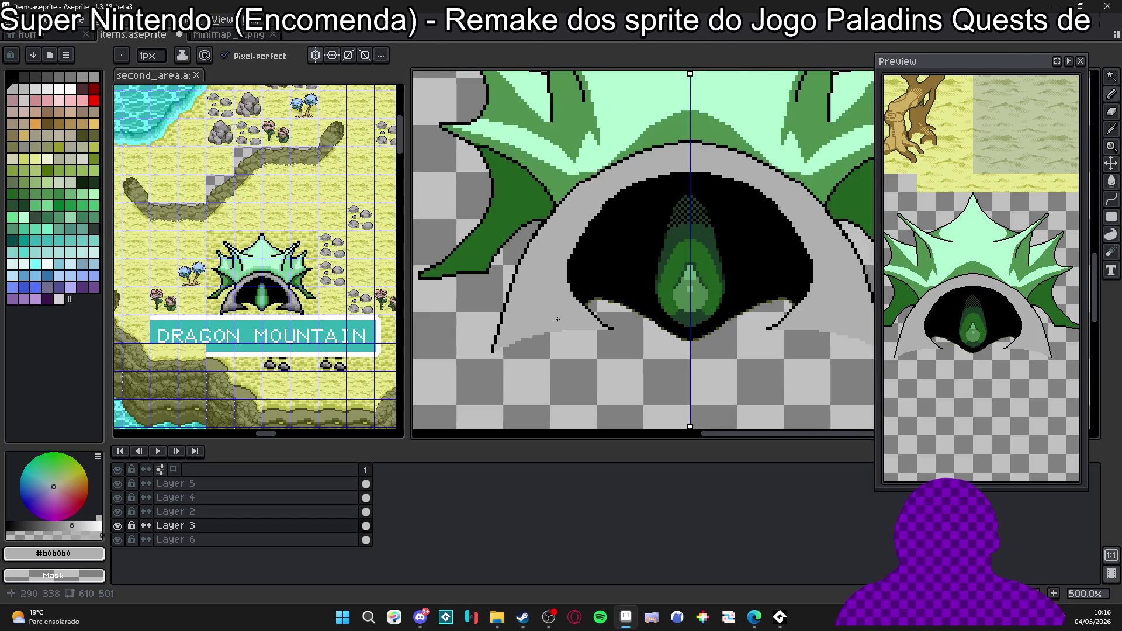
pyautogui.press('w')
pyautogui.scroll(1, 518, 294)
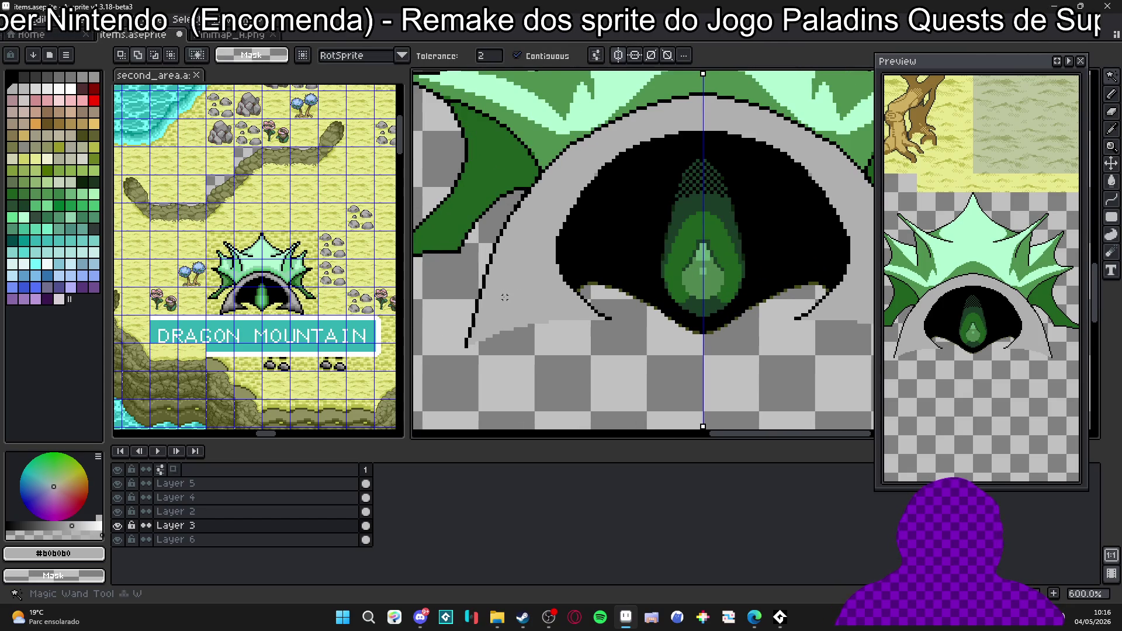
pyautogui.press('b')
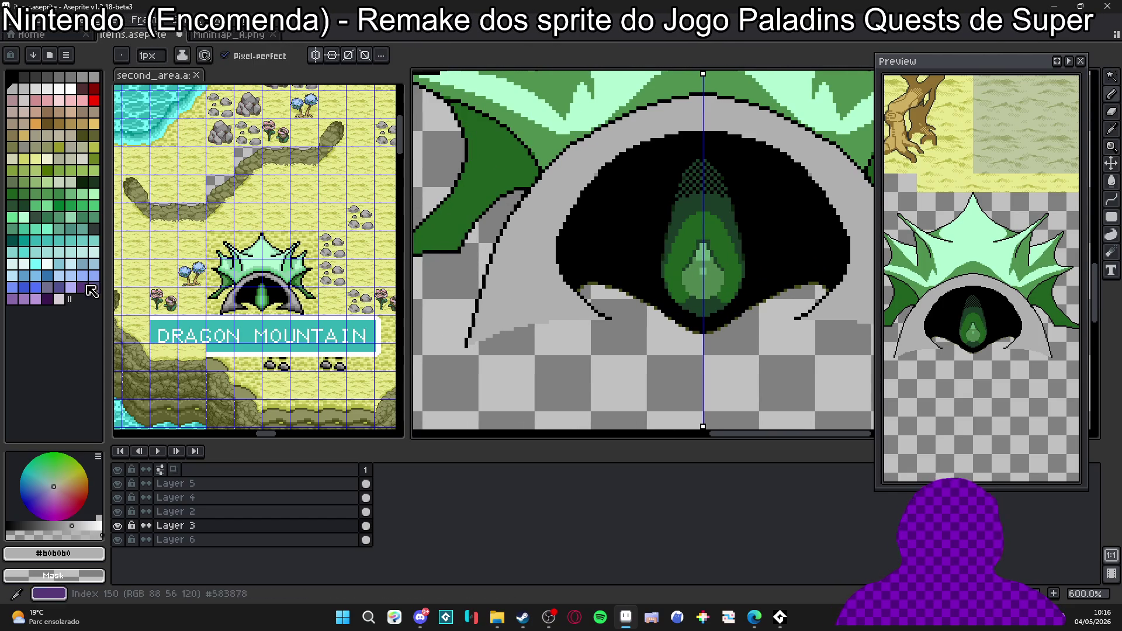
pyautogui.scroll(-2, 510, 249)
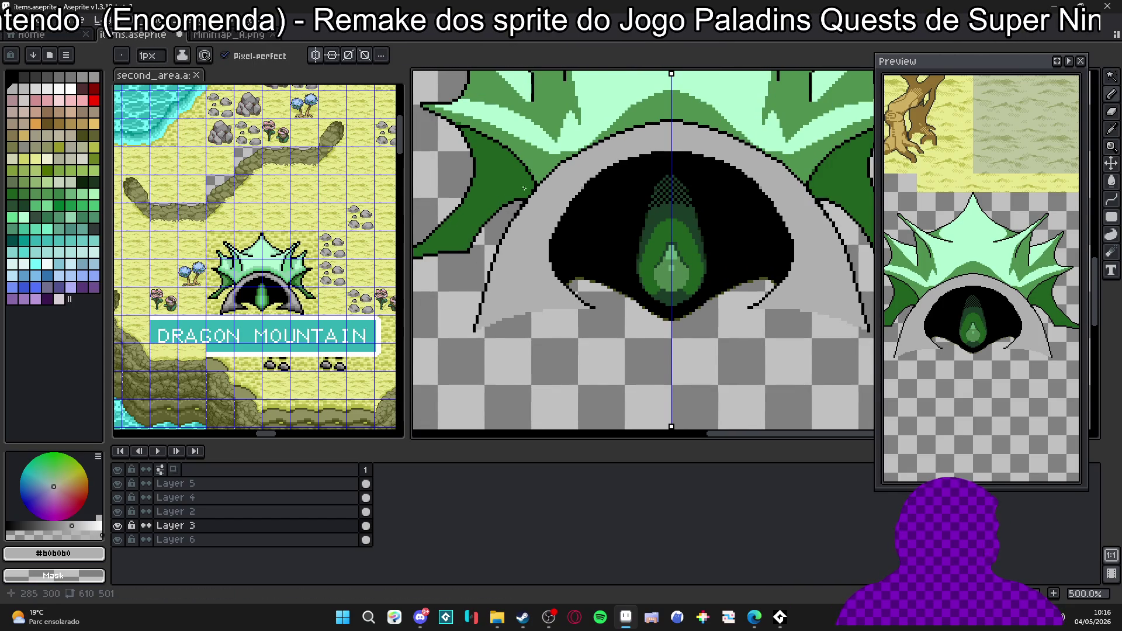
pyautogui.scroll(-3, 526, 219)
pyautogui.scroll(1, 526, 219)
pyautogui.scroll(1, 535, 211)
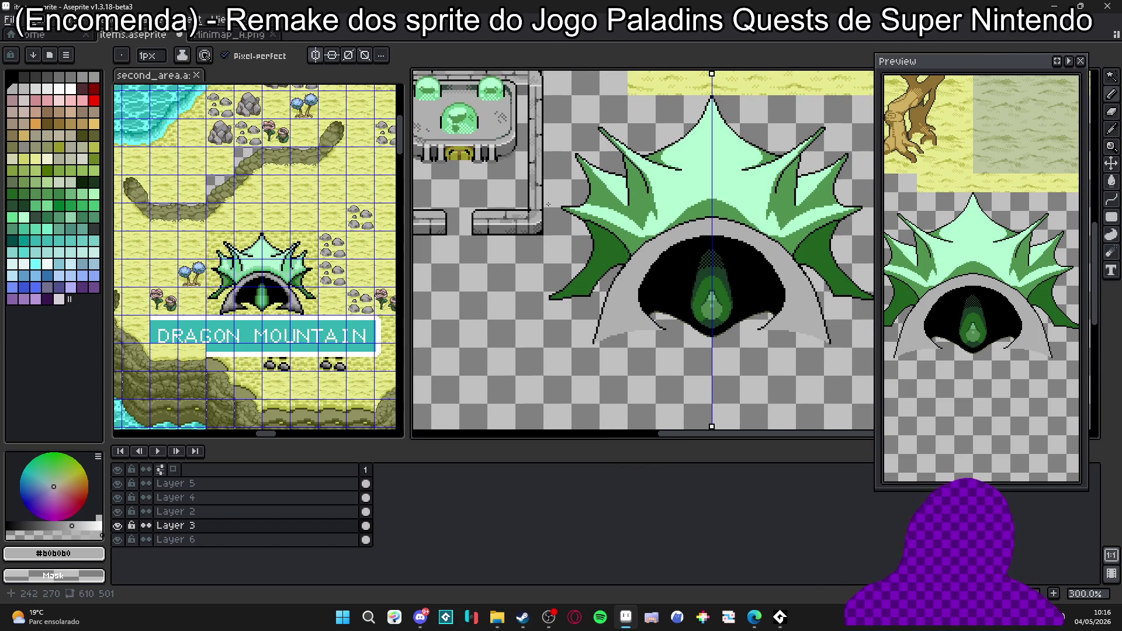
pyautogui.scroll(1, 605, 219)
pyautogui.keyDown('alt'); pyautogui.click(596, 224); pyautogui.keyUp('alt')
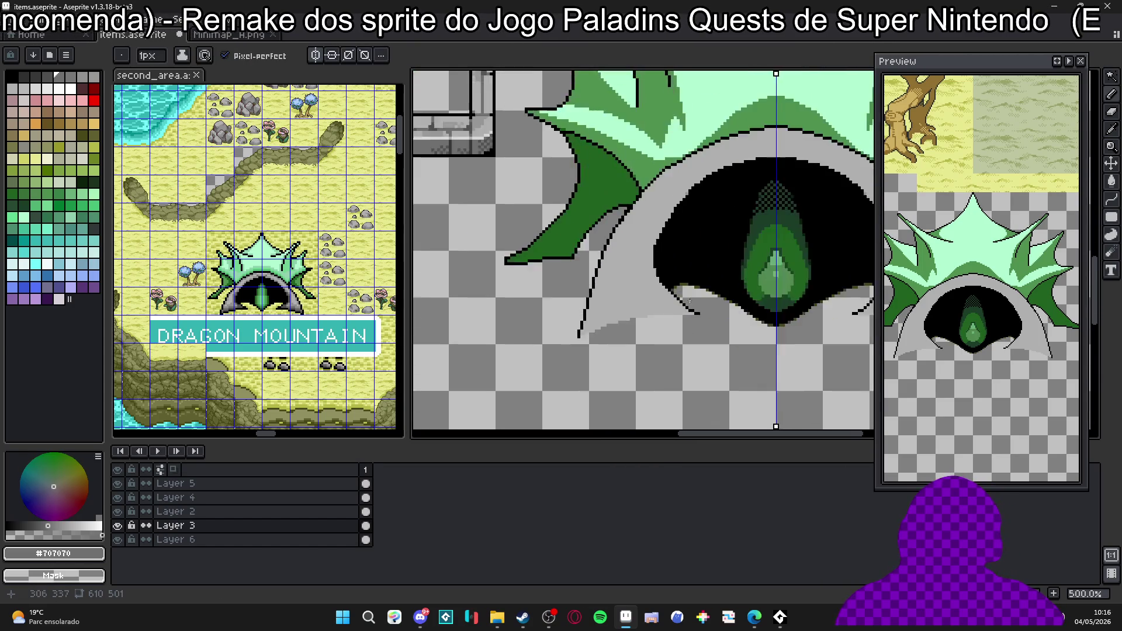
pyautogui.scroll(2, 628, 209)
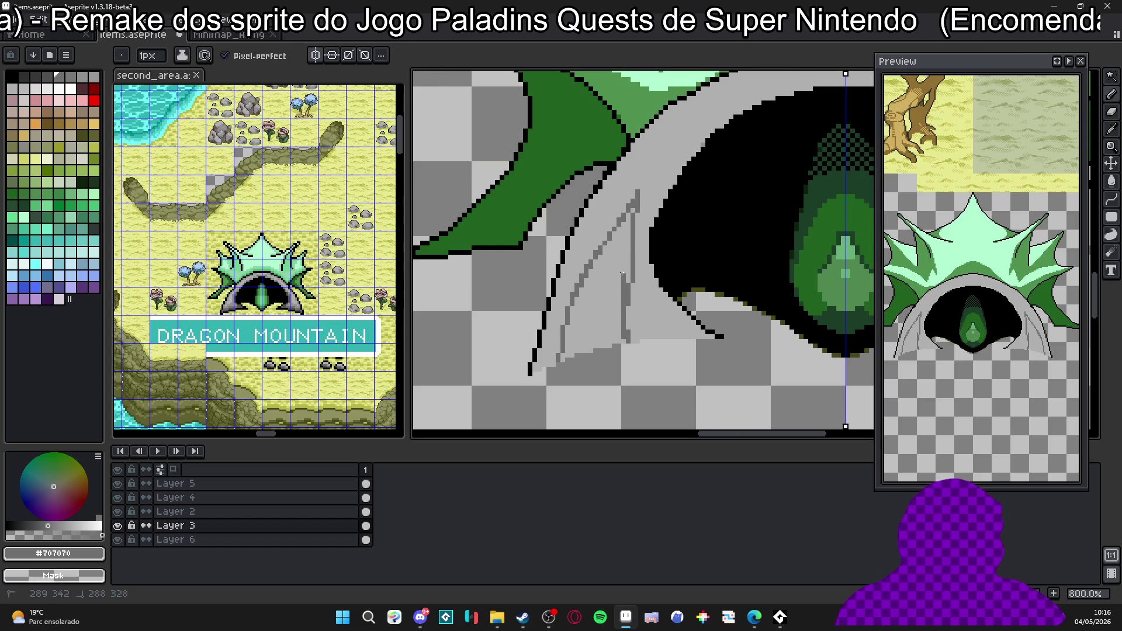
# Shade the left fang's inner area dark grey and repaint its strips light grey #b0b0b0.
pyautogui.press('g')
pyautogui.click(600, 276)
pyautogui.scroll(1, 600, 276)
pyautogui.keyDown('alt'); pyautogui.click(639, 295); pyautogui.keyUp('alt')
pyautogui.press('b')
pyautogui.moveTo(621, 335)
pyautogui.mouseDown()
pyautogui.moveTo(627, 249)
pyautogui.moveTo(631, 283)
pyautogui.mouseUp()
pyautogui.click(640, 176)
pyautogui.moveTo(633, 207); pyautogui.dragTo(641, 152)
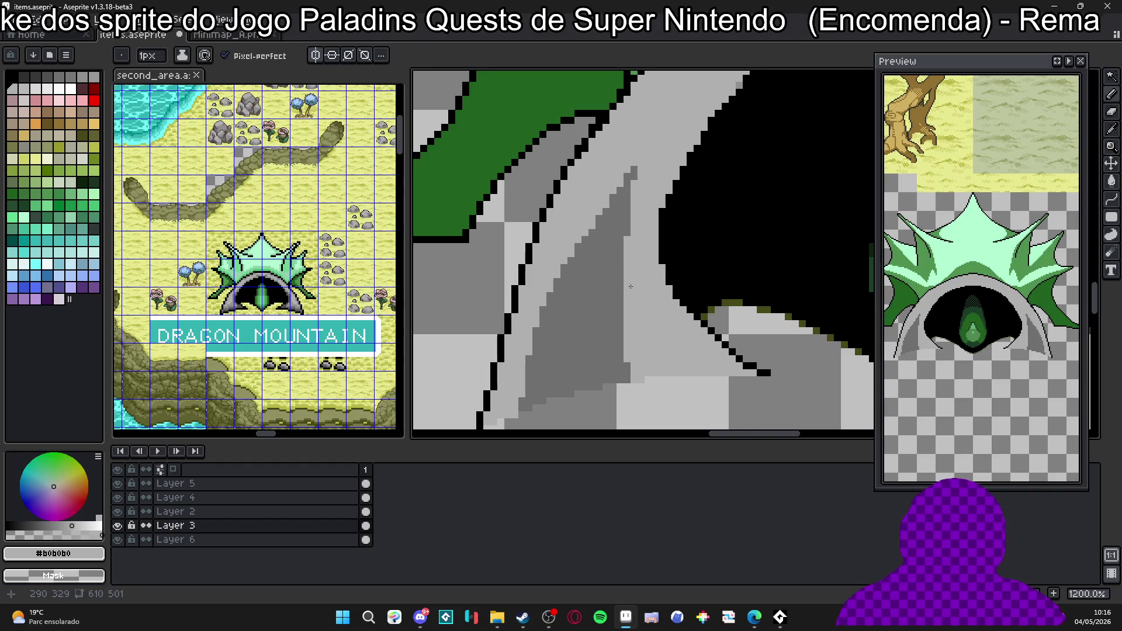
# Widen the dark-grey #707070 band on the fang after briefly wand-selecting the light band.
pyautogui.keyDown('alt'); pyautogui.click(619, 295); pyautogui.keyUp('alt')
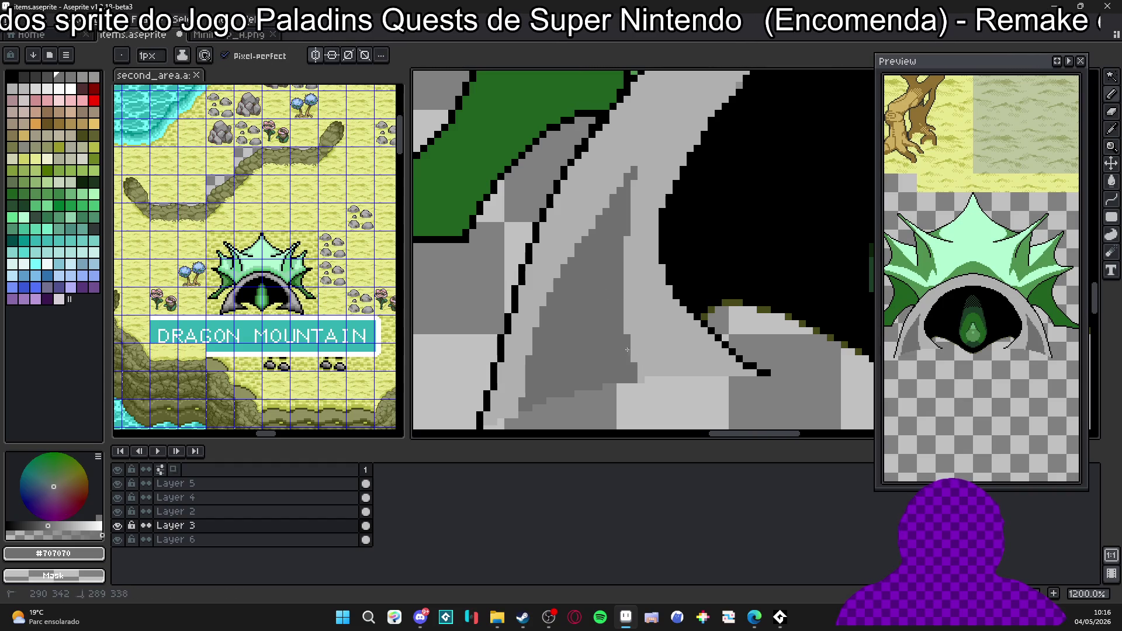
pyautogui.press('w')
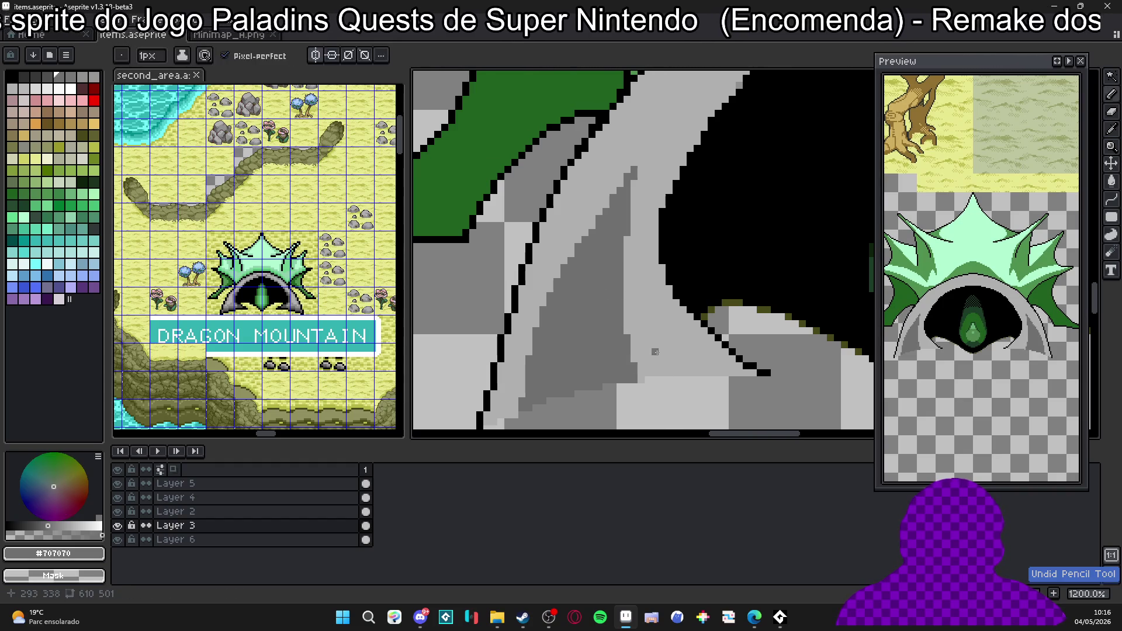
pyautogui.click(656, 352)
pyautogui.hotkey('ctrl', 'd')
pyautogui.press('b')
pyautogui.scroll(1, 627, 325)
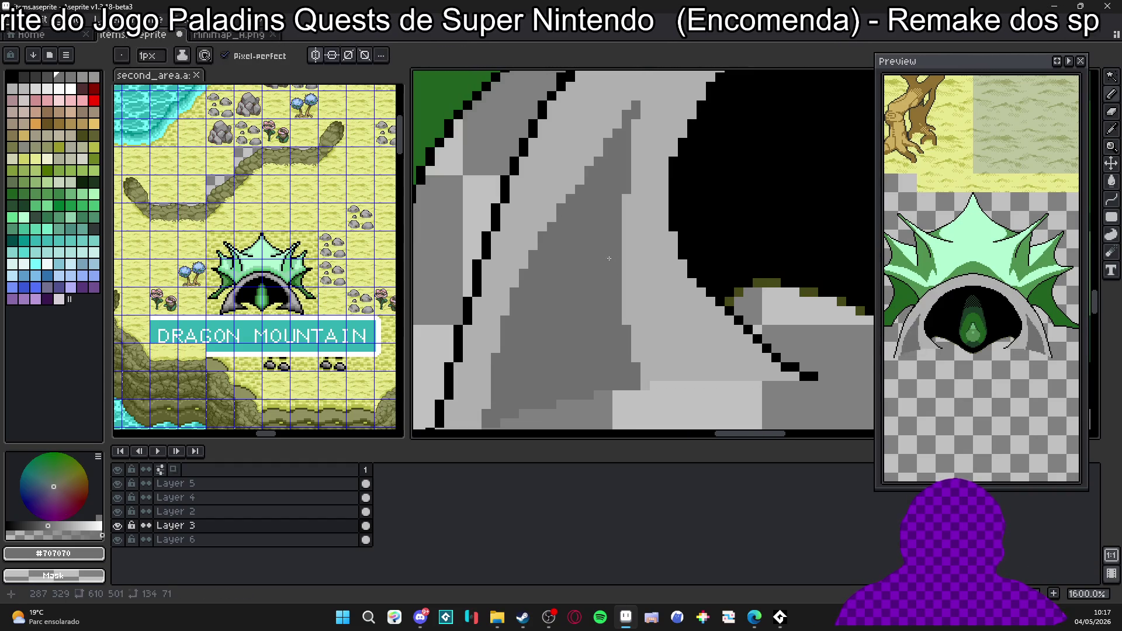
pyautogui.moveTo(626, 270); pyautogui.dragTo(640, 383)
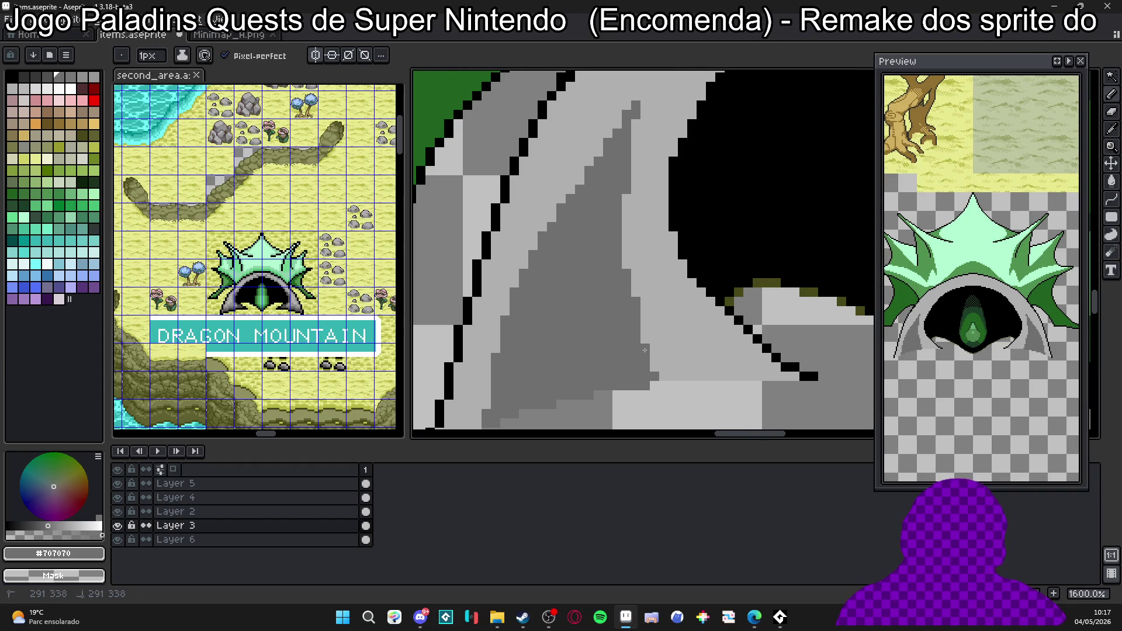
# Paint light grey along the upper arch's grey boundary, fixing a stray dark pixel.
pyautogui.press('alt')
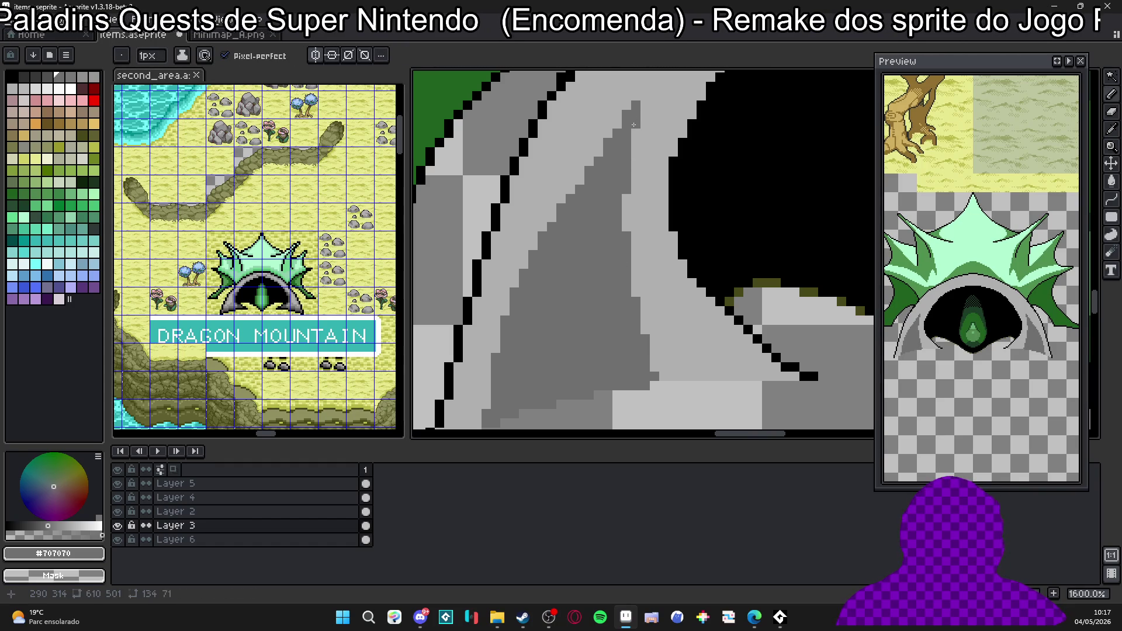
pyautogui.scroll(-3, 633, 125)
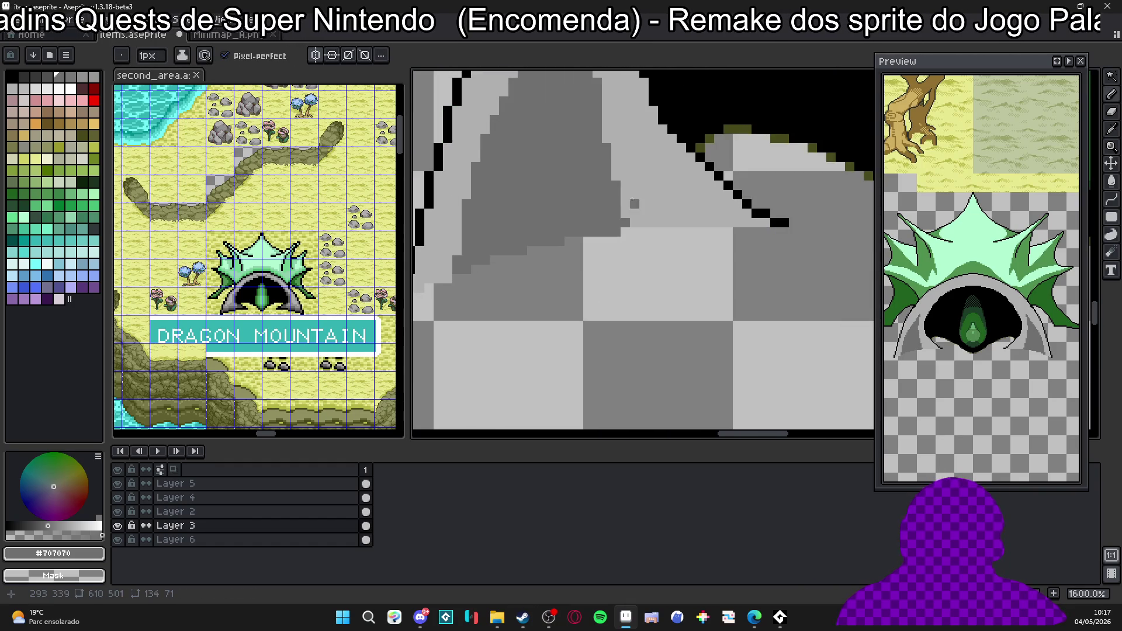
pyautogui.moveTo(590, 168)
pyautogui.mouseDown()
pyautogui.moveTo(563, 238)
pyautogui.moveTo(552, 176)
pyautogui.moveTo(501, 323)
pyautogui.moveTo(544, 248)
pyautogui.mouseUp()
pyautogui.press('alt')
pyautogui.keyDown('alt'); pyautogui.click(542, 242); pyautogui.keyUp('alt')
pyautogui.click(542, 244)
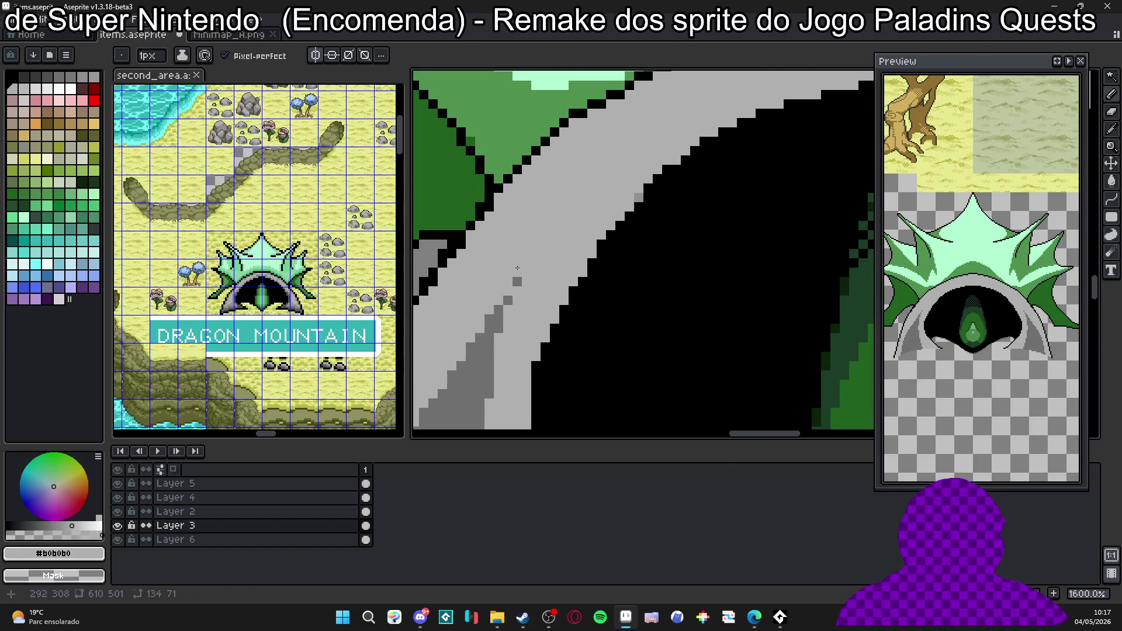
pyautogui.scroll(-3, 507, 304)
pyautogui.scroll(-3, 526, 245)
pyautogui.scroll(-3, 557, 188)
pyautogui.scroll(-2, 531, 196)
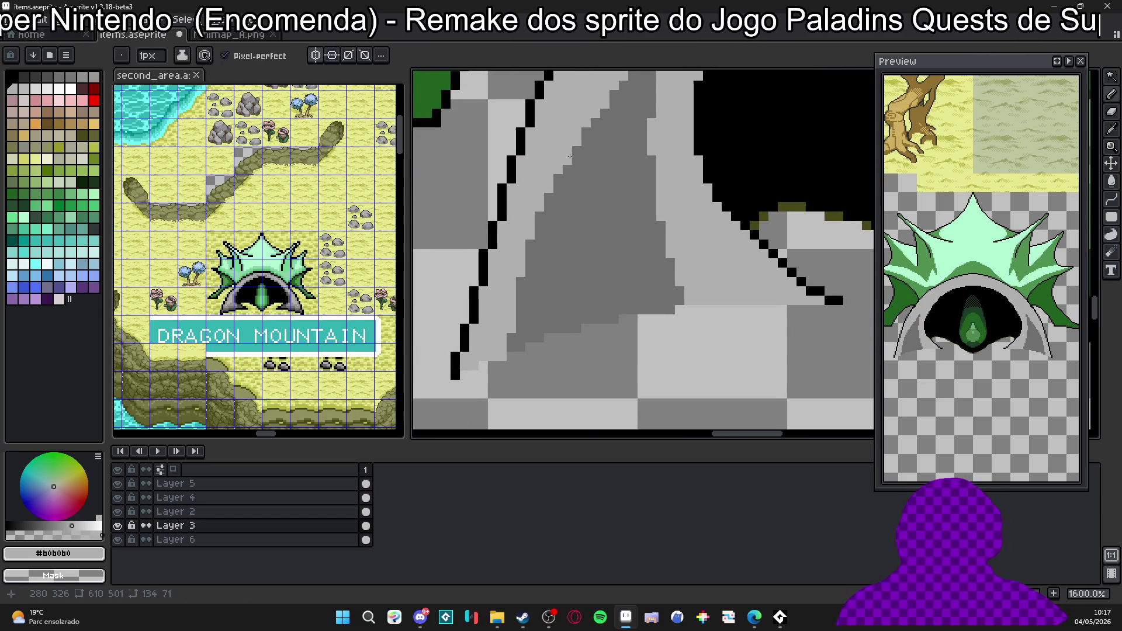
pyautogui.moveTo(551, 186)
pyautogui.mouseDown()
pyautogui.moveTo(521, 277)
pyautogui.moveTo(513, 368)
pyautogui.mouseUp()
pyautogui.scroll(3, 578, 281)
# Repaint light-grey patches on the arch's rock segment with dark grey.
pyautogui.moveTo(579, 281); pyautogui.dragTo(546, 276)
pyautogui.keyDown('alt'); pyautogui.click(523, 289); pyautogui.keyUp('alt')
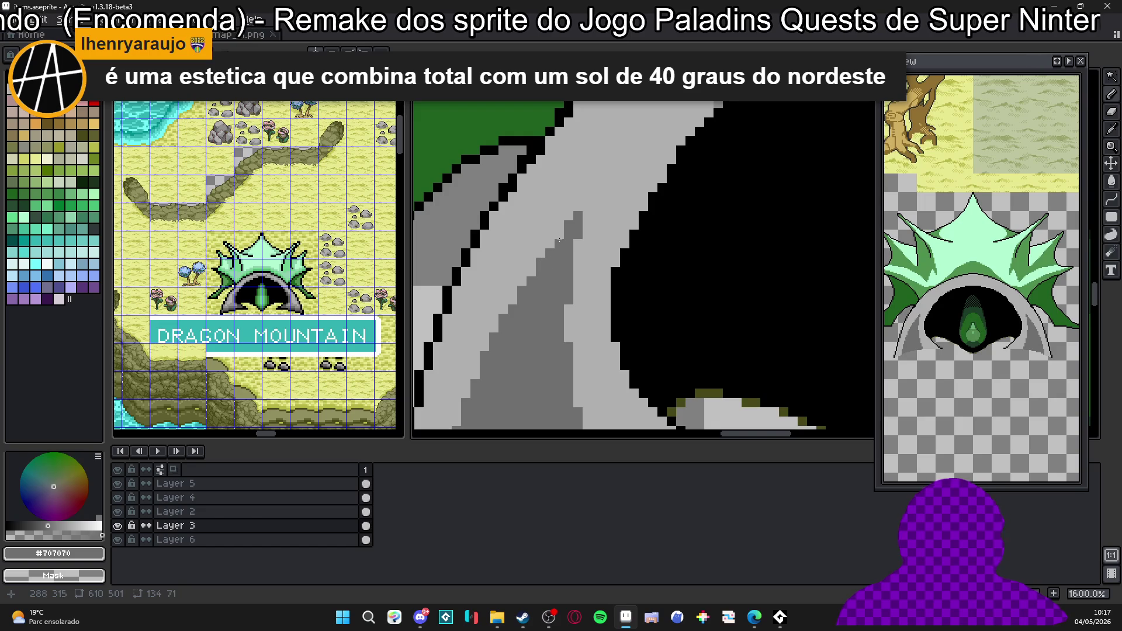
pyautogui.keyDown('alt'); pyautogui.click(566, 230); pyautogui.keyUp('alt')
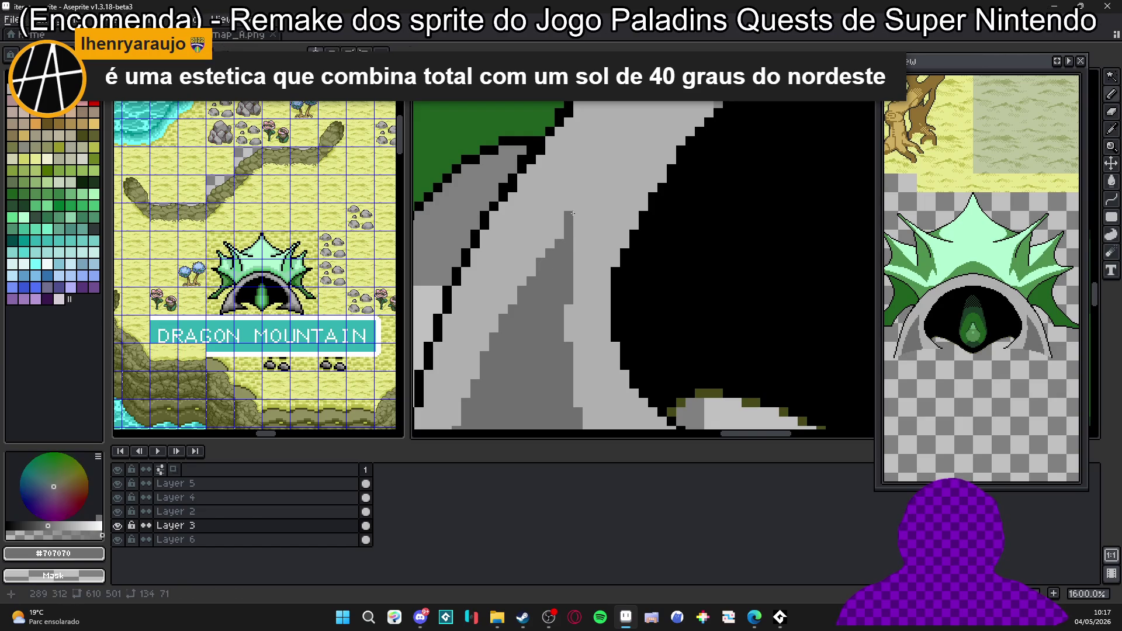
pyautogui.moveTo(570, 241); pyautogui.dragTo(530, 200)
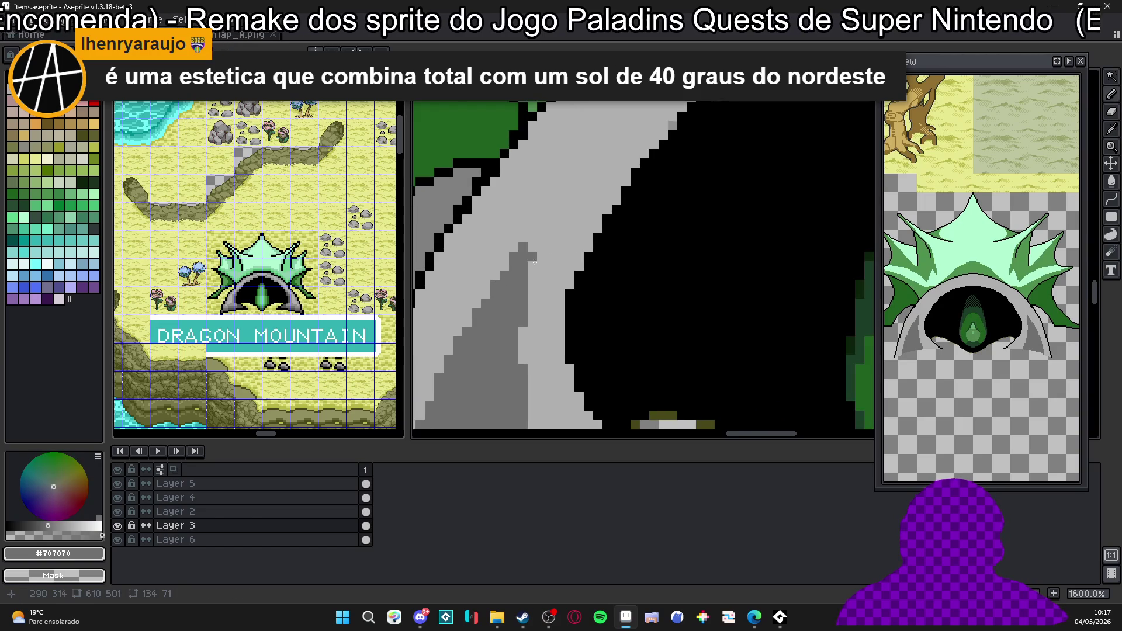
pyautogui.click(535, 251)
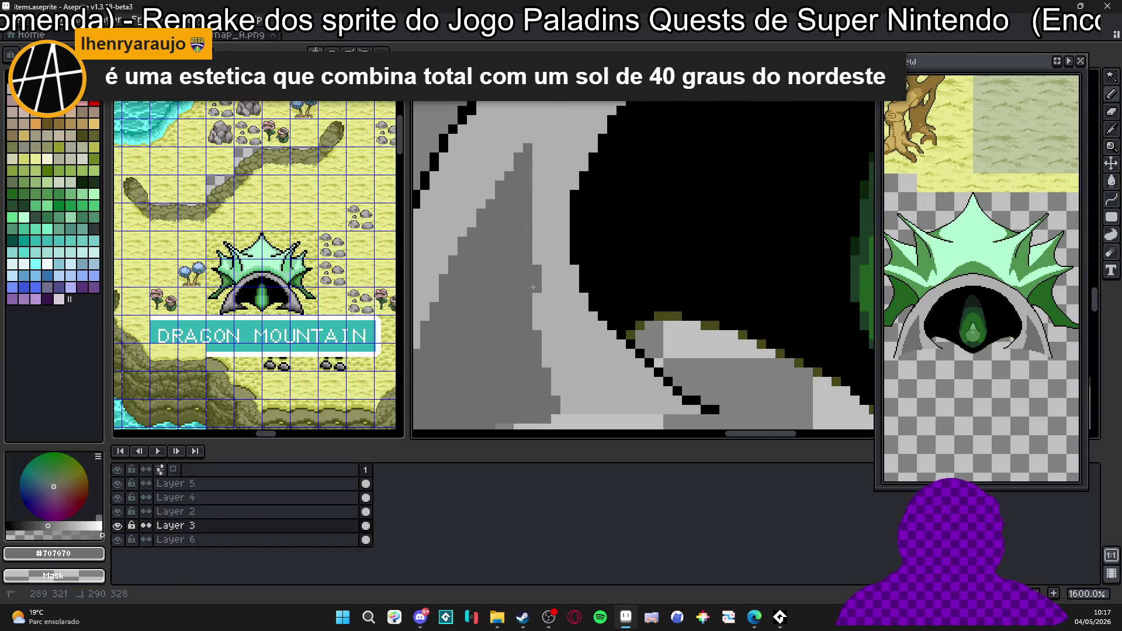
pyautogui.moveTo(543, 243); pyautogui.dragTo(529, 262)
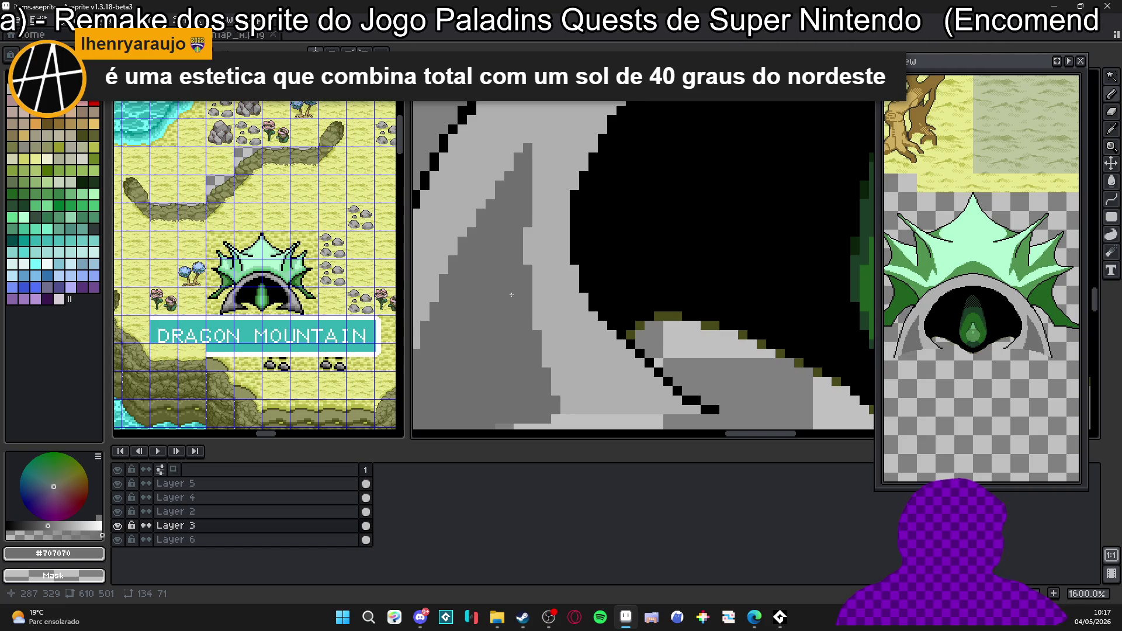
pyautogui.moveTo(512, 294); pyautogui.dragTo(483, 299)
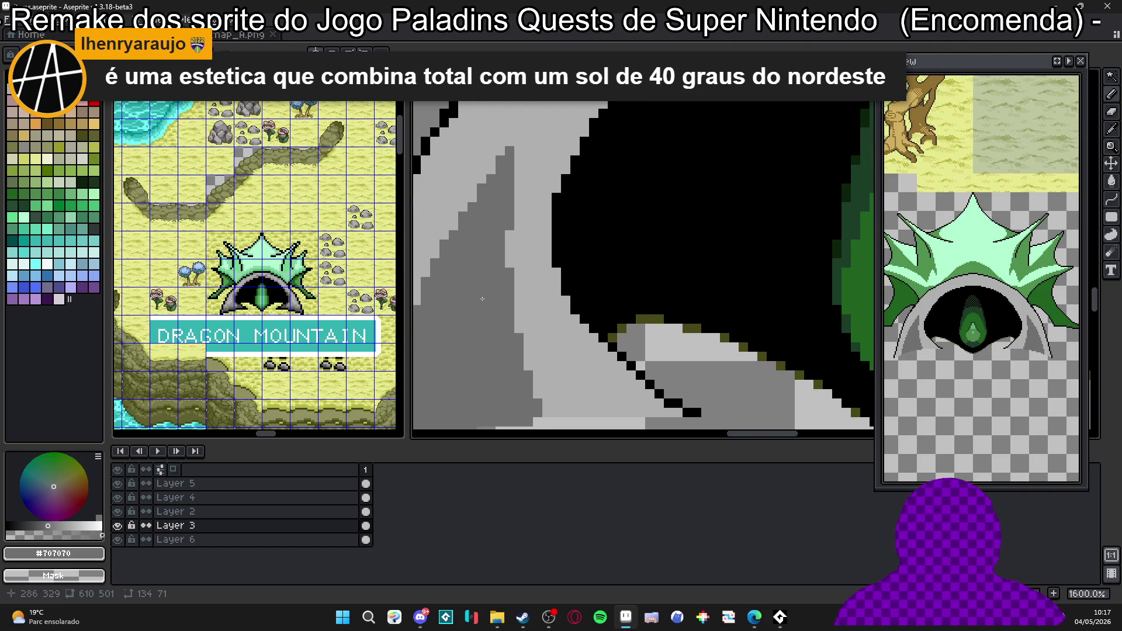
pyautogui.scroll(-3, 483, 298)
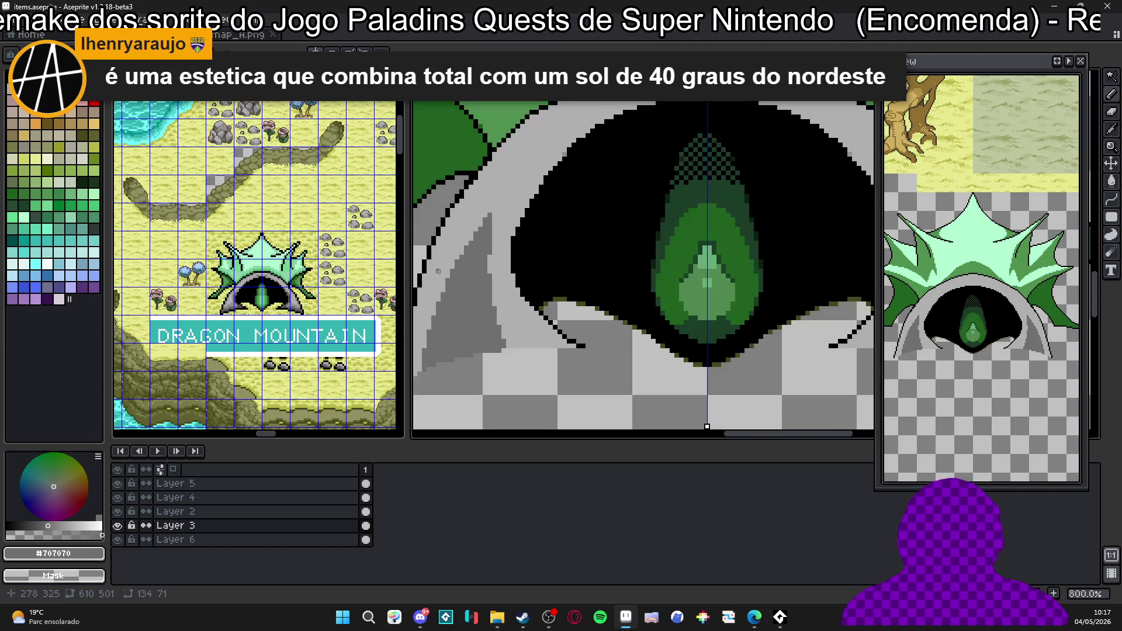
pyautogui.scroll(3, 472, 224)
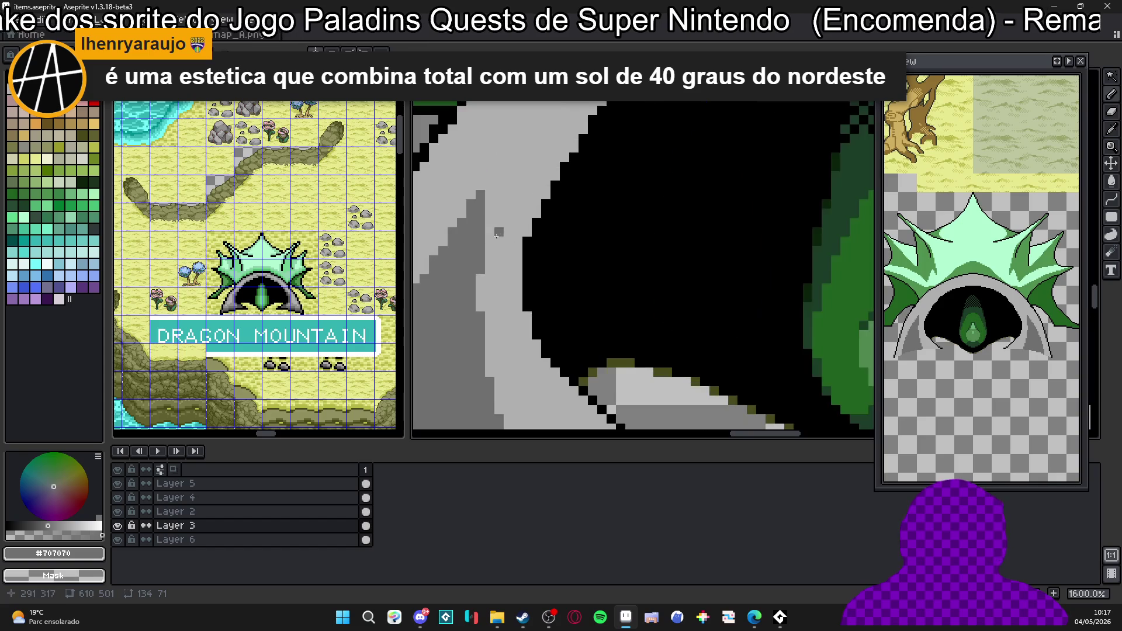
# Draw and adjust a stepped 45° dark-grey line along the arch rim.
pyautogui.moveTo(482, 215); pyautogui.dragTo(521, 176)
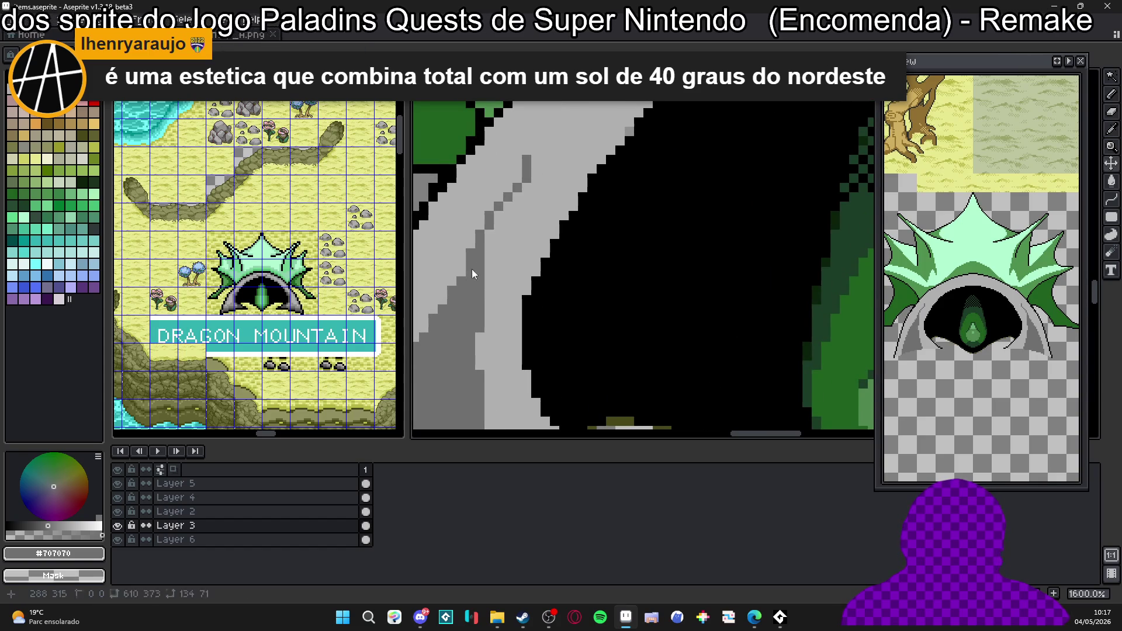
pyautogui.moveTo(480, 277); pyautogui.dragTo(590, 114)
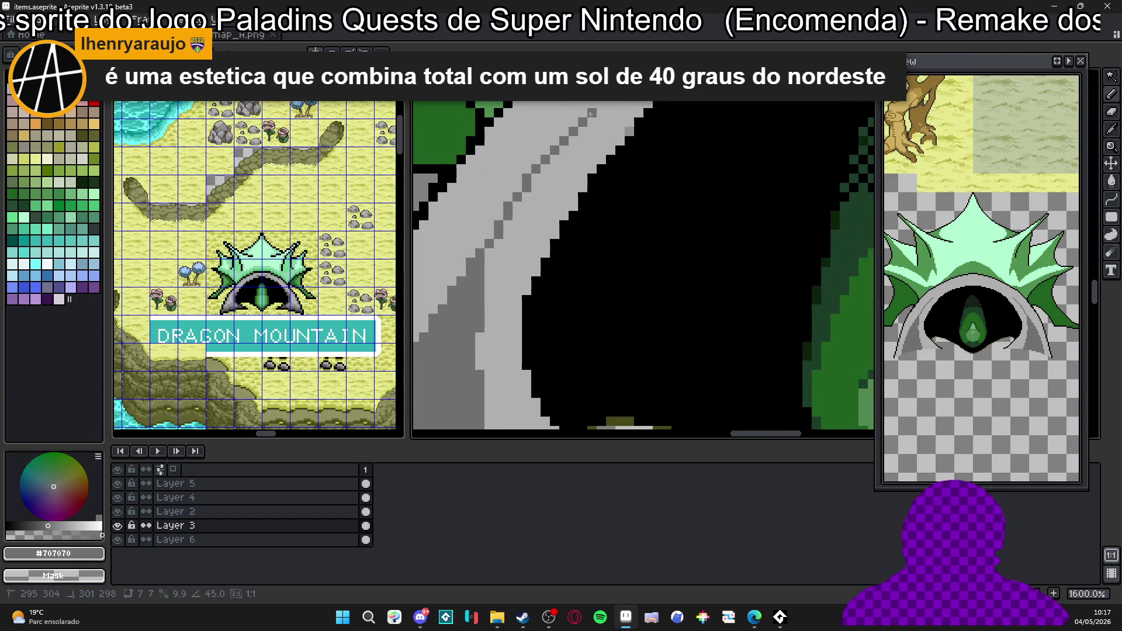
pyautogui.scroll(-1, 592, 113)
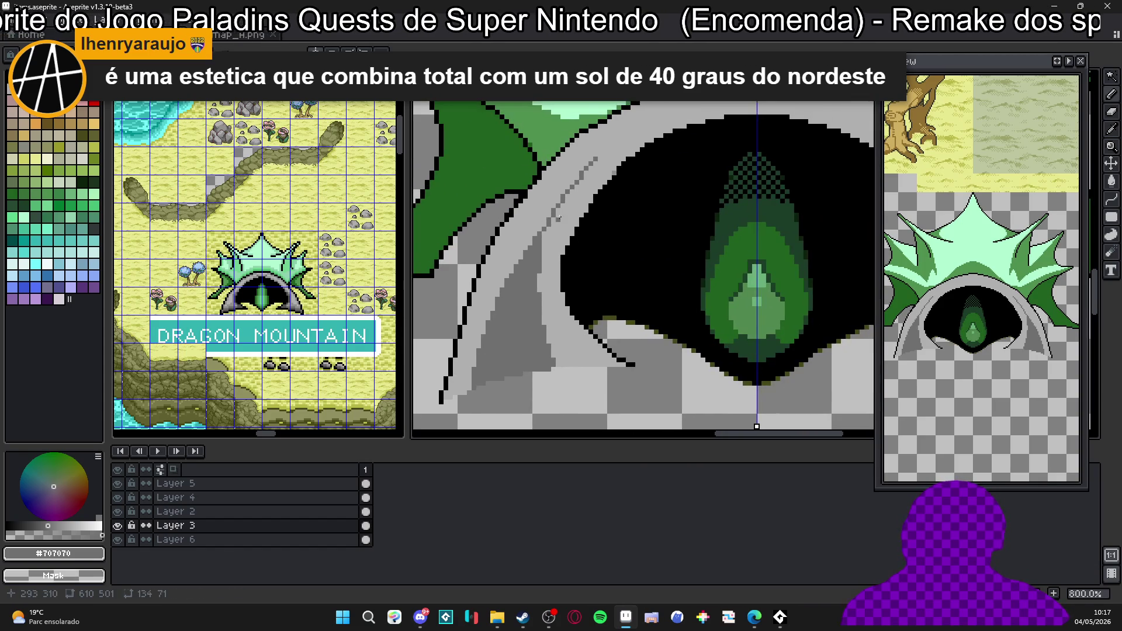
pyautogui.scroll(1, 581, 190)
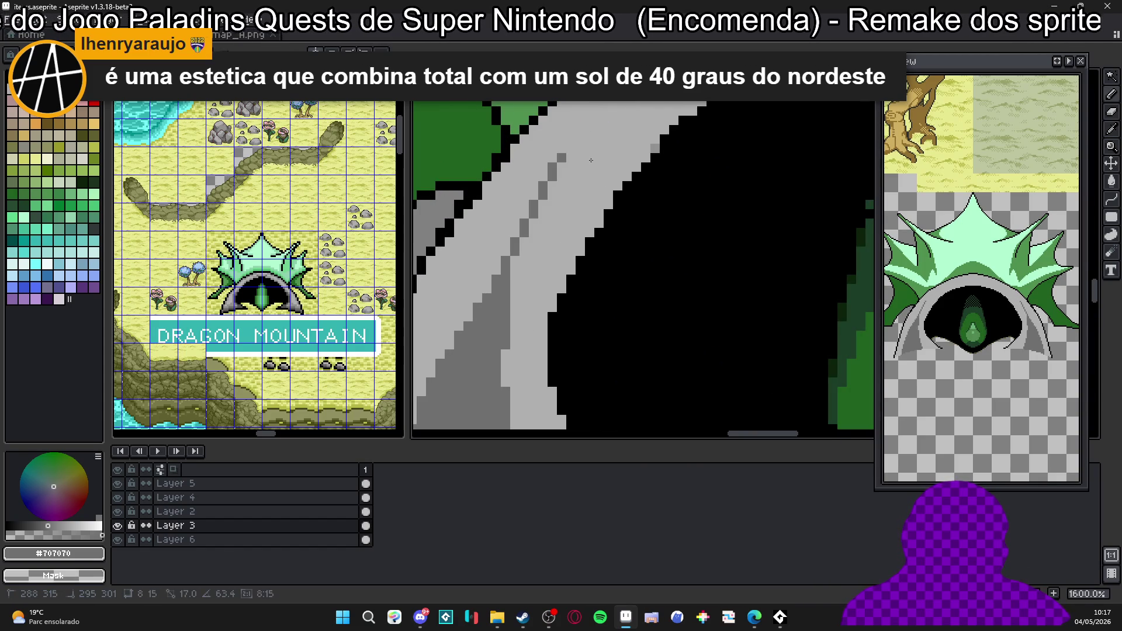
pyautogui.moveTo(590, 159); pyautogui.dragTo(580, 175)
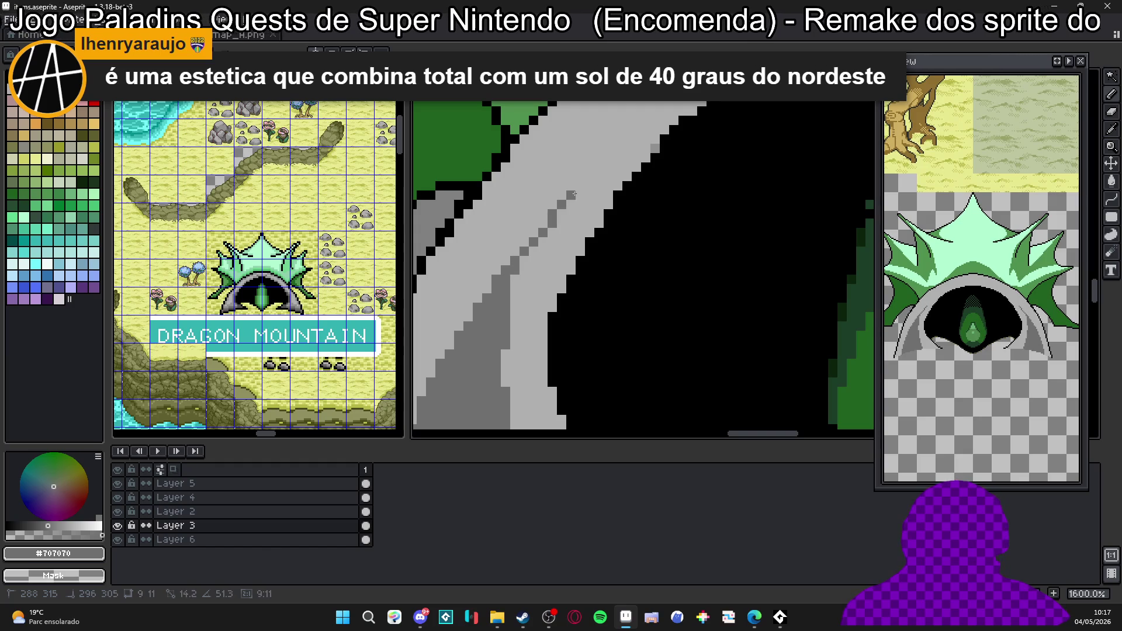
pyautogui.moveTo(579, 174); pyautogui.dragTo(532, 216)
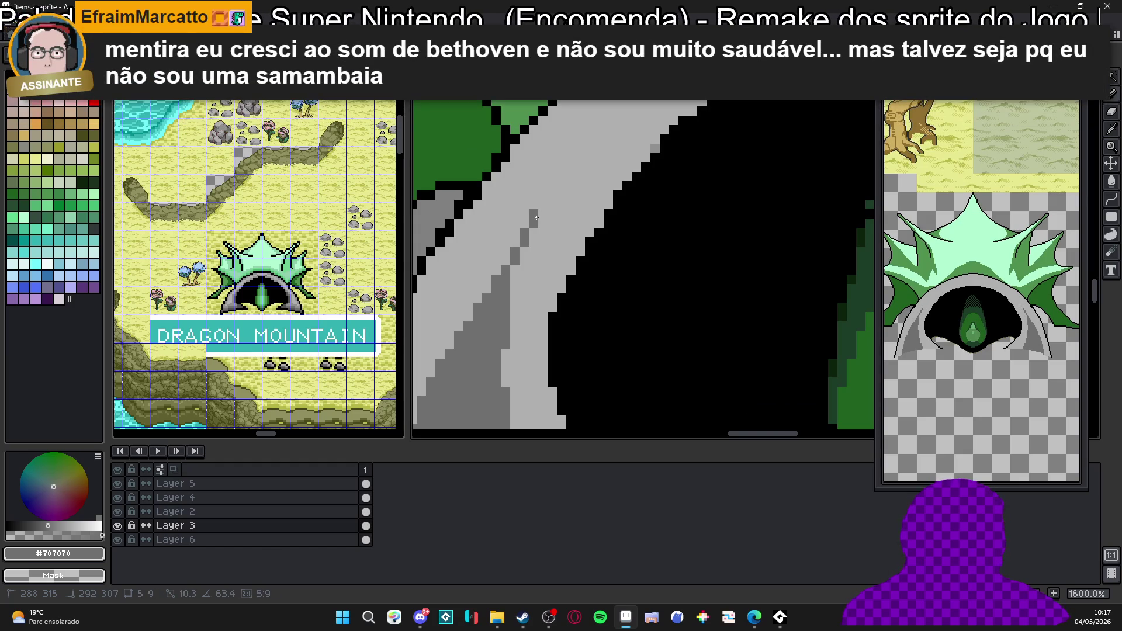
pyautogui.moveTo(534, 217); pyautogui.dragTo(528, 222)
pyautogui.click(535, 218)
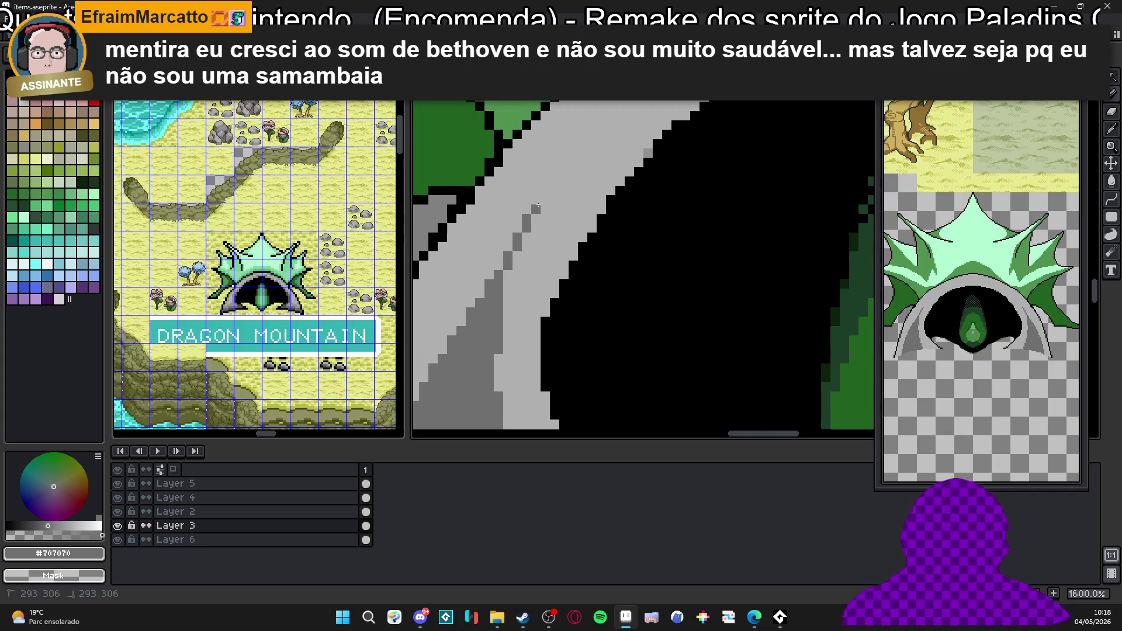
pyautogui.moveTo(539, 196); pyautogui.dragTo(558, 183)
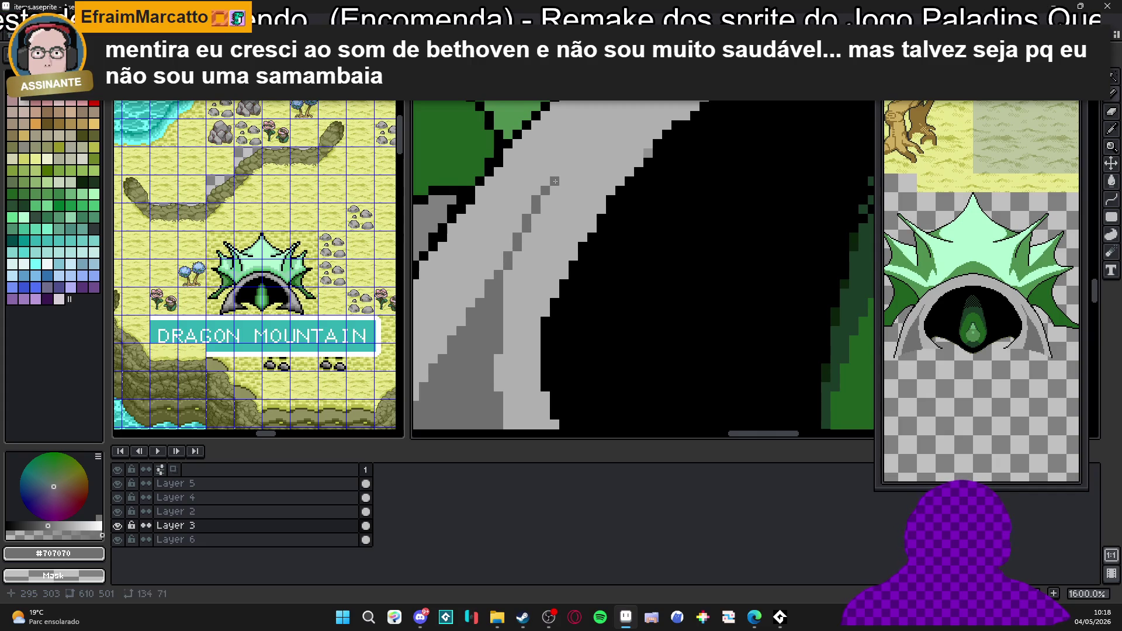
pyautogui.click(552, 184)
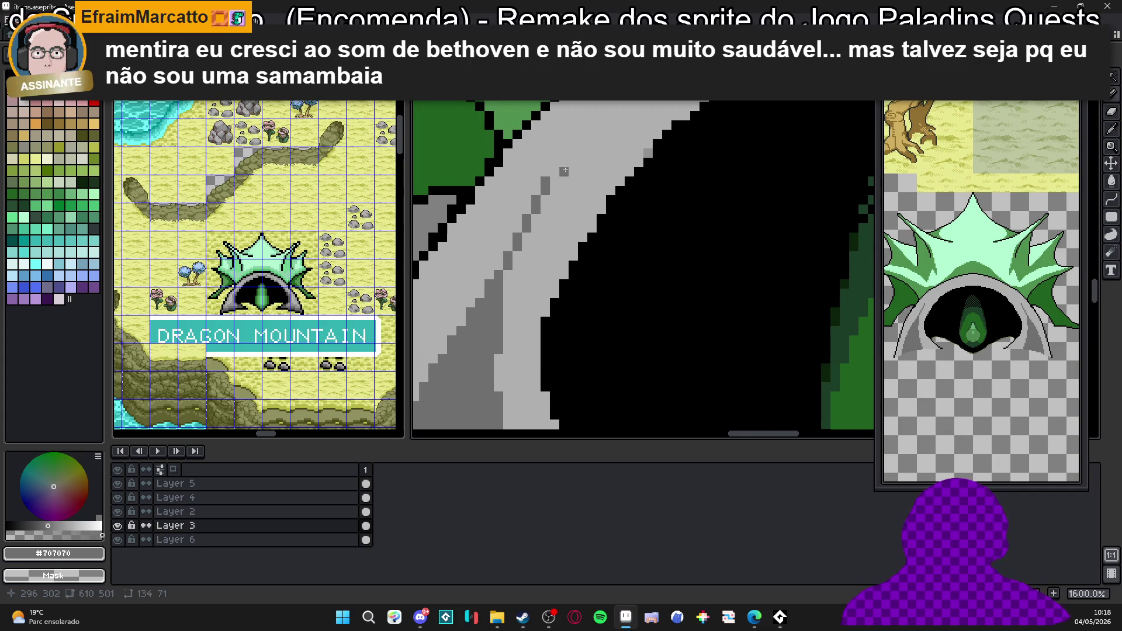
pyautogui.scroll(-3, 564, 171)
pyautogui.scroll(2, 572, 231)
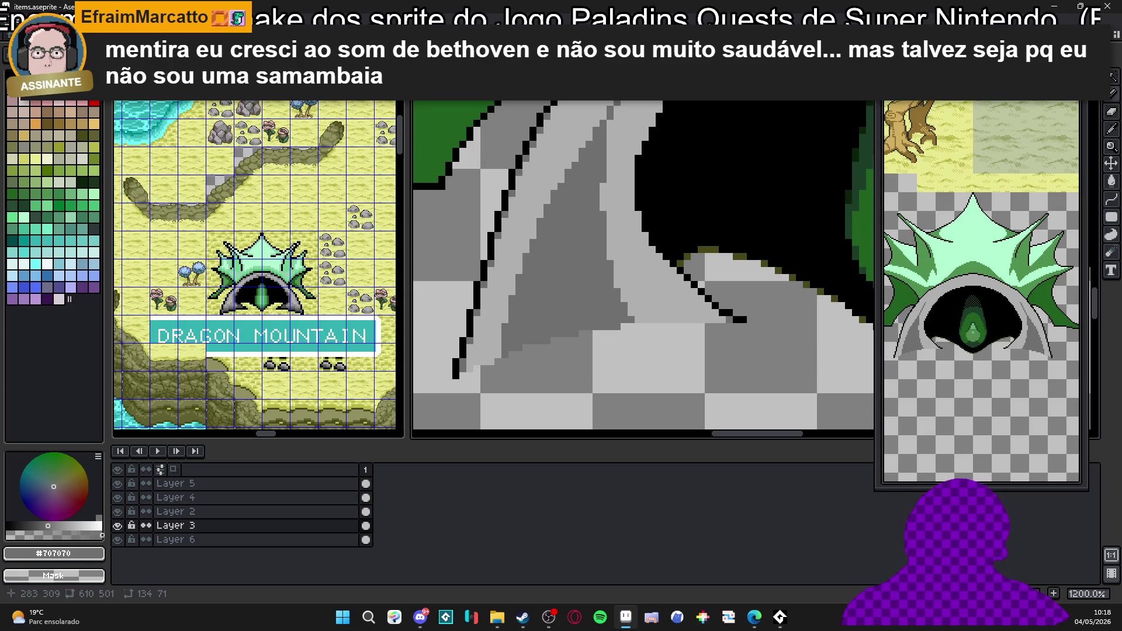
# Bring the green spikes and flame into view and reselect the dark grey for shading.
pyautogui.moveTo(574, 92)
pyautogui.mouseDown()
pyautogui.moveTo(582, 186)
pyautogui.moveTo(572, 210)
pyautogui.mouseUp()
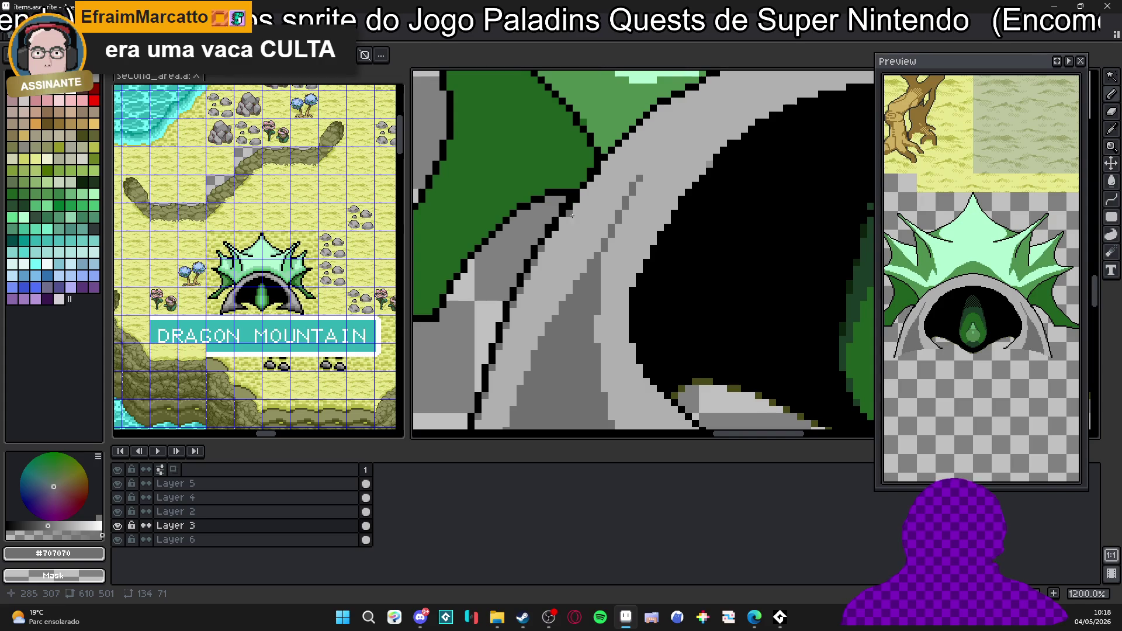
pyautogui.scroll(-2, 563, 214)
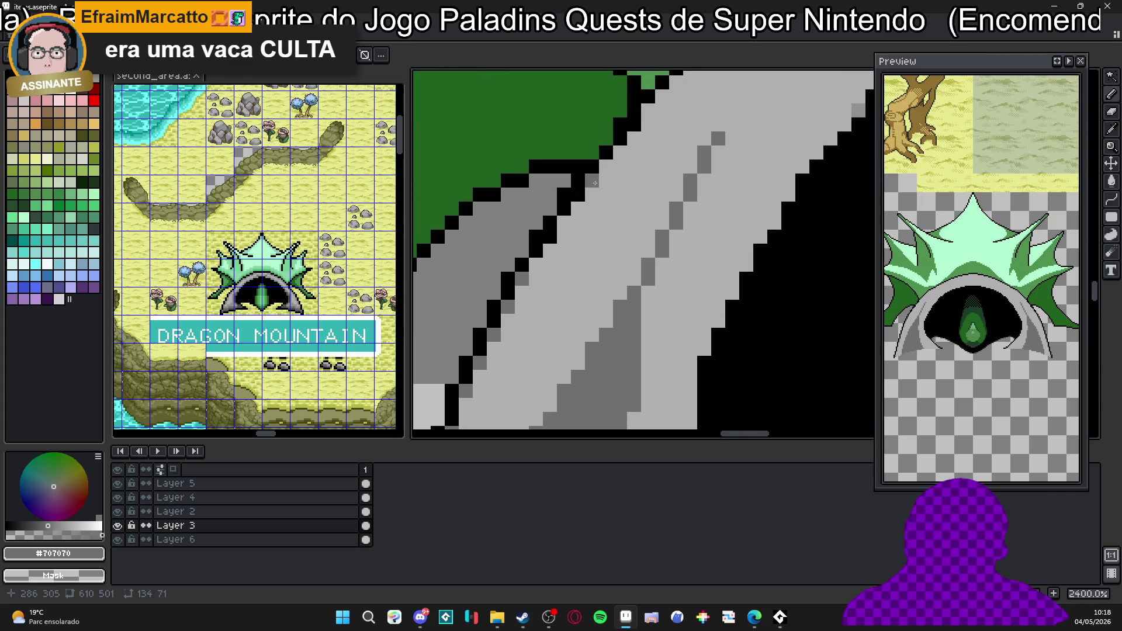
pyautogui.moveTo(606, 167); pyautogui.dragTo(603, 248)
pyautogui.scroll(1, 604, 248)
pyautogui.scroll(1, 579, 323)
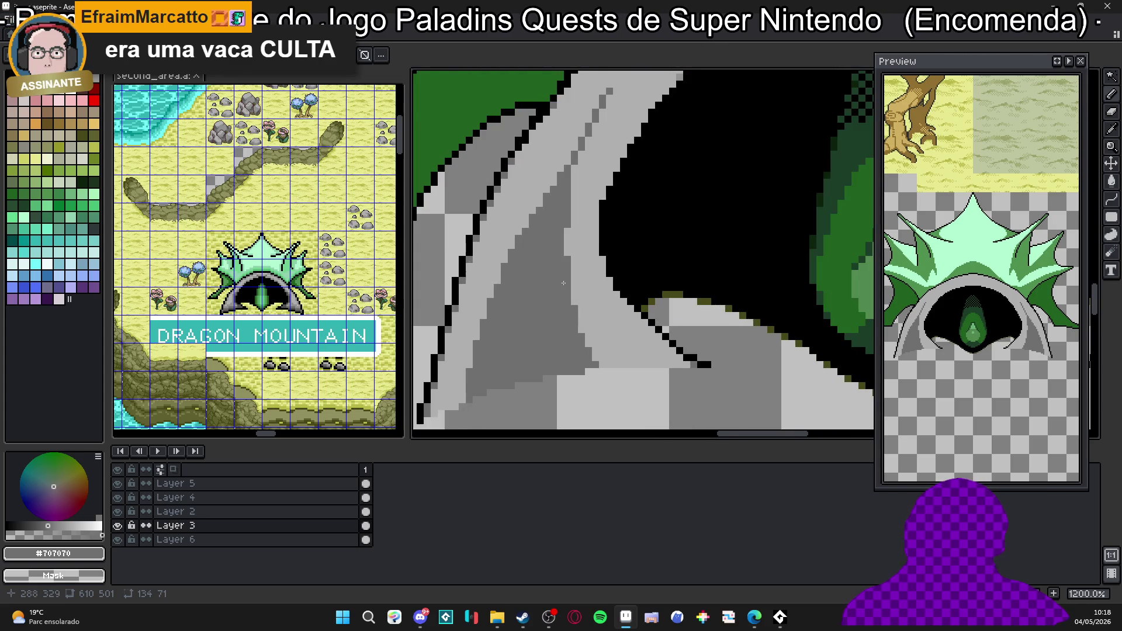
pyautogui.scroll(1, 578, 307)
pyautogui.keyDown('alt'); pyautogui.click(570, 290); pyautogui.keyUp('alt')
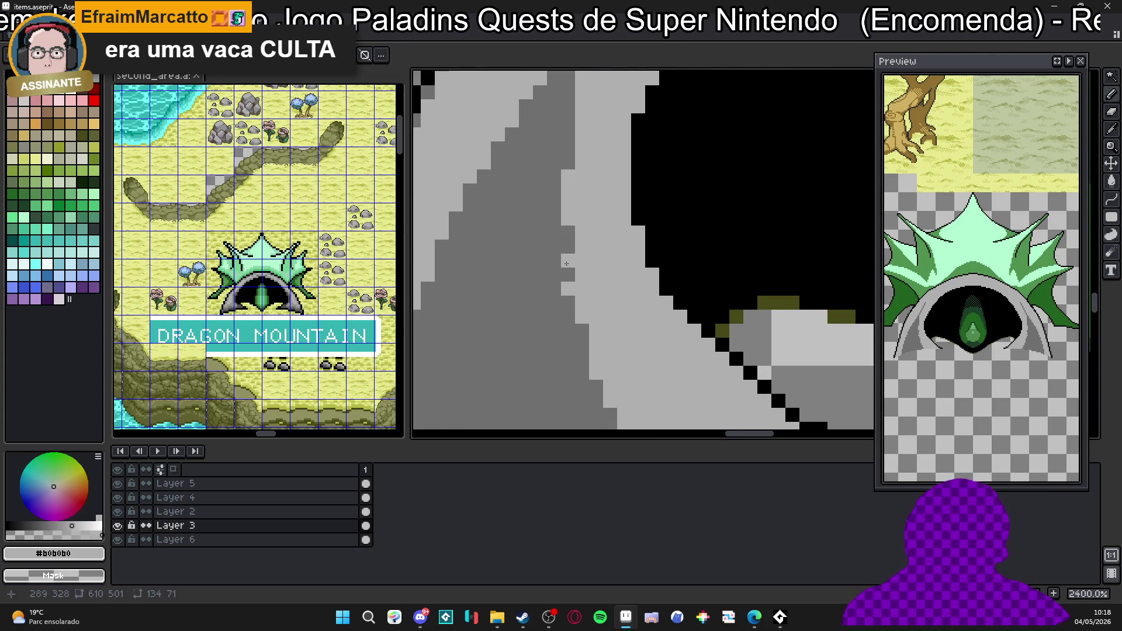
pyautogui.scroll(-1, 557, 280)
pyautogui.scroll(-1, 545, 273)
pyautogui.keyDown('alt'); pyautogui.click(565, 347); pyautogui.keyUp('alt')
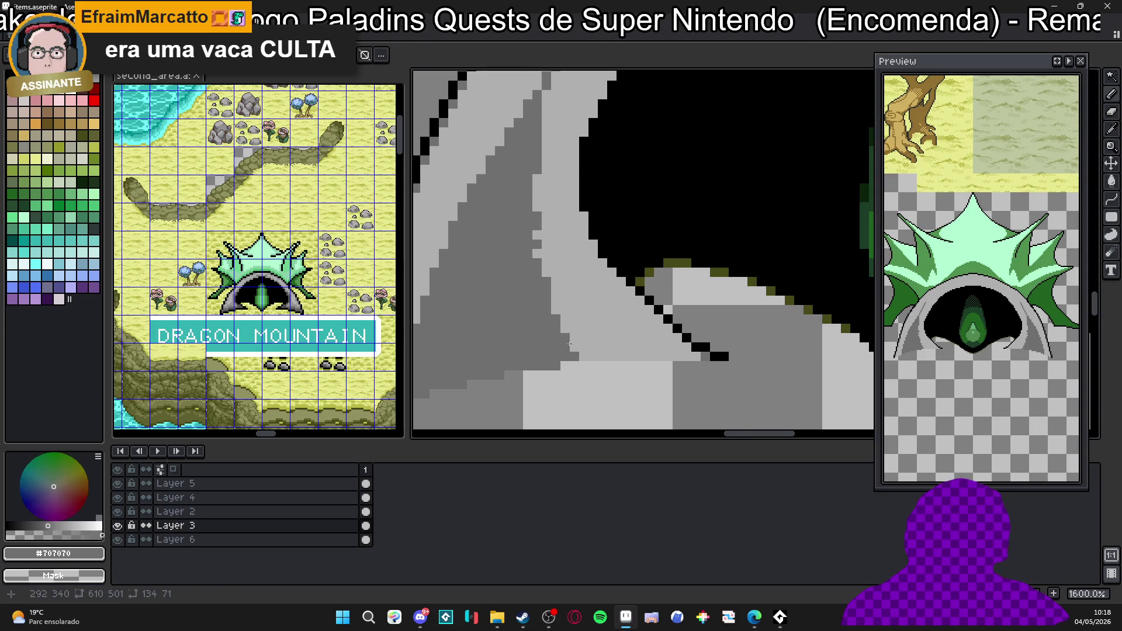
pyautogui.scroll(-2, 602, 338)
pyautogui.scroll(1, 603, 337)
pyautogui.scroll(-1, 545, 276)
pyautogui.scroll(-1, 533, 237)
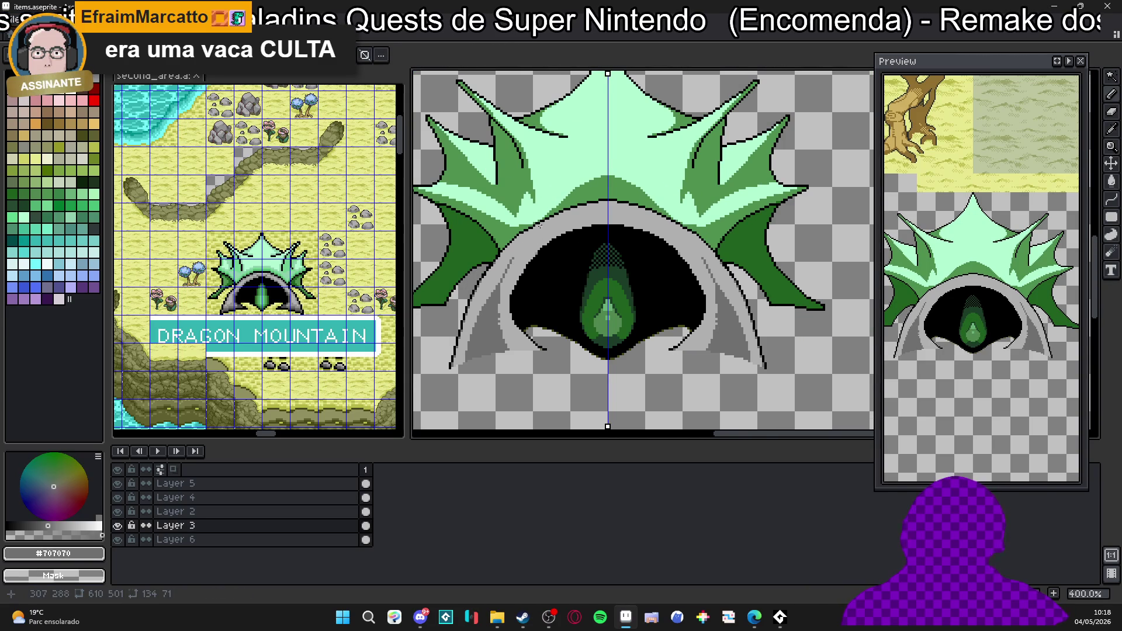
# Paint grey rock shapes along the cave mouth and a dark-grey seam down the arch centre.
pyautogui.moveTo(533, 236); pyautogui.dragTo(578, 248)
pyautogui.scroll(2, 579, 249)
pyautogui.scroll(3, 611, 258)
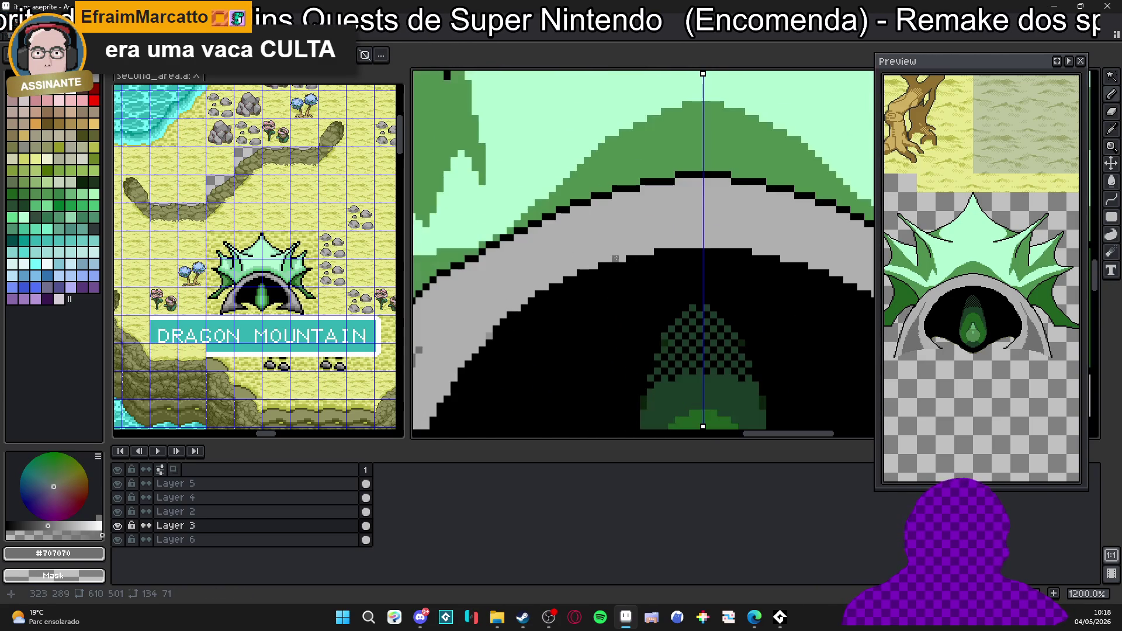
pyautogui.moveTo(645, 252); pyautogui.dragTo(595, 242)
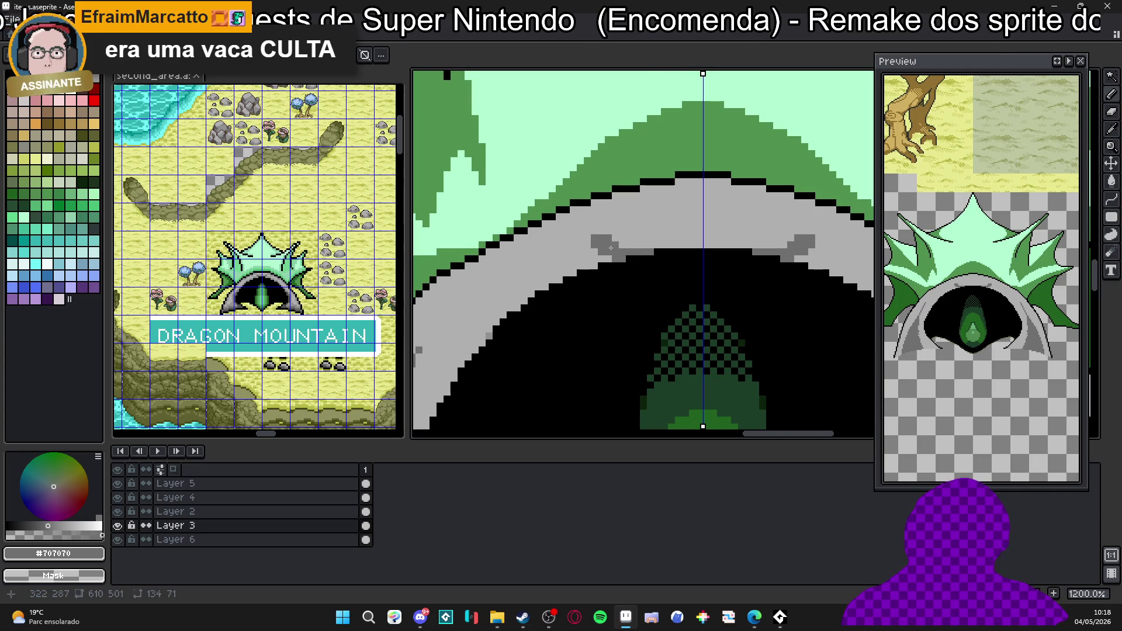
pyautogui.moveTo(693, 245); pyautogui.dragTo(699, 183)
pyautogui.moveTo(694, 246); pyautogui.dragTo(684, 246)
pyautogui.moveTo(698, 182); pyautogui.dragTo(689, 184)
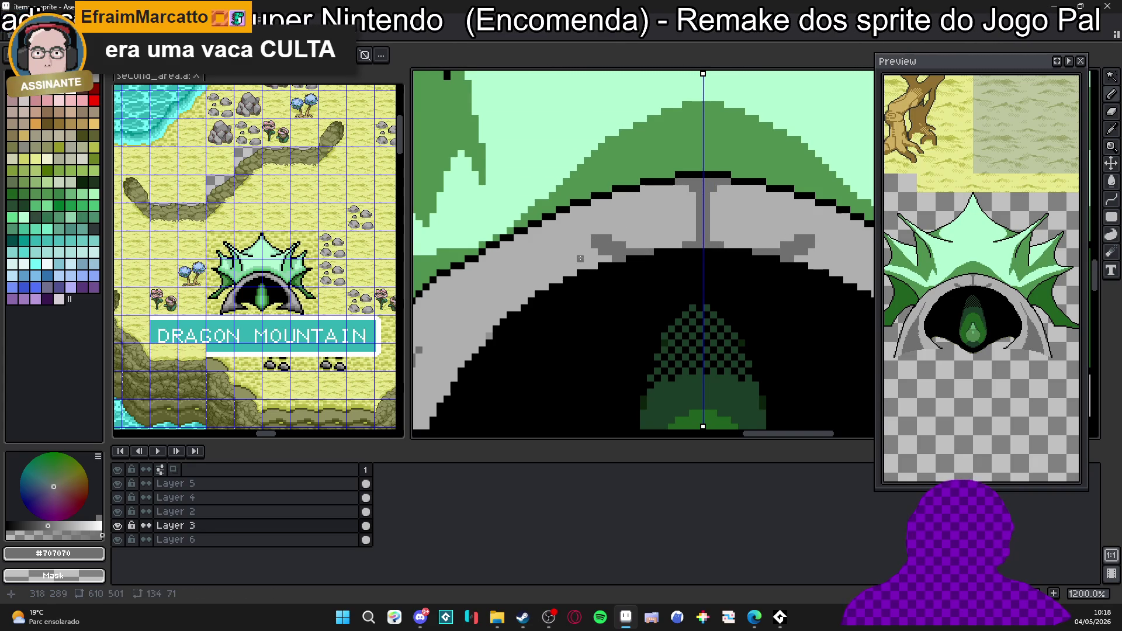
# Outline the rock blocks in dark grey, then separate them with a black line.
pyautogui.moveTo(595, 236); pyautogui.dragTo(606, 235)
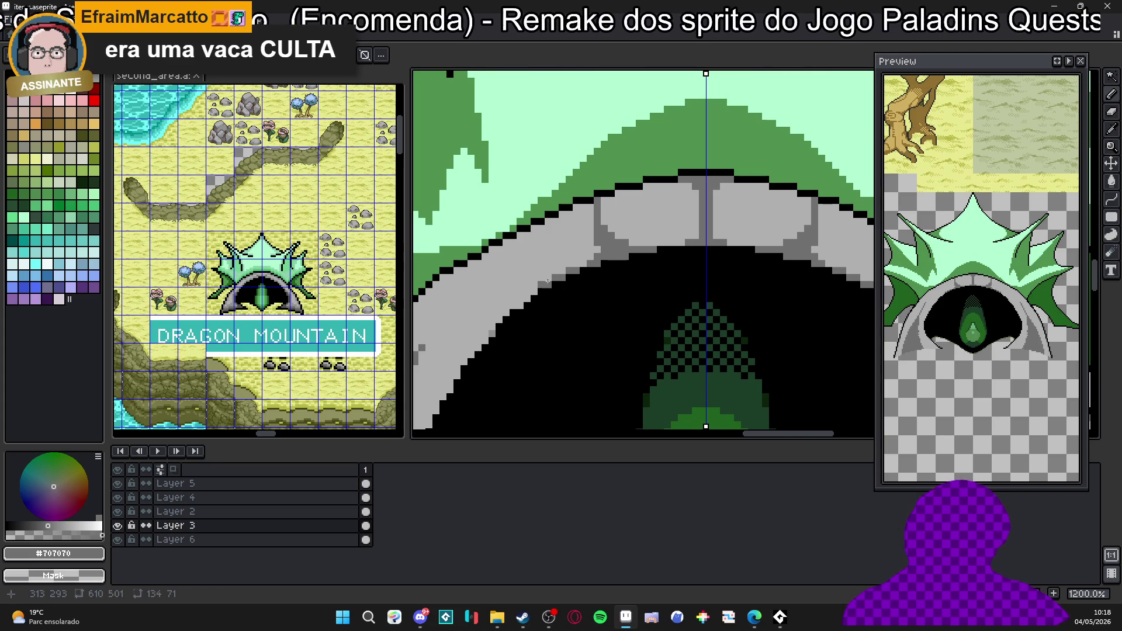
pyautogui.click(582, 264)
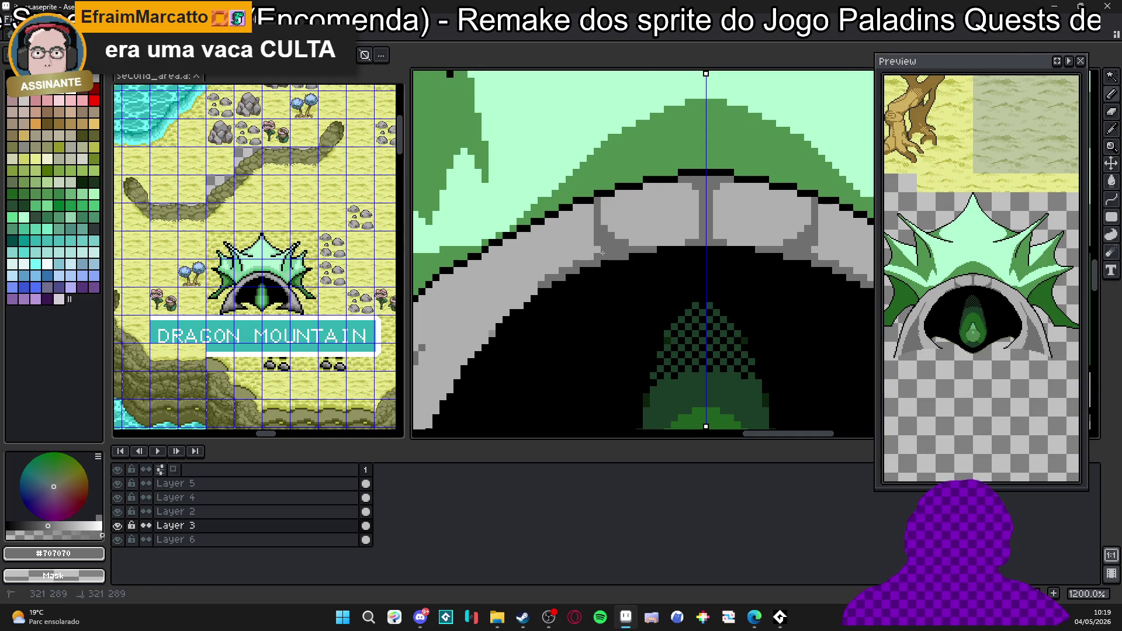
pyautogui.click(592, 213)
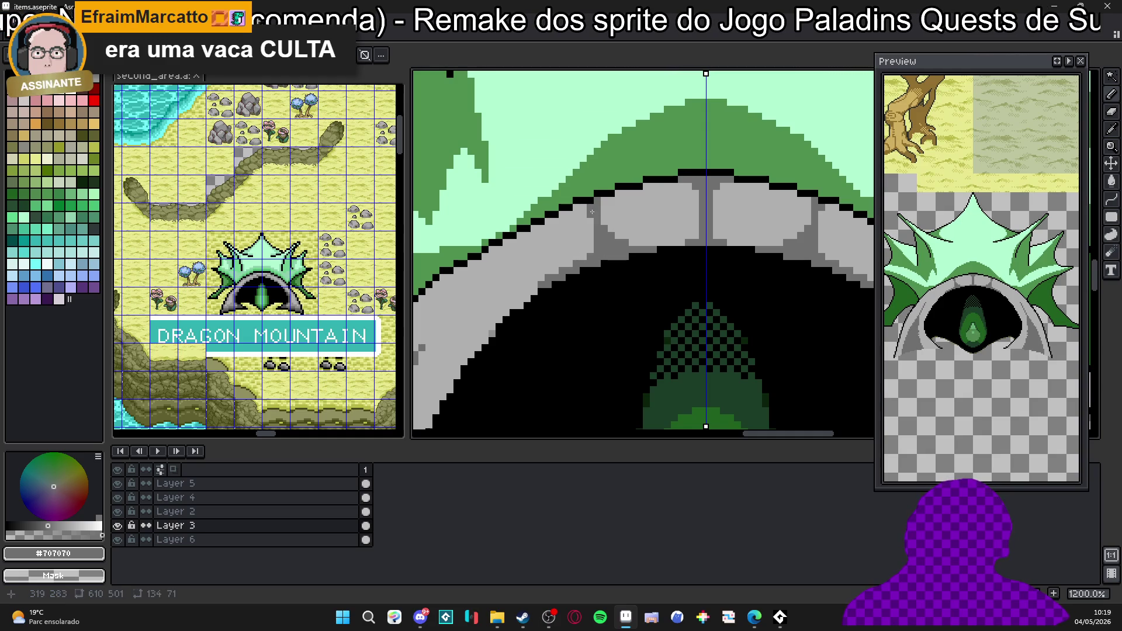
pyautogui.press('x')
pyautogui.press('x')
pyautogui.press('x')
pyautogui.moveTo(601, 256); pyautogui.dragTo(596, 242)
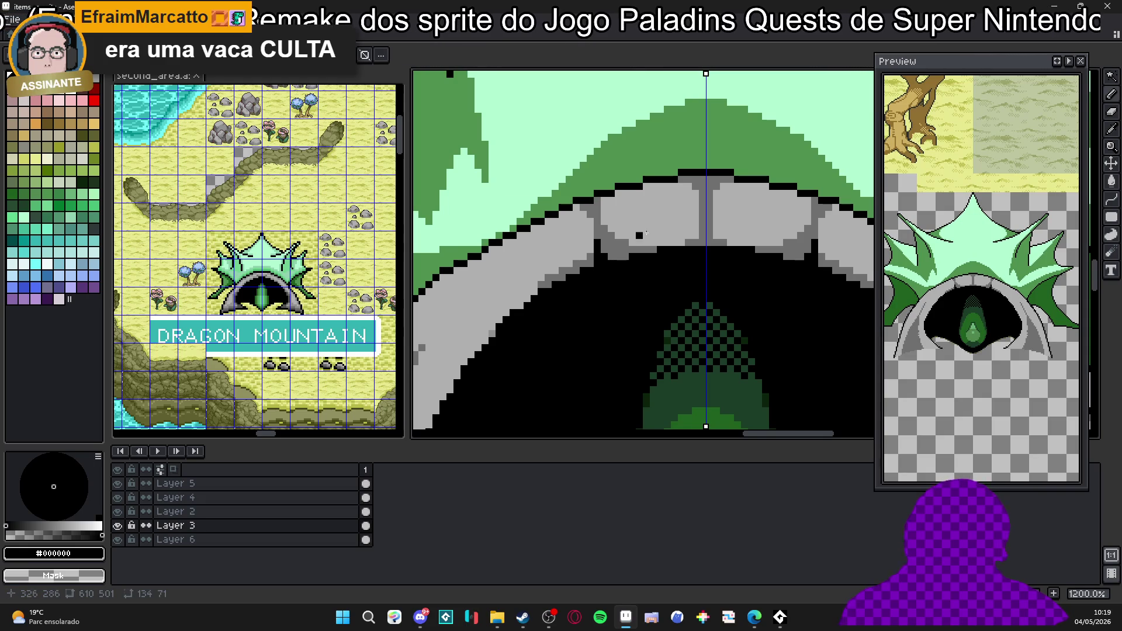
pyautogui.scroll(1, 619, 241)
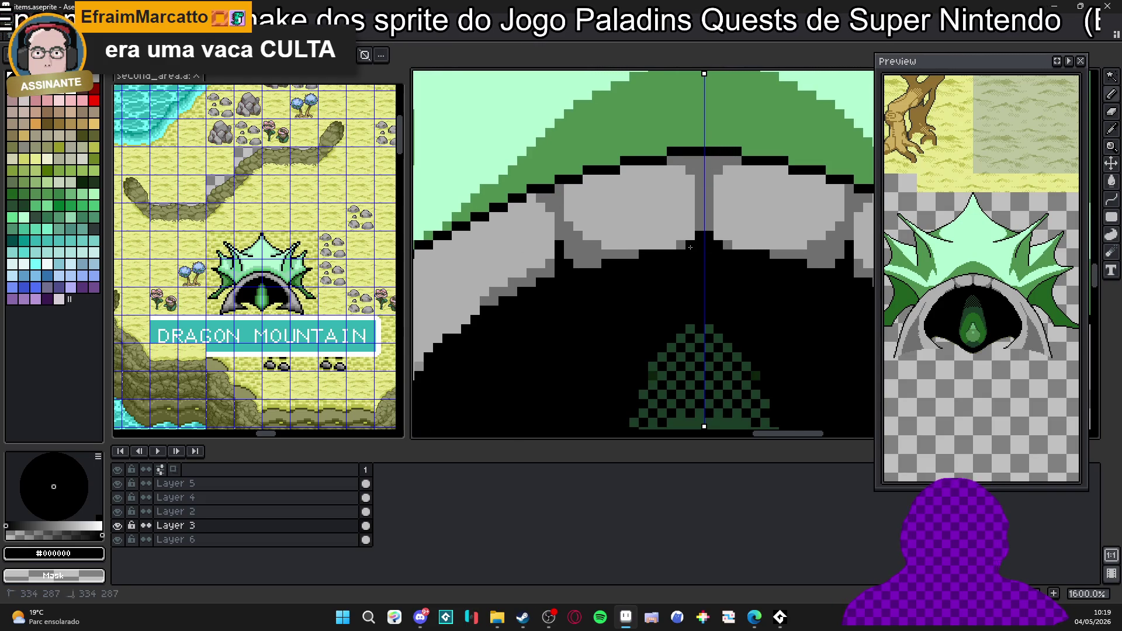
pyautogui.hscroll(-2, 646, 210)
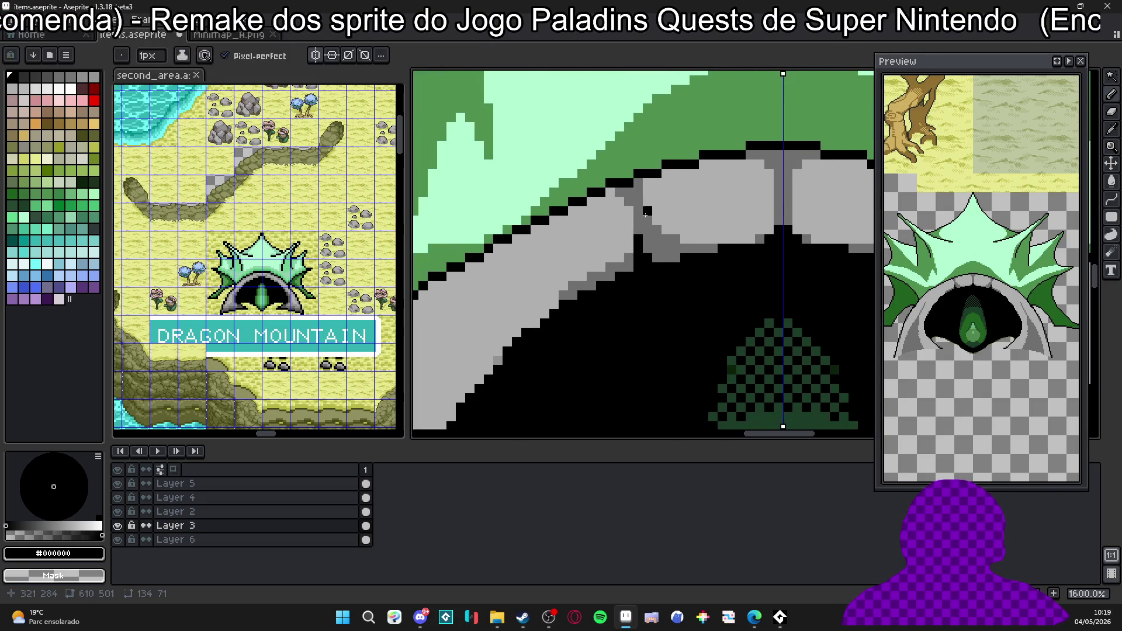
# Eyedrop #707070 and draw a stepped dark-grey crease along the arch's grey band.
pyautogui.press('i')
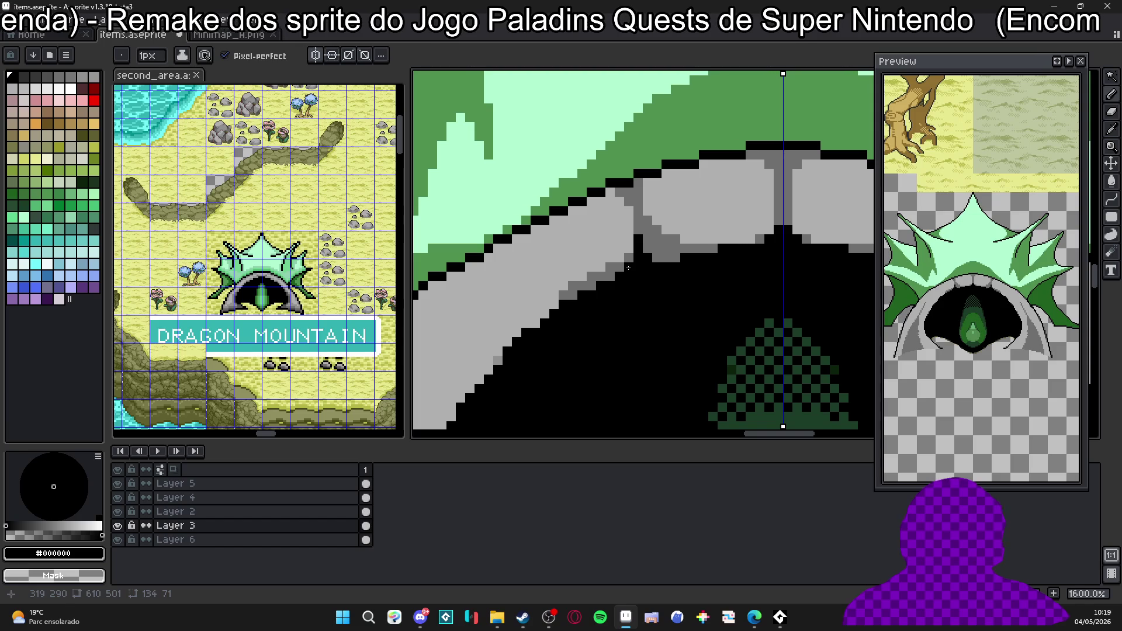
pyautogui.click(590, 282)
pyautogui.press('b')
pyautogui.click(537, 277)
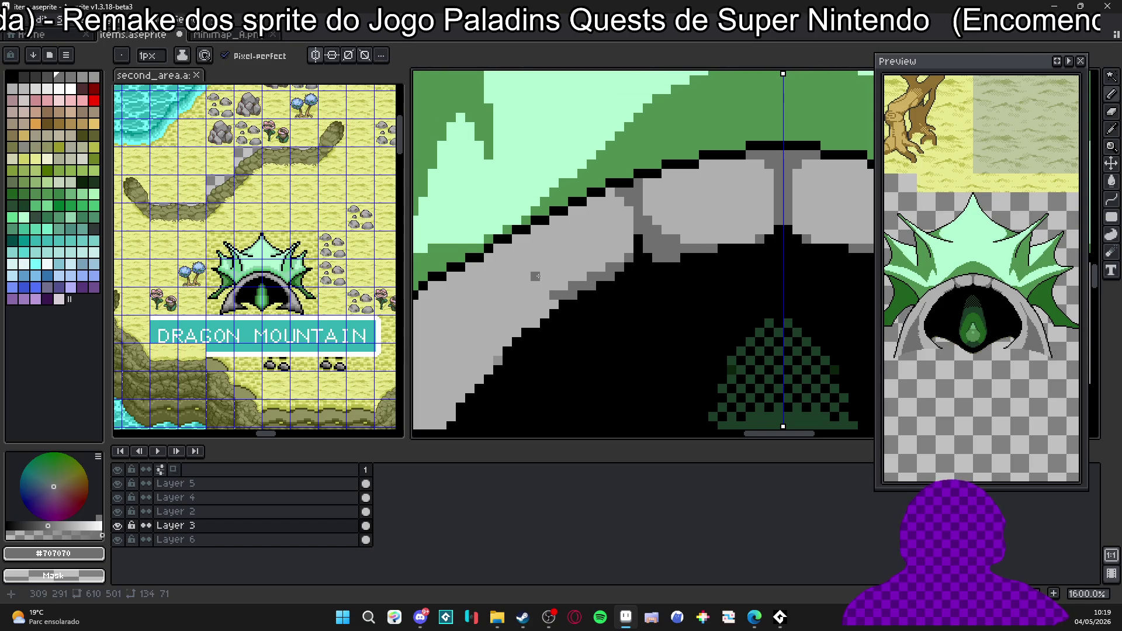
pyautogui.hscroll(-1, 576, 275)
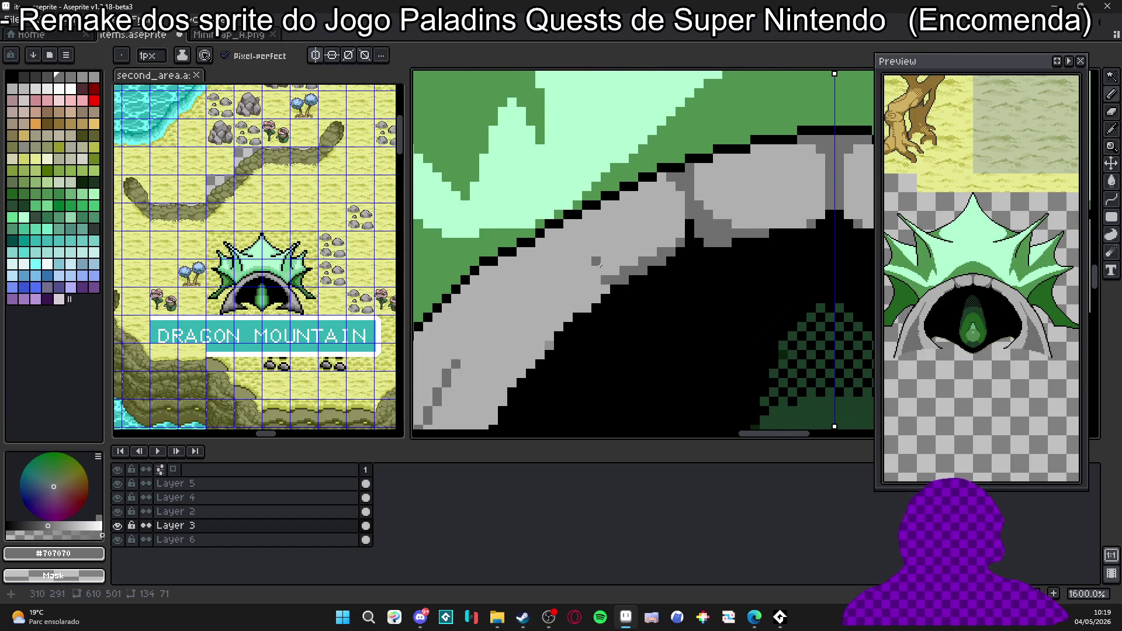
pyautogui.hscroll(-1, 606, 290)
pyautogui.click(666, 304)
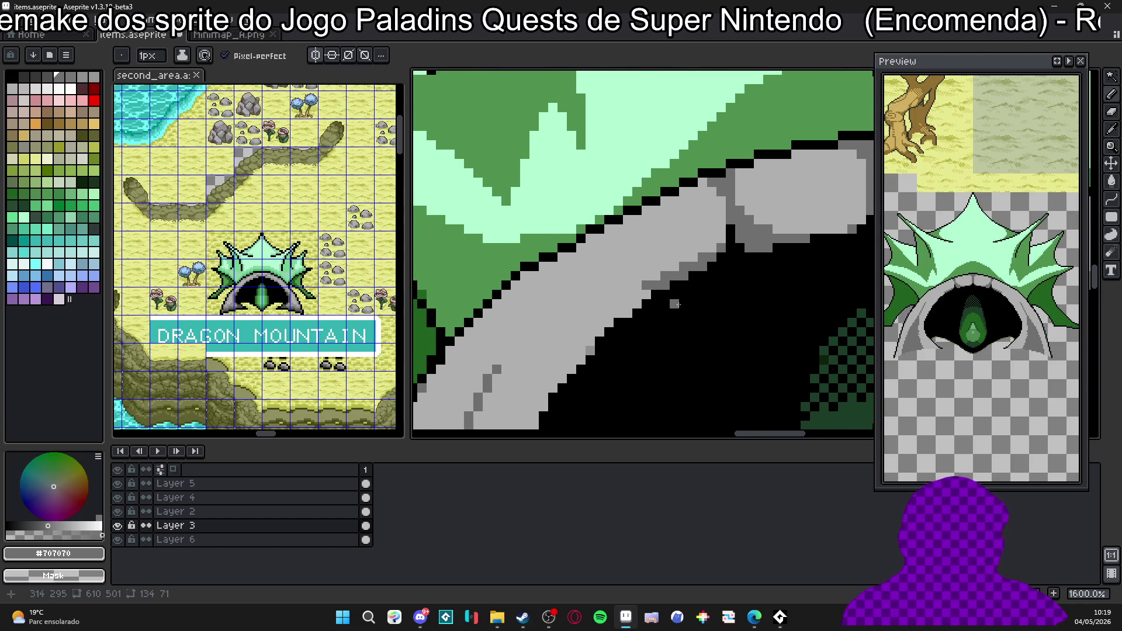
pyautogui.moveTo(652, 293)
pyautogui.mouseDown()
pyautogui.moveTo(552, 332)
pyautogui.moveTo(502, 373)
pyautogui.mouseUp()
pyautogui.scroll(-1, 561, 317)
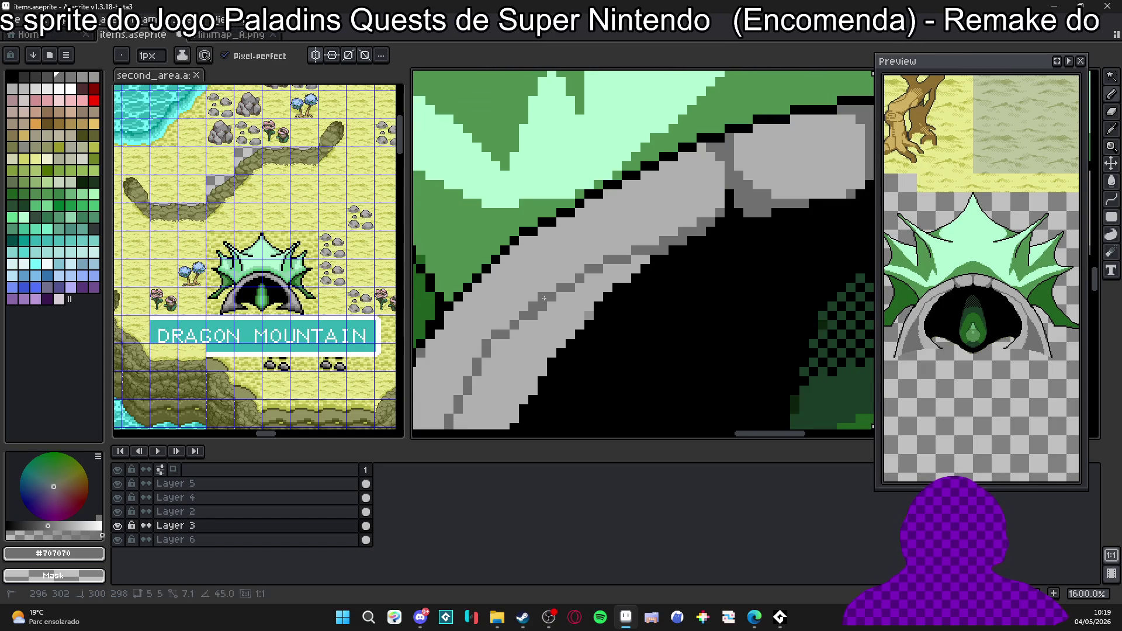
# Add dark-grey pixels to the band, then fill light grey #b0b0b0 along the rock's lower edge.
pyautogui.moveTo(533, 333)
pyautogui.mouseDown()
pyautogui.moveTo(533, 355)
pyautogui.moveTo(525, 321)
pyautogui.mouseUp()
pyautogui.click(534, 363)
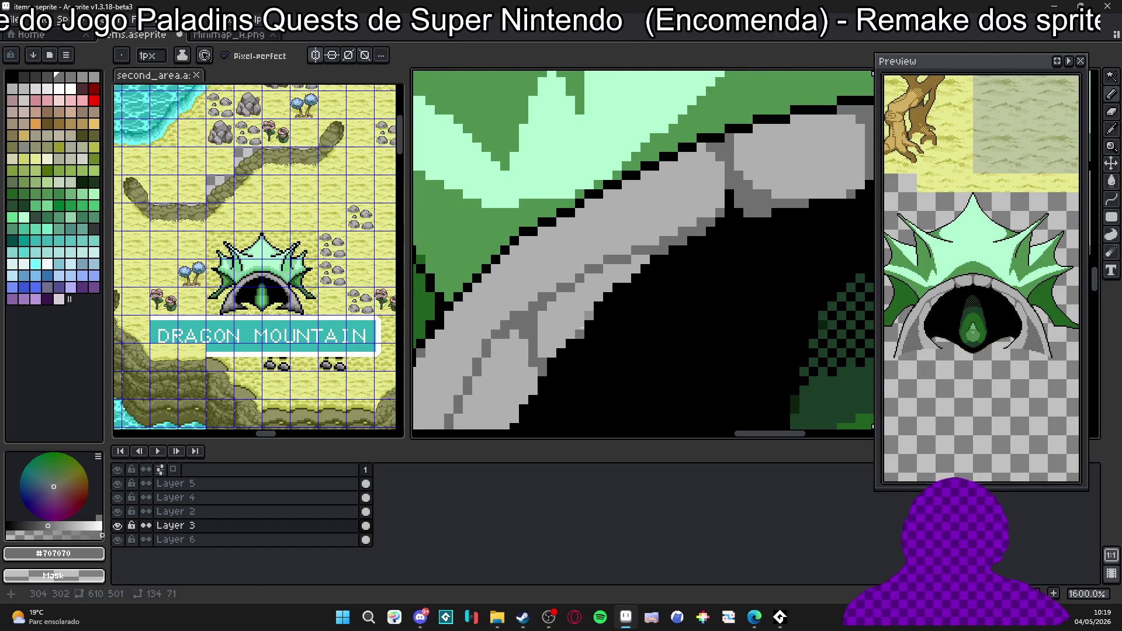
pyautogui.keyDown('alt'); pyautogui.click(616, 286); pyautogui.keyUp('alt')
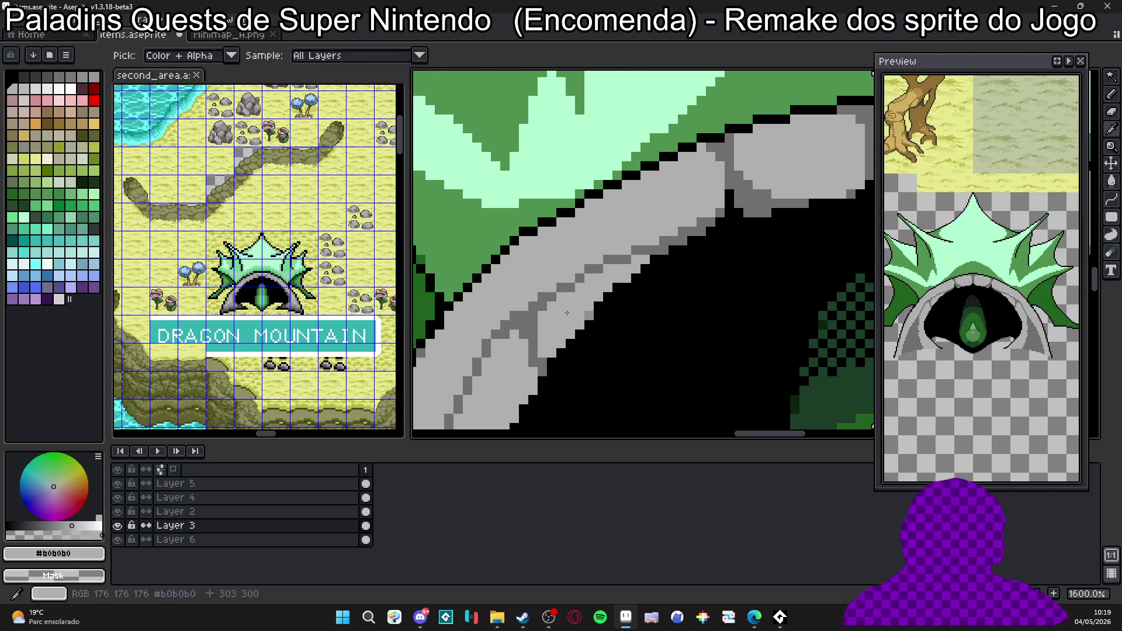
pyautogui.moveTo(586, 317)
pyautogui.mouseDown()
pyautogui.moveTo(620, 283)
pyautogui.moveTo(558, 342)
pyautogui.mouseUp()
pyautogui.scroll(-1, 591, 331)
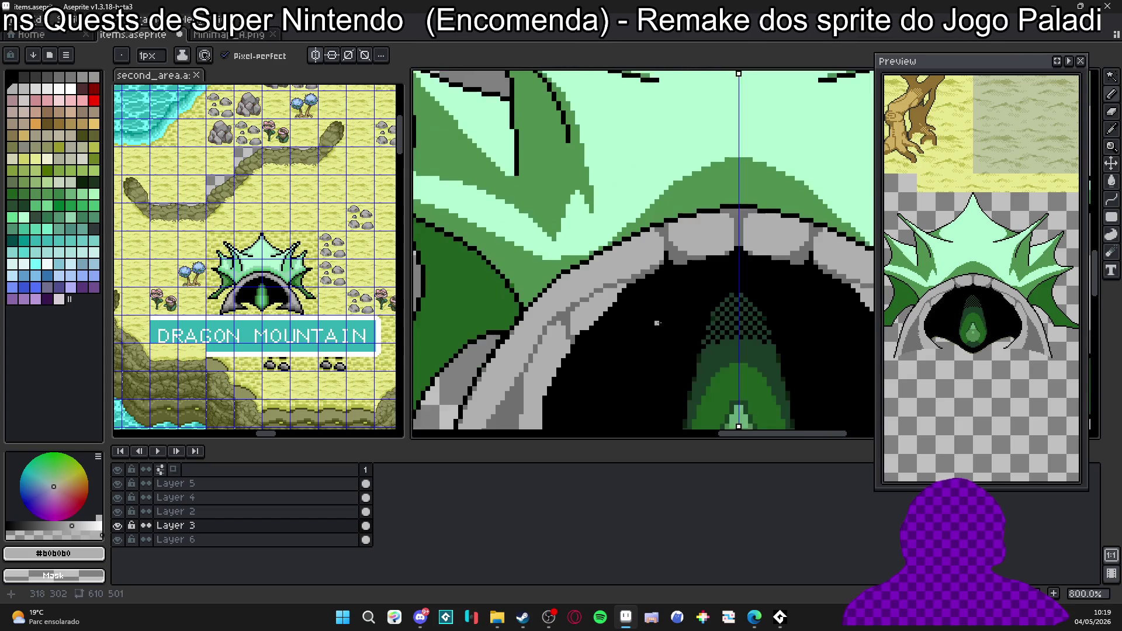
pyautogui.scroll(-1, 592, 330)
pyautogui.scroll(-1, 591, 331)
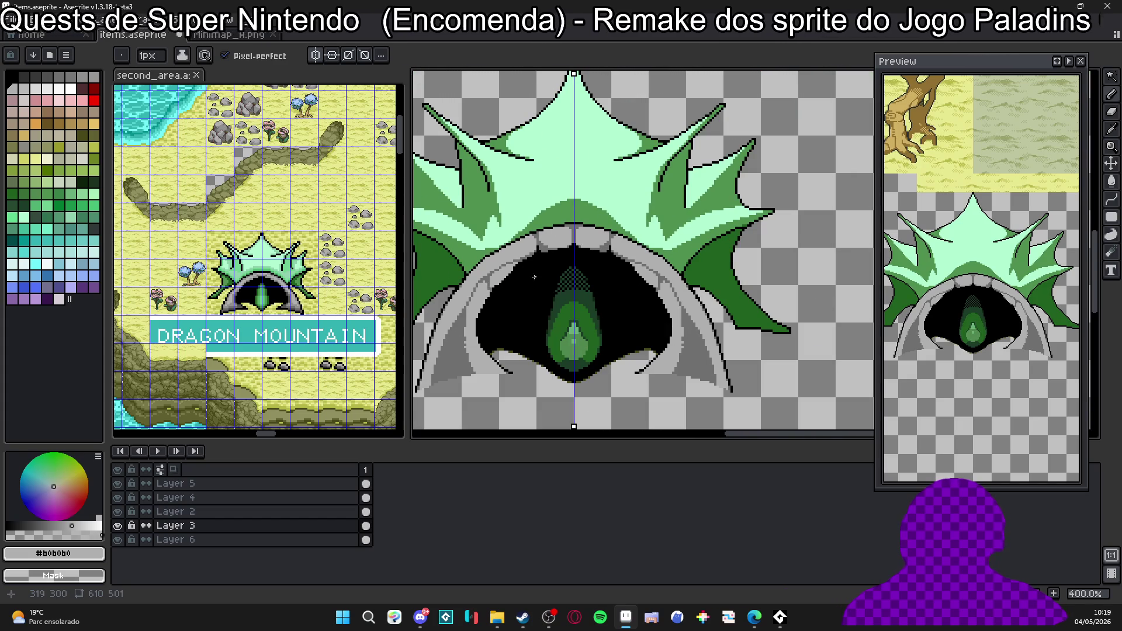
pyautogui.scroll(1, 528, 273)
pyautogui.scroll(1, 508, 284)
pyautogui.scroll(2, 473, 303)
pyautogui.scroll(2, 433, 326)
# Carve a small black notch into the arch's left grey band.
pyautogui.moveTo(433, 326); pyautogui.dragTo(515, 321)
pyautogui.keyDown('alt'); pyautogui.click(514, 321); pyautogui.keyUp('alt')
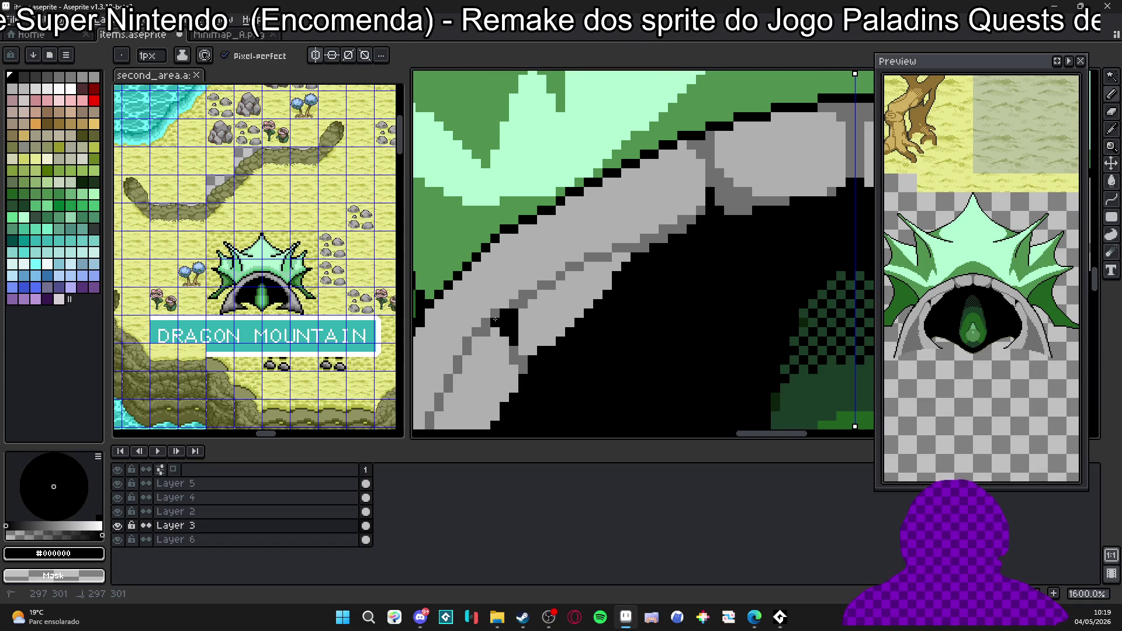
pyautogui.click(522, 303)
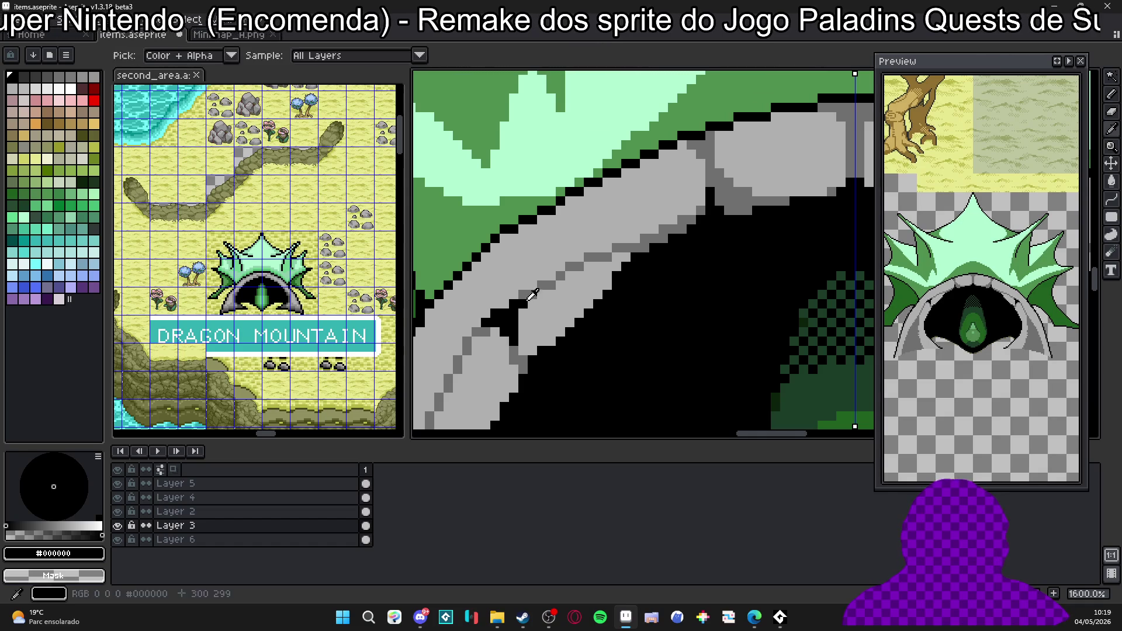
pyautogui.keyDown('alt'); pyautogui.click(530, 297); pyautogui.keyUp('alt')
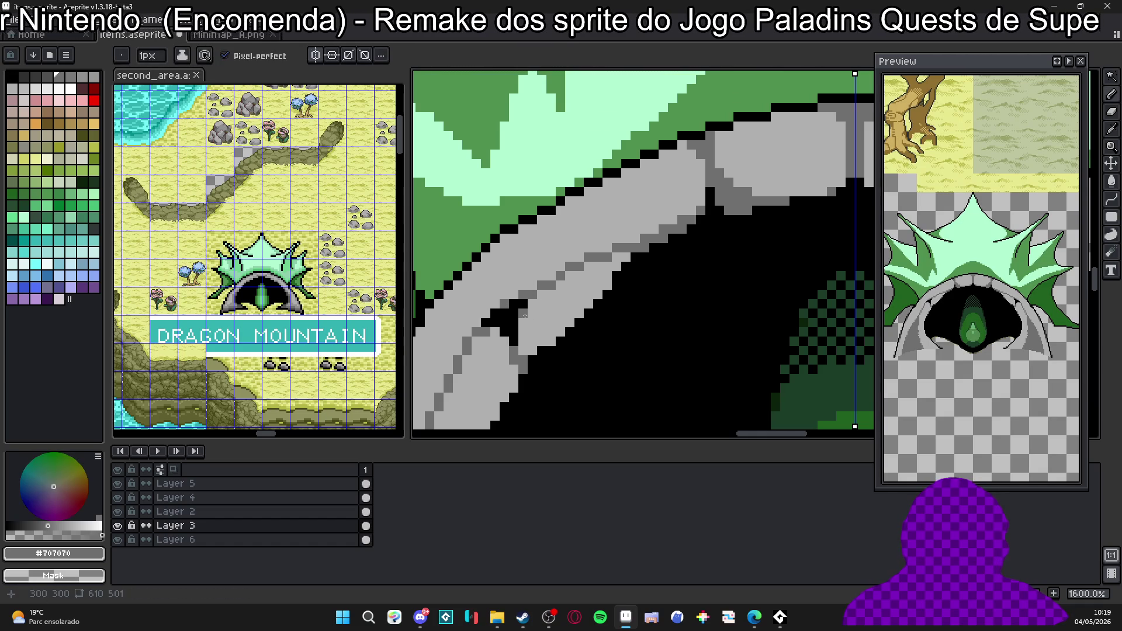
pyautogui.scroll(-2, 529, 314)
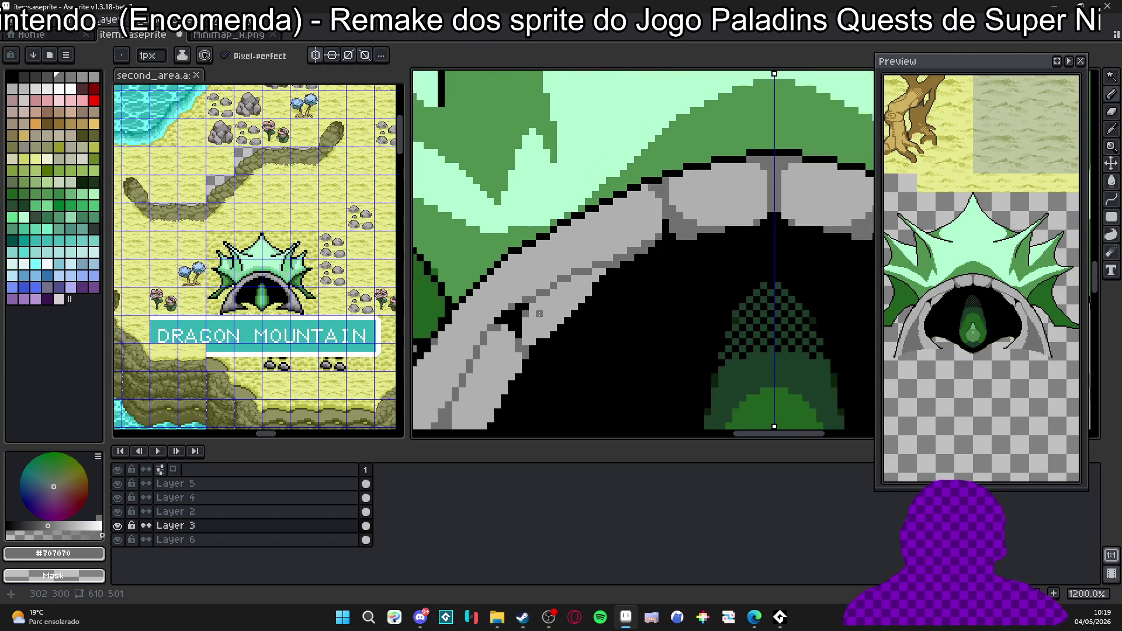
pyautogui.scroll(2, 531, 309)
# Rim the notch with dark-grey pixels and extend the dark edge in black with a 1px brush.
pyautogui.click(536, 303)
pyautogui.keyDown('alt'); pyautogui.click(532, 309); pyautogui.keyUp('alt')
pyautogui.click(540, 307)
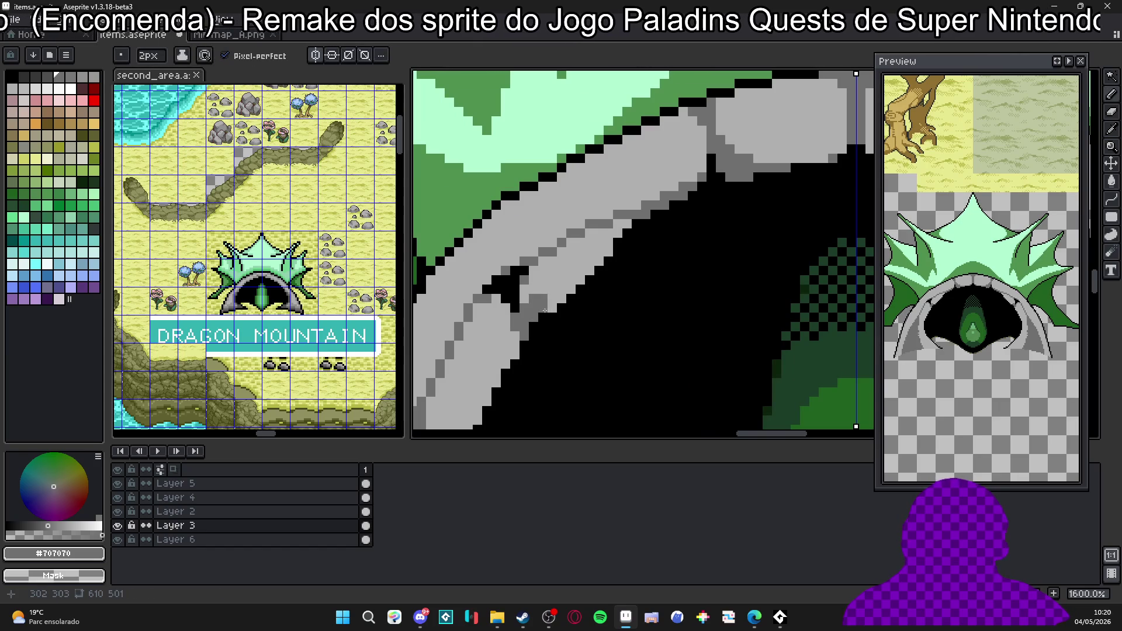
pyautogui.press('-')
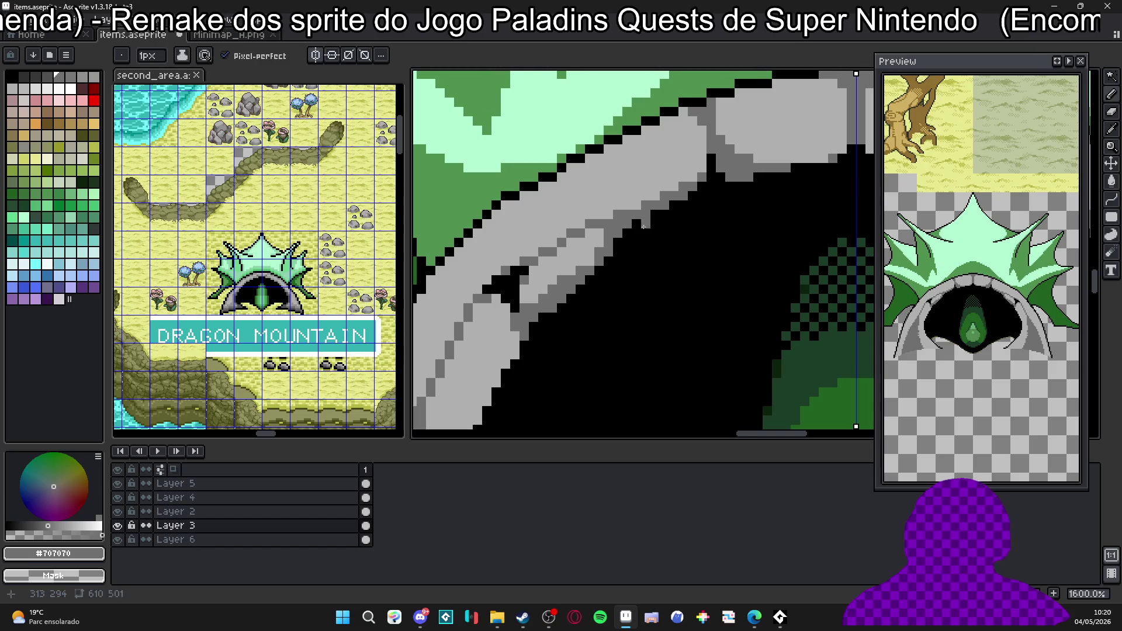
pyautogui.keyDown('alt'); pyautogui.click(621, 225); pyautogui.keyUp('alt')
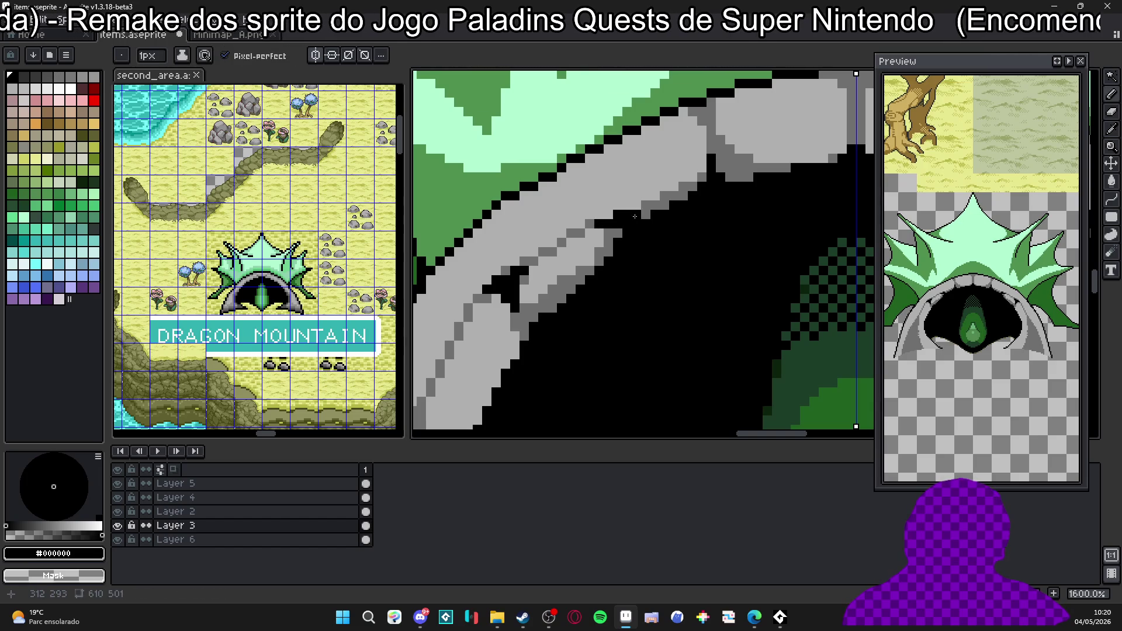
pyautogui.scroll(-4, 644, 214)
pyautogui.scroll(-1, 633, 286)
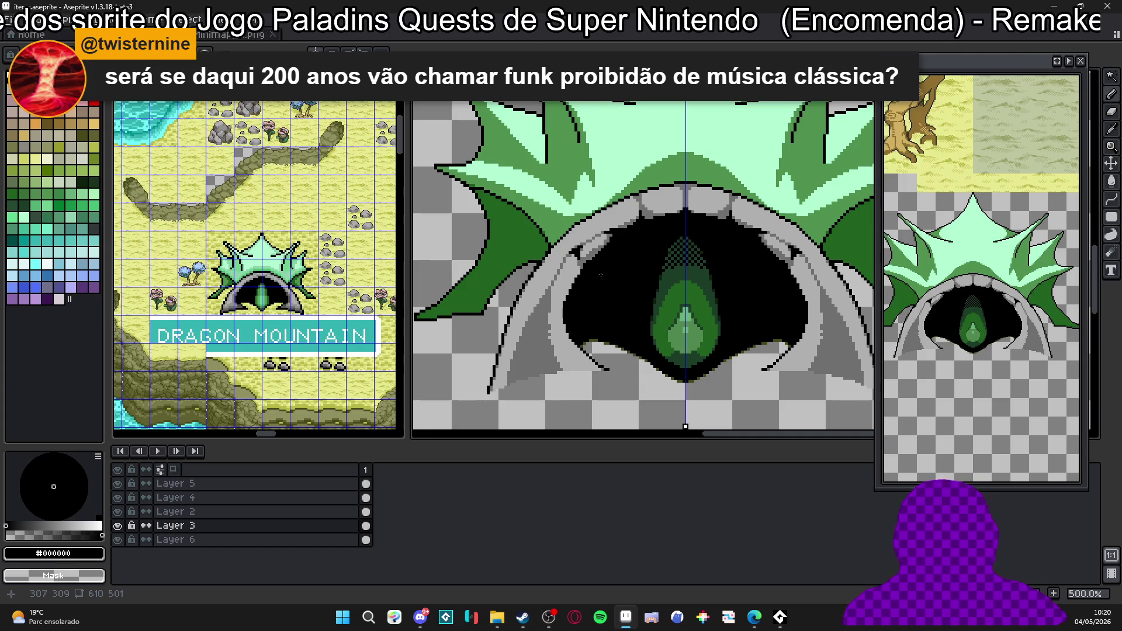
pyautogui.scroll(7, 599, 271)
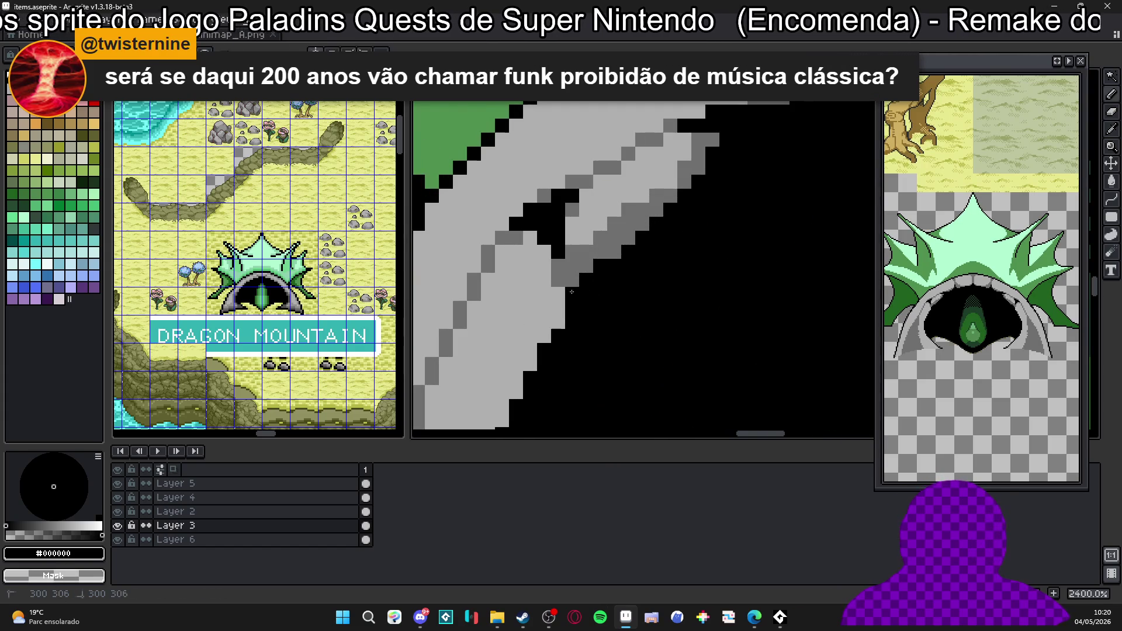
# Darken the light-grey pixels rimming the black notch with dark grey #707070.
pyautogui.keyDown('alt'); pyautogui.click(584, 251); pyautogui.keyUp('alt')
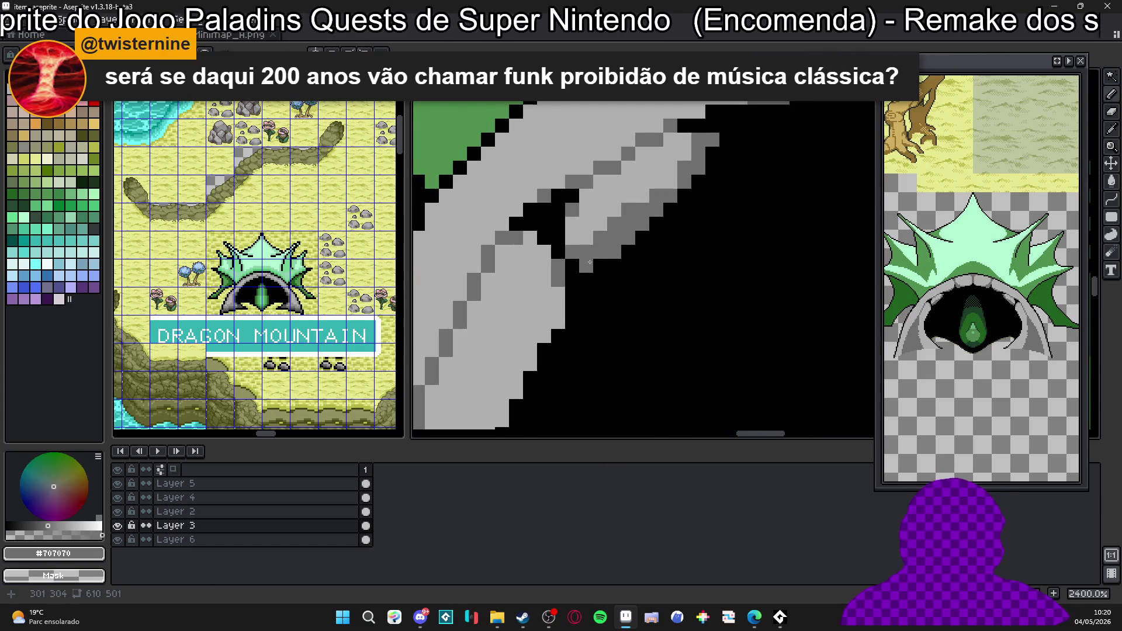
pyautogui.scroll(-3, 661, 221)
pyautogui.scroll(3, 662, 221)
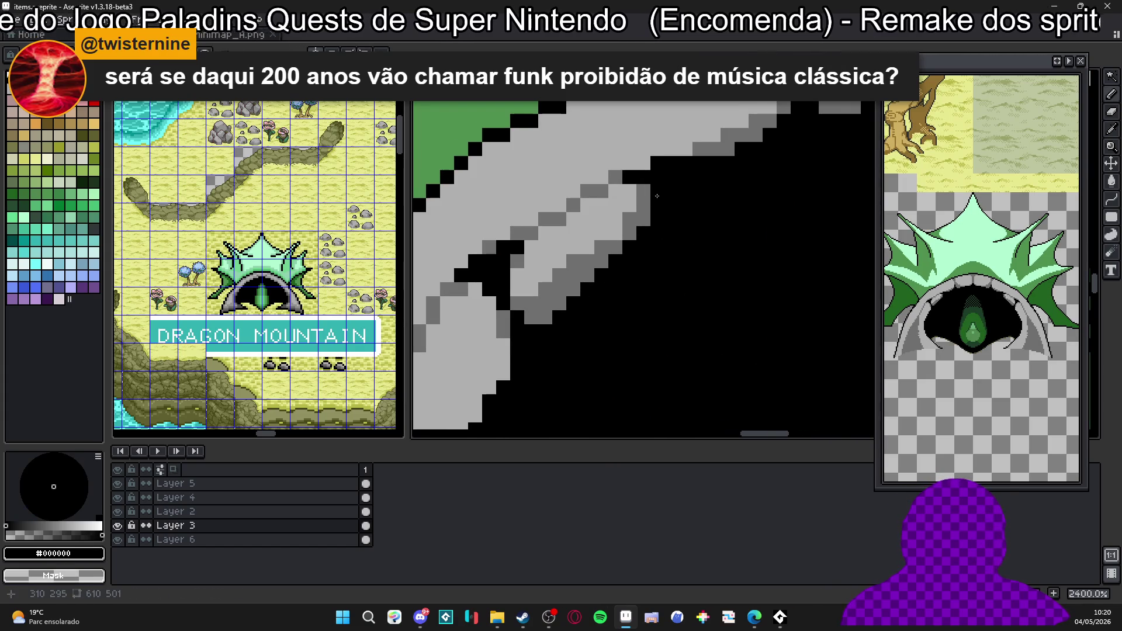
pyautogui.click(645, 192)
pyautogui.click(616, 192)
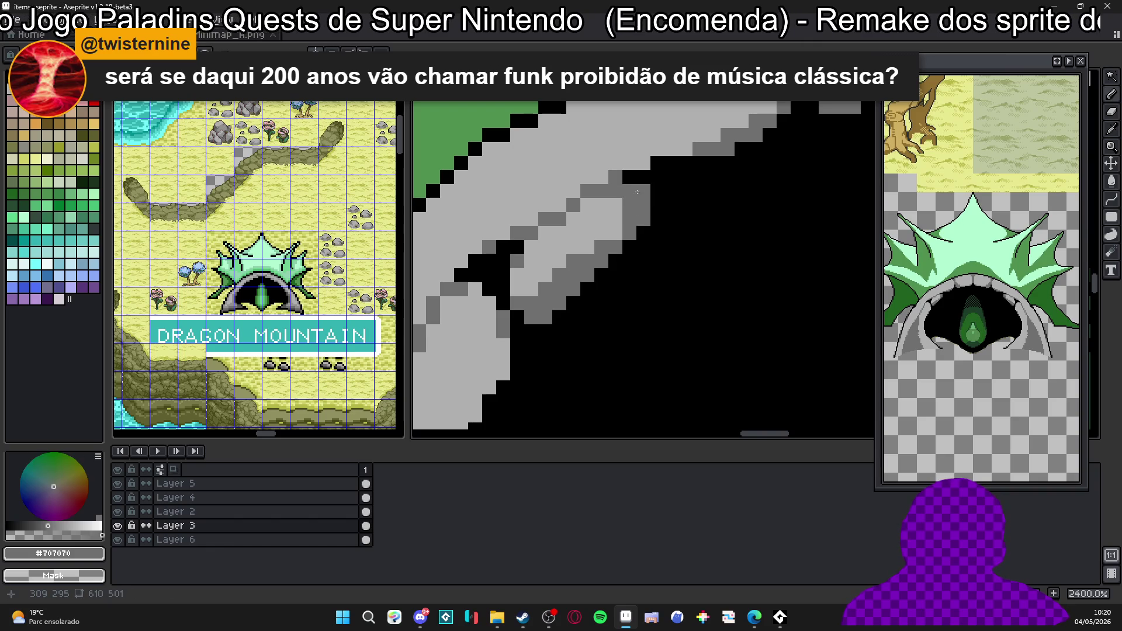